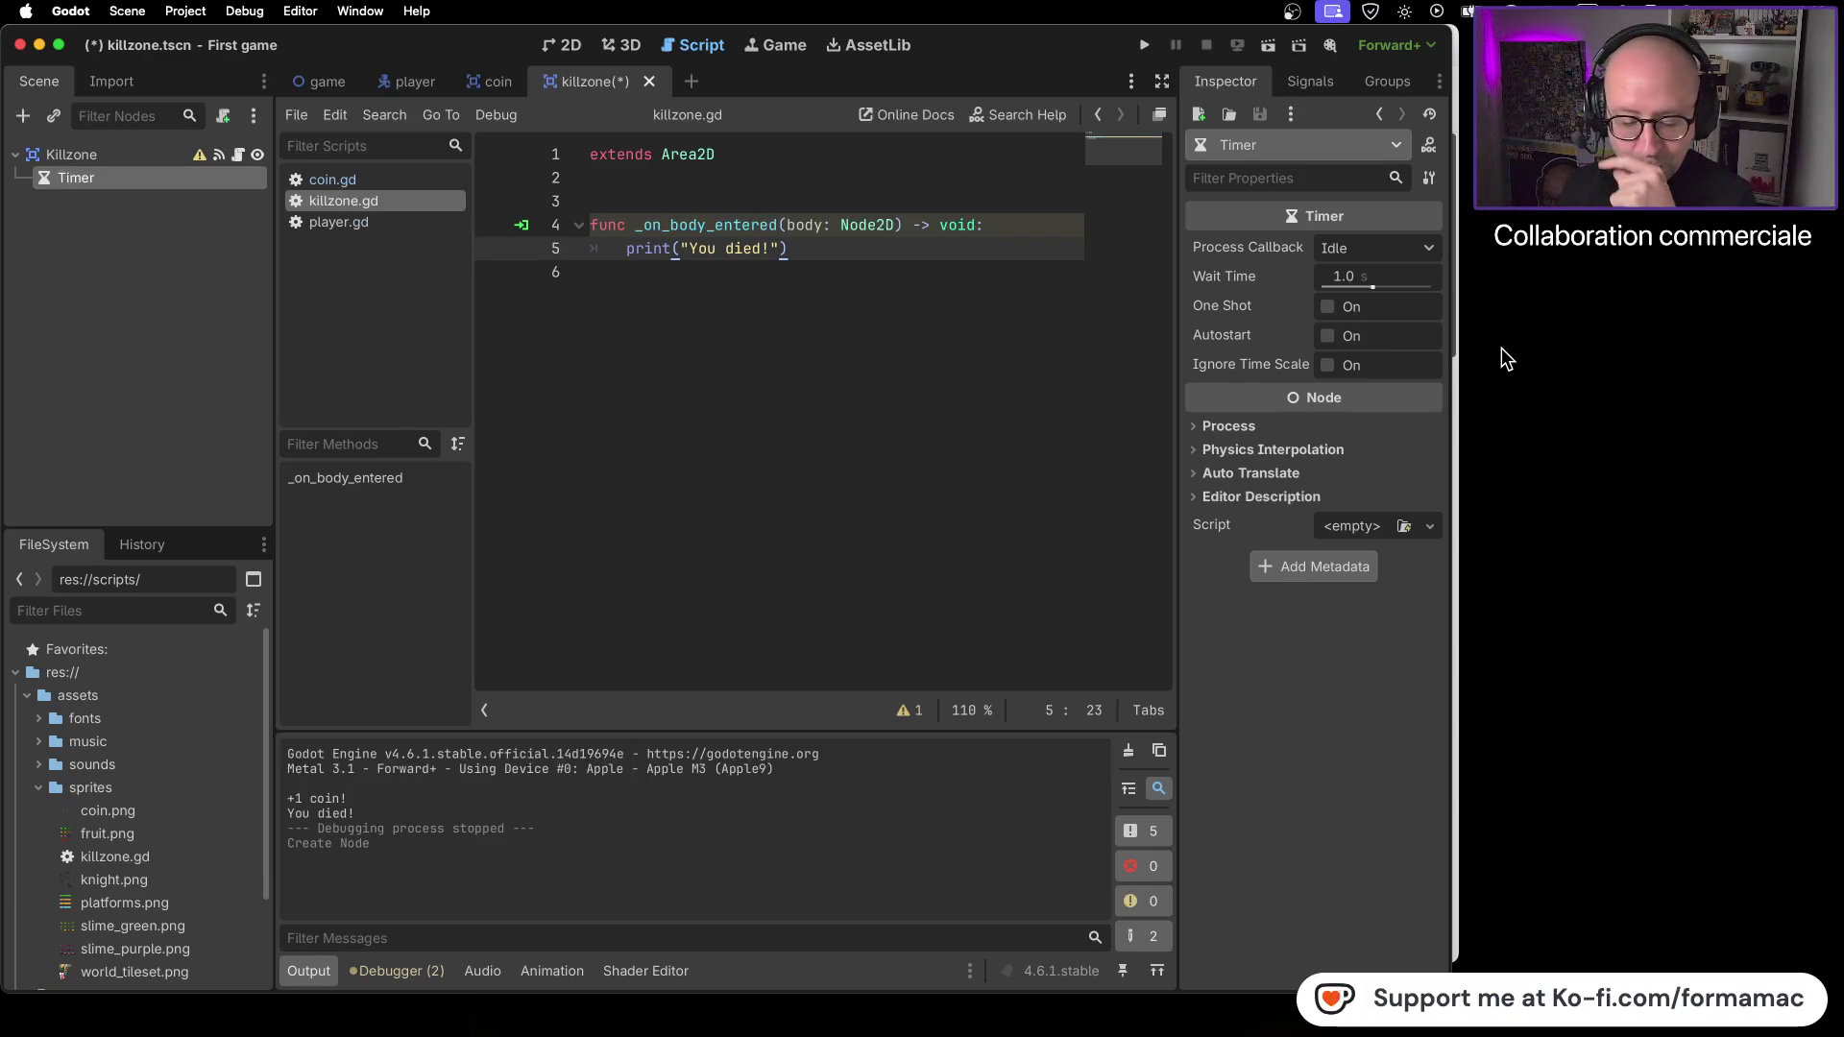
# - Play the tutorial briefly to check its Timer wait-time step, then pause it
pyautogui.press('super+Tab')
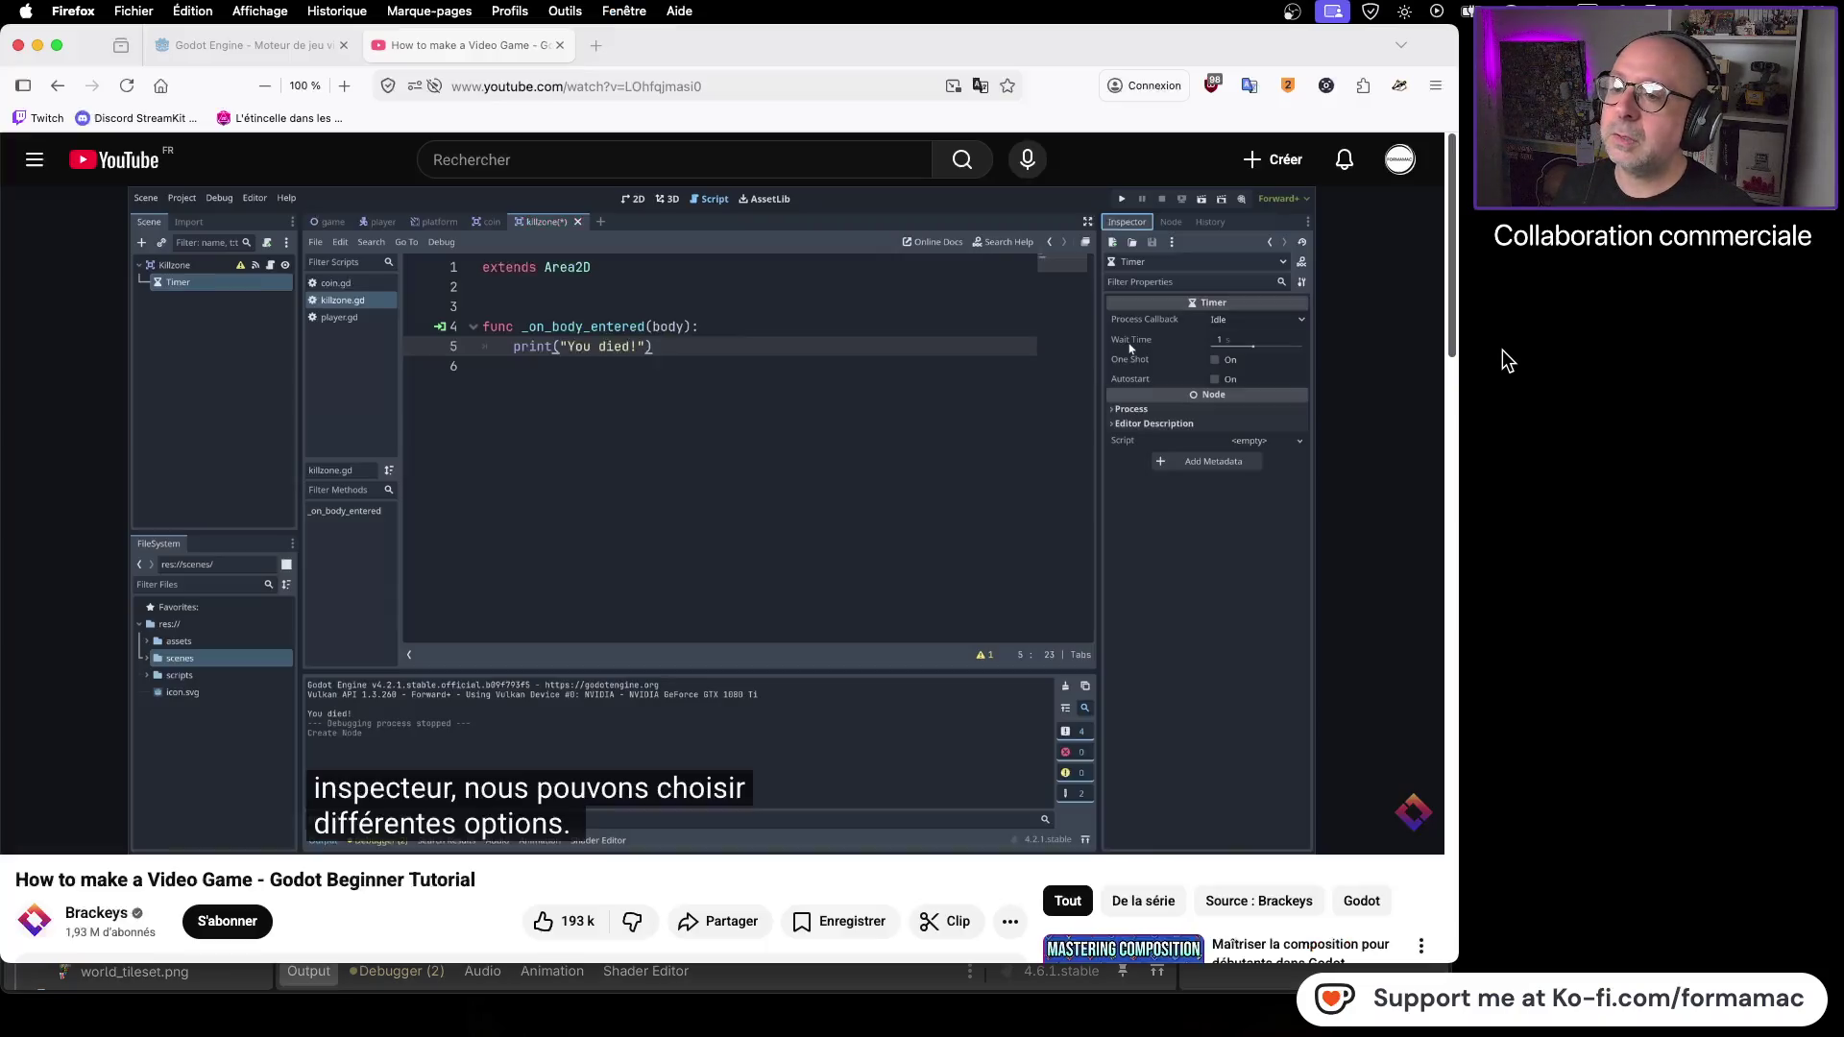
pyautogui.press('space')
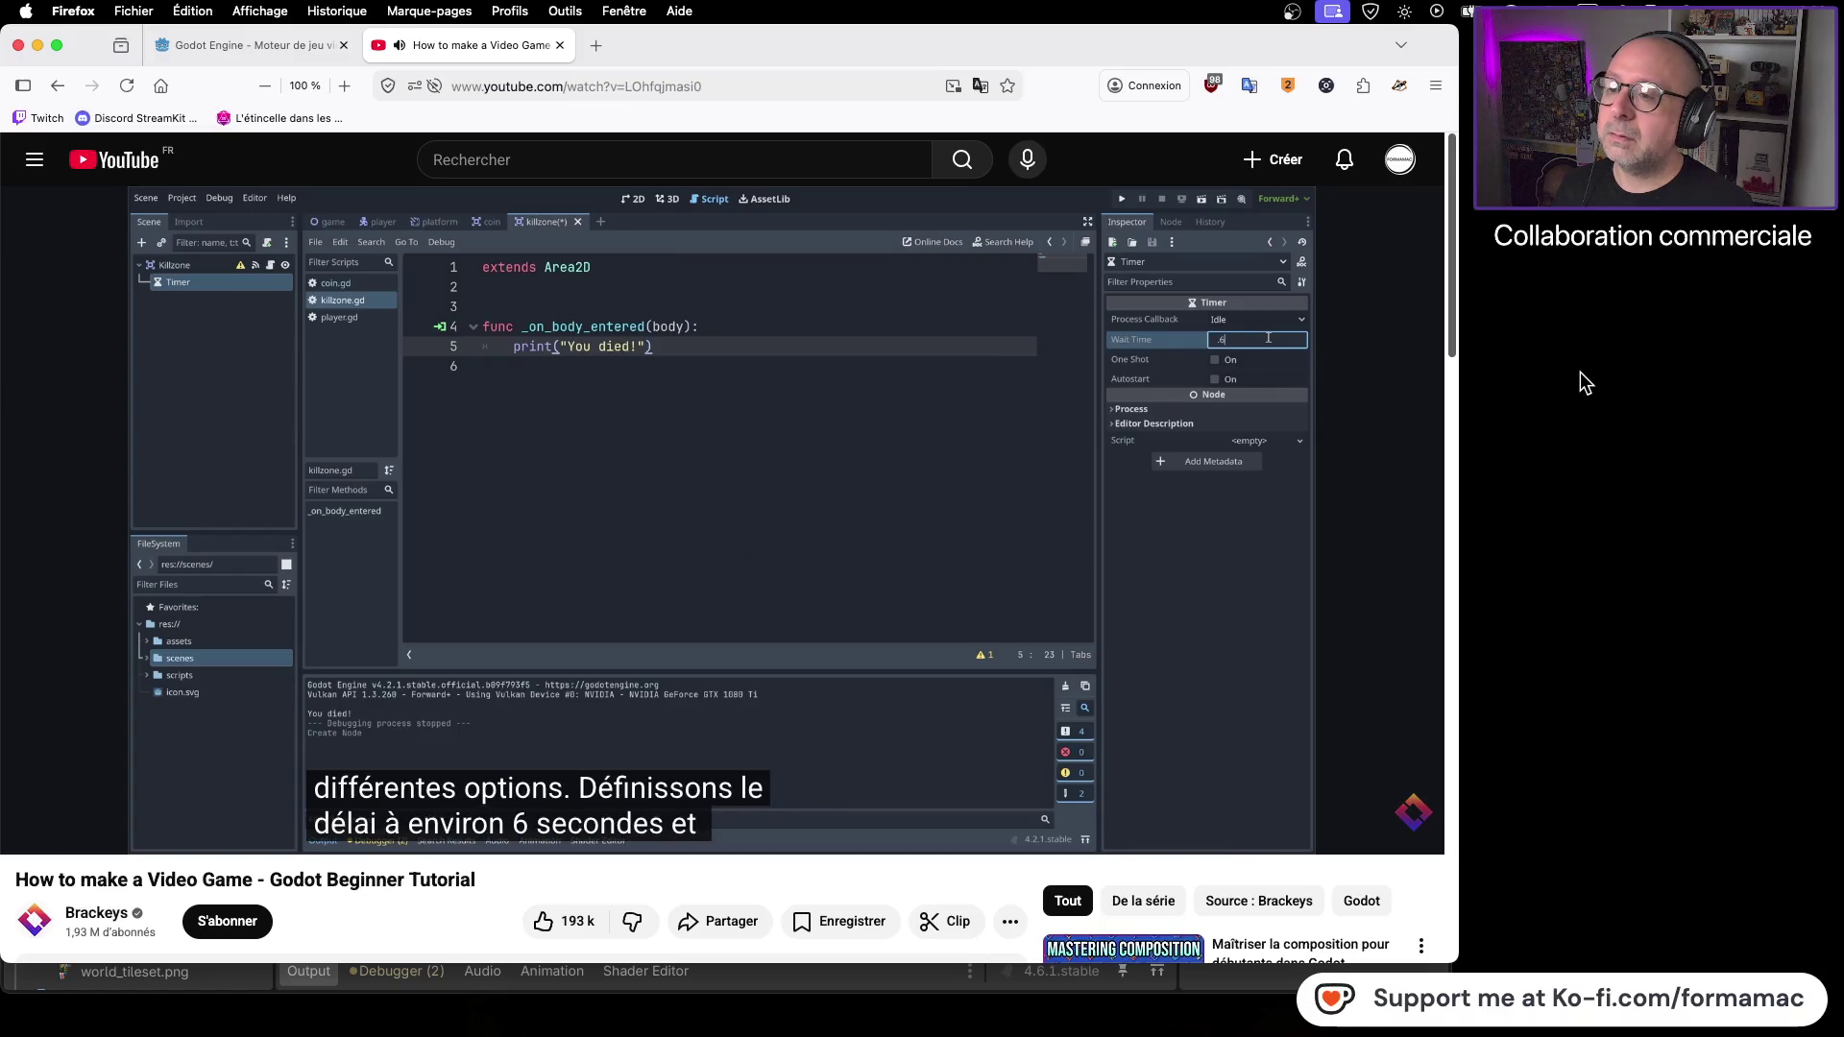
pyautogui.click(1037, 473)
# - Back in Godot, drag the Killzone Timer's Wait Time down from 1.0 and start editing the value
pyautogui.press('super+Tab')
pyautogui.moveTo(1372, 286)
pyautogui.mouseDown()
pyautogui.moveTo(1357, 289)
pyautogui.moveTo(1383, 288)
pyautogui.mouseUp()
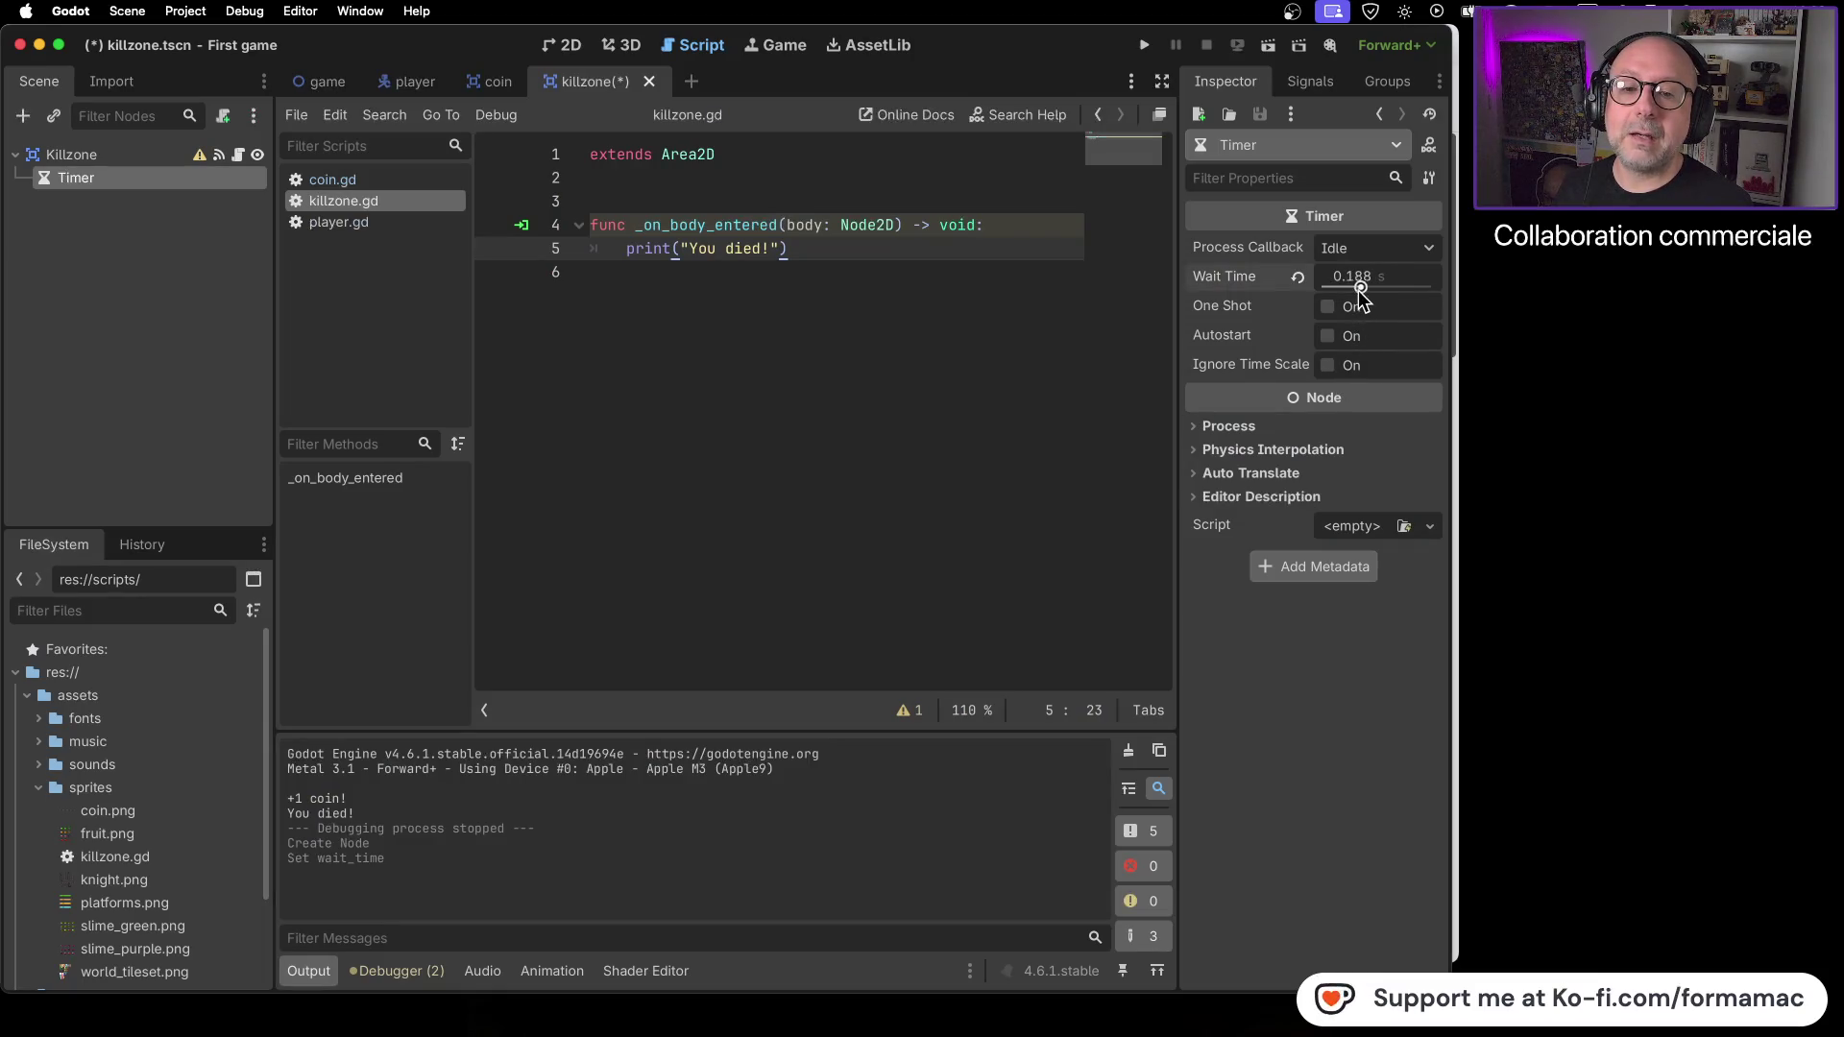
pyautogui.click(1393, 274)
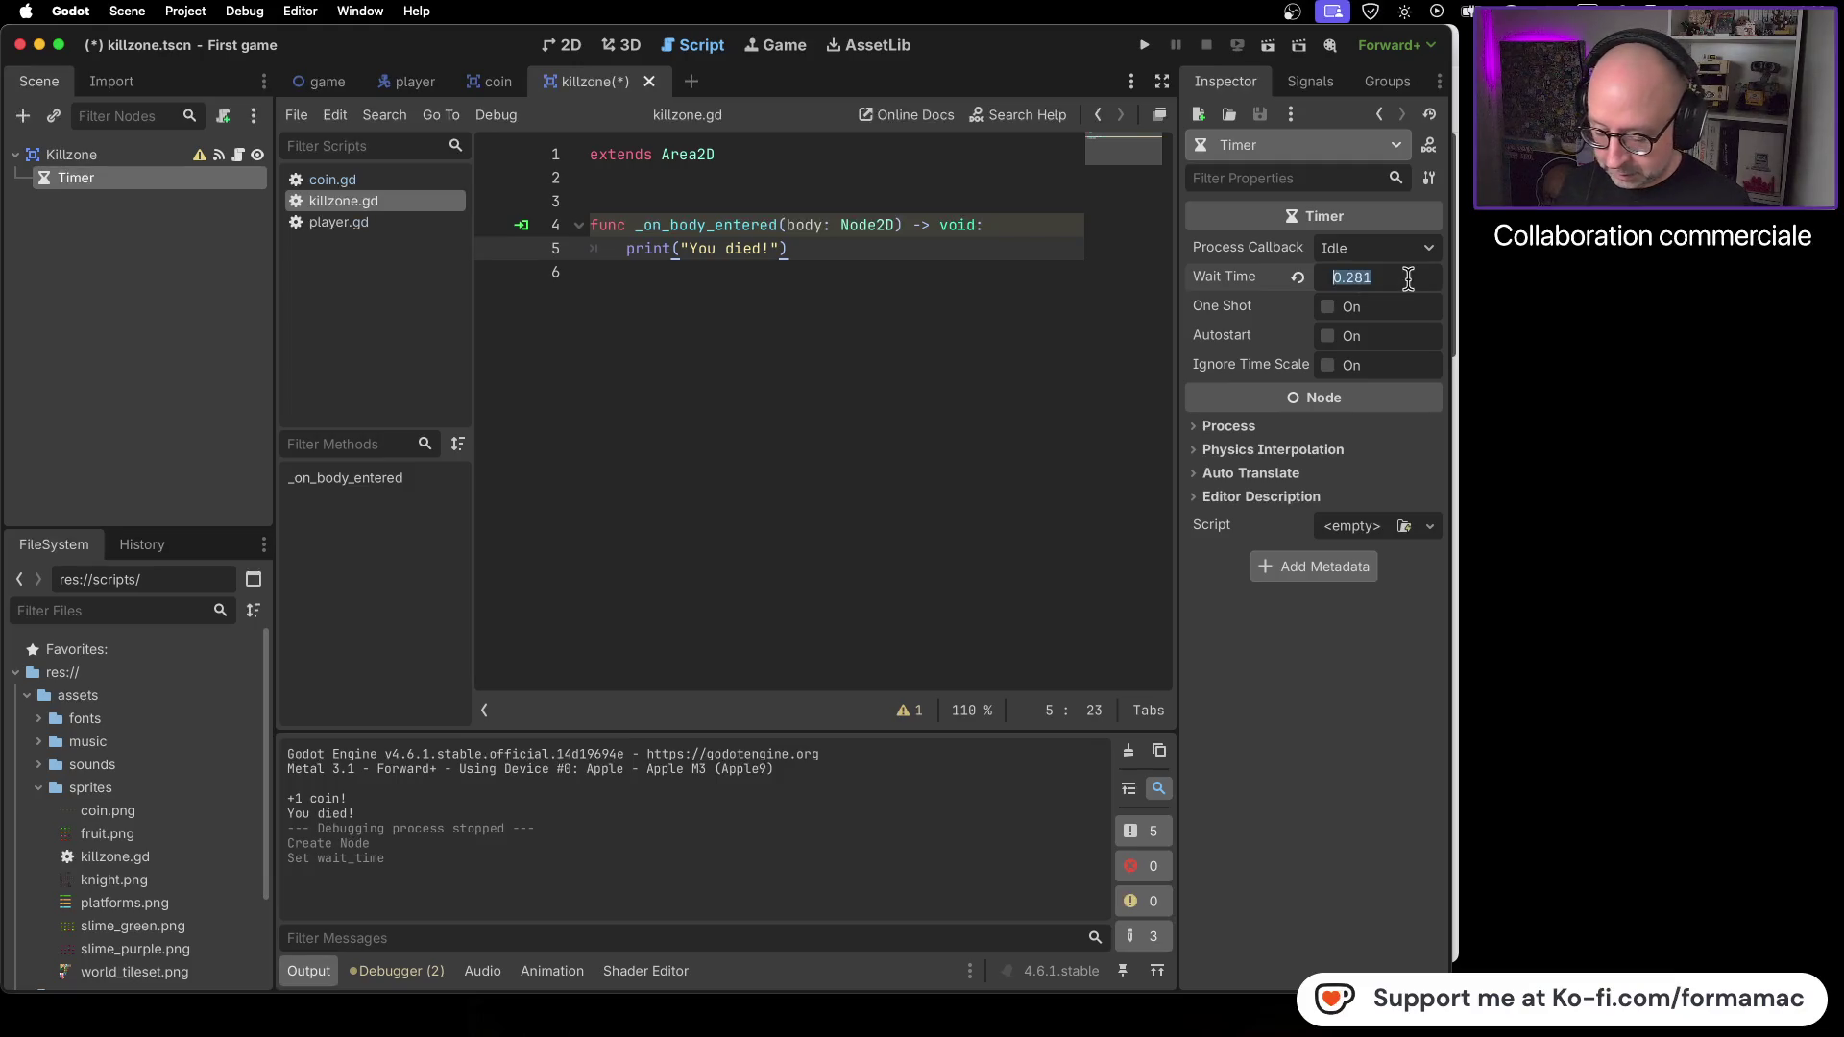
# - Enter 0.6 seconds as the Timer's wait time and return to the tutorial video
pyautogui.write('6')
pyautogui.press('Return')
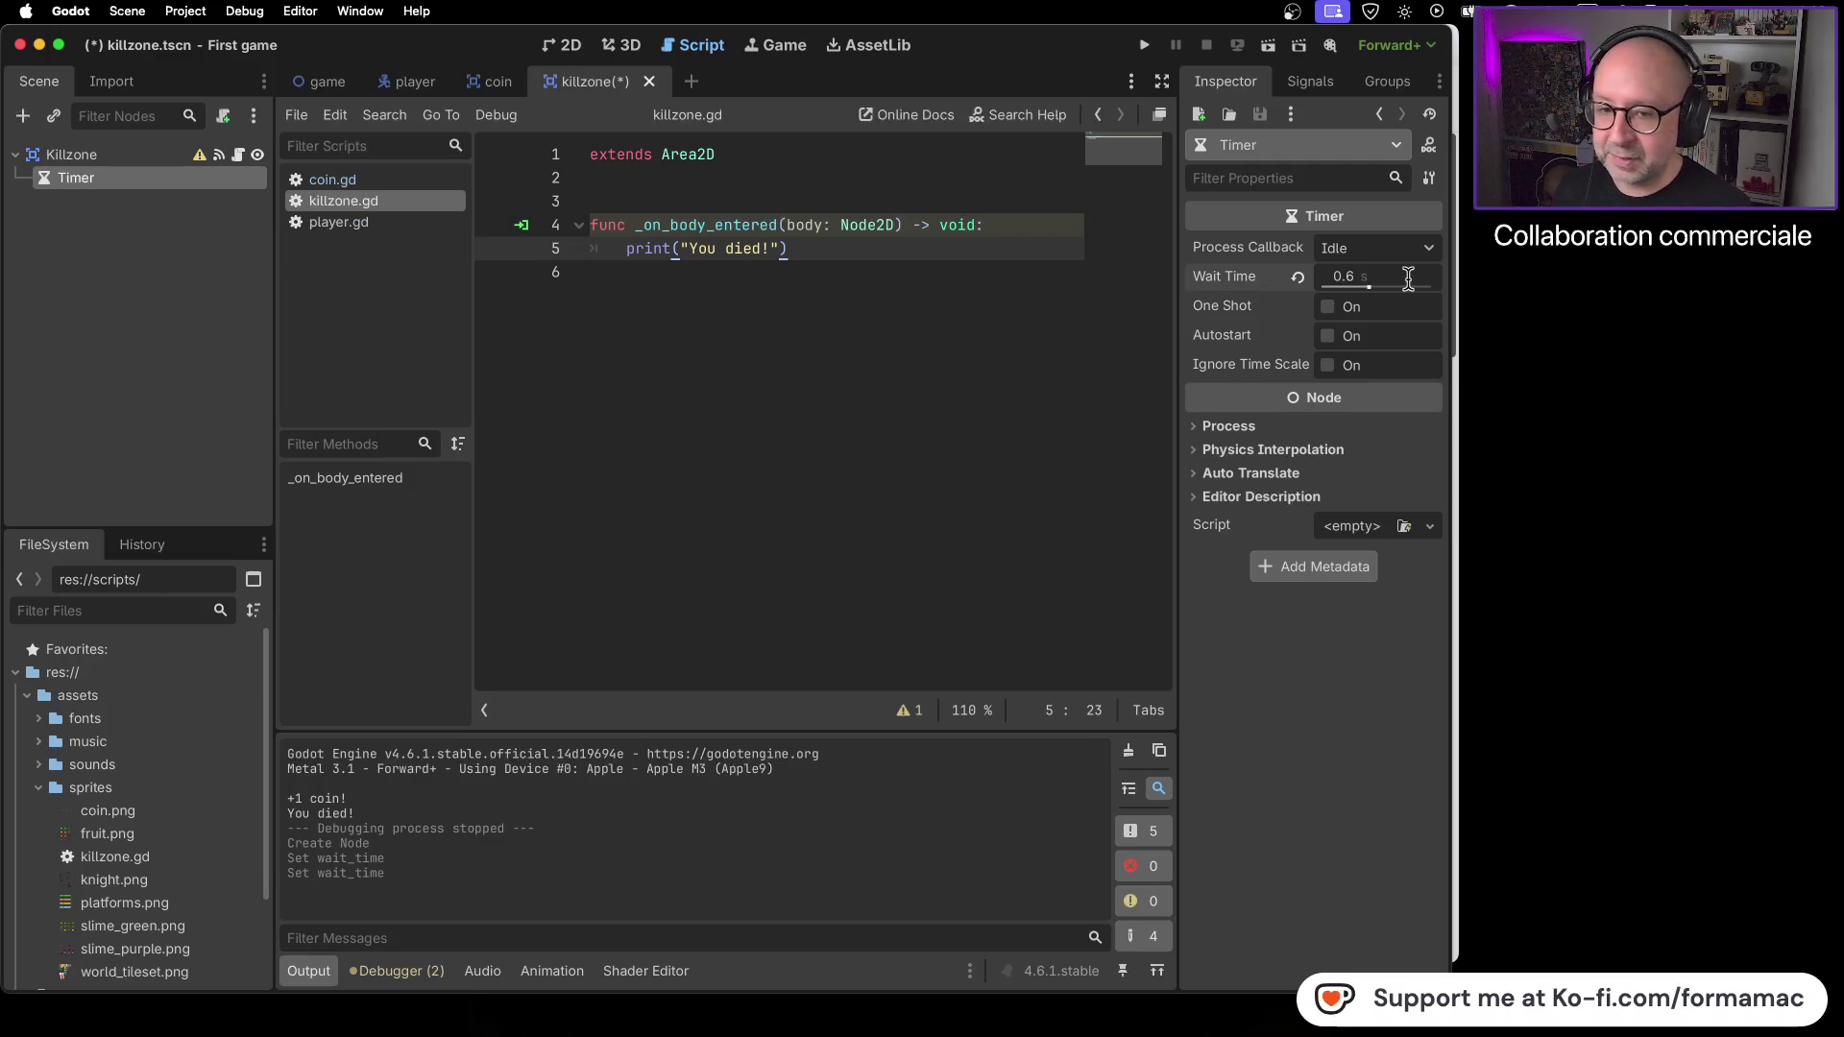
pyautogui.press('super+Tab')
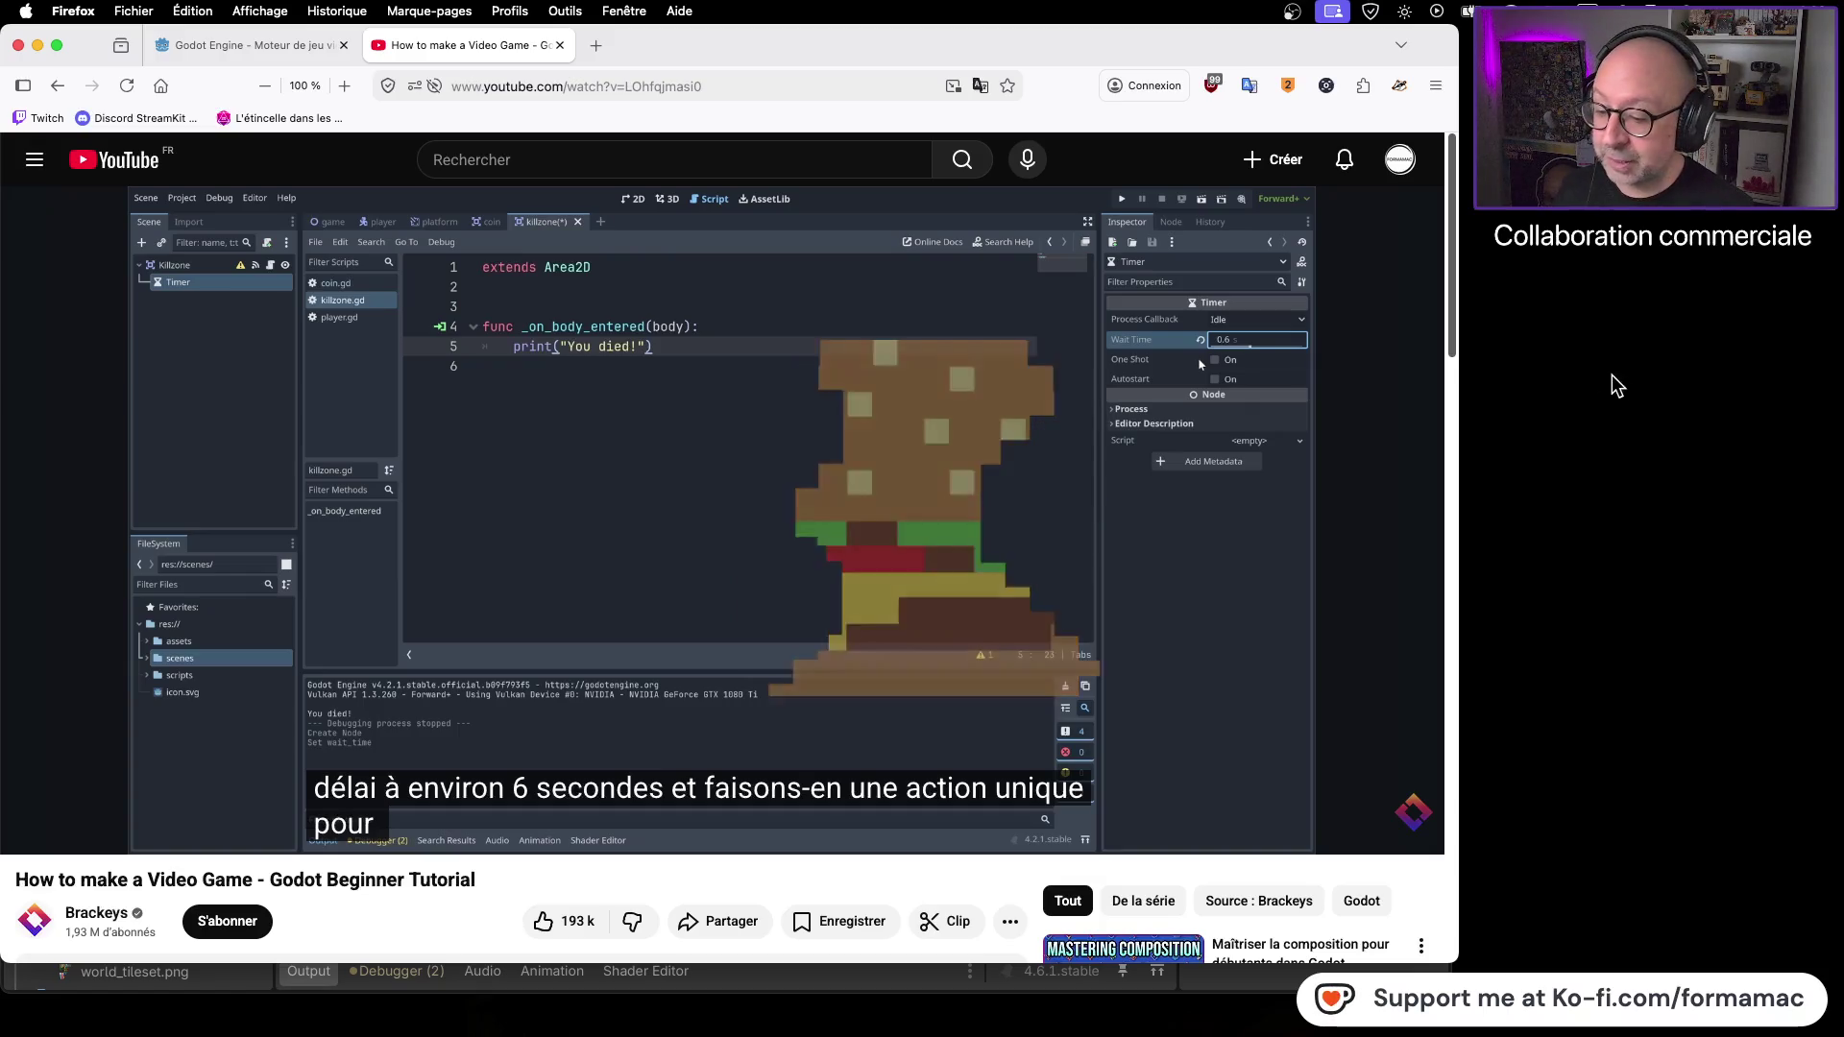
pyautogui.press('space')
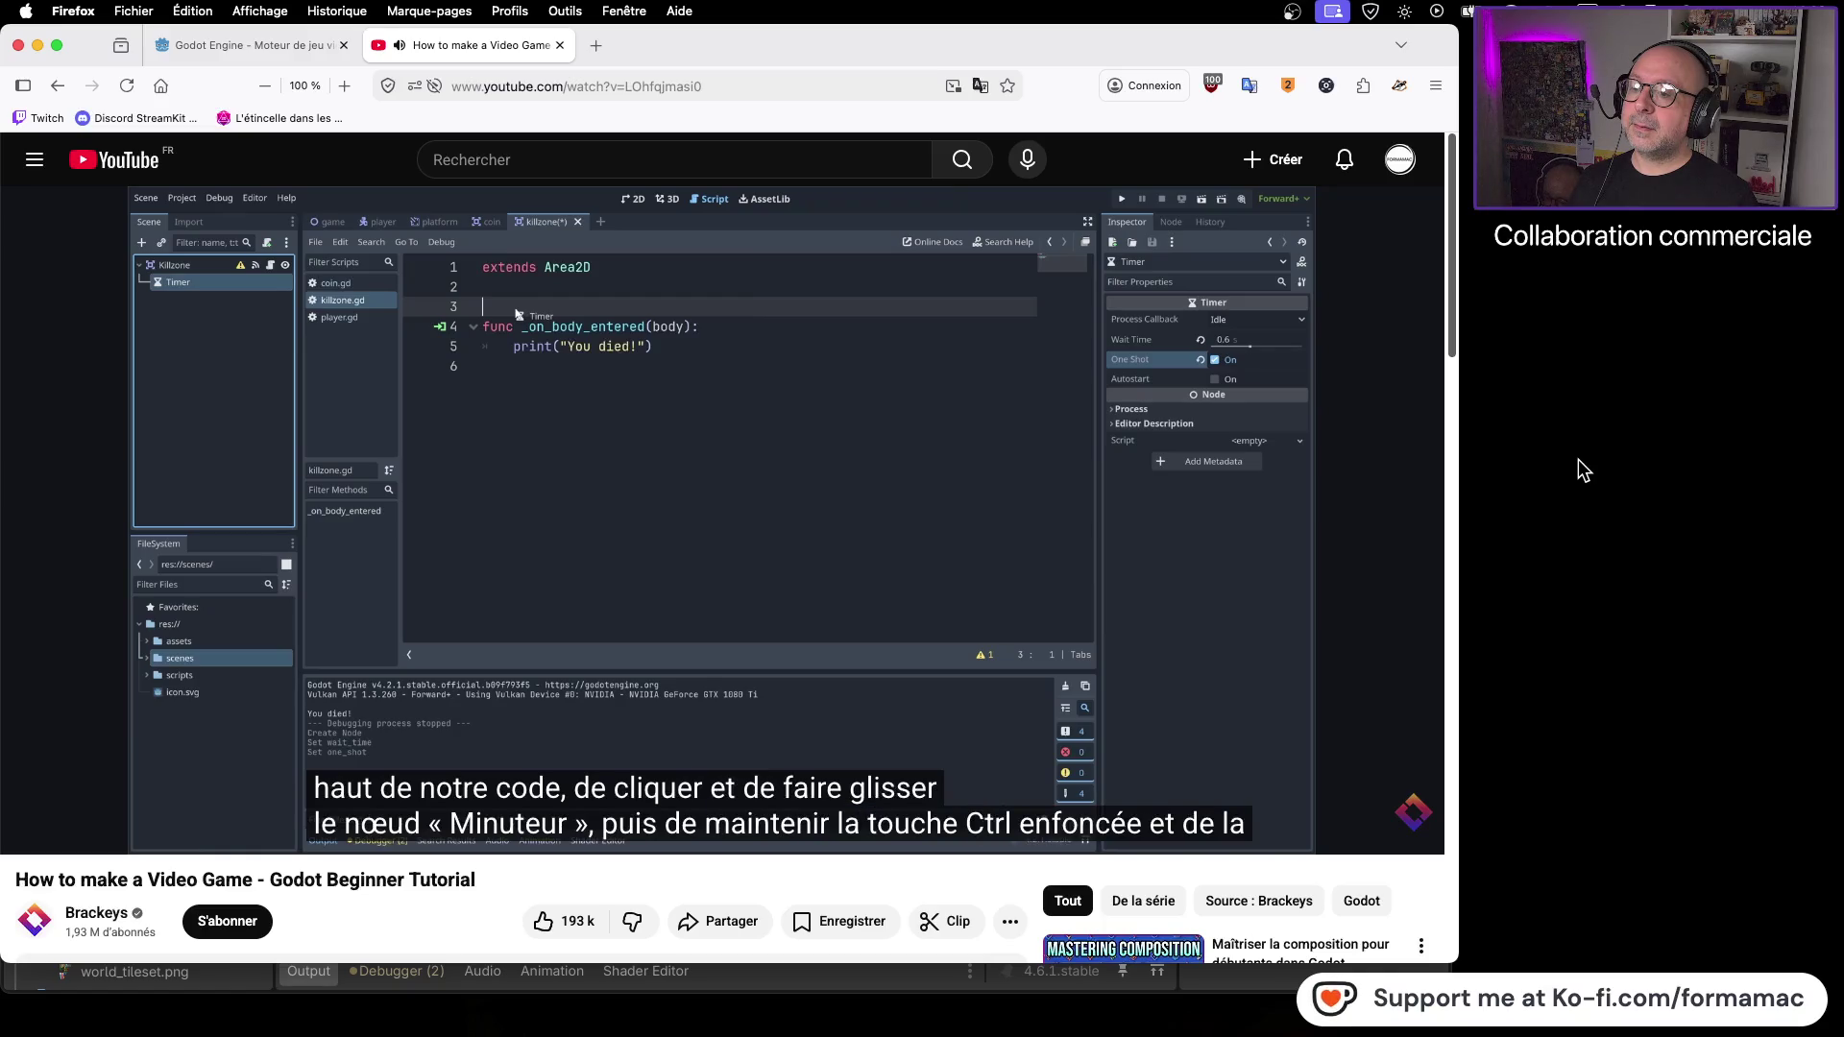
pyautogui.click(896, 524)
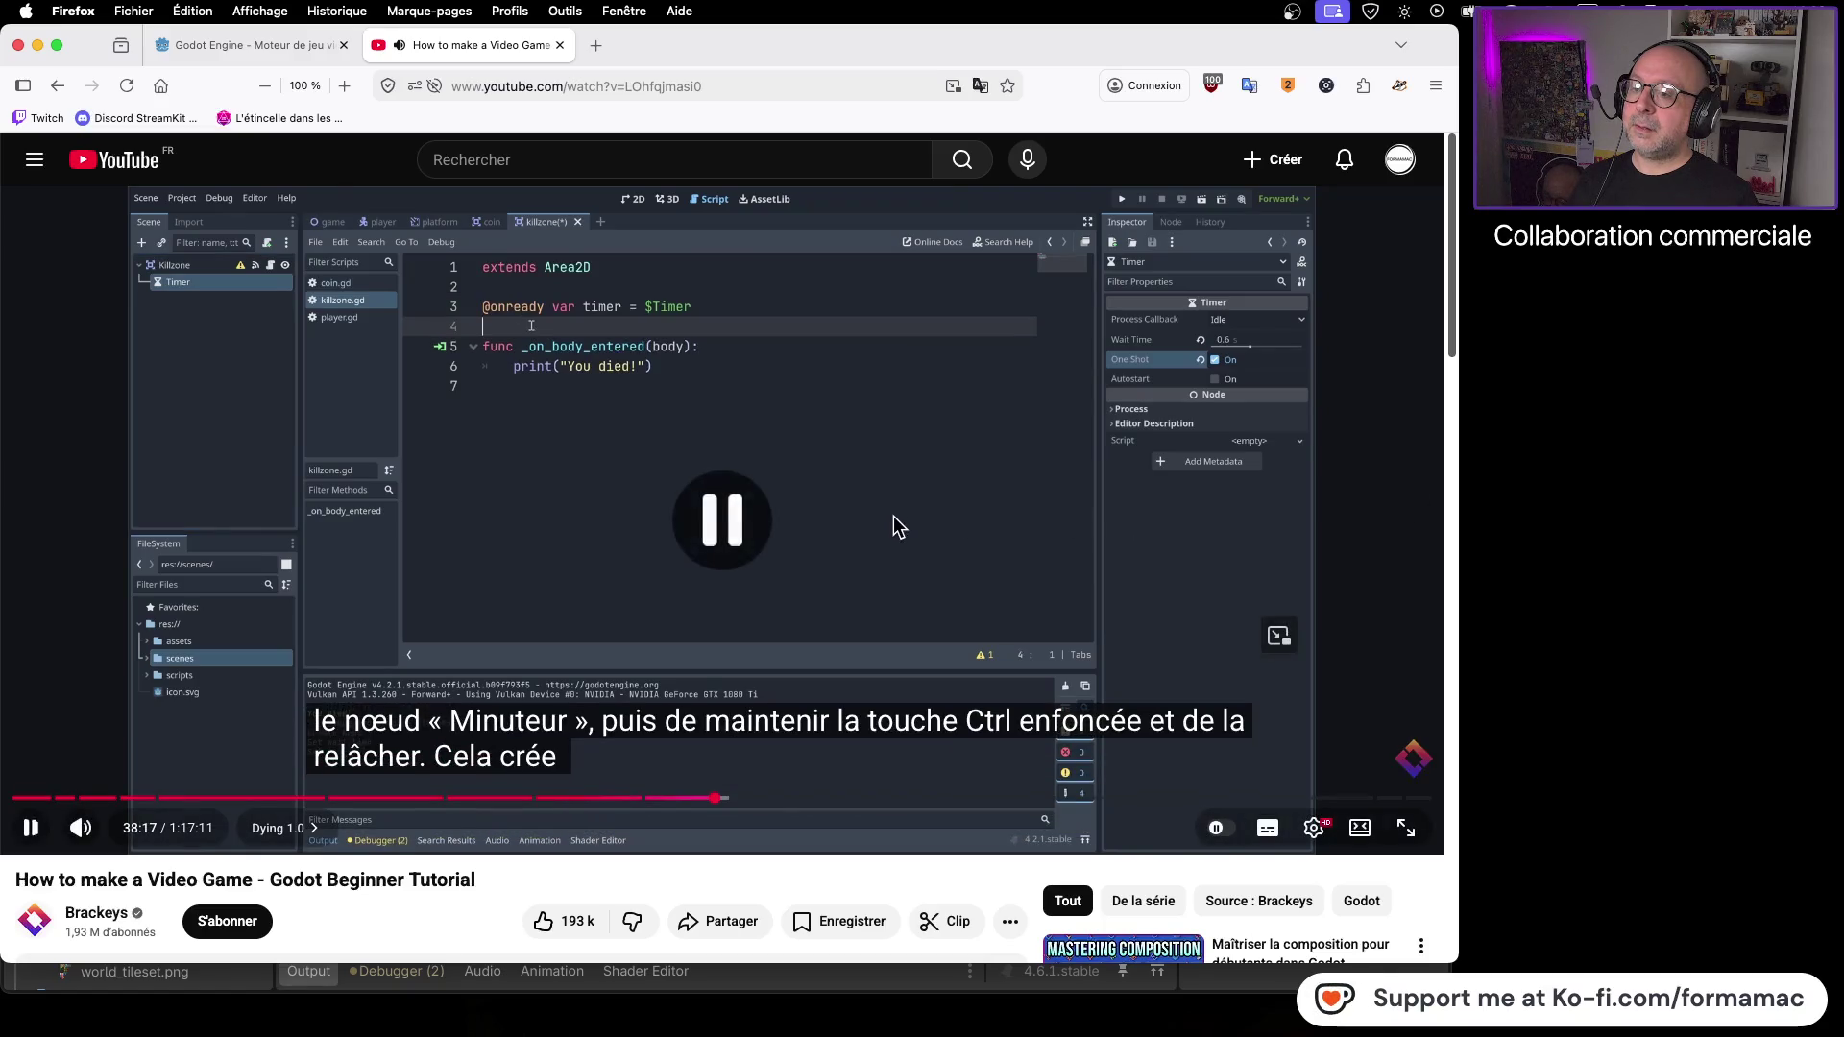
pyautogui.press('super+Tab')
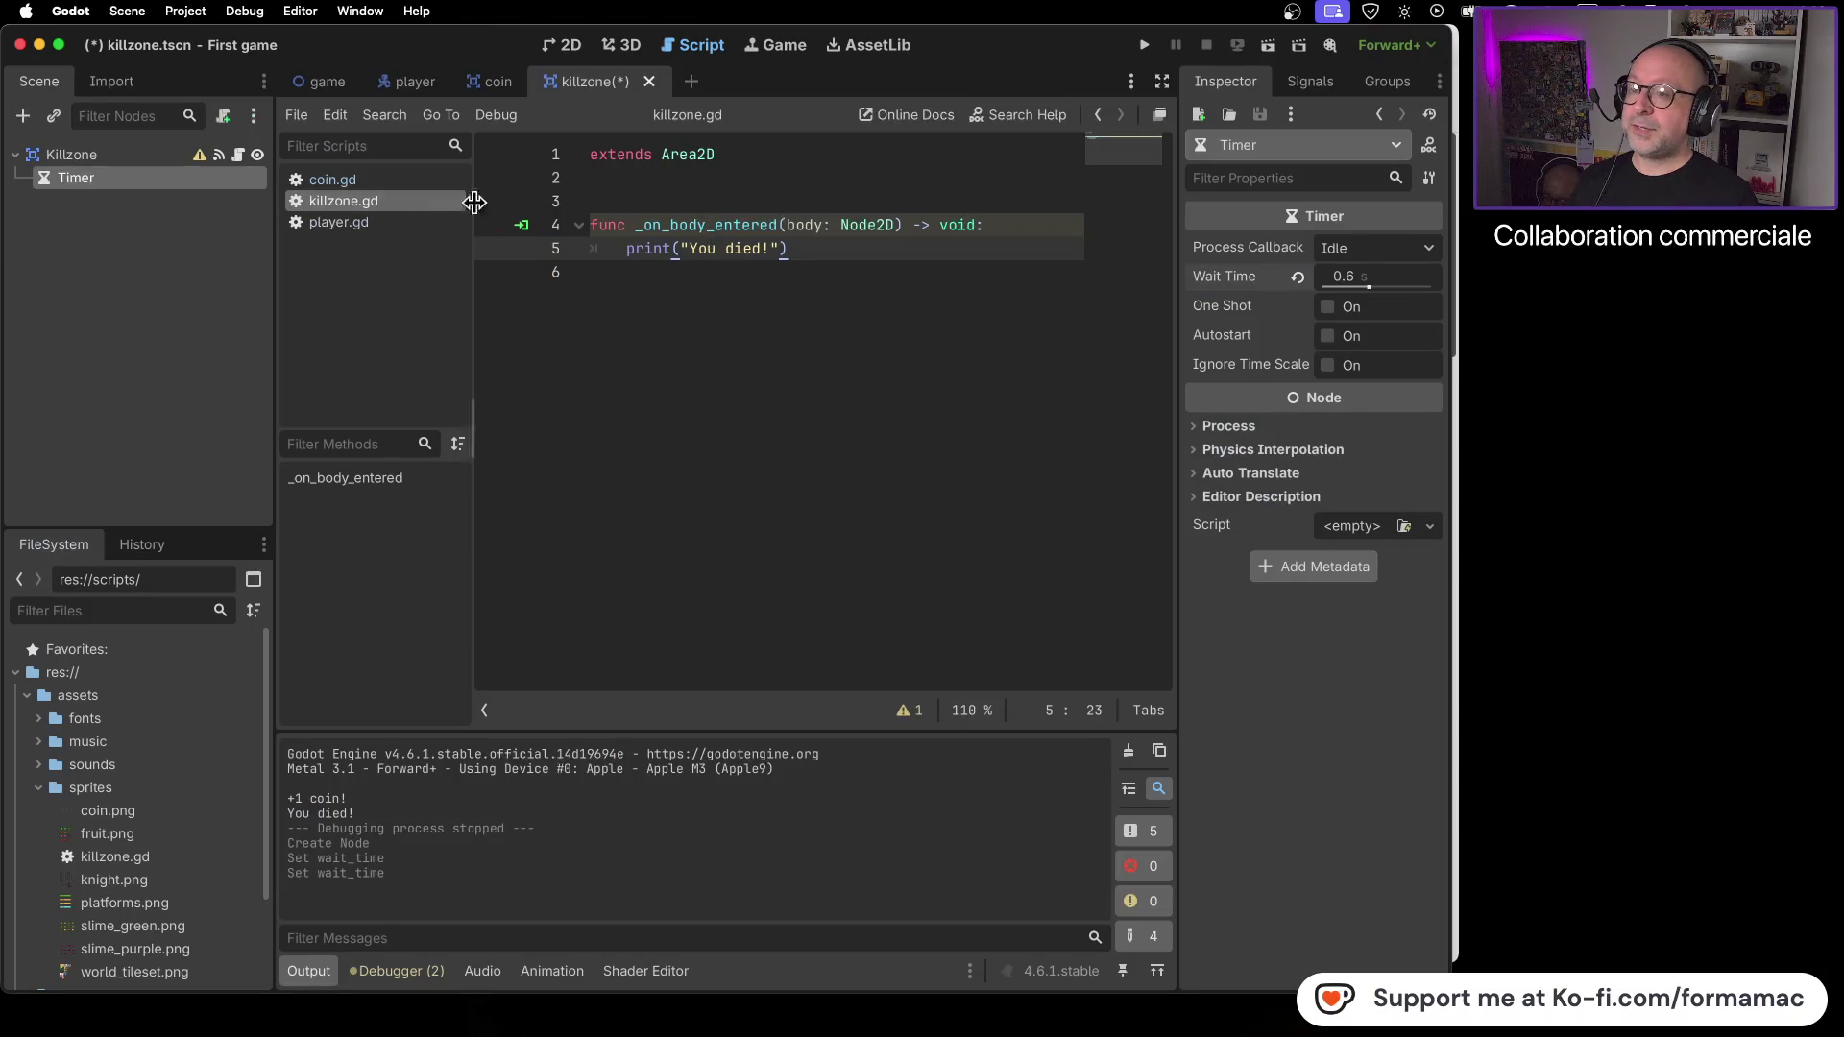
# - Drag the Timer node into killzone.gd, compare with the tutorial, and tidy the blank lines above the function
pyautogui.press('super+Tab')
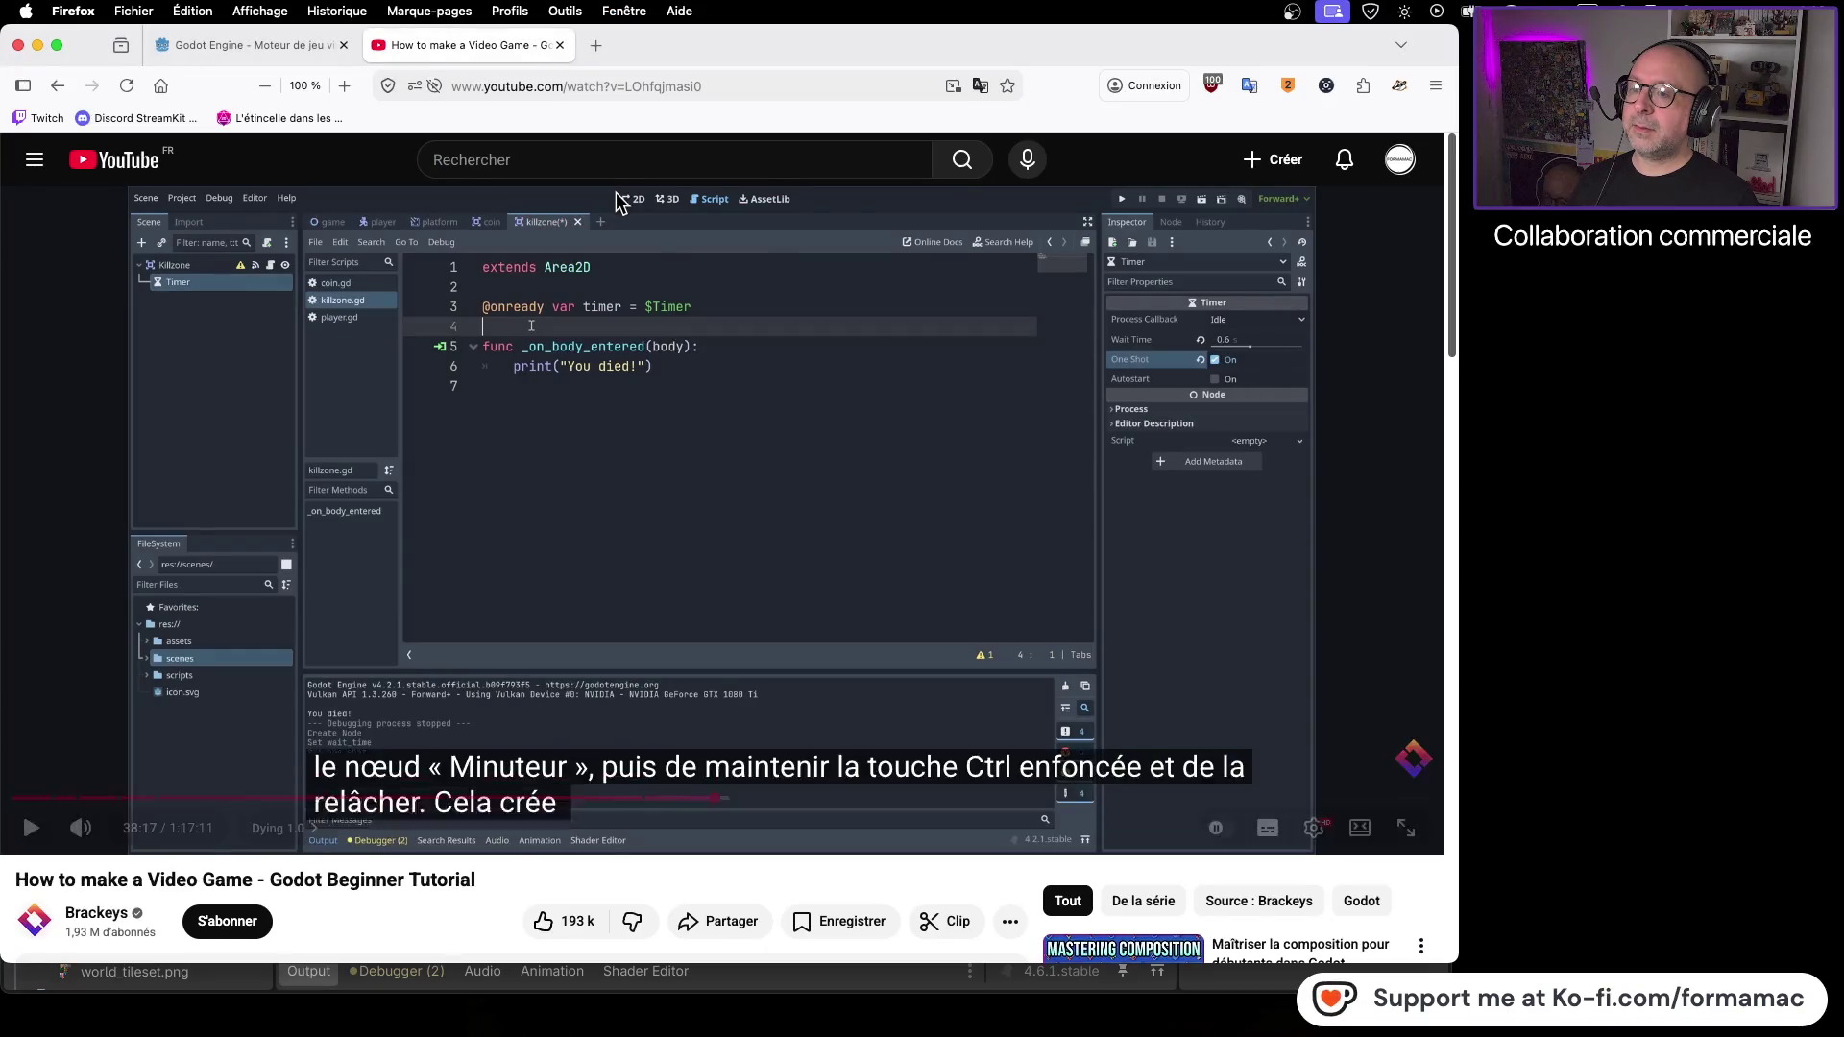
pyautogui.press('super+Tab')
pyautogui.moveTo(58, 179); pyautogui.dragTo(597, 200)
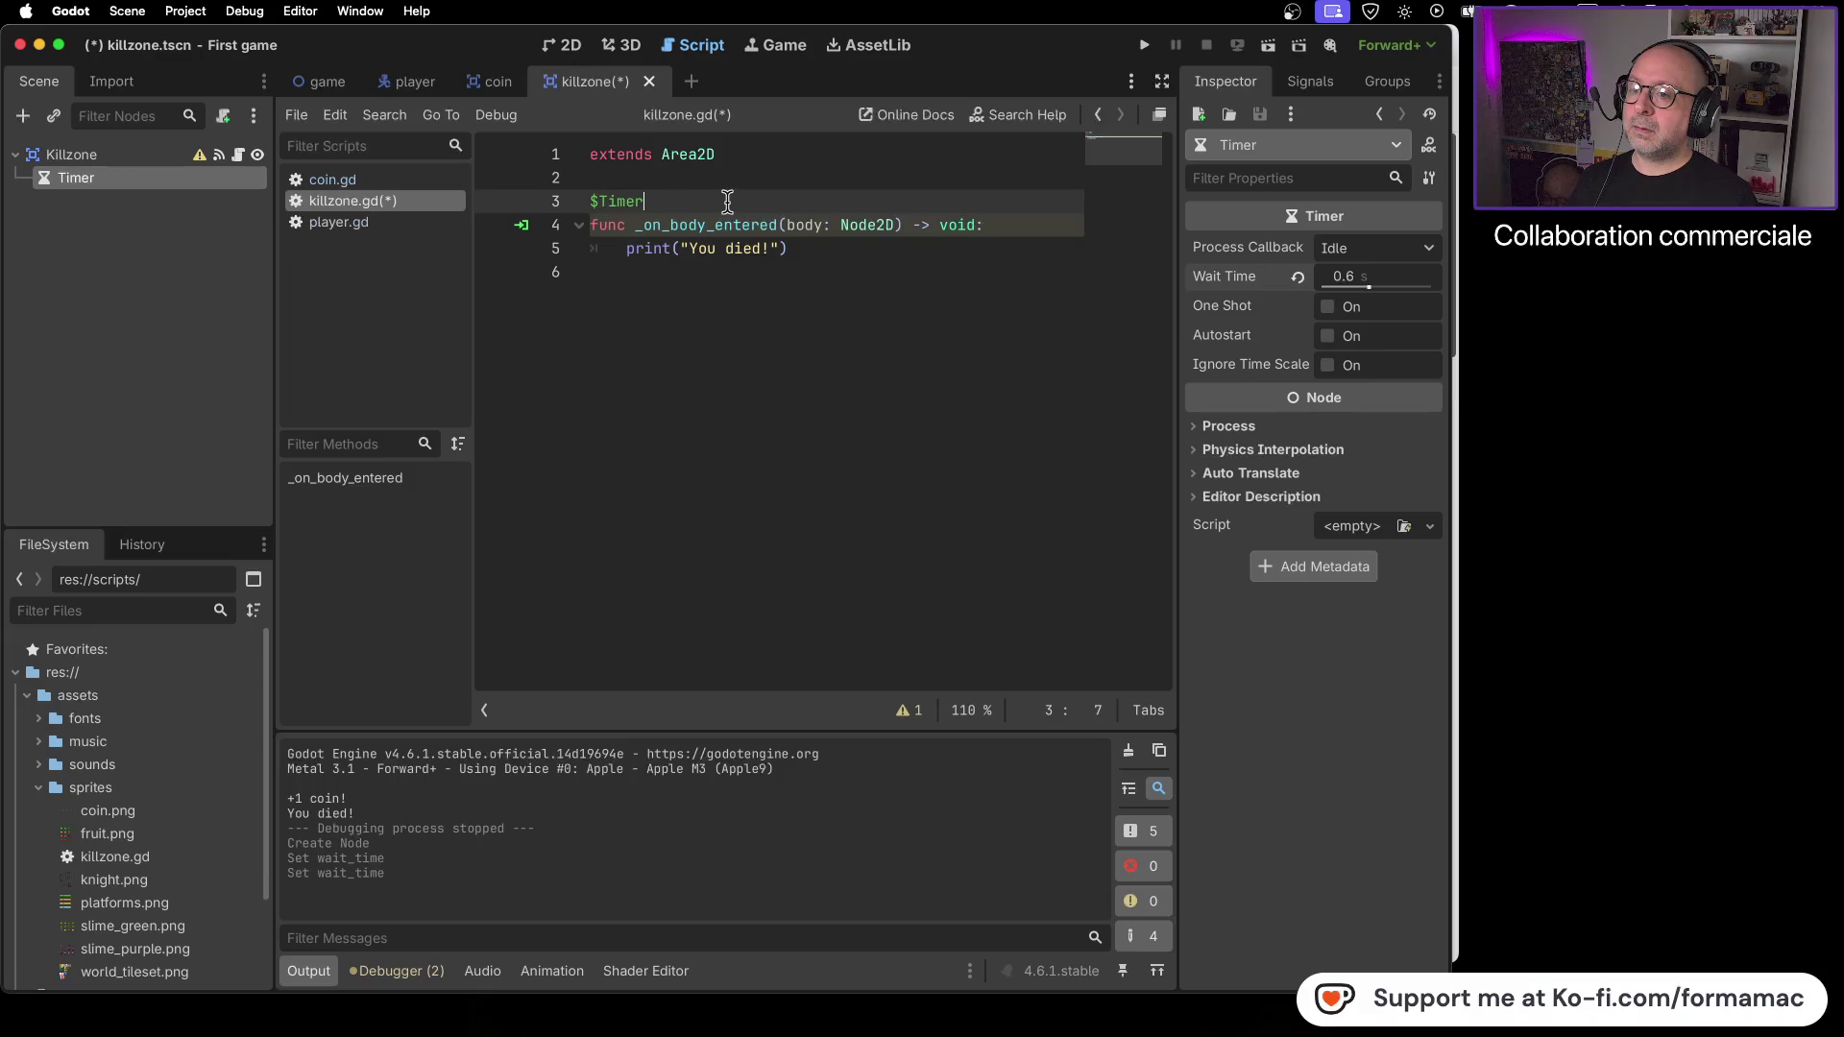
pyautogui.press('super+Tab')
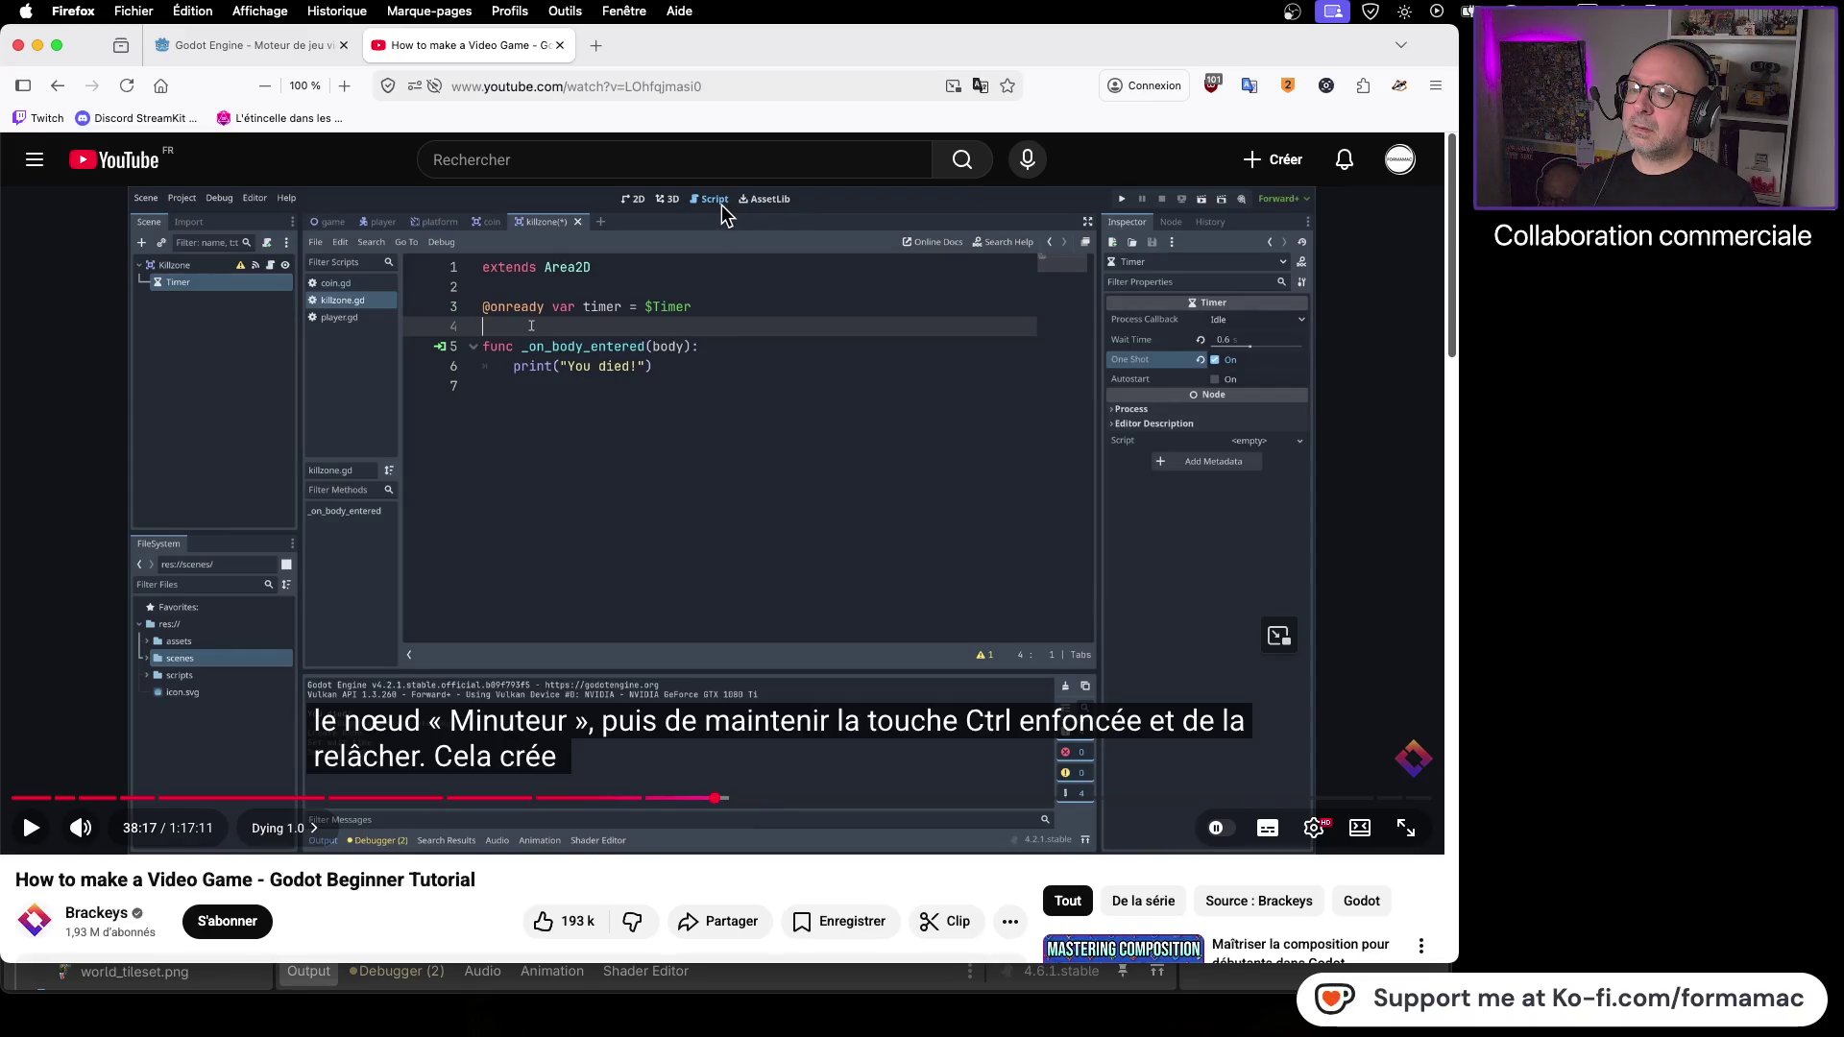
pyautogui.press('super+Tab')
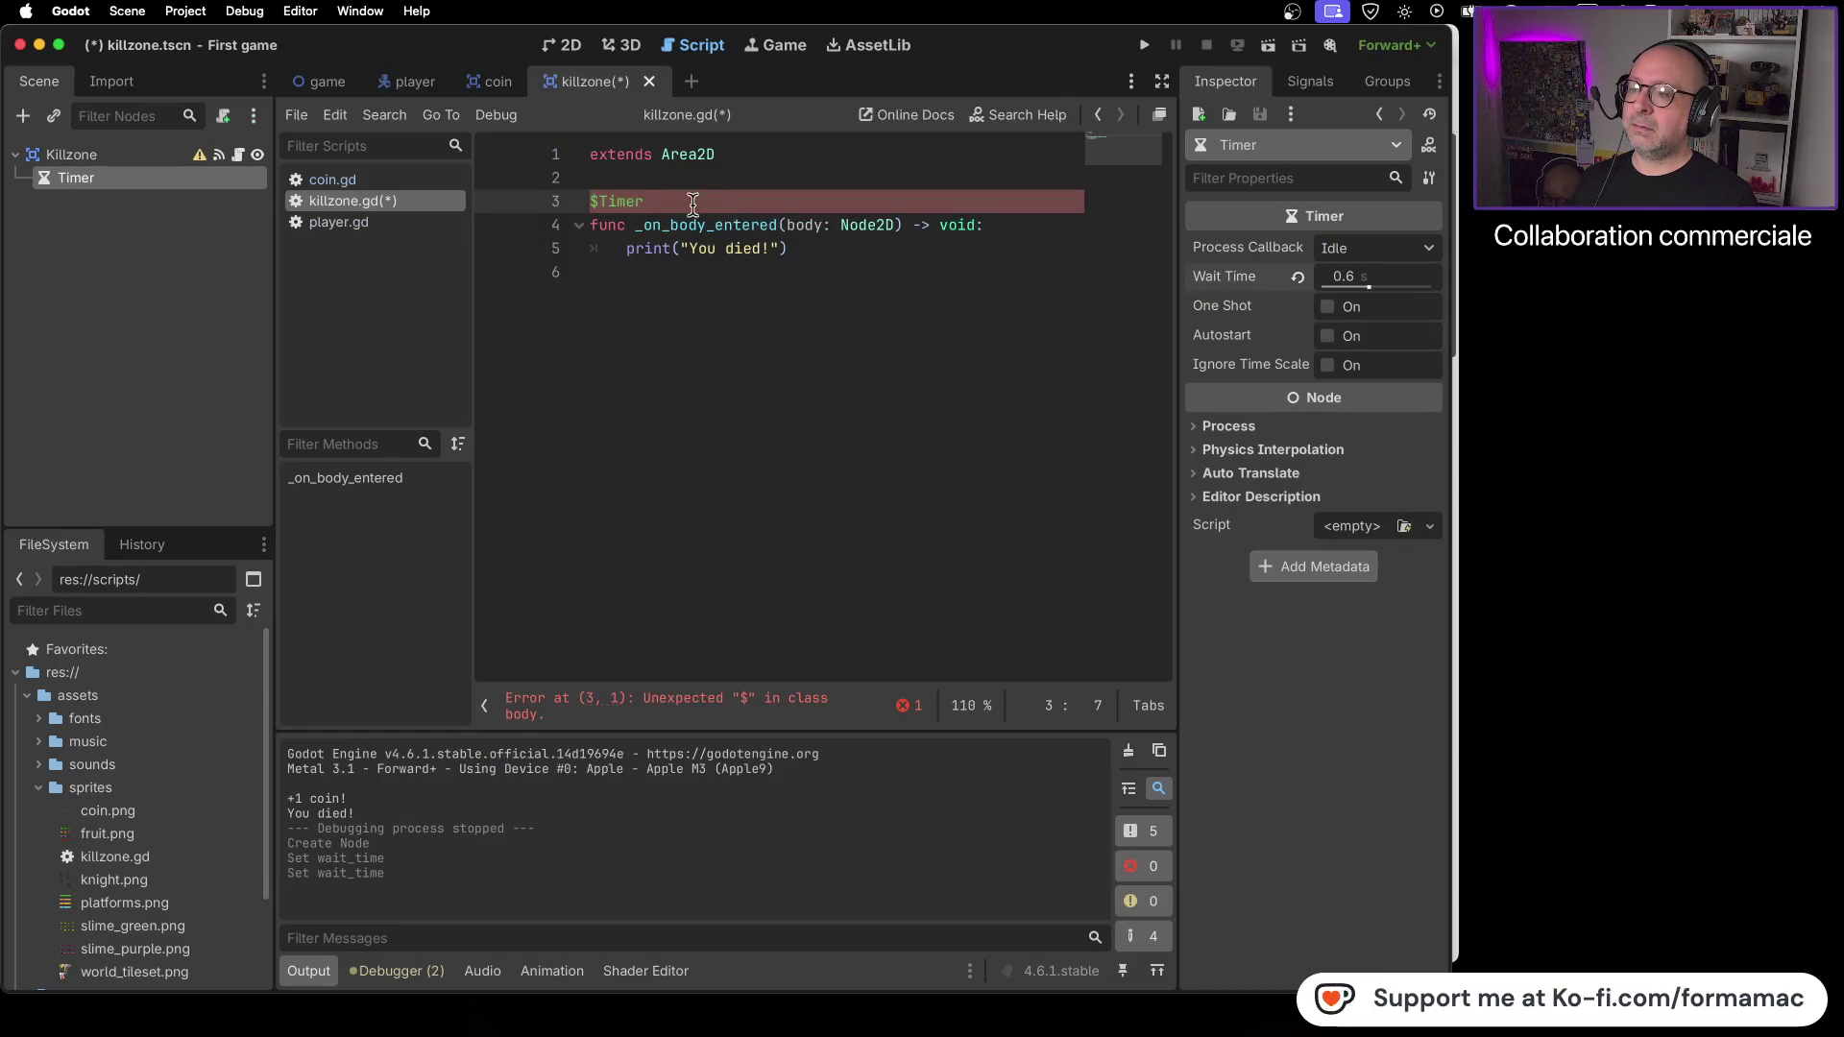
pyautogui.press('BackSpace')
pyautogui.press('BackSpace')
pyautogui.press('BackSpace')
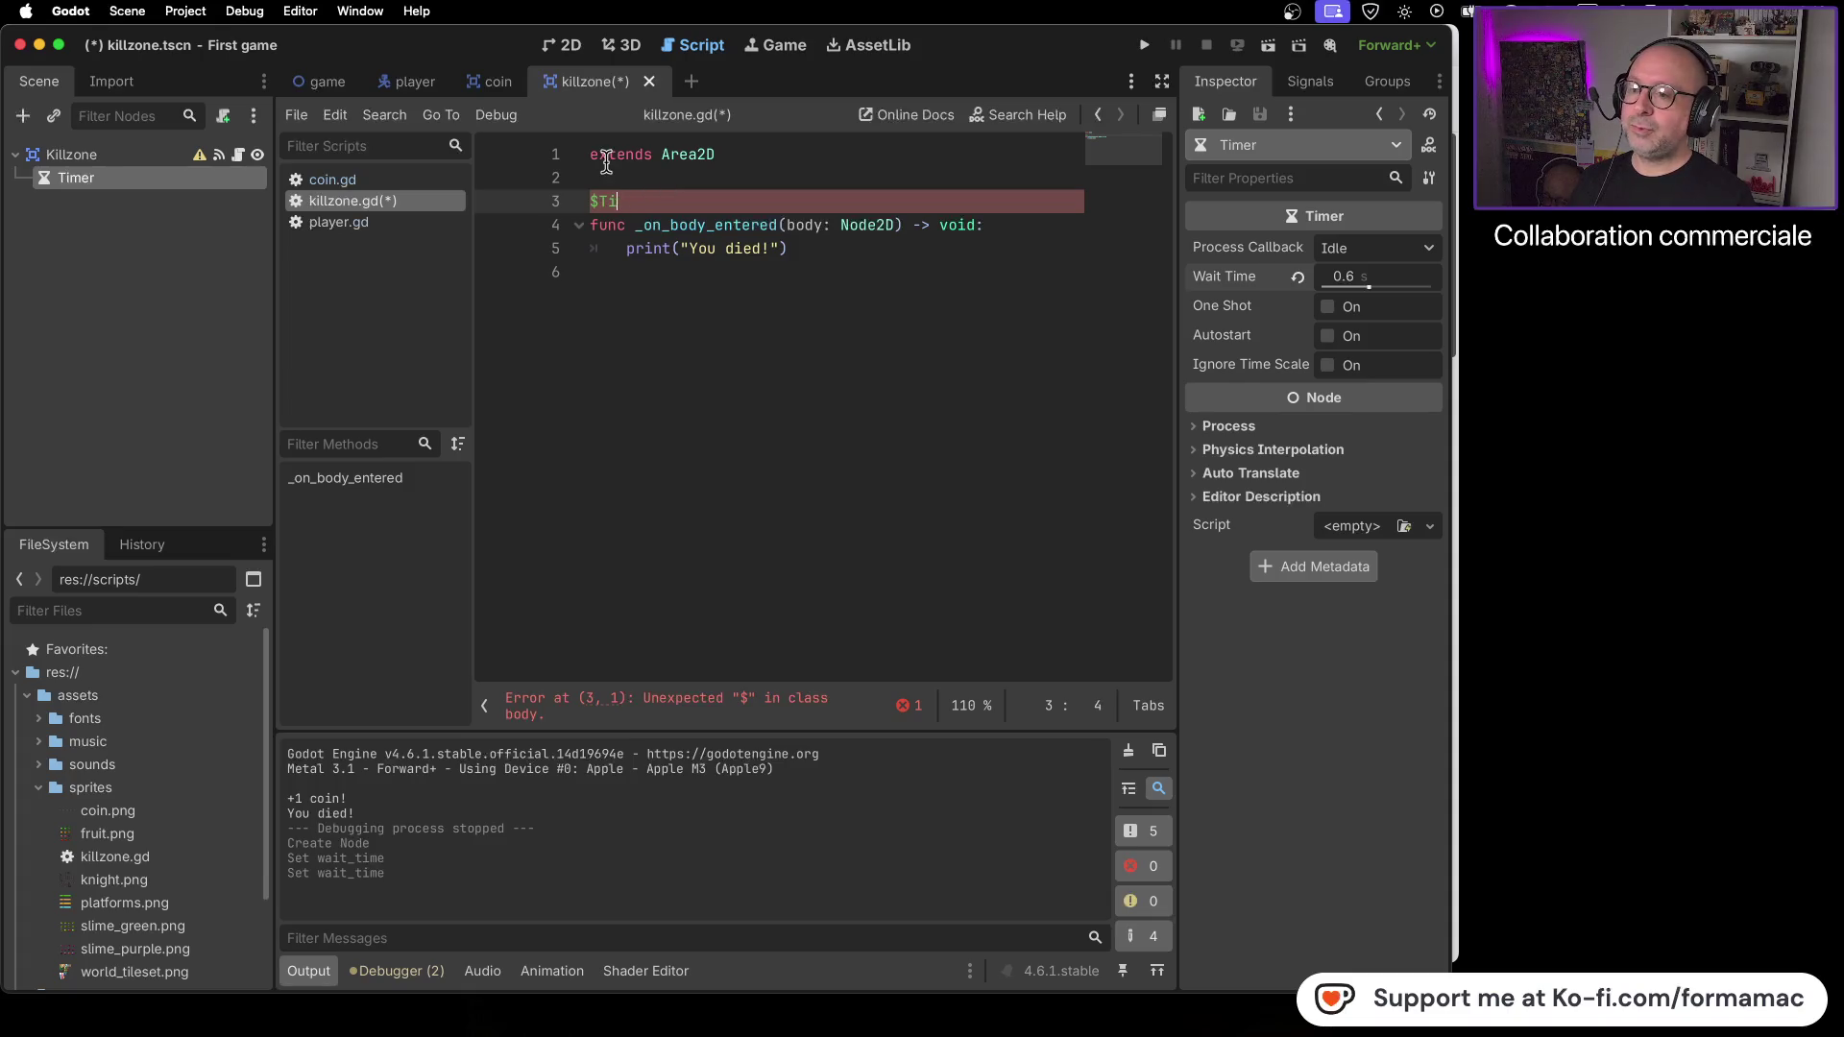
pyautogui.press('BackSpace')
pyautogui.press('Return')
pyautogui.press('Return')
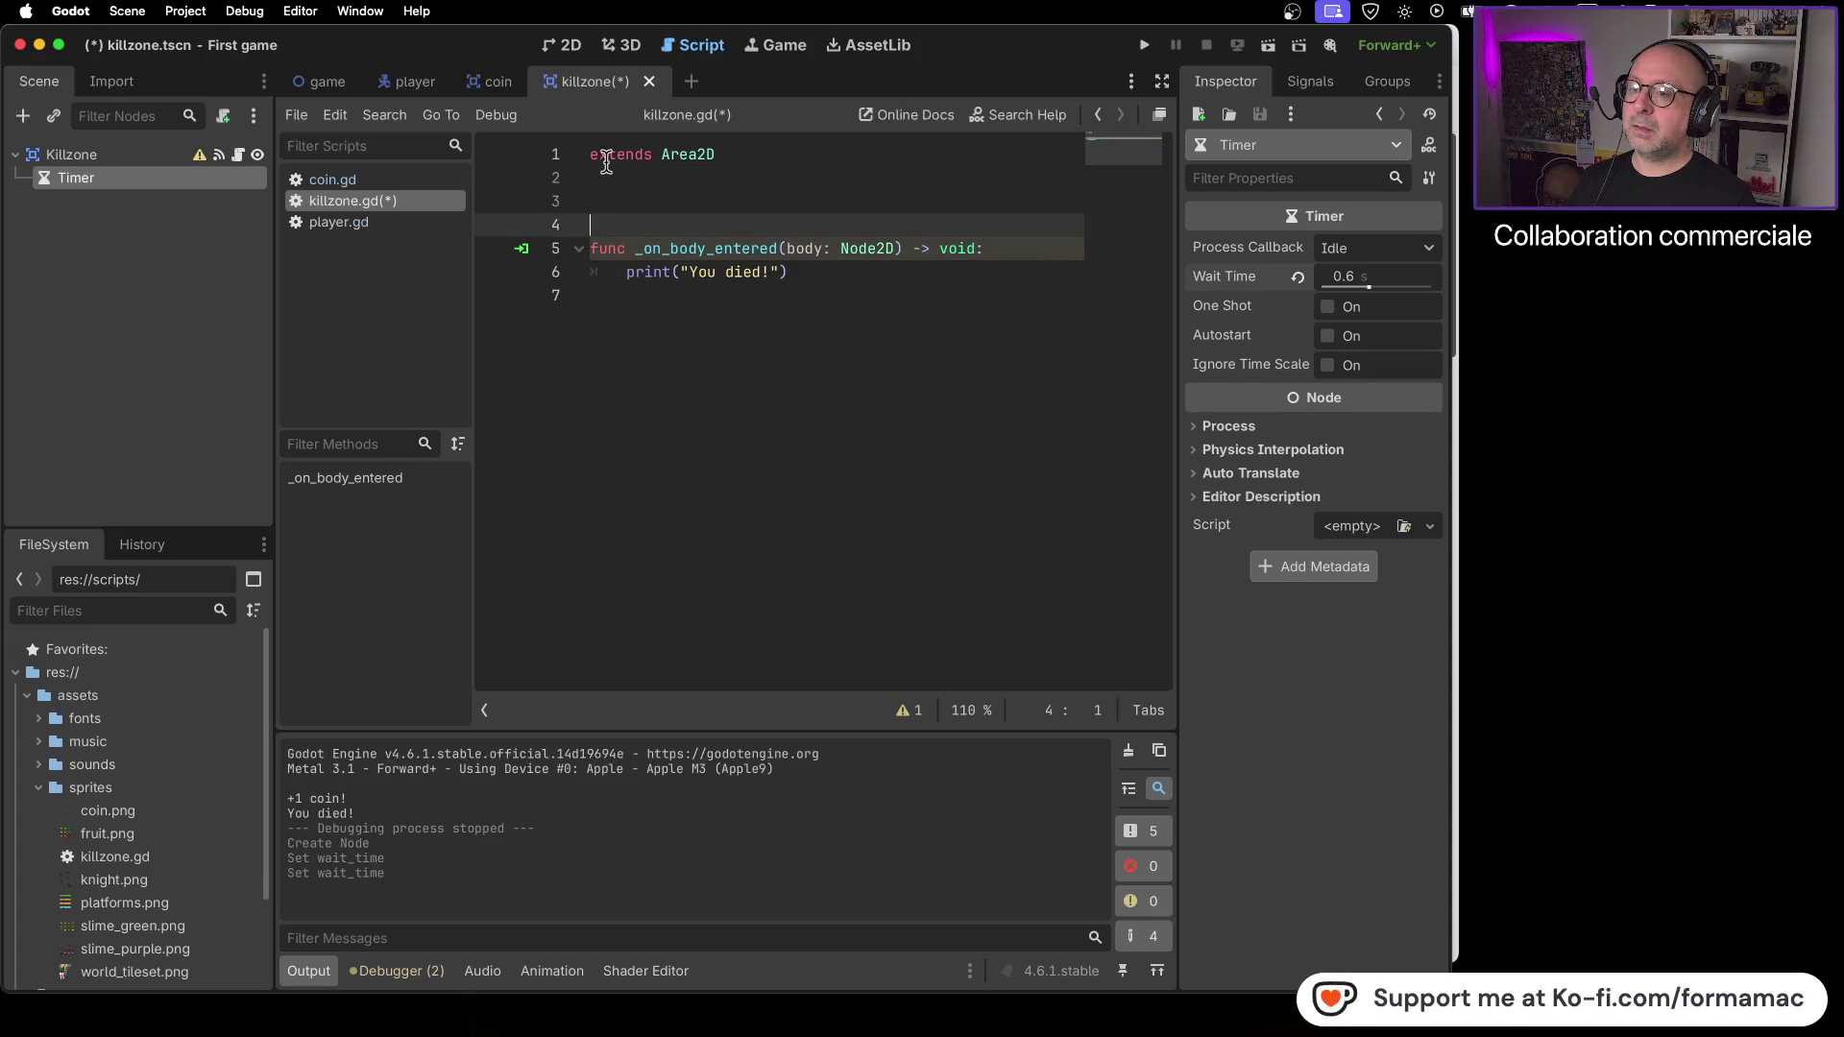
pyautogui.press('Up')
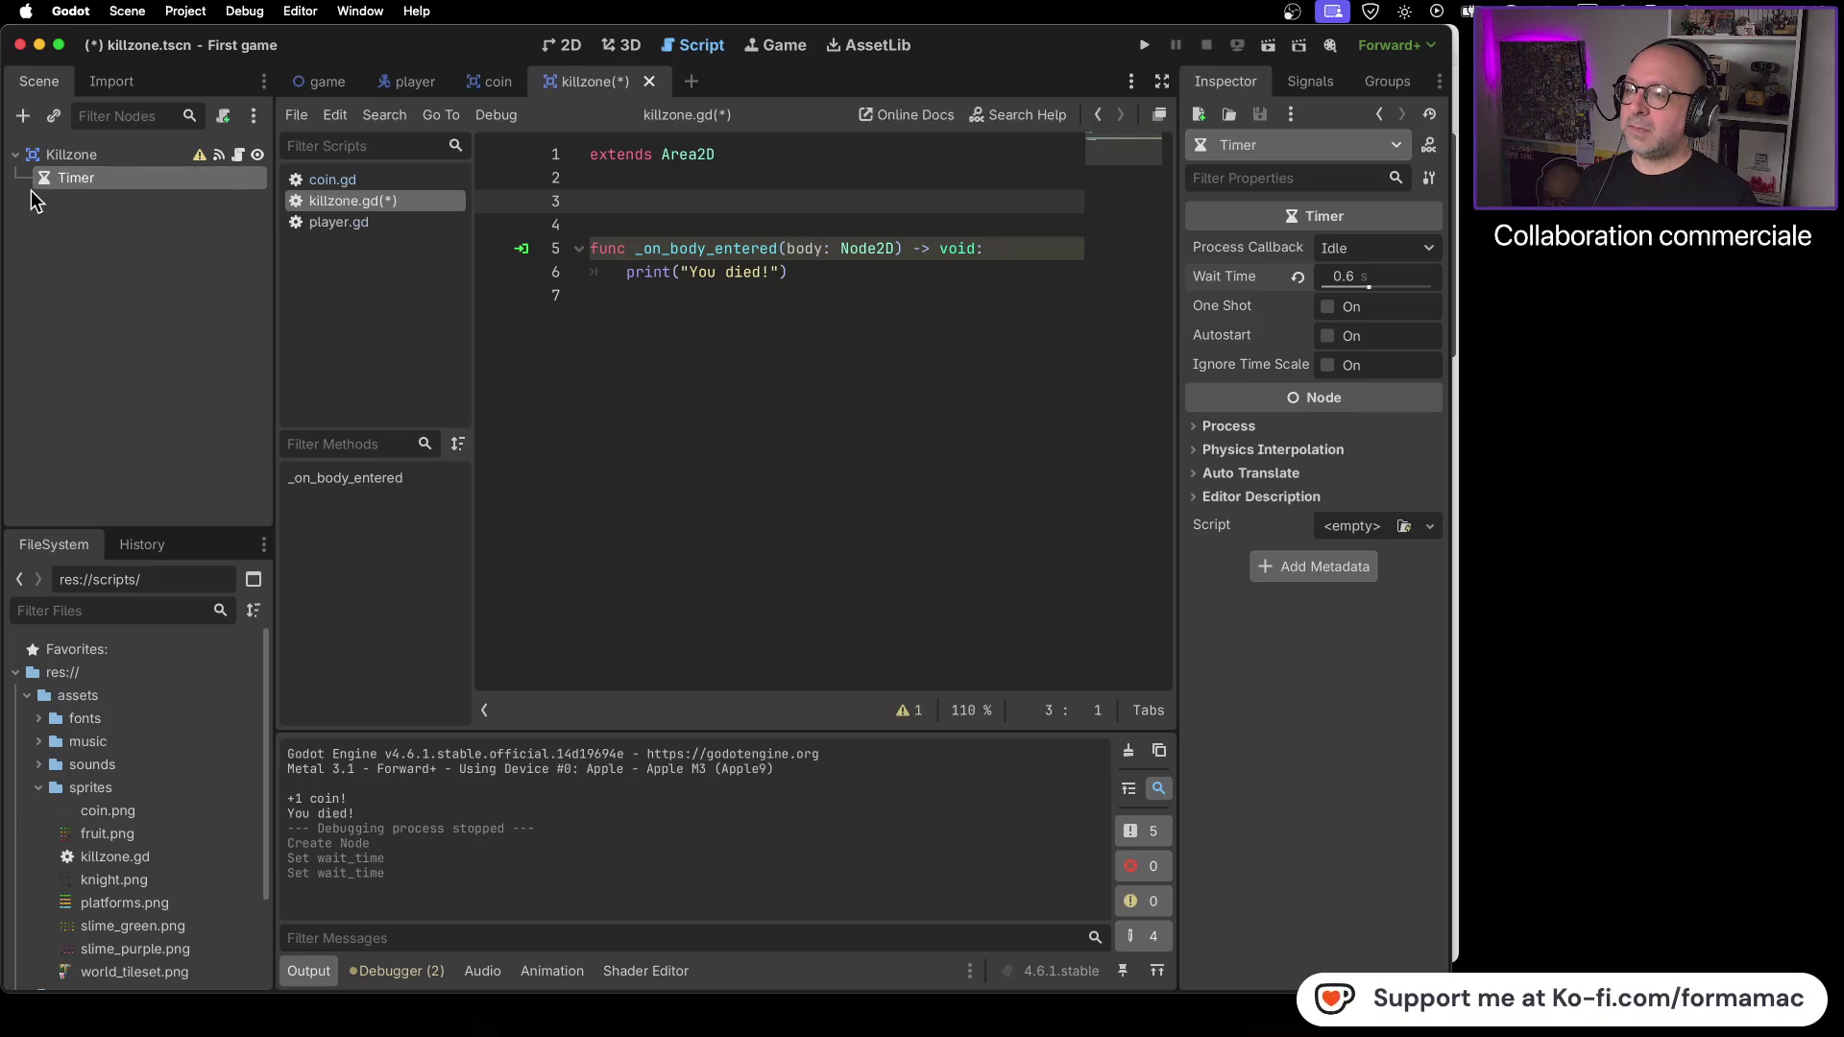
# - Insert the Timer reference again, compare with the tutorial, then delete the erroring $Timer on line 3
pyautogui.moveTo(45, 184); pyautogui.dragTo(596, 201)
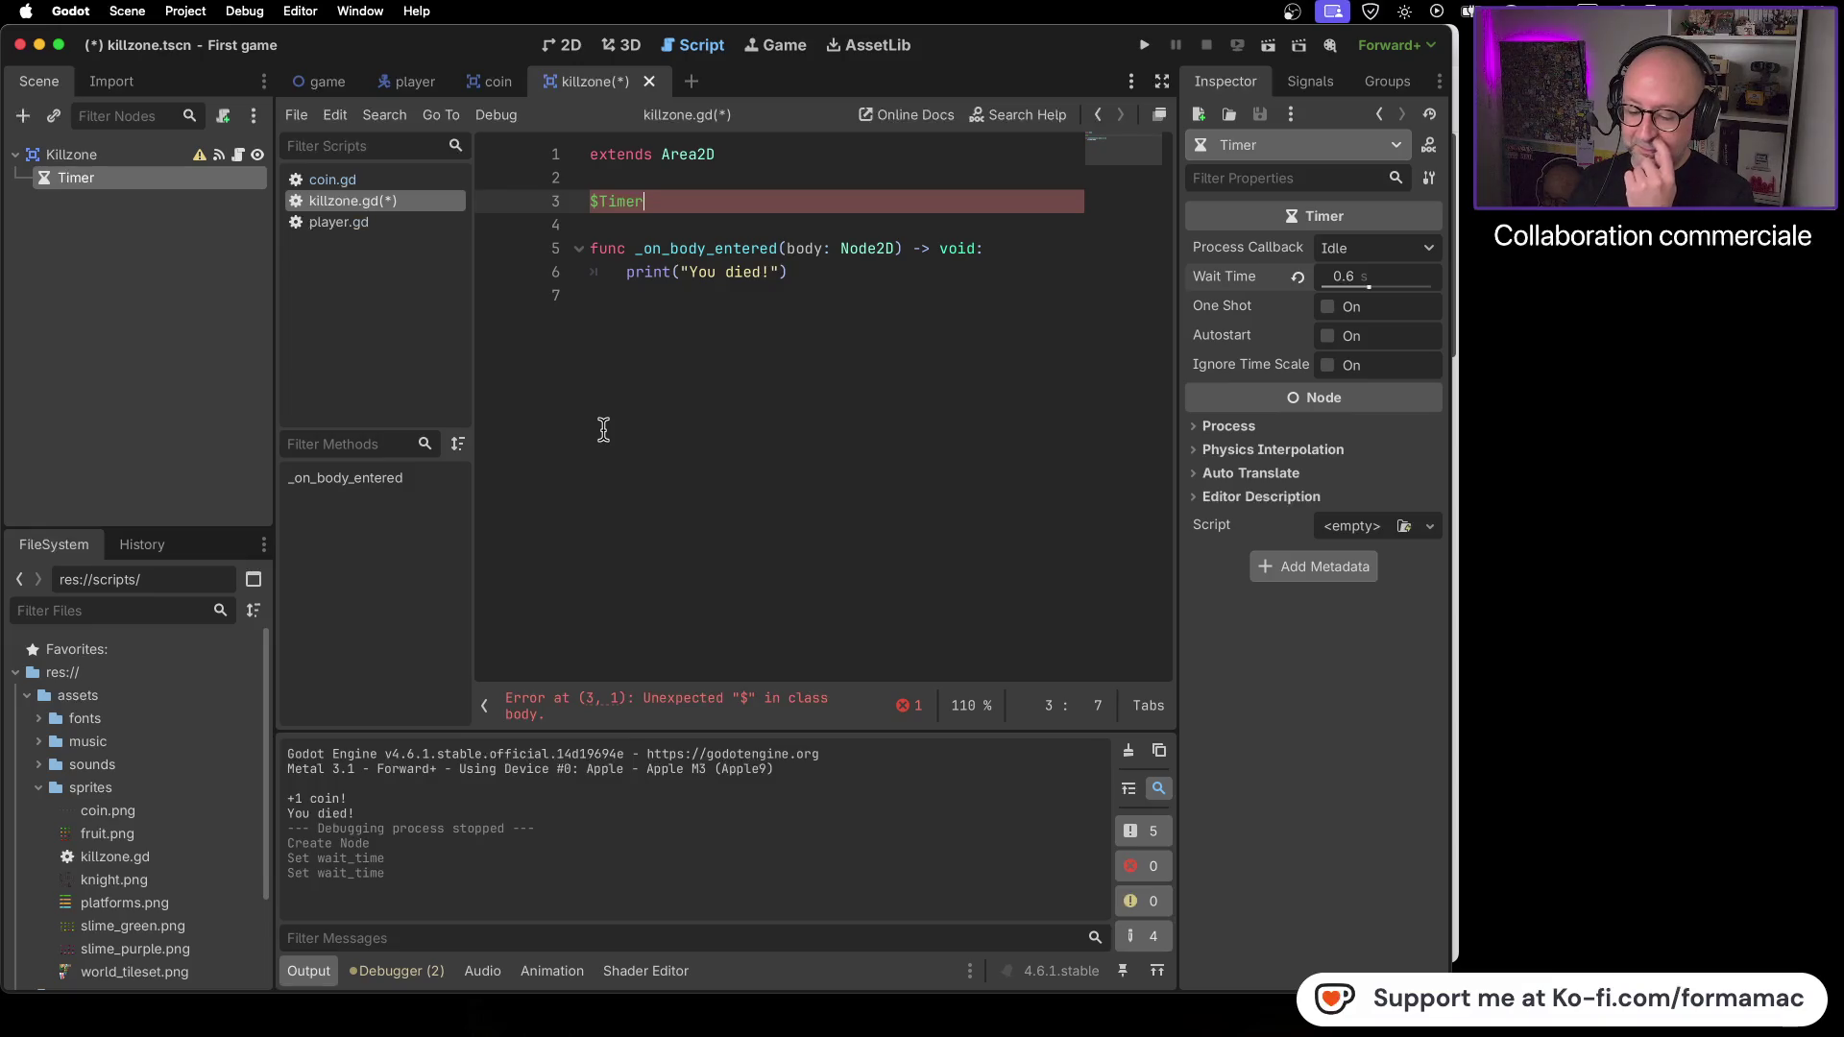
pyautogui.press('super+Tab')
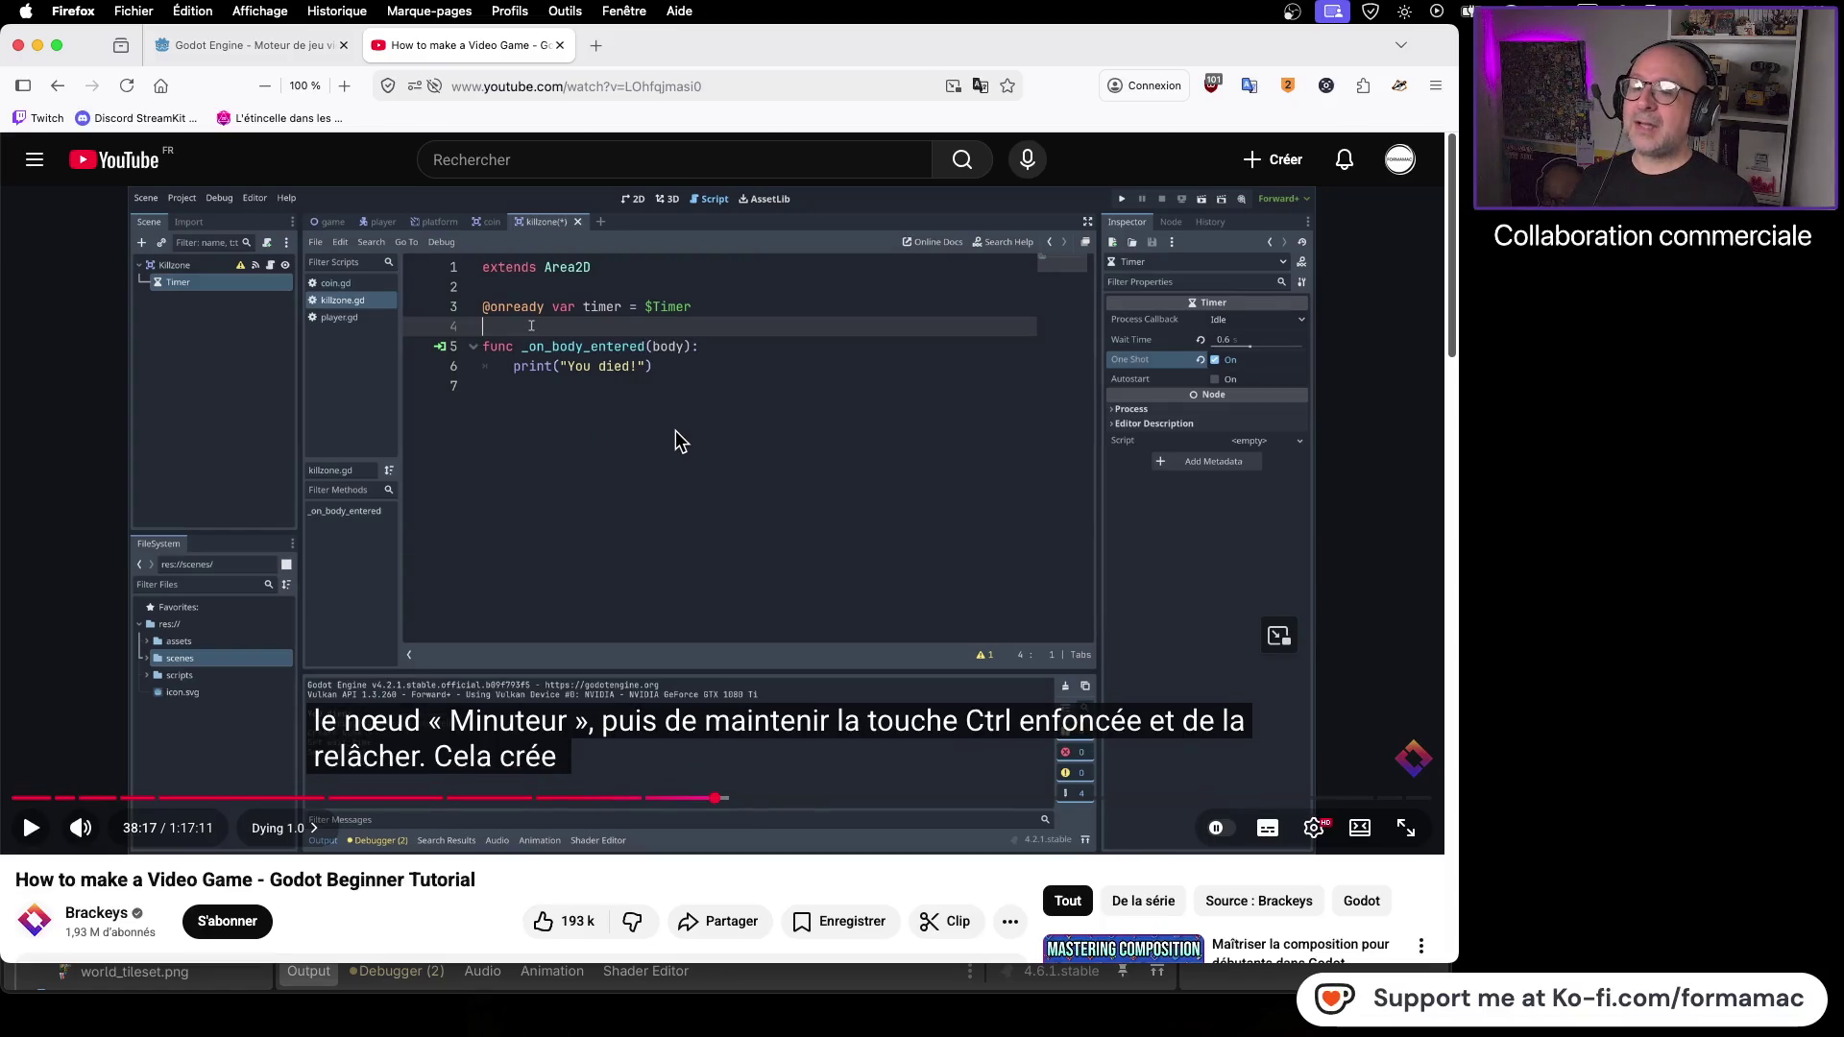
pyautogui.press('super+Tab')
pyautogui.moveTo(692, 201); pyautogui.dragTo(555, 201)
pyautogui.press('BackSpace')
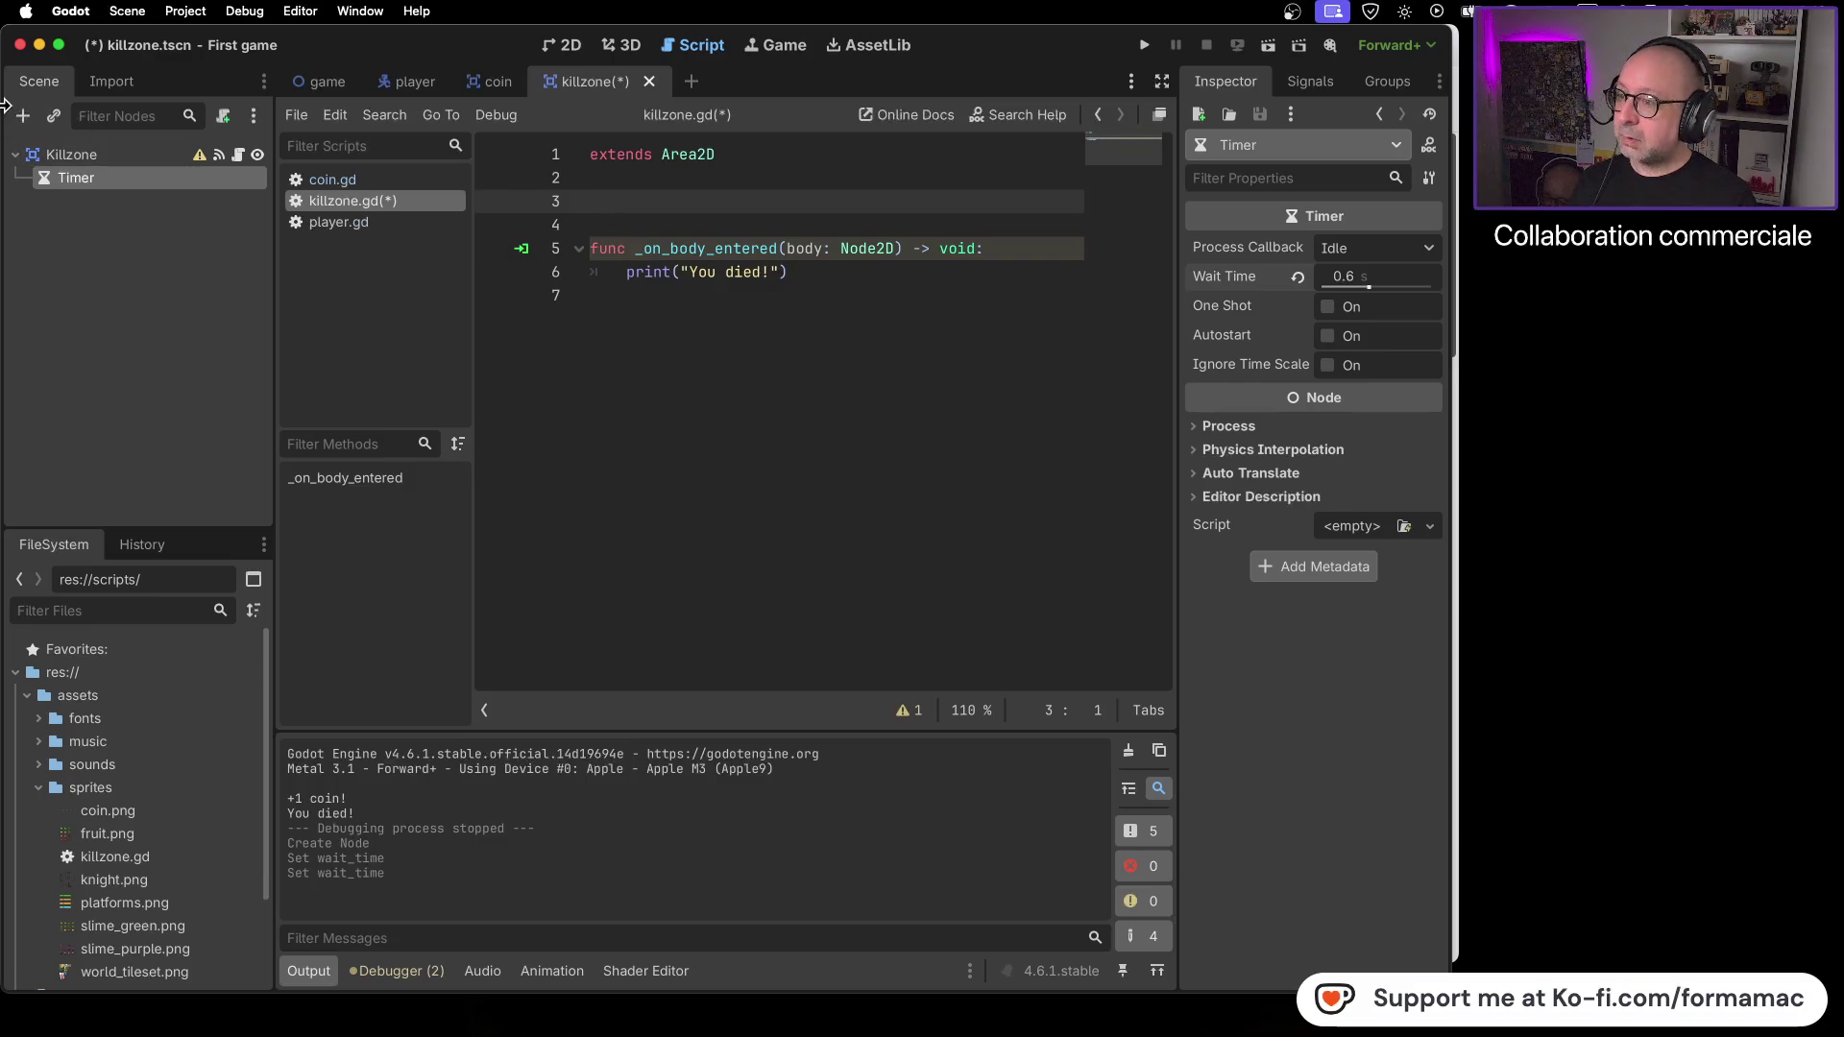
pyautogui.rightClick(50, 187)
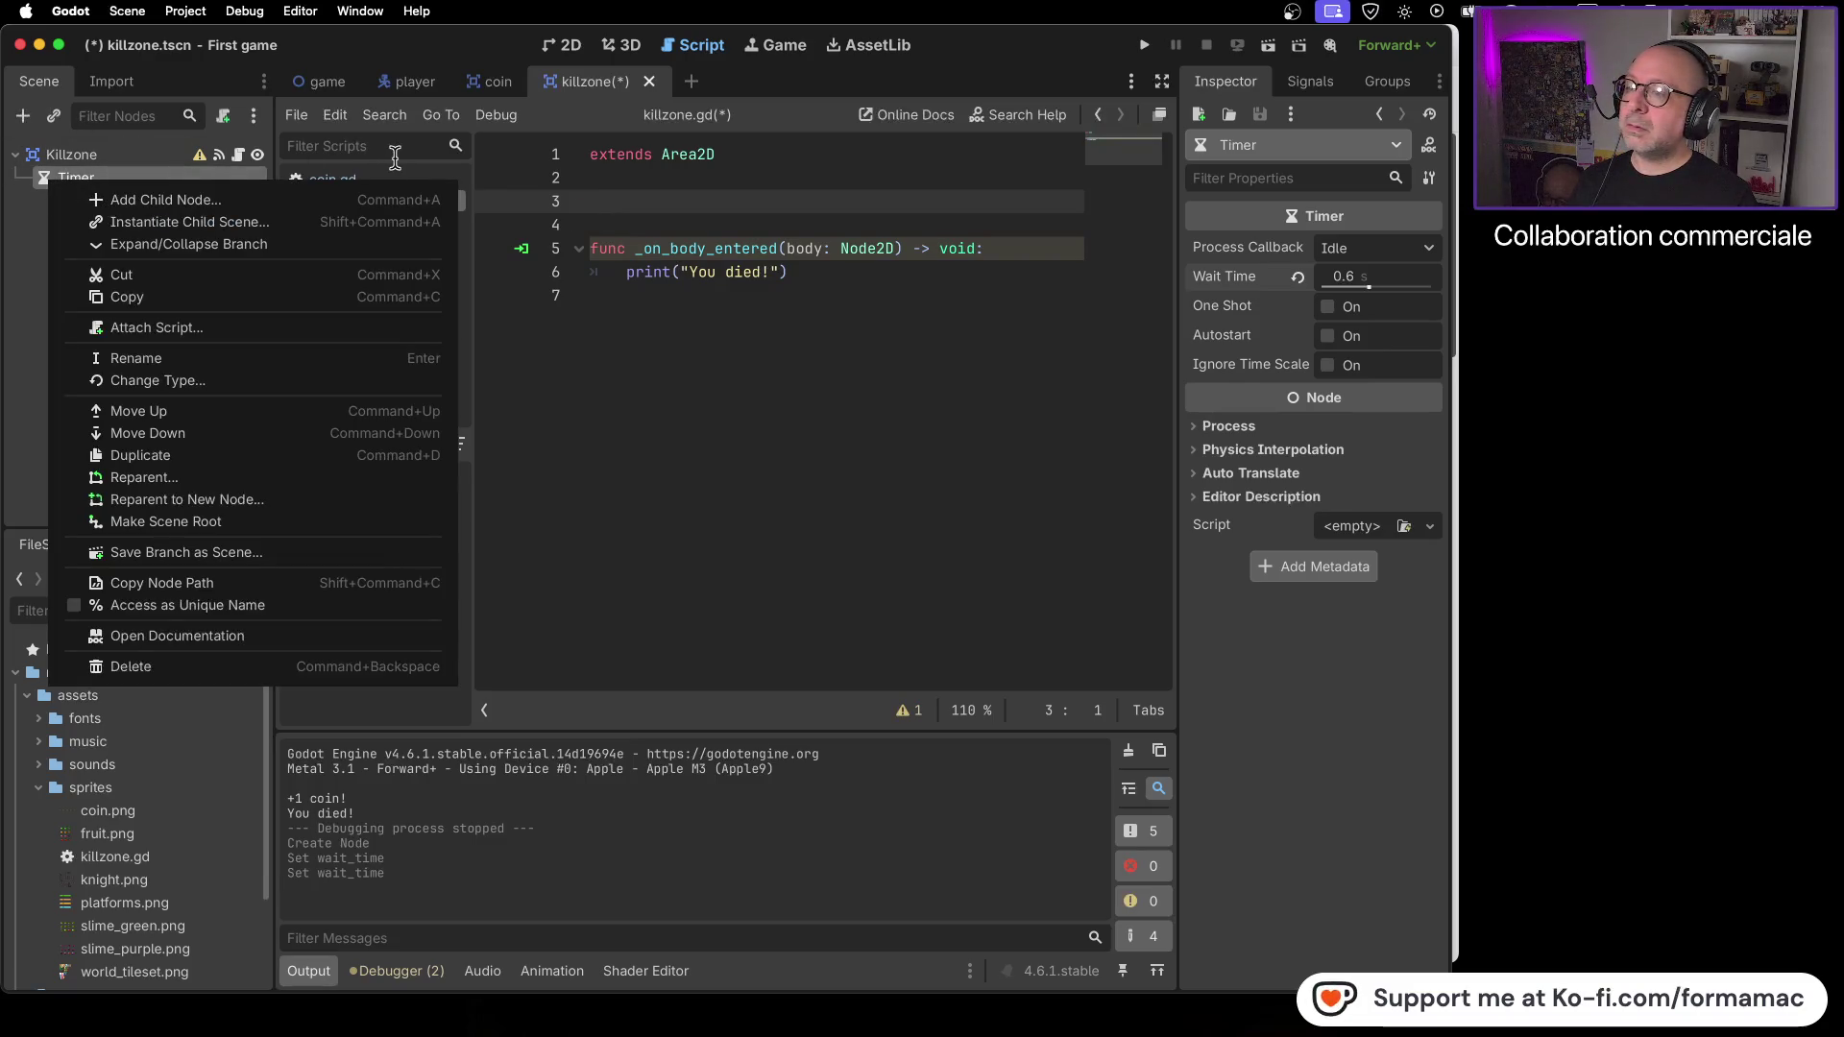
pyautogui.click(19, 212)
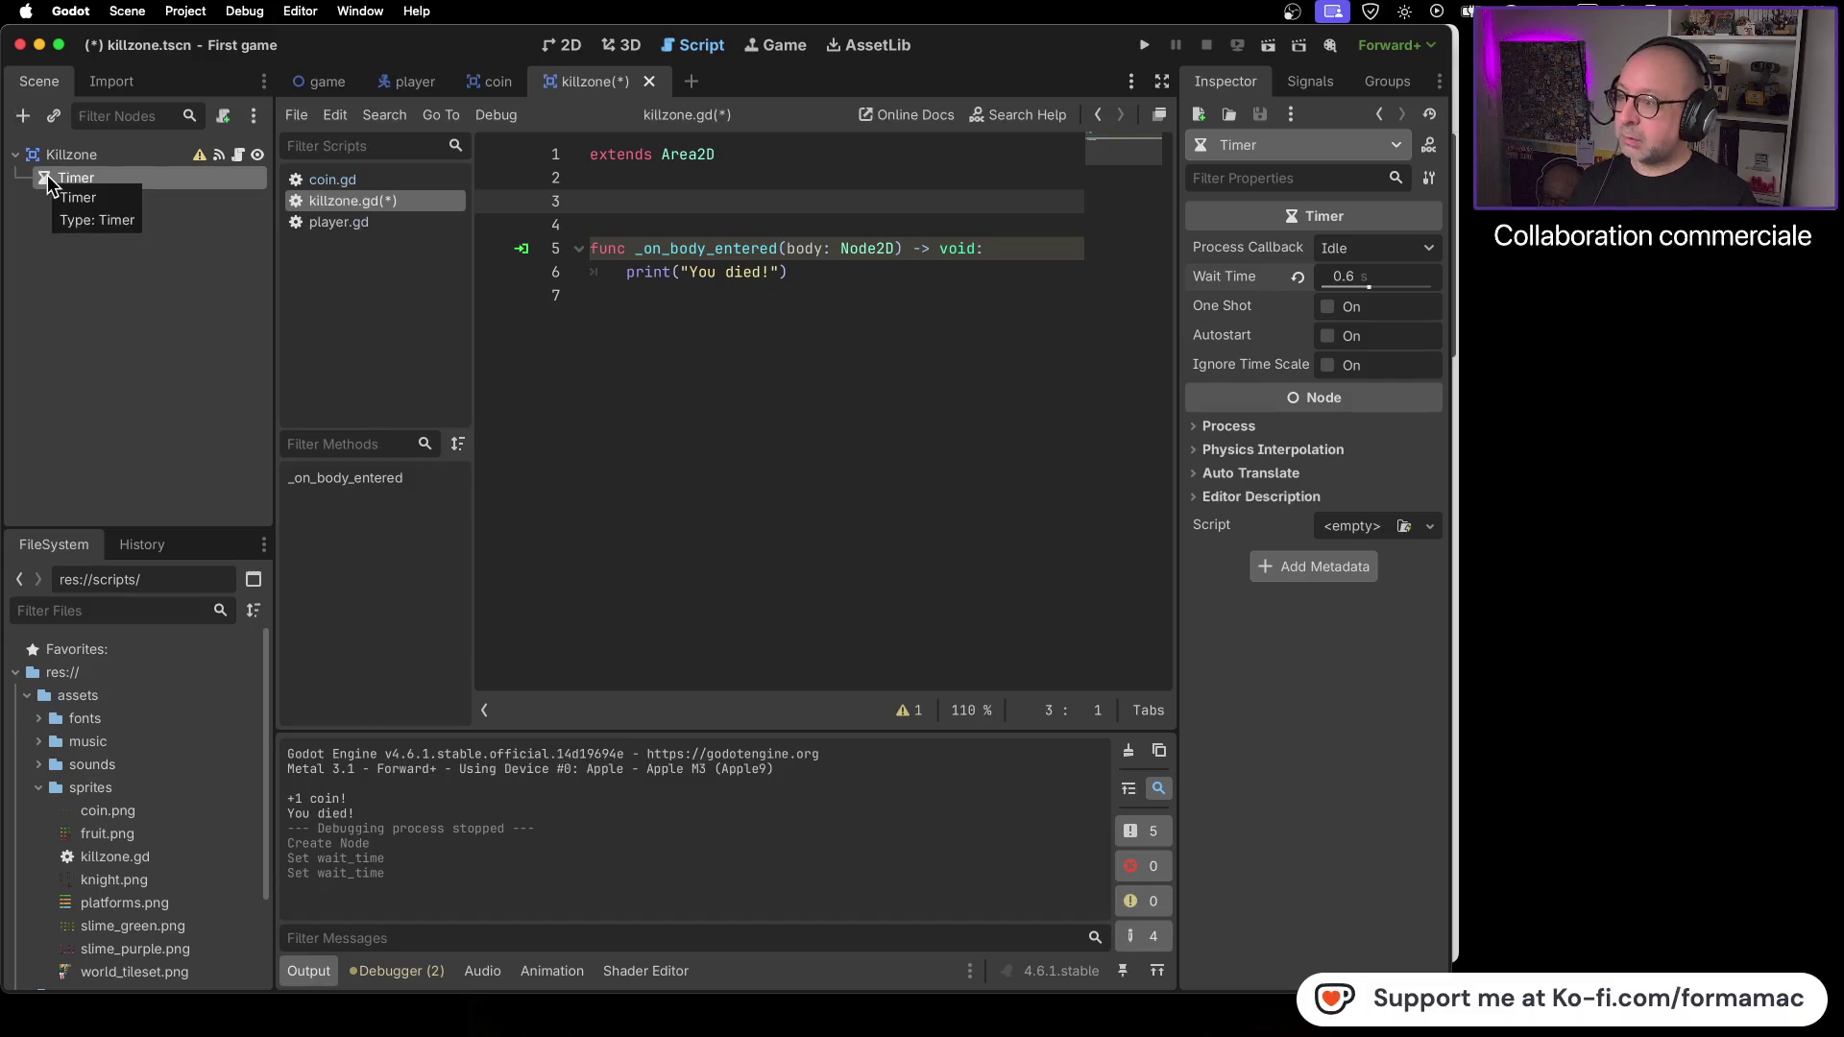
pyautogui.click(39, 231)
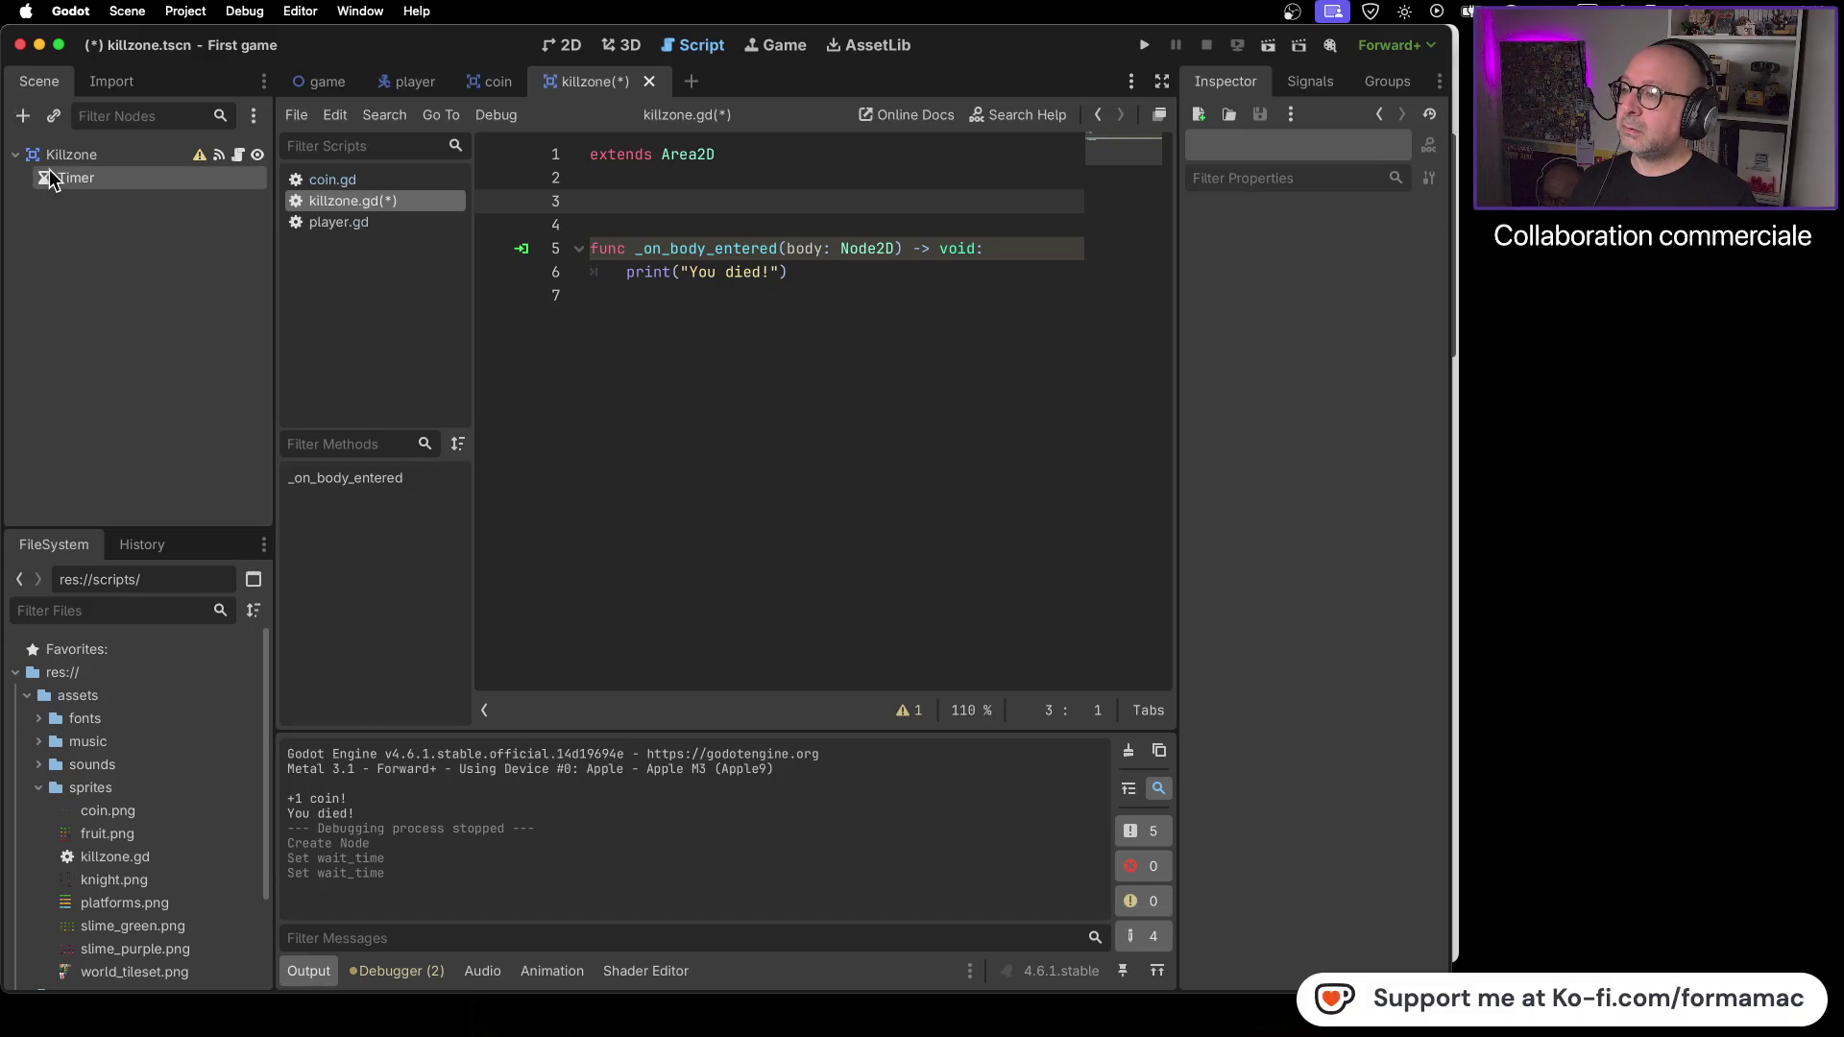
pyautogui.moveTo(45, 174)
pyautogui.mouseDown()
pyautogui.moveTo(535, 176)
pyautogui.moveTo(604, 200)
pyautogui.moveTo(538, 199)
pyautogui.mouseUp()
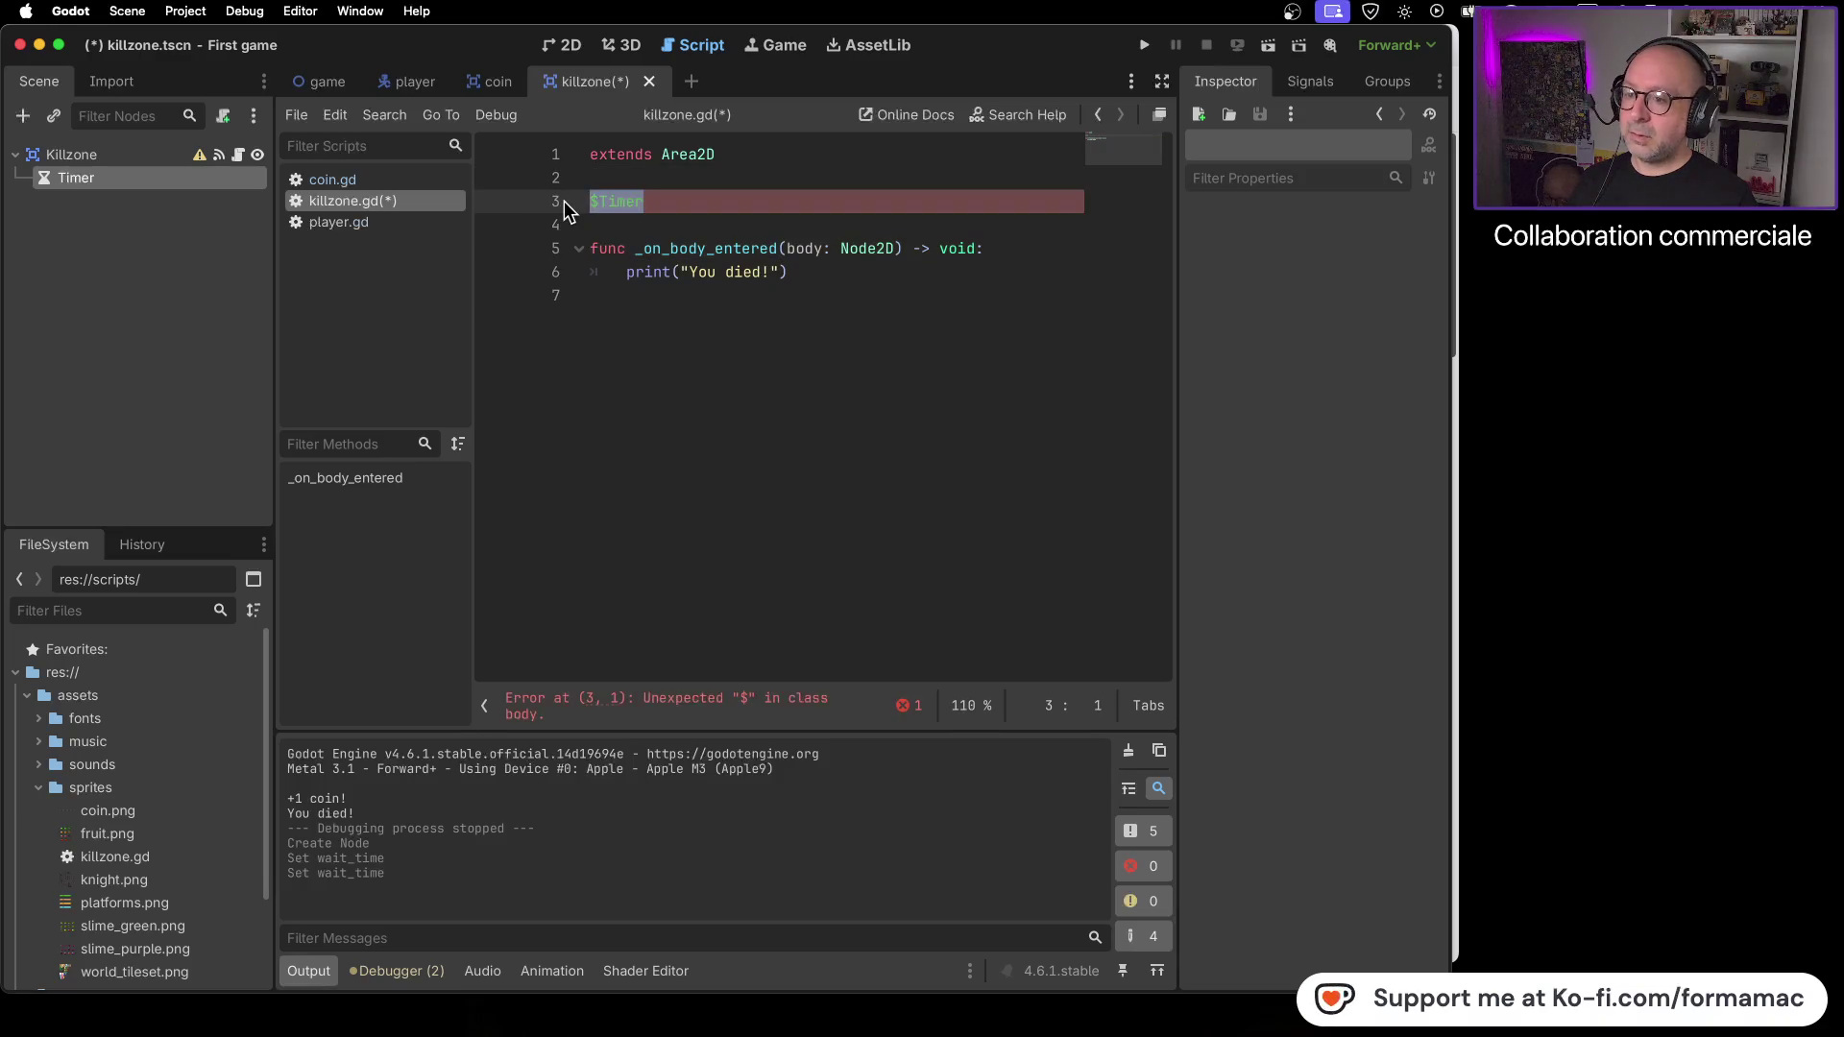
pyautogui.press('BackSpace')
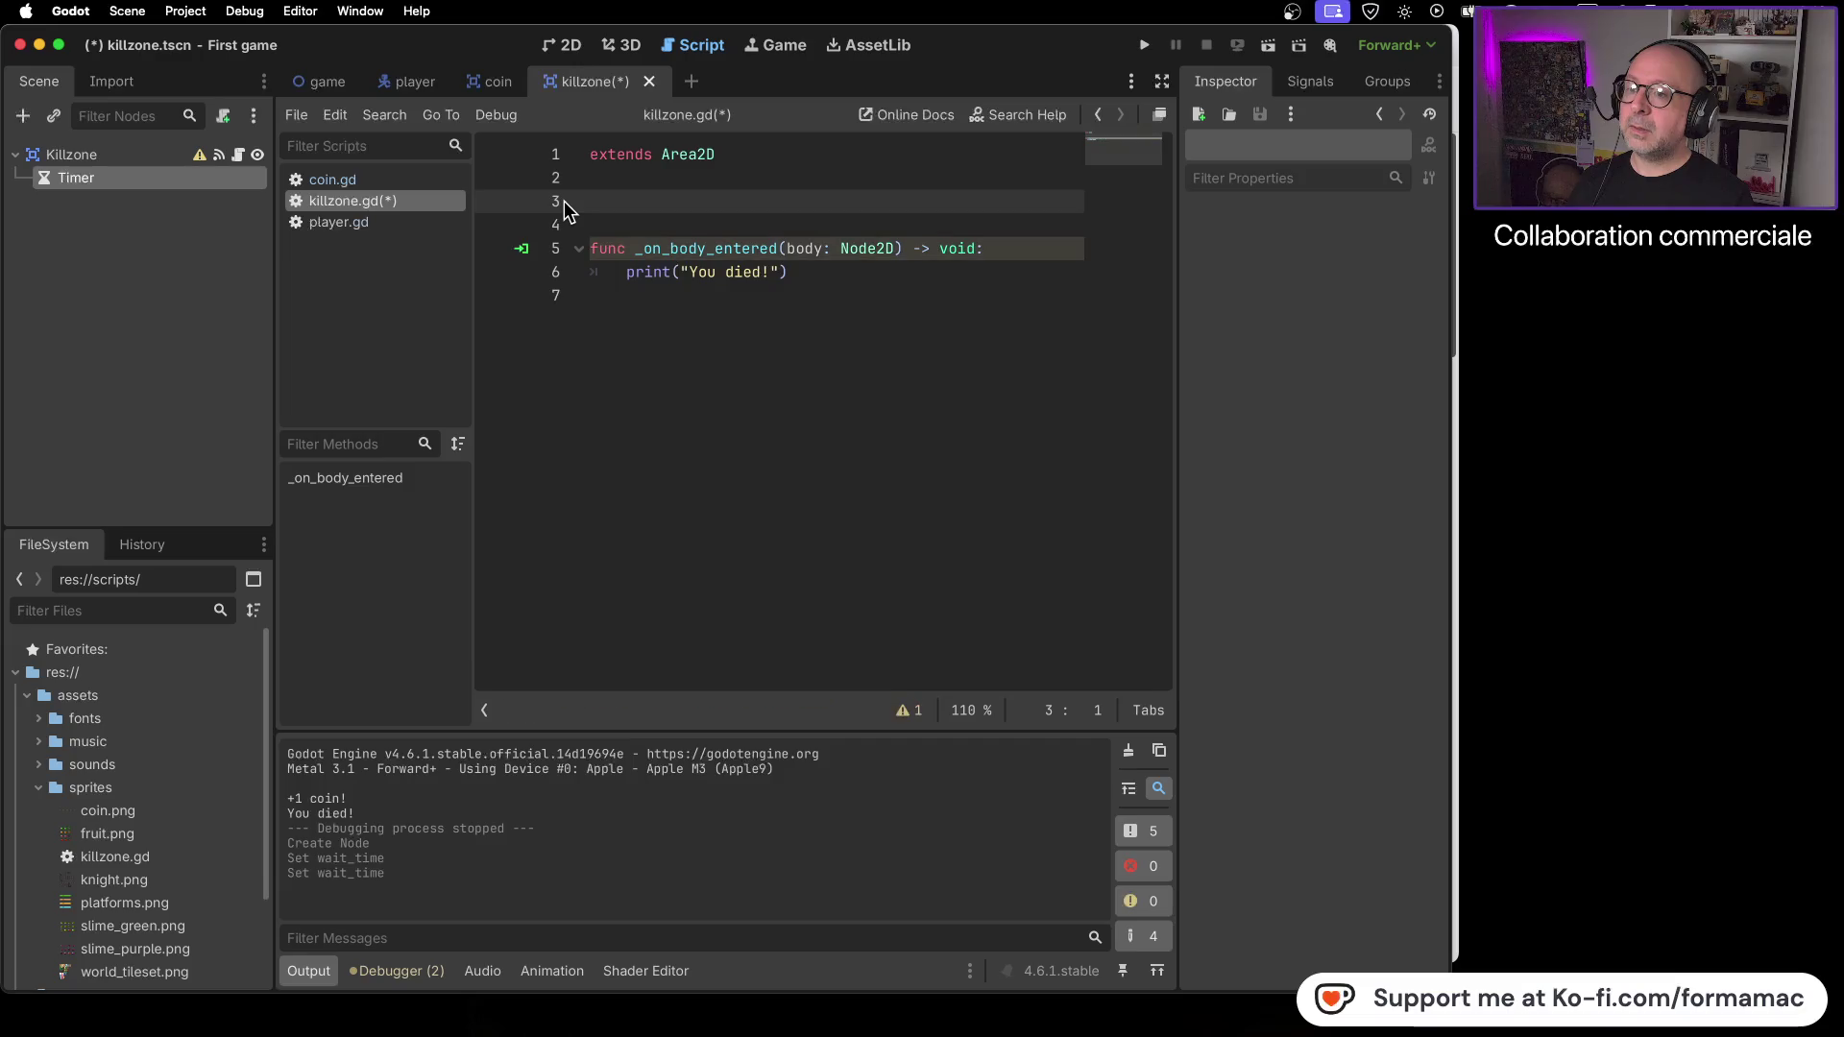
pyautogui.rightClick(61, 179)
pyautogui.click(44, 192)
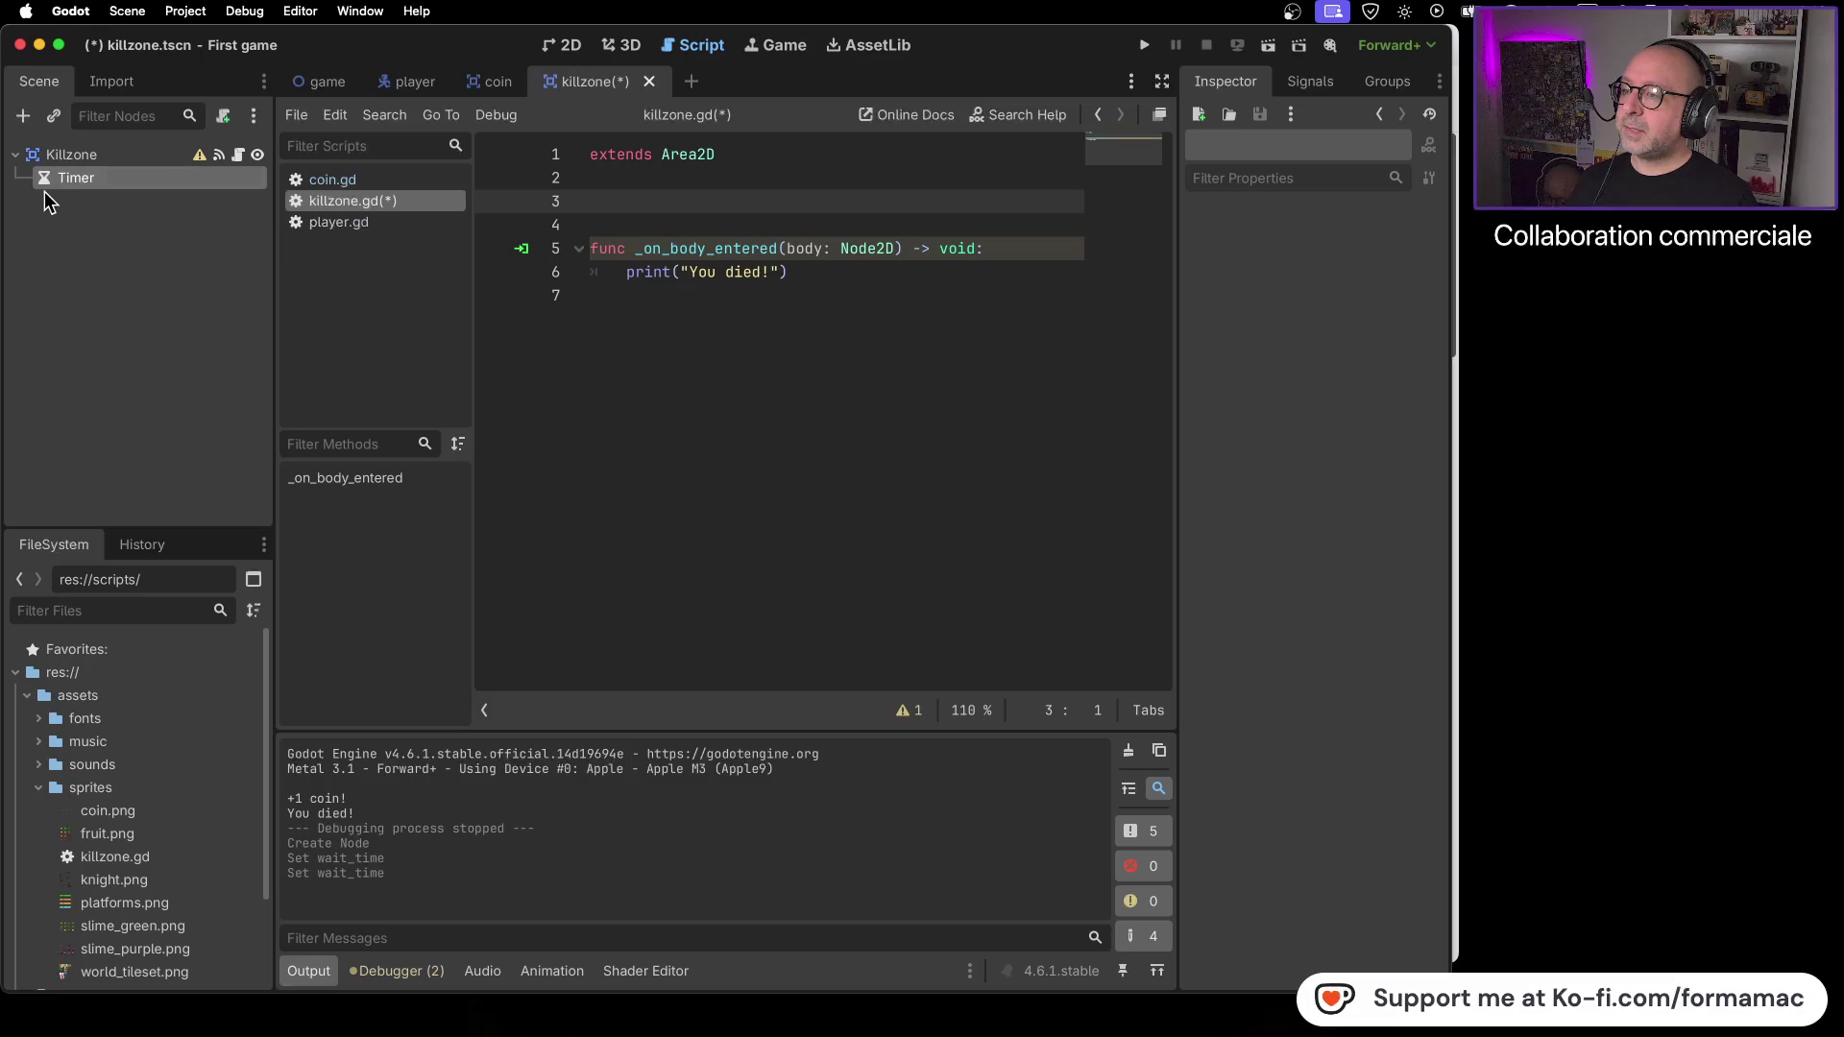
pyautogui.moveTo(39, 179)
pyautogui.mouseDown()
pyautogui.moveTo(598, 183)
pyautogui.moveTo(605, 200)
pyautogui.mouseUp()
pyautogui.press('Return')
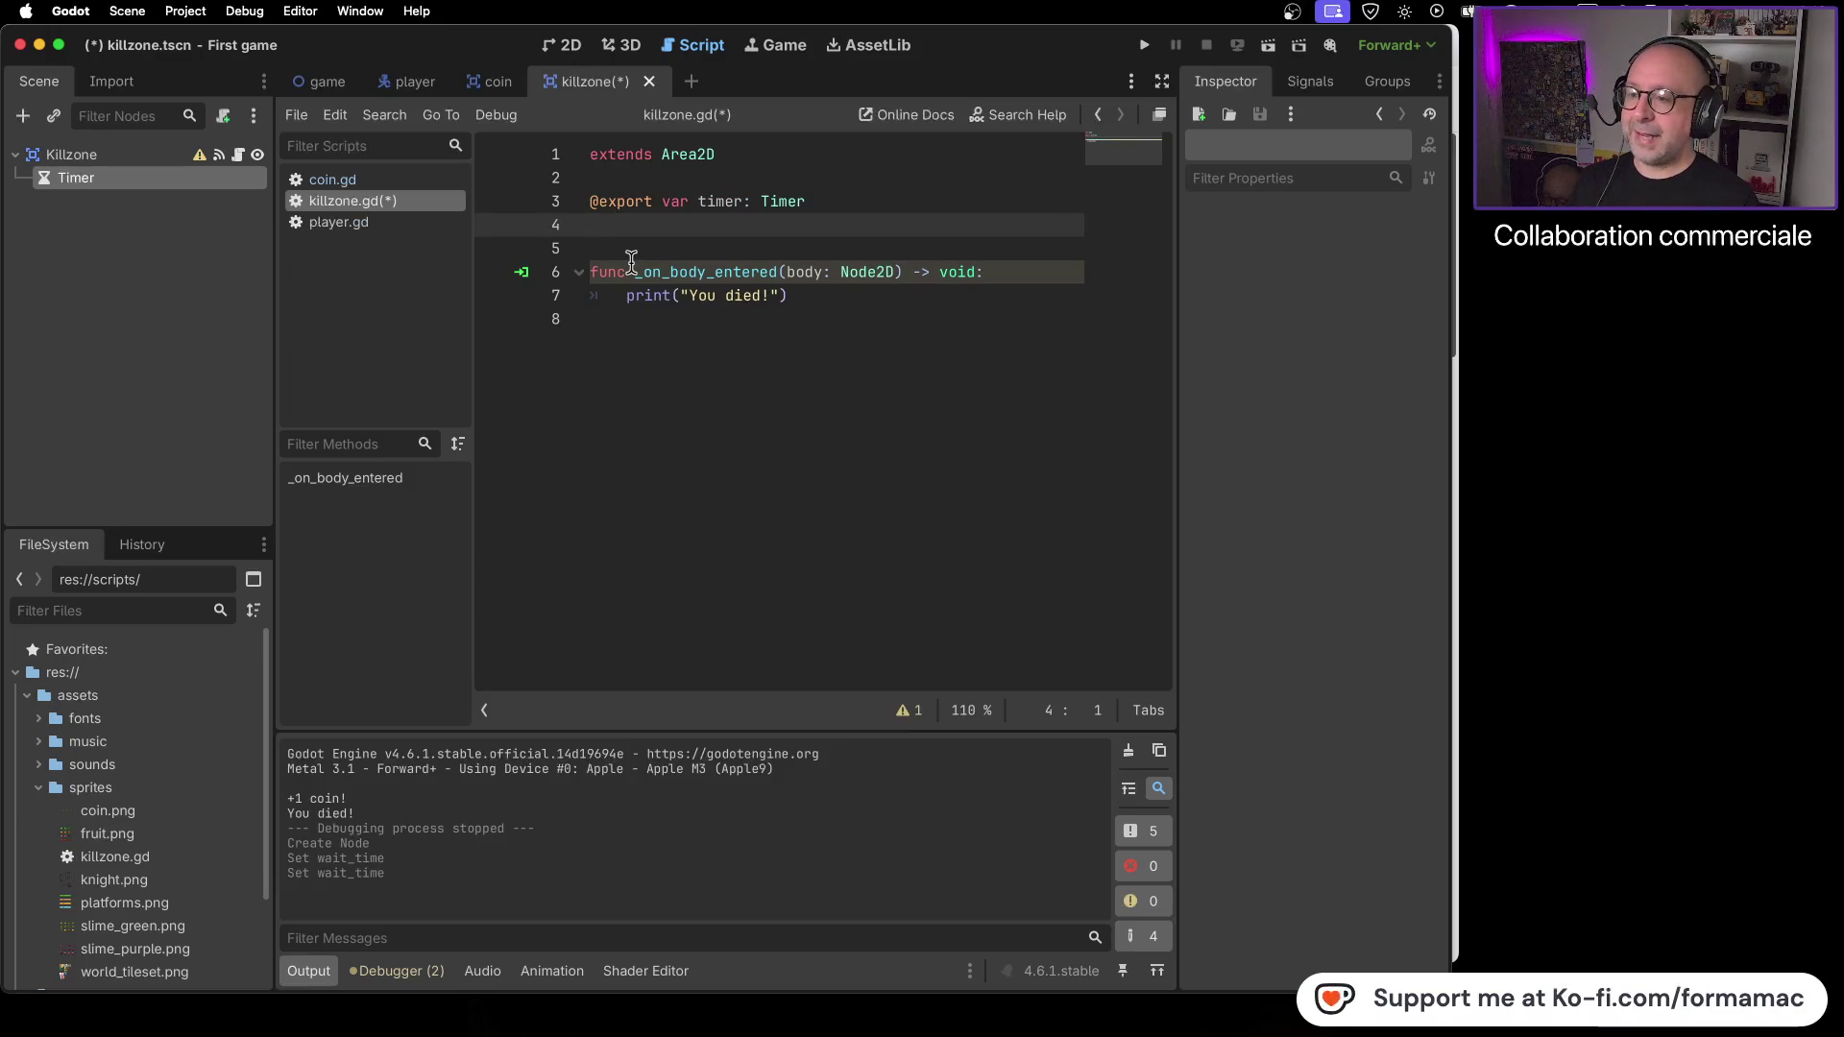
pyautogui.press('BackSpace')
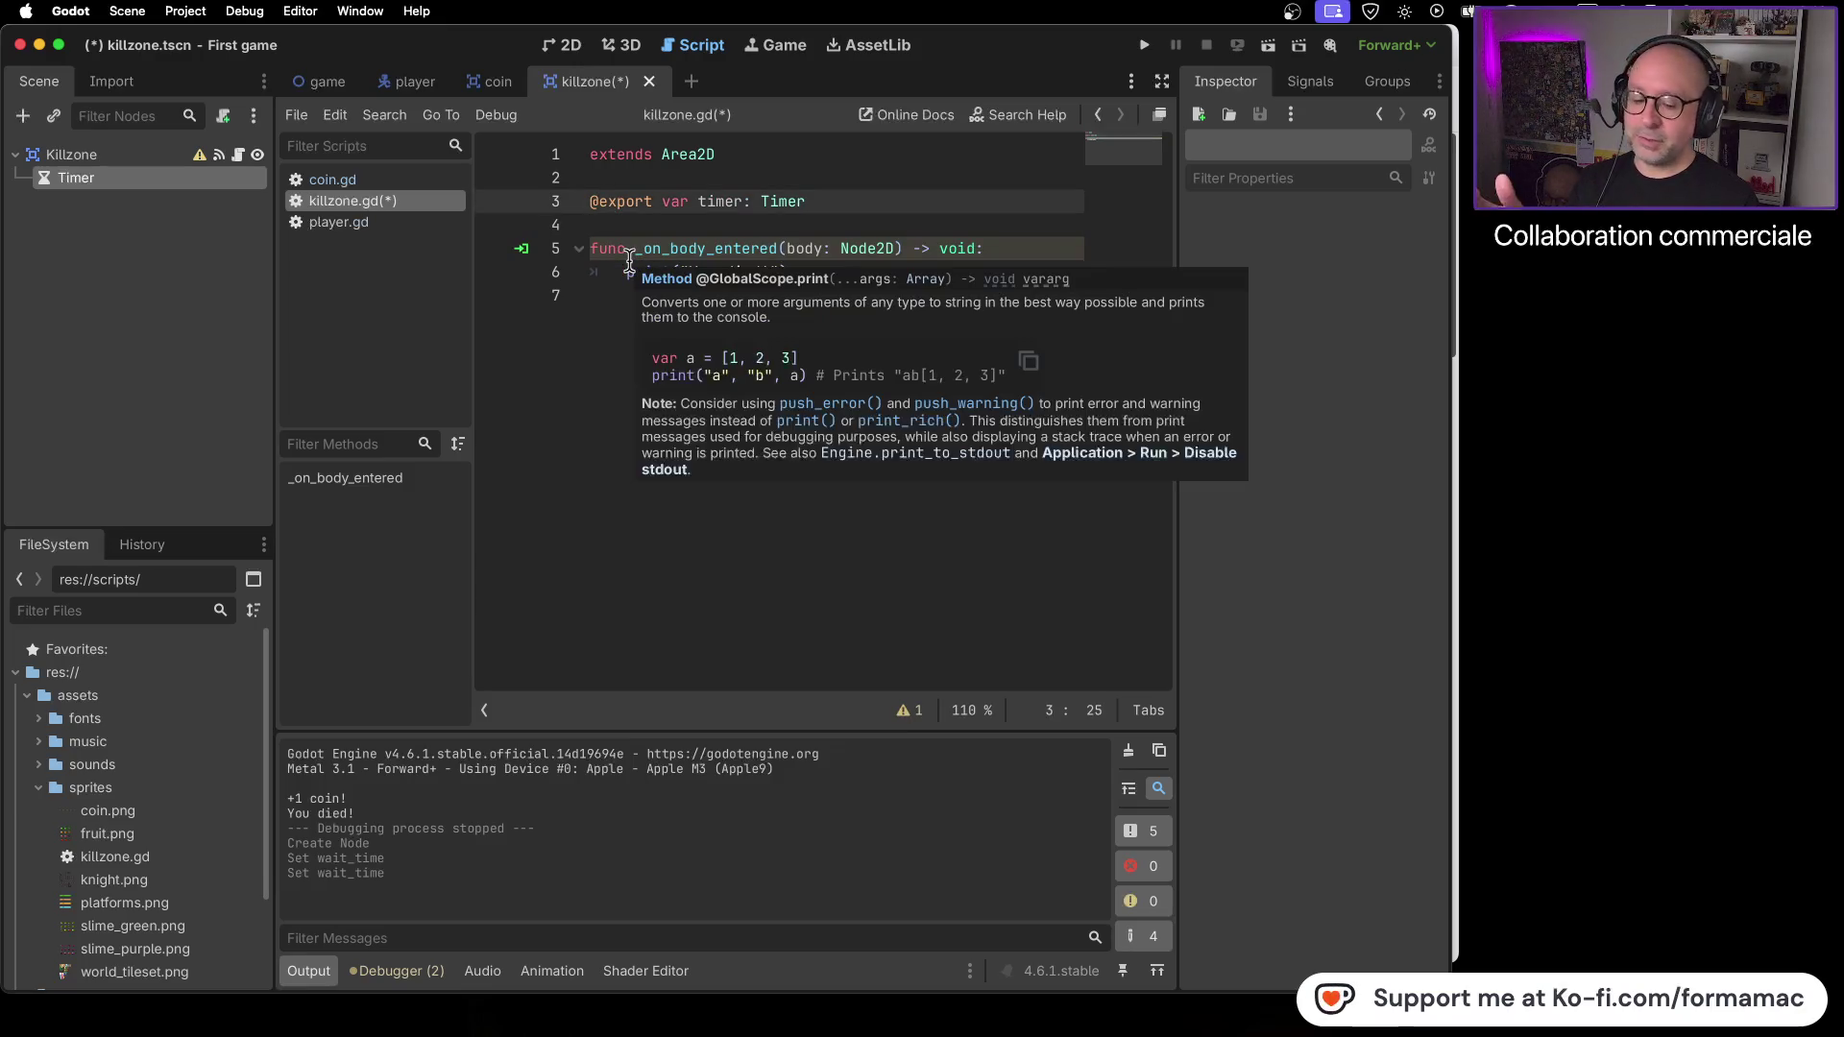
pyautogui.moveTo(632, 262)
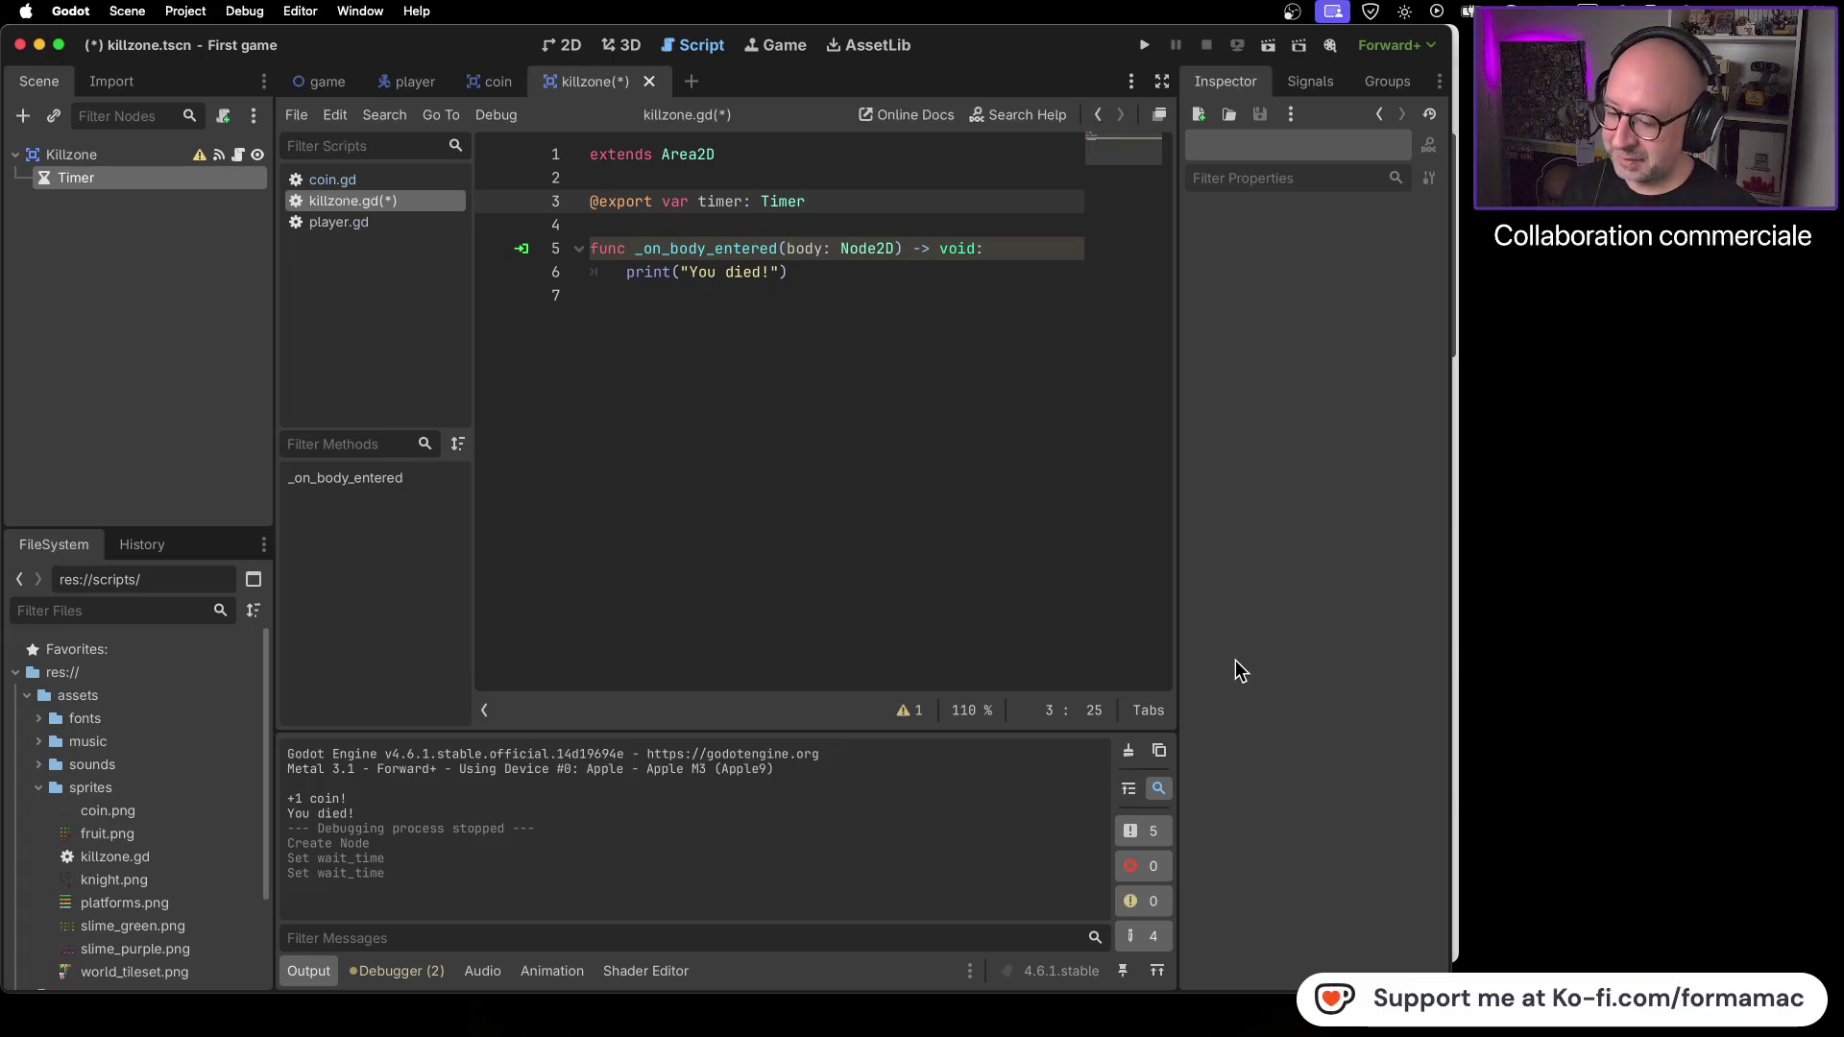
pyautogui.press('super+Tab')
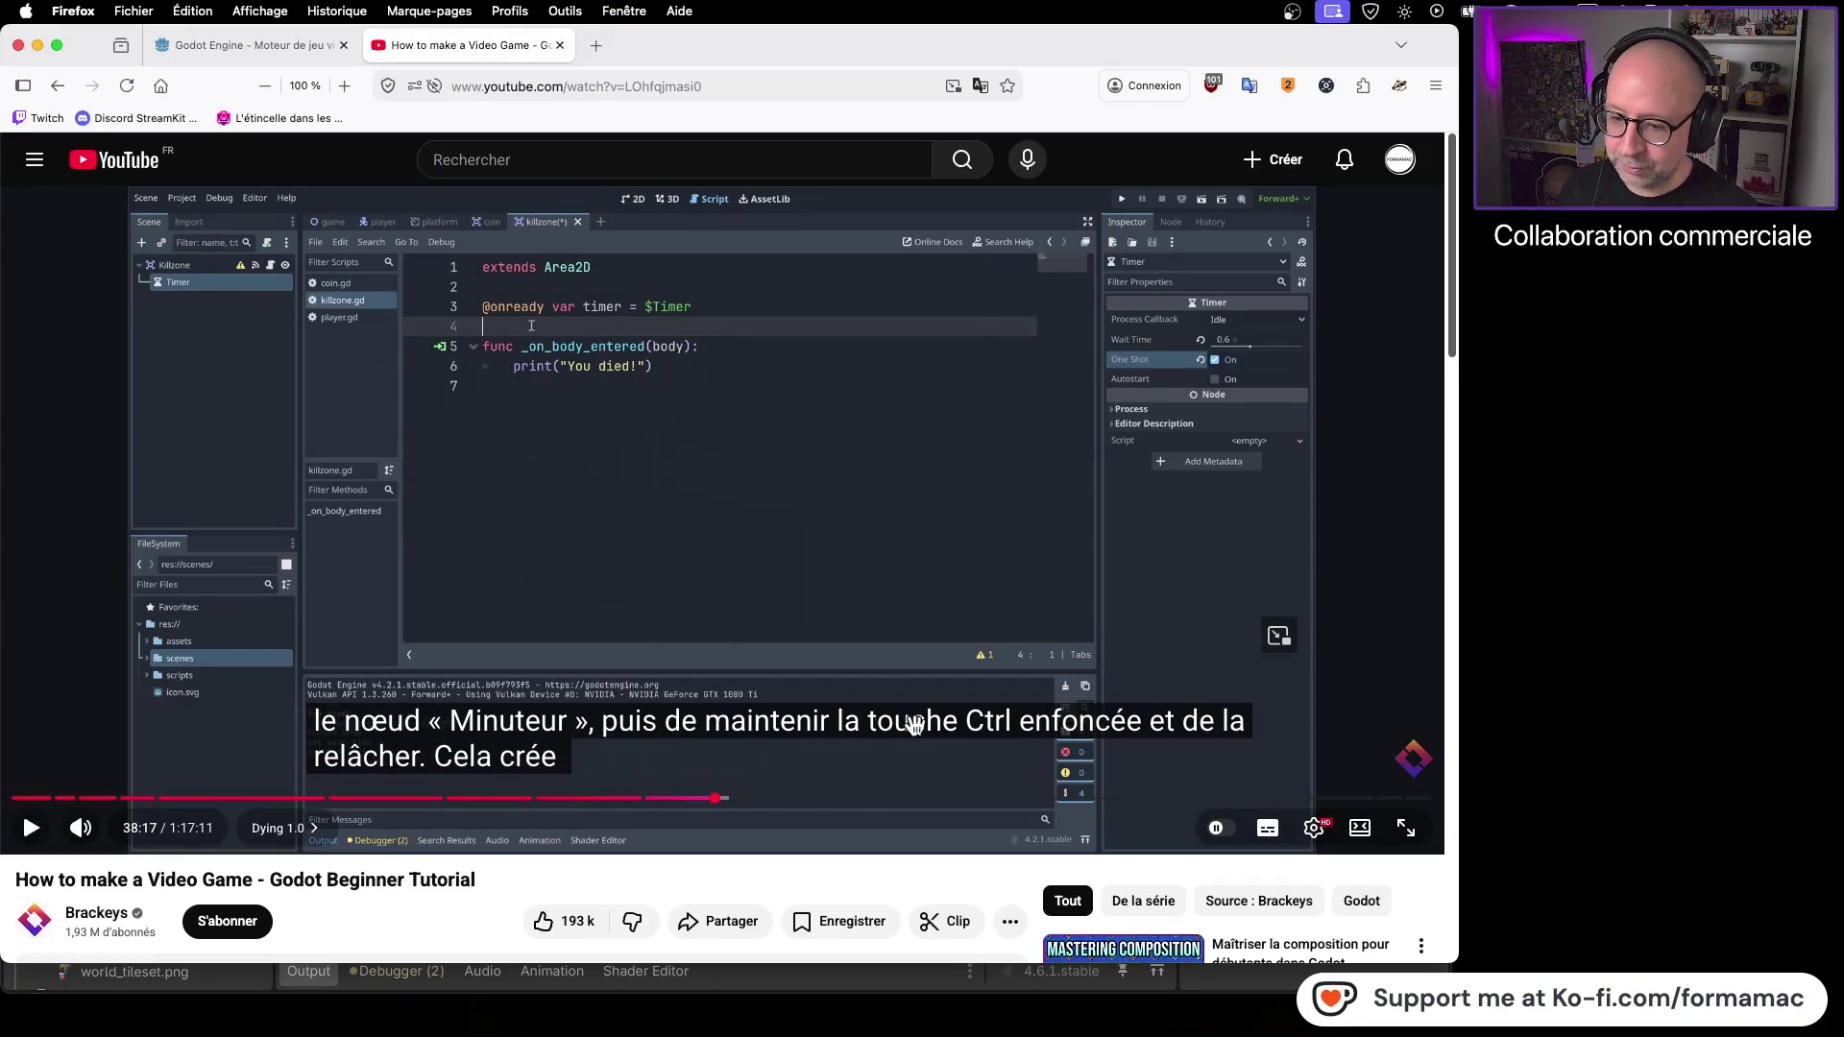
# - Watch the Timer-reference explanation, pausing on the Game node tree diagram and again at 39:08
pyautogui.click(668, 615)
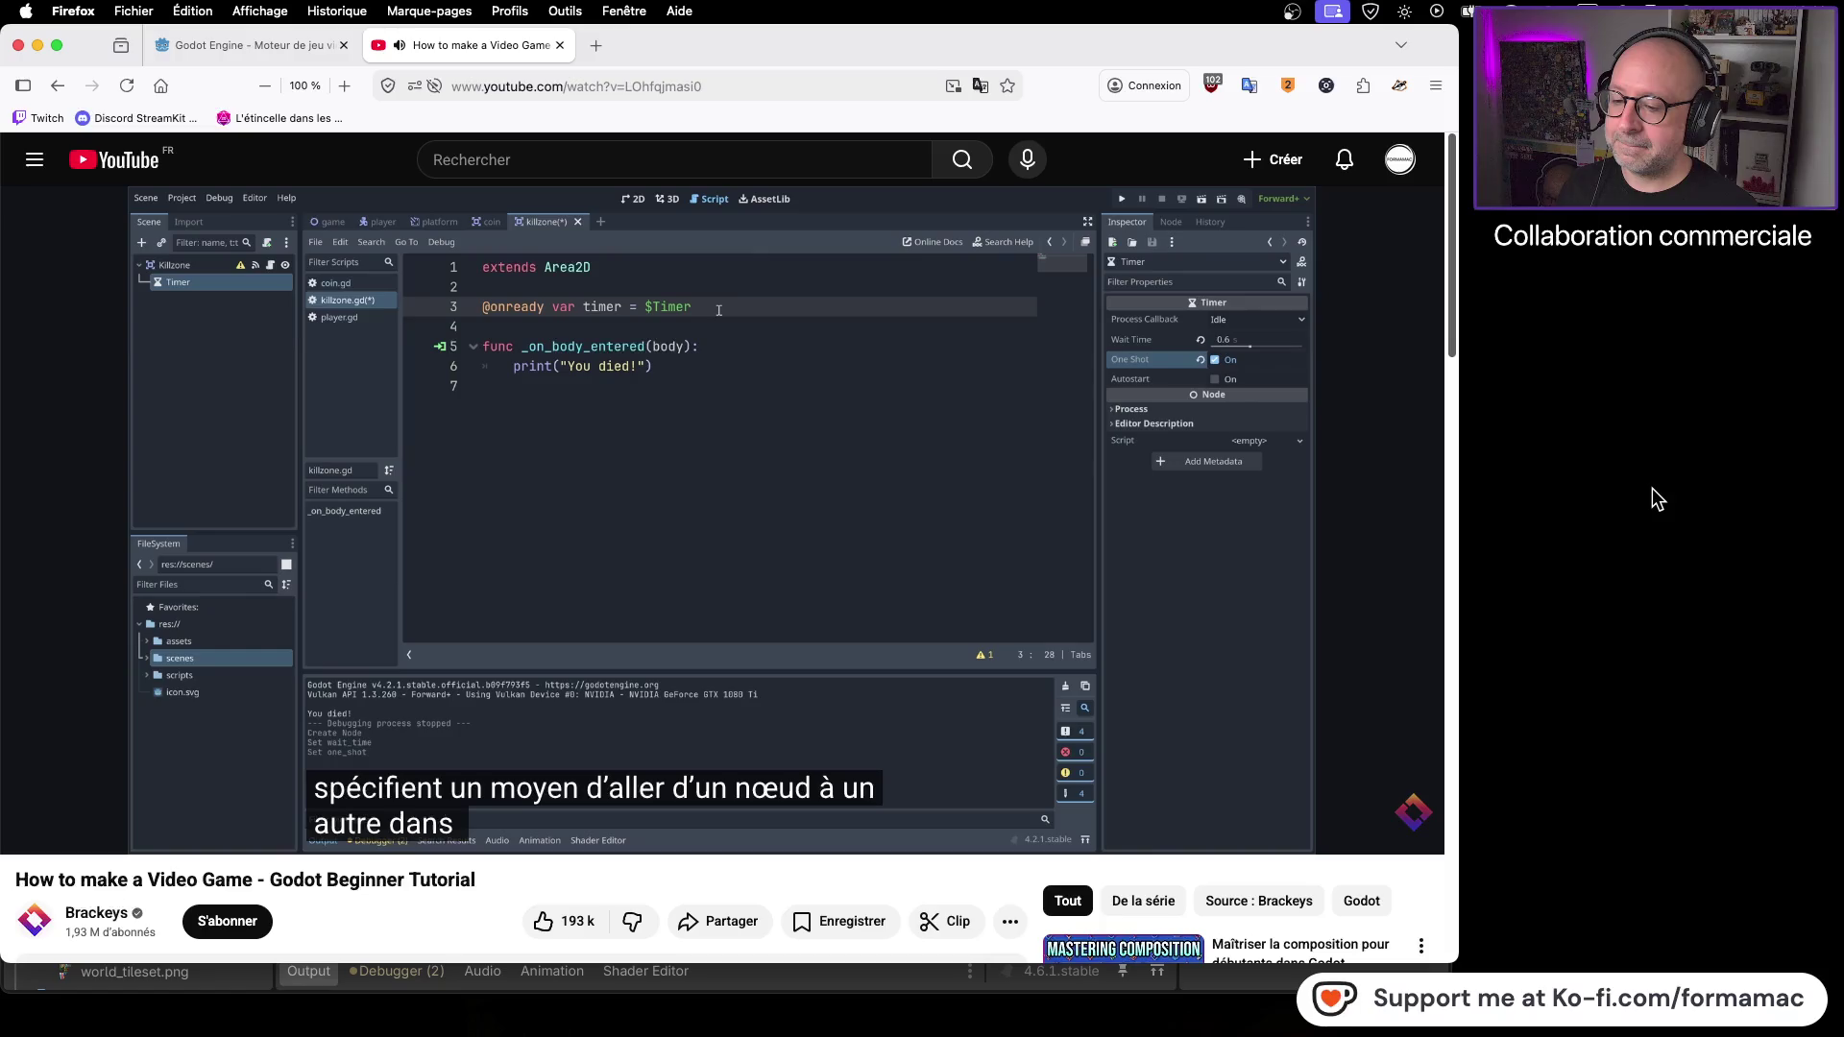
pyautogui.click(1132, 571)
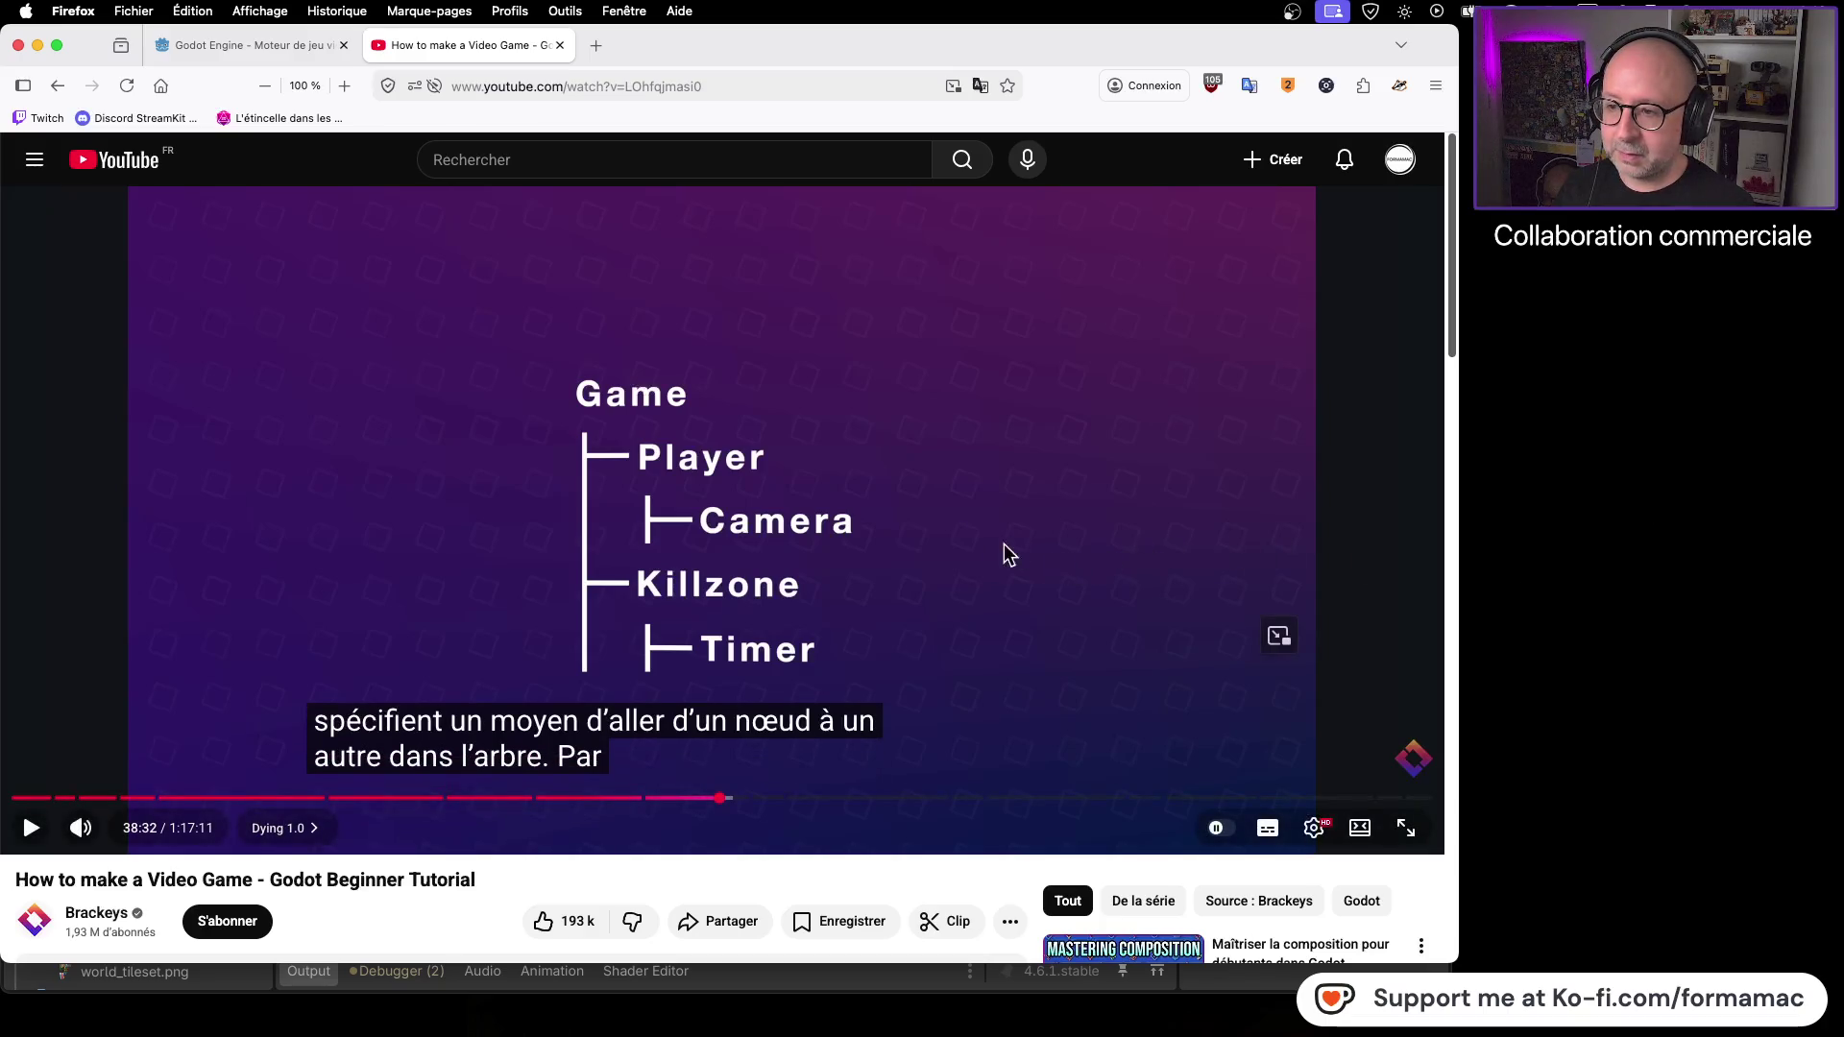
pyautogui.click(947, 569)
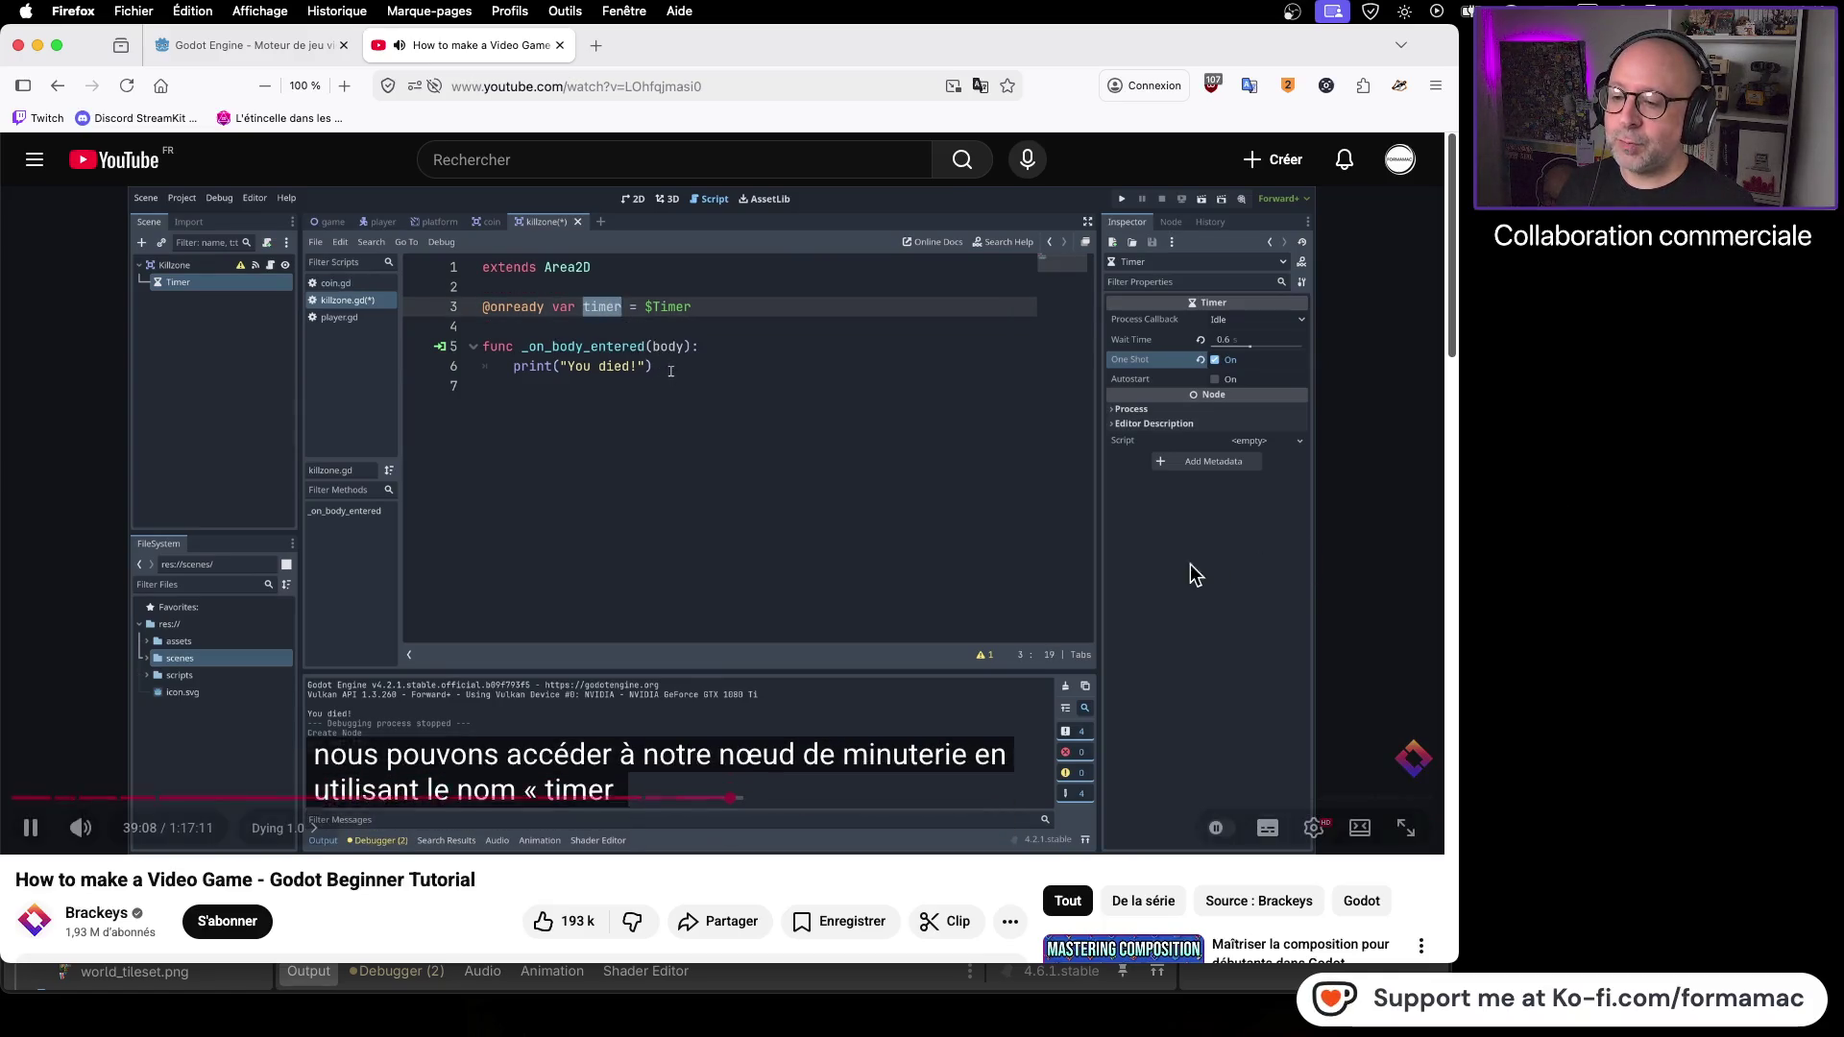
pyautogui.click(835, 503)
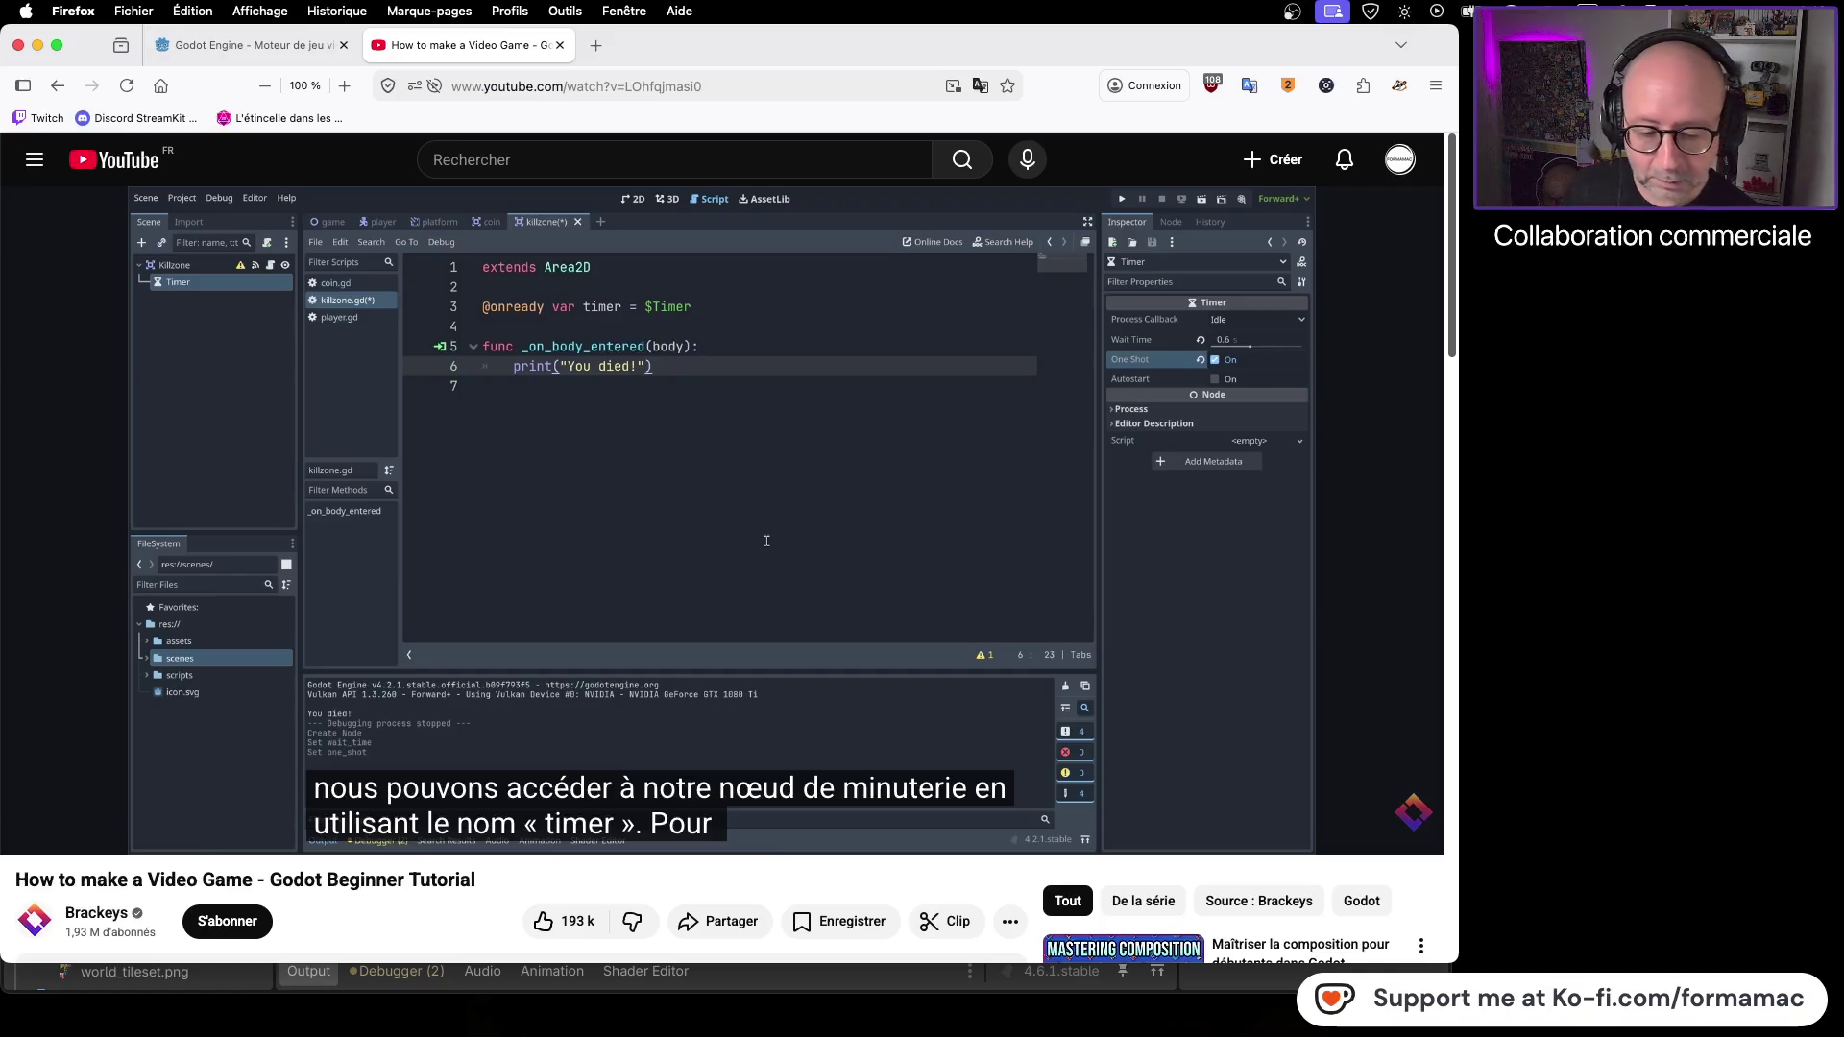
pyautogui.moveTo(1415, 632)
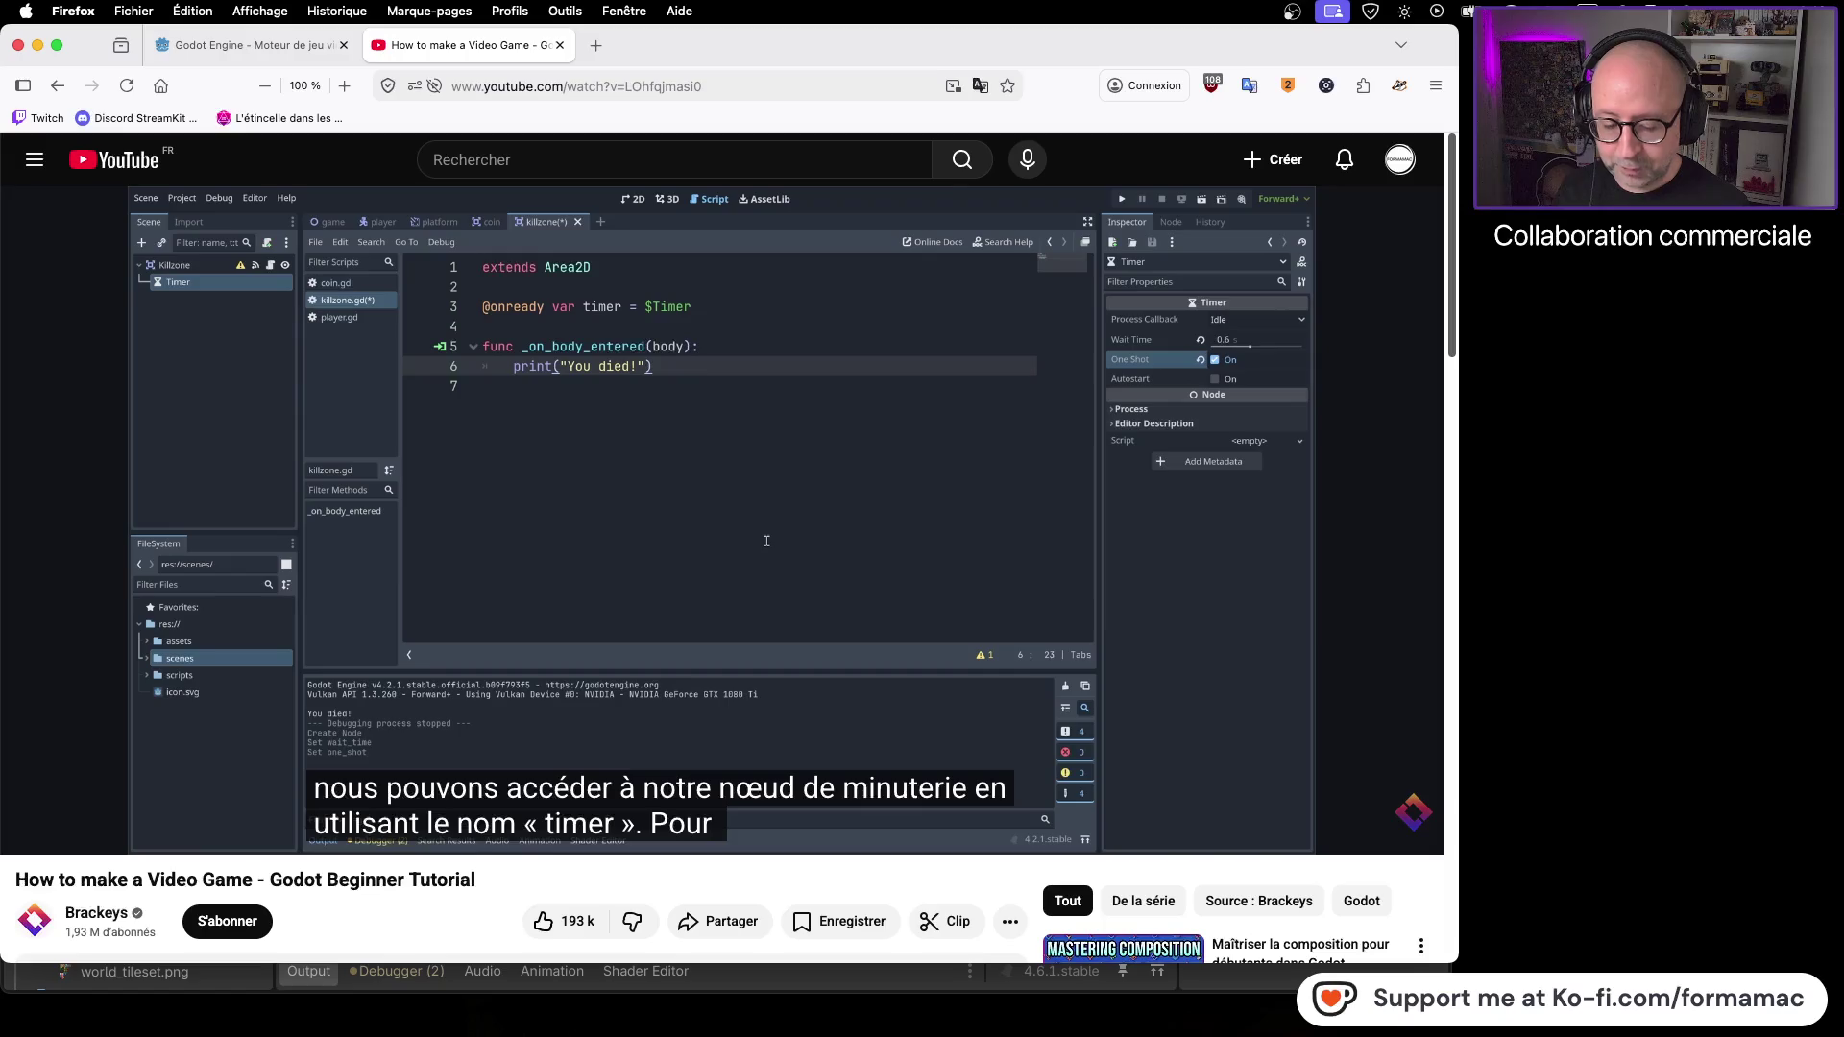
pyautogui.press('super+Tab')
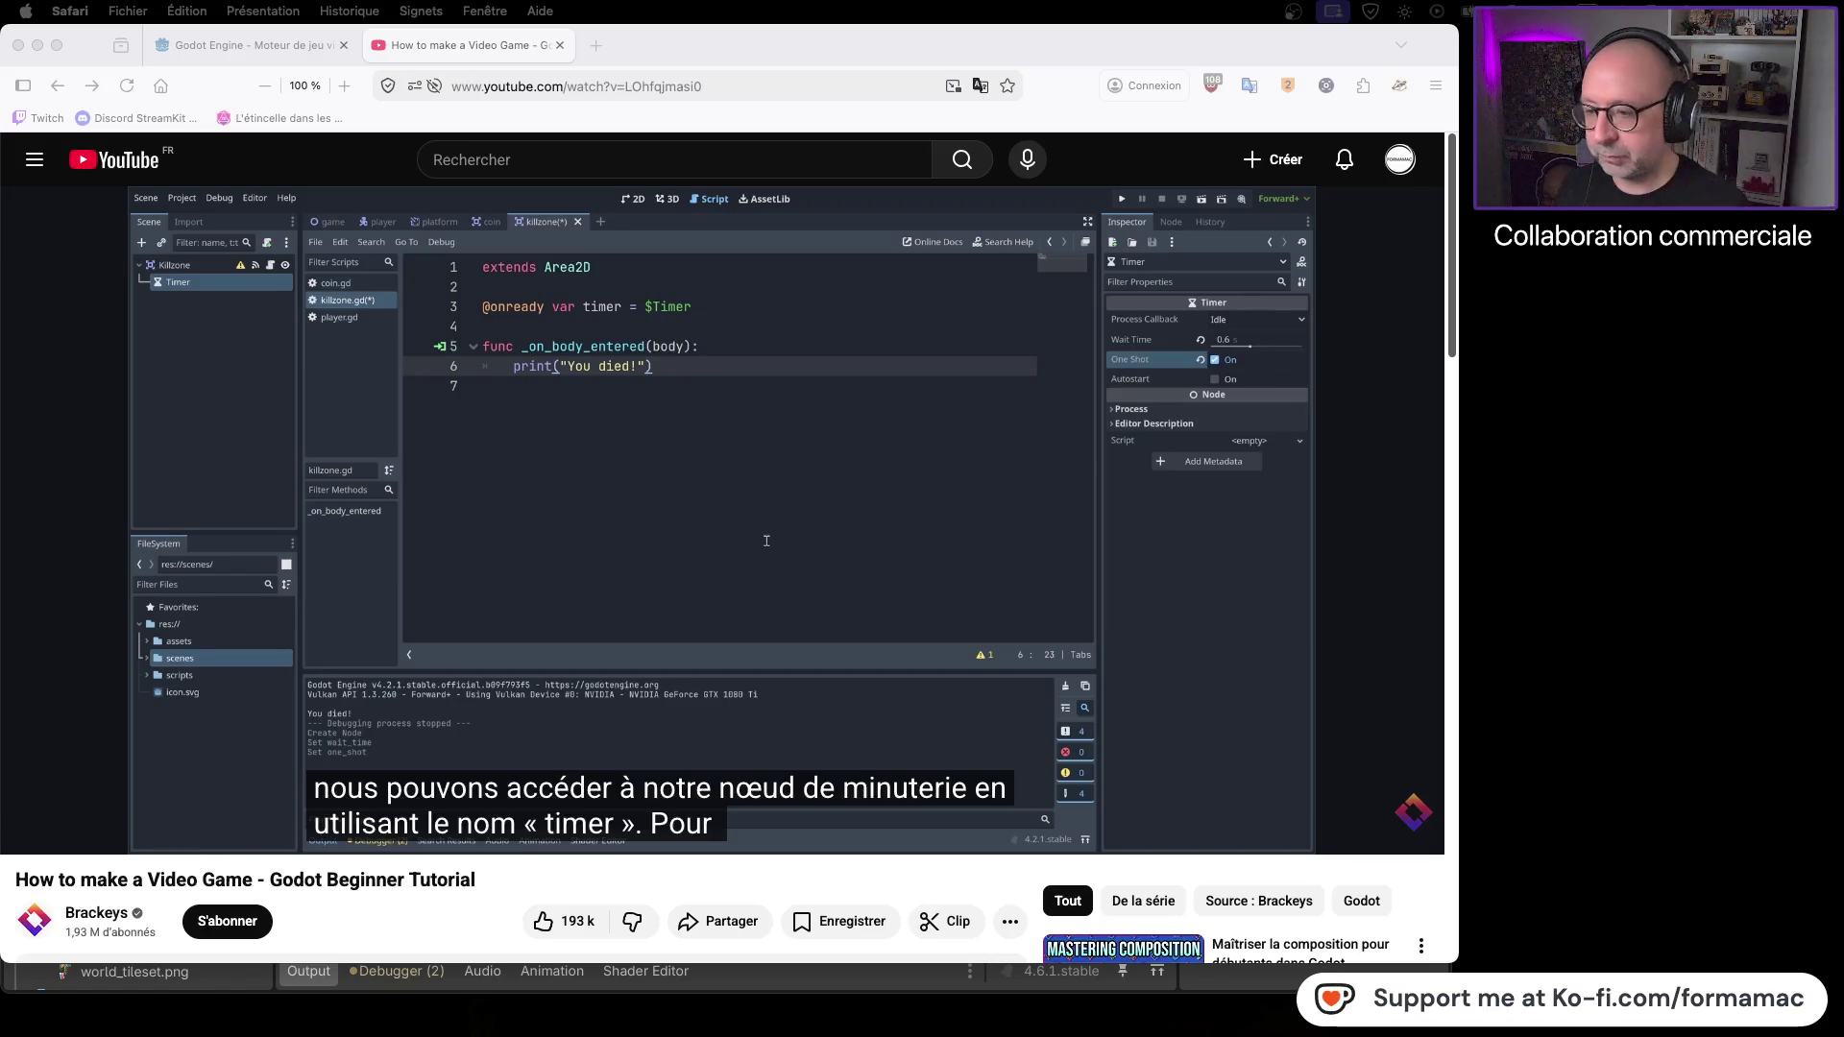
pyautogui.click(988, 54)
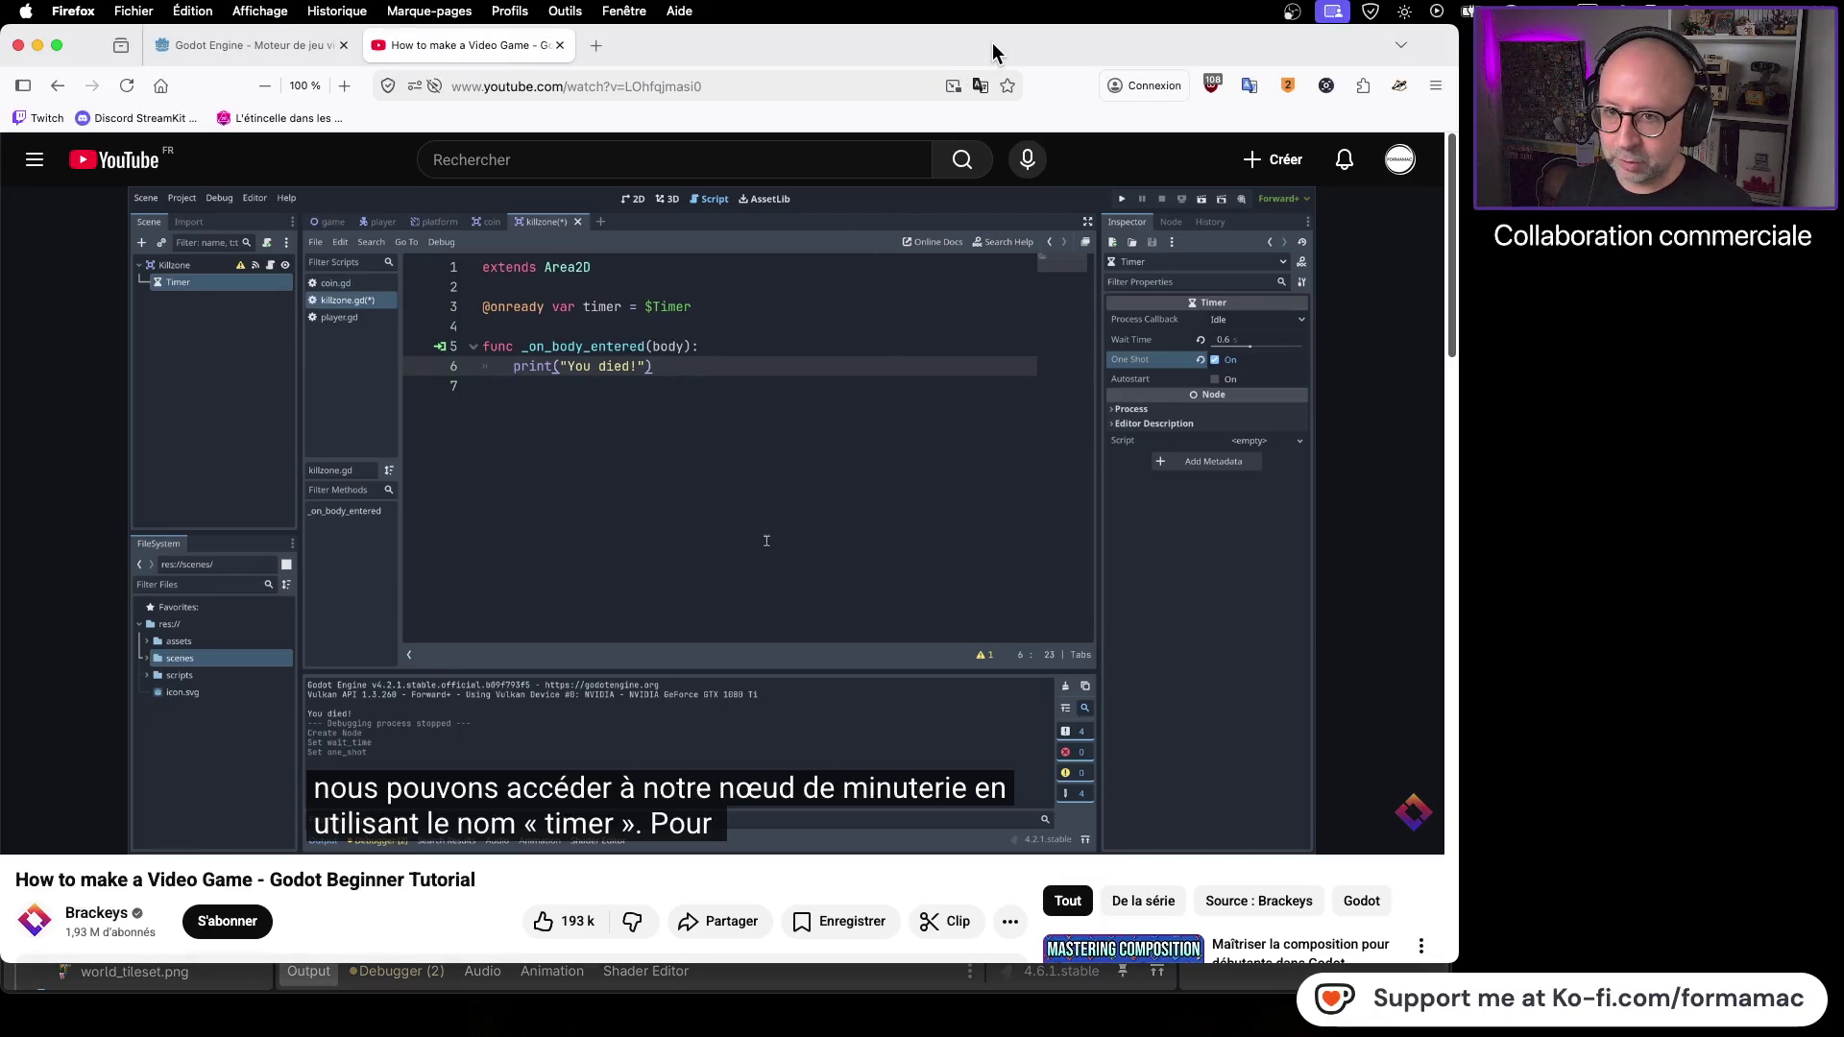
pyautogui.click(958, 435)
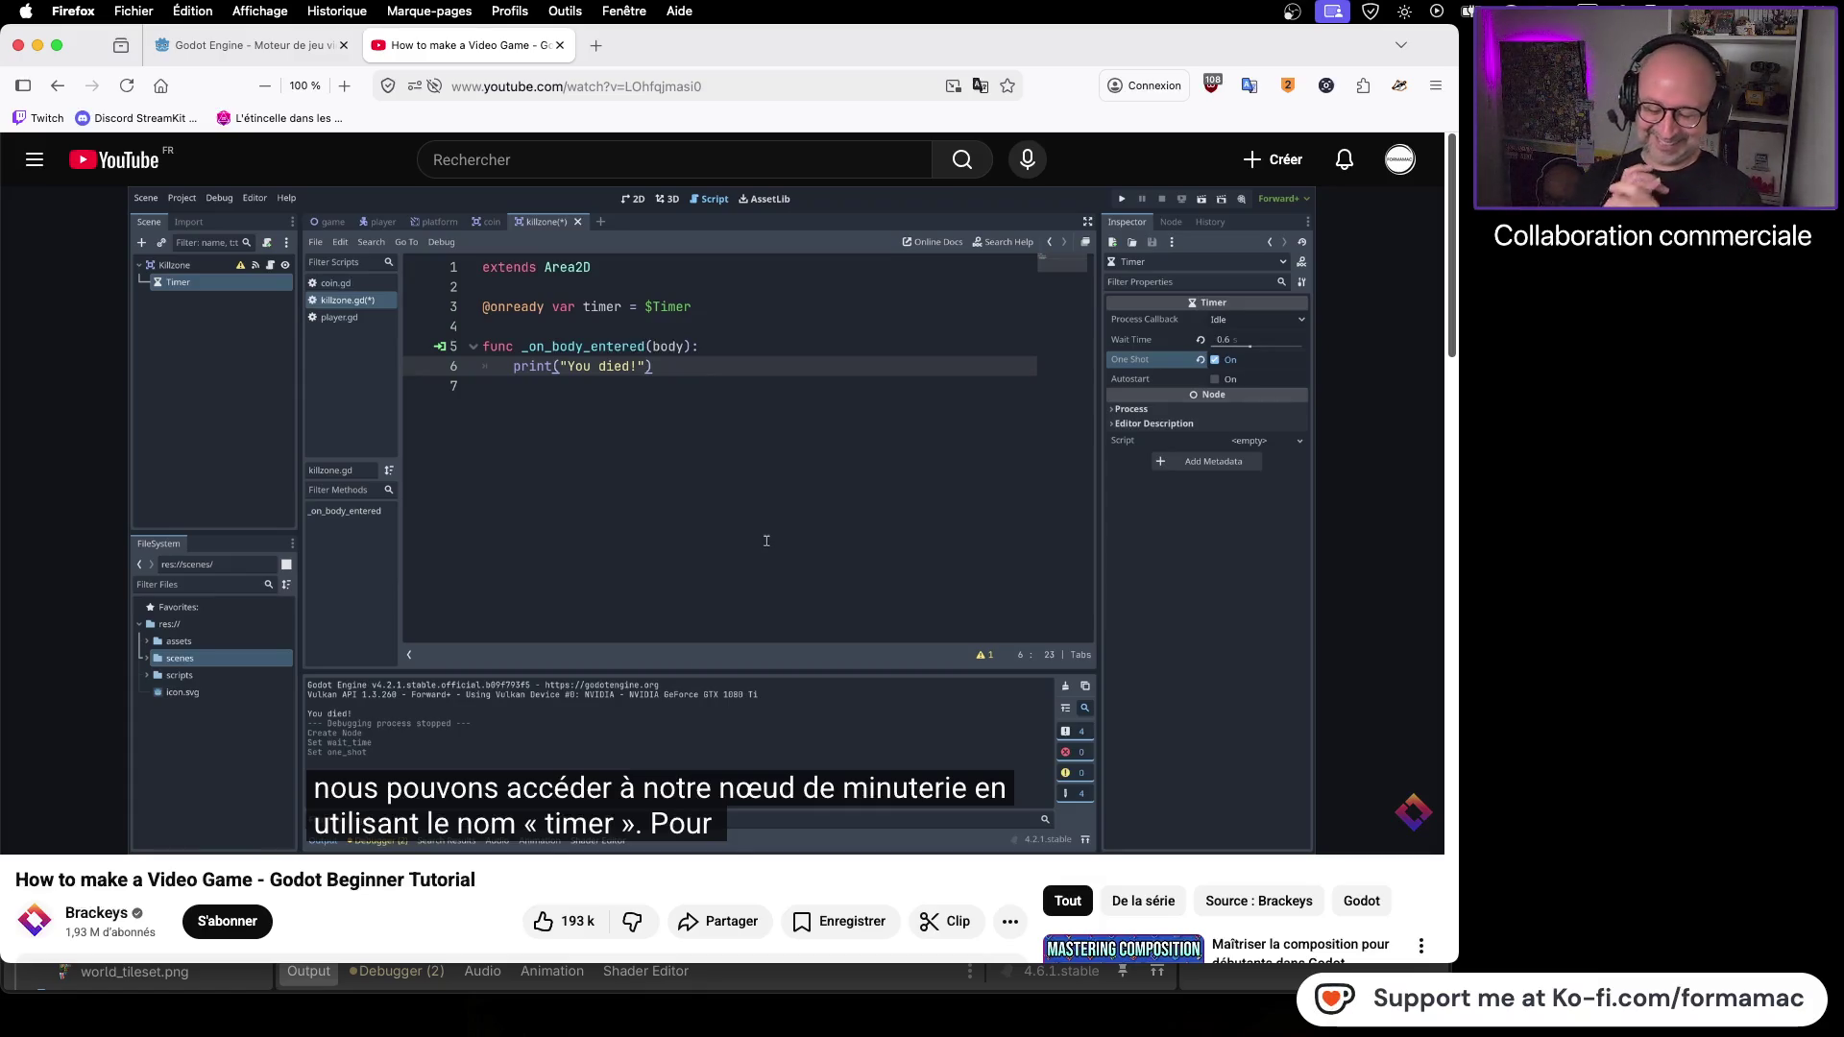
pyautogui.moveTo(956, 509)
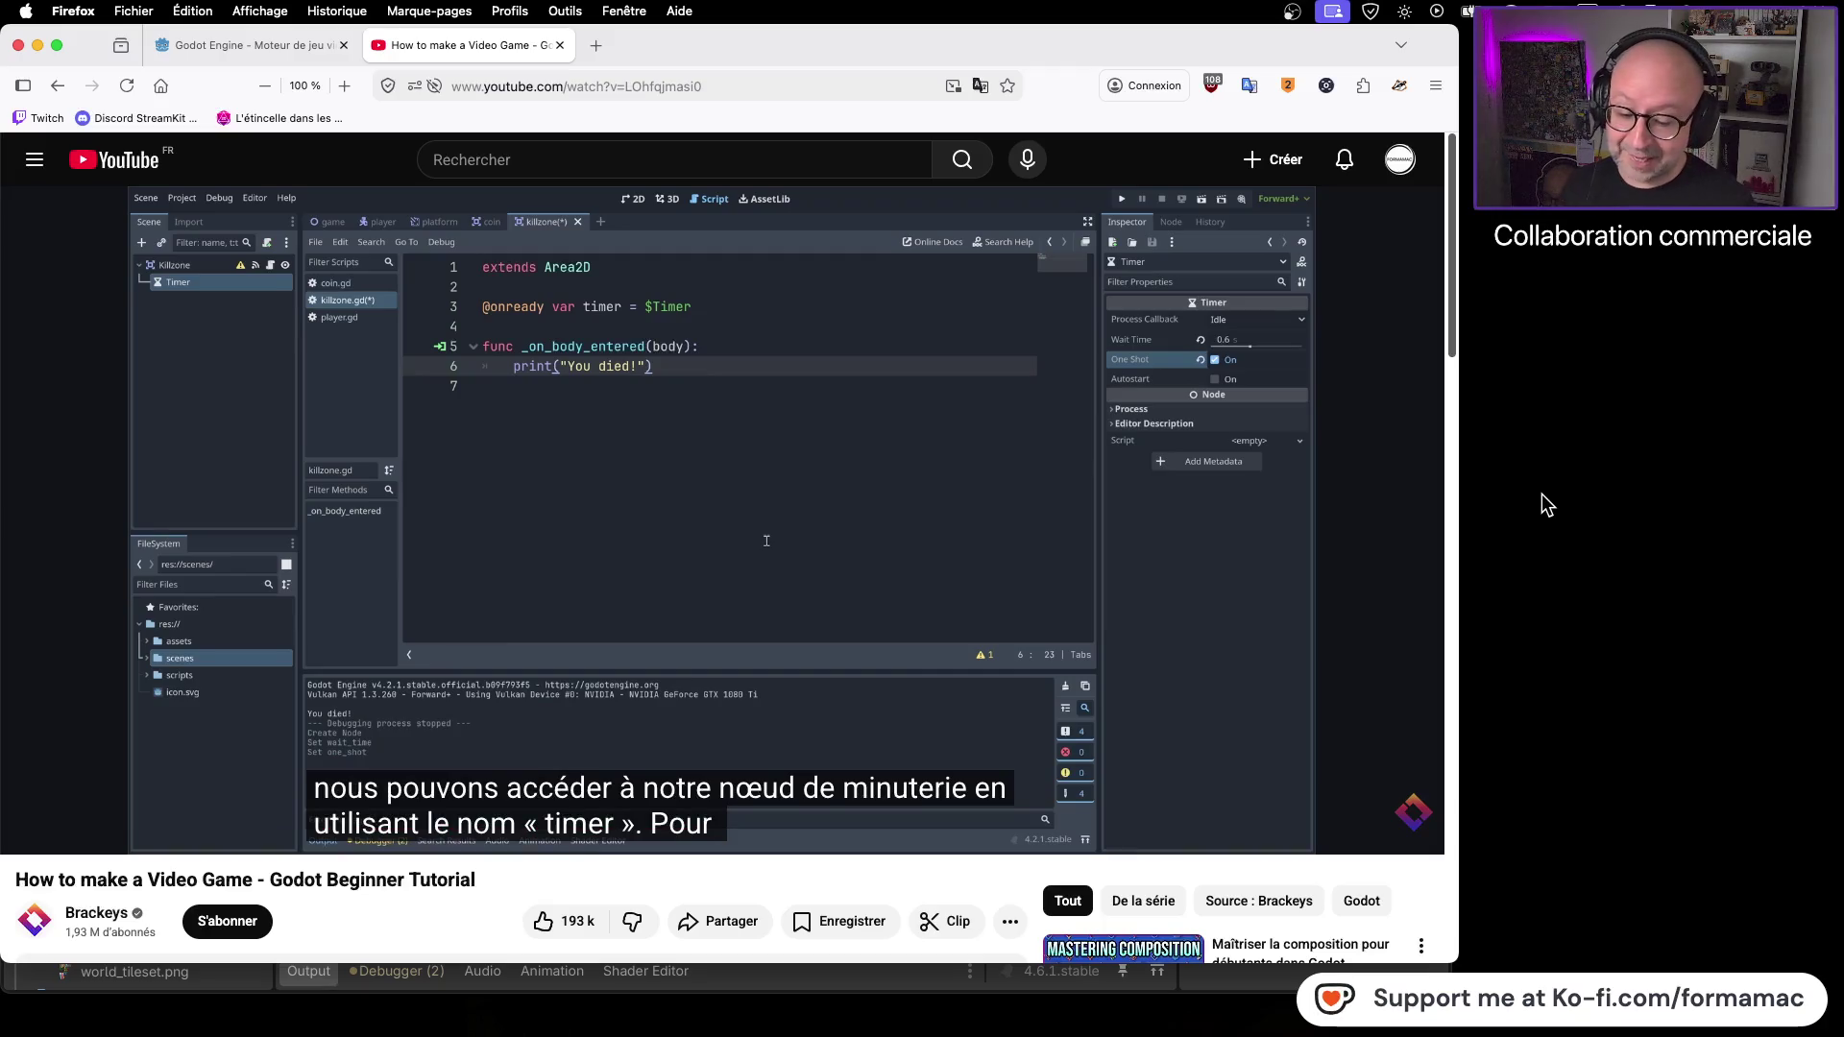
pyautogui.moveTo(1035, 1033)
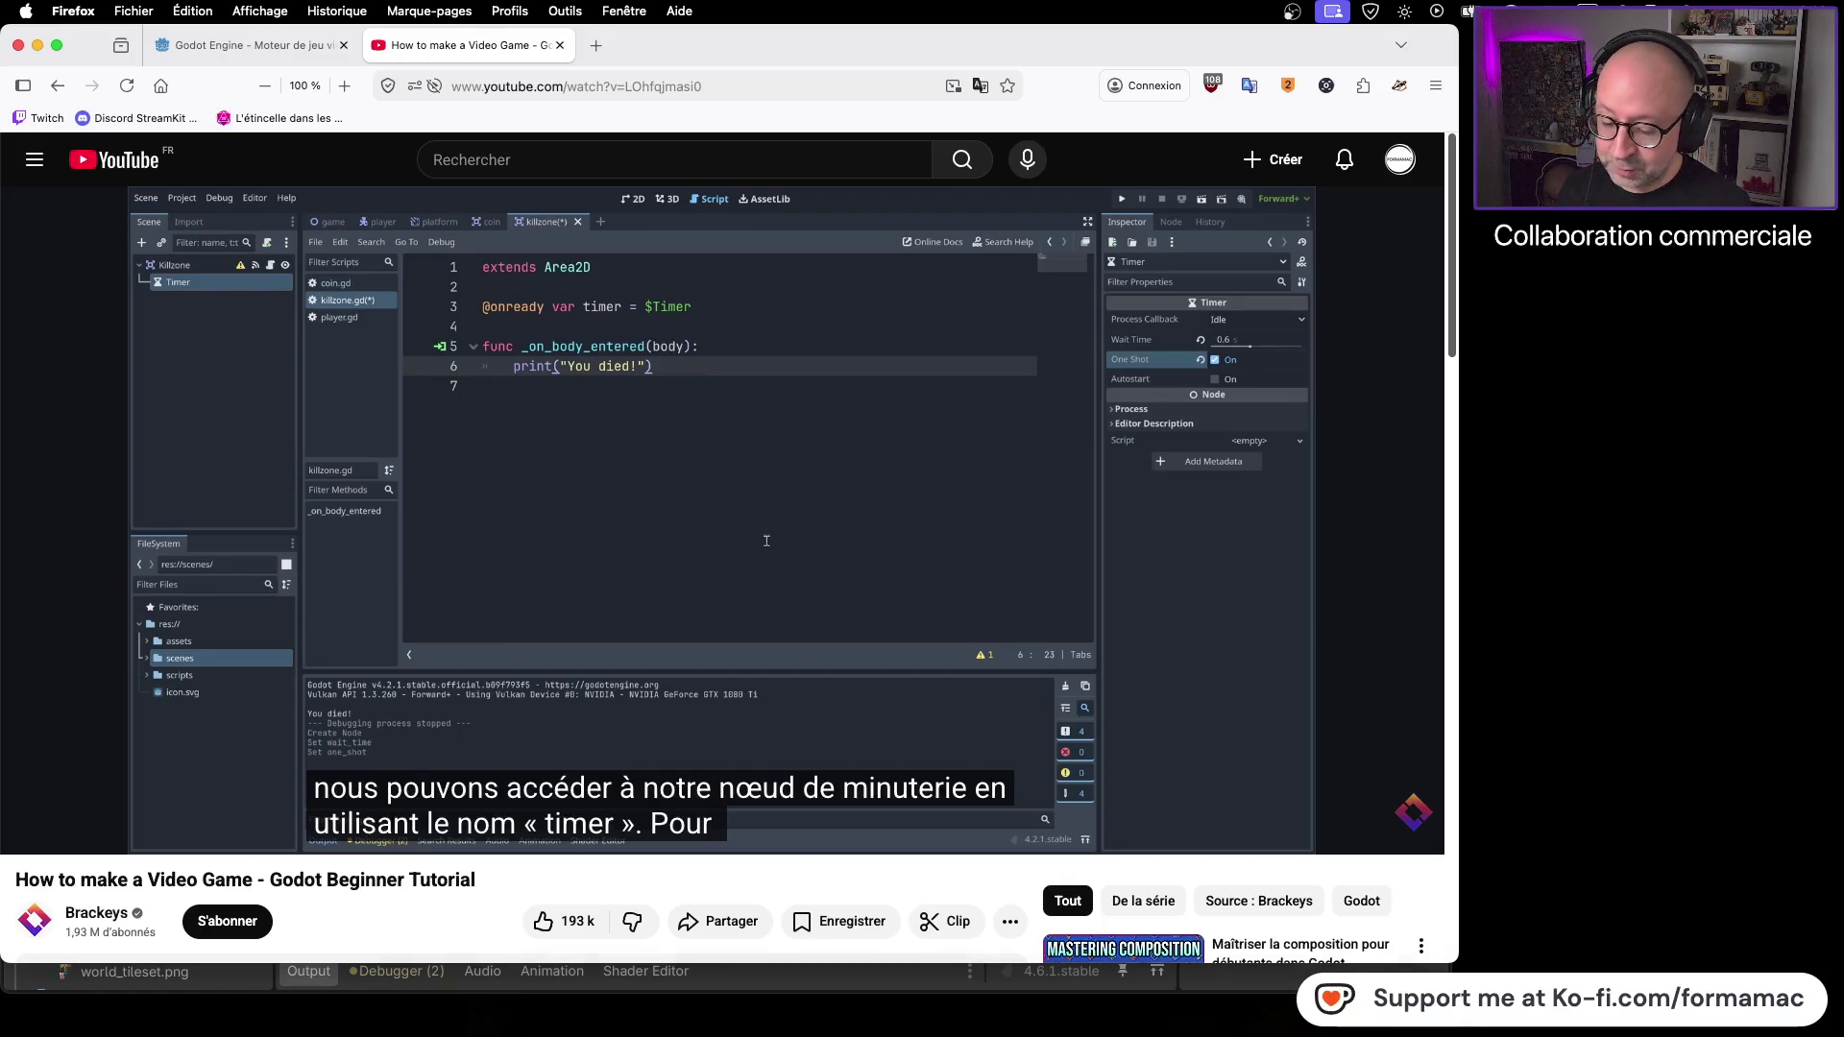
pyautogui.press('super+Tab')
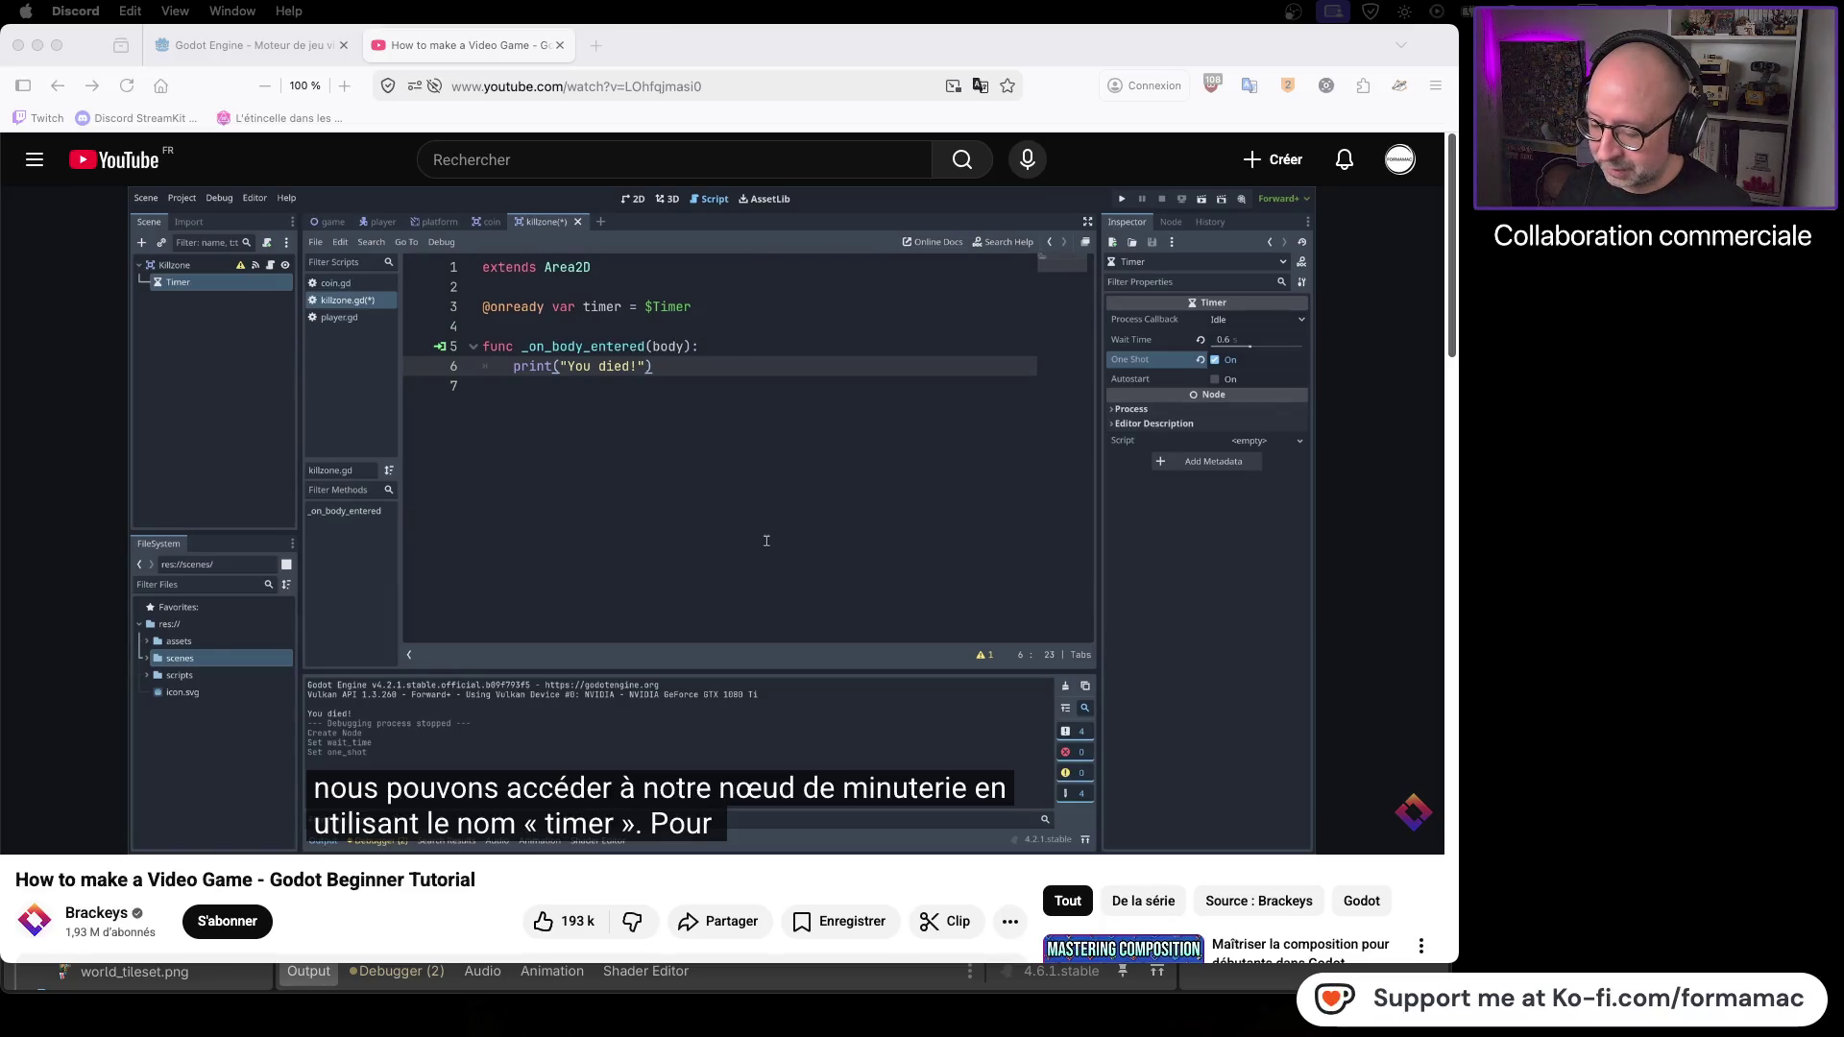
pyautogui.click(767, 541)
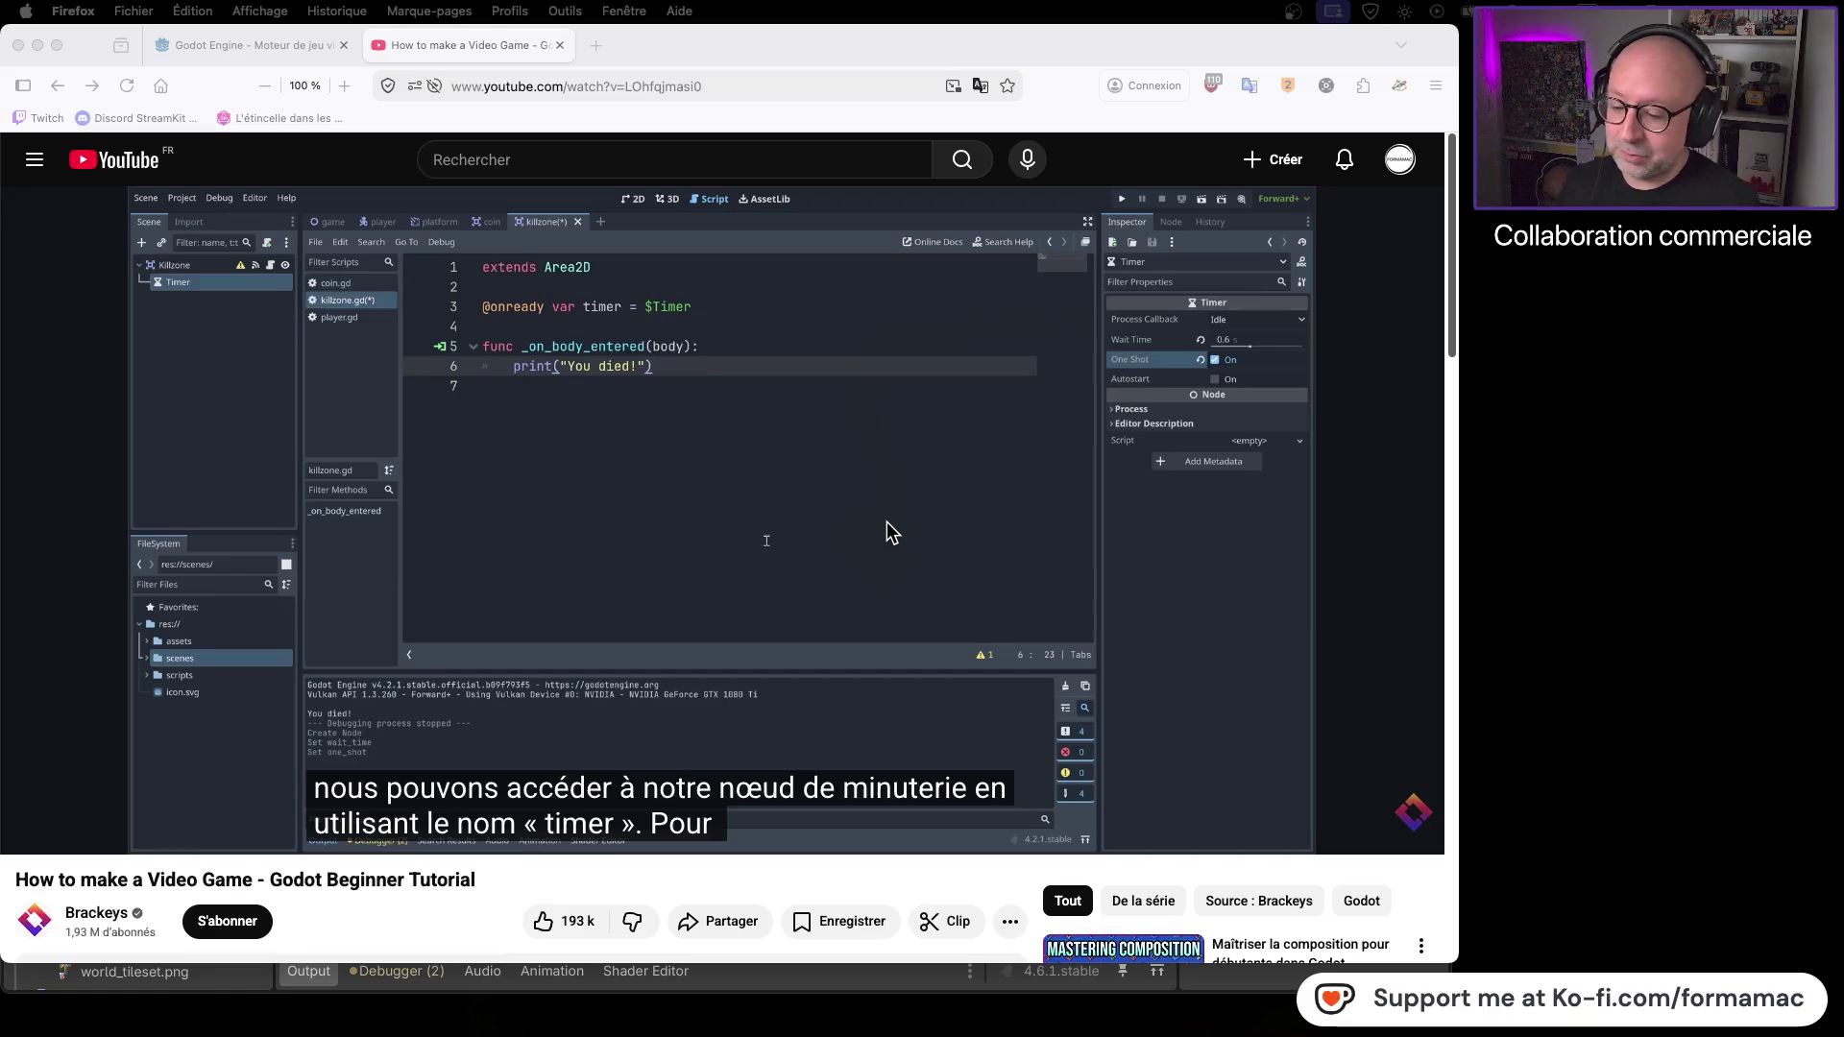
pyautogui.click(815, 544)
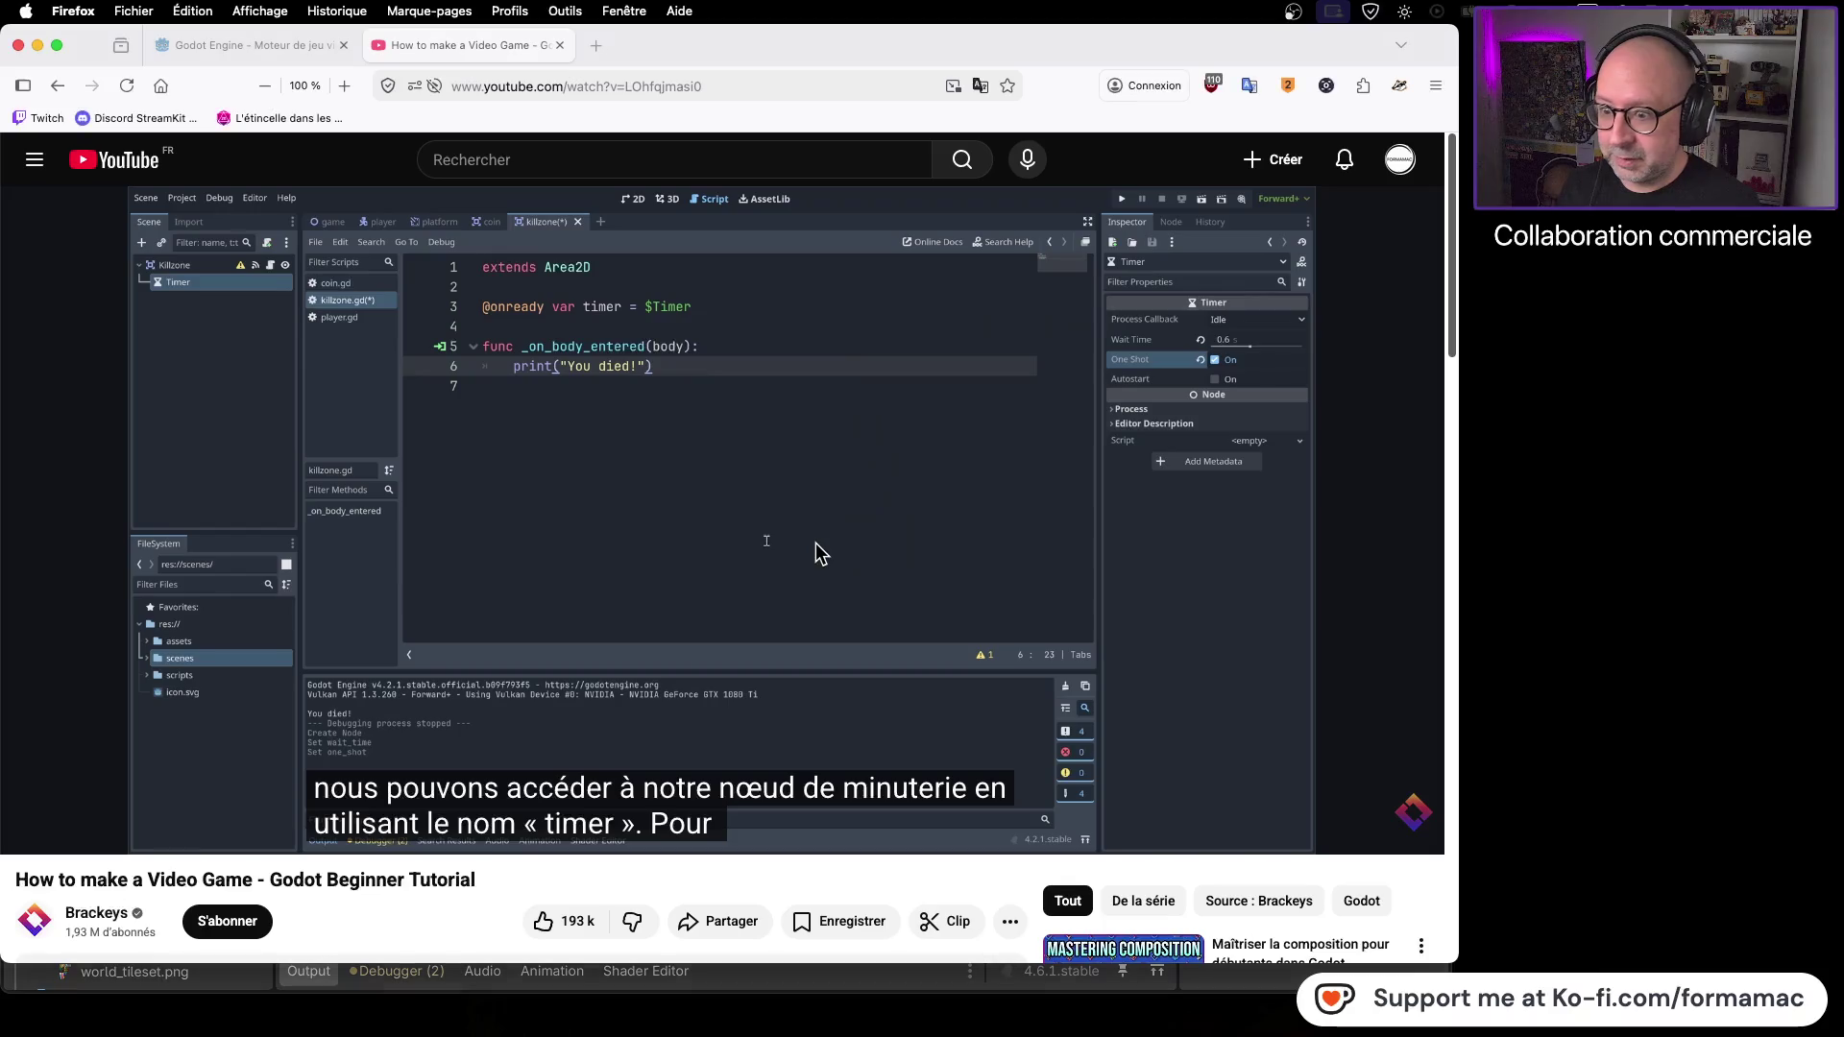
# - Play the tutorial until timer.start() appears in its killzone script, then pause it there
pyautogui.click(815, 544)
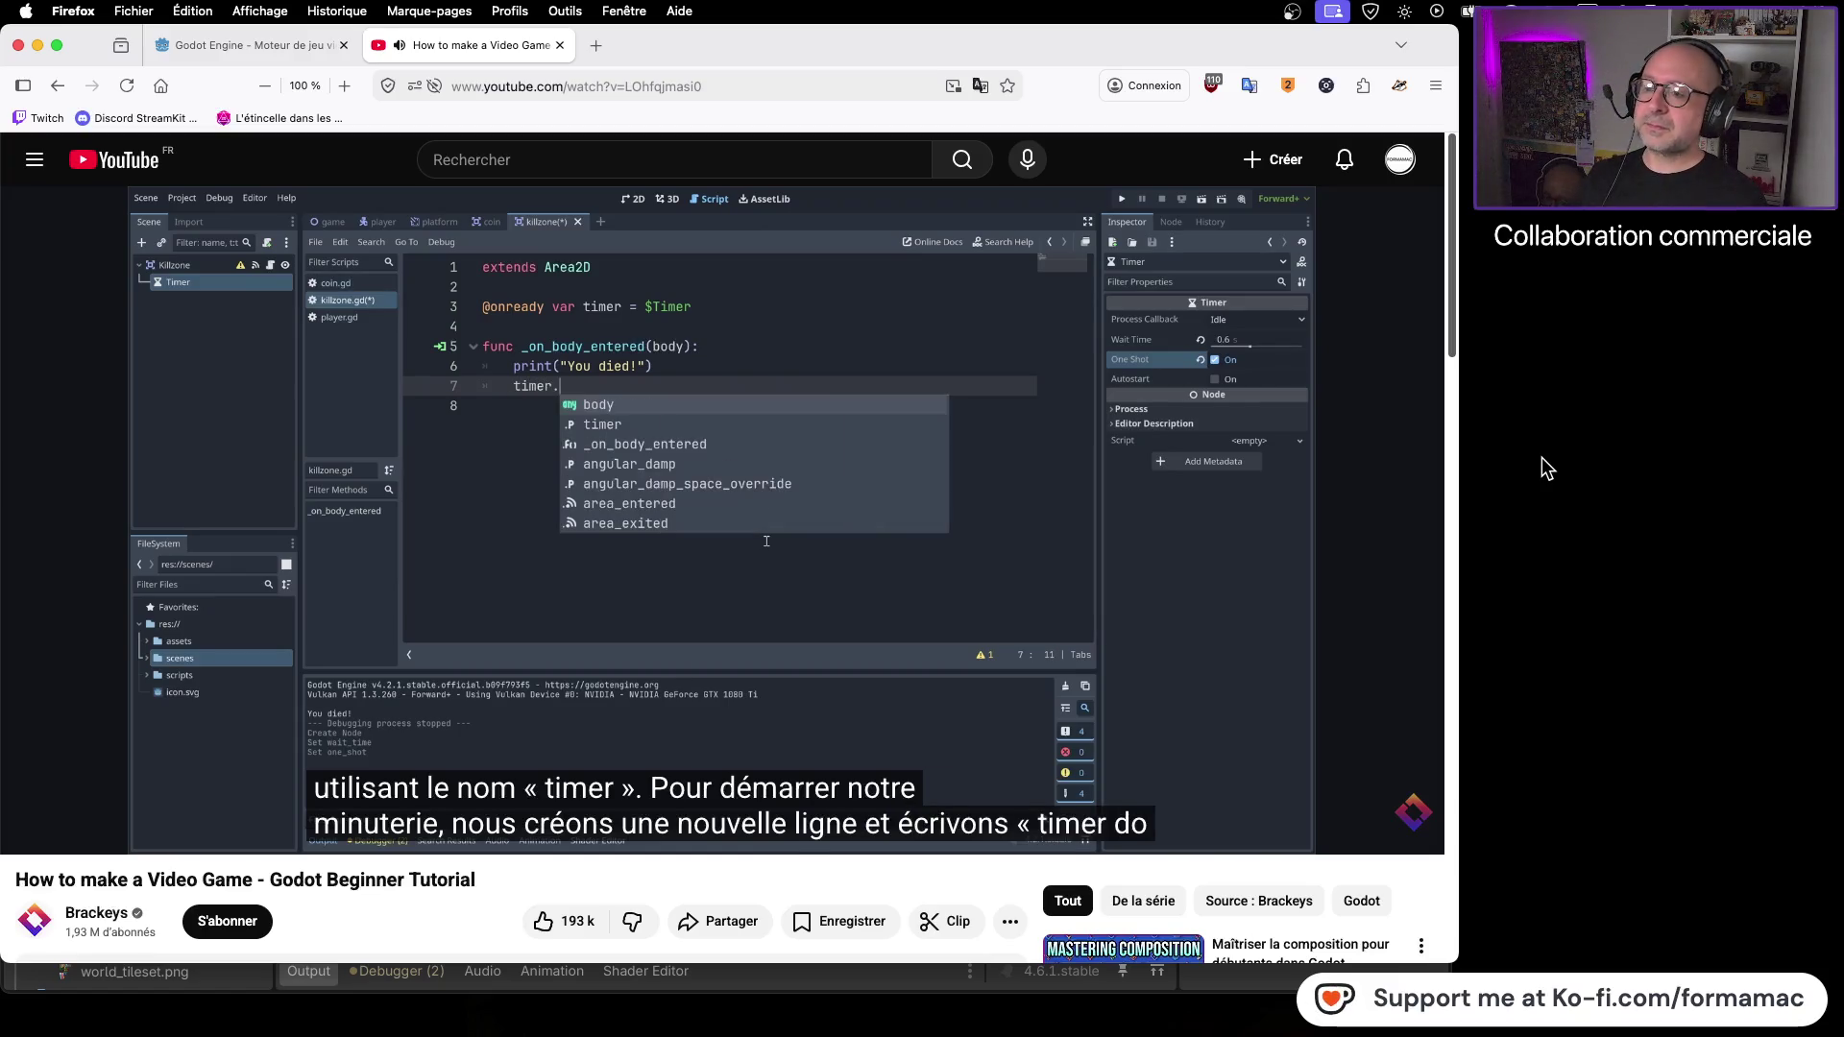
pyautogui.click(793, 488)
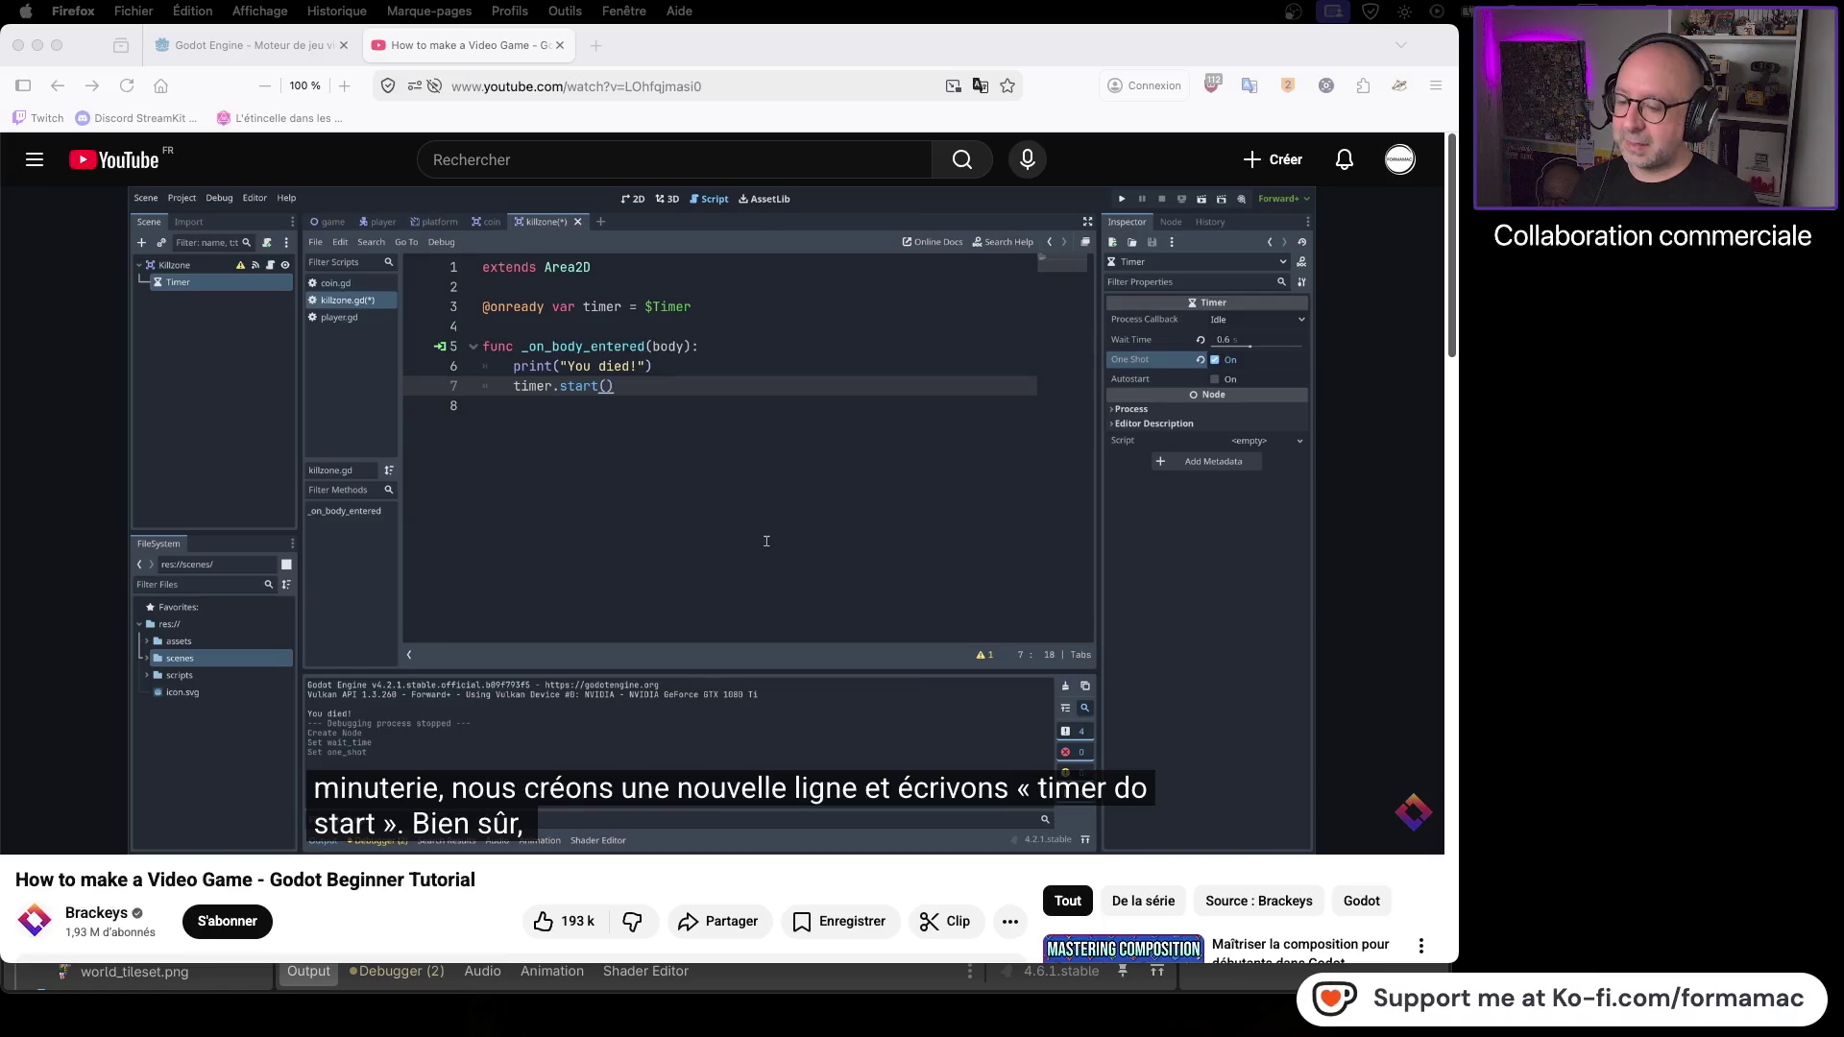
pyautogui.press('super+Tab')
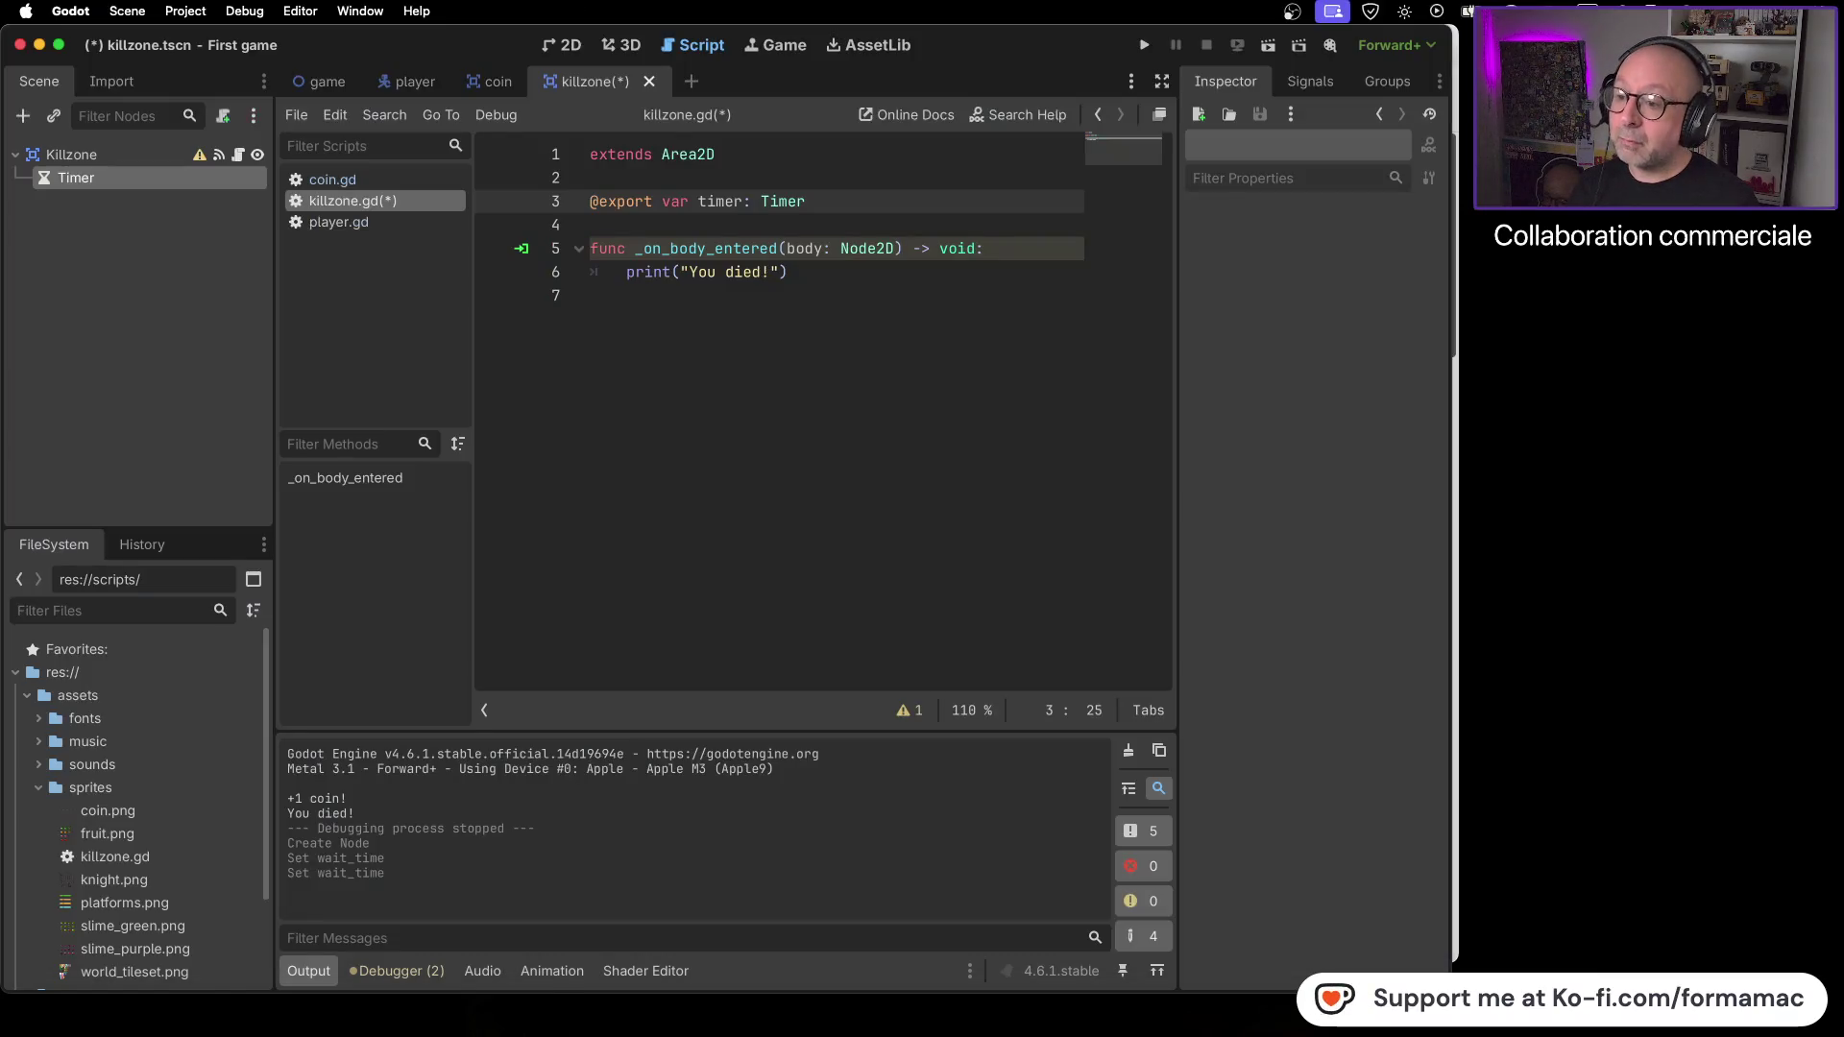
# - Add a Timer.start() line below the "You died!" print in killzone.gd
pyautogui.click(816, 283)
pyautogui.press('Down')
pyautogui.press('Up')
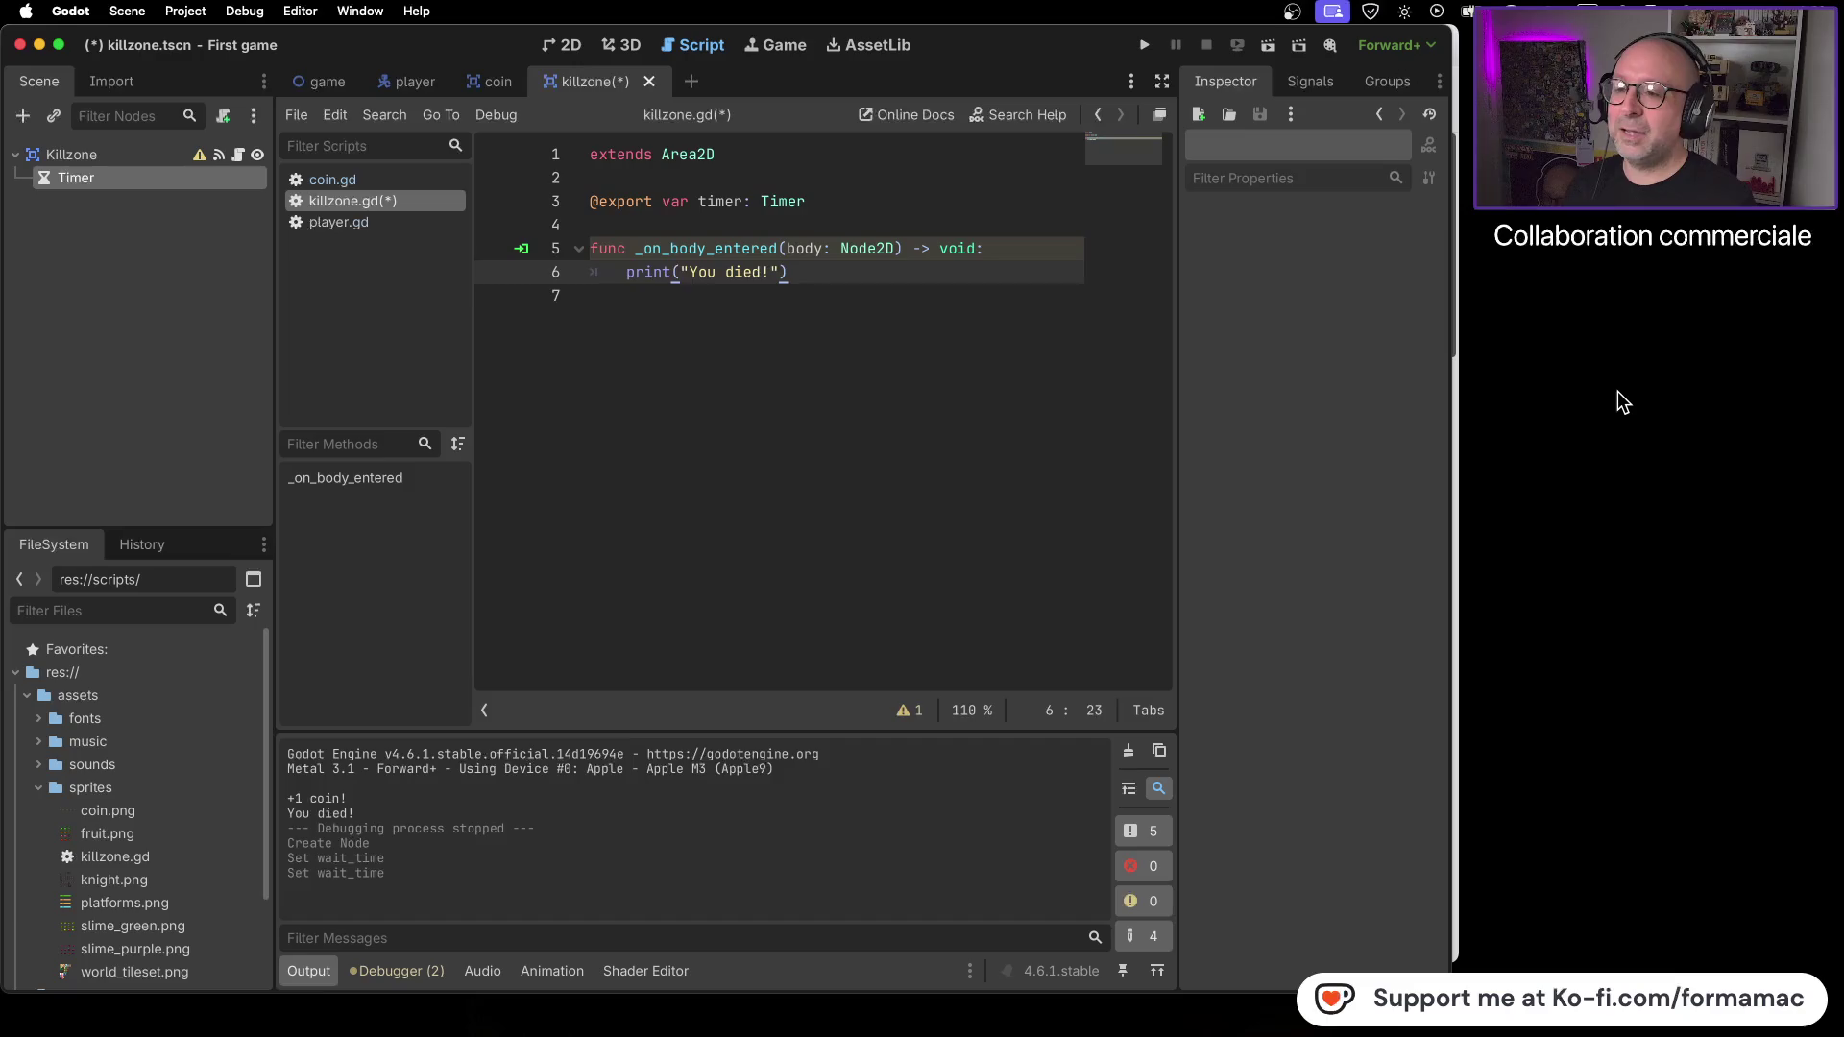
pyautogui.press('Return')
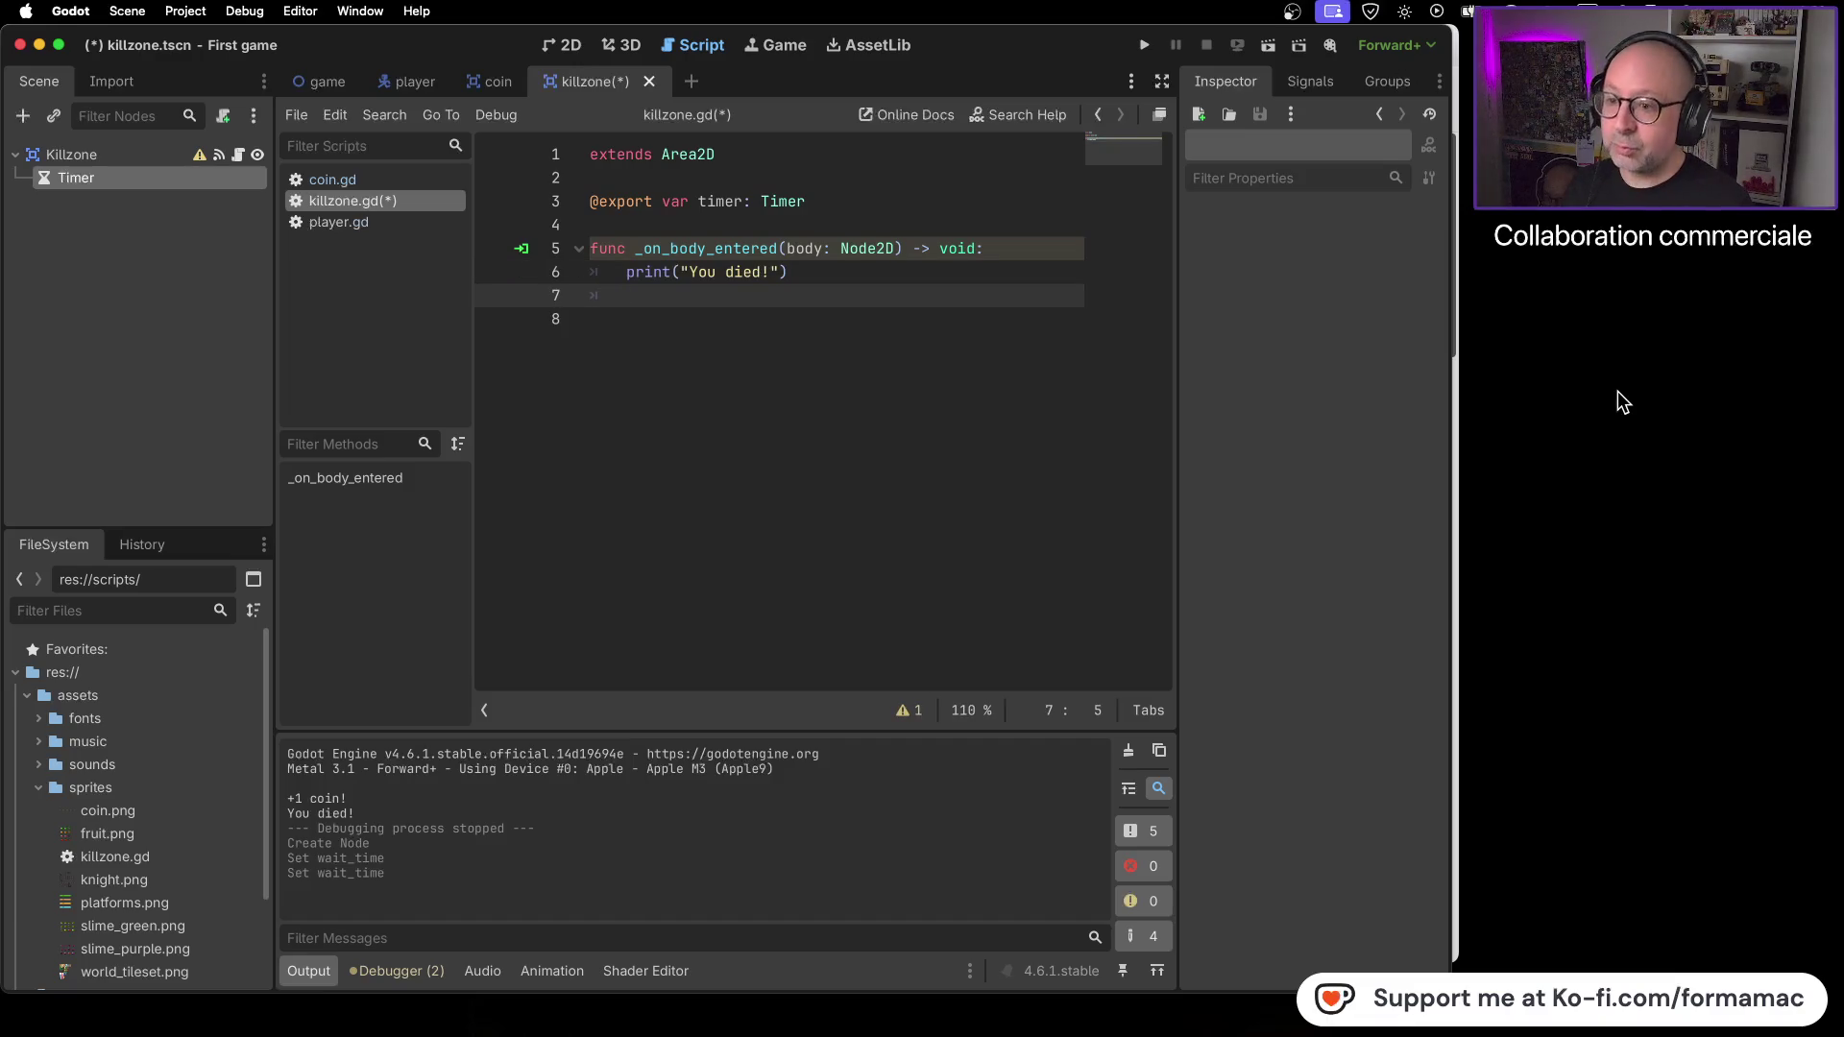
pyautogui.write('T')
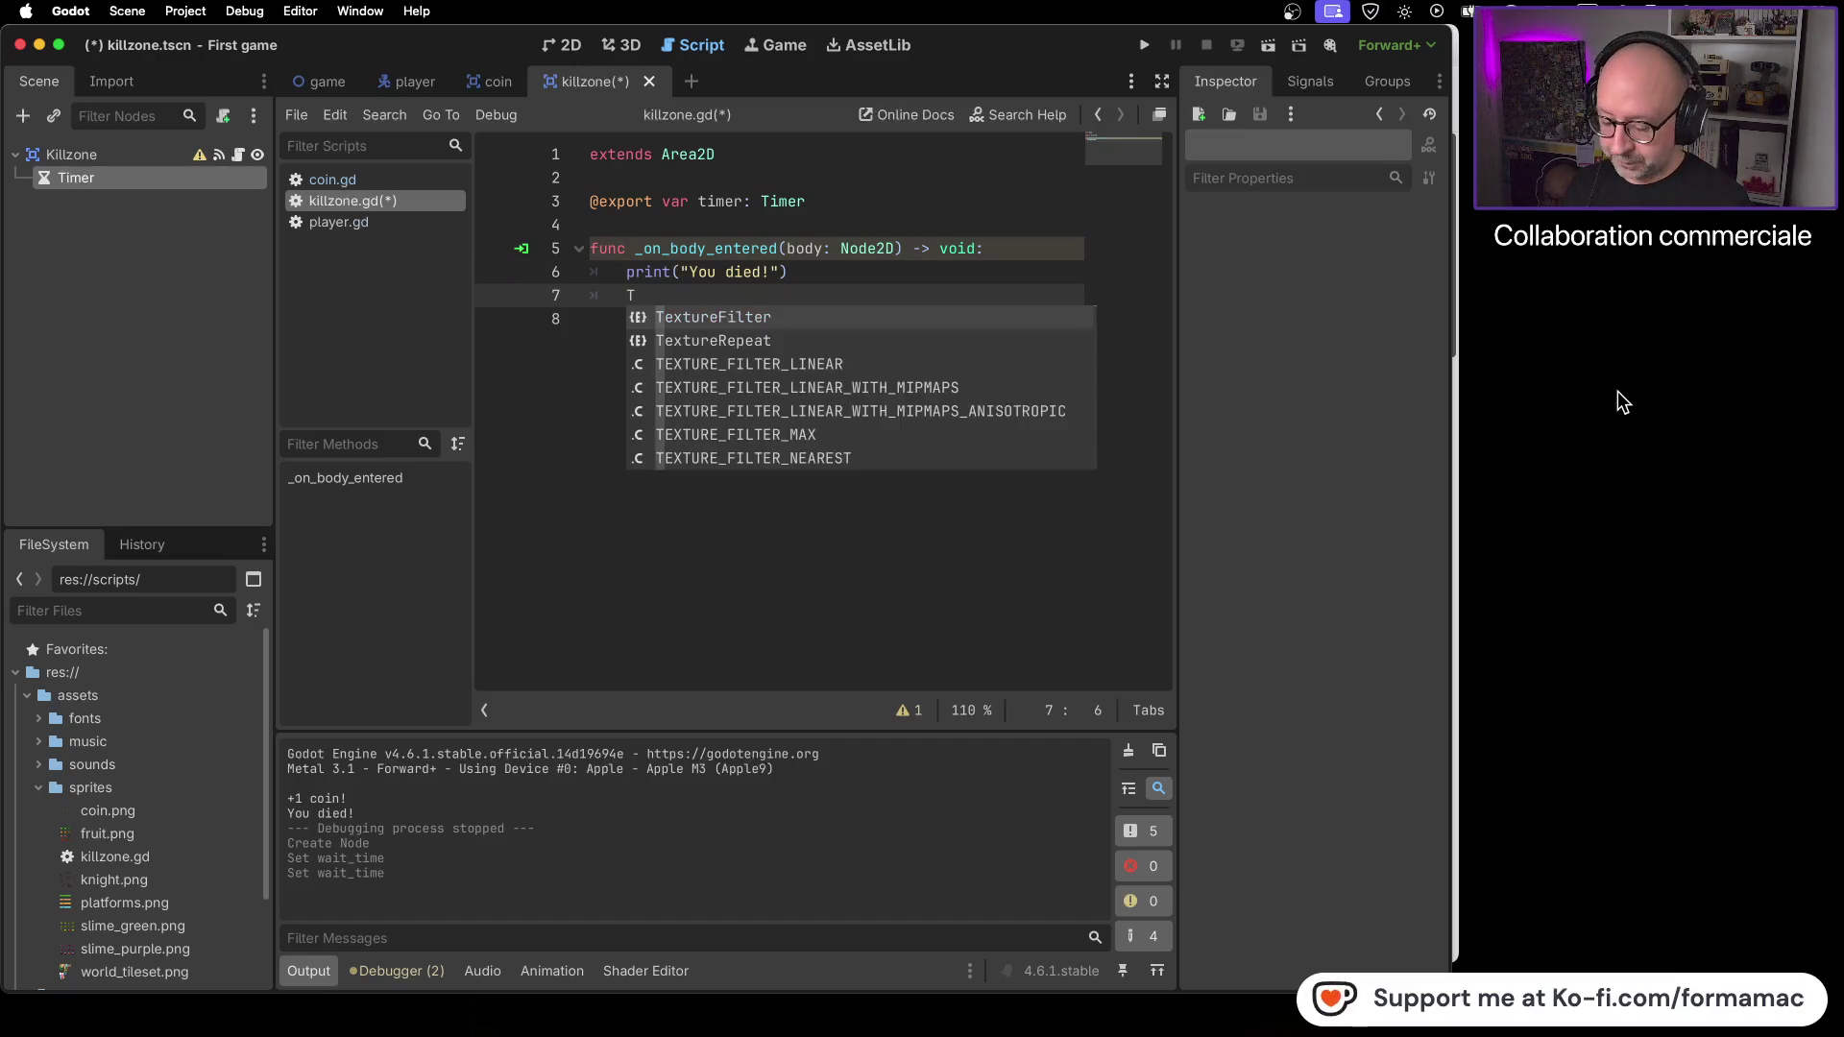
pyautogui.write('imer.sa')
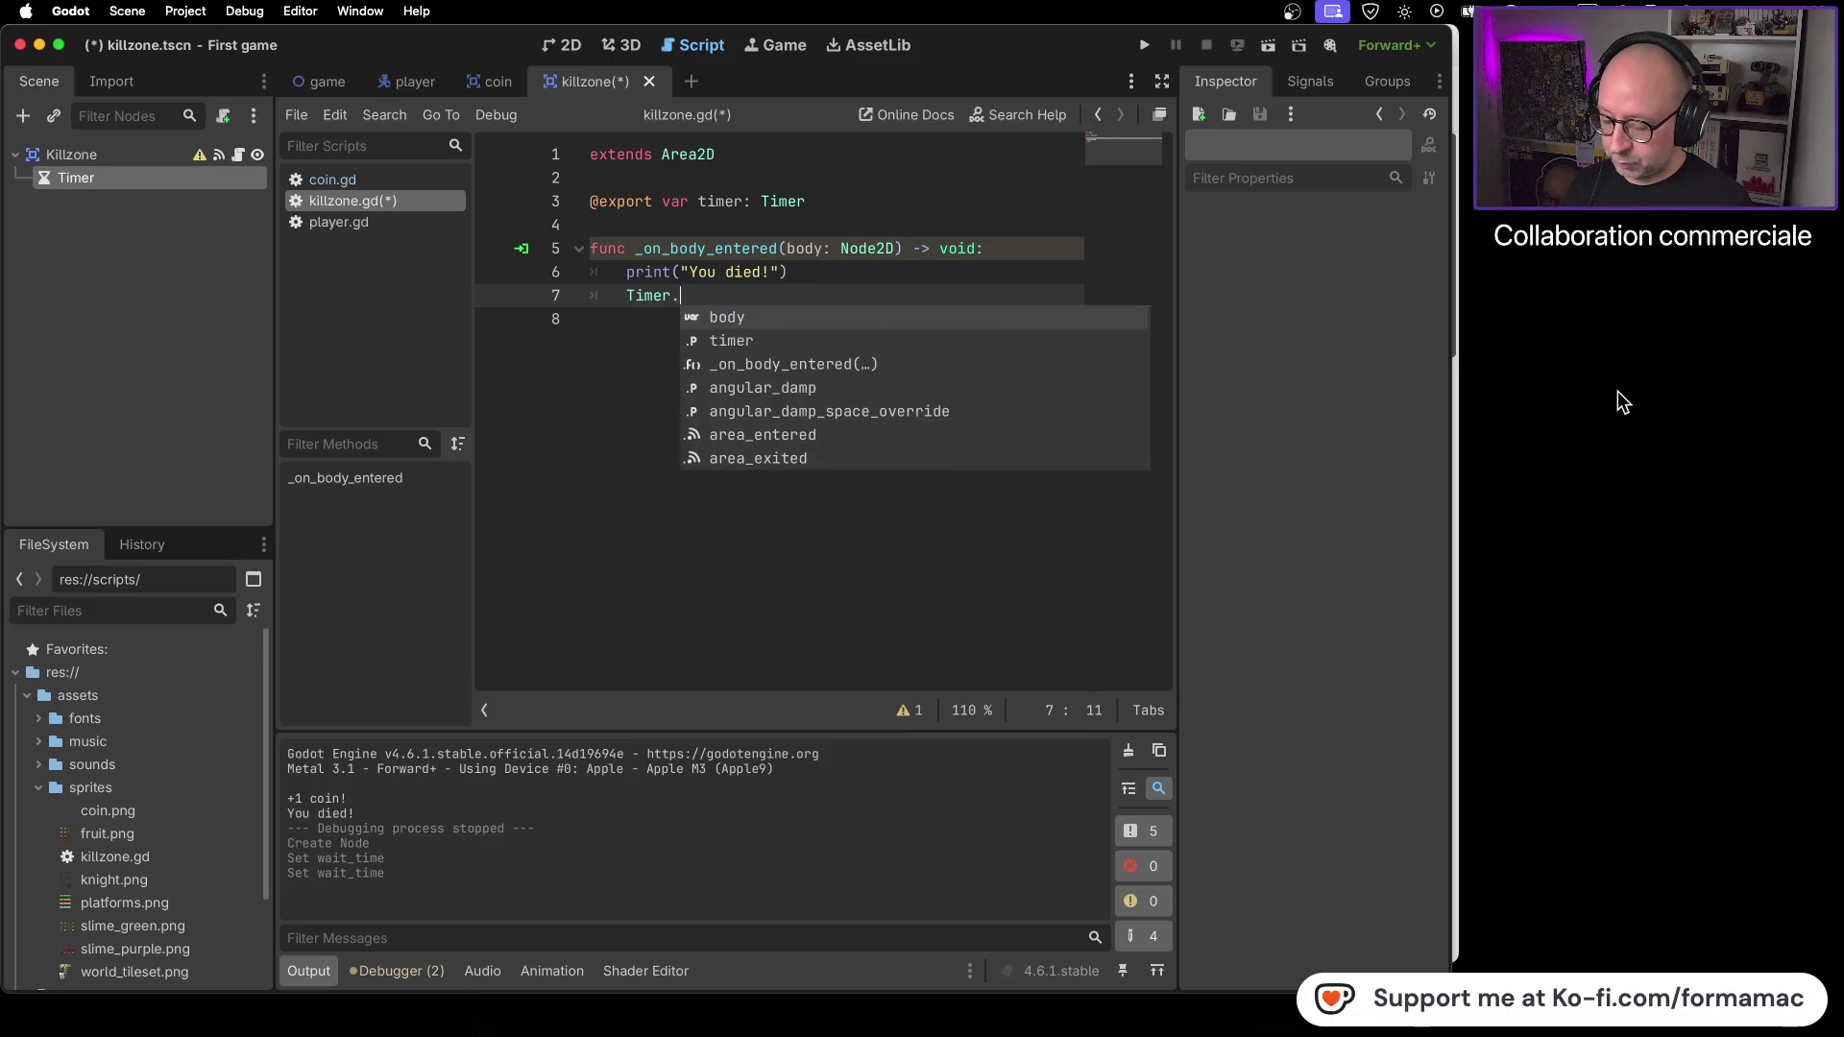
pyautogui.press('BackSpace')
pyautogui.write('tart')
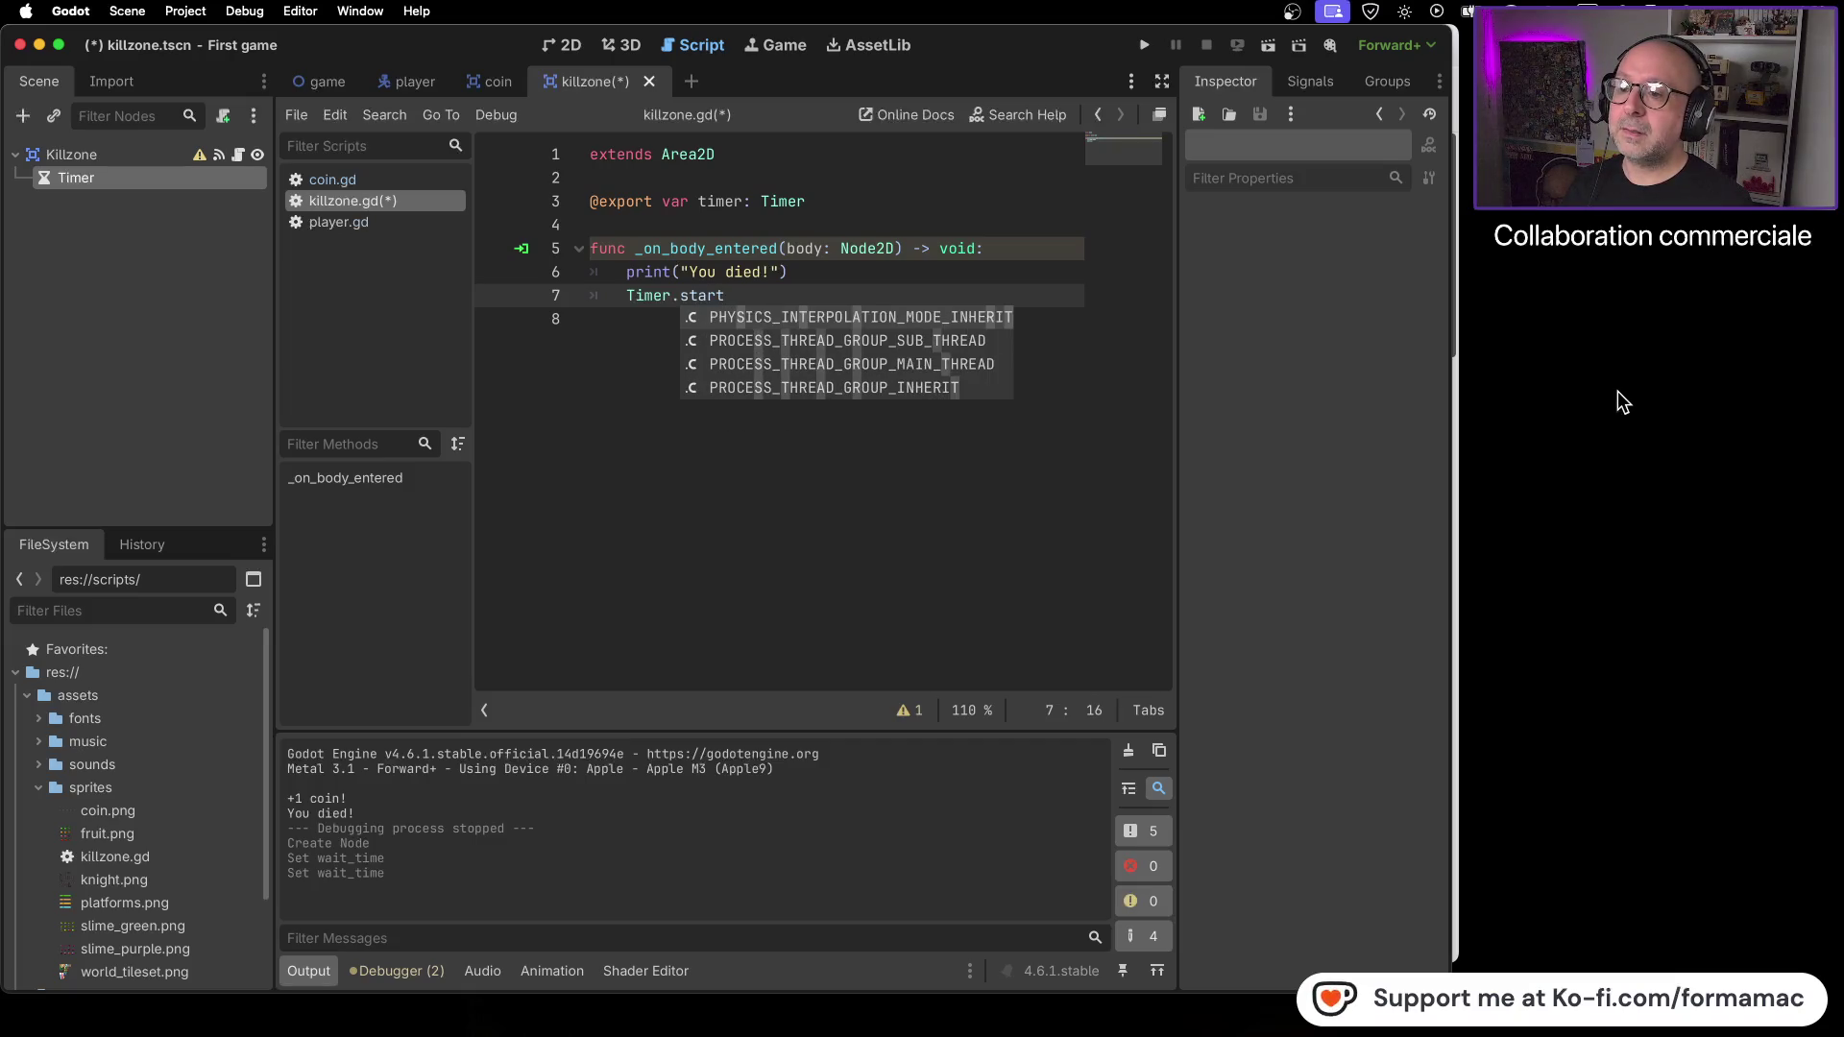
pyautogui.write('()')
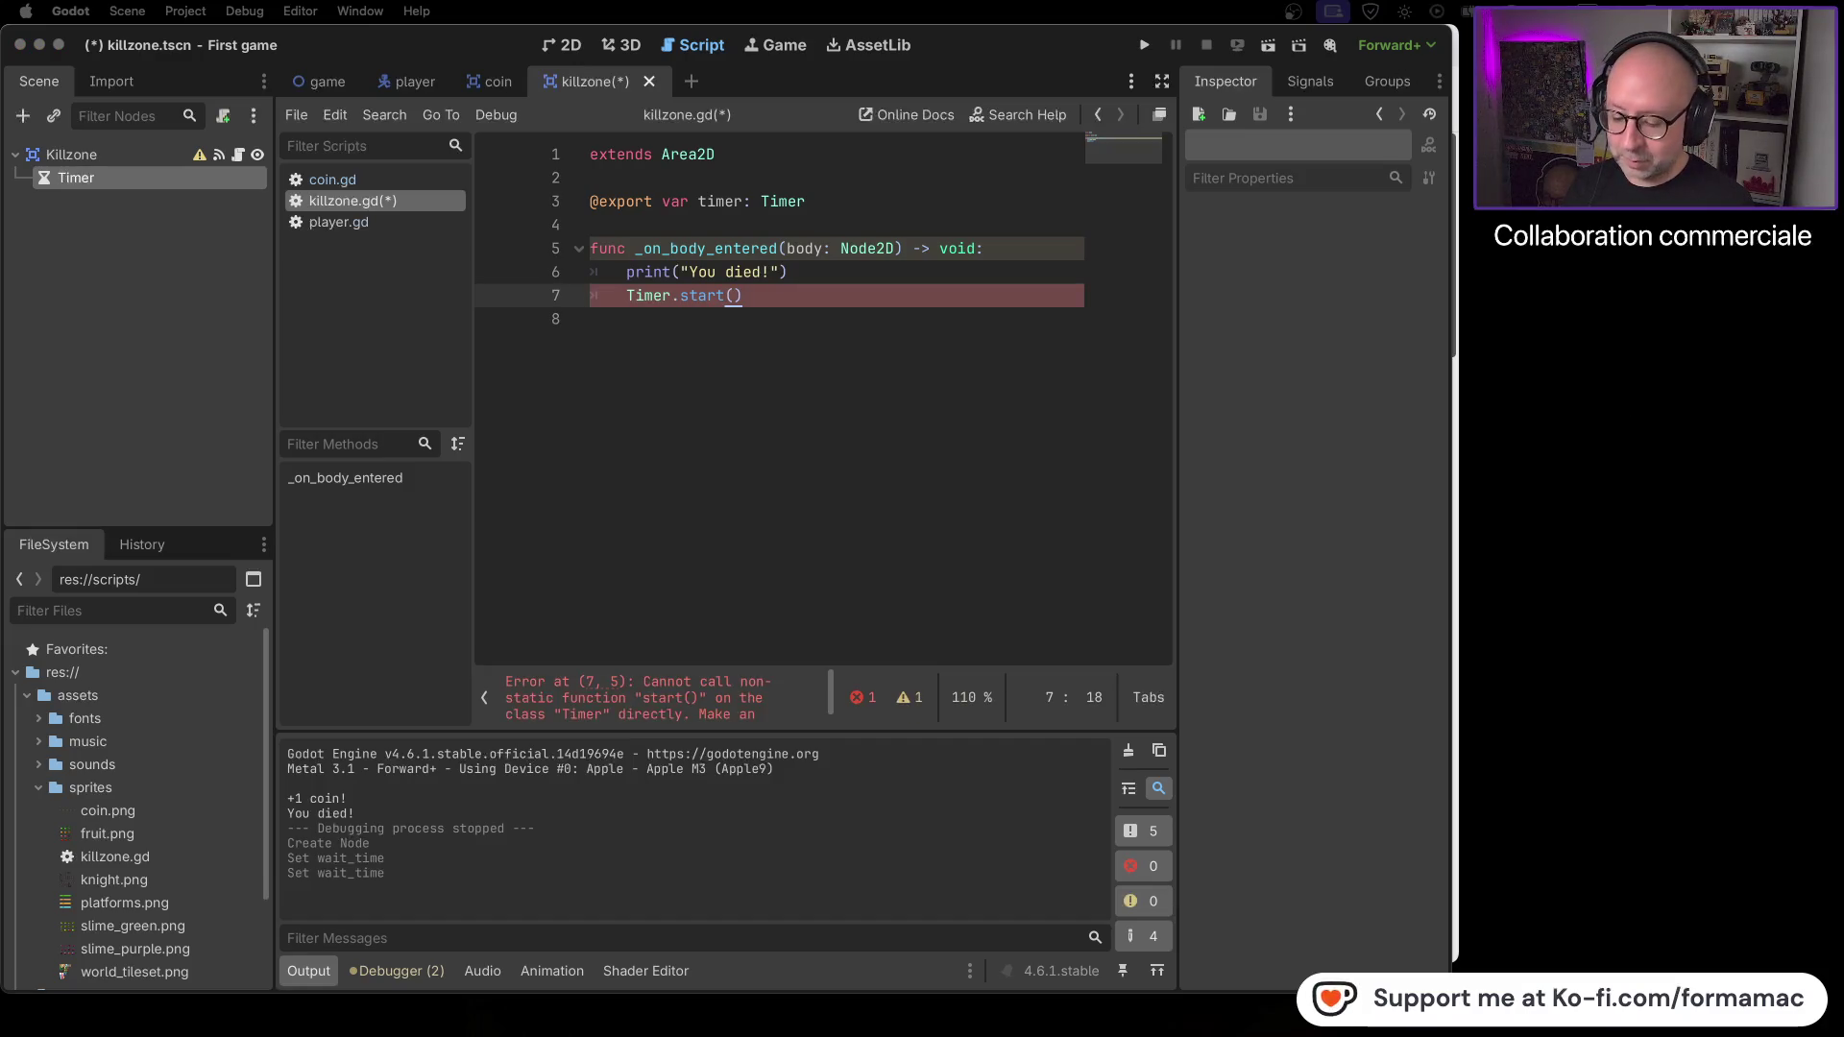
# - Change Timer to lowercase so the line reads timer.start(), then save the script
pyautogui.press('super+Tab')
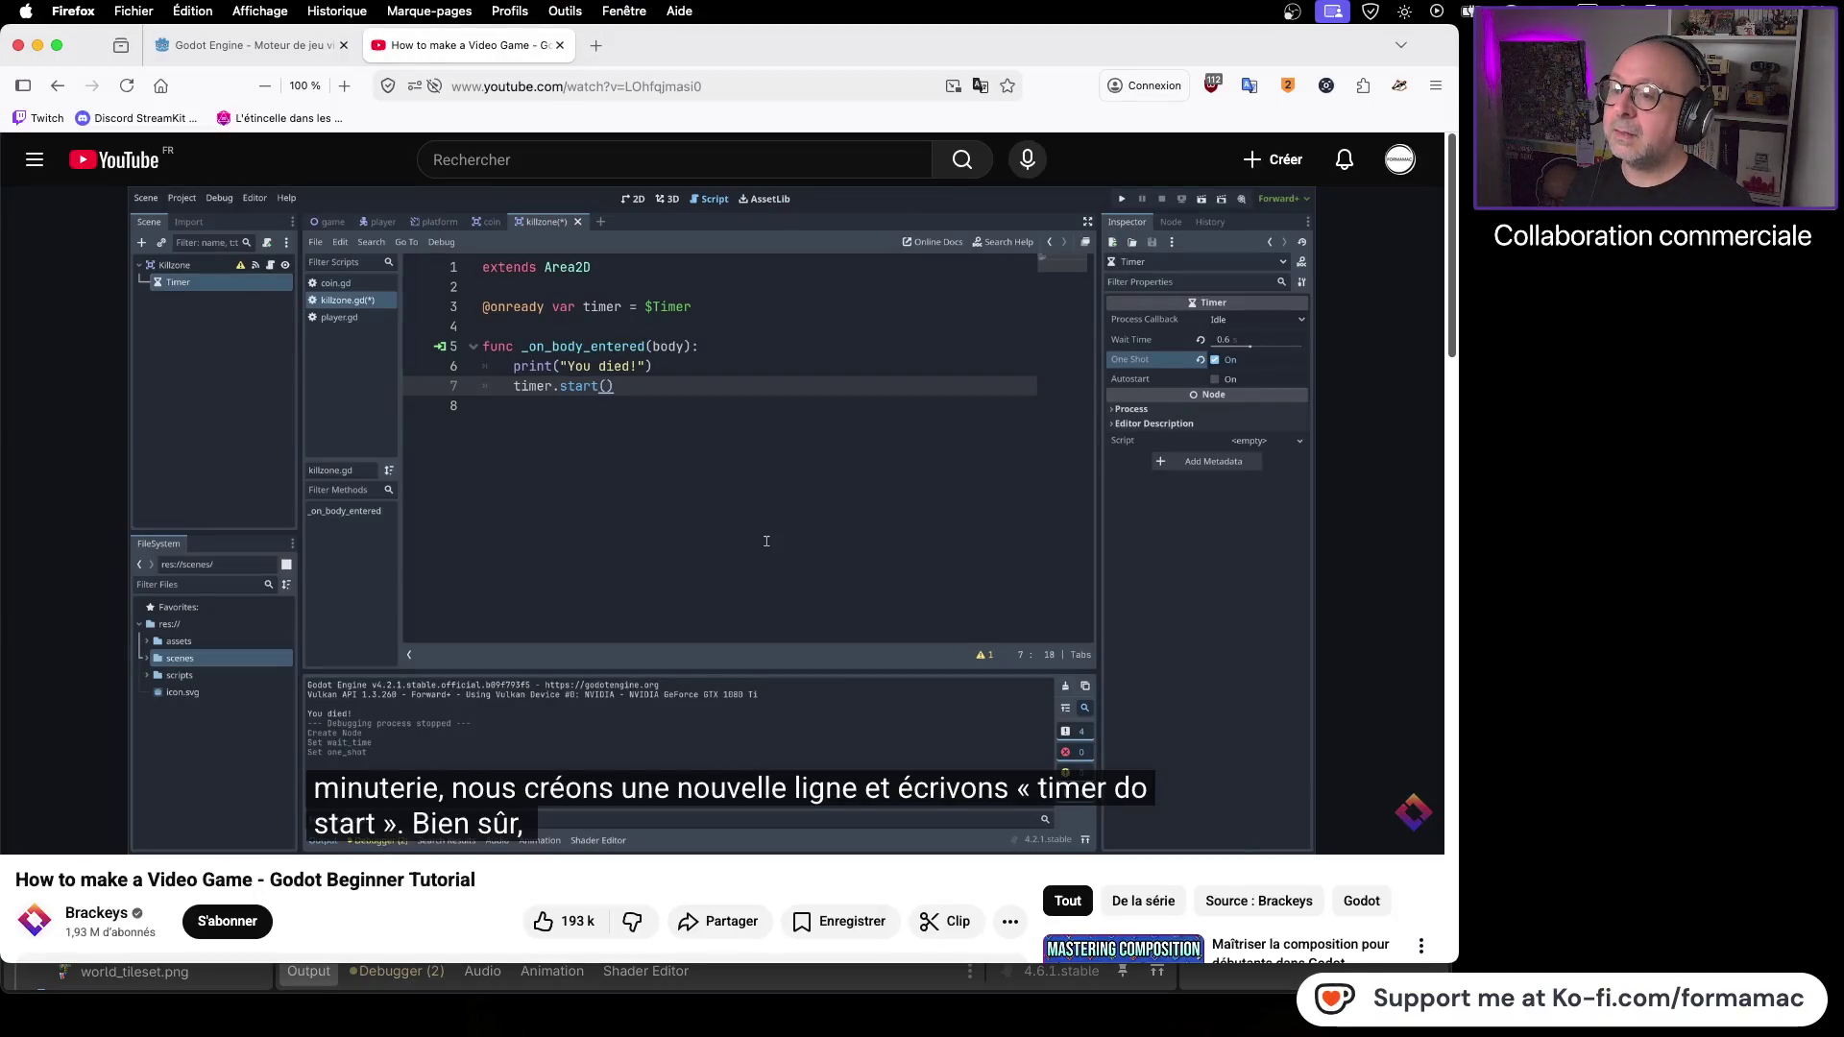
pyautogui.press('super+Tab')
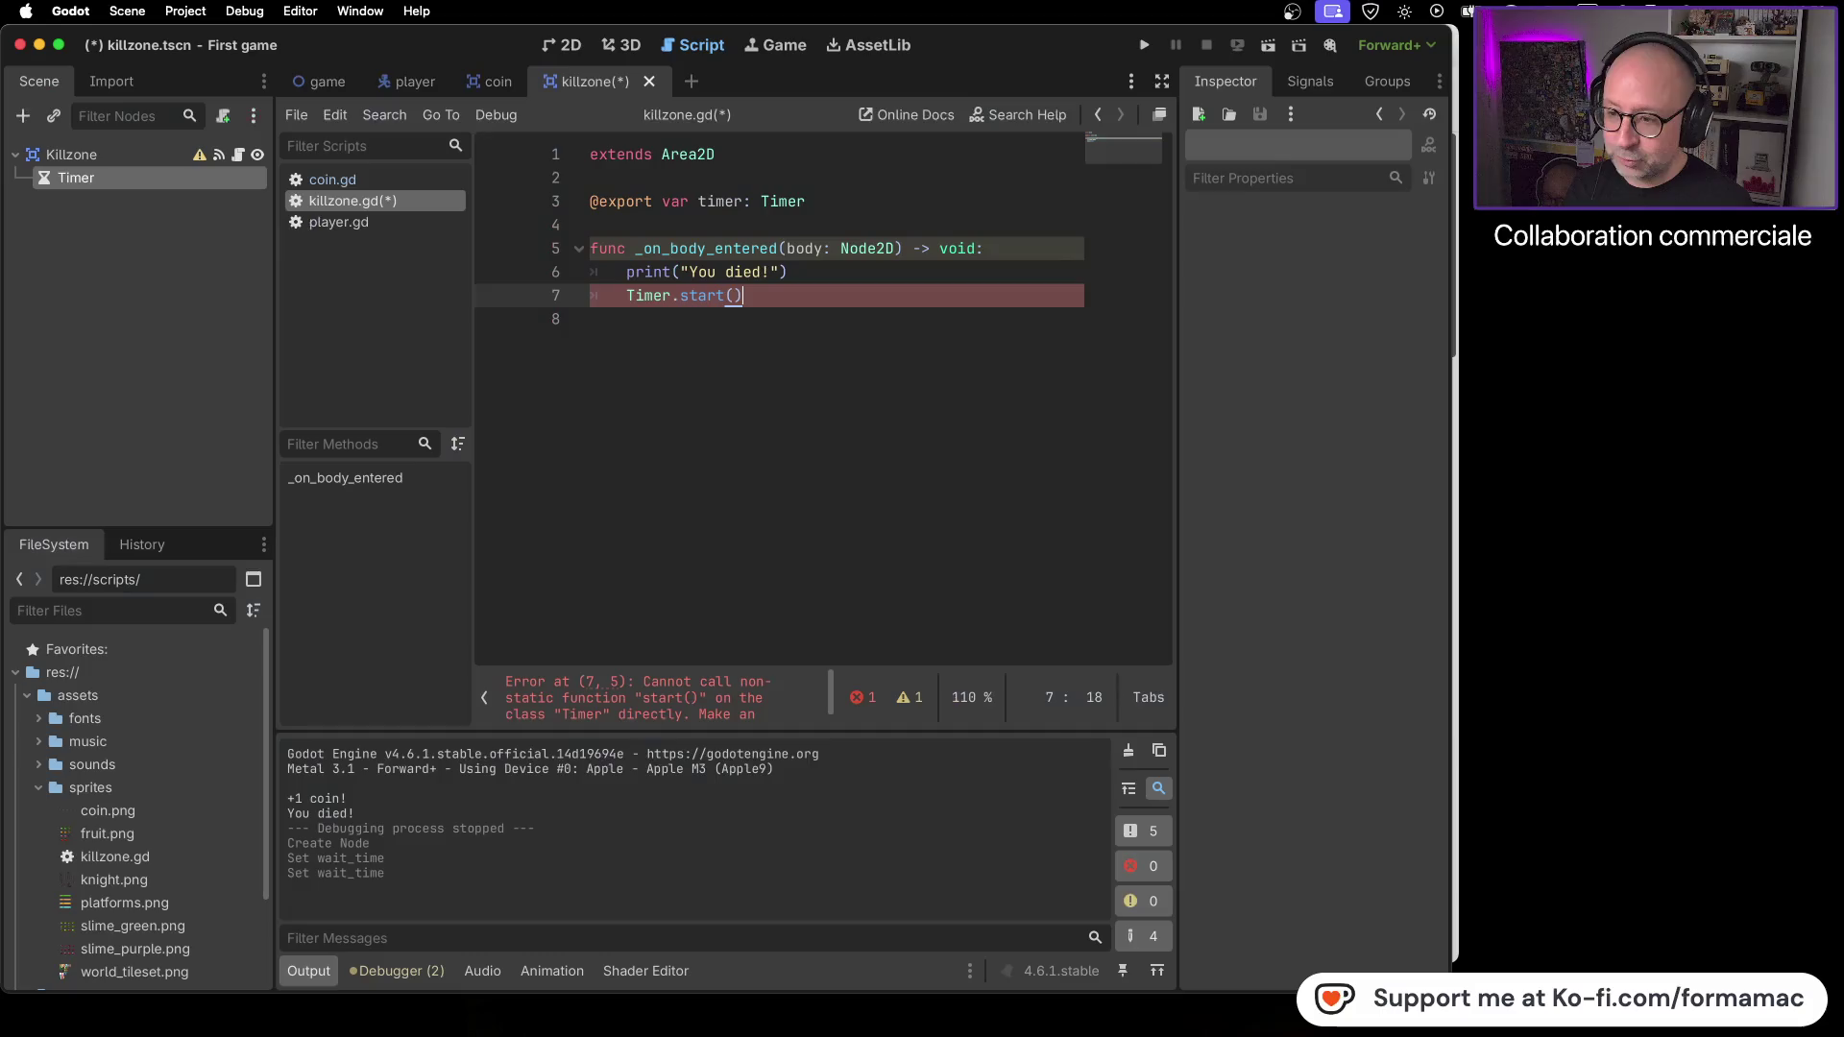
pyautogui.click(638, 296)
pyautogui.press('BackSpace')
pyautogui.write('t')
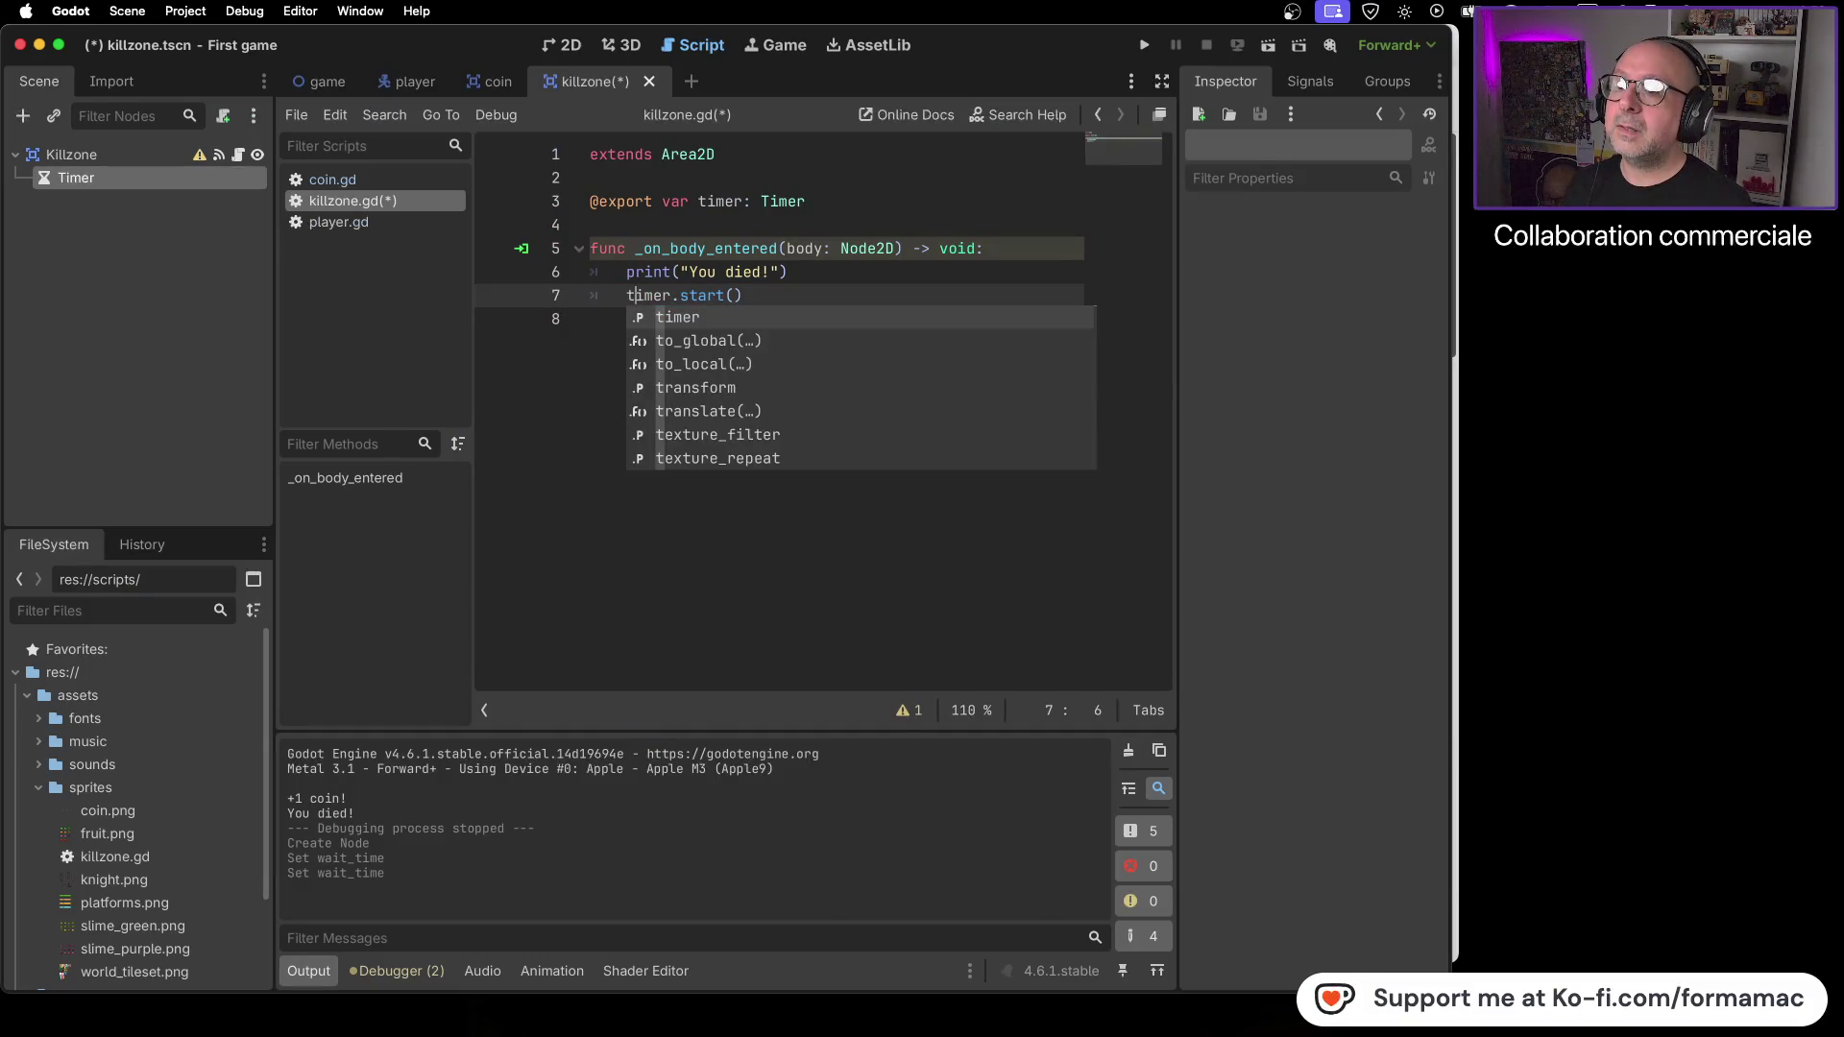
pyautogui.click(836, 278)
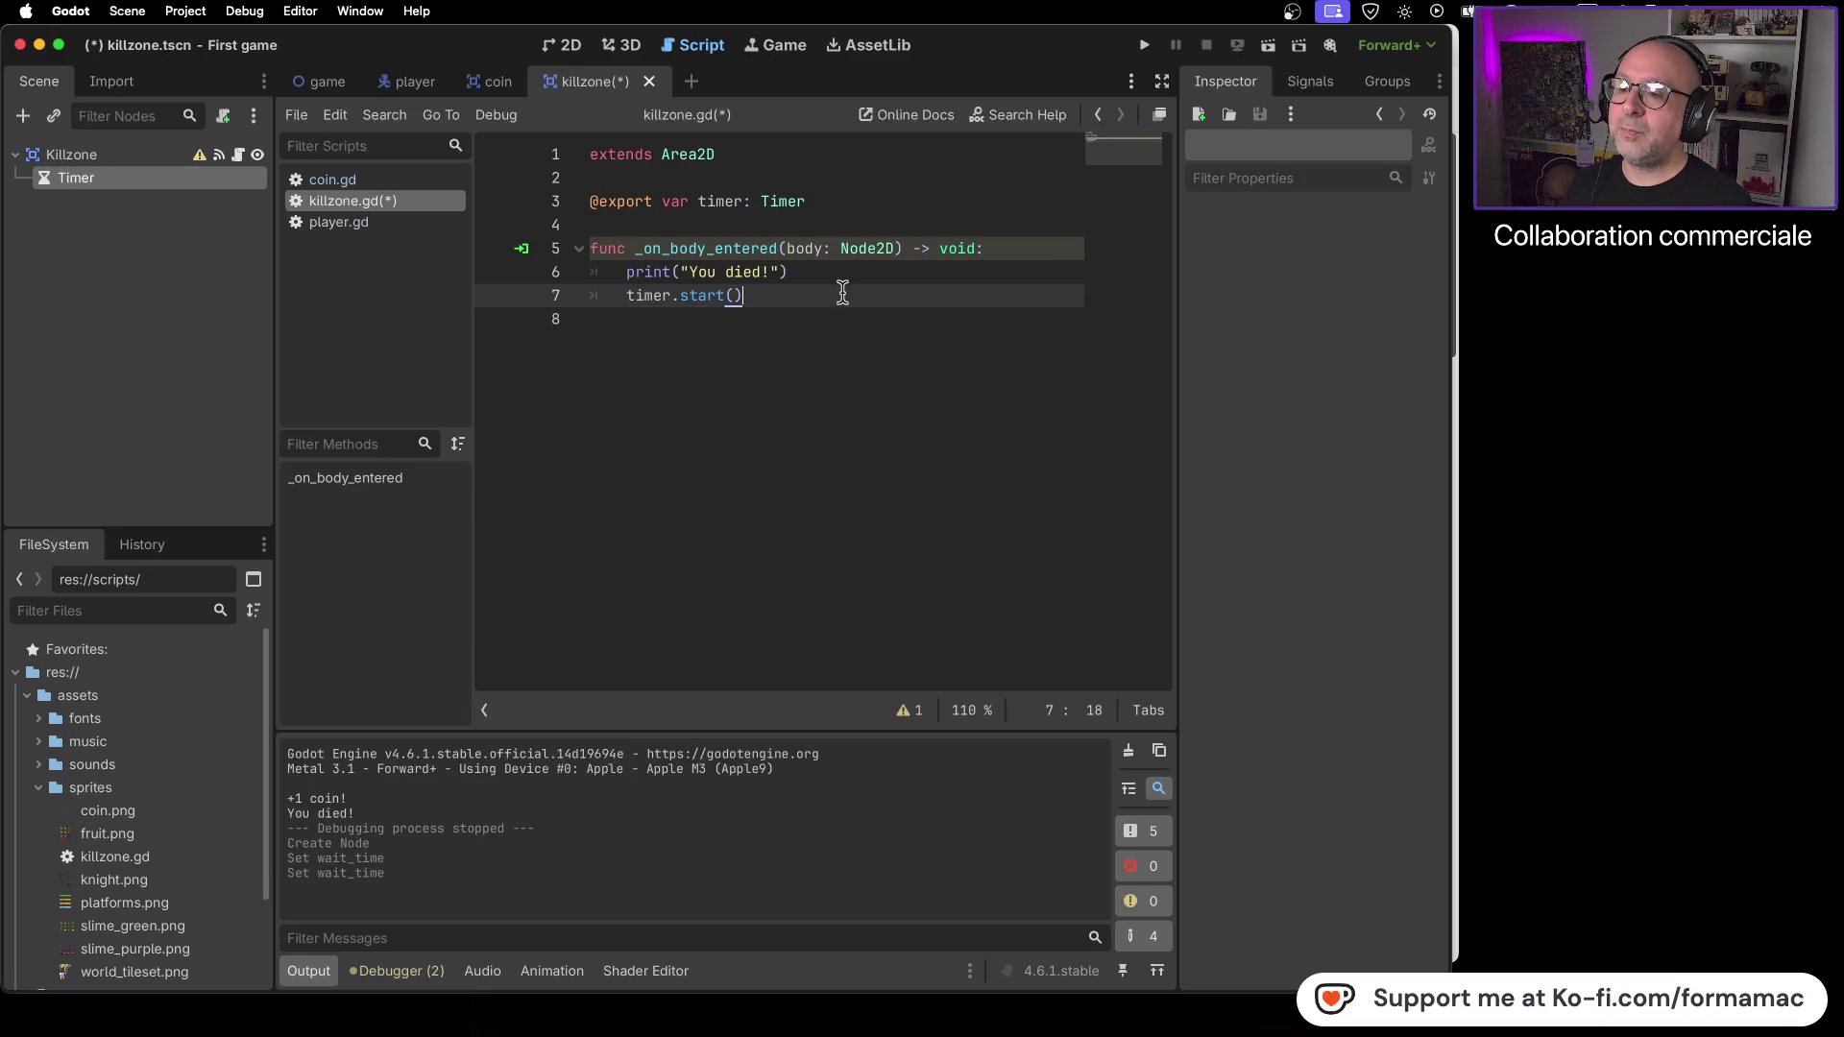
pyautogui.press('super+Tab')
pyautogui.press('super+Tab')
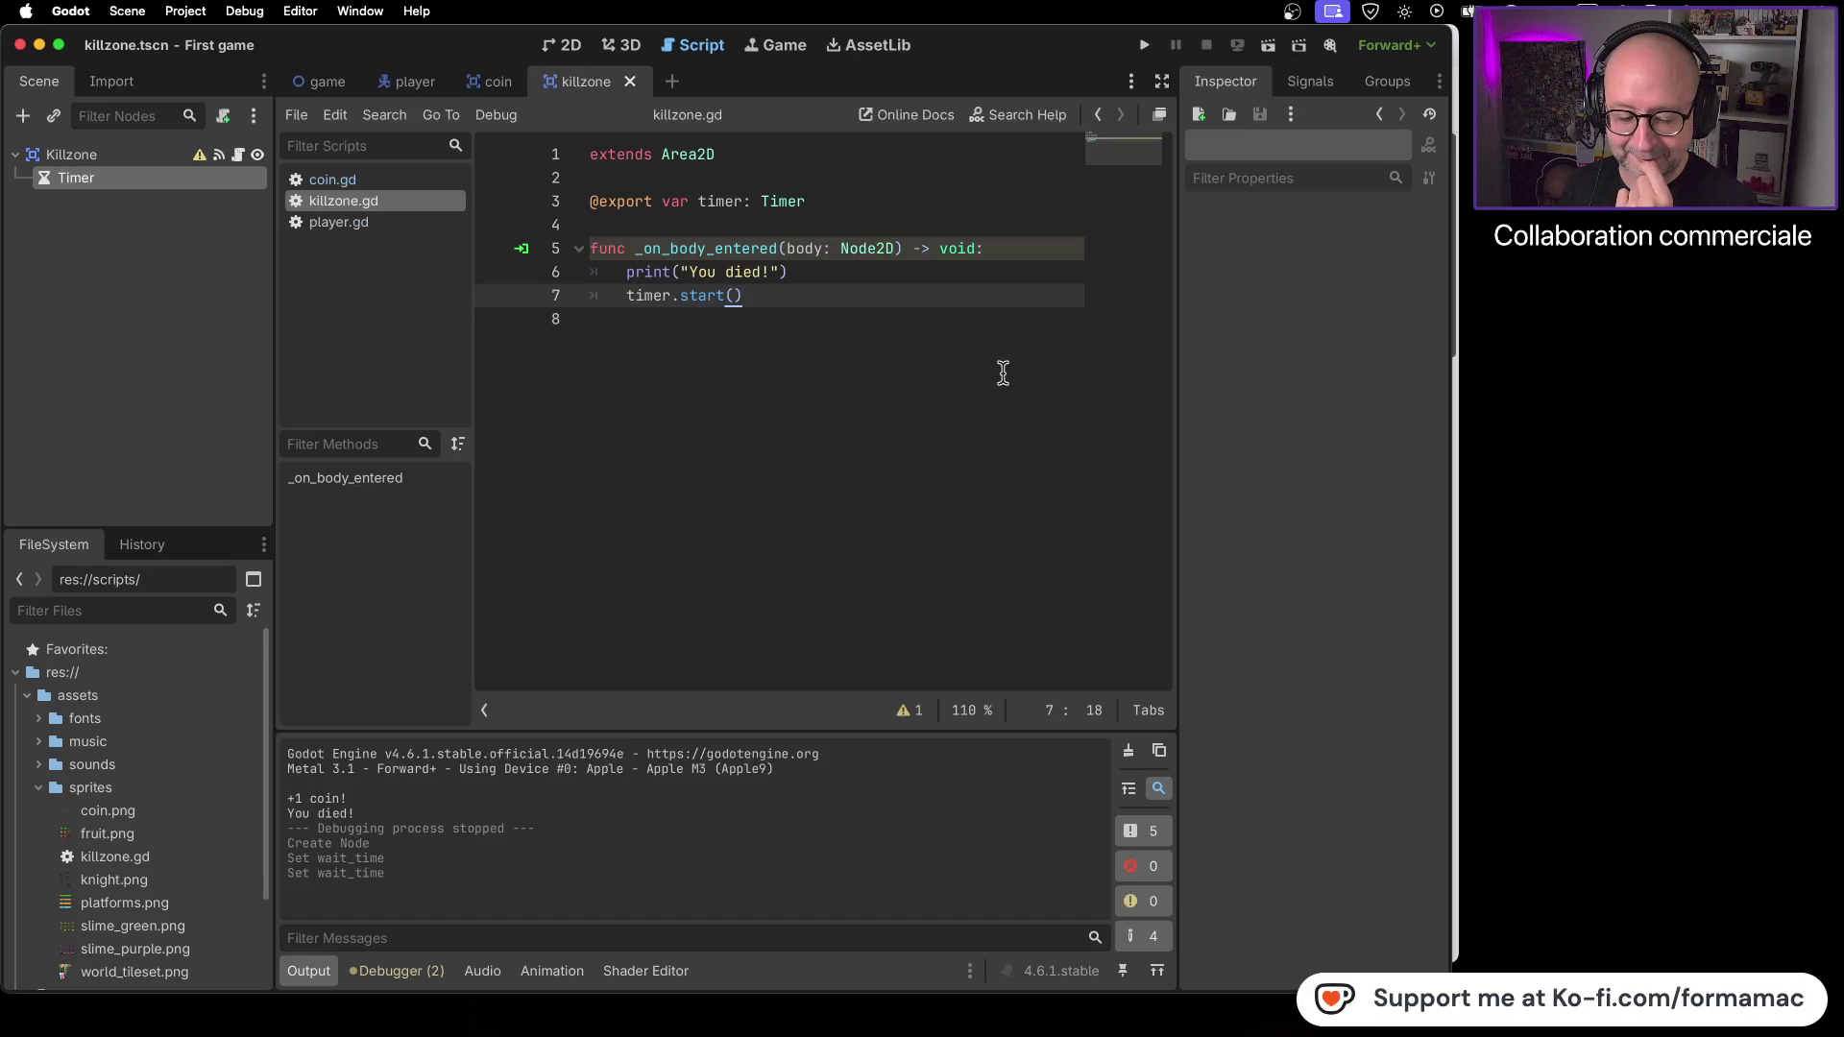
pyautogui.press('super+Tab')
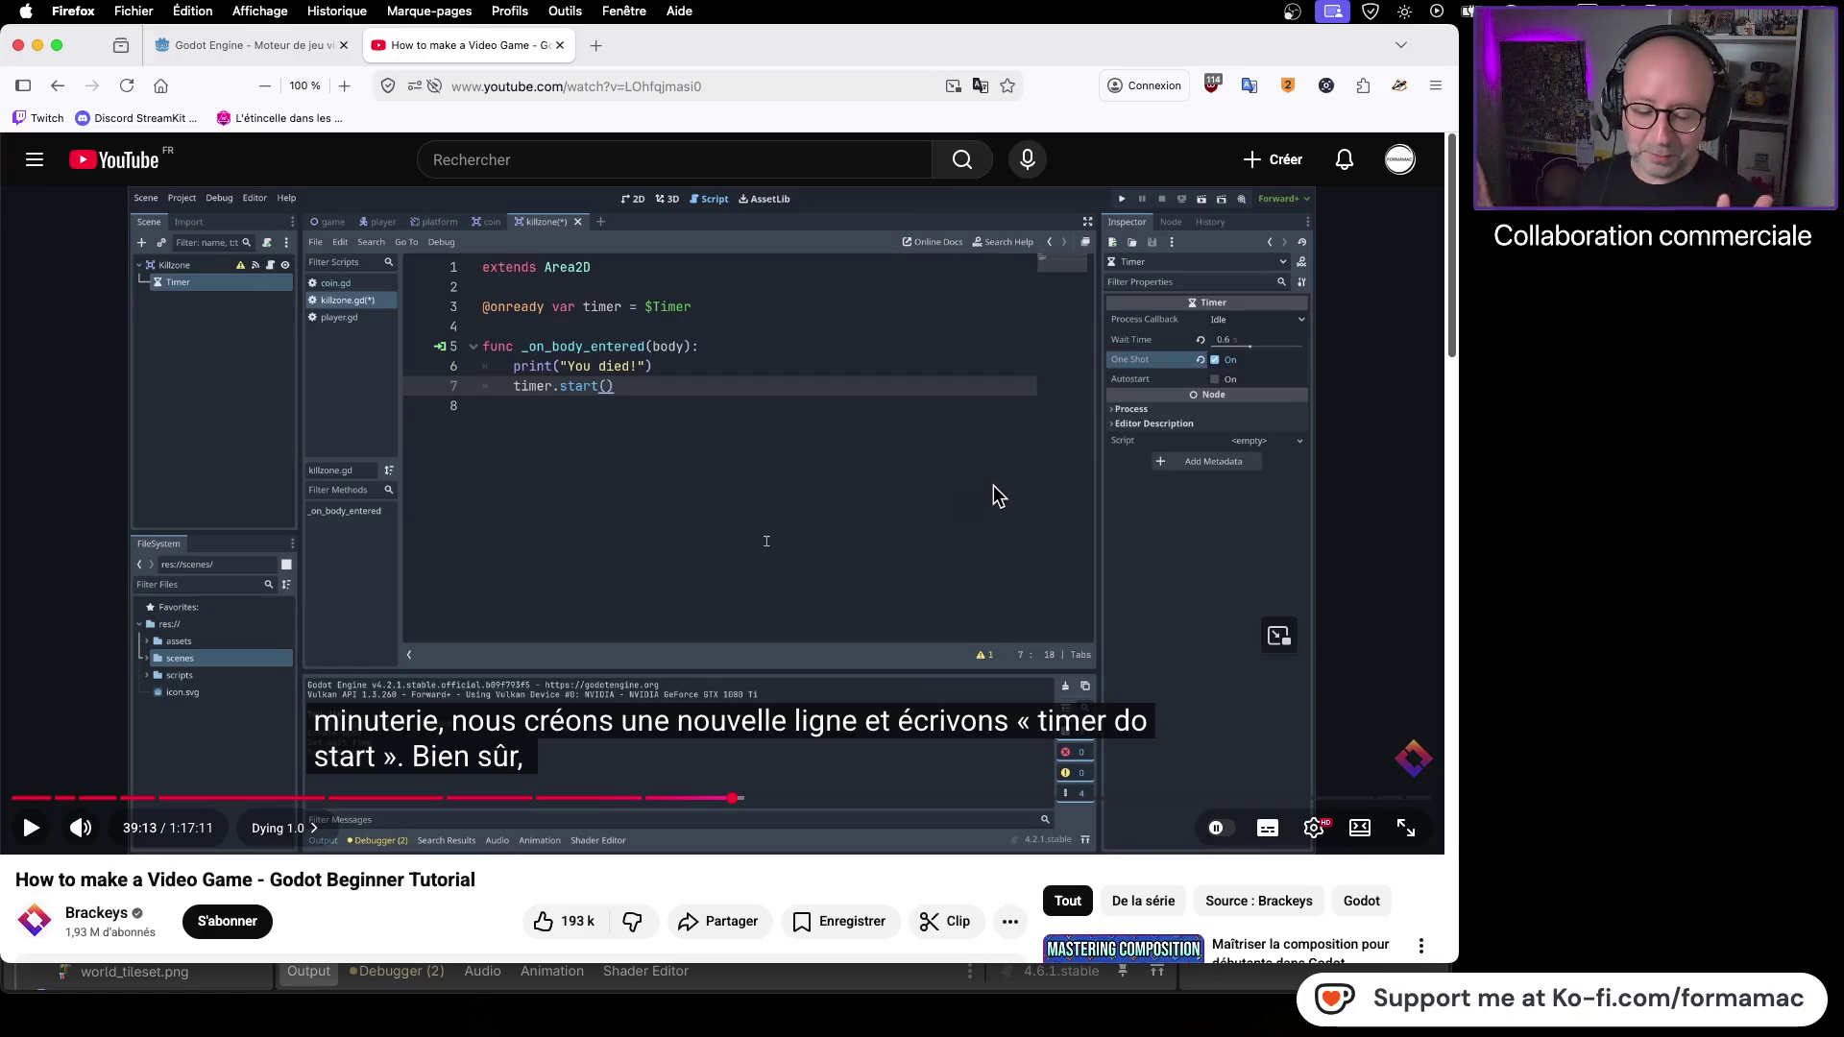
# - Play the tutorial to 39:23, where the Timer's timeout() signal appears, then return to Godot
pyautogui.click(784, 525)
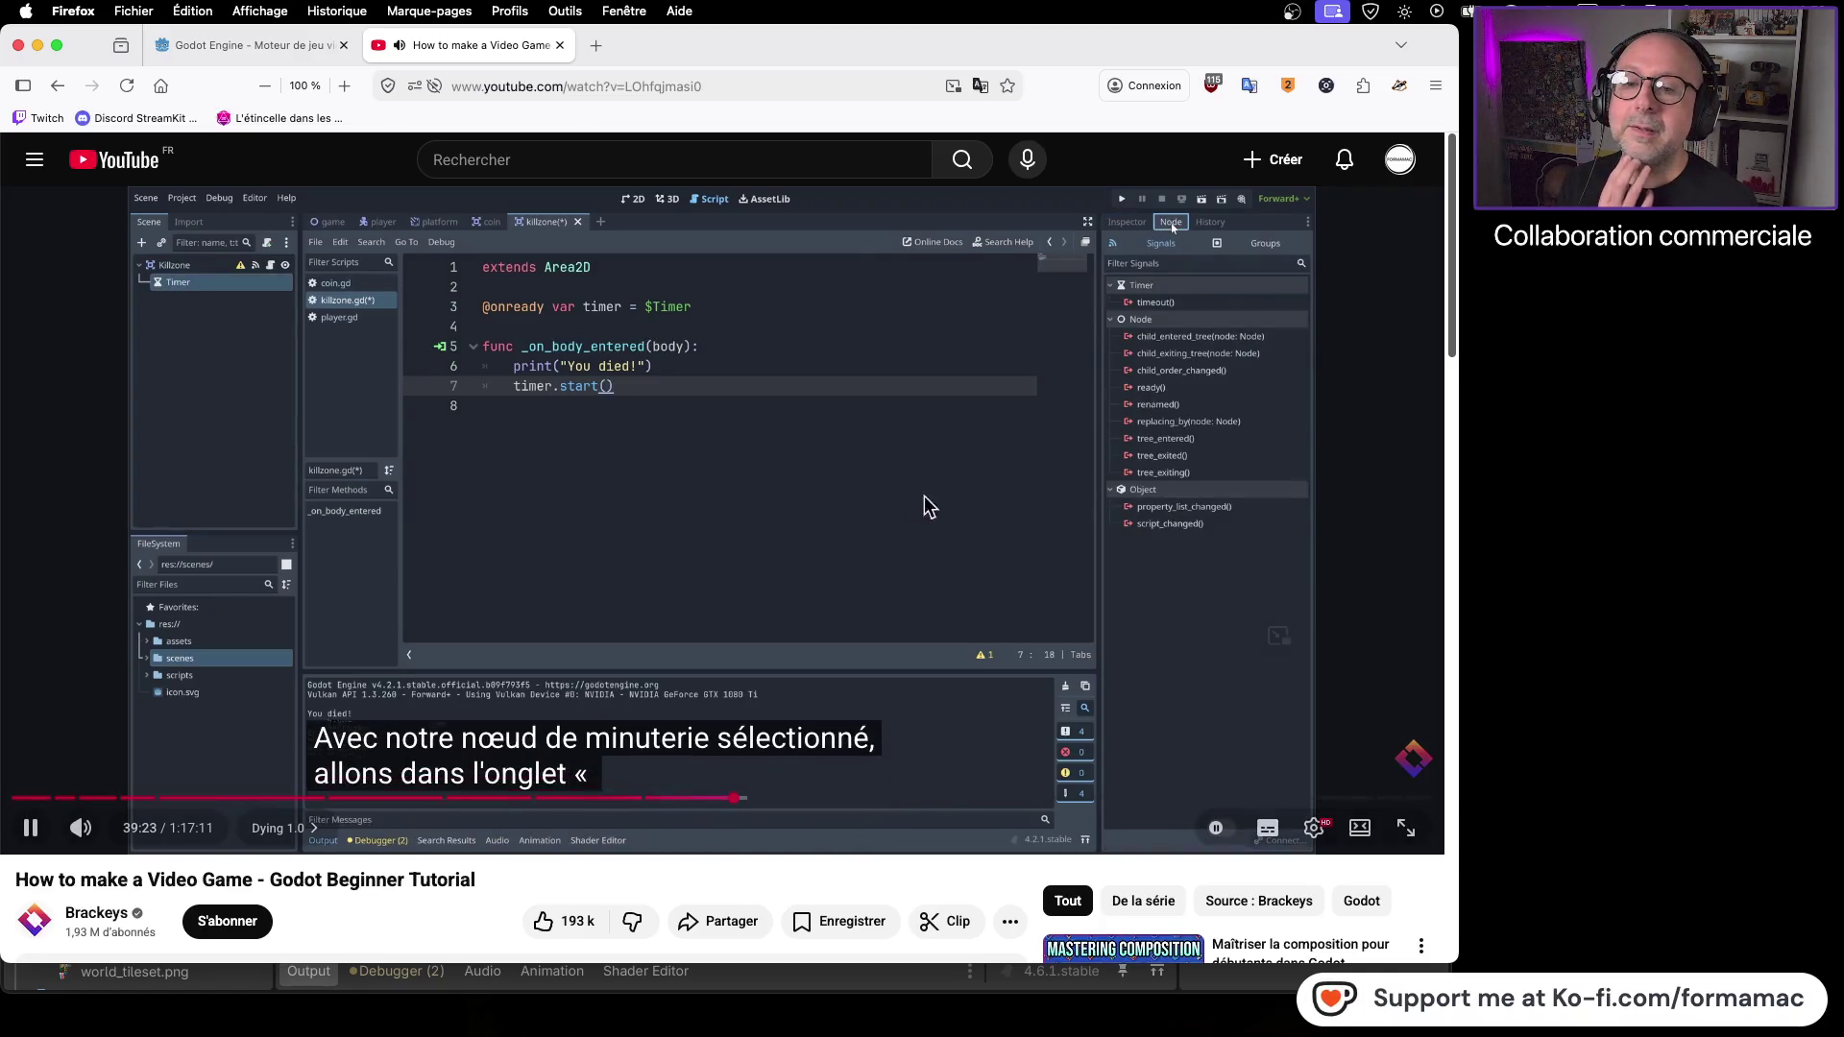
pyautogui.click(805, 503)
pyautogui.press('super+Tab')
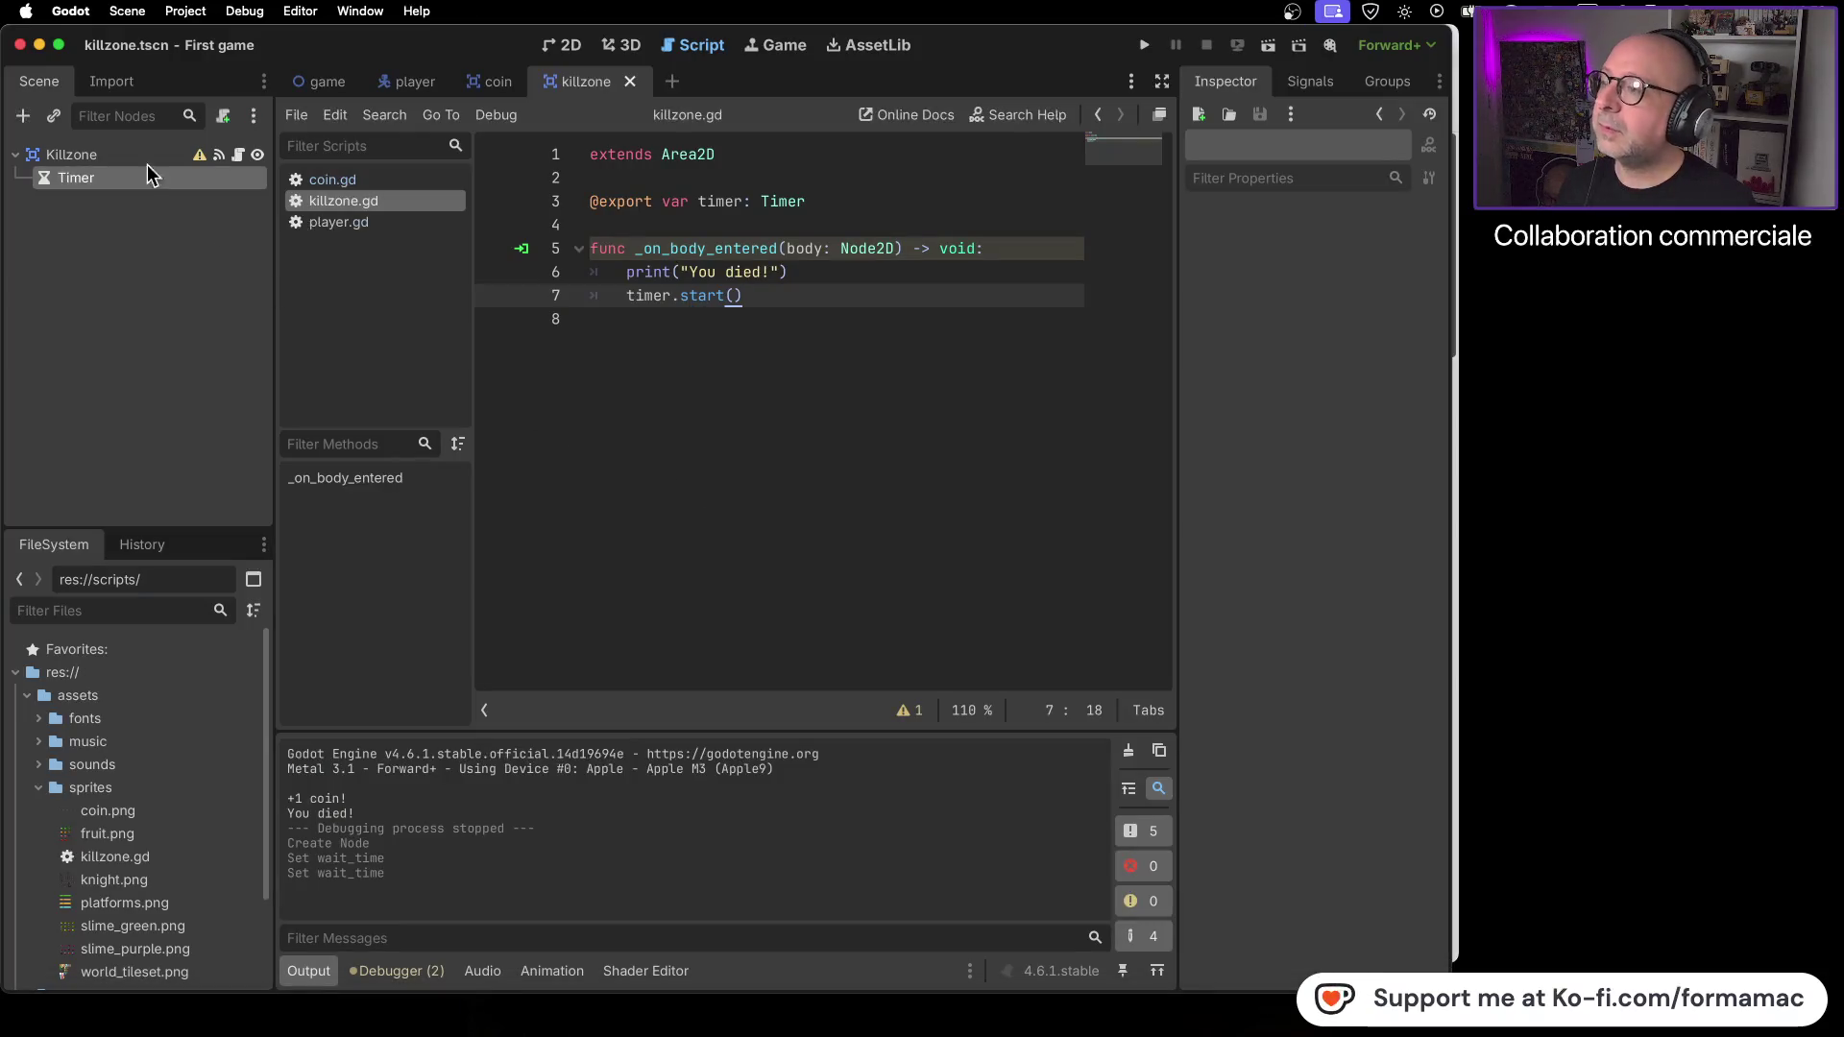
# - Select the Timer node and list its signals, then return to the tutorial paused at 39:23
pyautogui.click(104, 174)
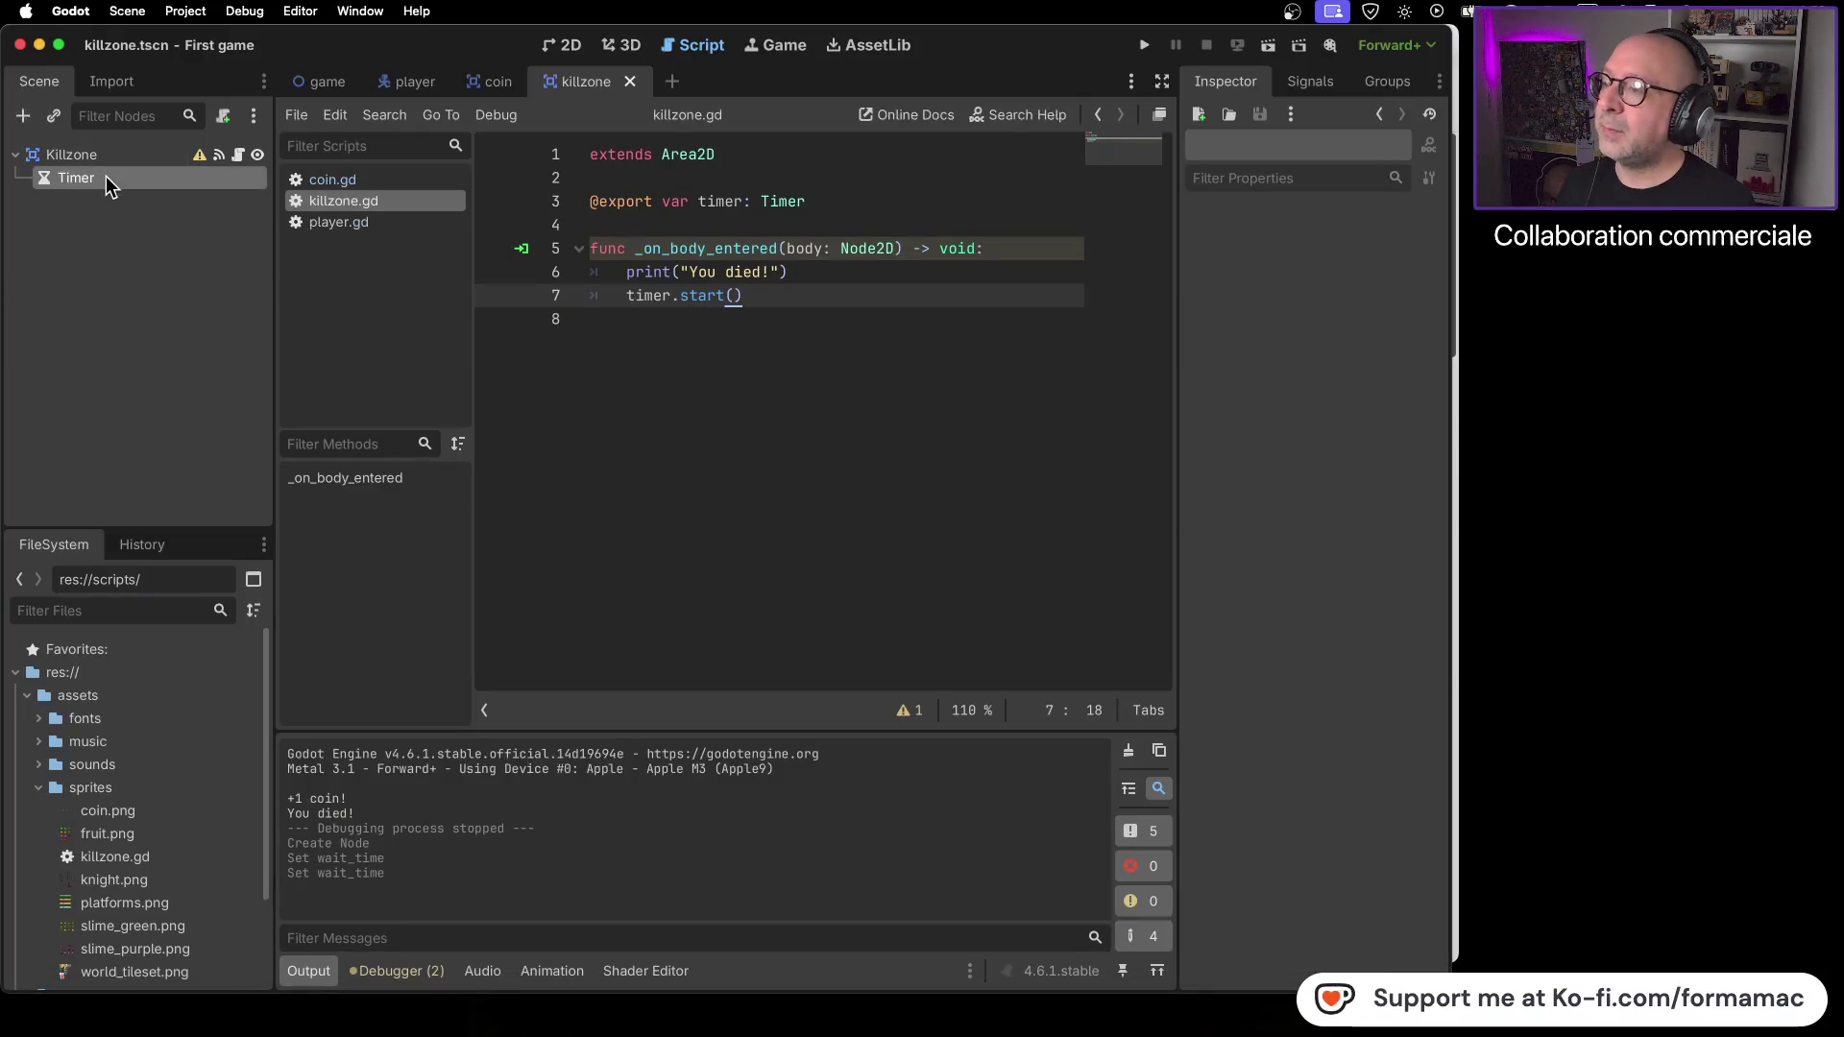
pyautogui.click(1312, 83)
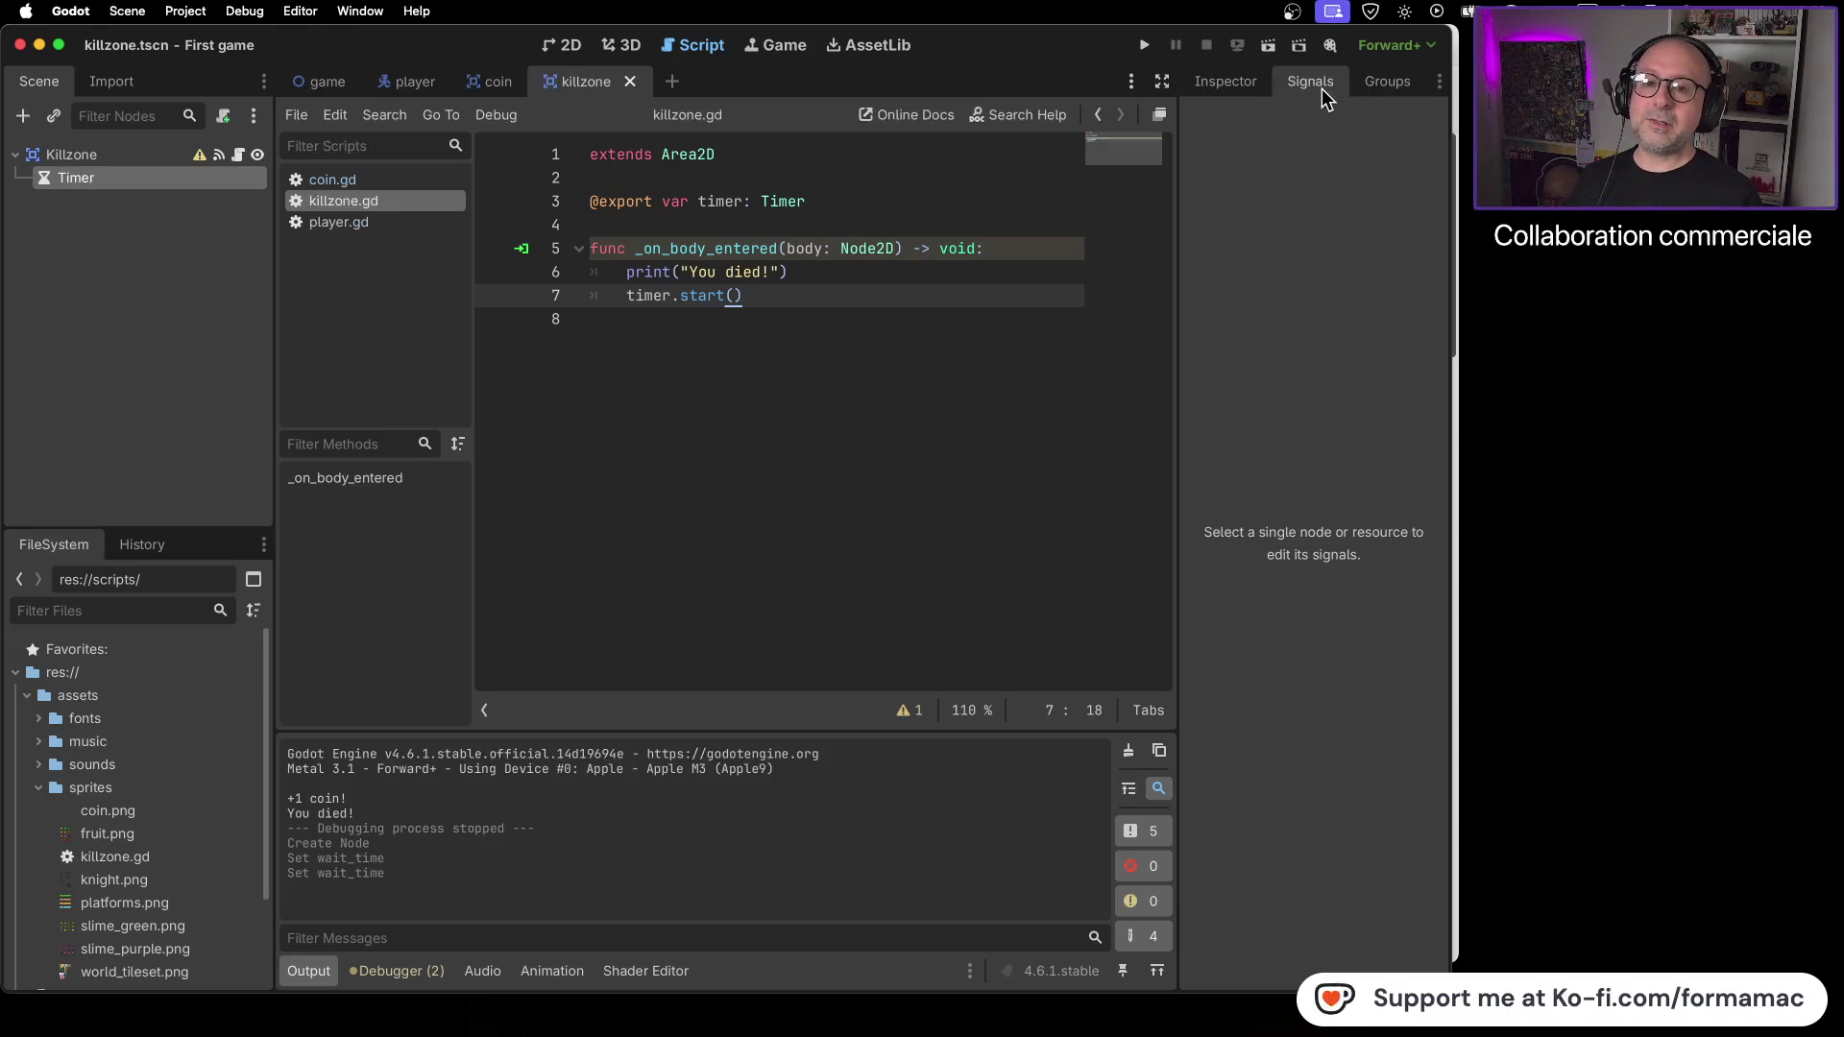
pyautogui.press('super+Tab')
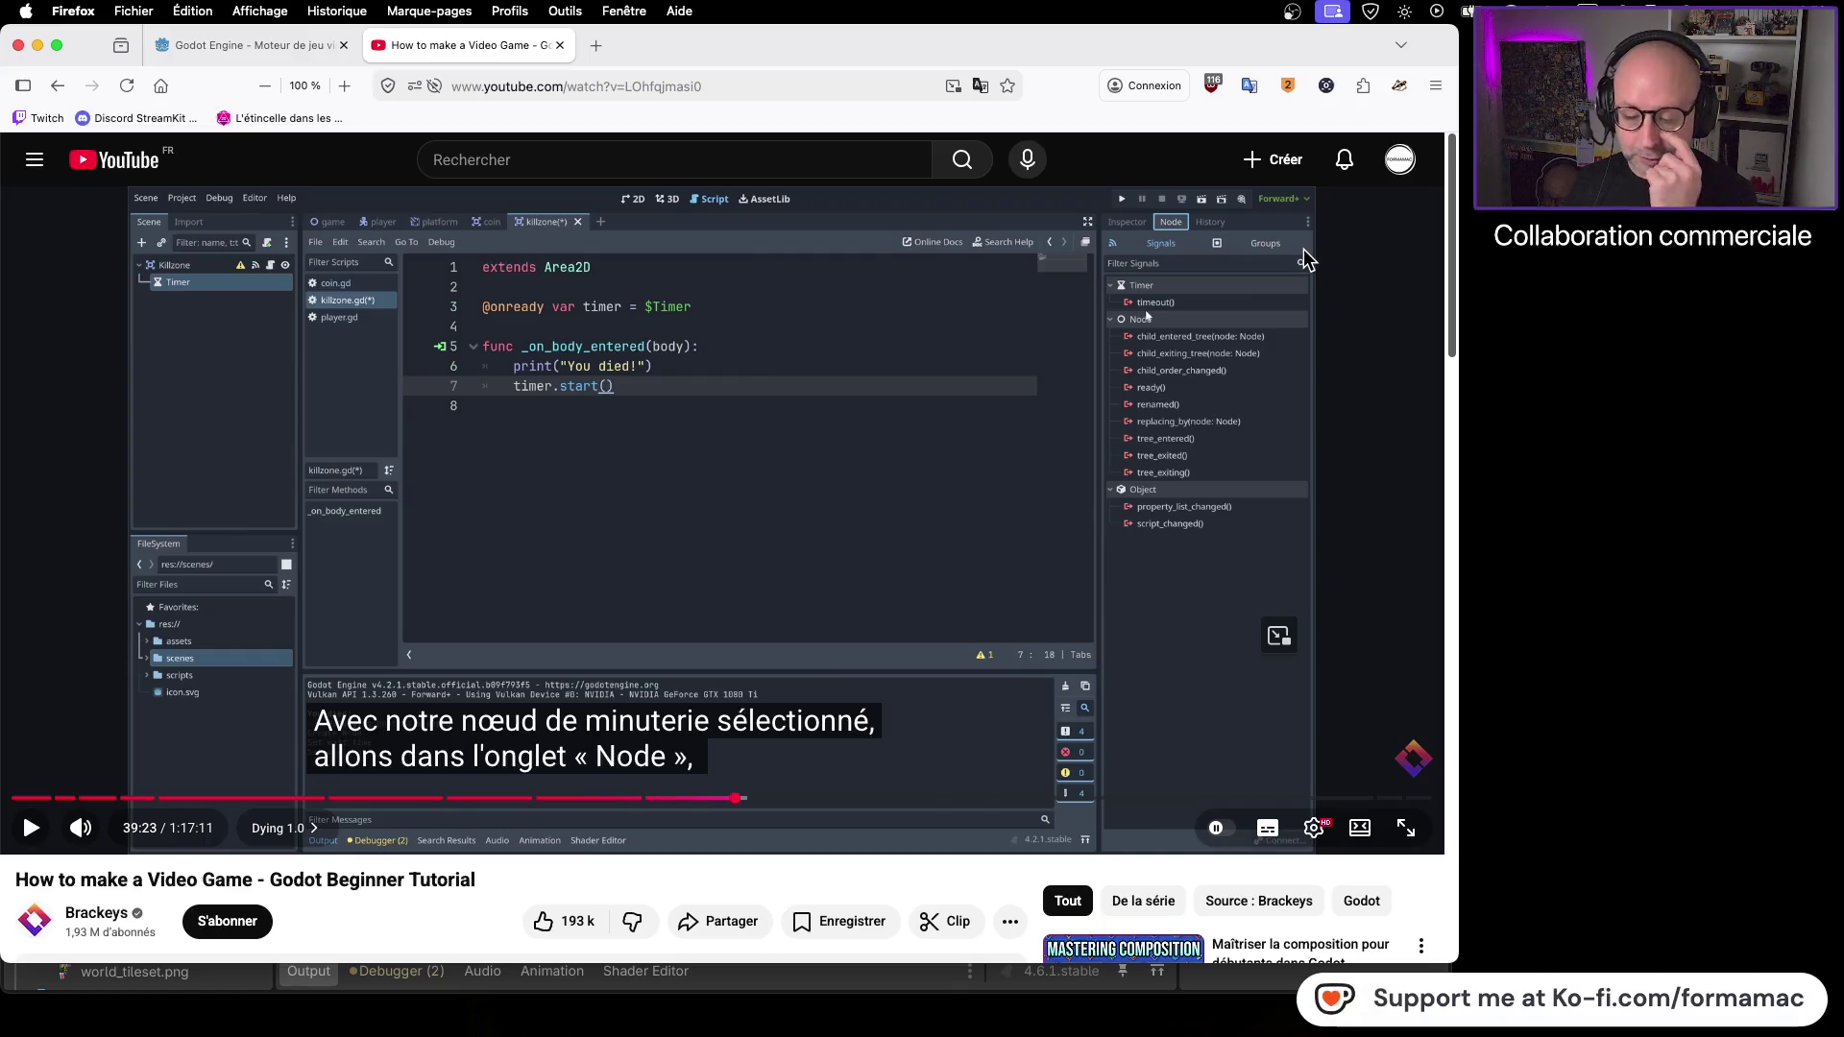
# - Watch the tutorial's Timer signal explanation at 39:23, glancing at Godot, then return to the editor
pyautogui.press('space')
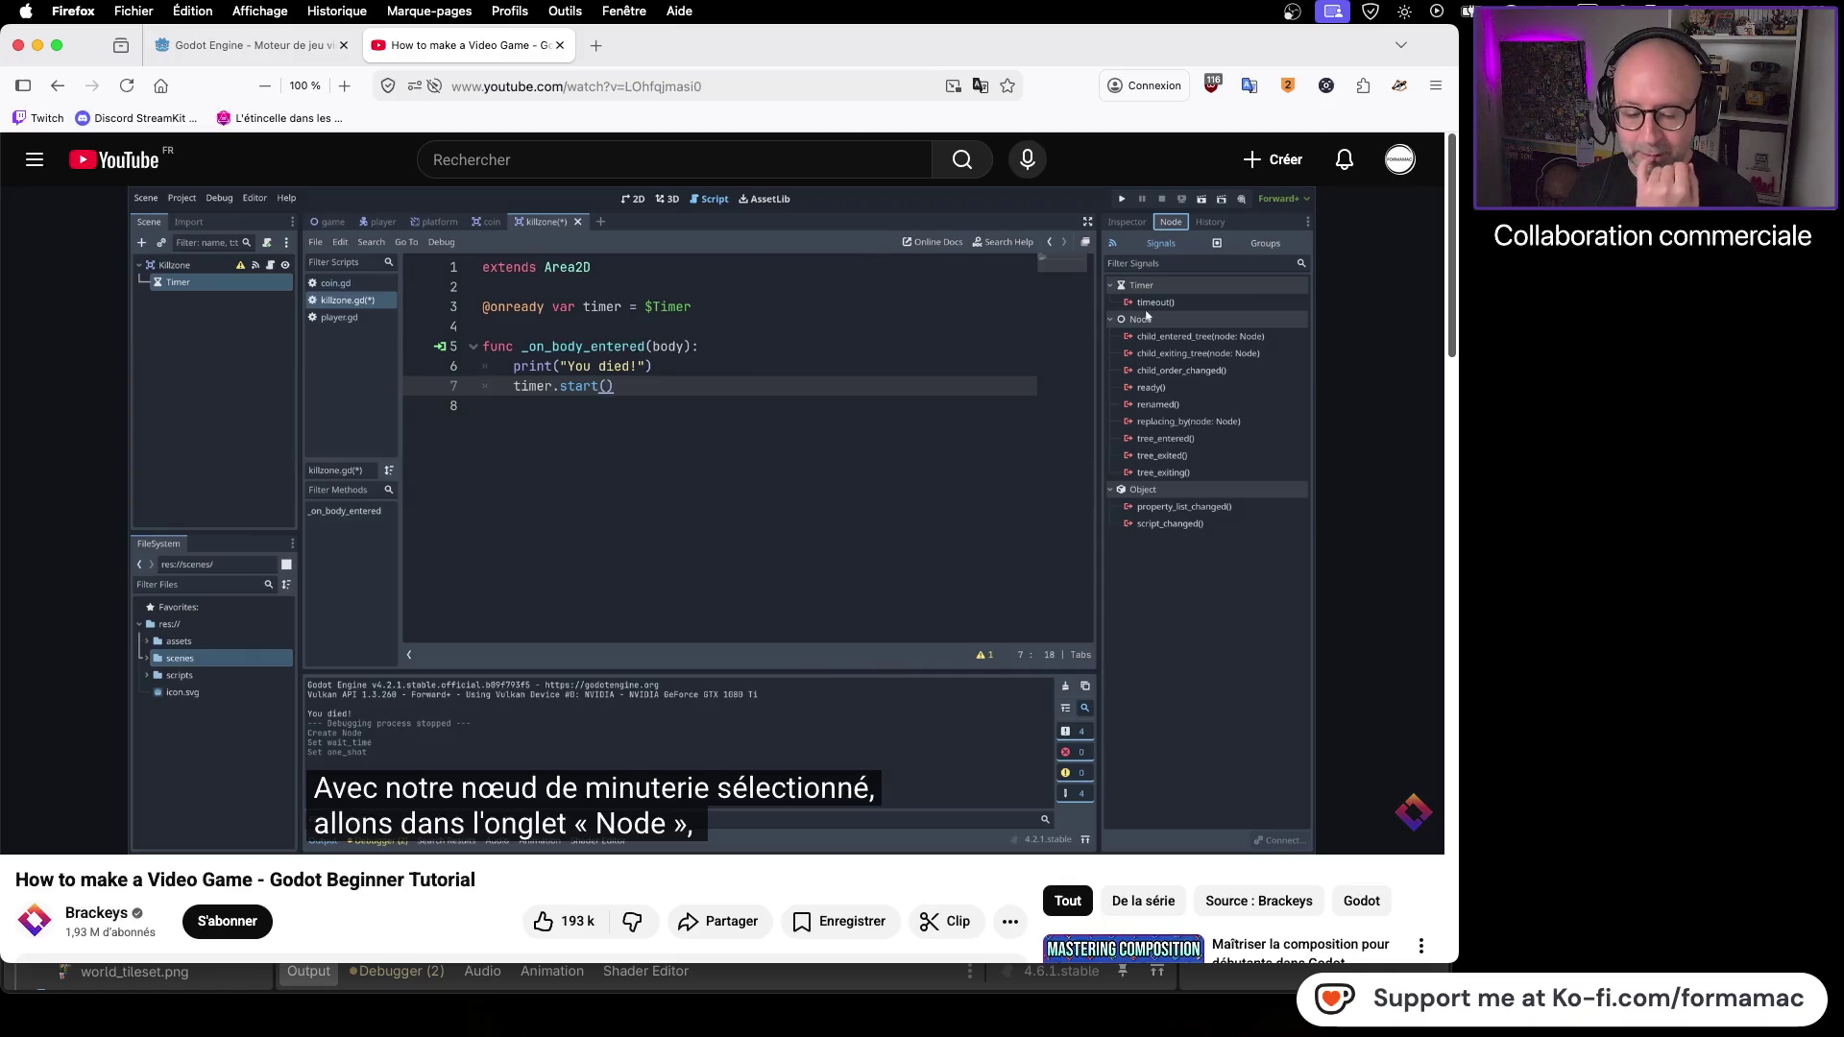
pyautogui.press('super+Tab')
pyautogui.press('super+Tab')
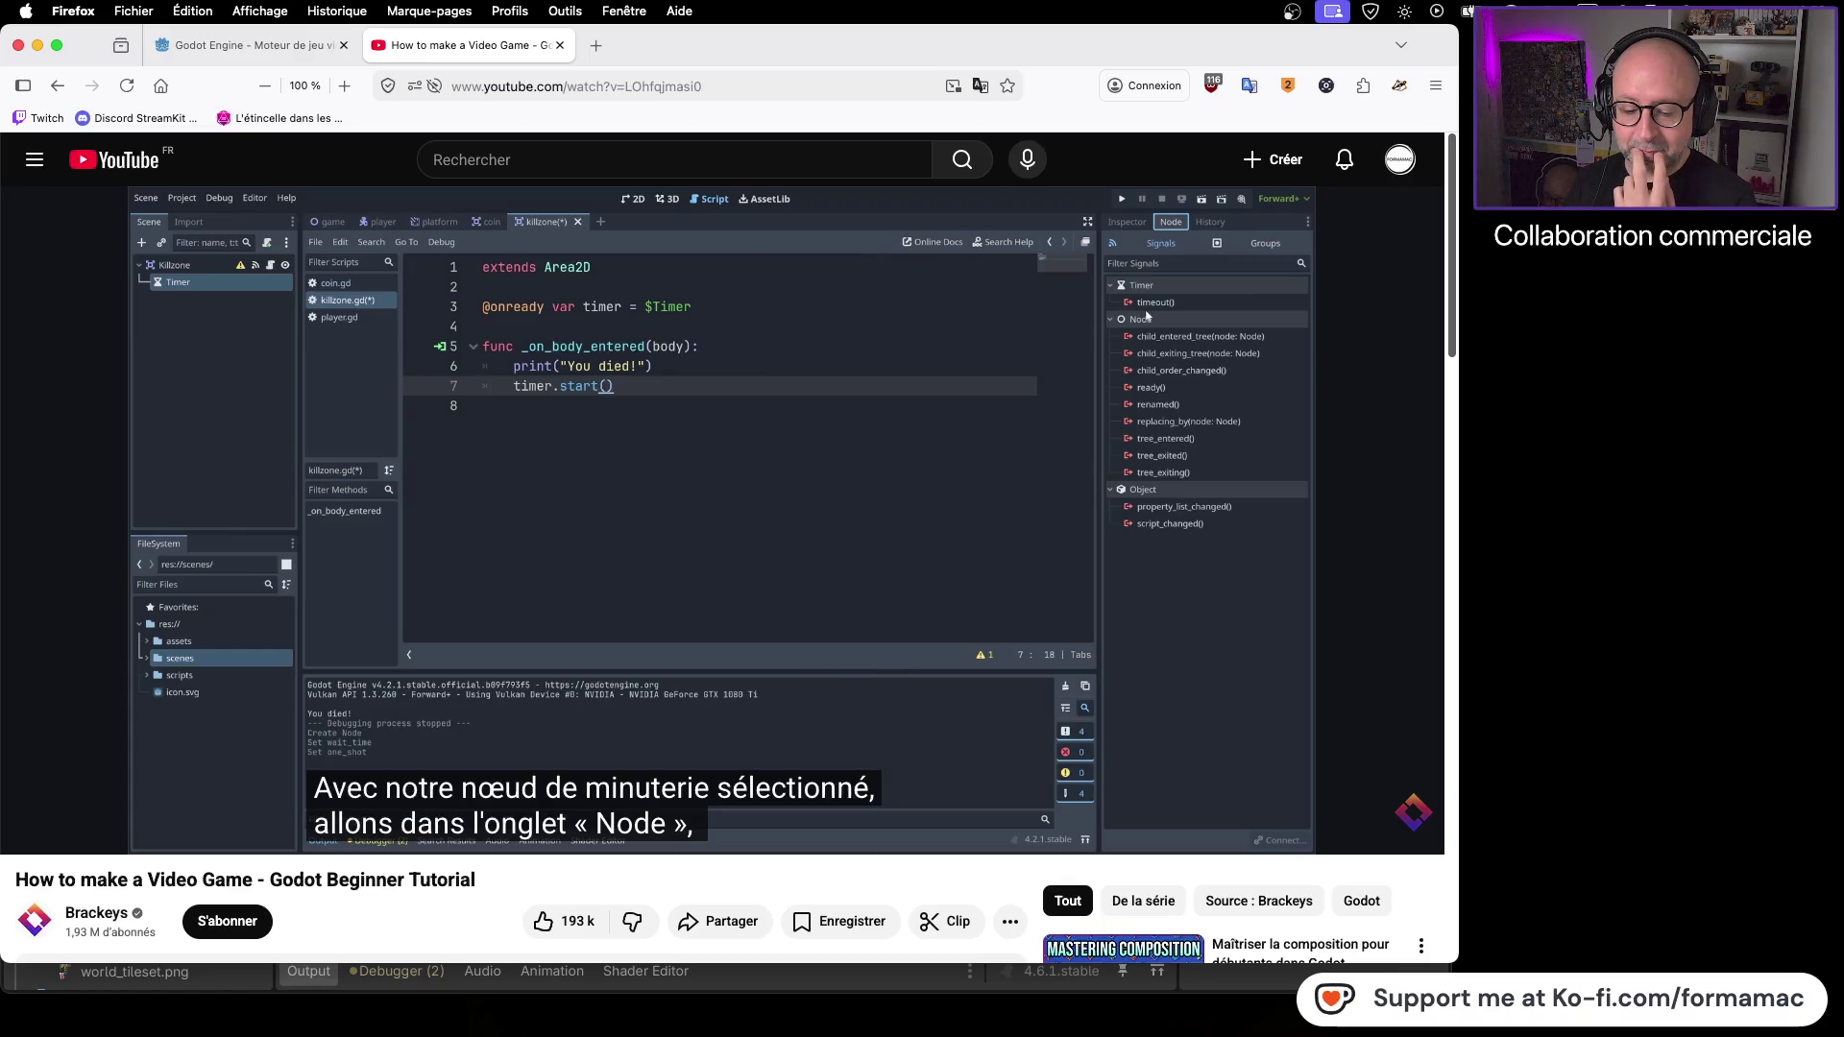
pyautogui.moveTo(1234, 241)
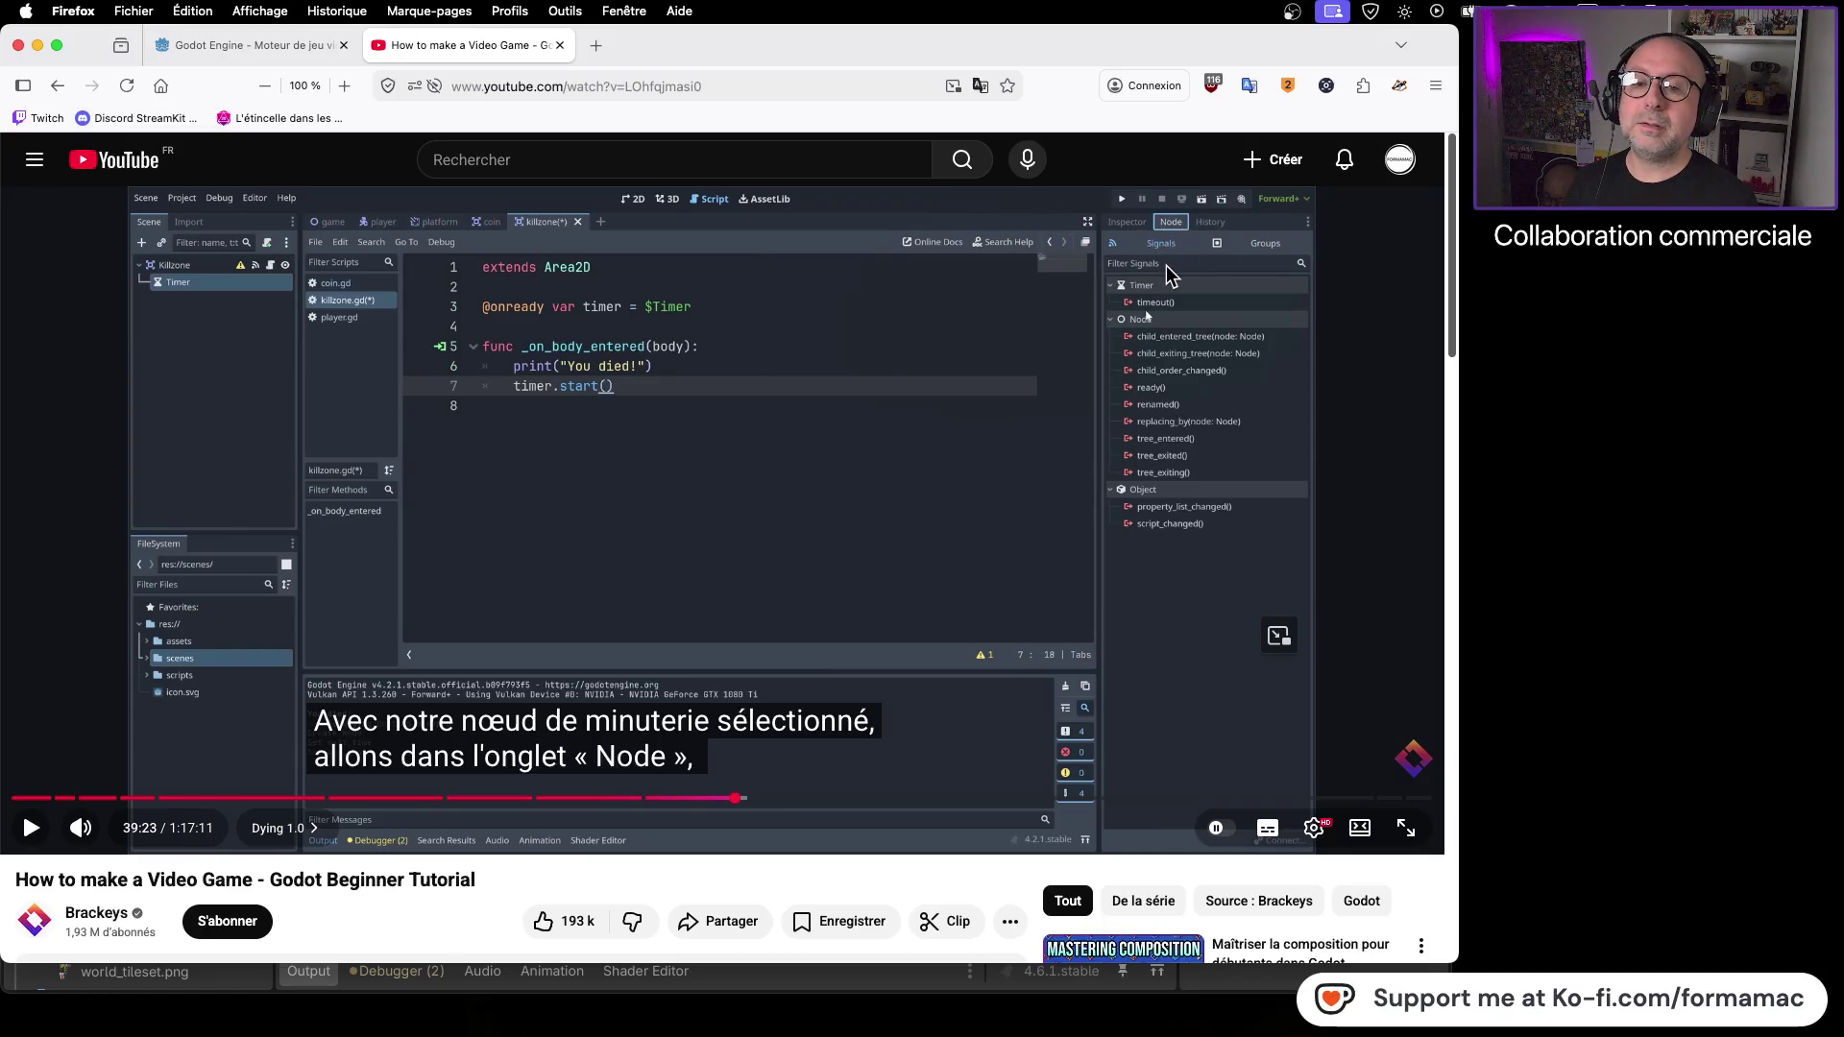
pyautogui.press('super+Tab')
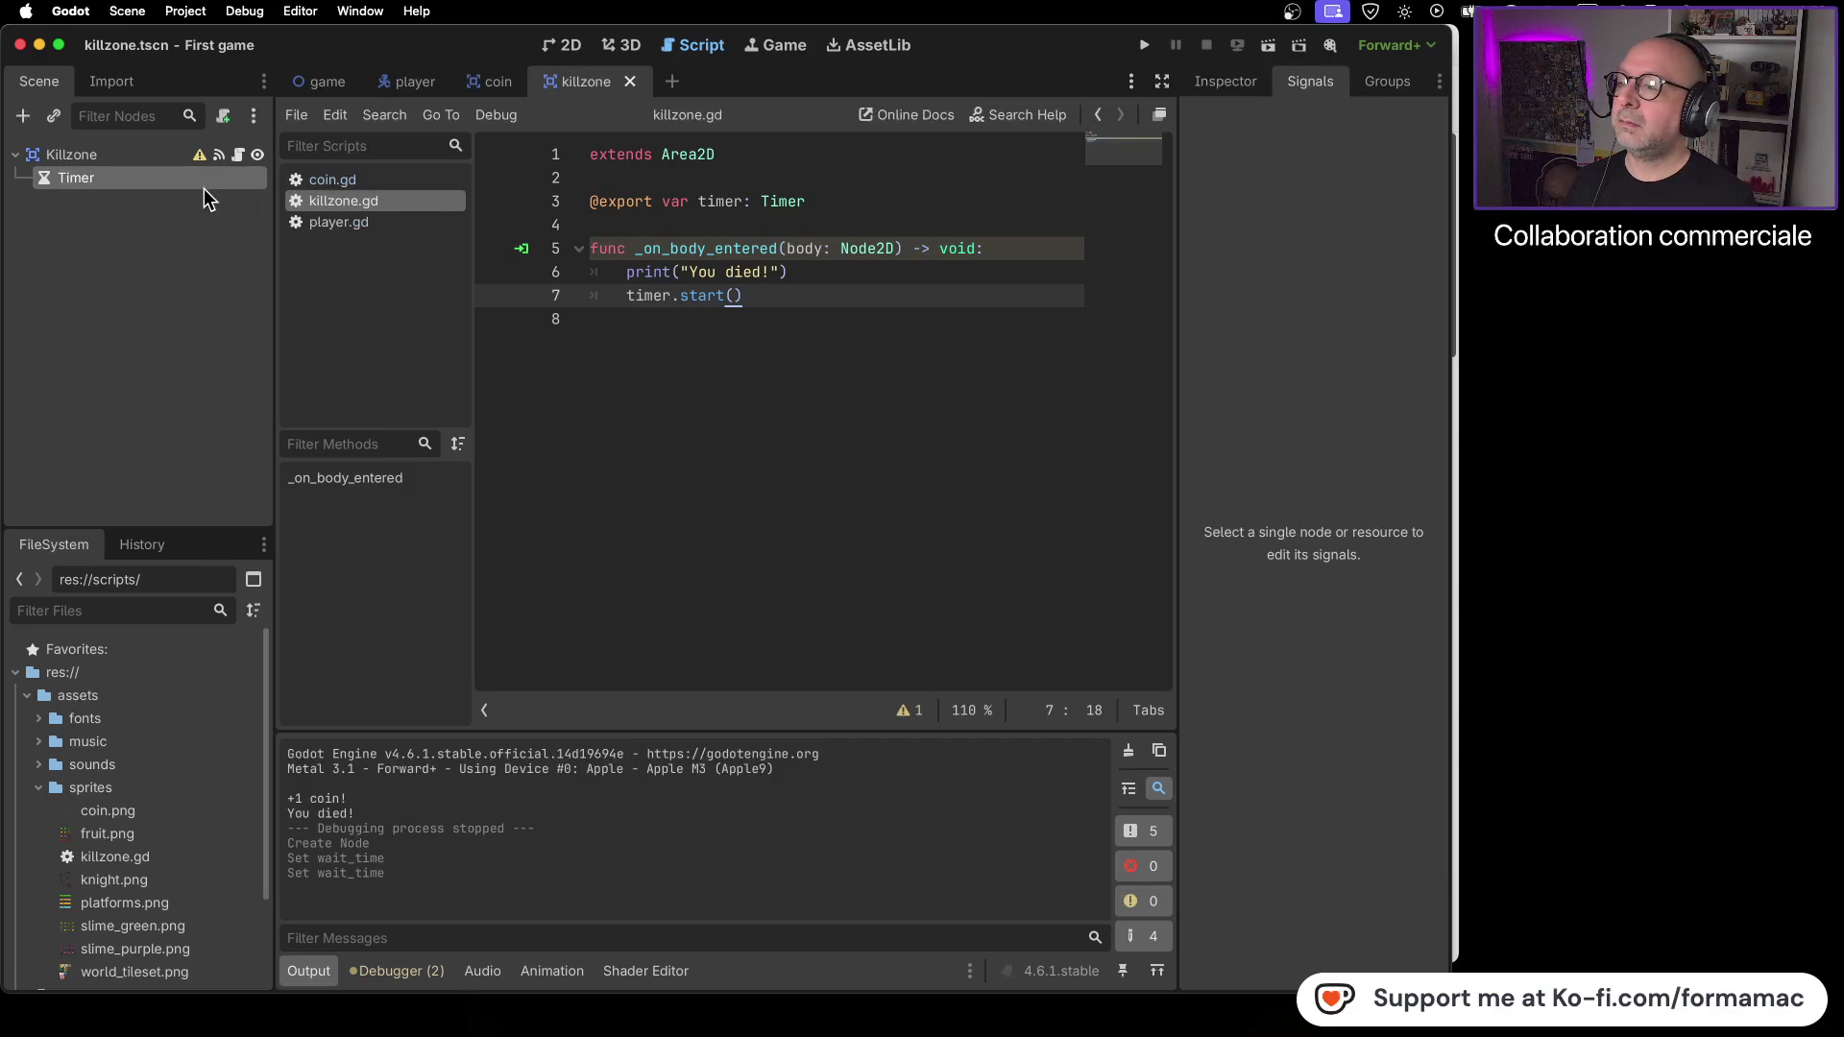
# - Compare against the tutorial, then select Killzone to see body_entered connected to _on_body_entered
pyautogui.press('super+Tab')
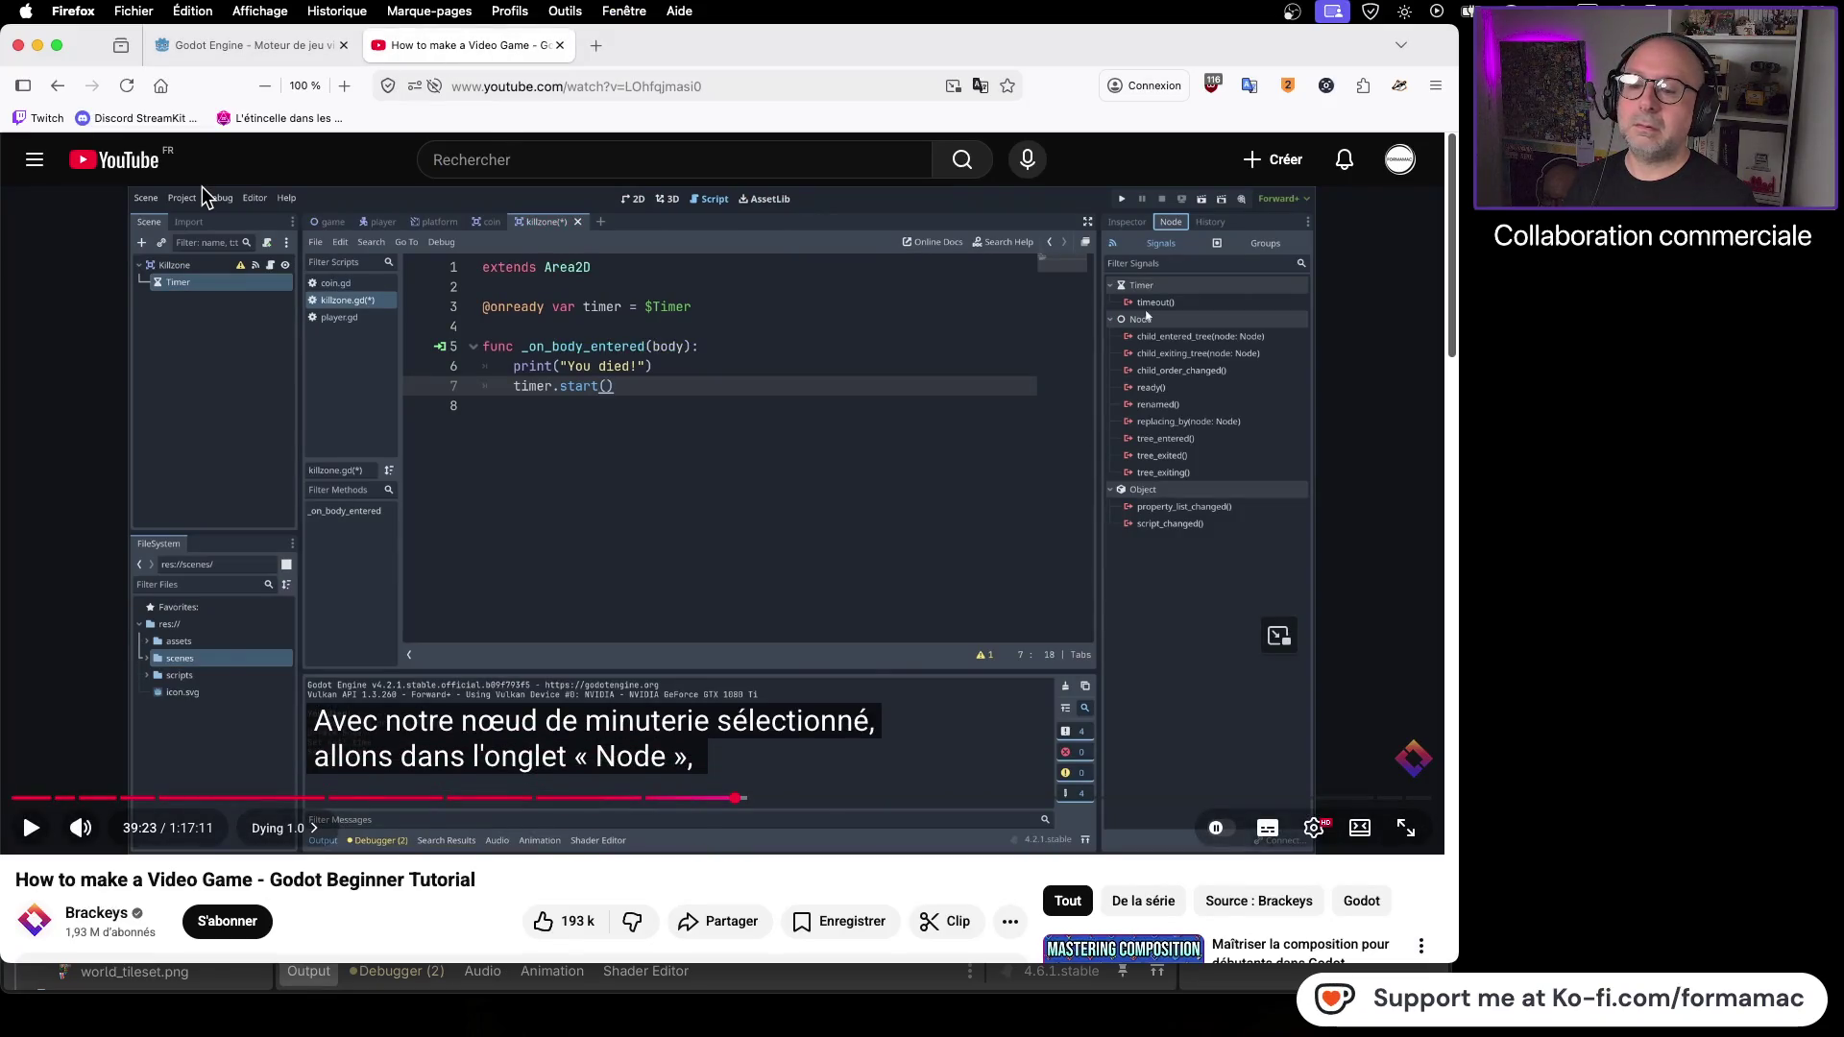
pyautogui.press('super+Tab')
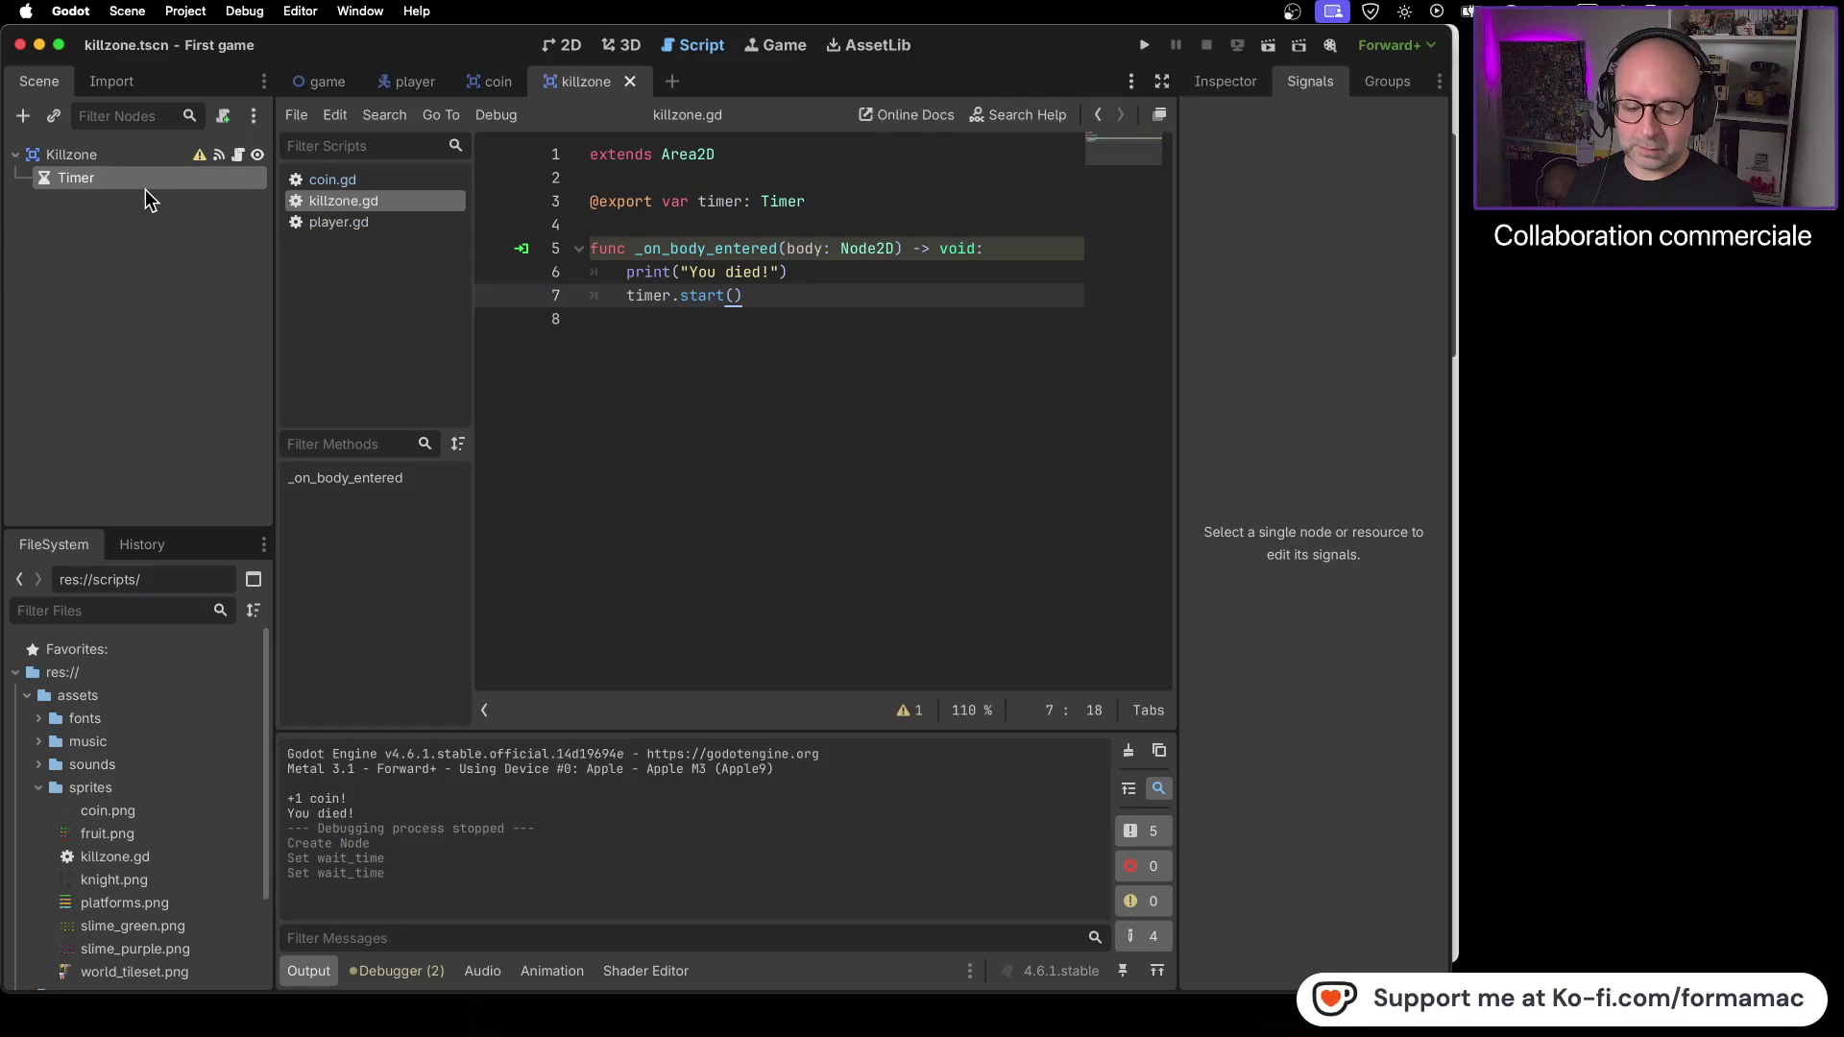
pyautogui.press('super+Tab')
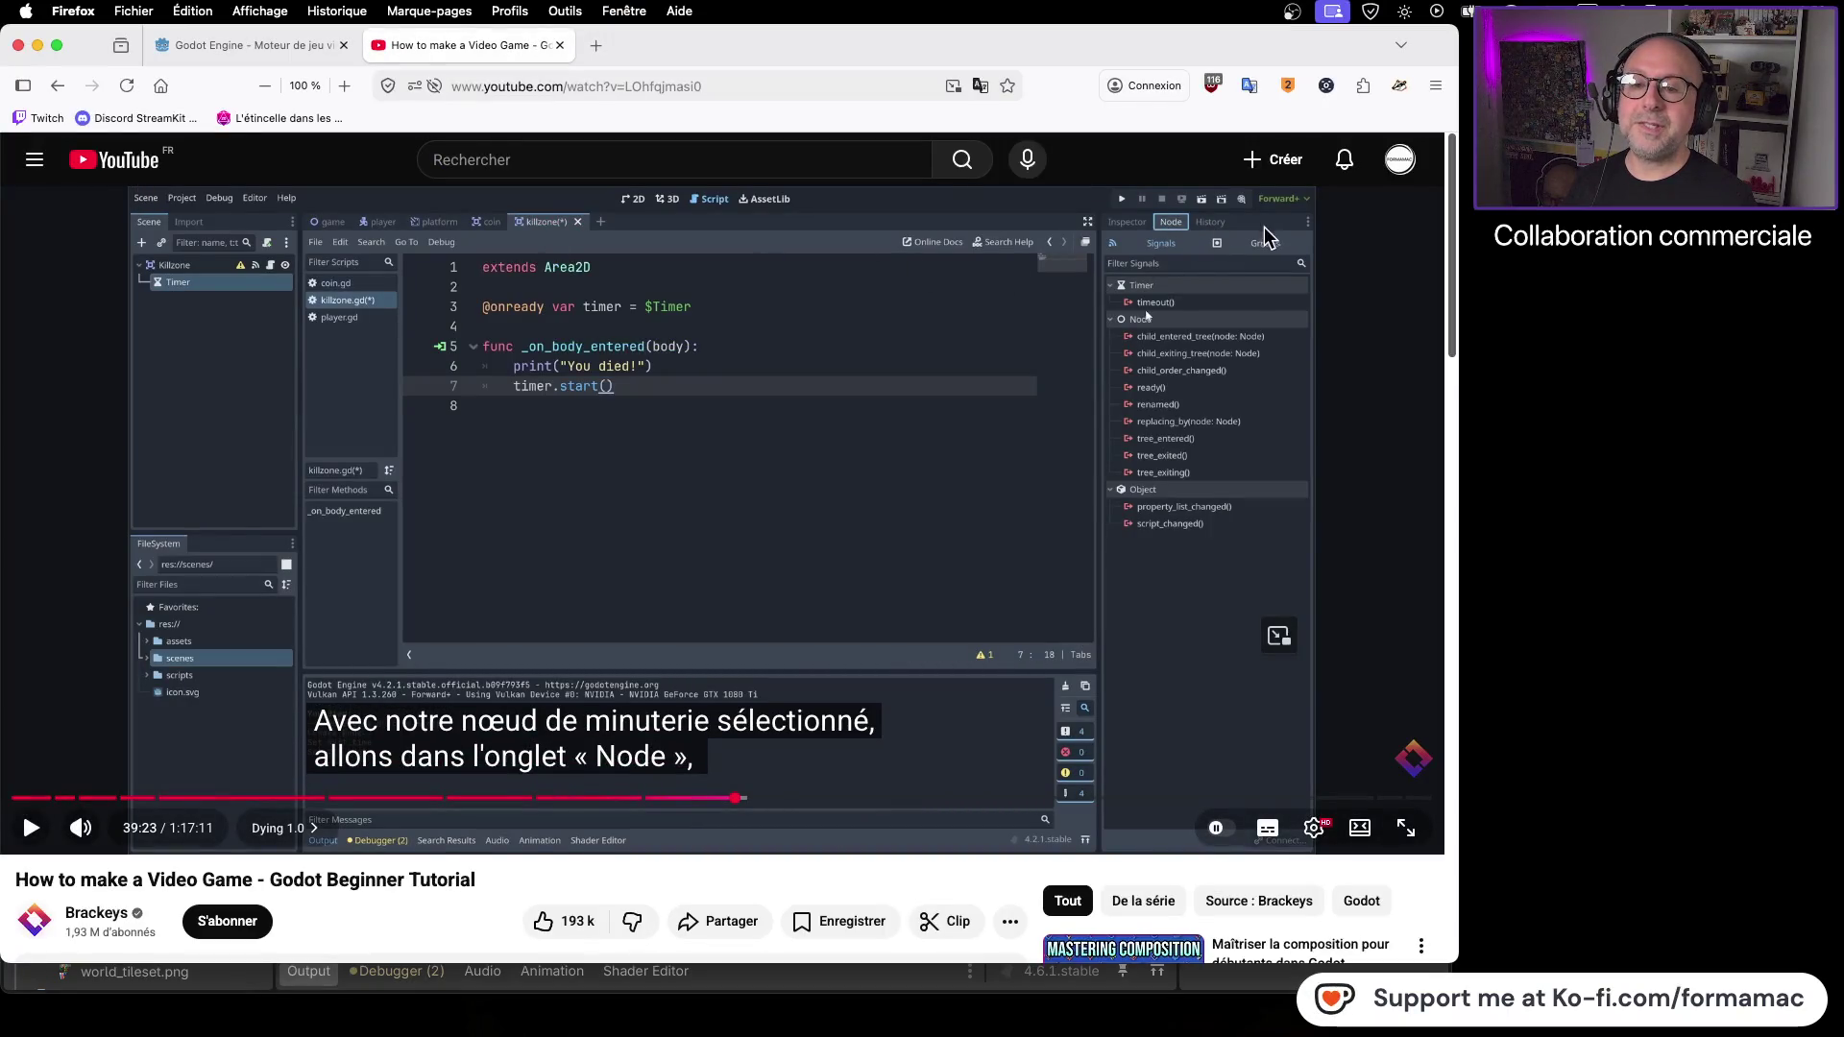
pyautogui.press('super+Tab')
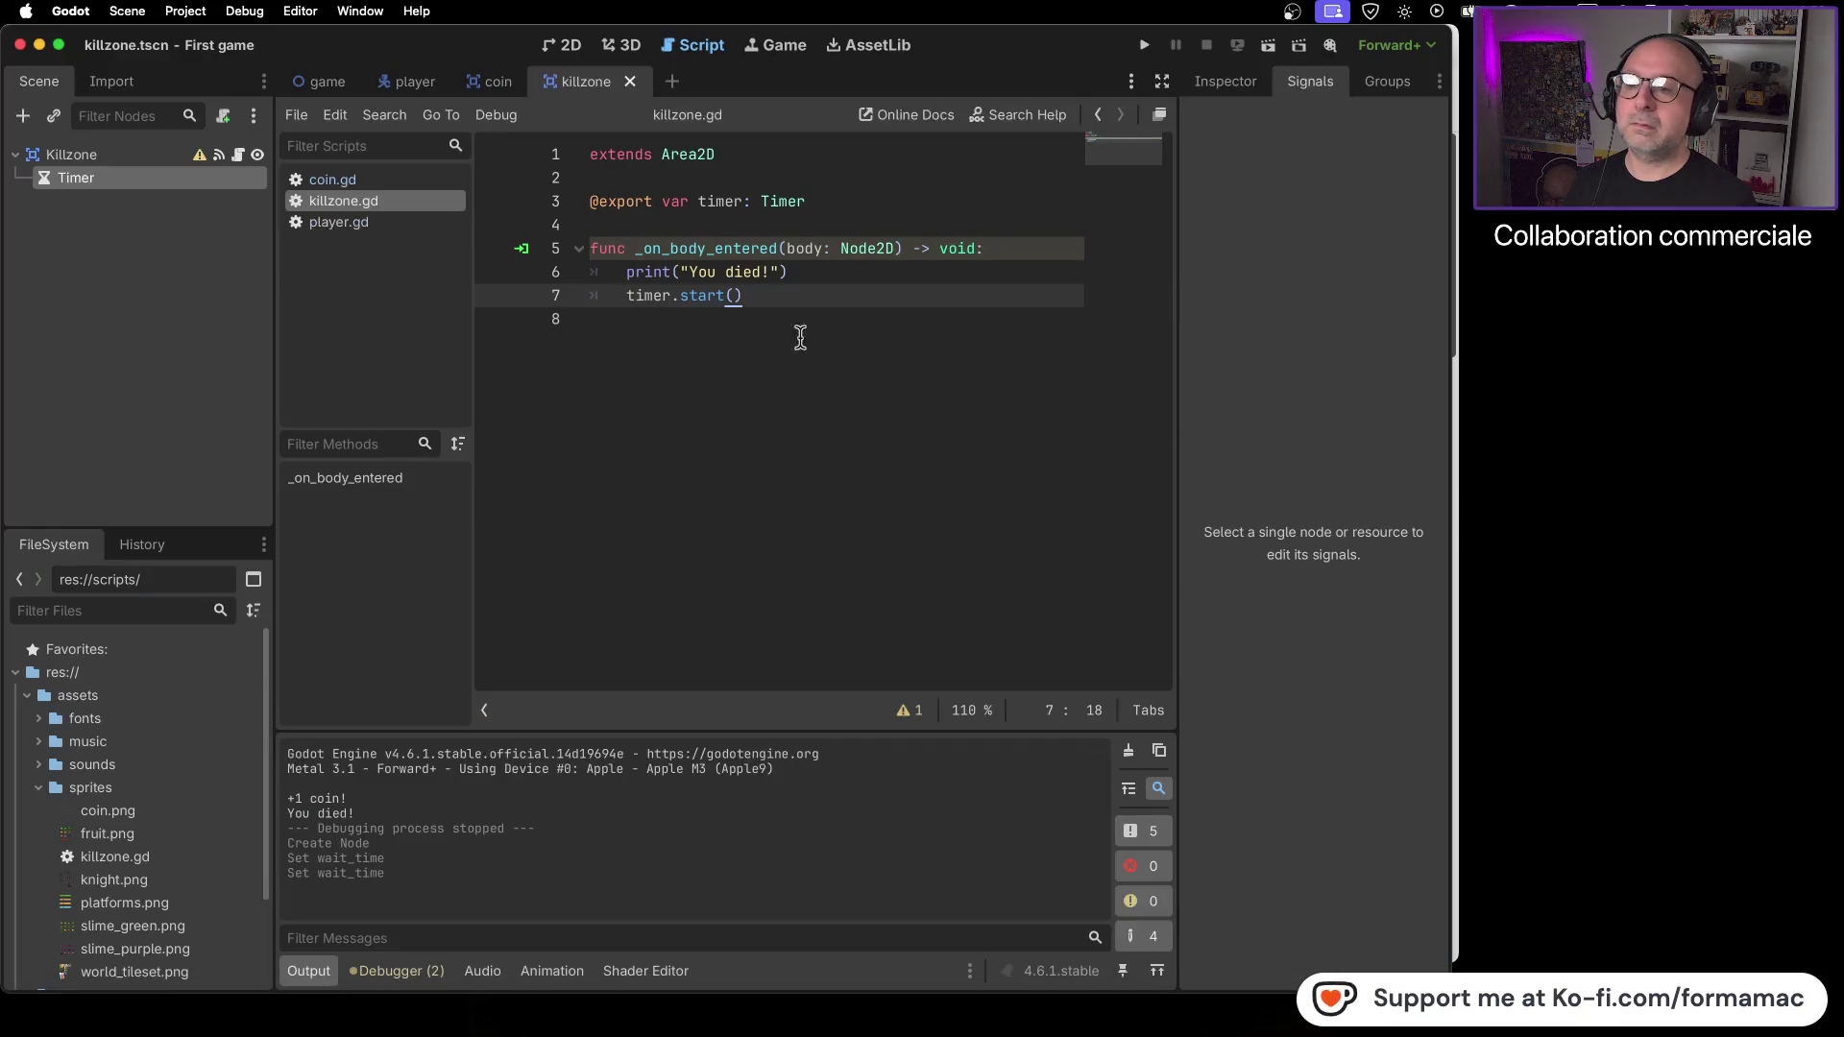
pyautogui.click(133, 156)
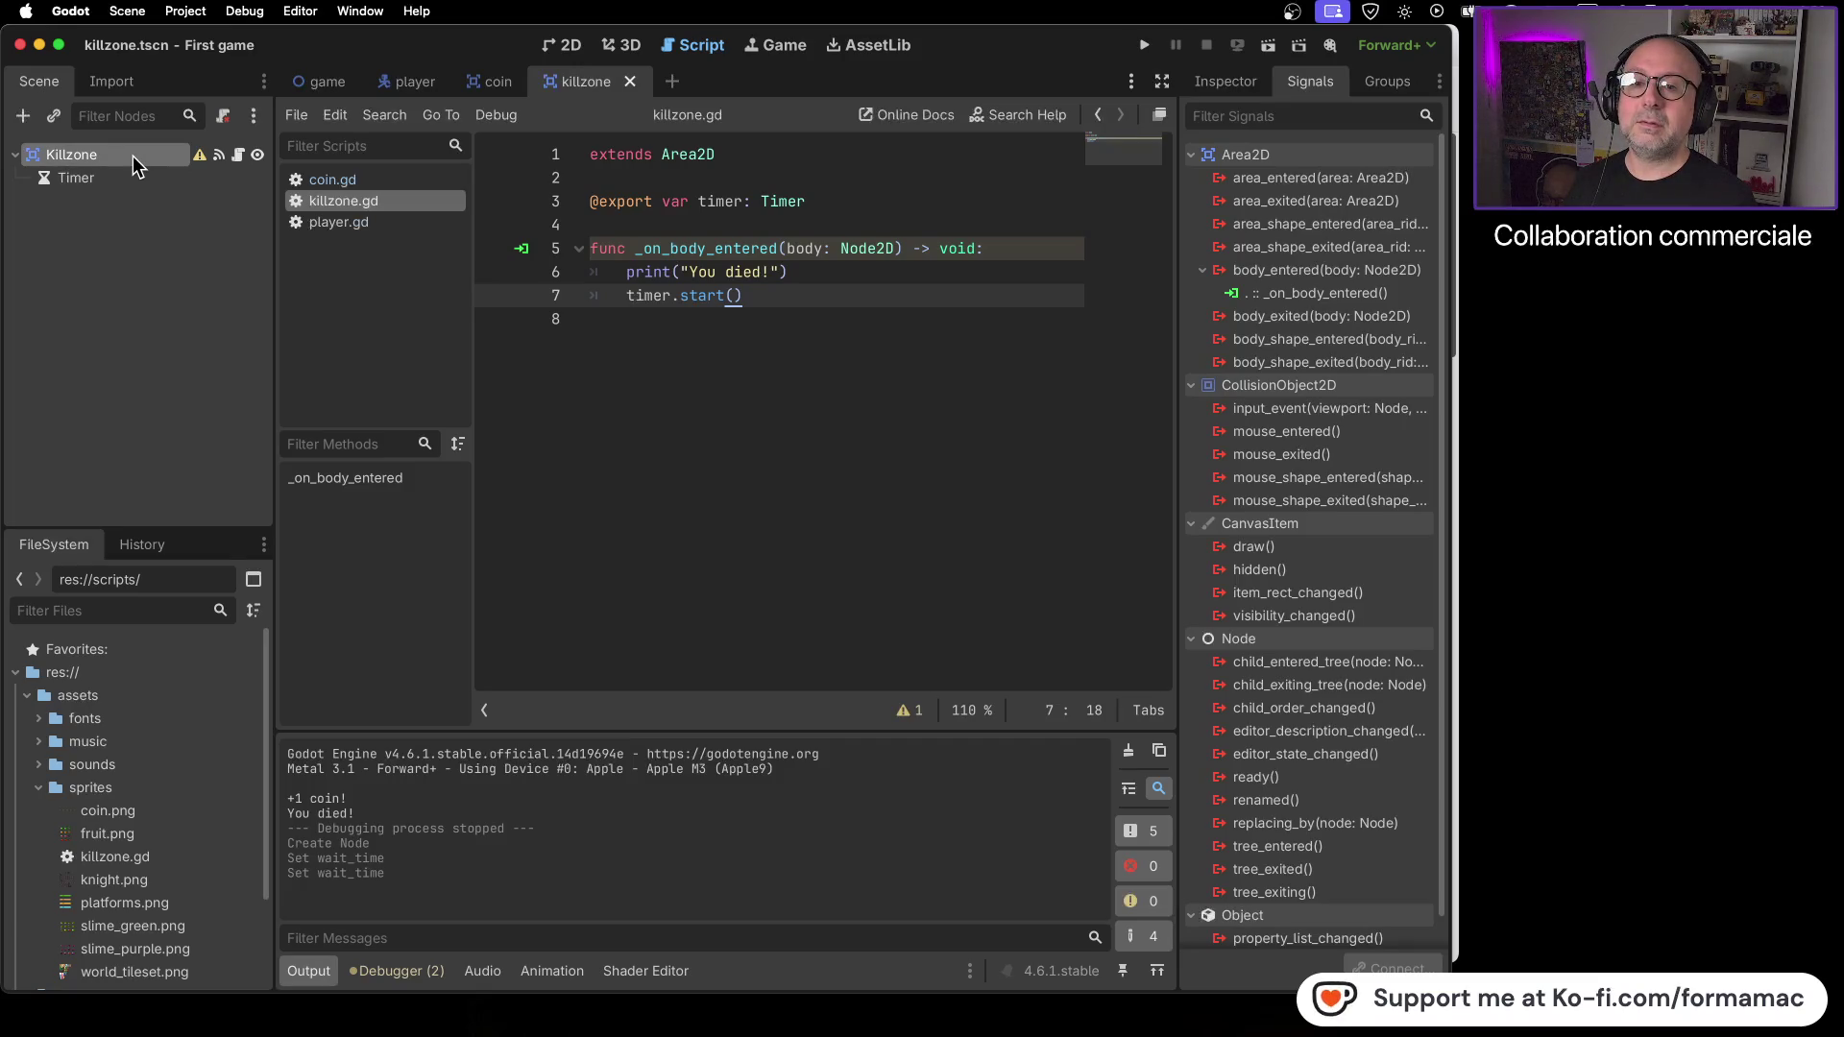
# - Toggle between the Inspector and Signals tabs, consult the tutorial, then list the Timer node's signals
pyautogui.click(1237, 84)
pyautogui.click(1314, 82)
pyautogui.click(1244, 84)
pyautogui.click(1329, 87)
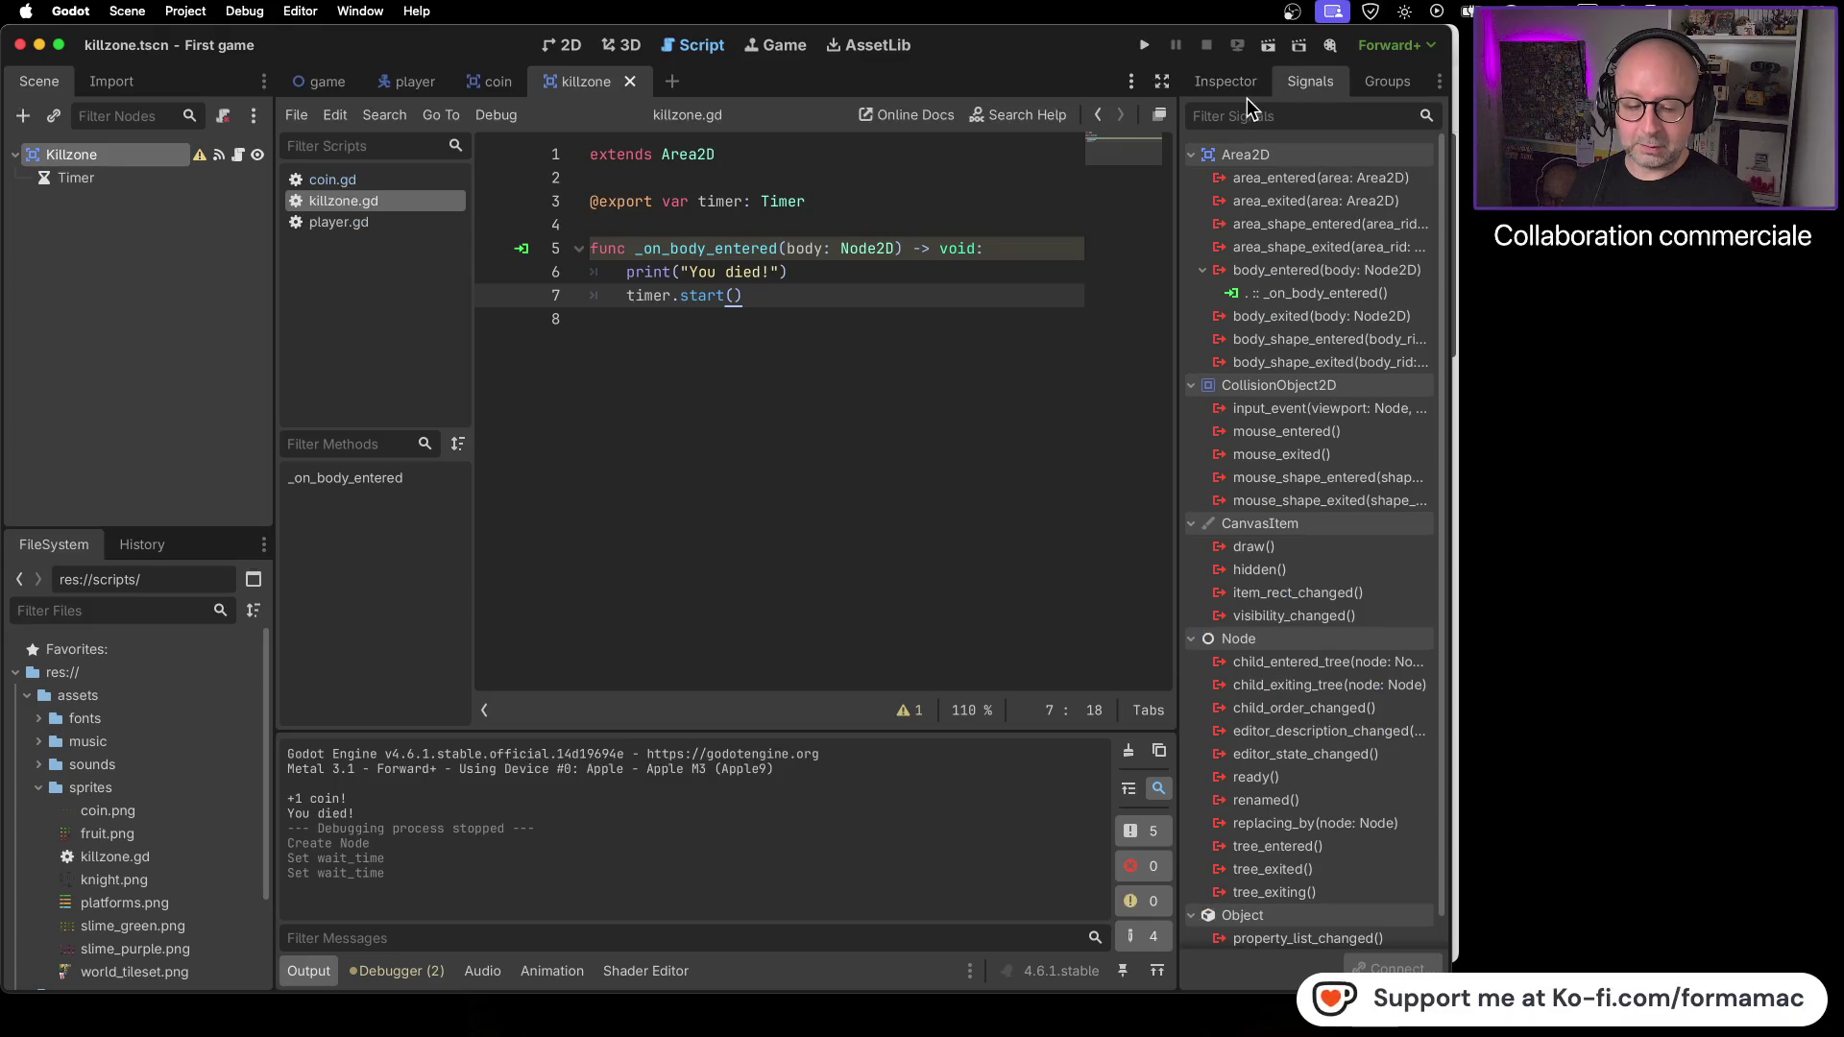
pyautogui.press('super+Tab')
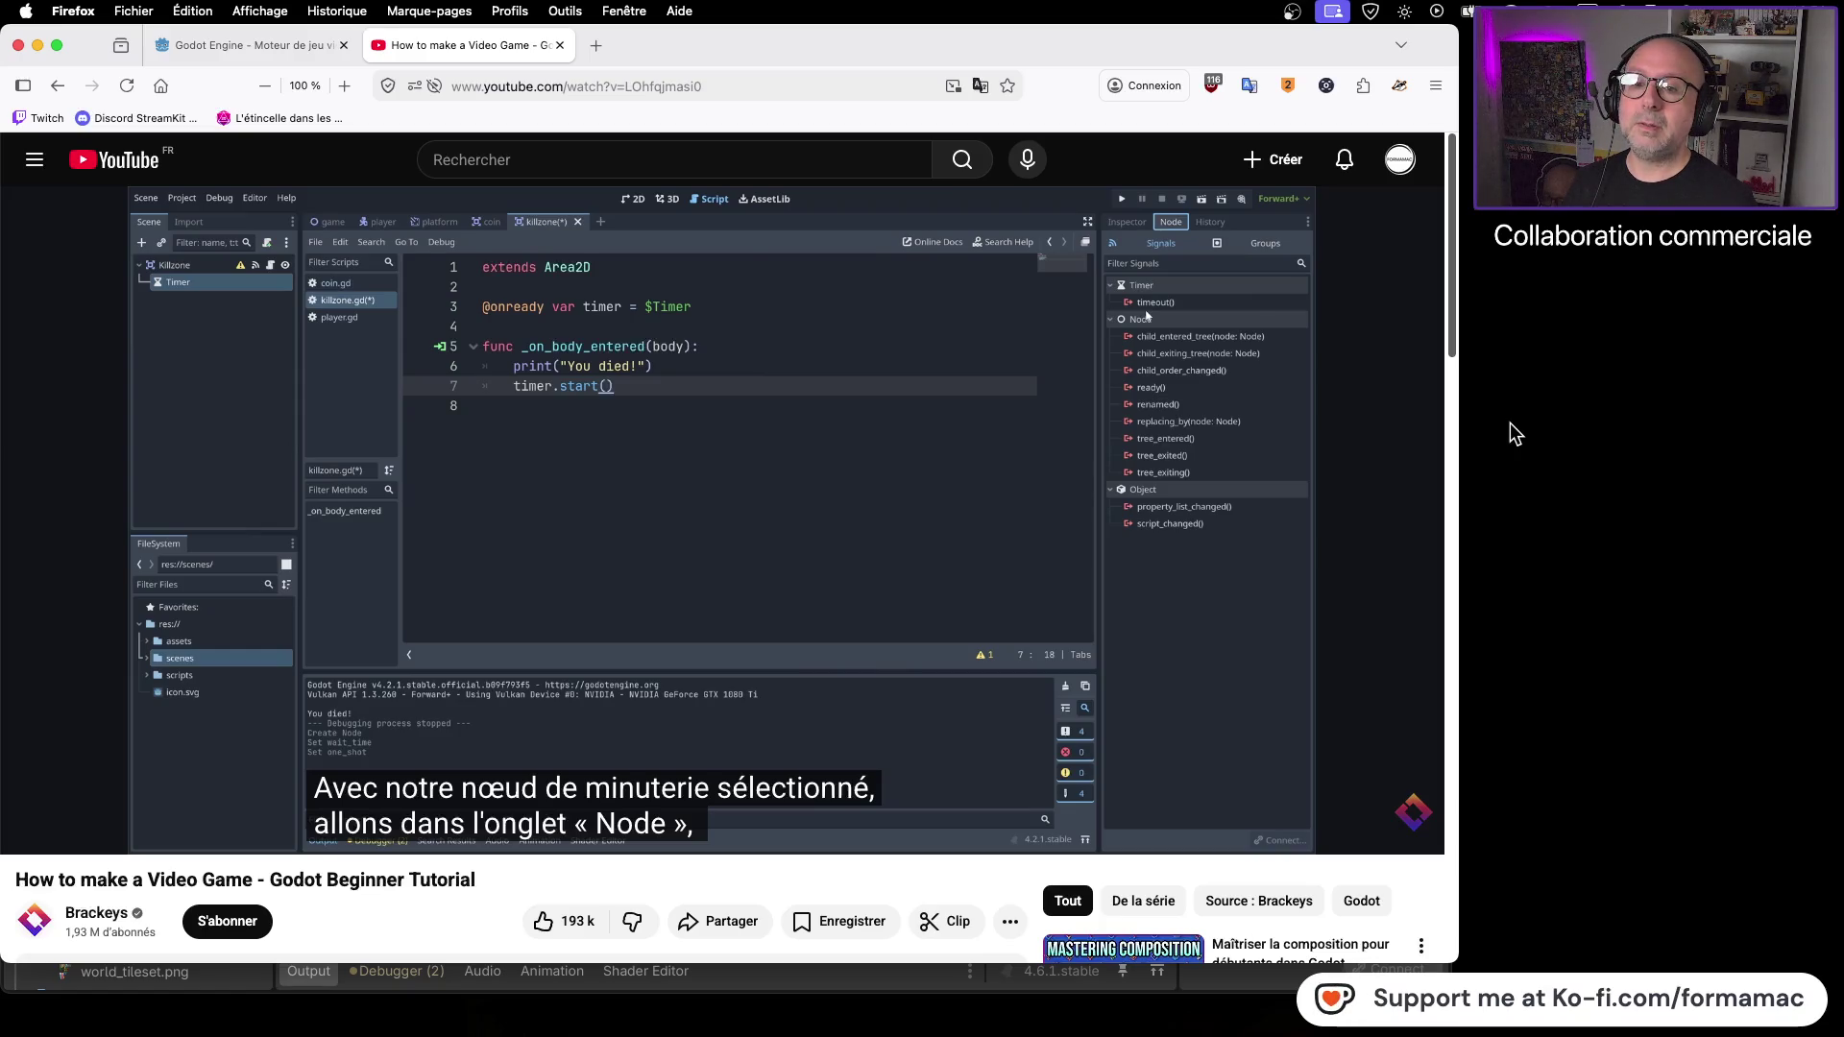
pyautogui.press('super+Tab')
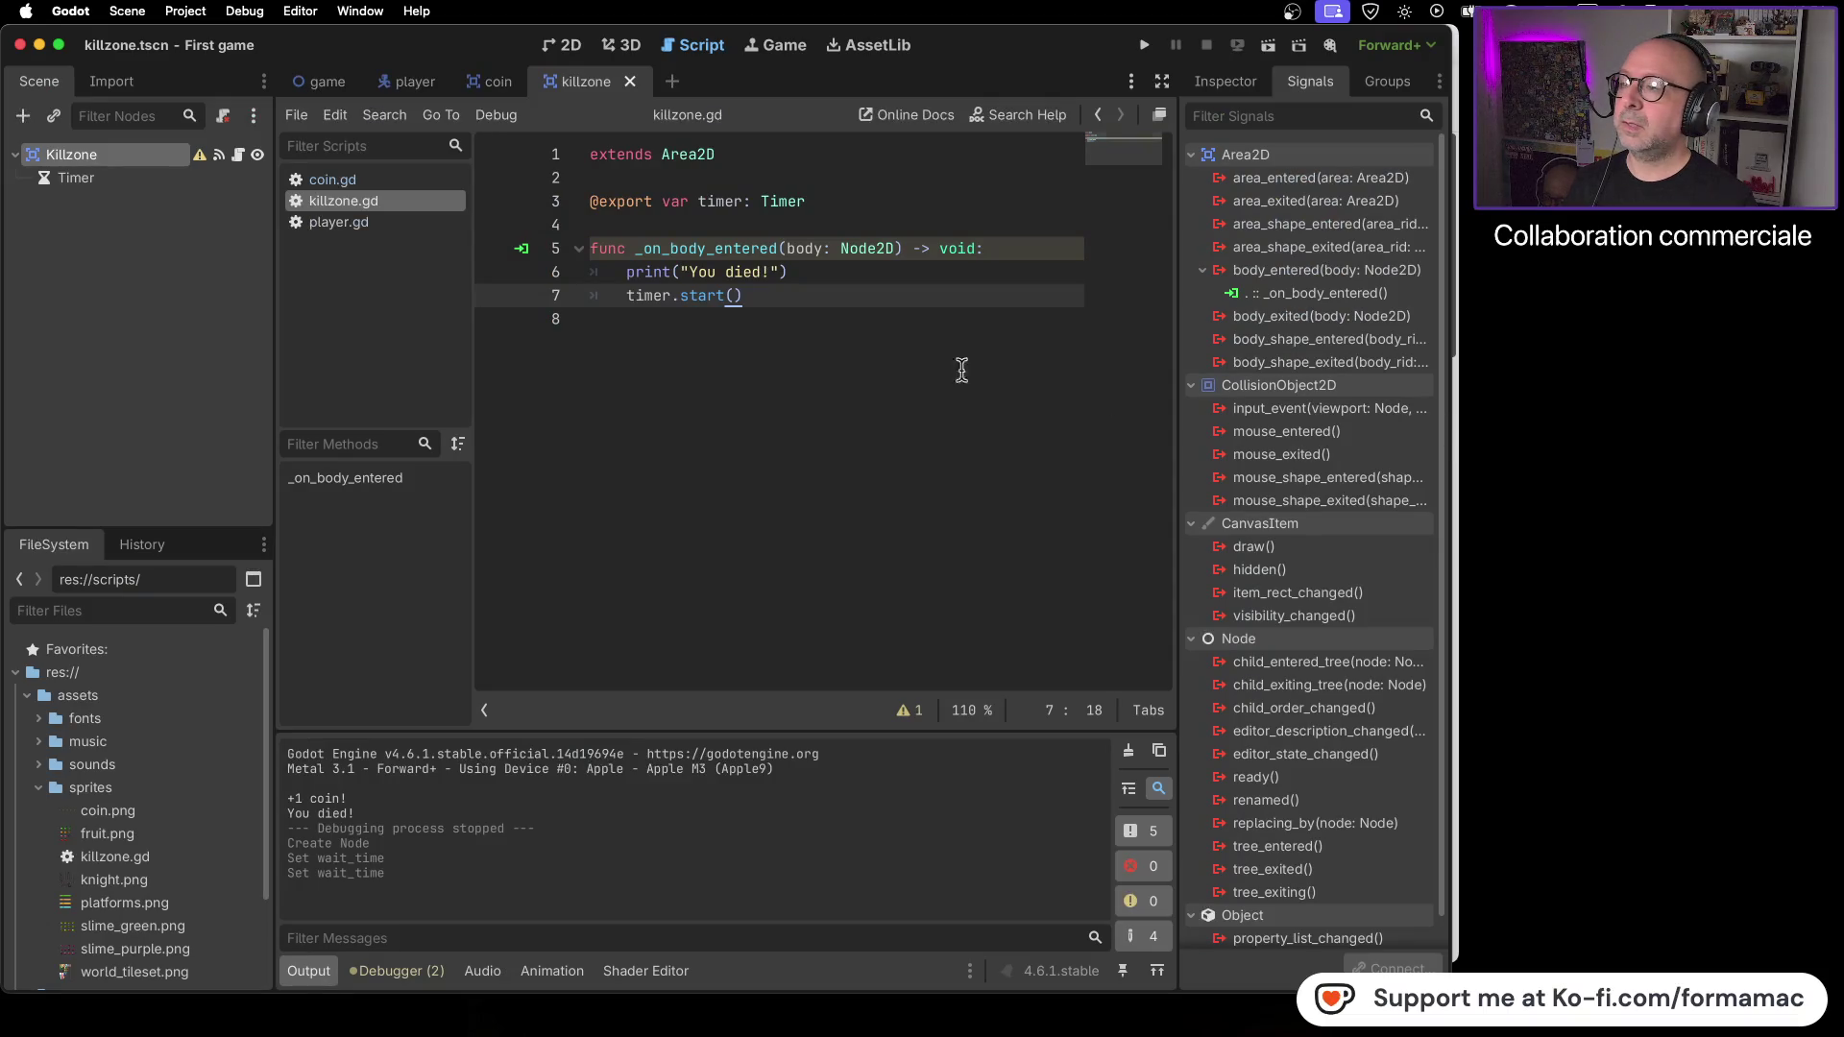
pyautogui.click(89, 179)
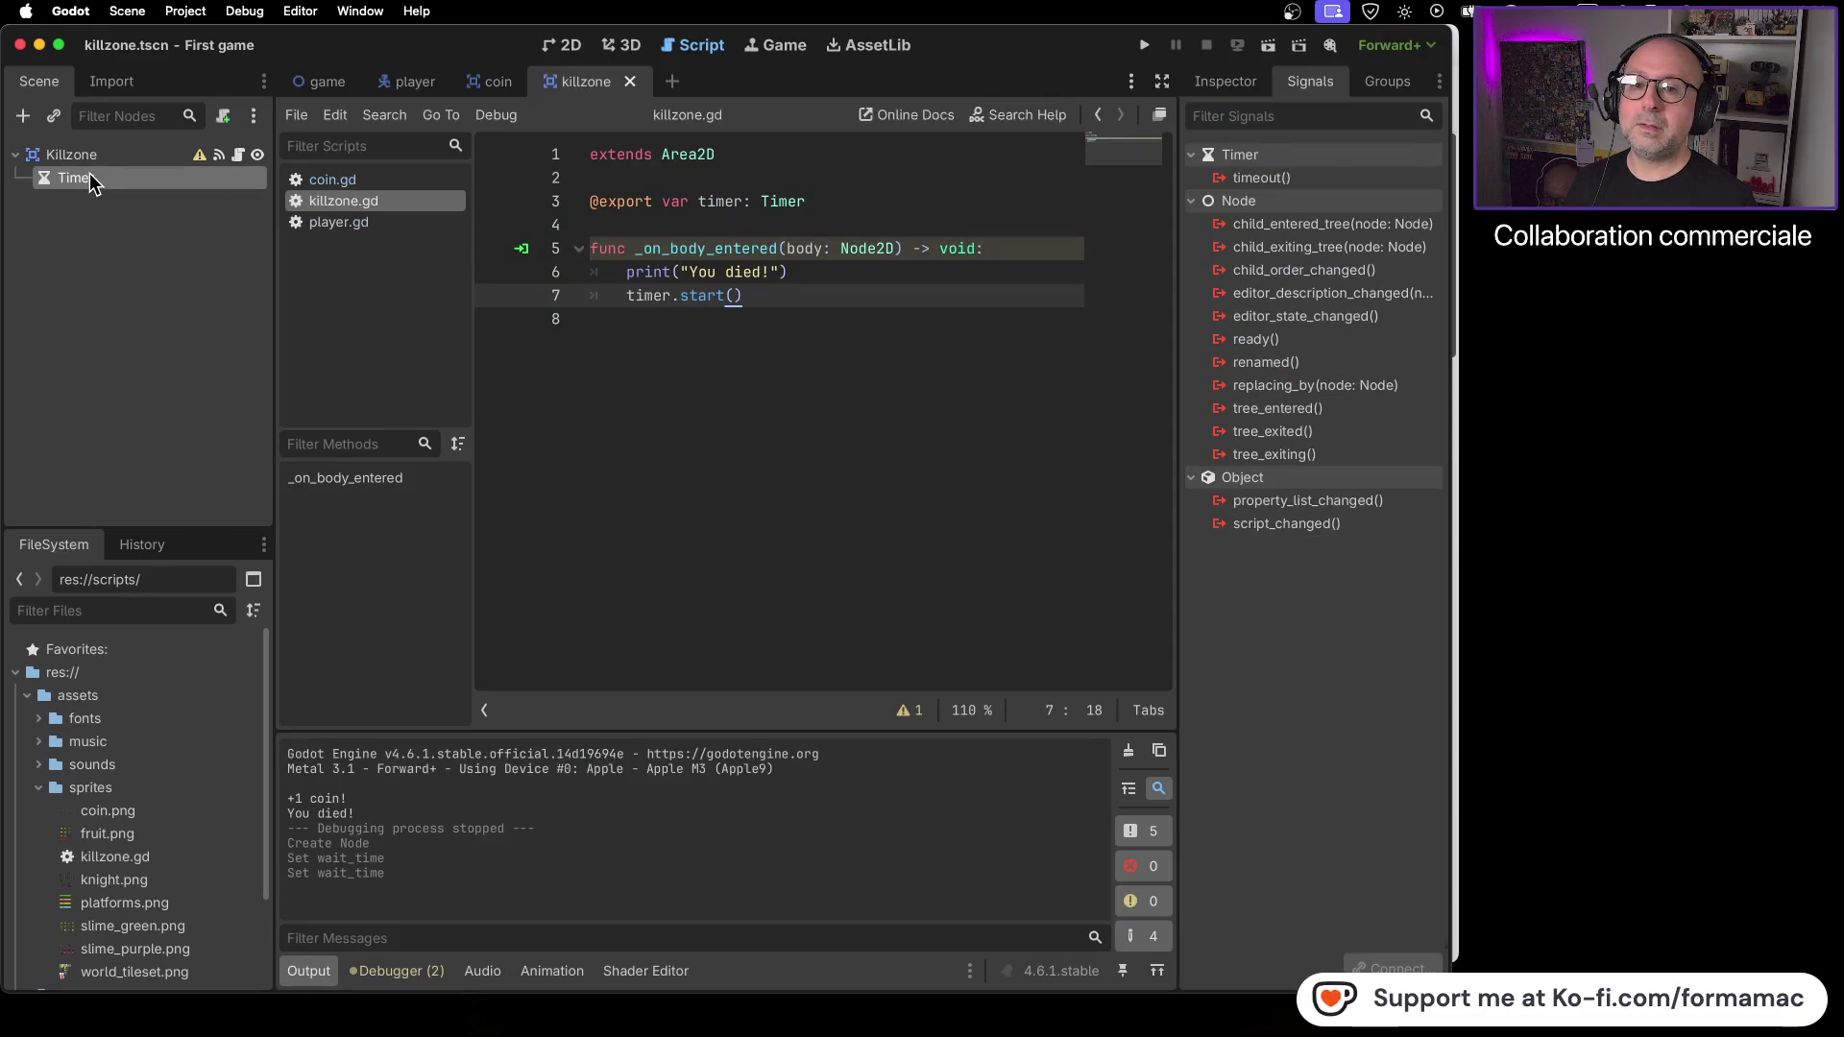
# - Replay the tutorial's timeout() explanation, then start connecting the Timer's timeout signal
pyautogui.press('super+Tab')
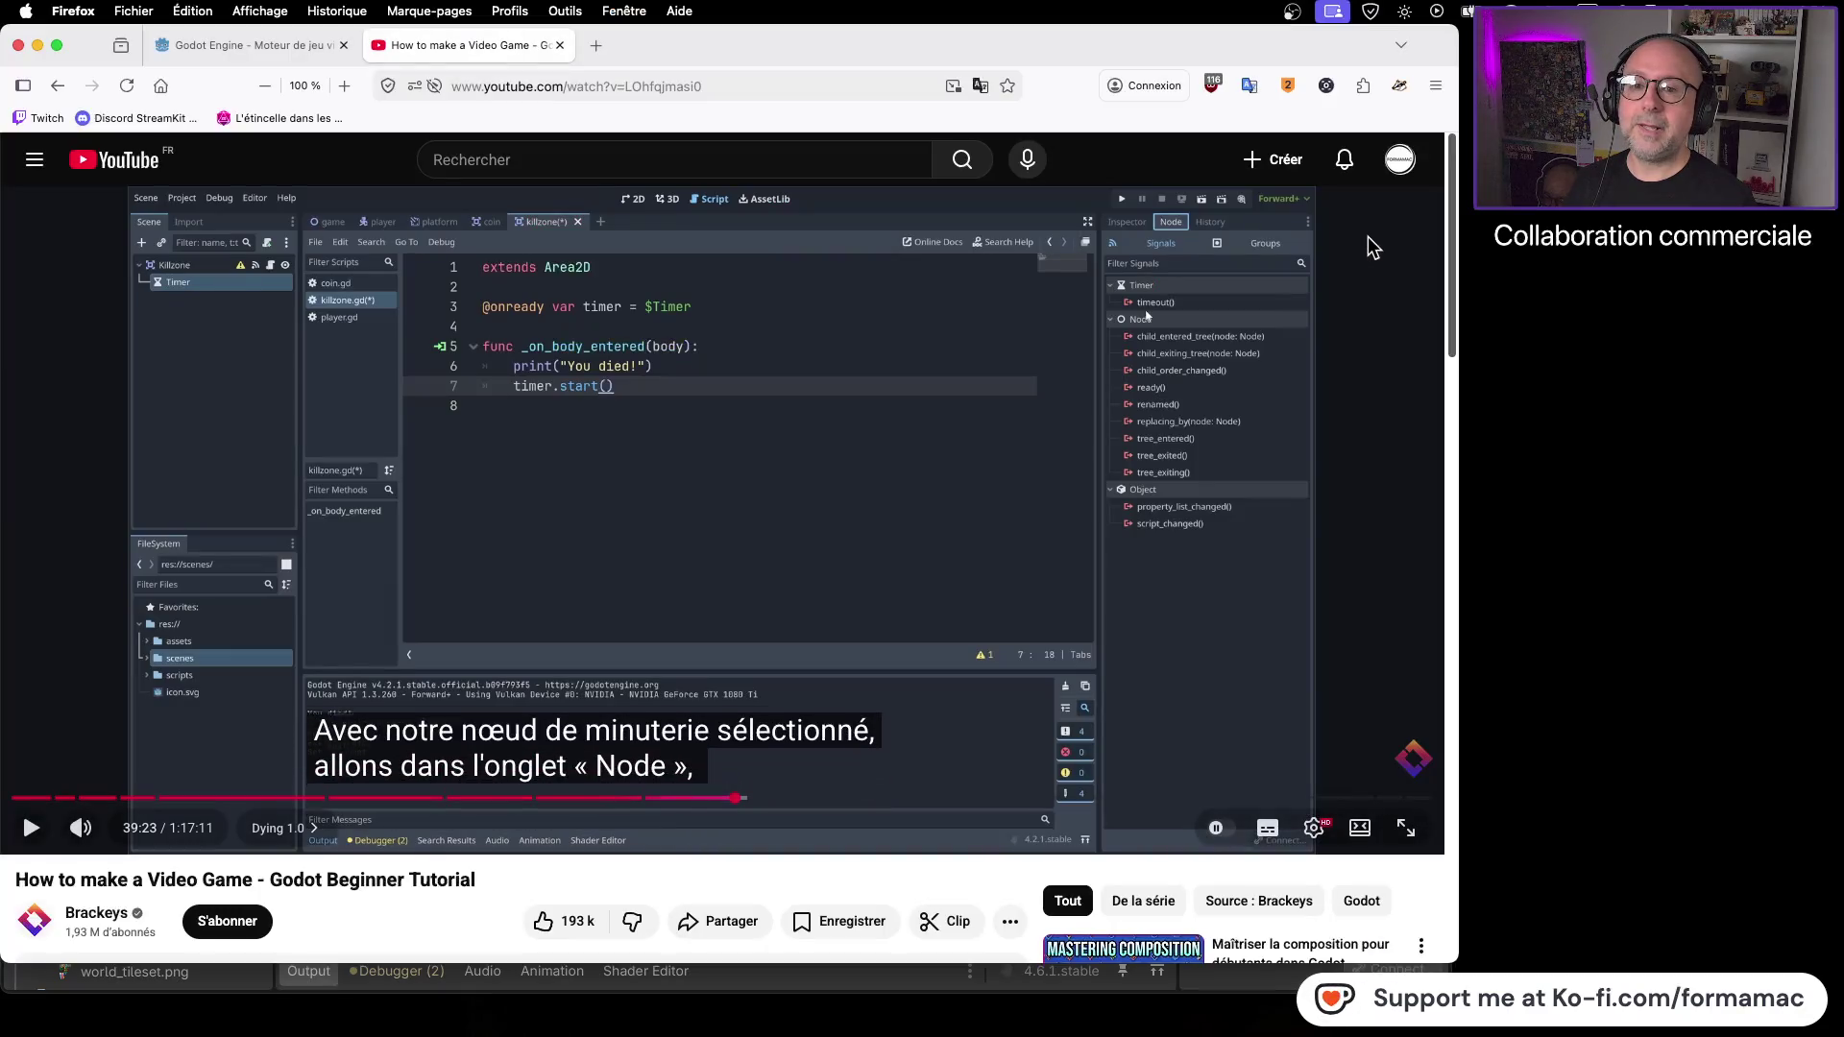
pyautogui.click(886, 521)
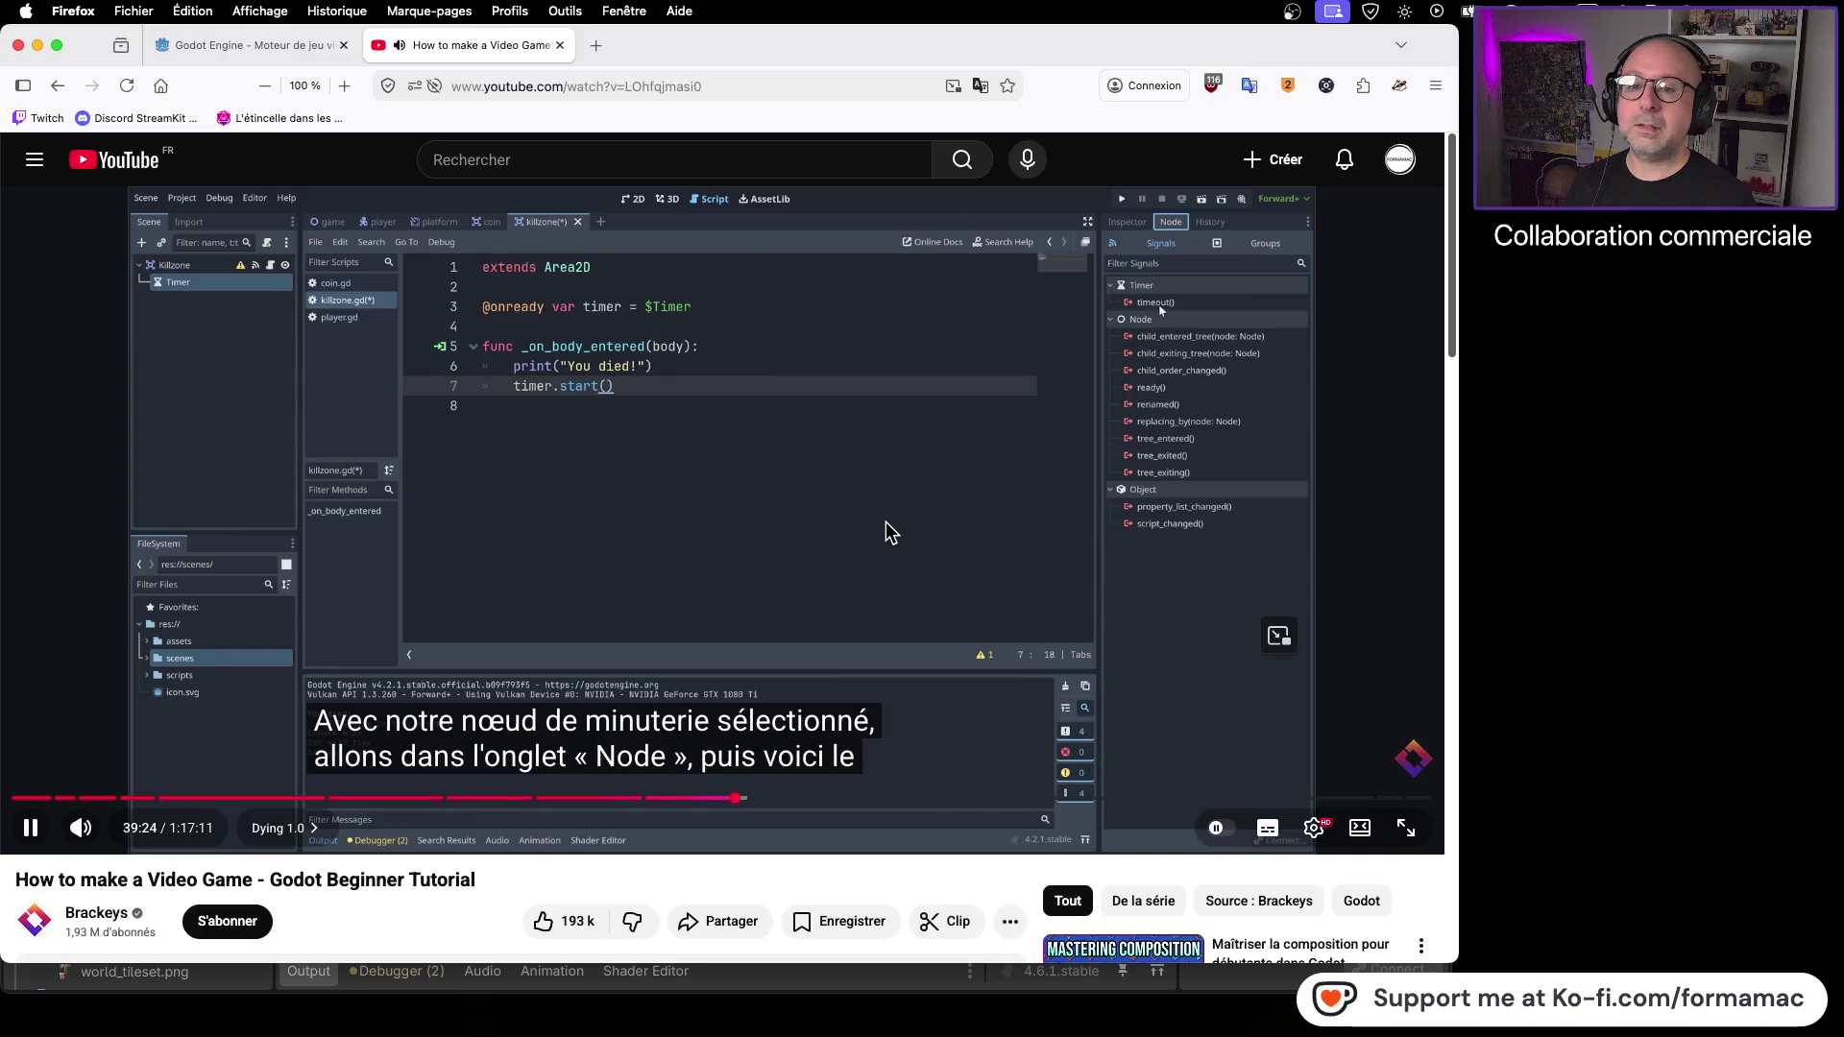
pyautogui.click(885, 521)
pyautogui.press('super+Tab')
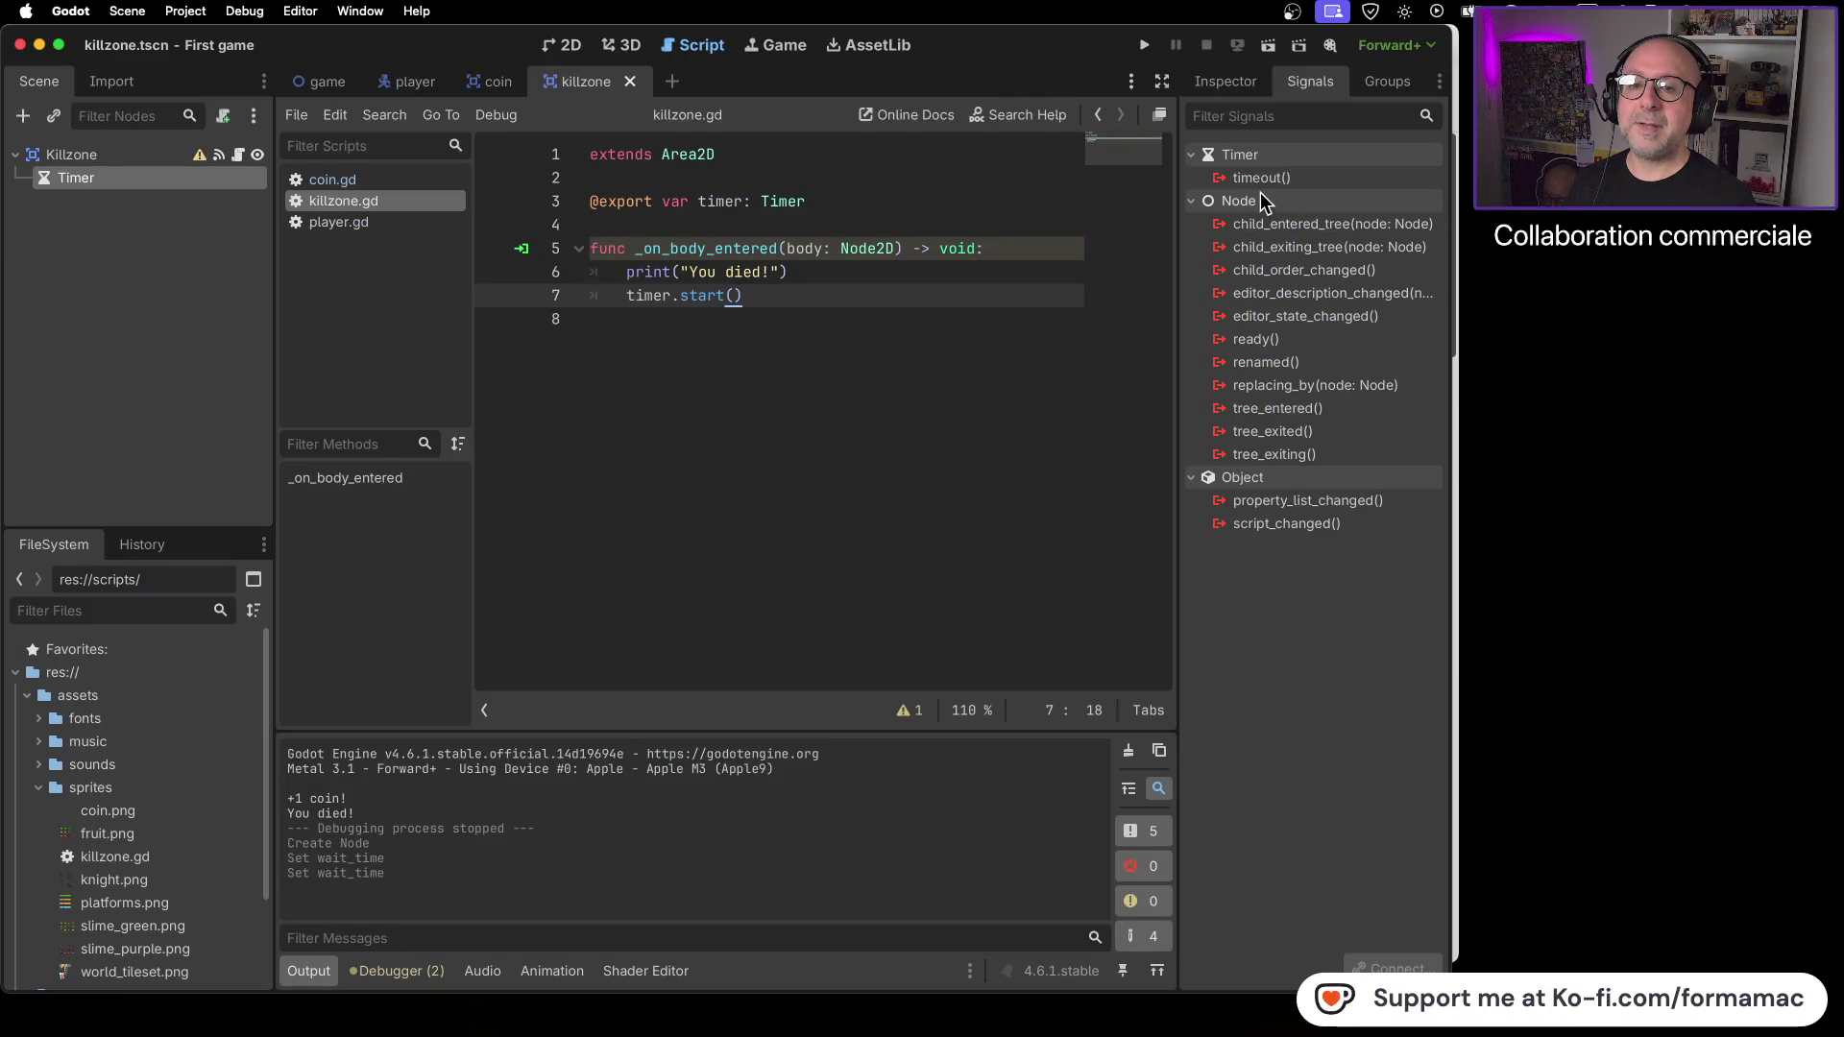
pyautogui.press('super+Tab')
pyautogui.click(890, 440)
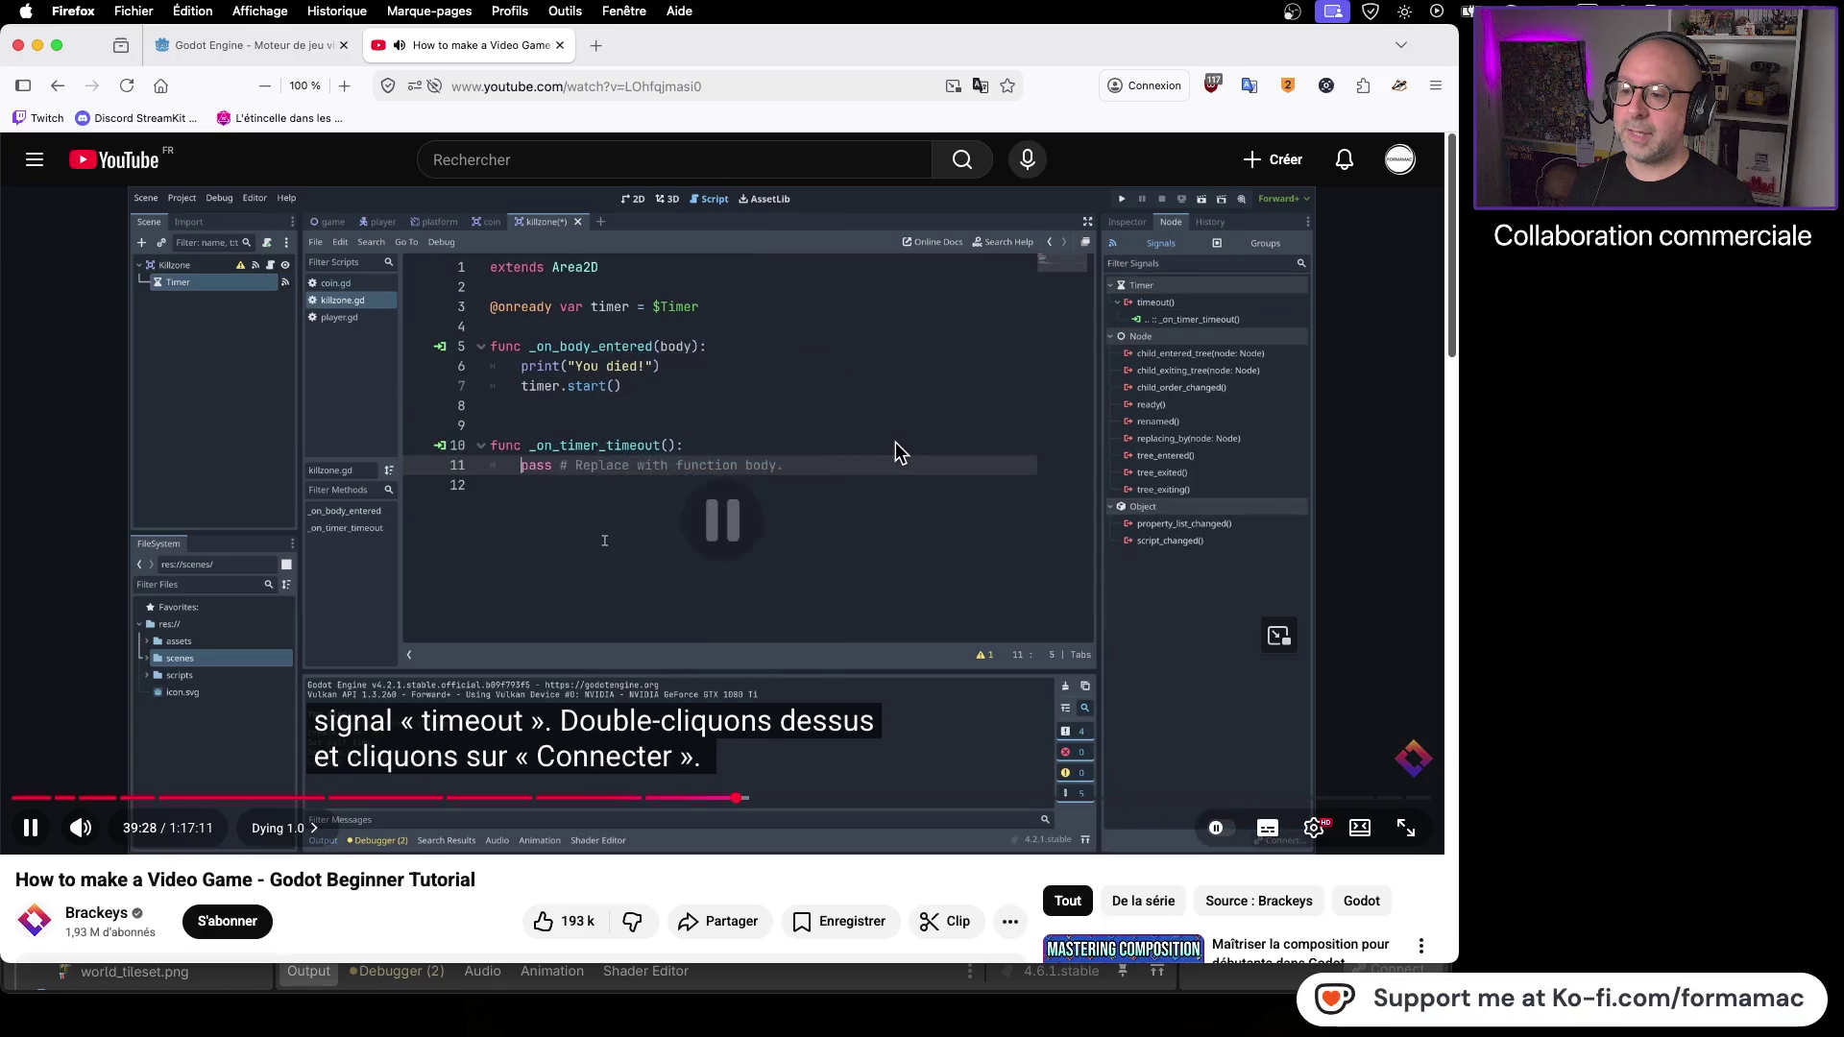
pyautogui.click(896, 442)
pyautogui.press('super+Tab')
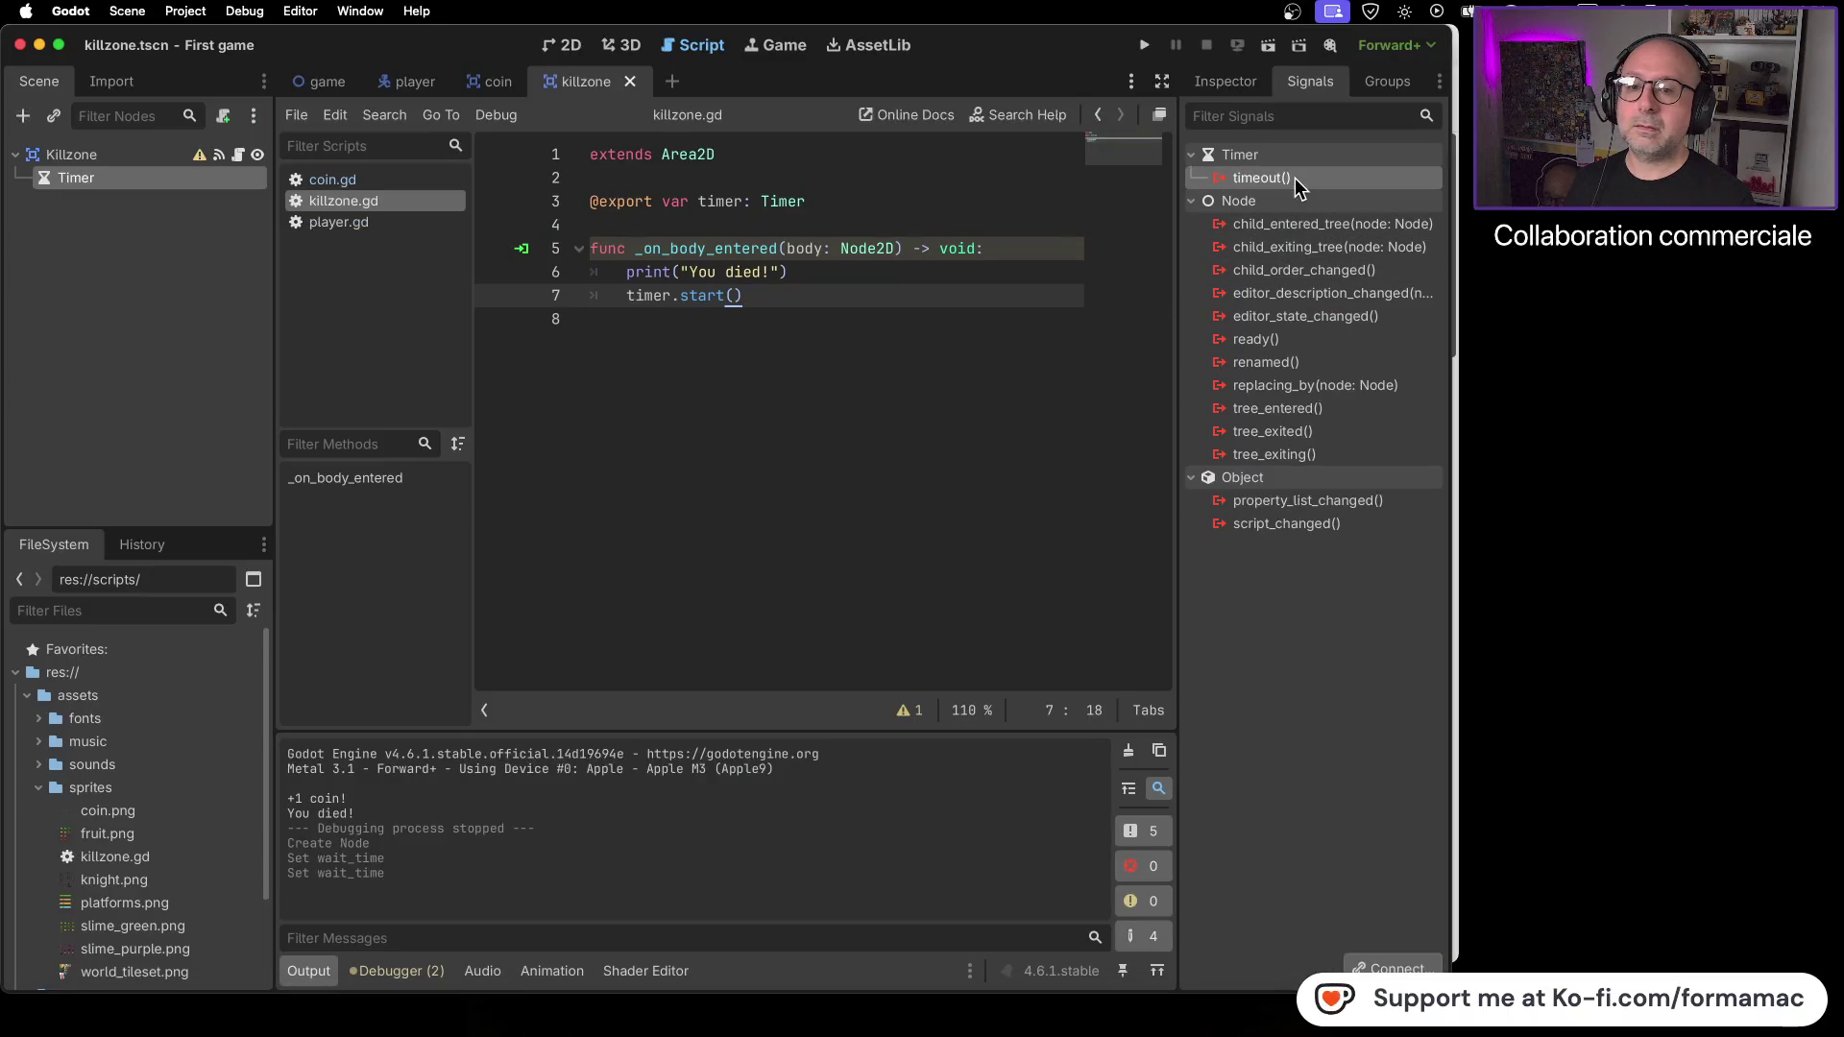
pyautogui.doubleClick(1295, 176)
# - Confirm the connection, creating an _on_timer_timeout stub in killzone.gd, and return to the tutorial at 39:28
pyautogui.click(972, 722)
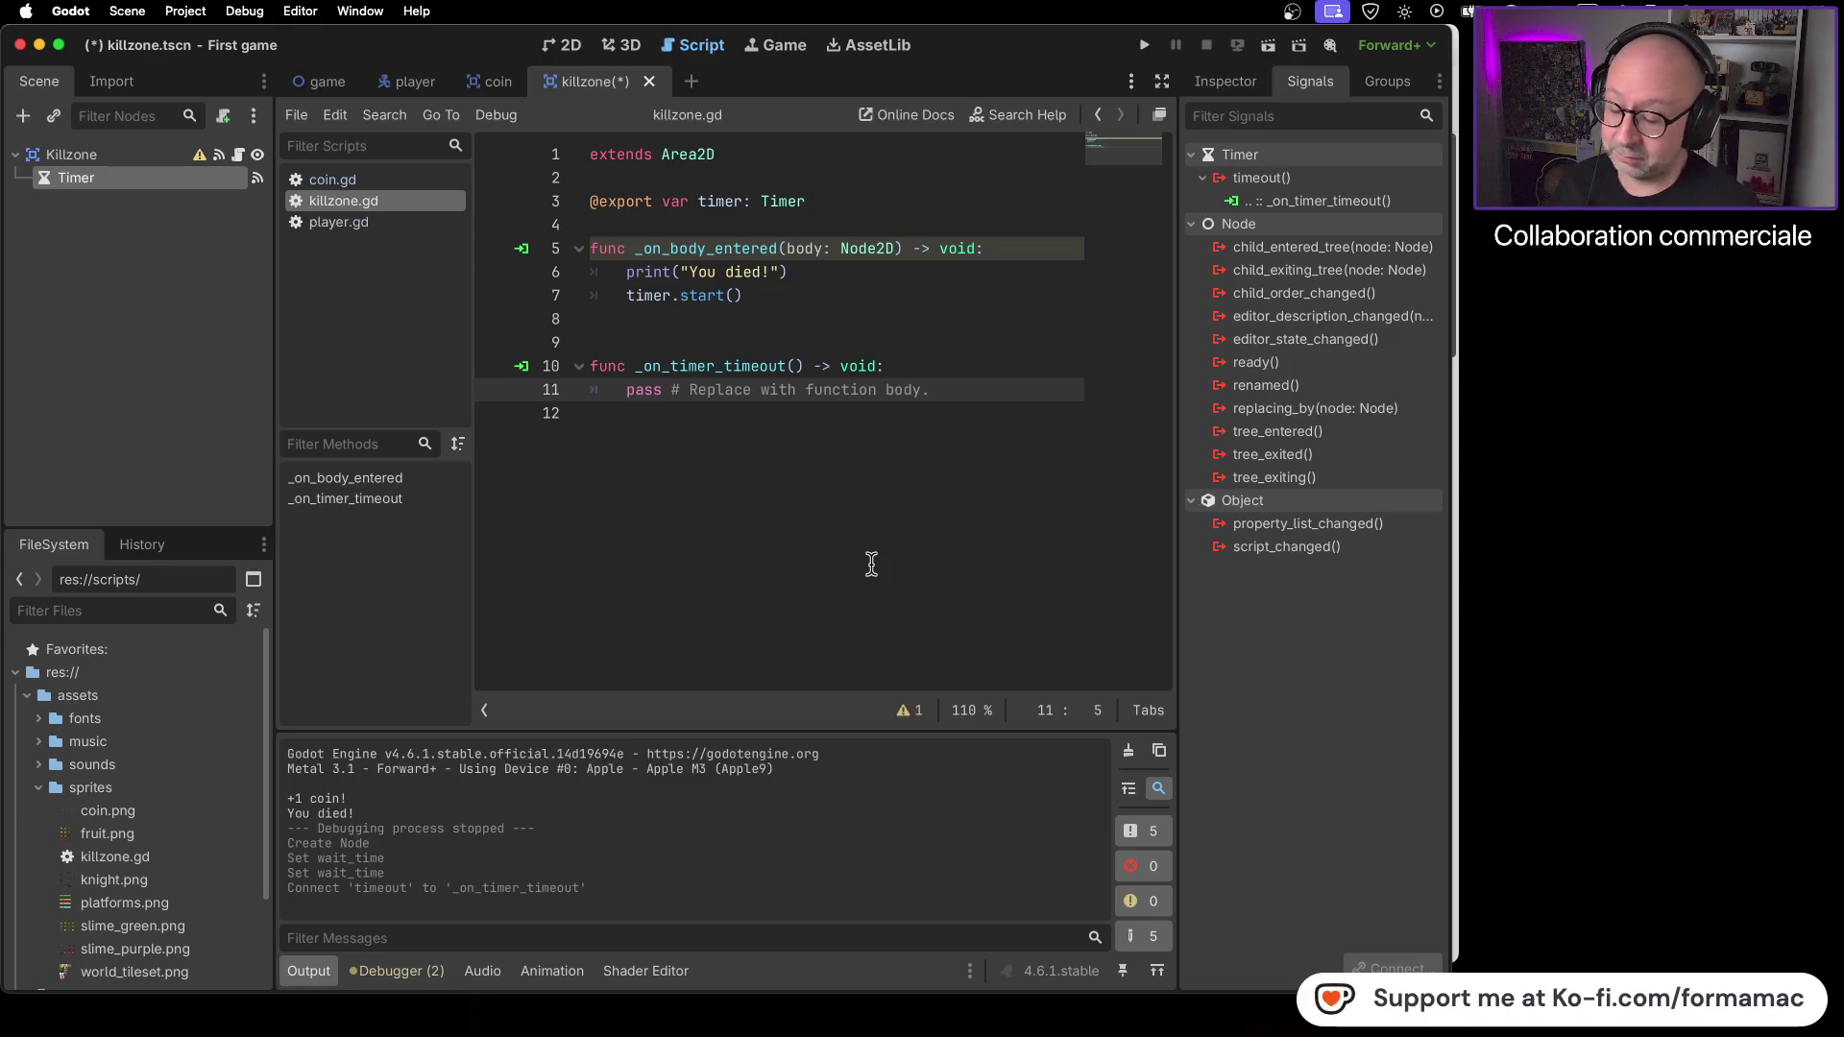
pyautogui.press('super+Tab')
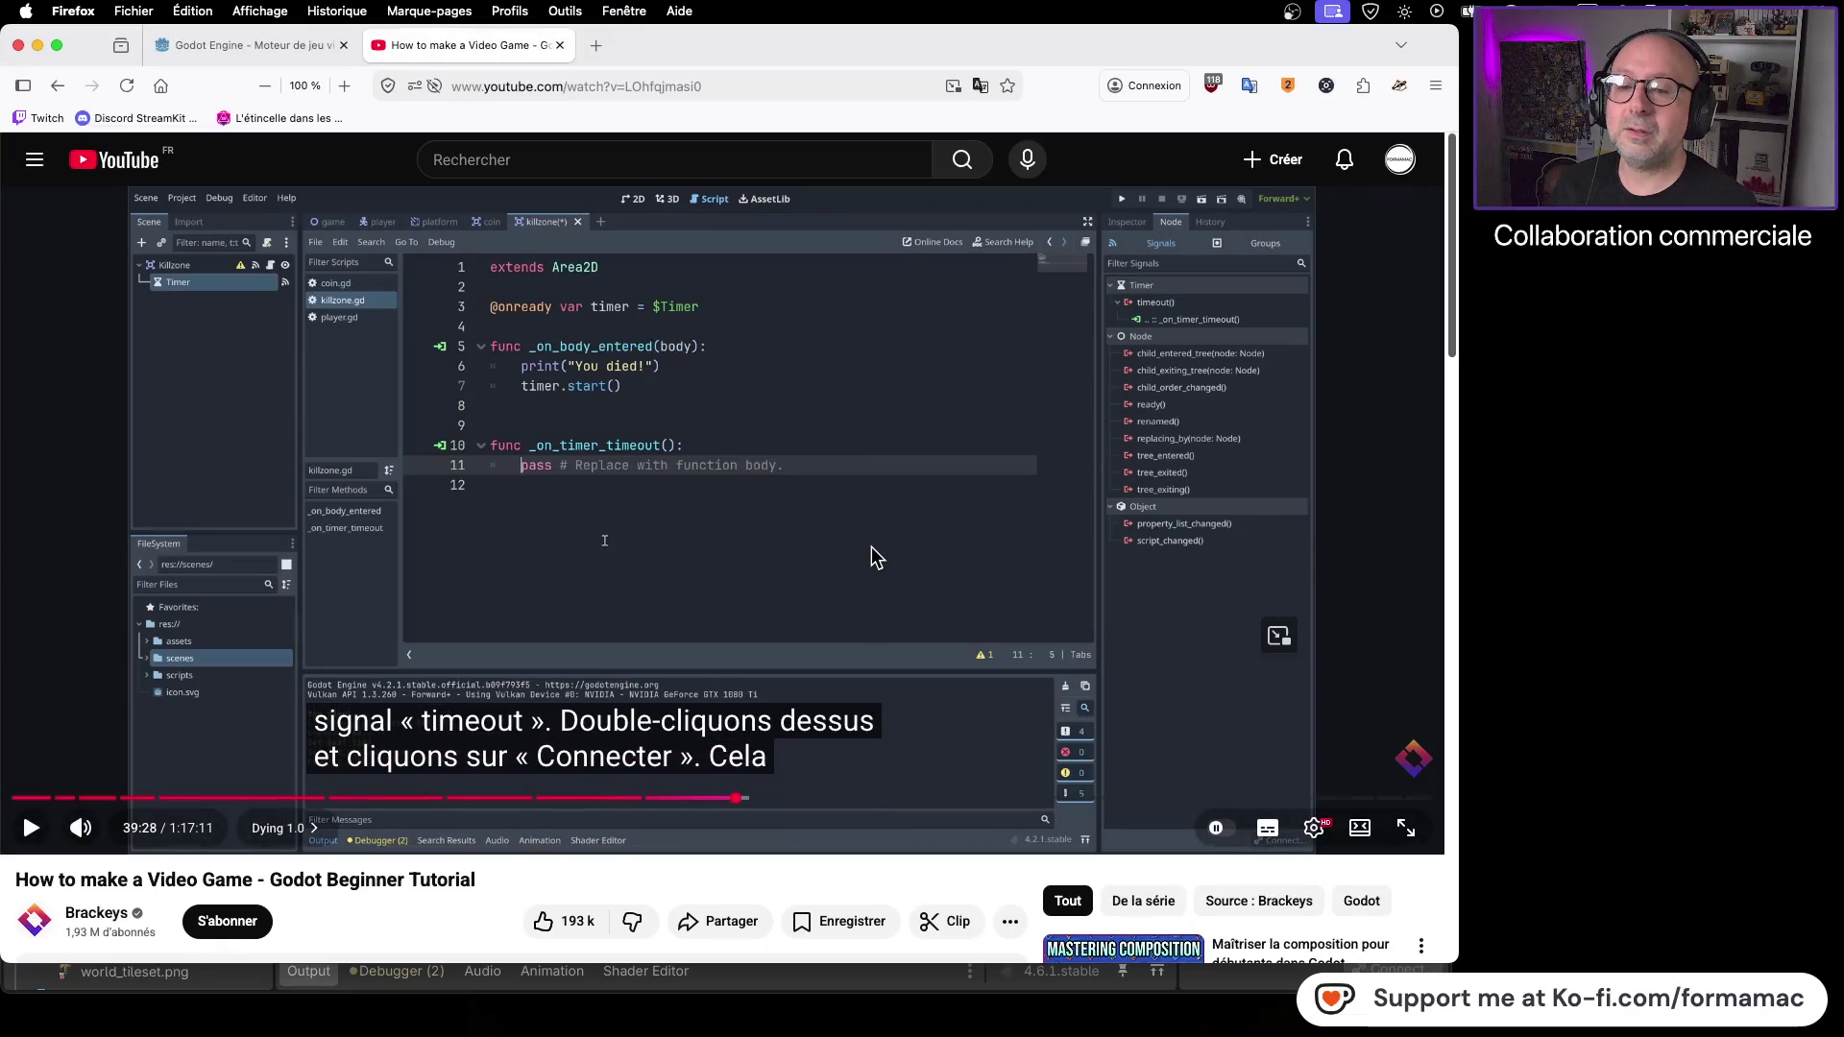
# - Play the tutorial to get_tree().reload_current_scene() at 39:47, then select line 11's placeholder in Godot
pyautogui.click(871, 548)
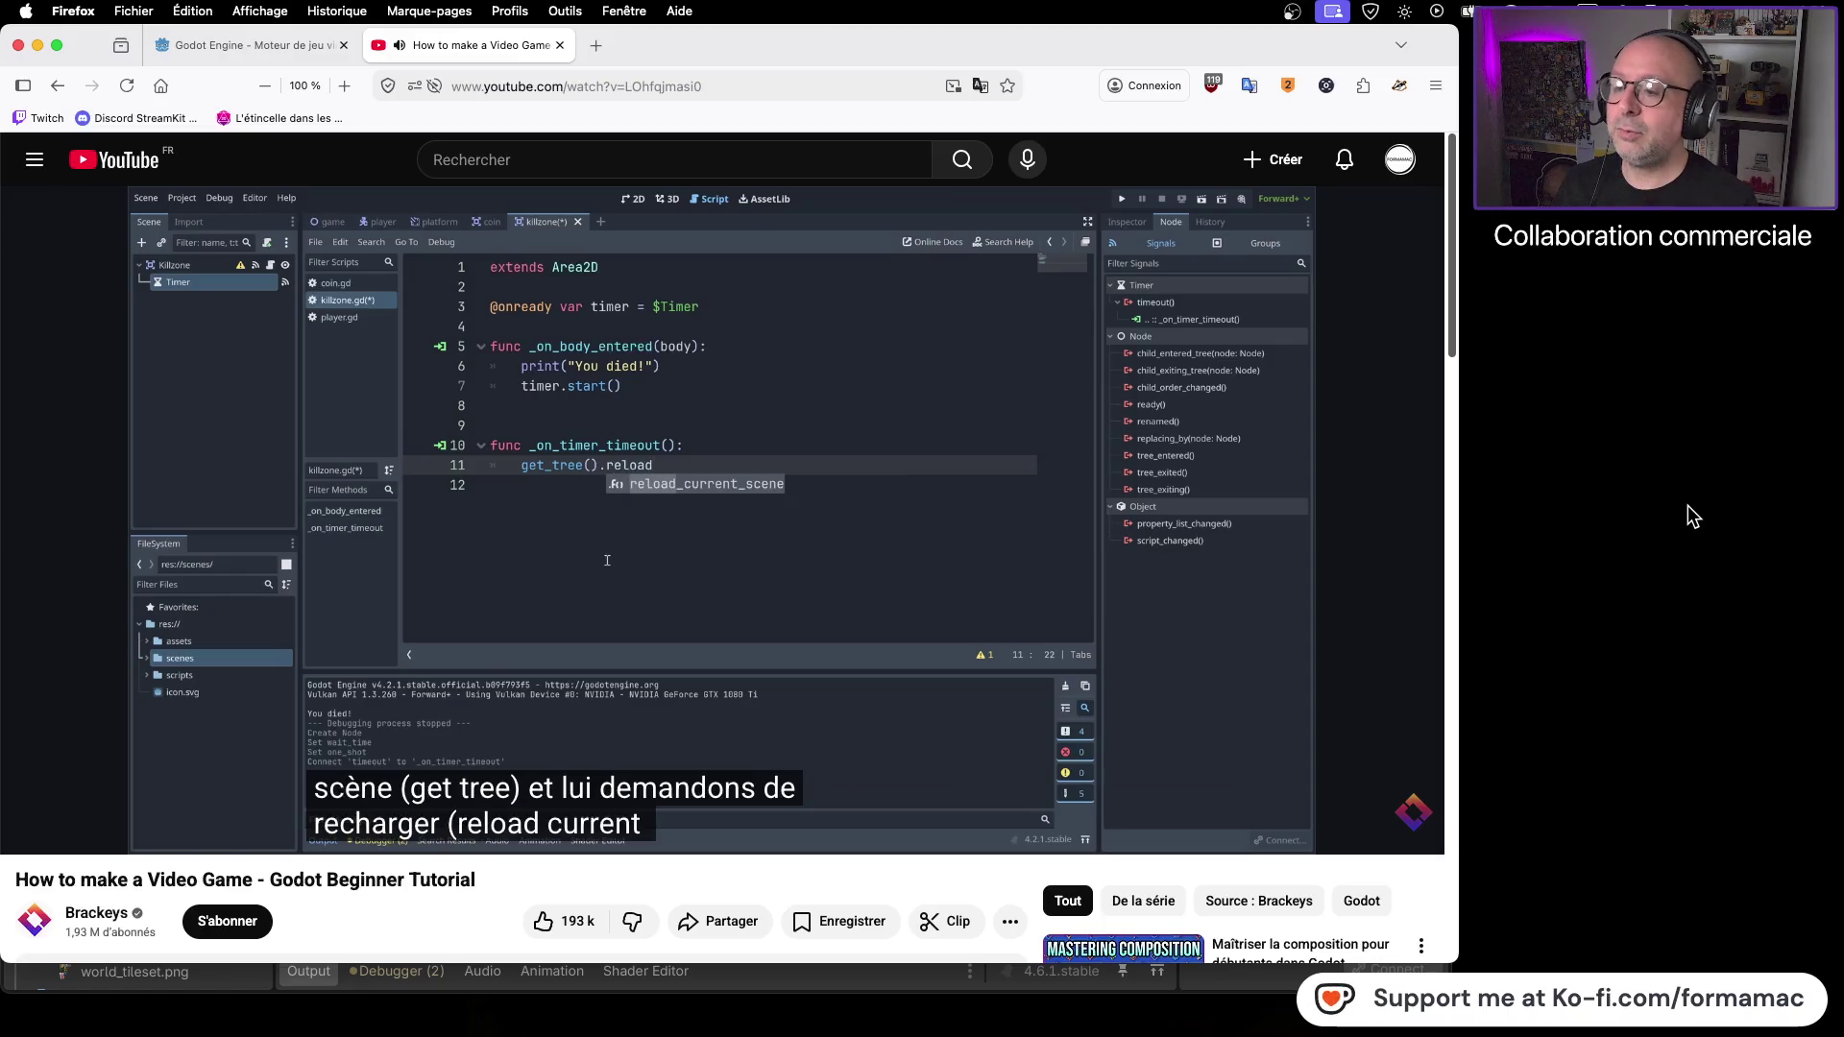
pyautogui.click(963, 453)
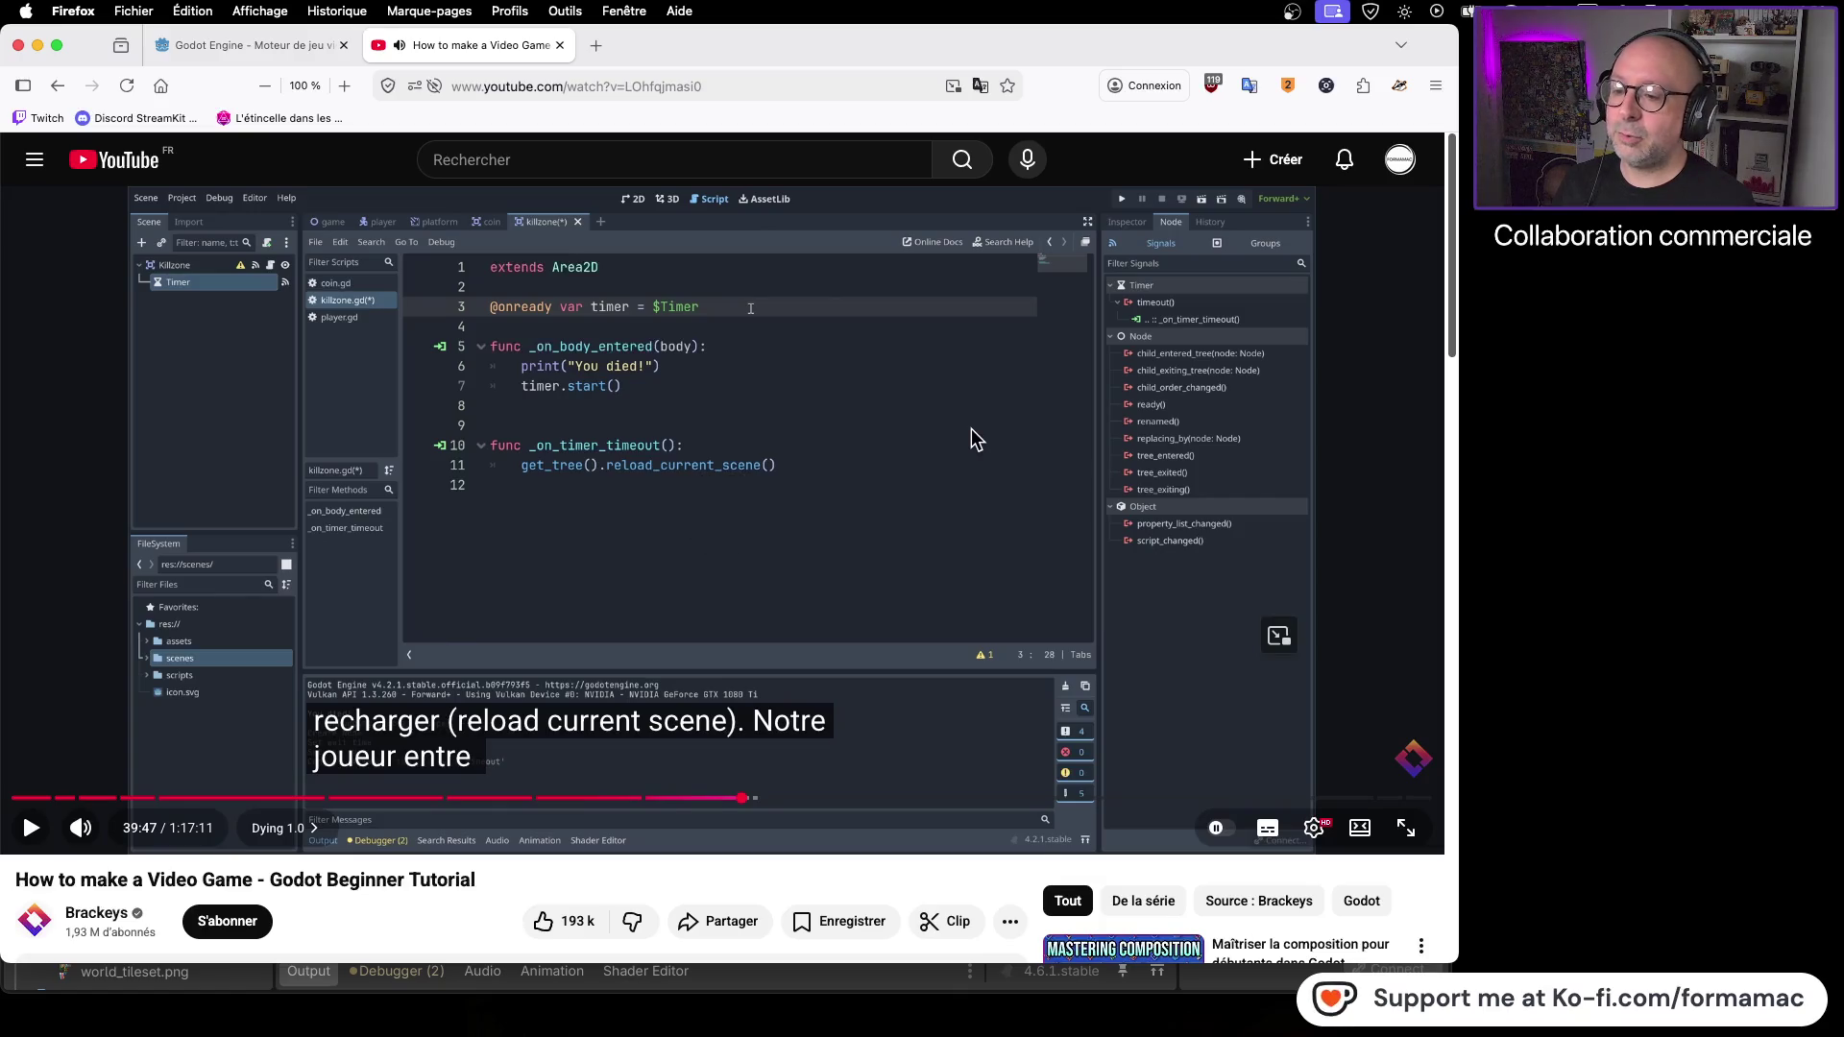
pyautogui.press('super+Tab')
pyautogui.moveTo(943, 389); pyautogui.dragTo(626, 389)
# - Enter get_tree() on line 11 of killzone.gd via autocomplete, fixing the 'guet' typo
pyautogui.write('guet')
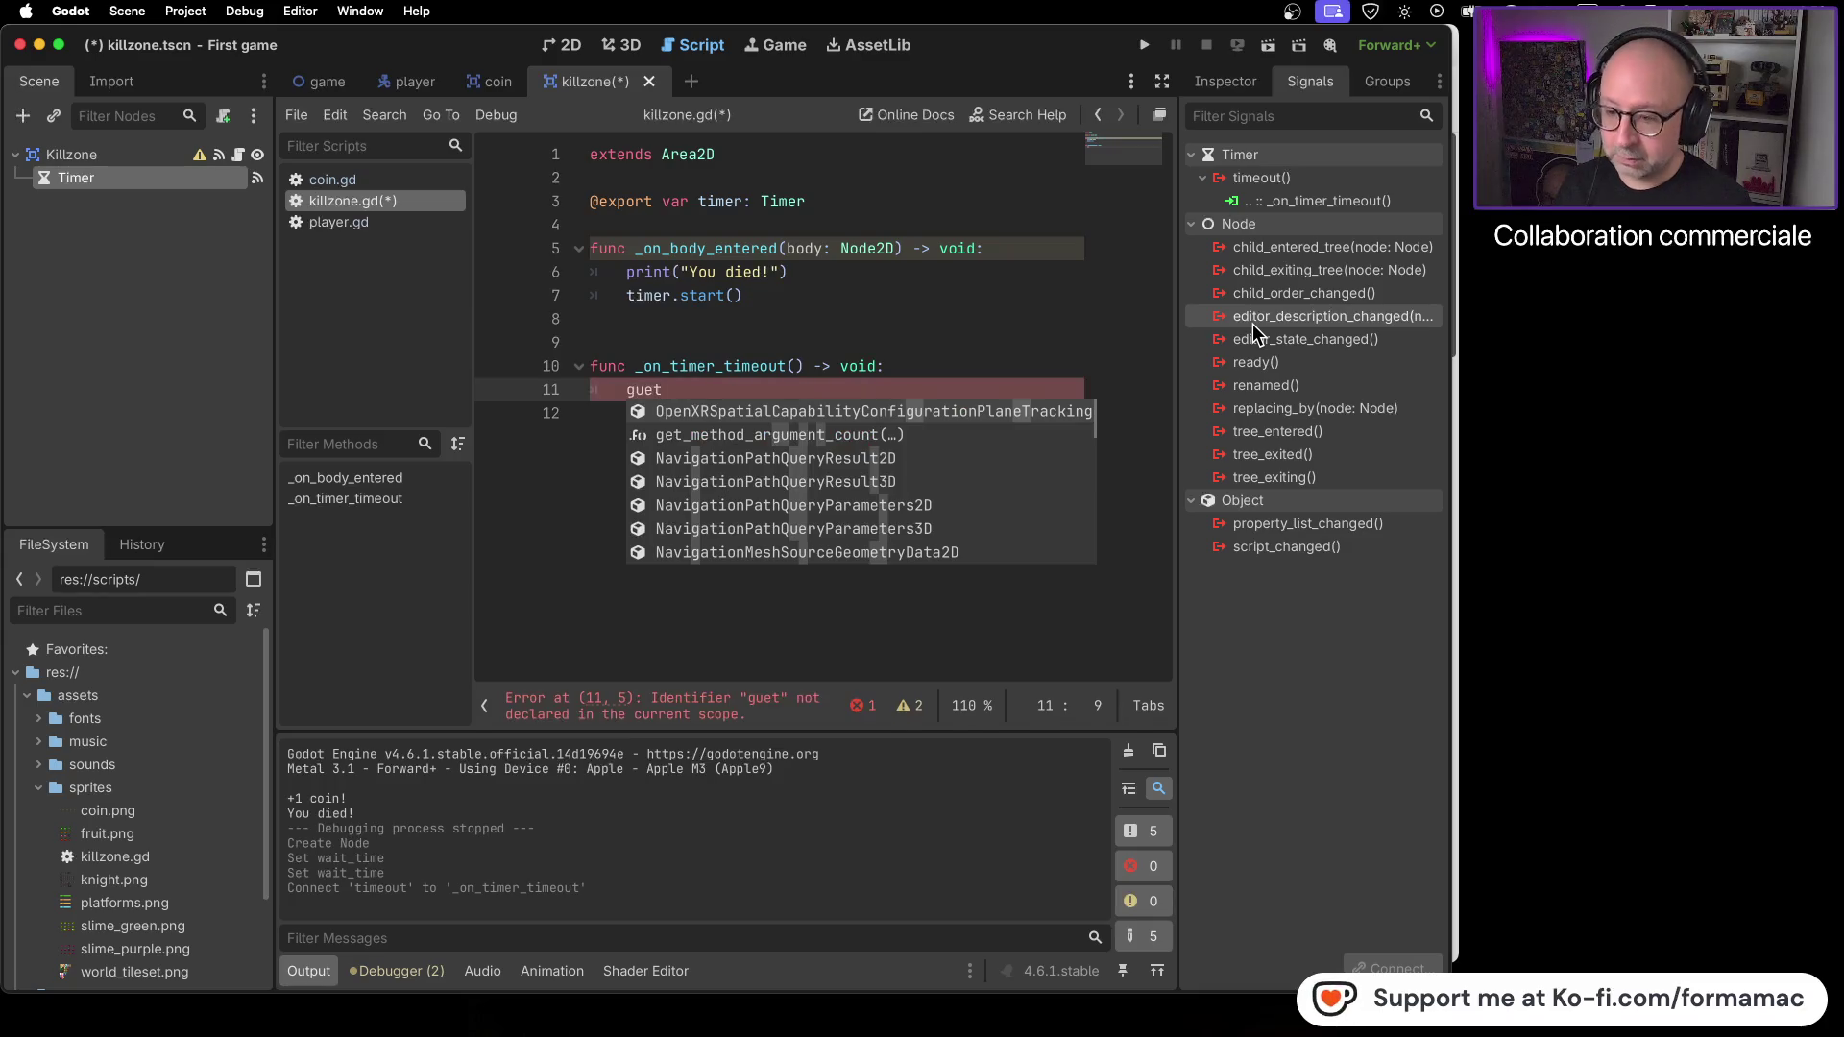
pyautogui.write('_')
pyautogui.press('super+Tab')
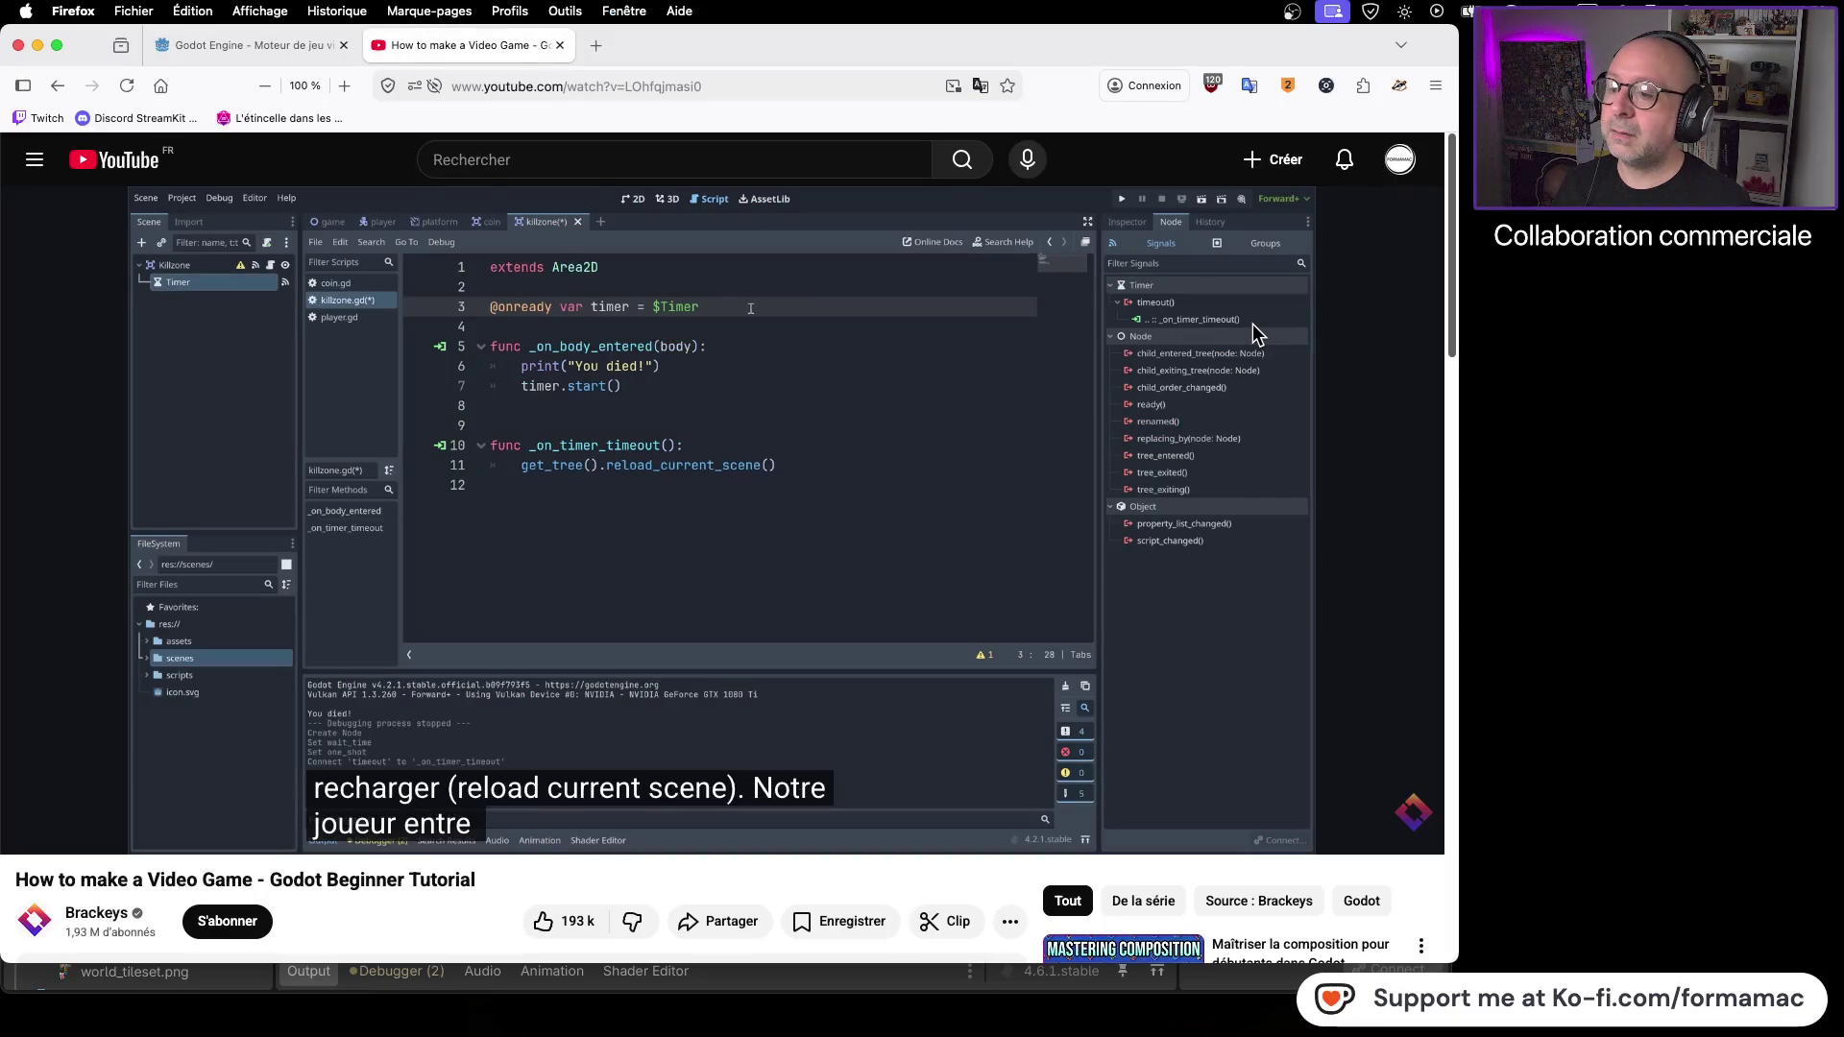
pyautogui.press('super+Tab')
pyautogui.press('BackSpace')
pyautogui.press('BackSpace')
pyautogui.press('BackSpace')
pyautogui.press('BackSpace')
pyautogui.write('et_')
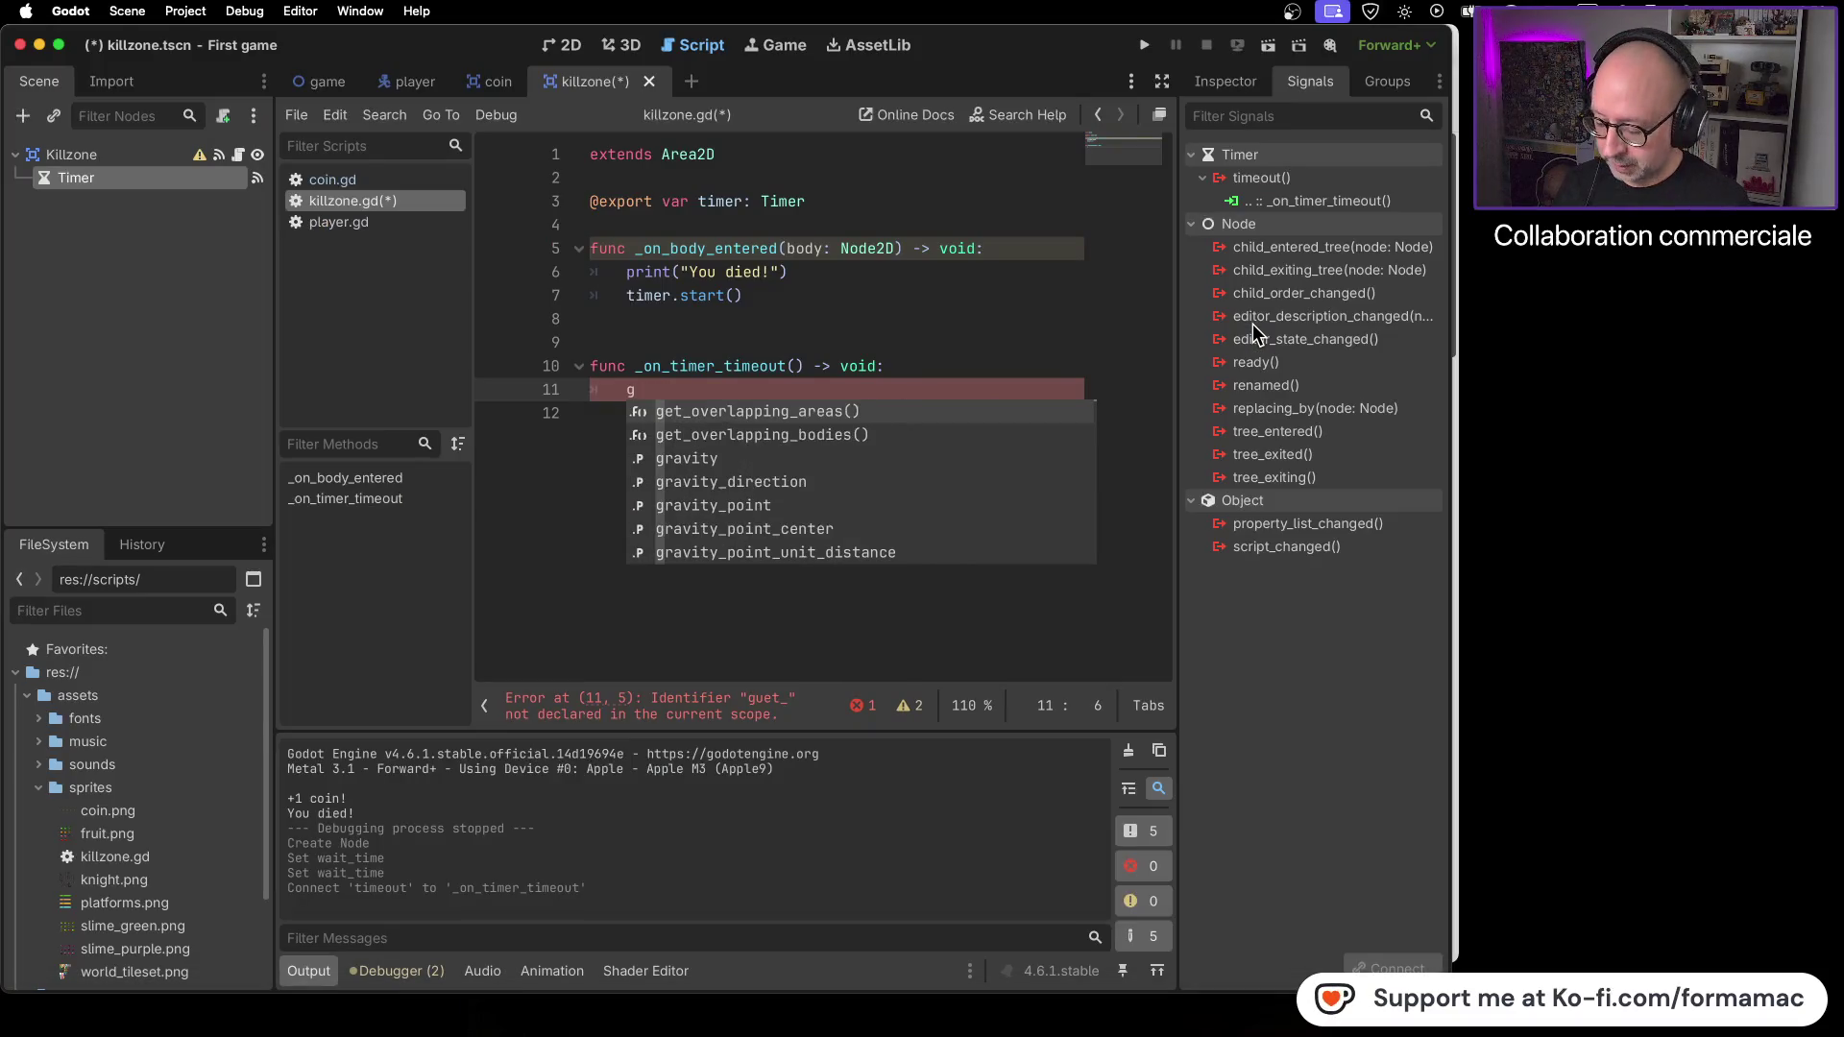
pyautogui.write('t')
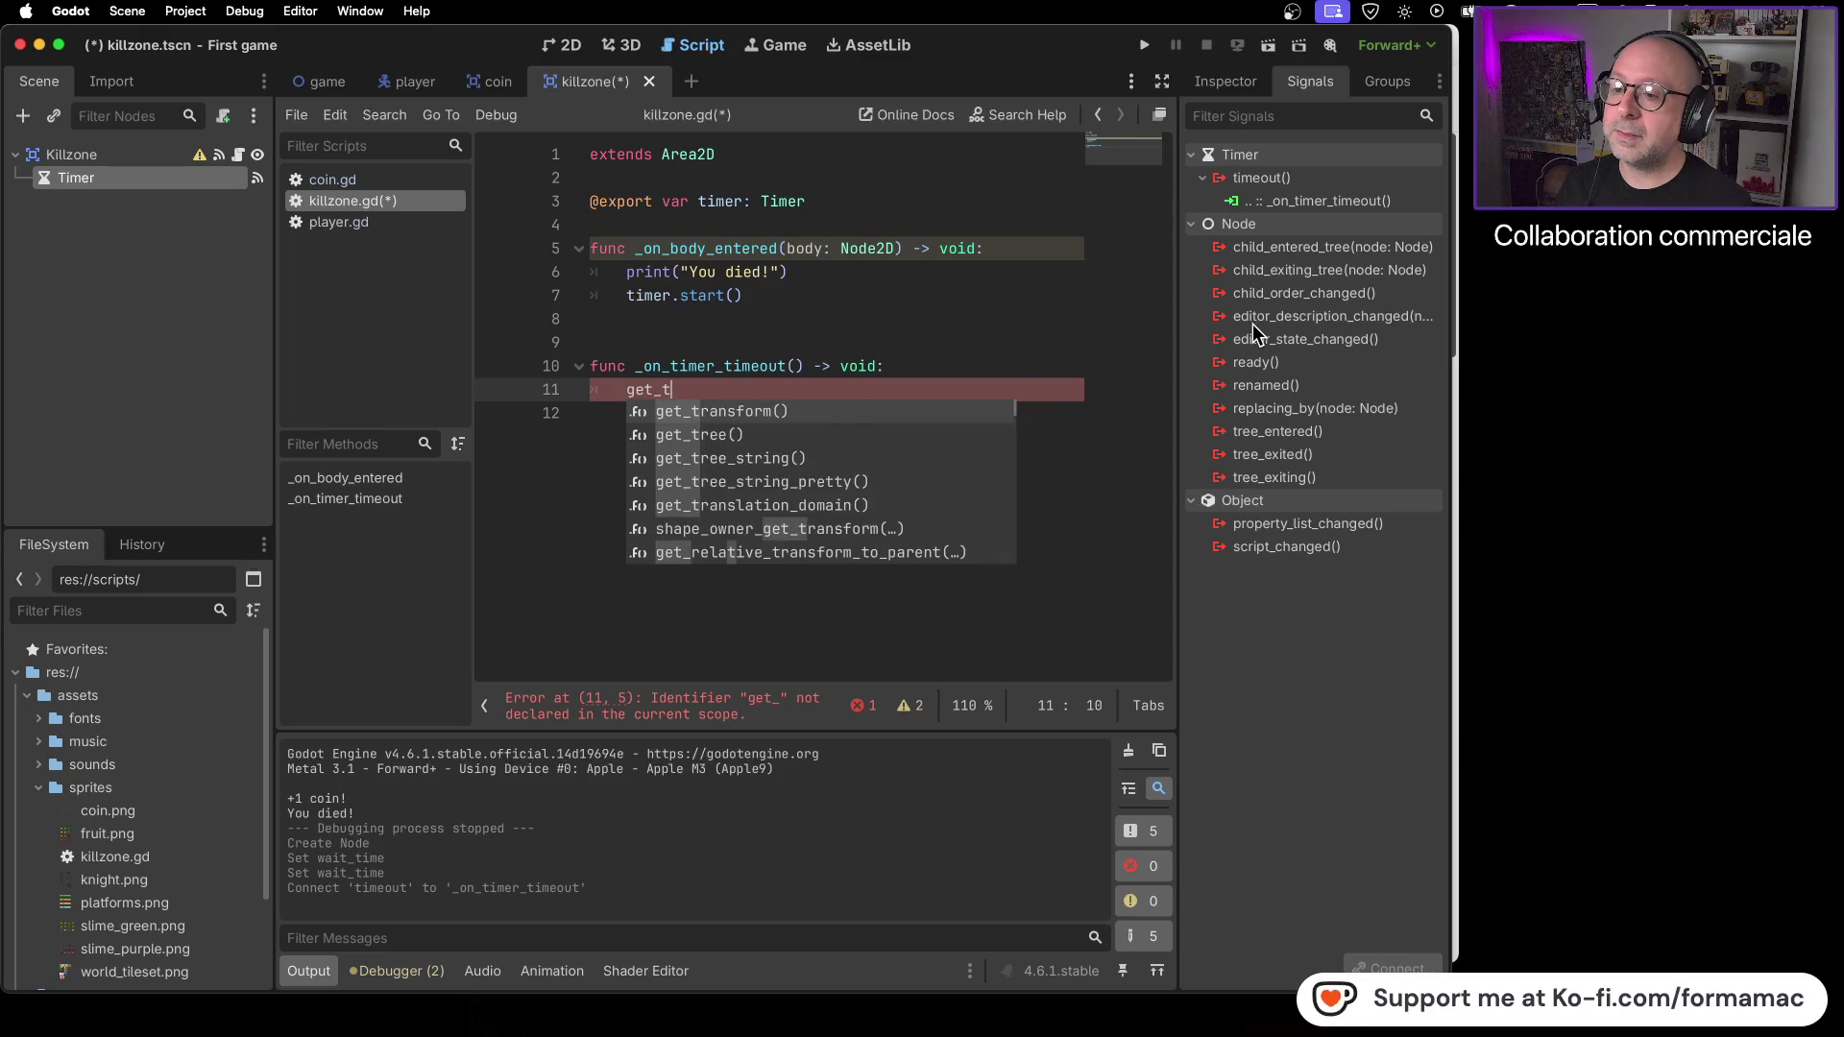
pyautogui.press('Down')
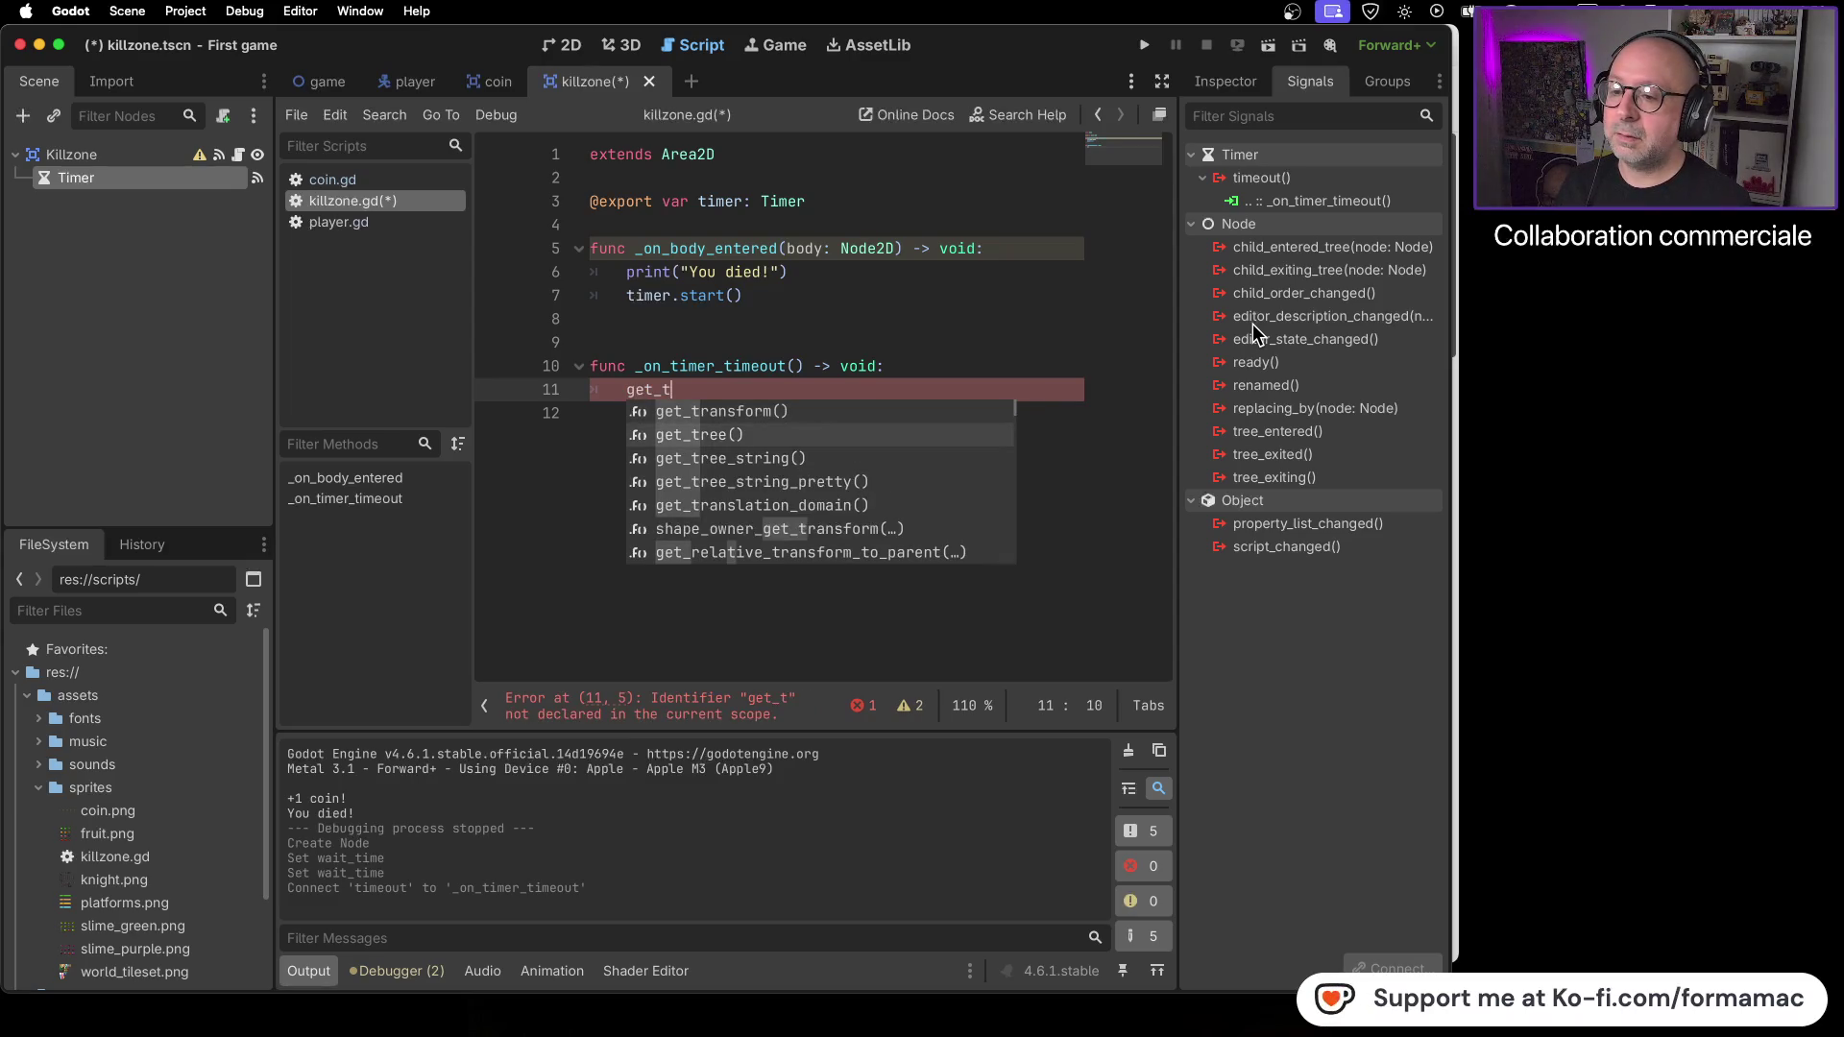
pyautogui.press('Return')
# - Append reload_current_scene() from the autocomplete list so the timeout handler reloads the scene
pyautogui.write('.re')
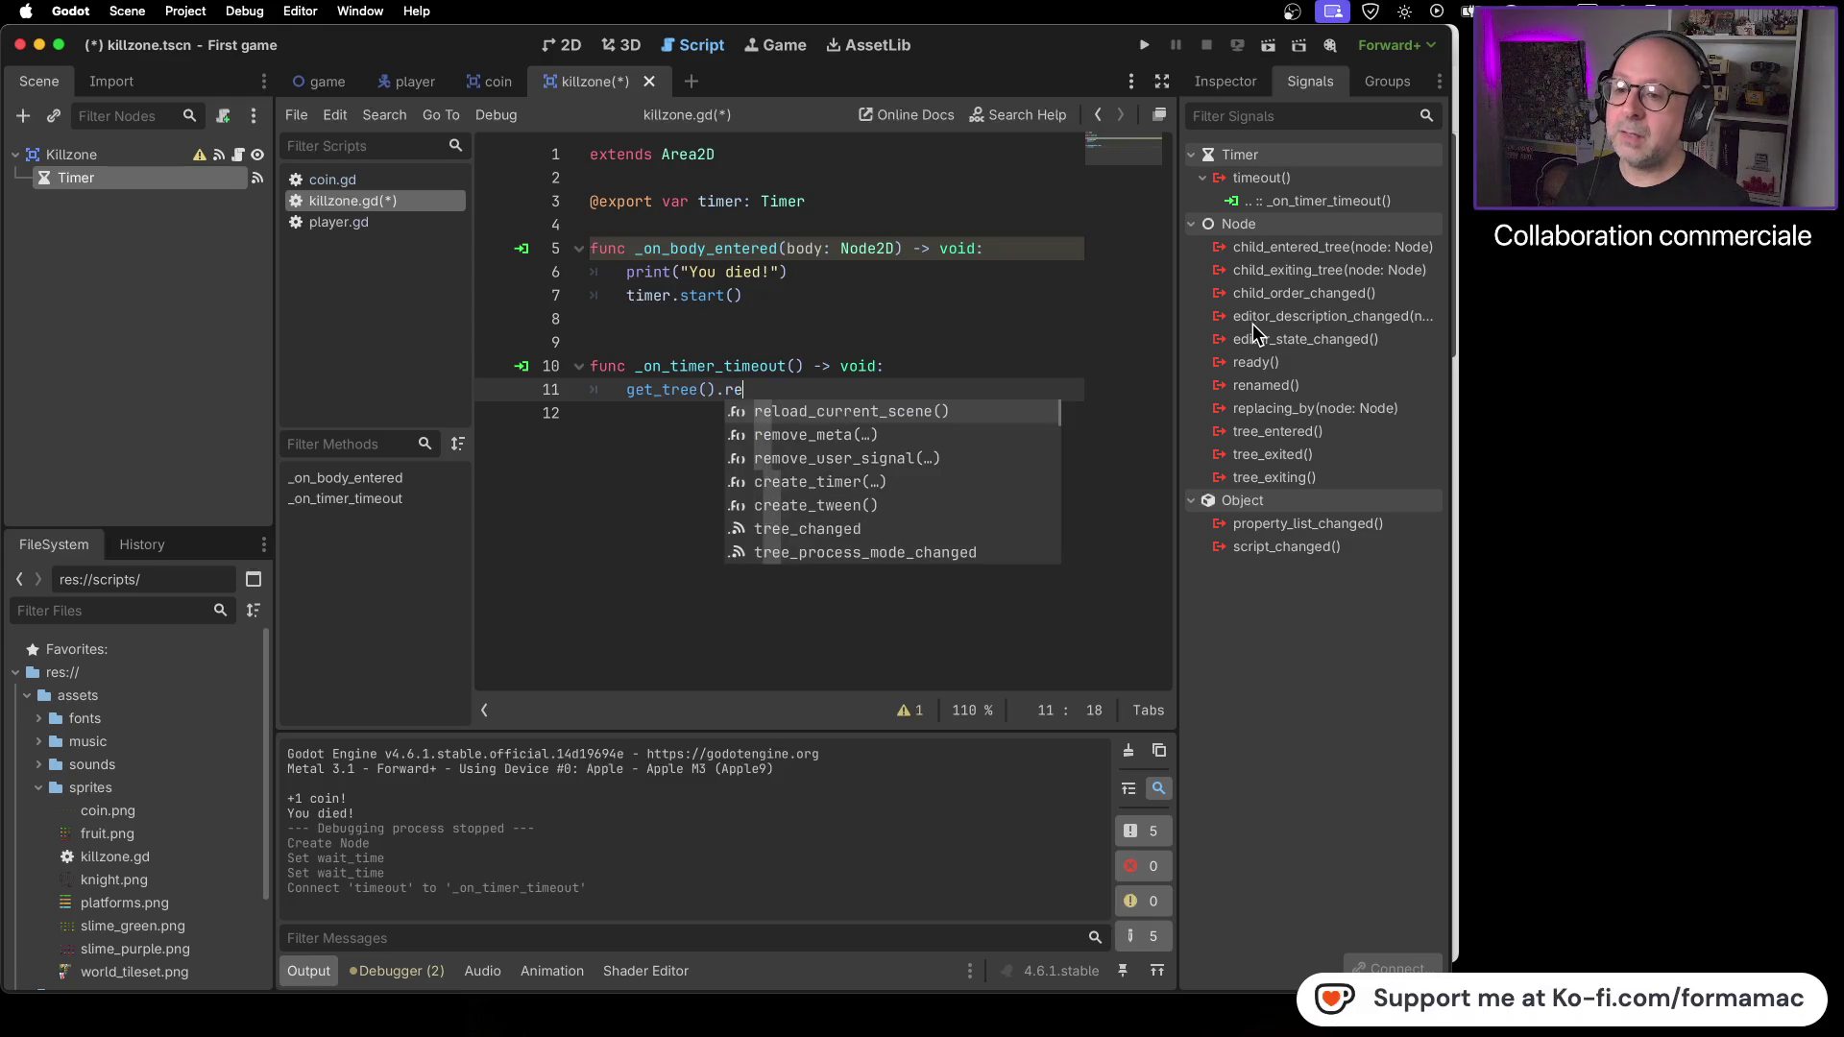
pyautogui.press('Down')
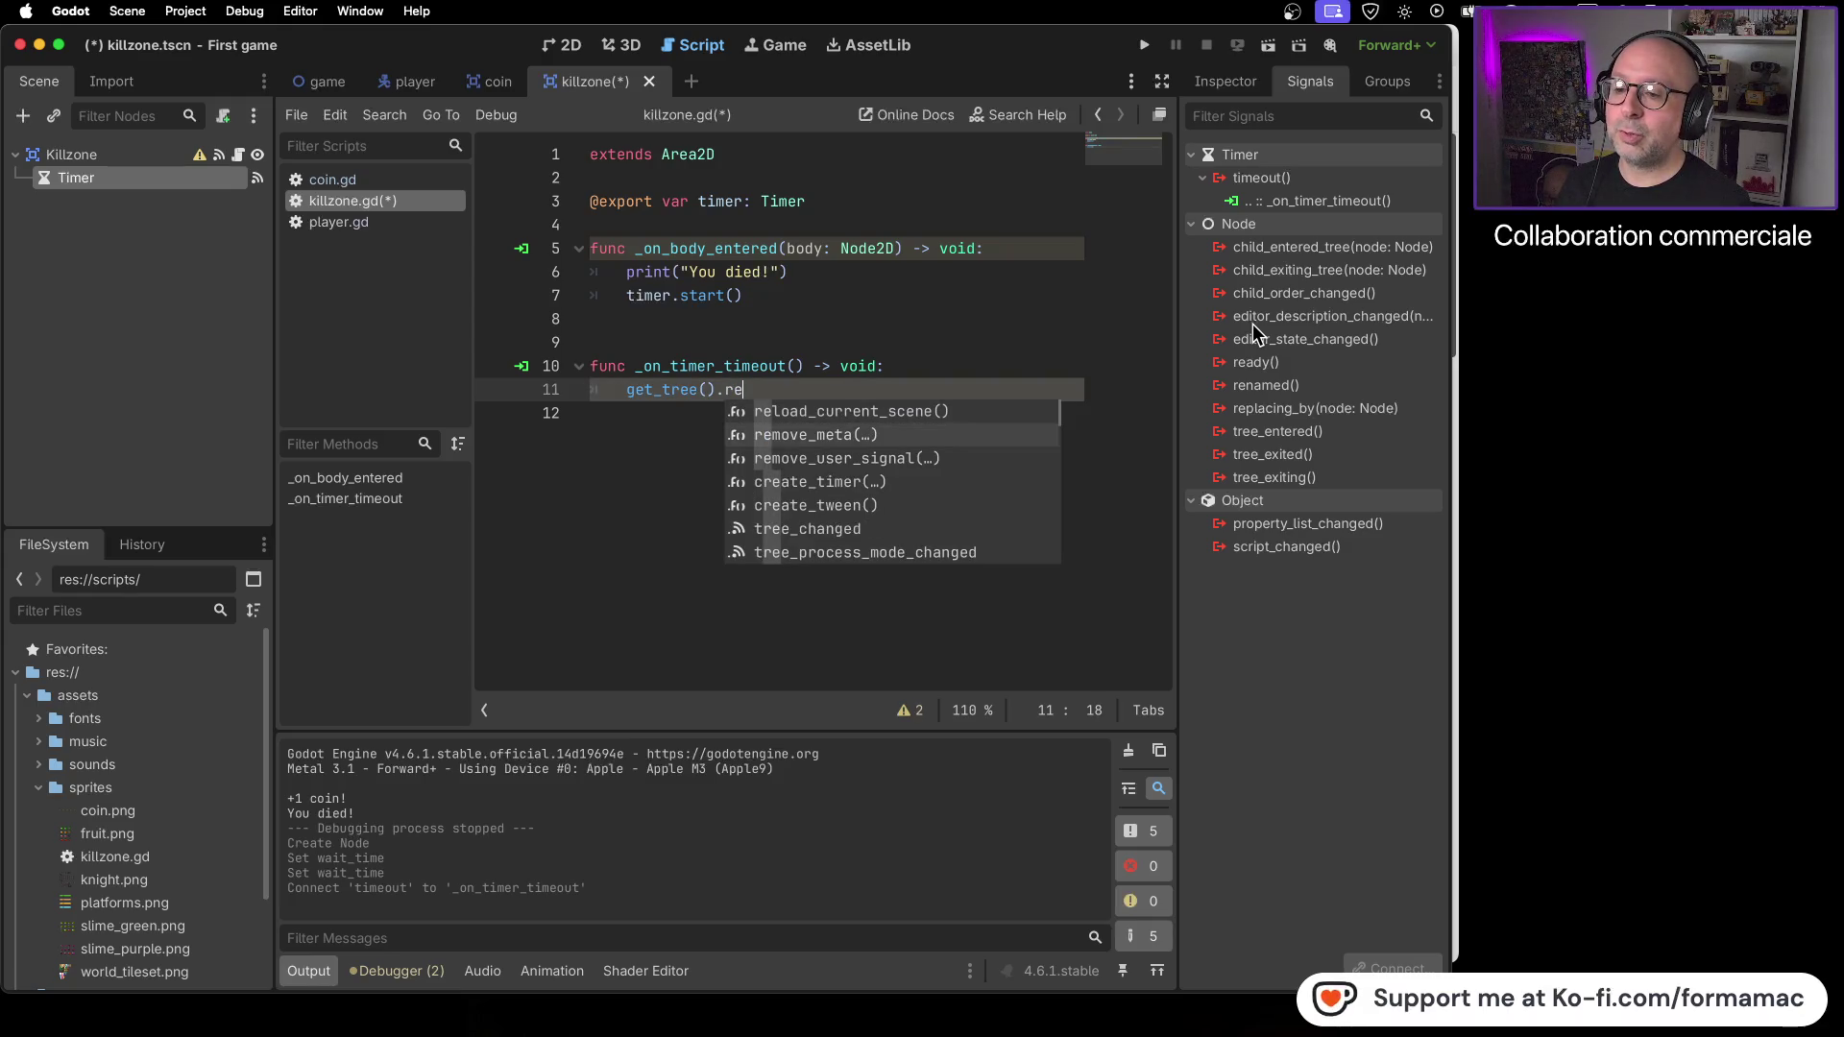
pyautogui.press('Up')
pyautogui.press('Return')
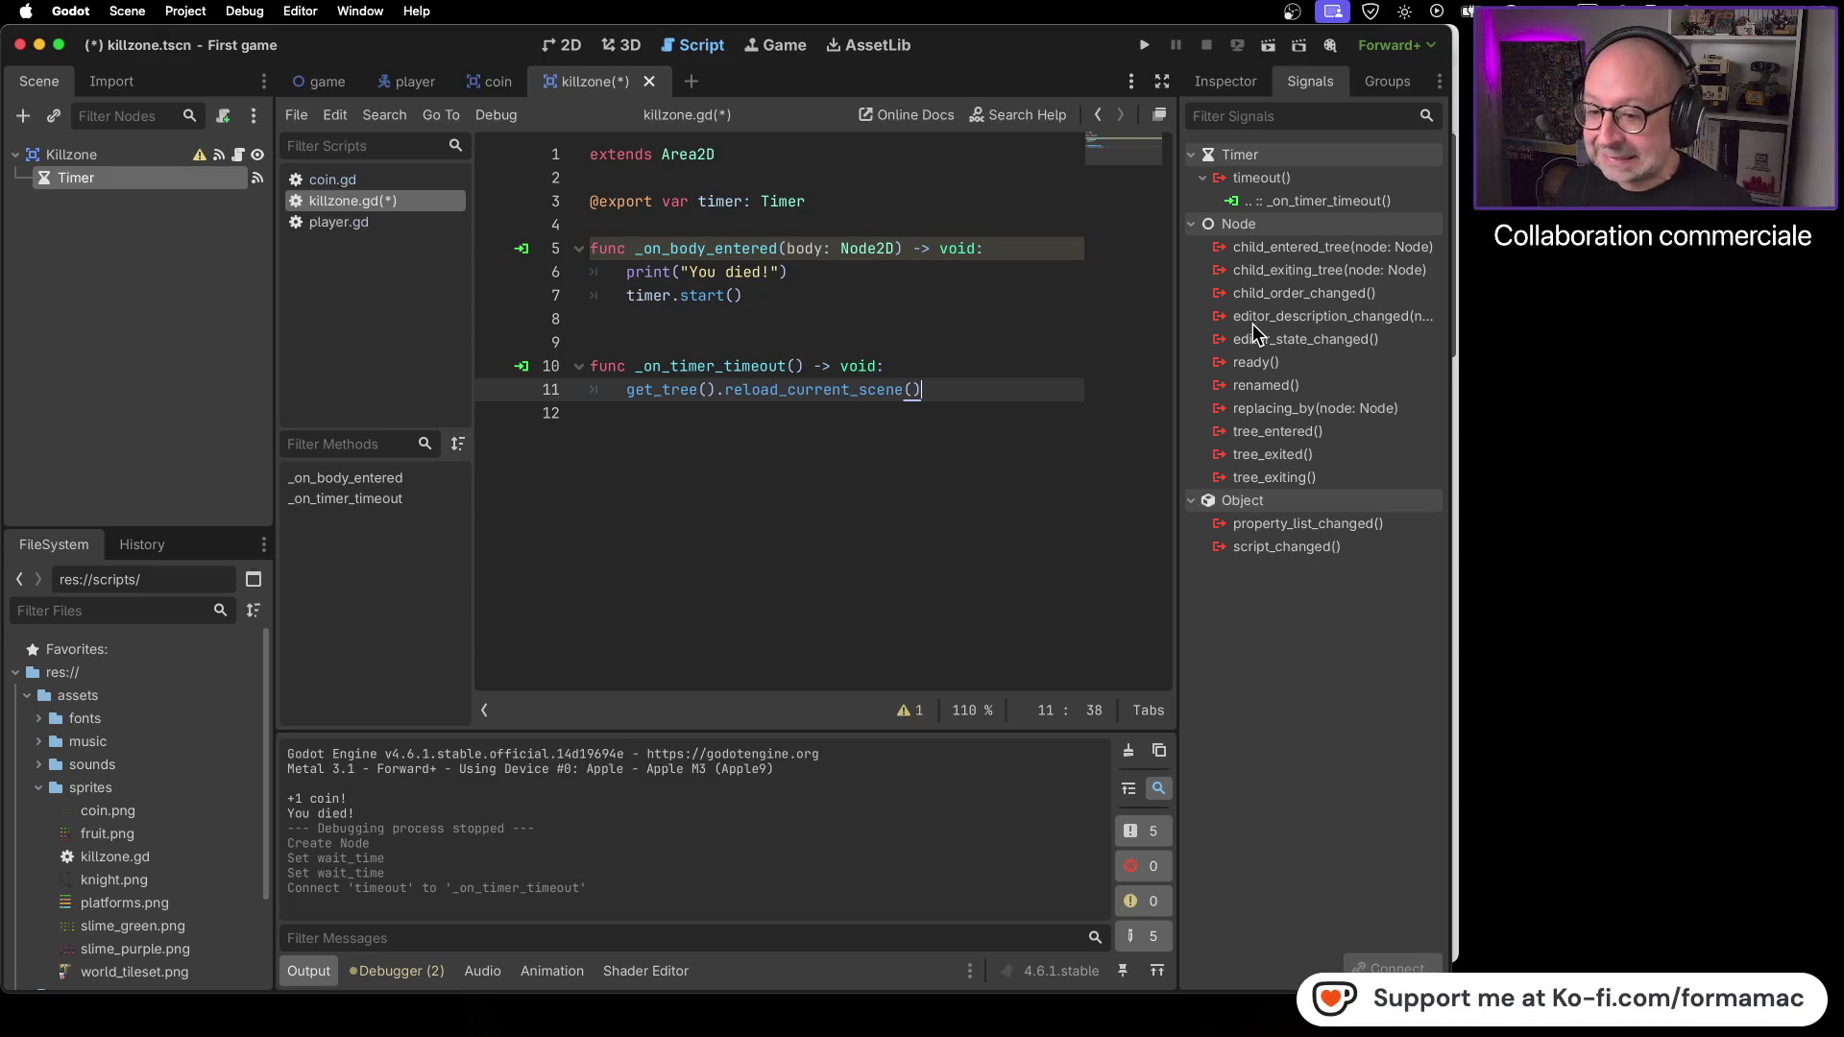
pyautogui.press('super+Tab')
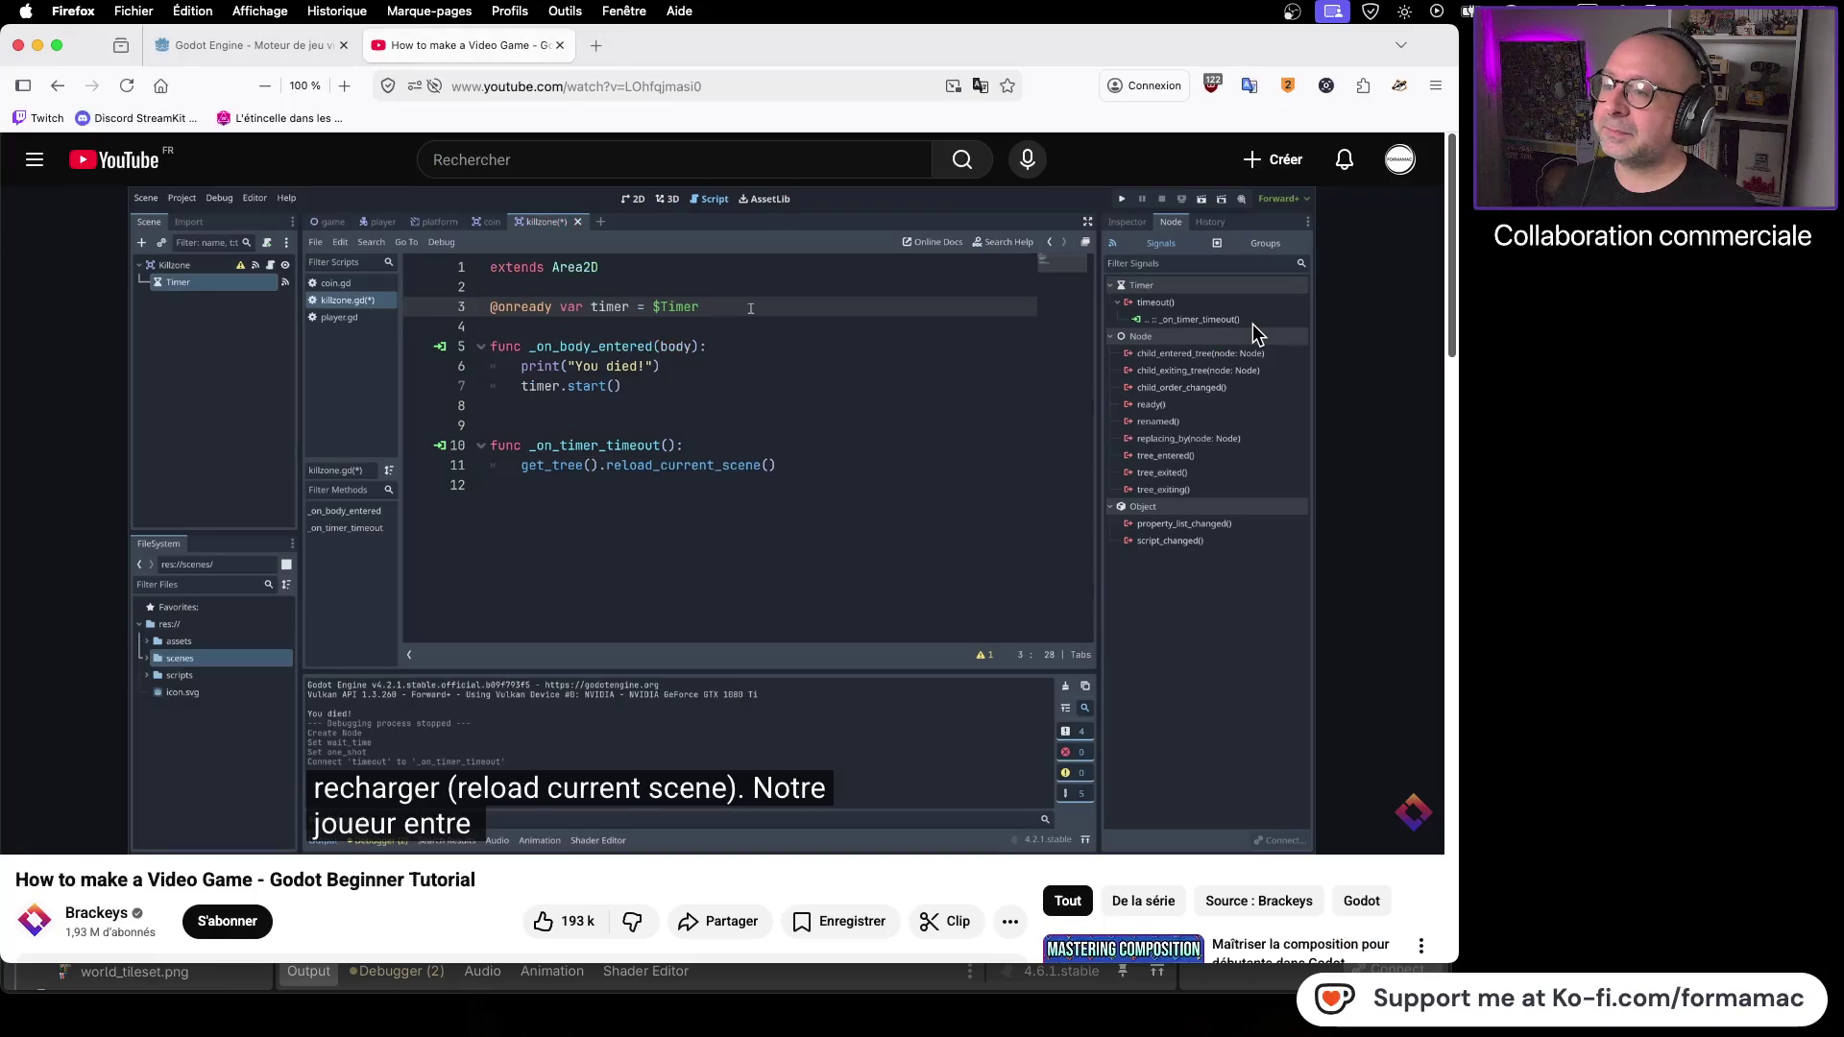
# - Watch the tutorial's level-restart demo, pause it, and run the game in Godot
pyautogui.click(673, 594)
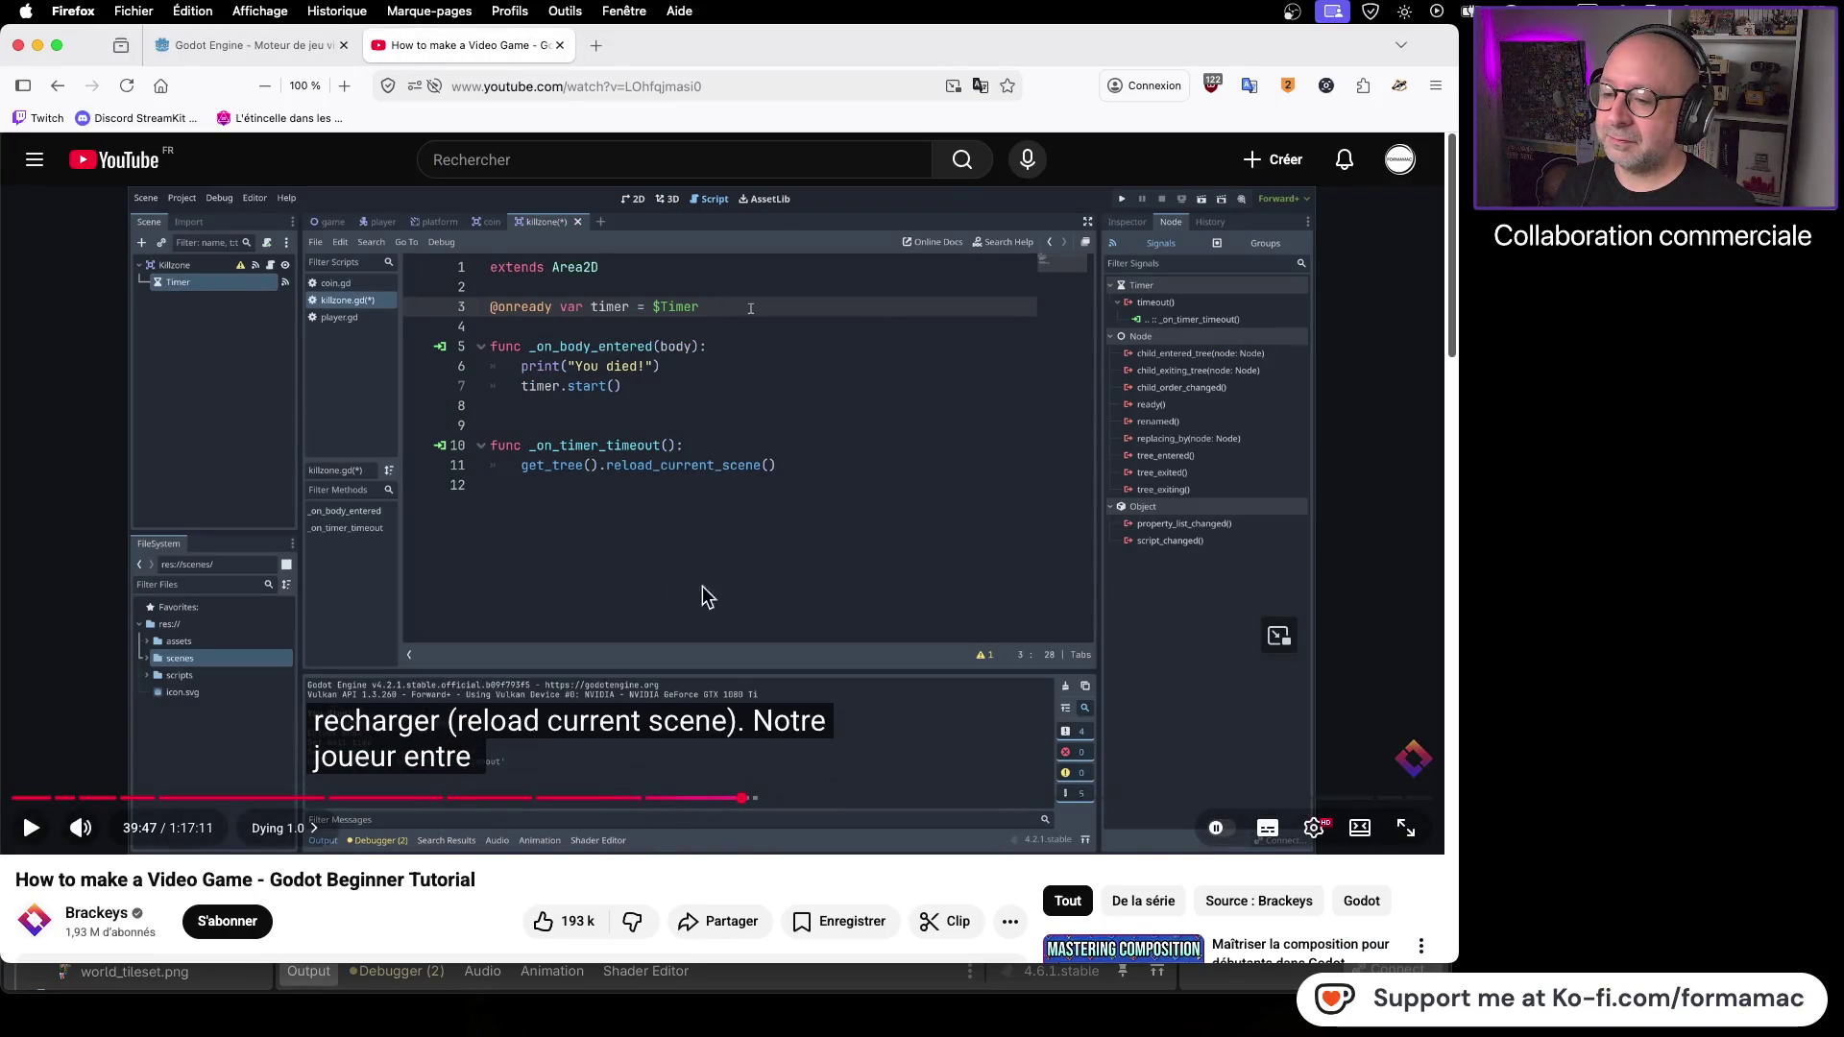
pyautogui.click(888, 543)
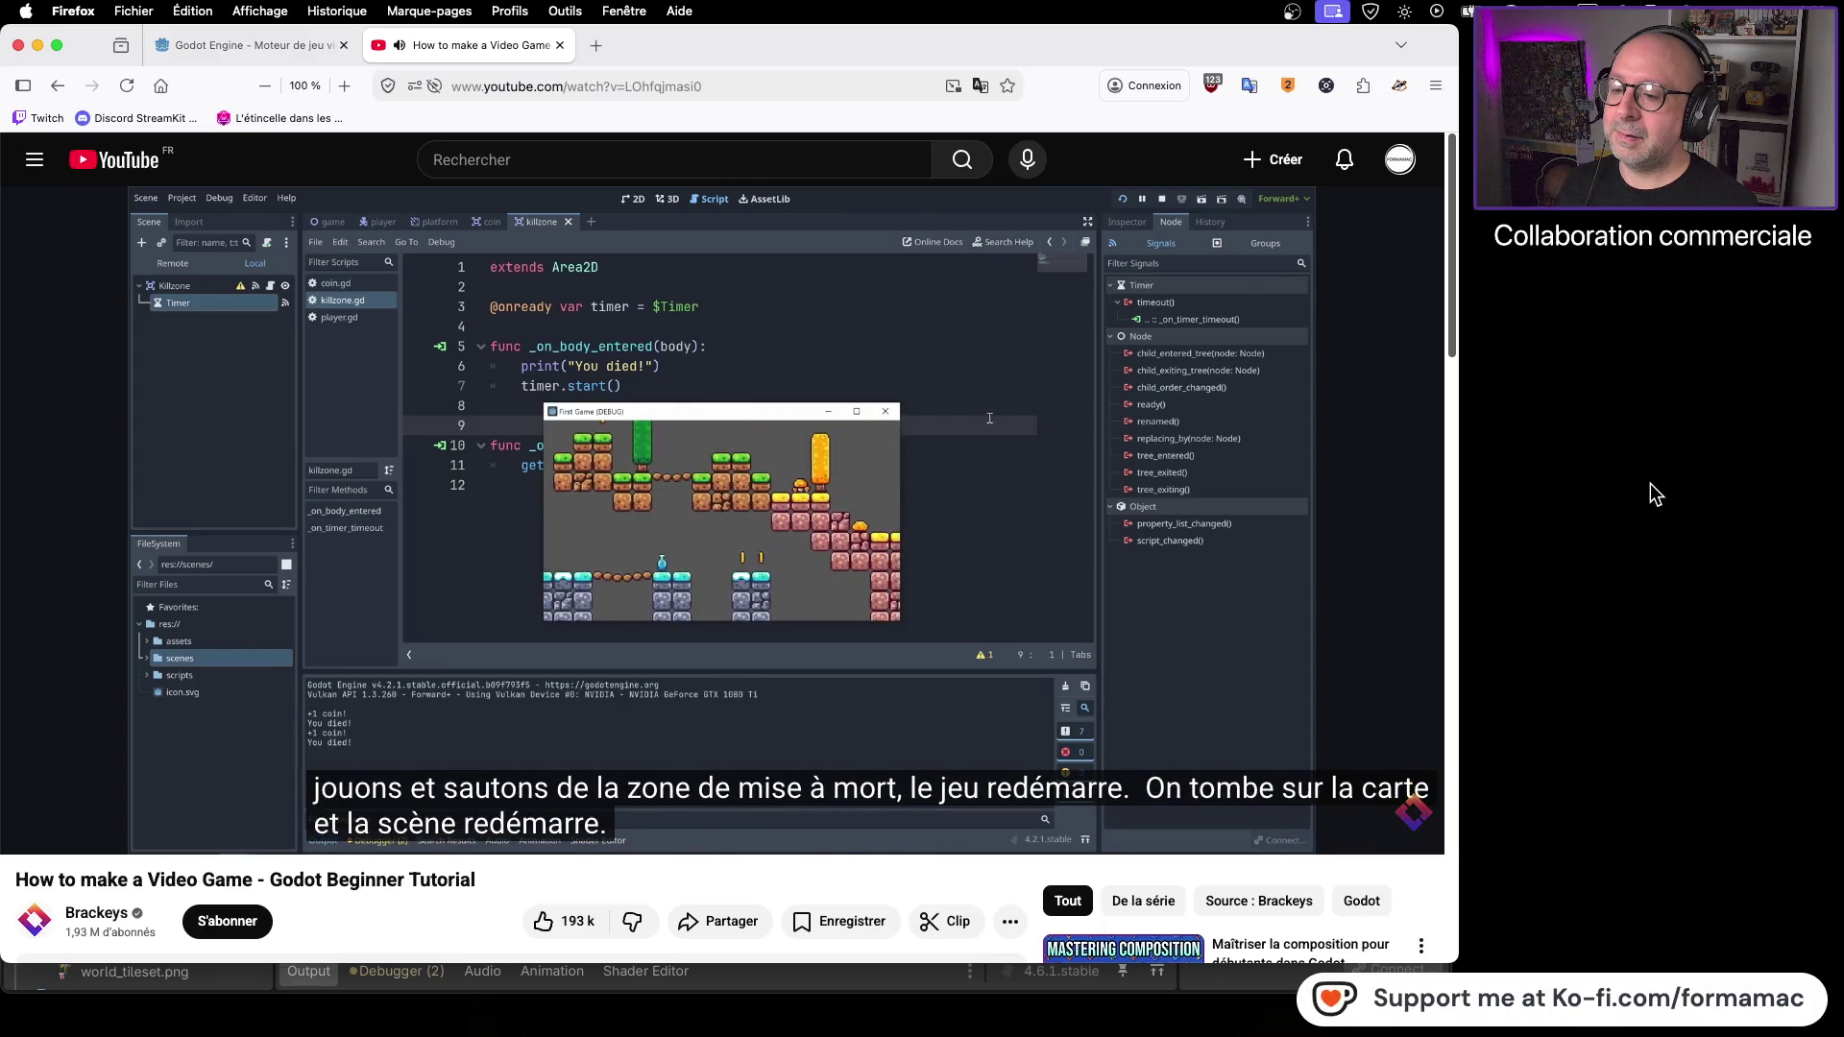
pyautogui.click(942, 534)
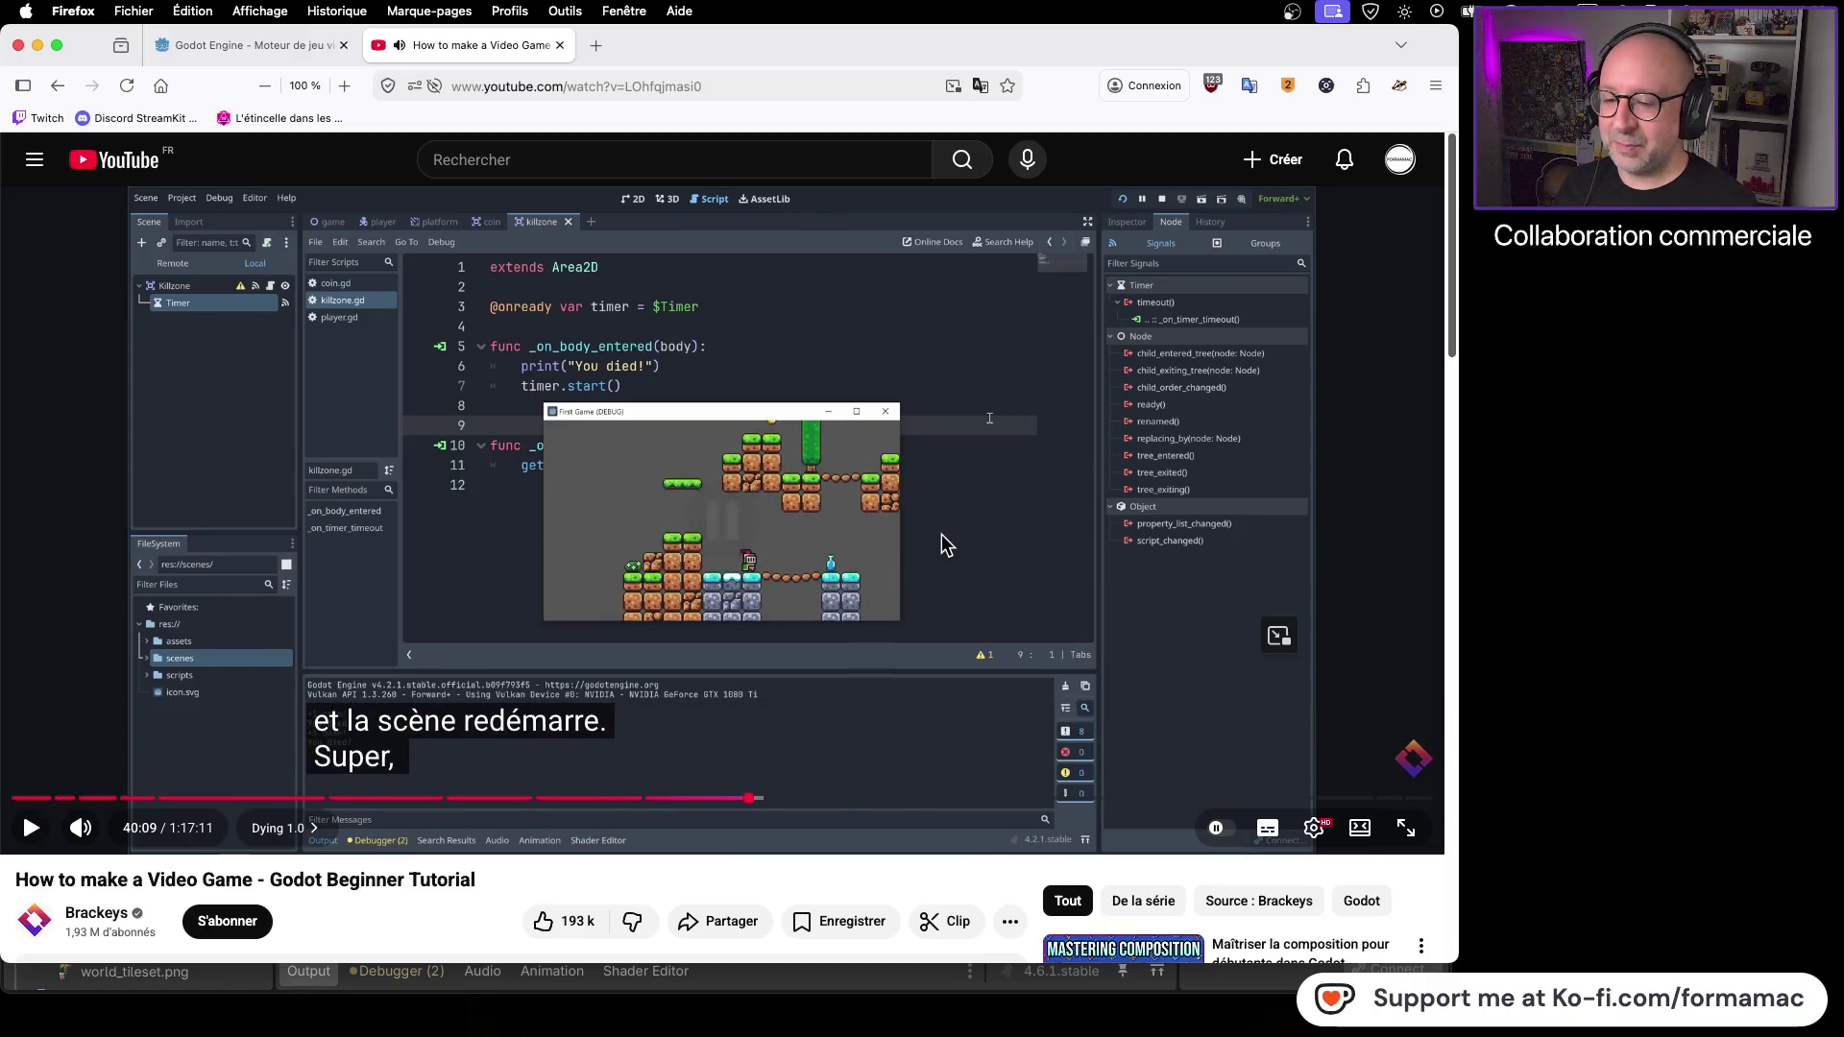
pyautogui.press('super+Tab')
pyautogui.click(1145, 45)
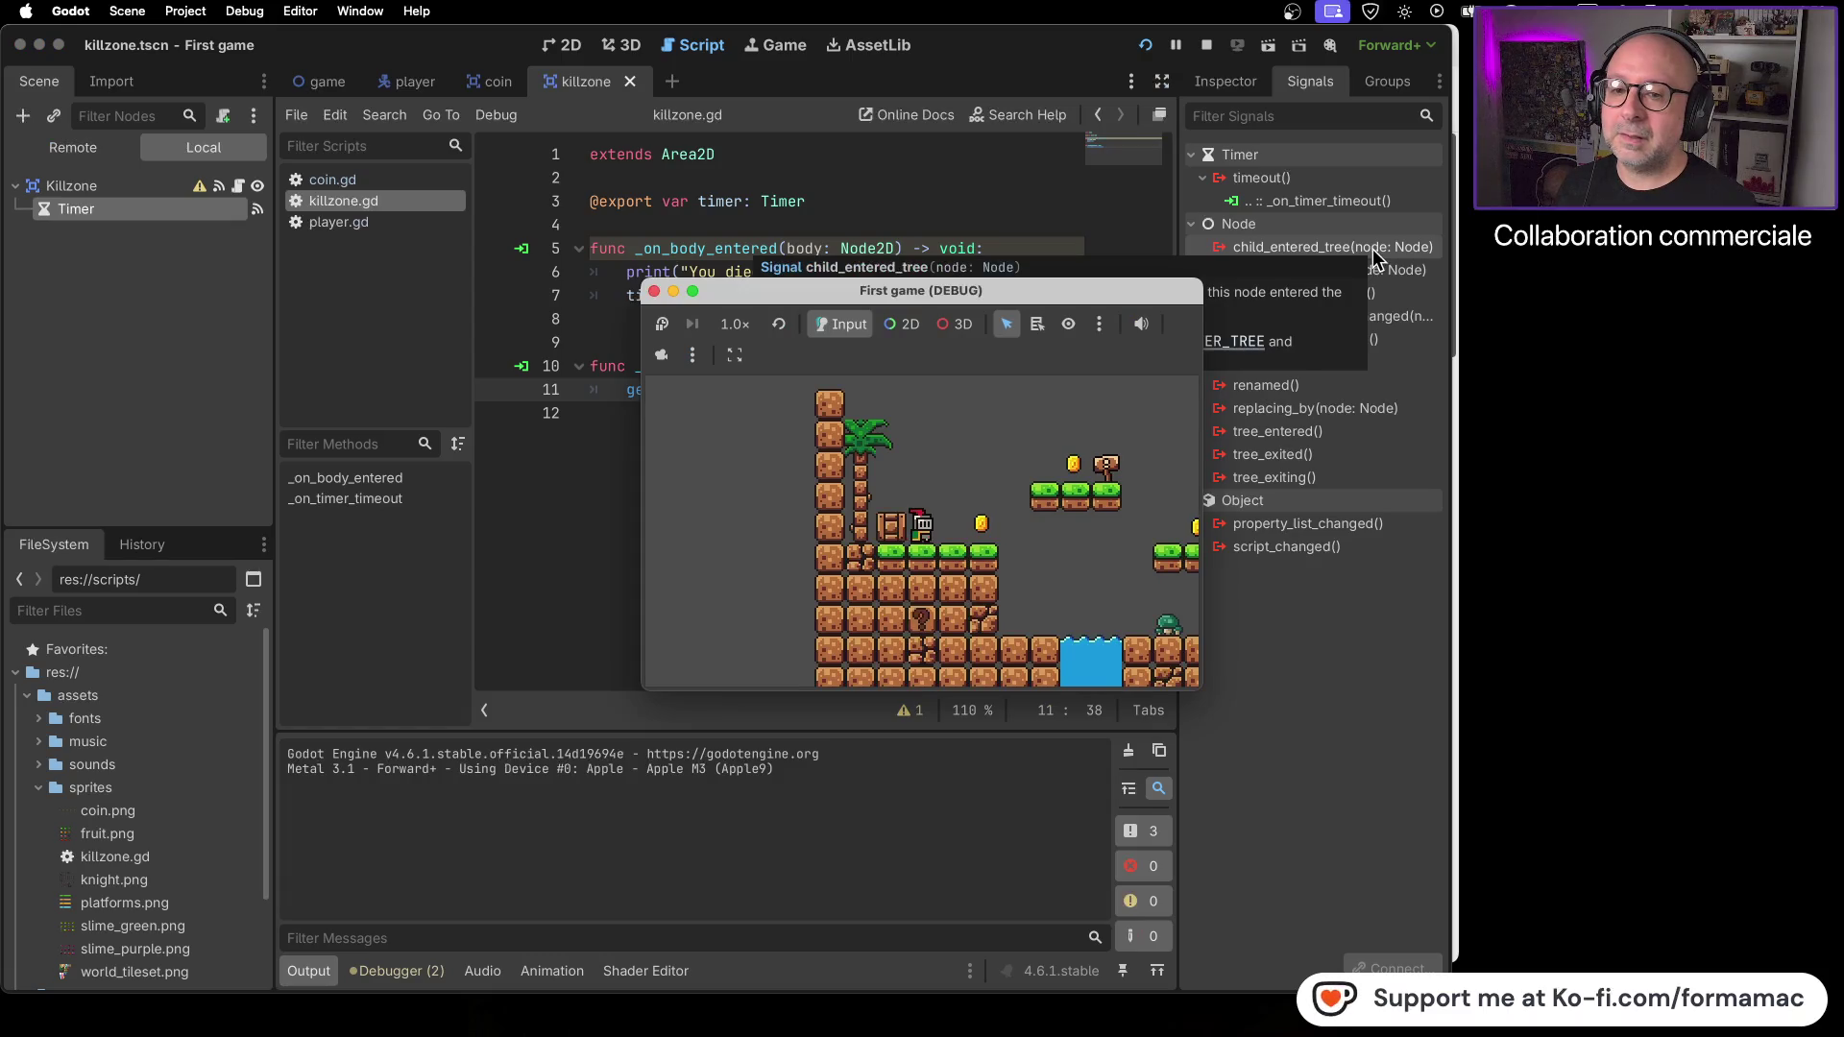
# - Let the knight die to confirm the restart, check Killzone and the Timer's 0.6 s wait, then open the game scene
pyautogui.press('Right')
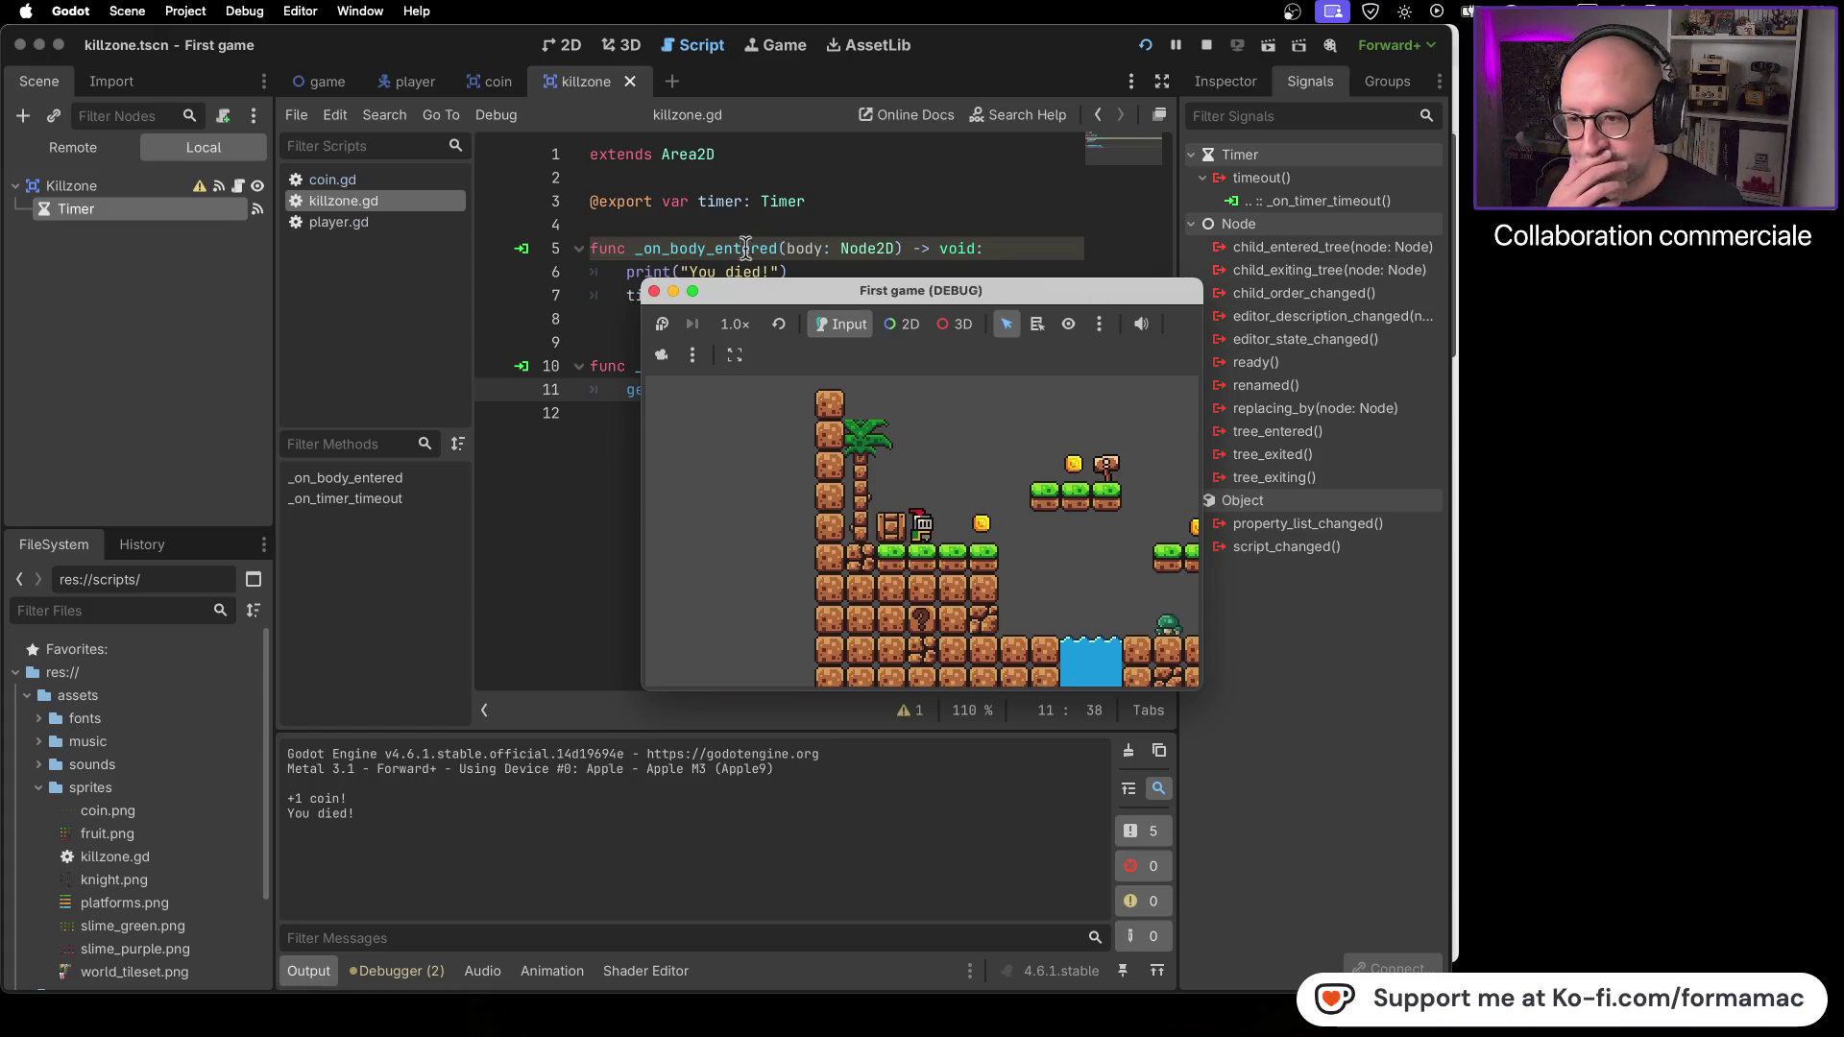
pyautogui.click(654, 291)
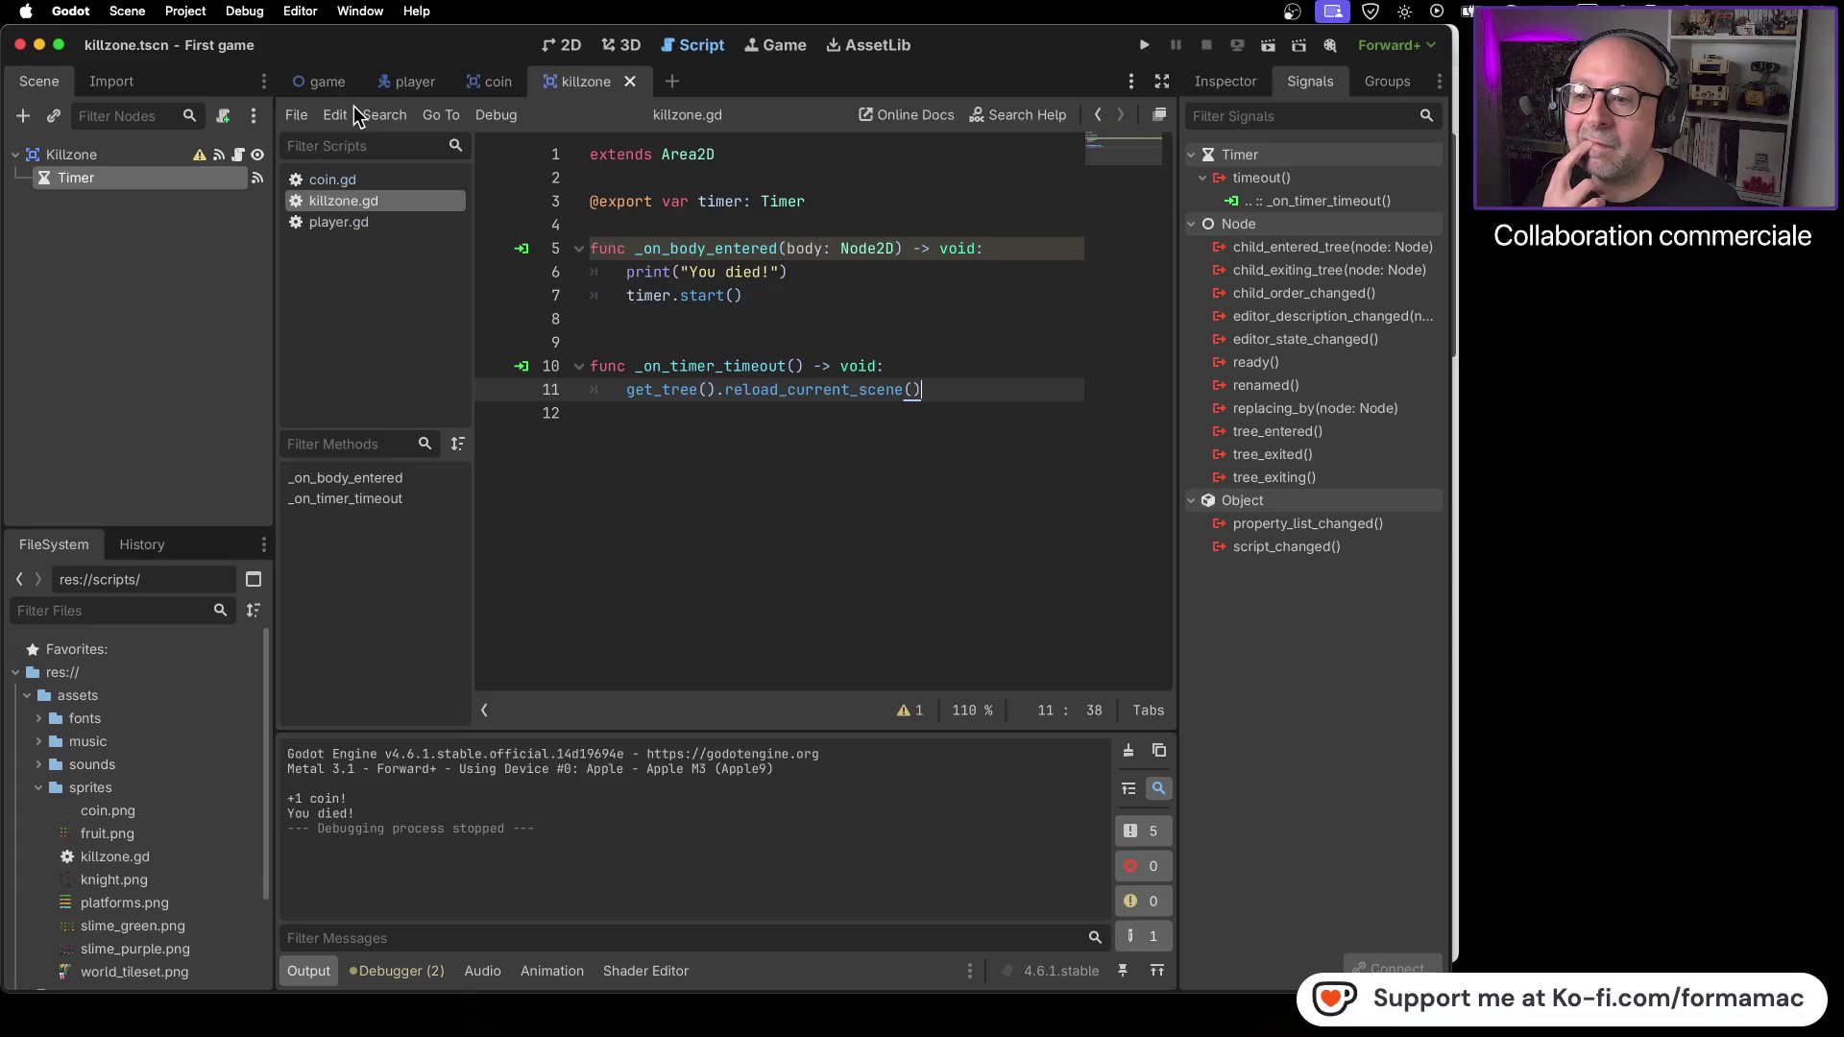
pyautogui.click(108, 156)
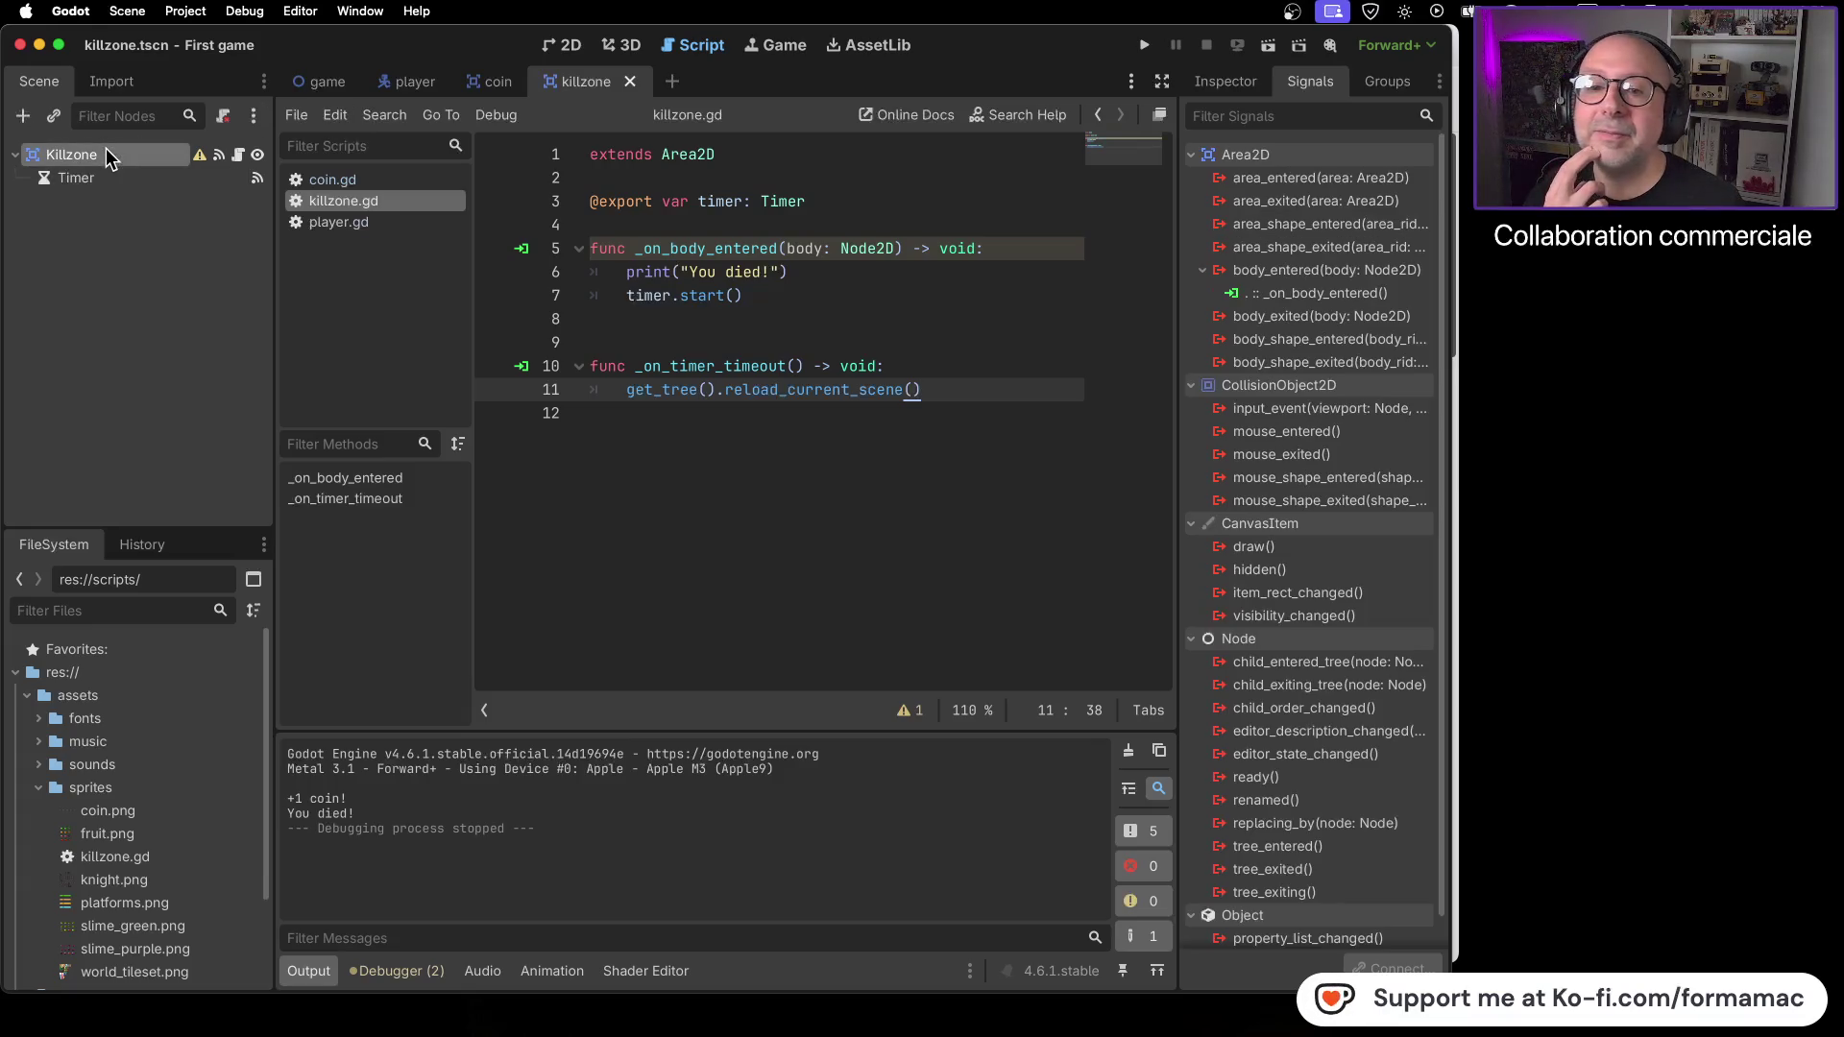
pyautogui.click(1212, 84)
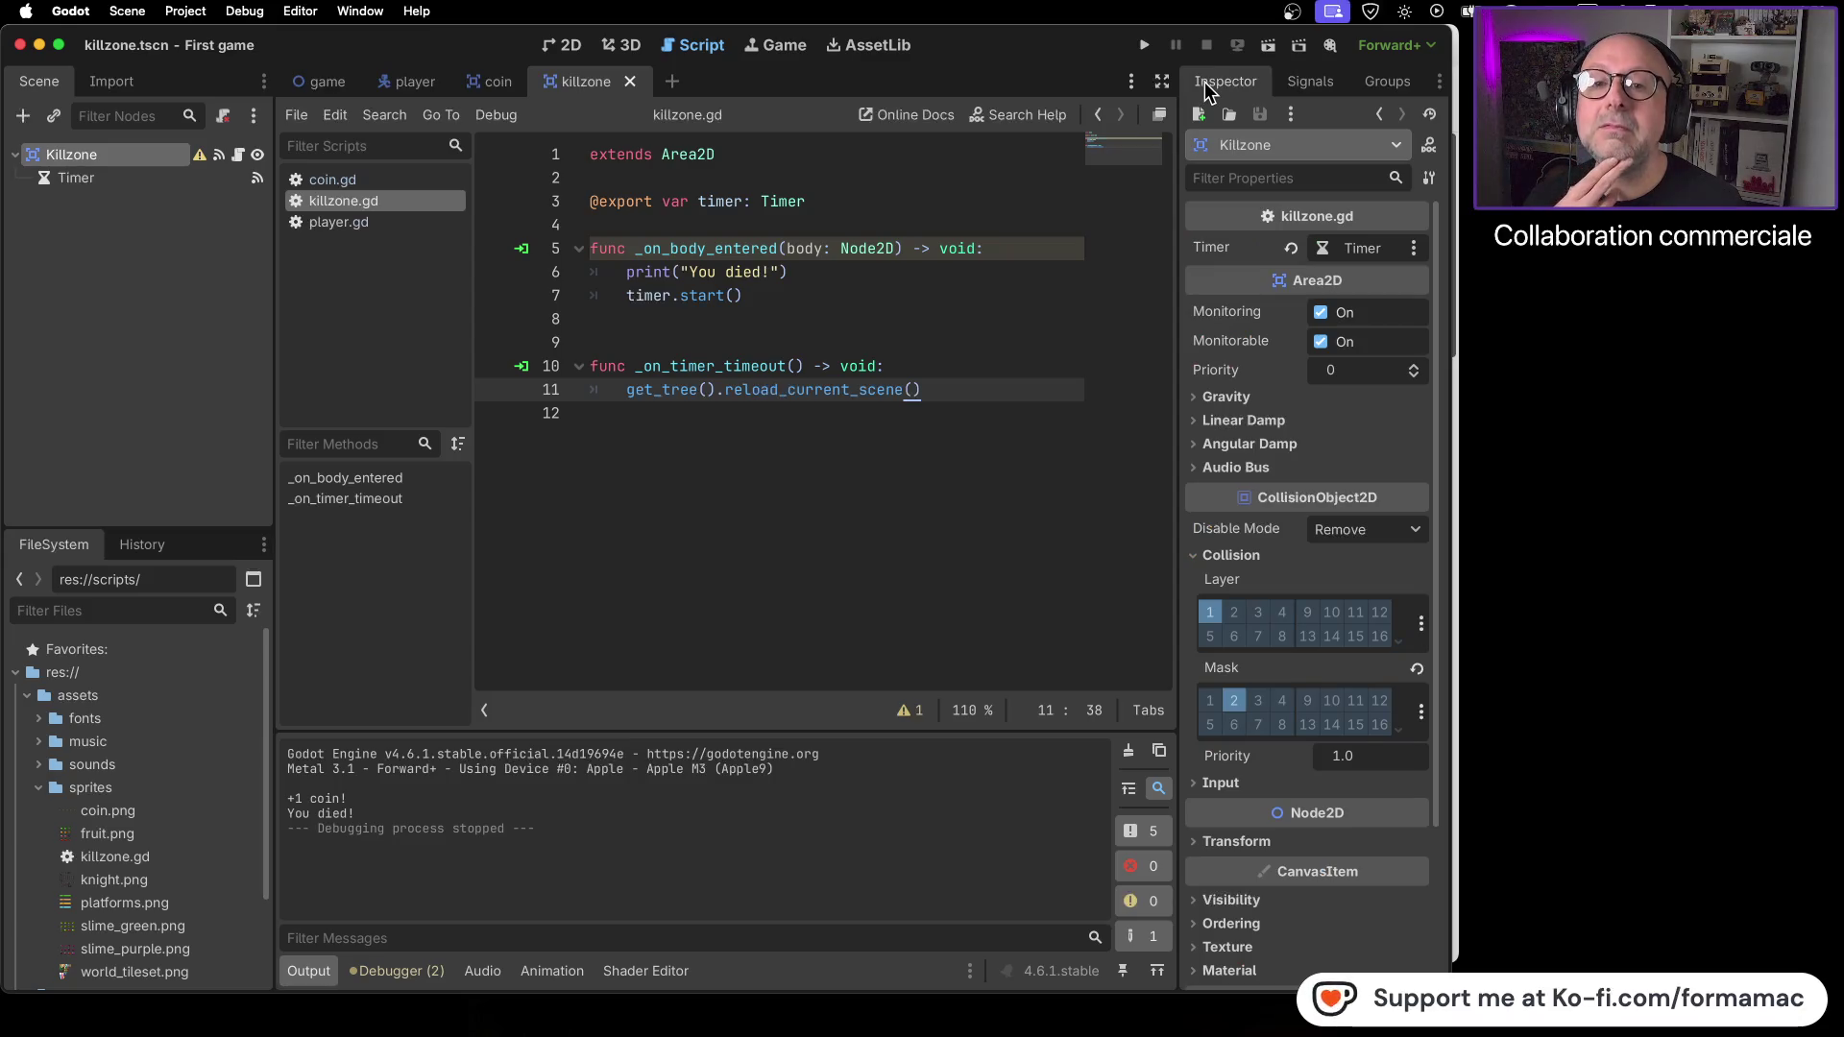
pyautogui.click(128, 178)
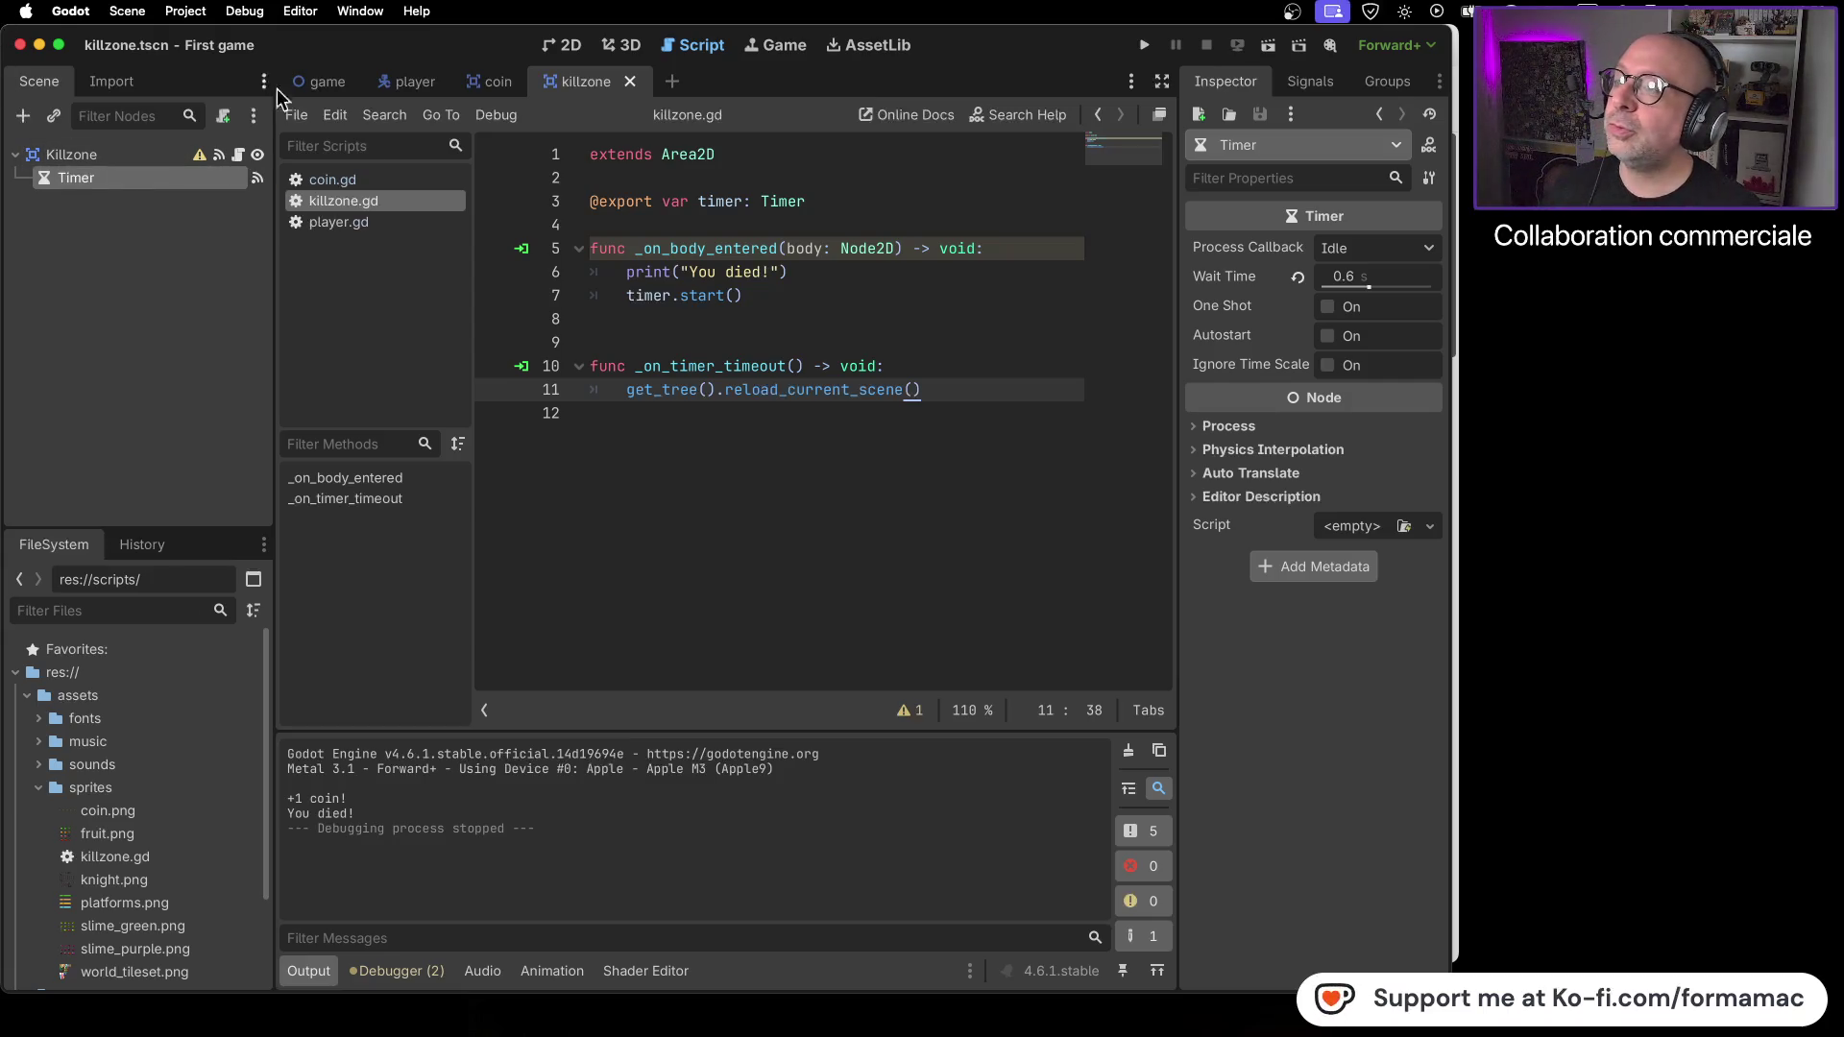
pyautogui.click(324, 81)
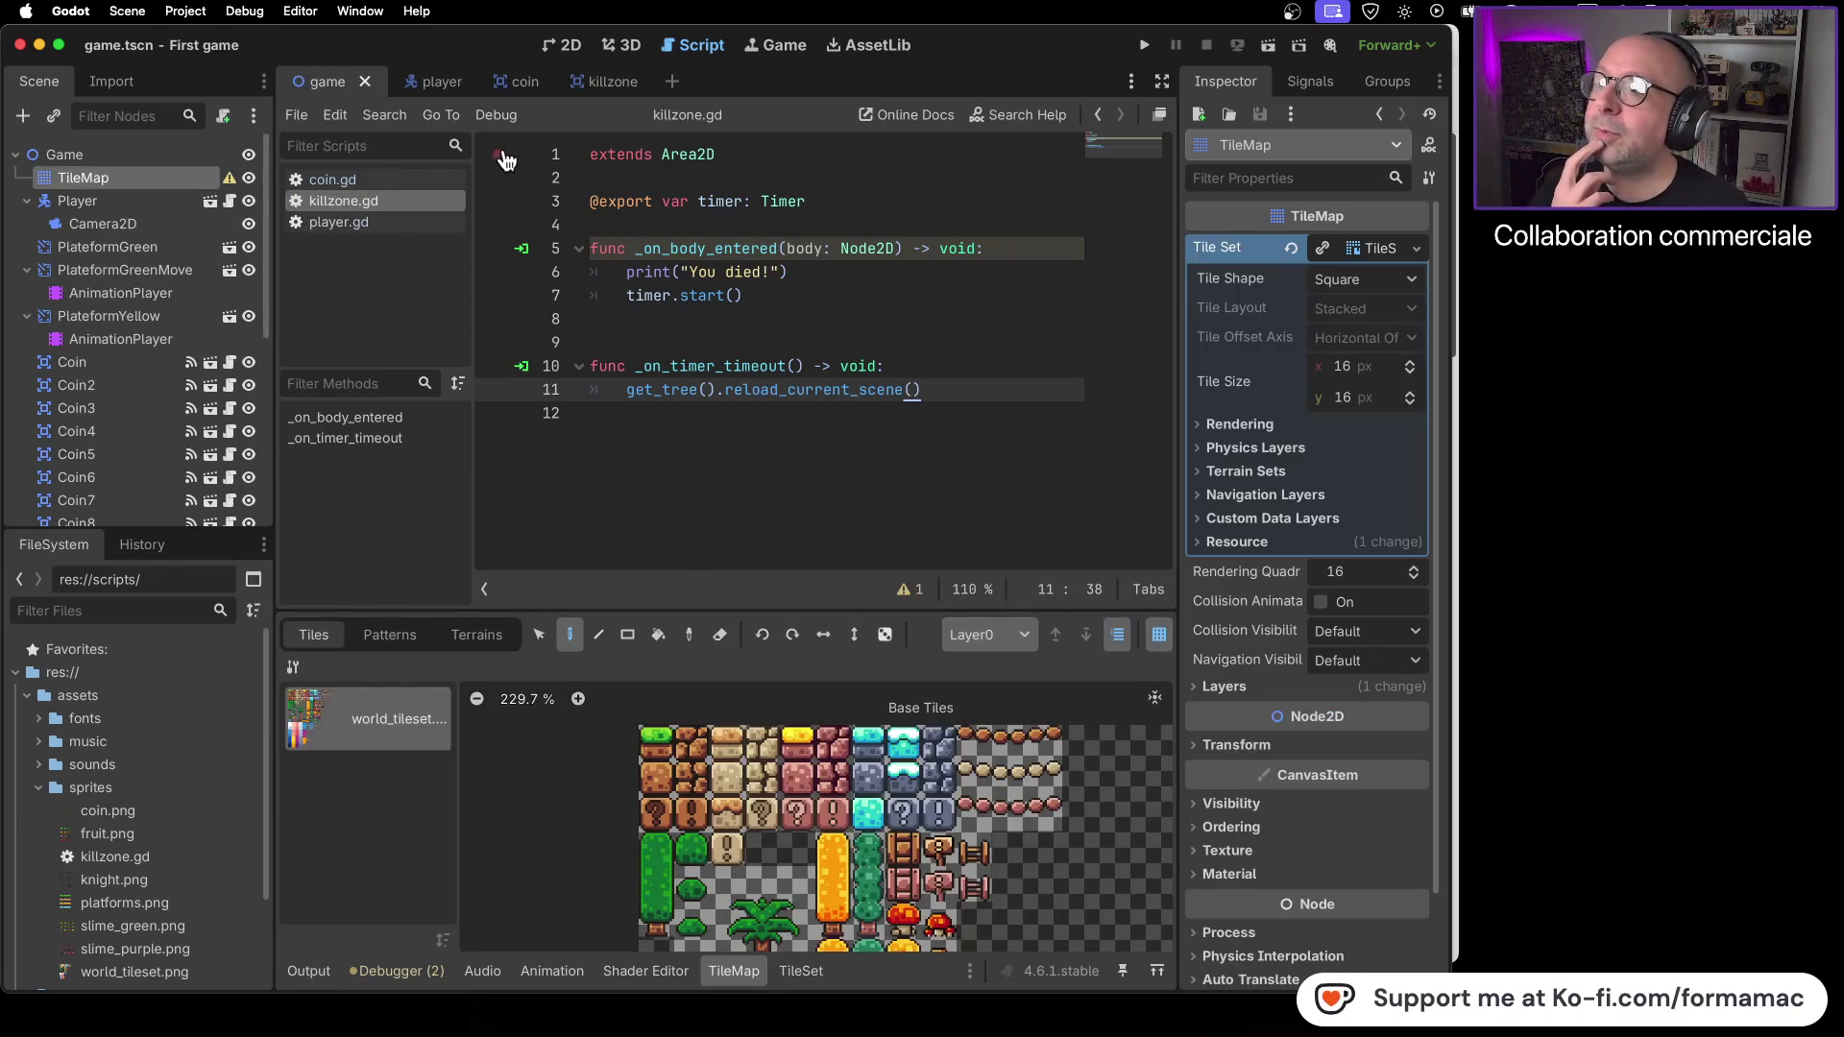
# - Pick the brown dirt tile and paint a ground row below the level plus both edges
pyautogui.click(557, 45)
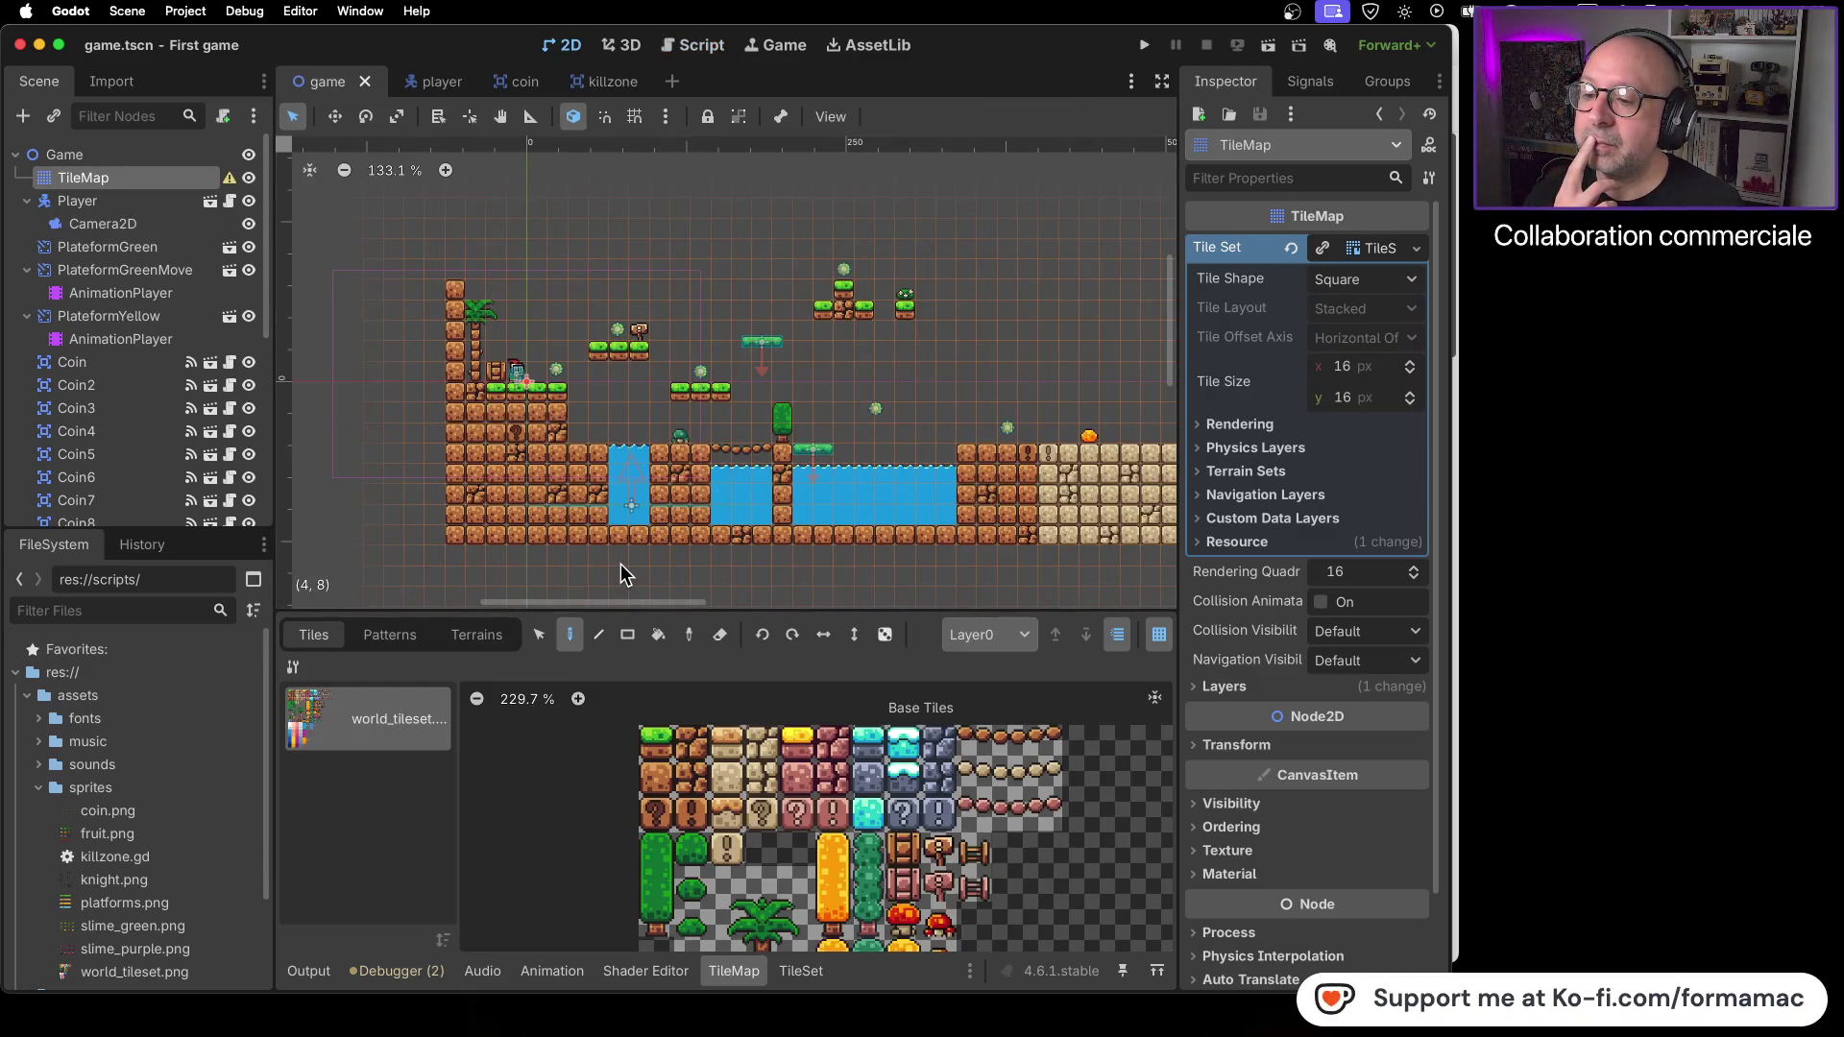
pyautogui.scroll(-3, 621, 563)
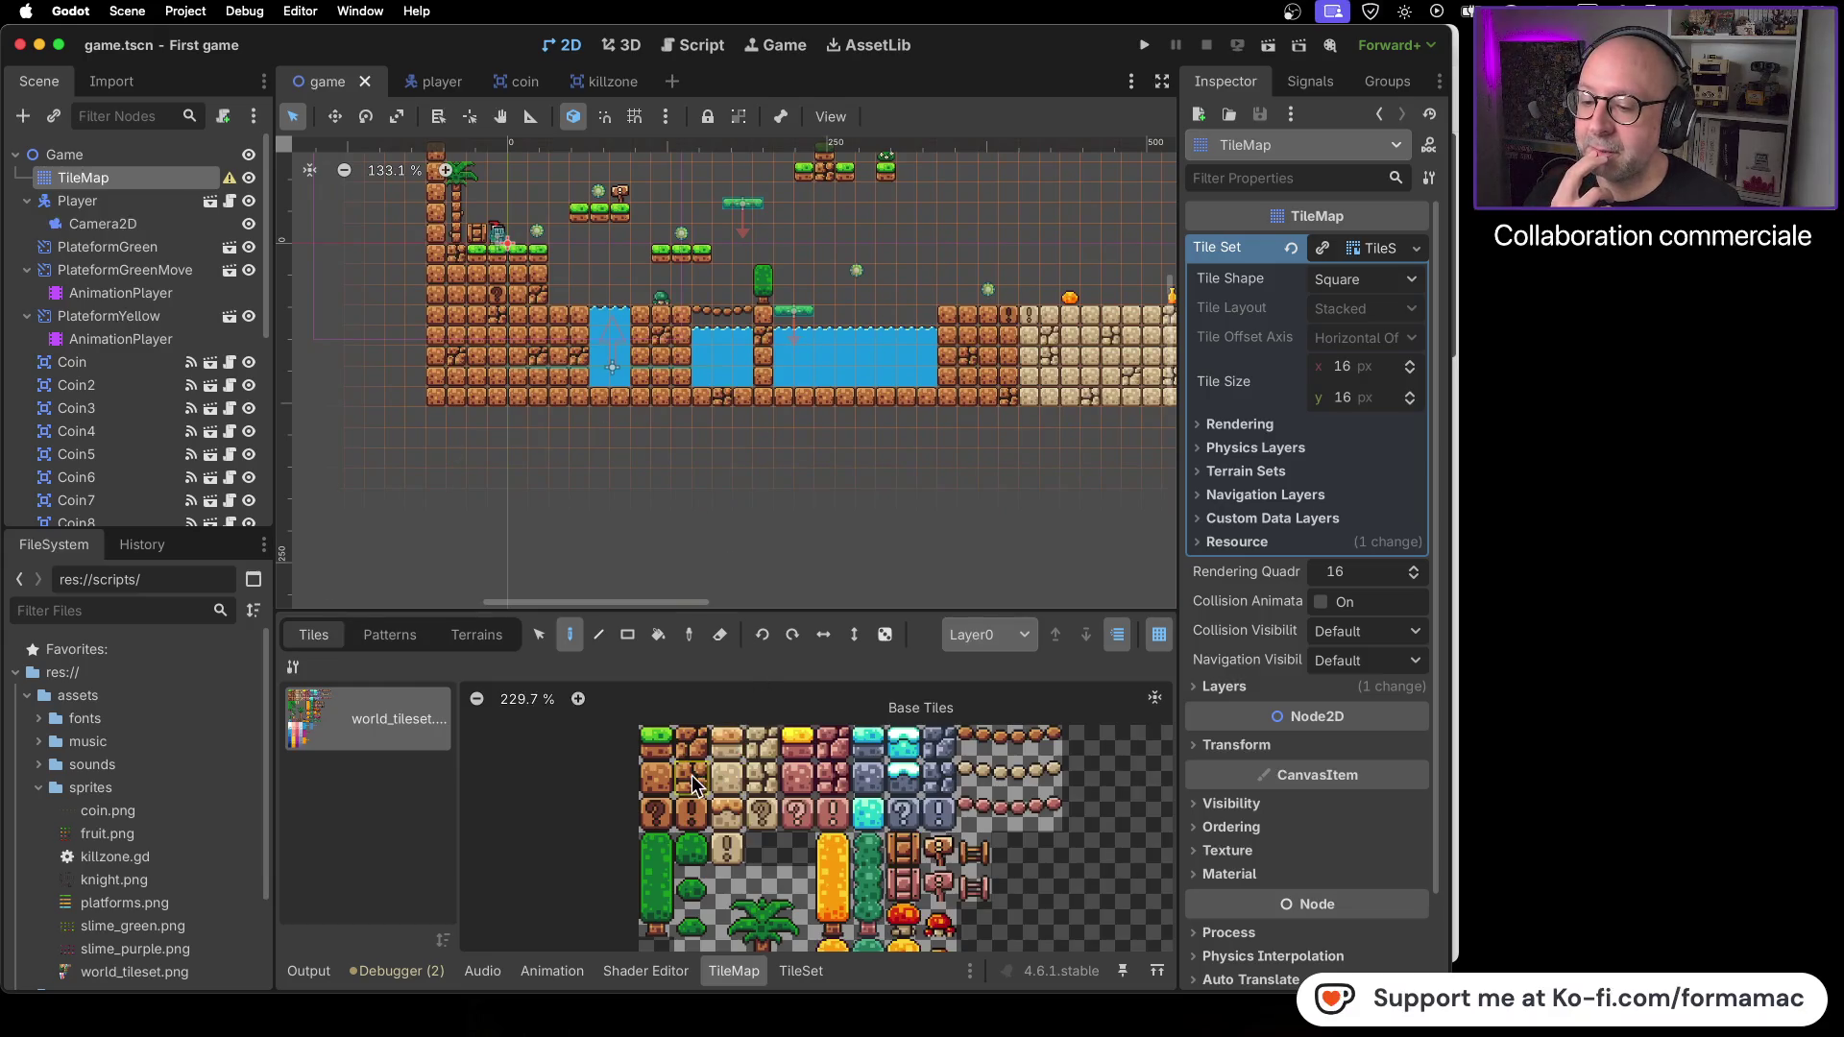
pyautogui.click(660, 782)
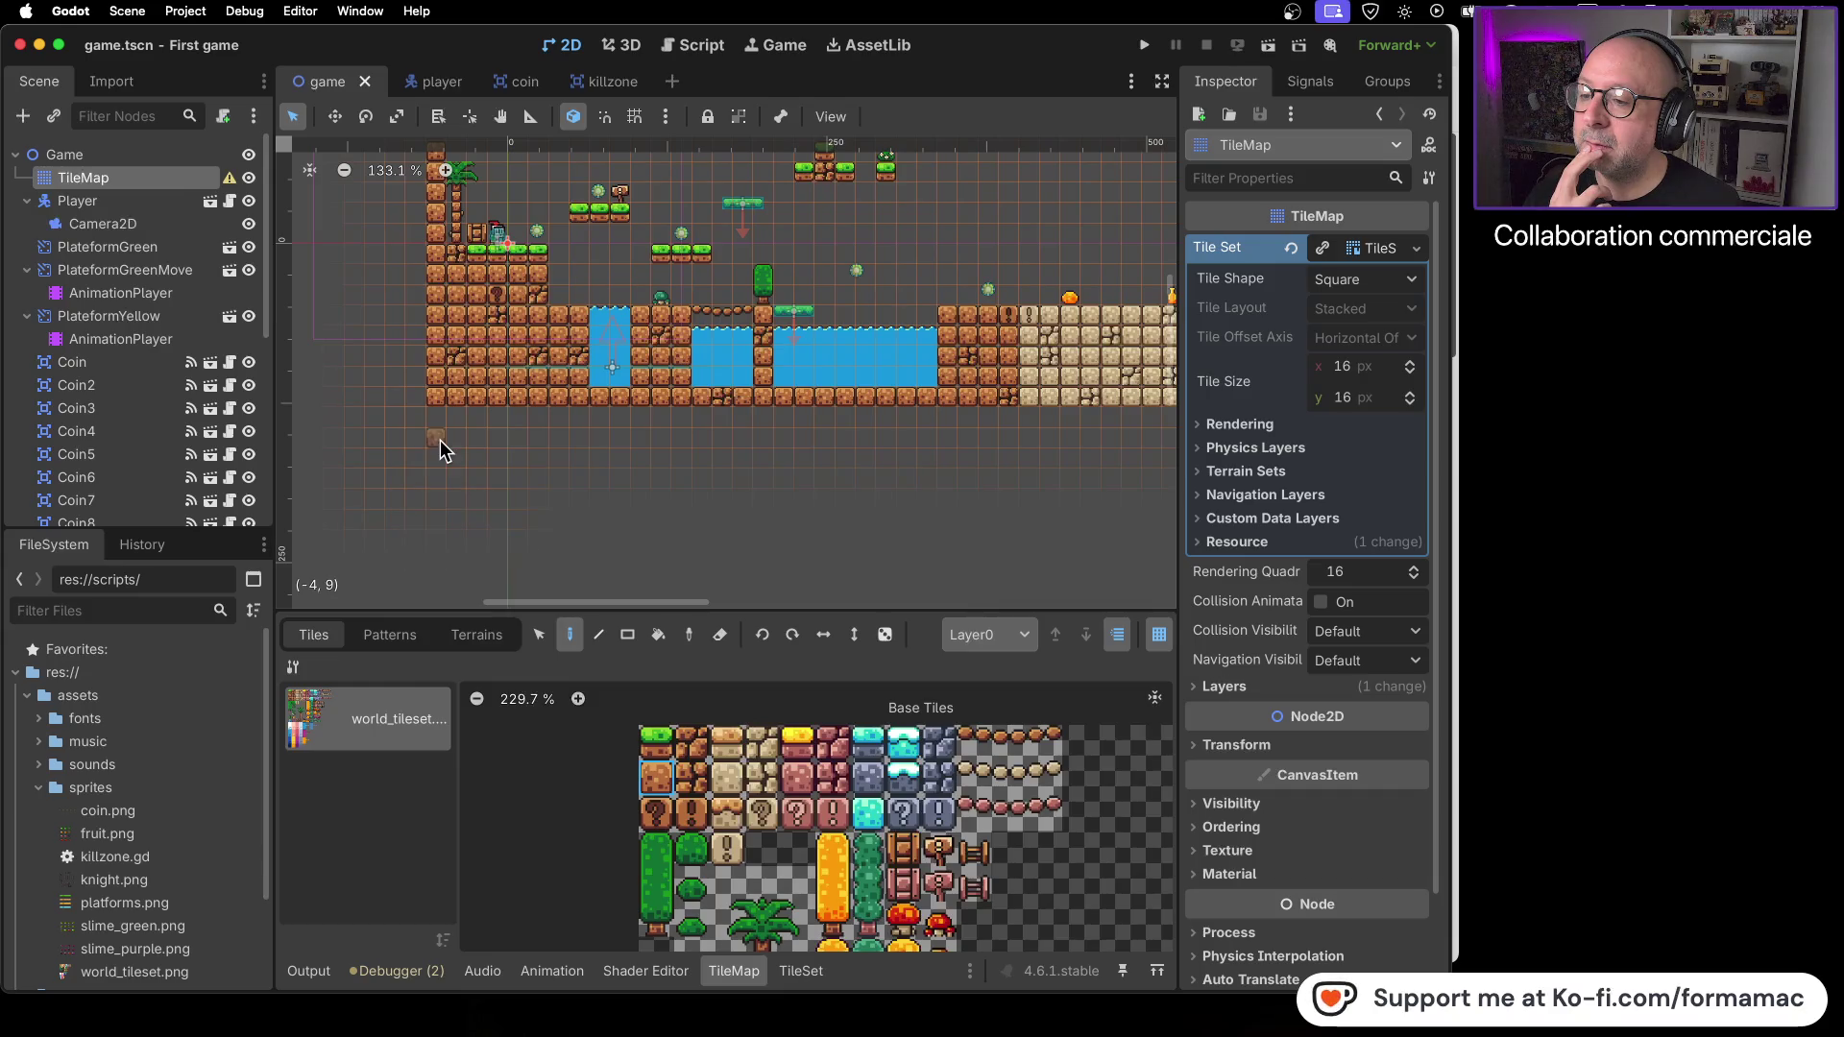
pyautogui.moveTo(440, 457); pyautogui.dragTo(534, 453)
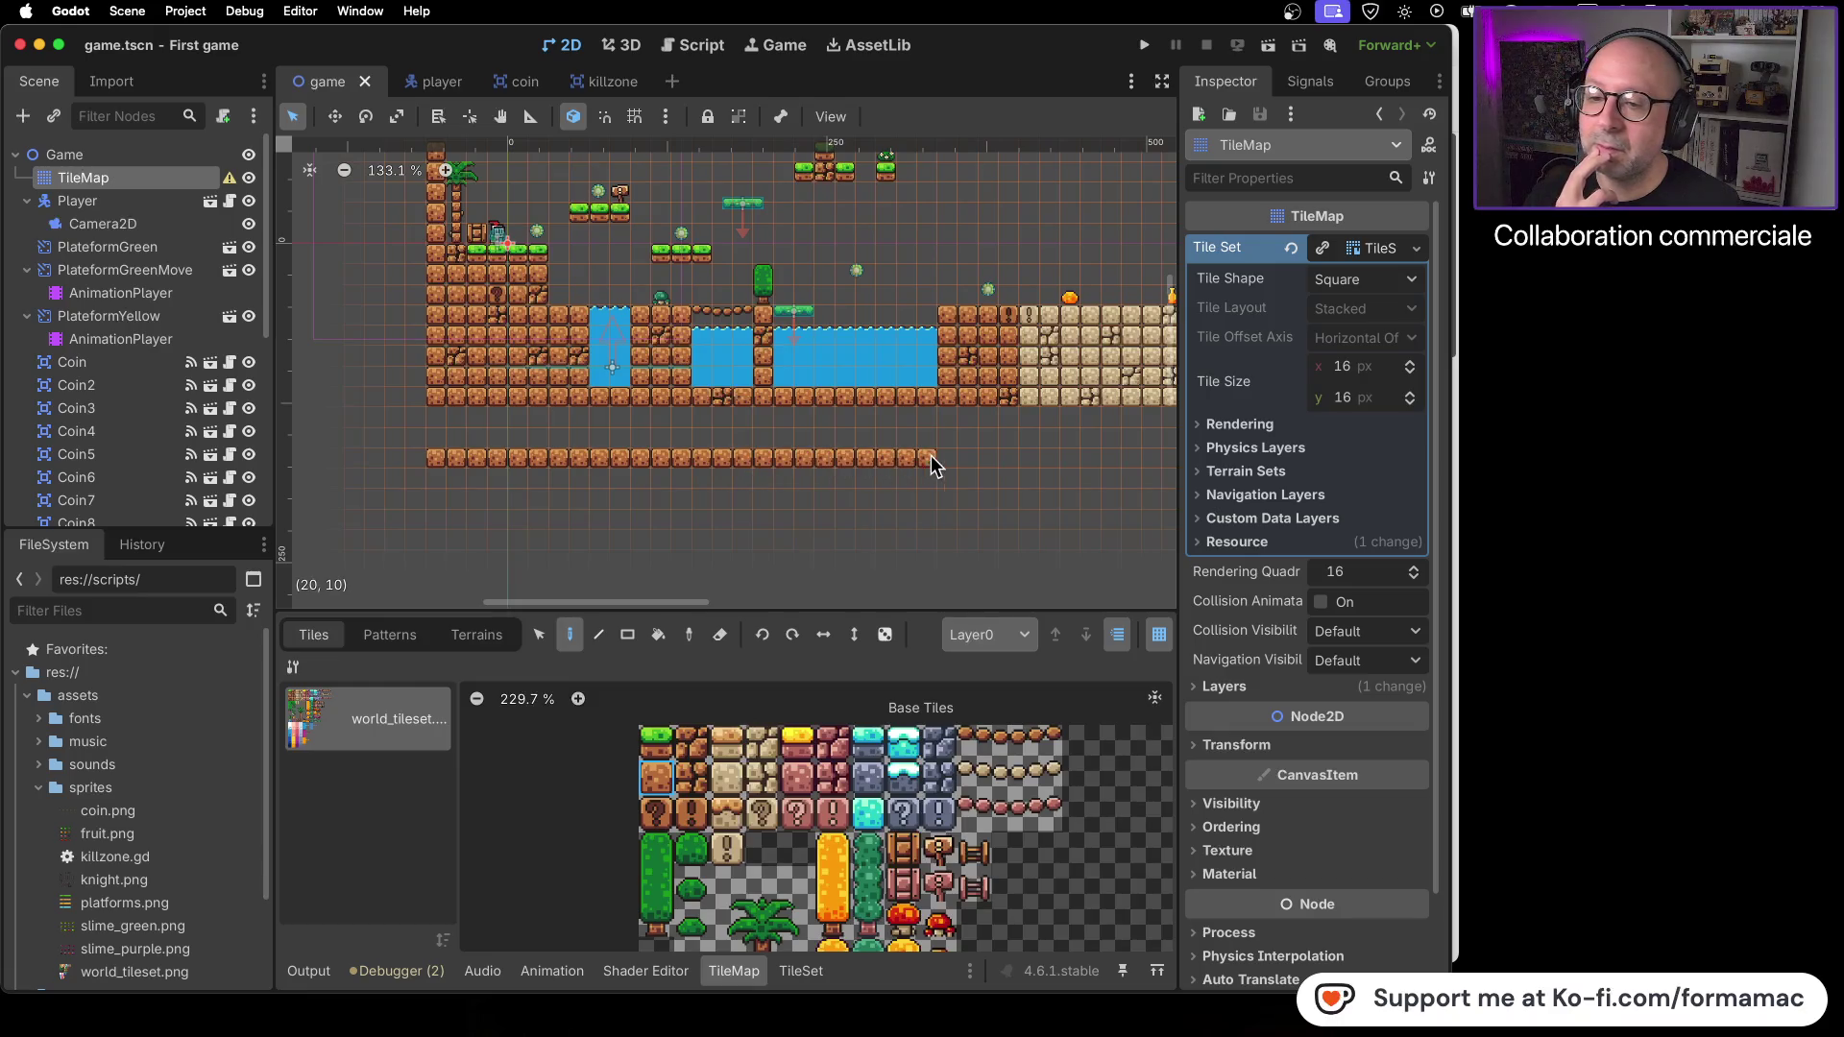
pyautogui.click(1005, 440)
pyautogui.click(1009, 416)
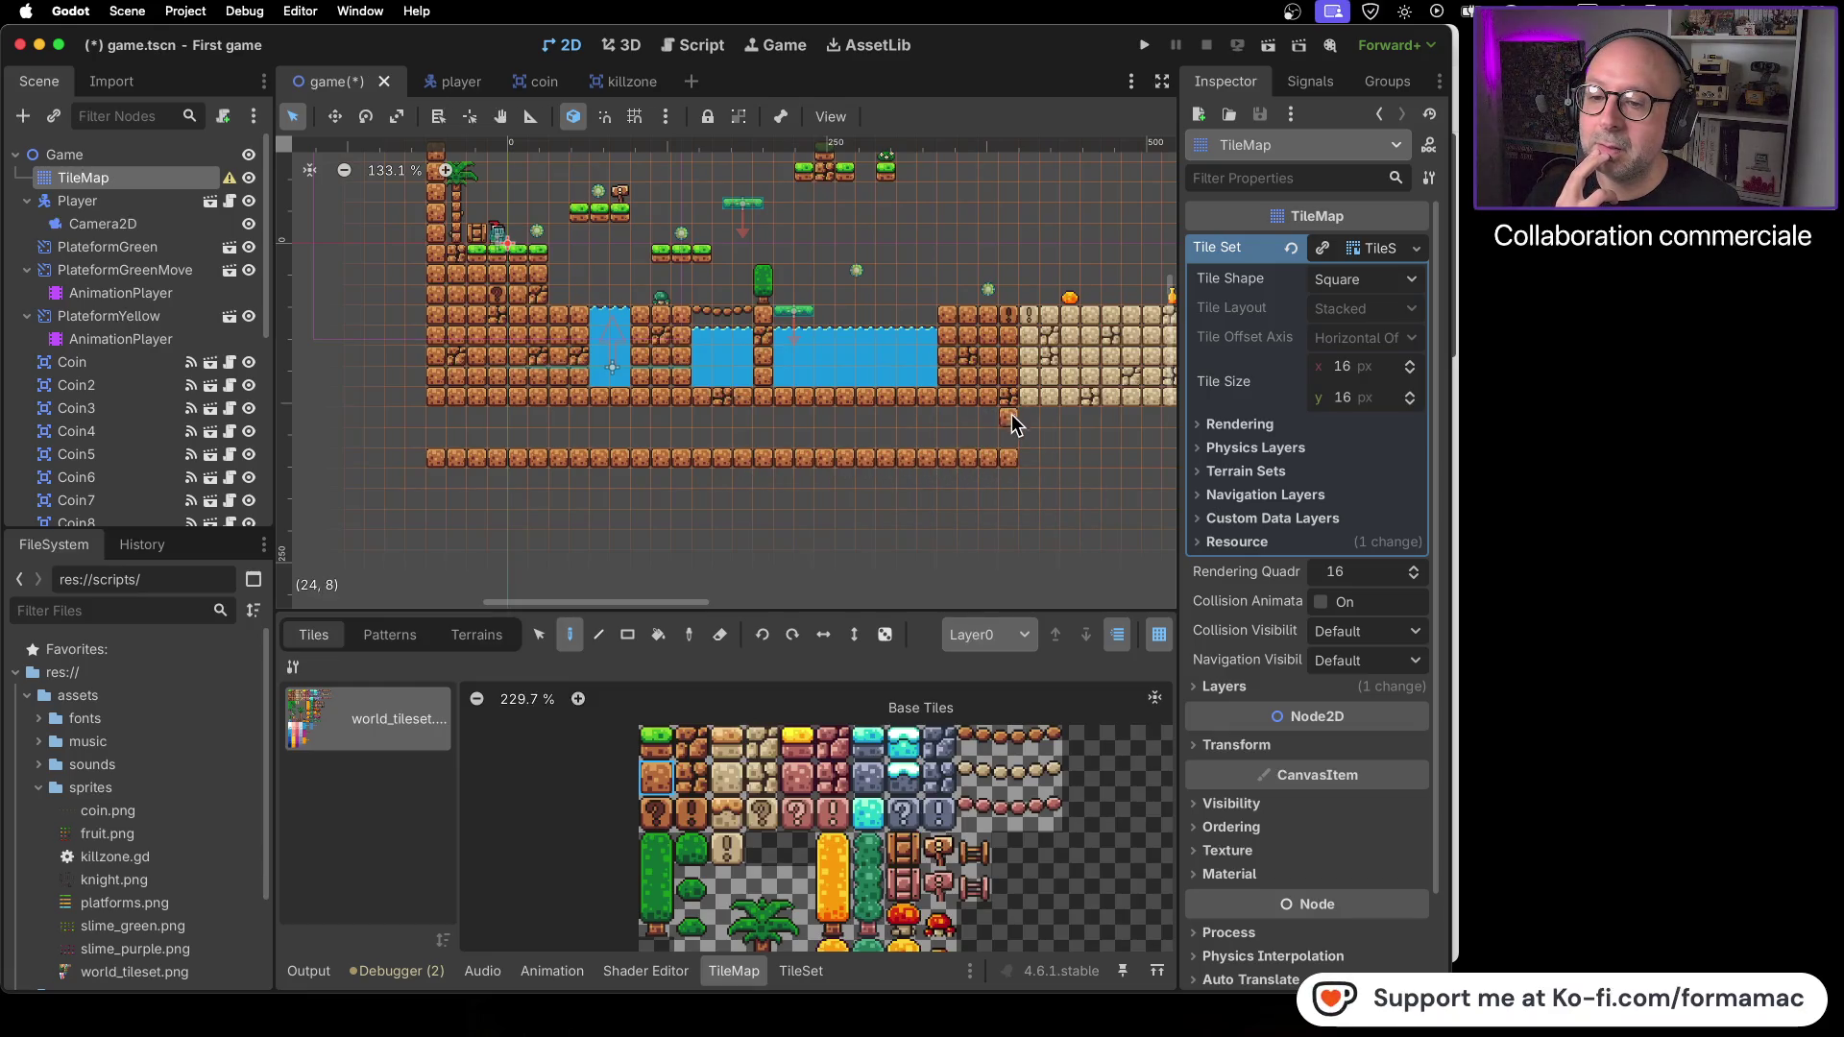
pyautogui.moveTo(436, 420); pyautogui.dragTo(440, 438)
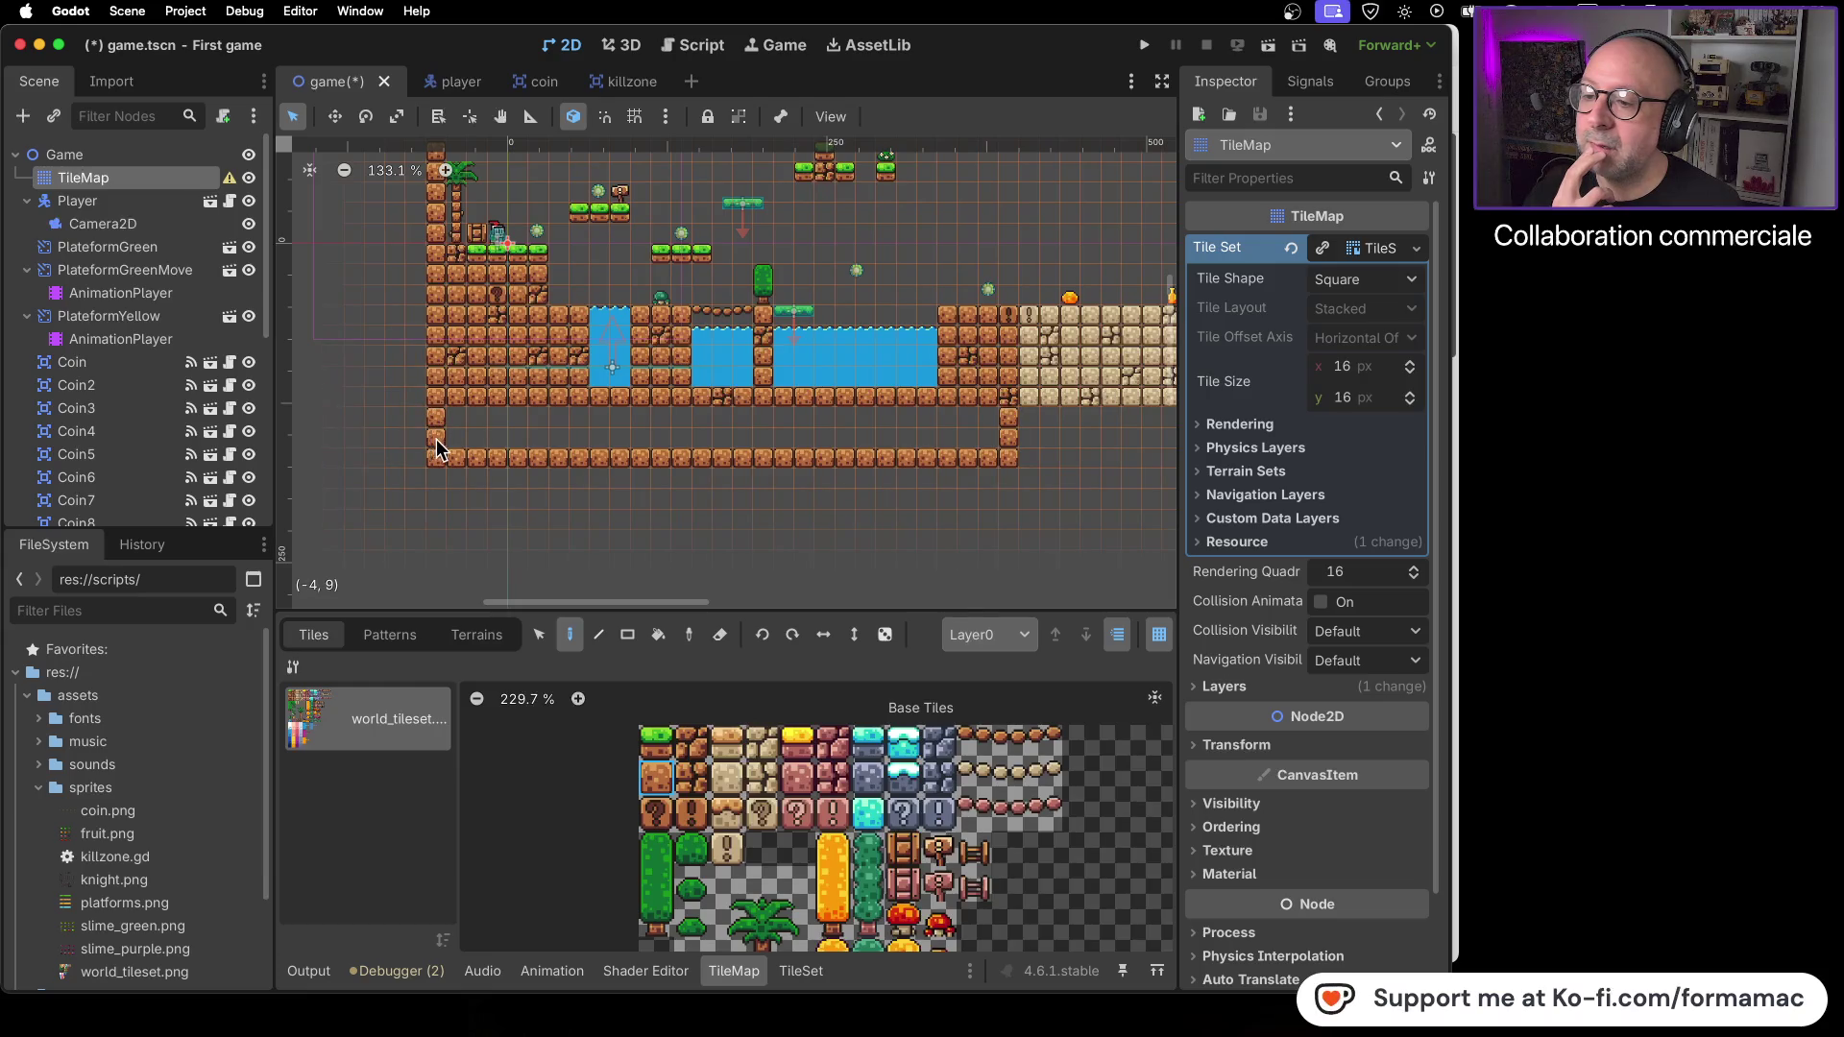
# - Paint dirt tiles beneath the floor and under the pools, erasing the extra ones
pyautogui.click(641, 419)
pyautogui.click(641, 437)
pyautogui.click(662, 437)
pyautogui.click(681, 419)
pyautogui.click(681, 437)
pyautogui.click(662, 417)
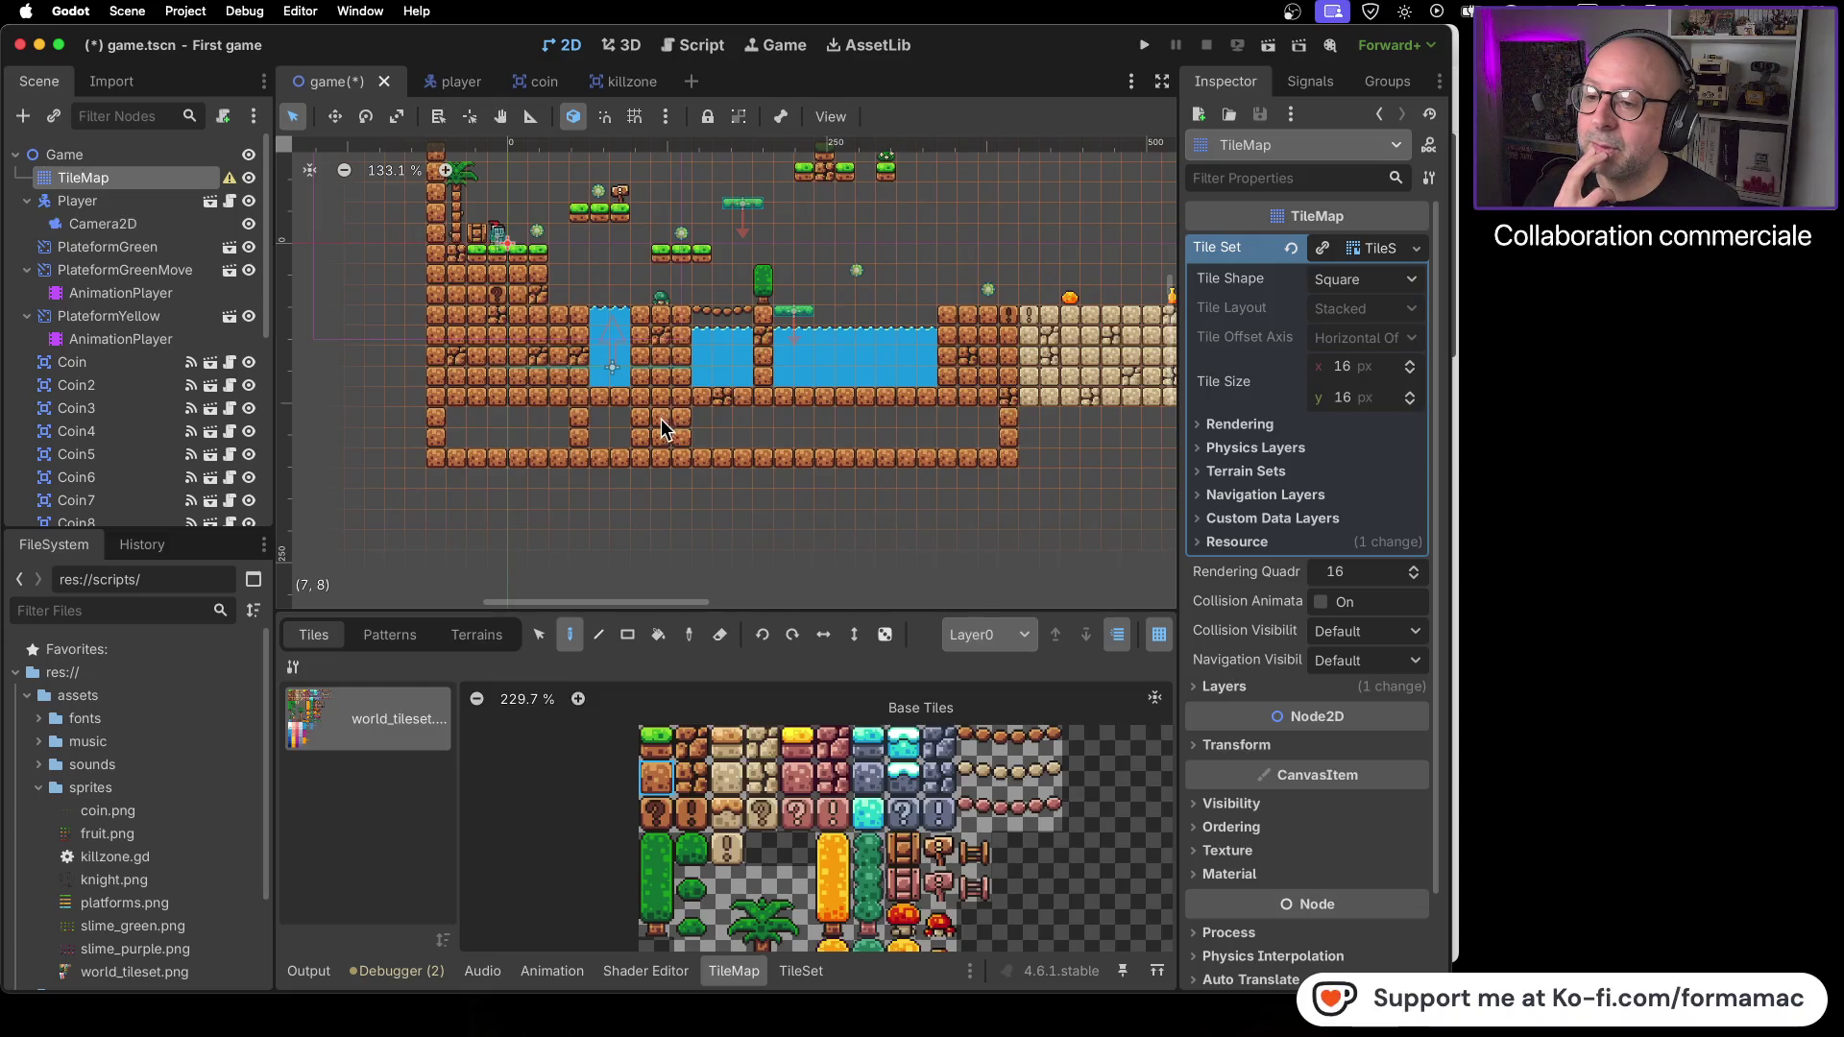
pyautogui.click(762, 417)
pyautogui.click(763, 437)
pyautogui.moveTo(778, 441); pyautogui.dragTo(917, 442)
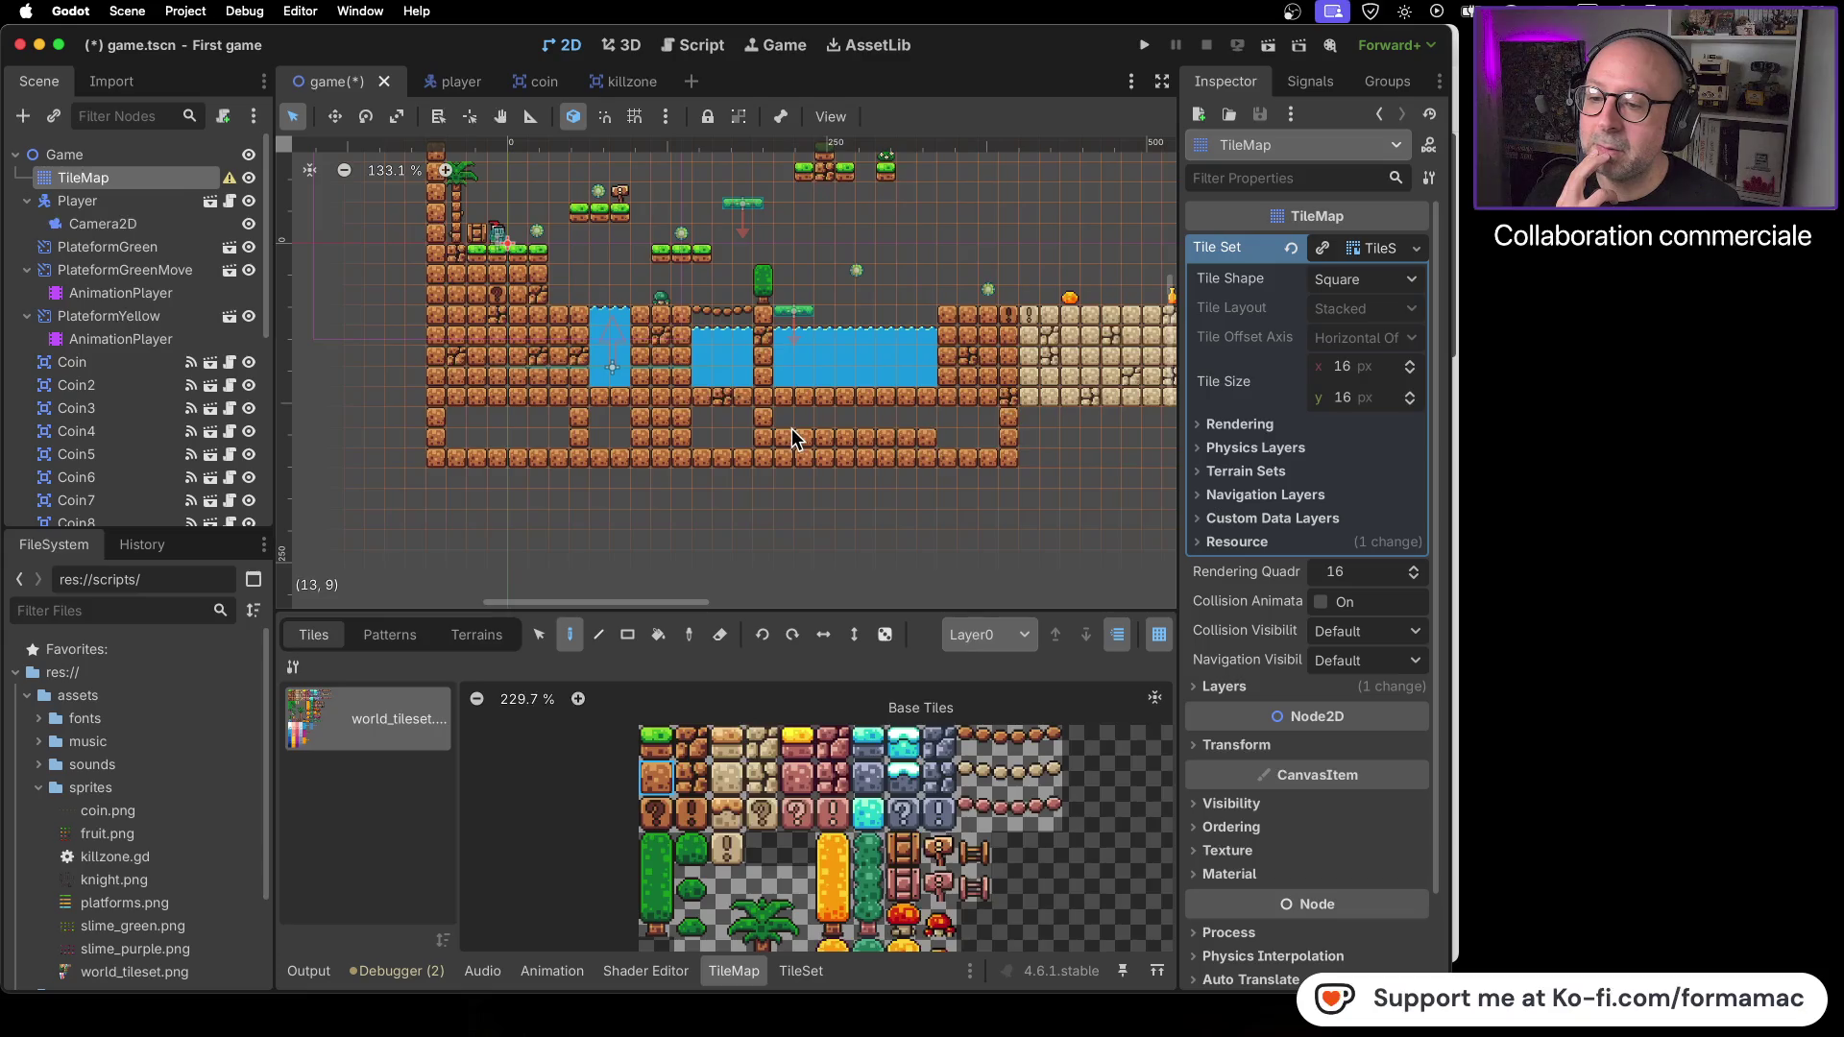
pyautogui.moveTo(786, 443); pyautogui.dragTo(989, 427)
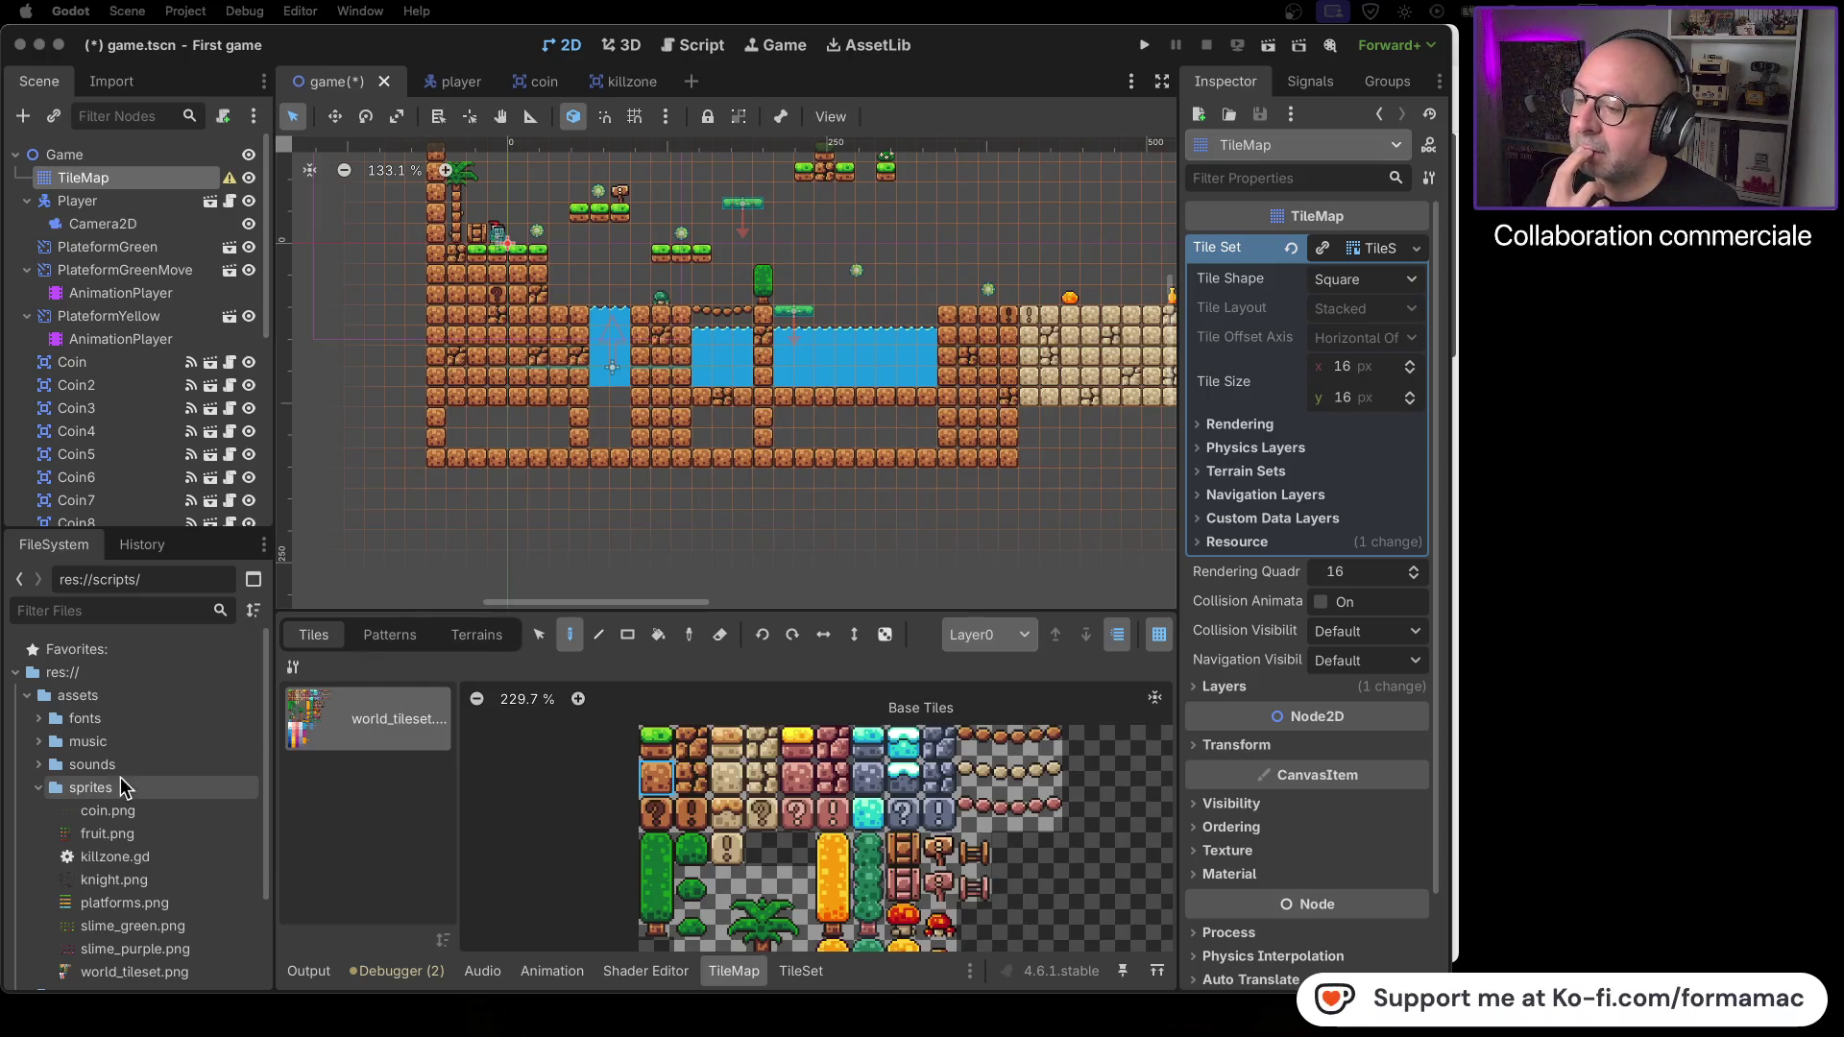
# - Fill the middle pools with blue water tiles down to the bottom row, undoing an accidental erase
pyautogui.scroll(-5, 915, 793)
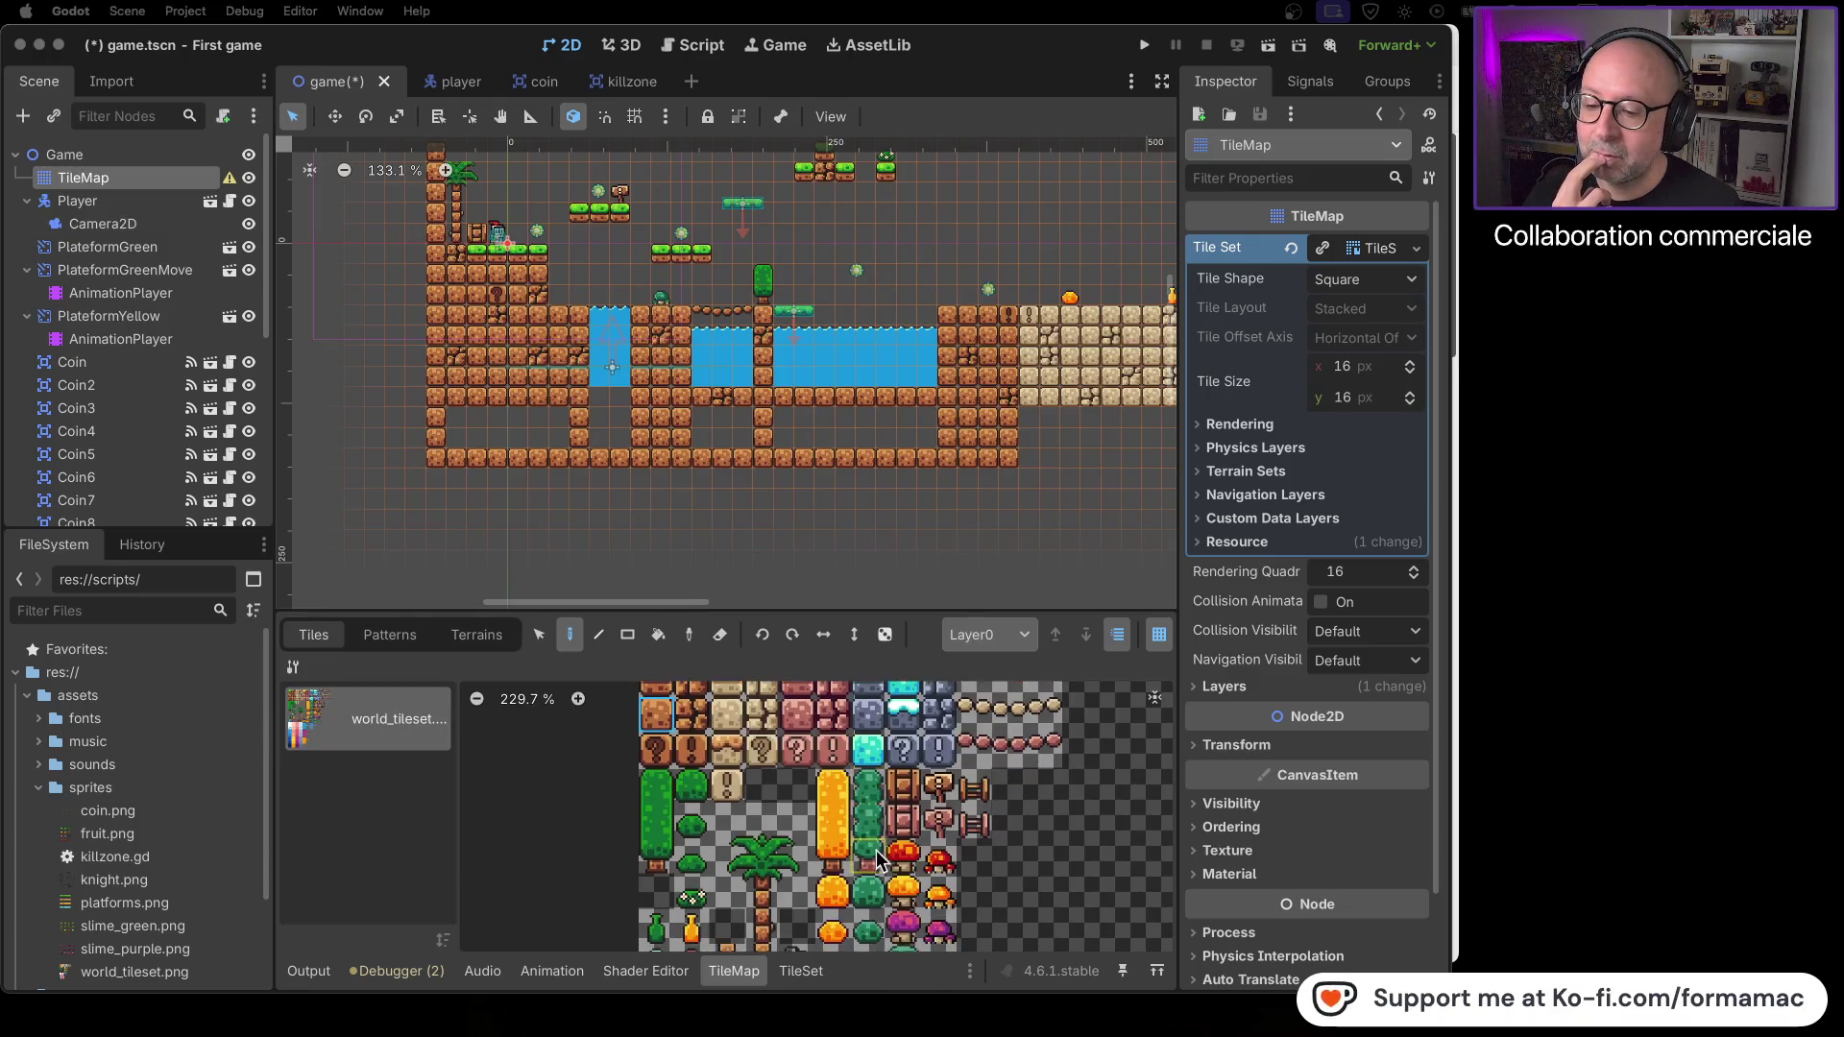
pyautogui.scroll(-3, 876, 813)
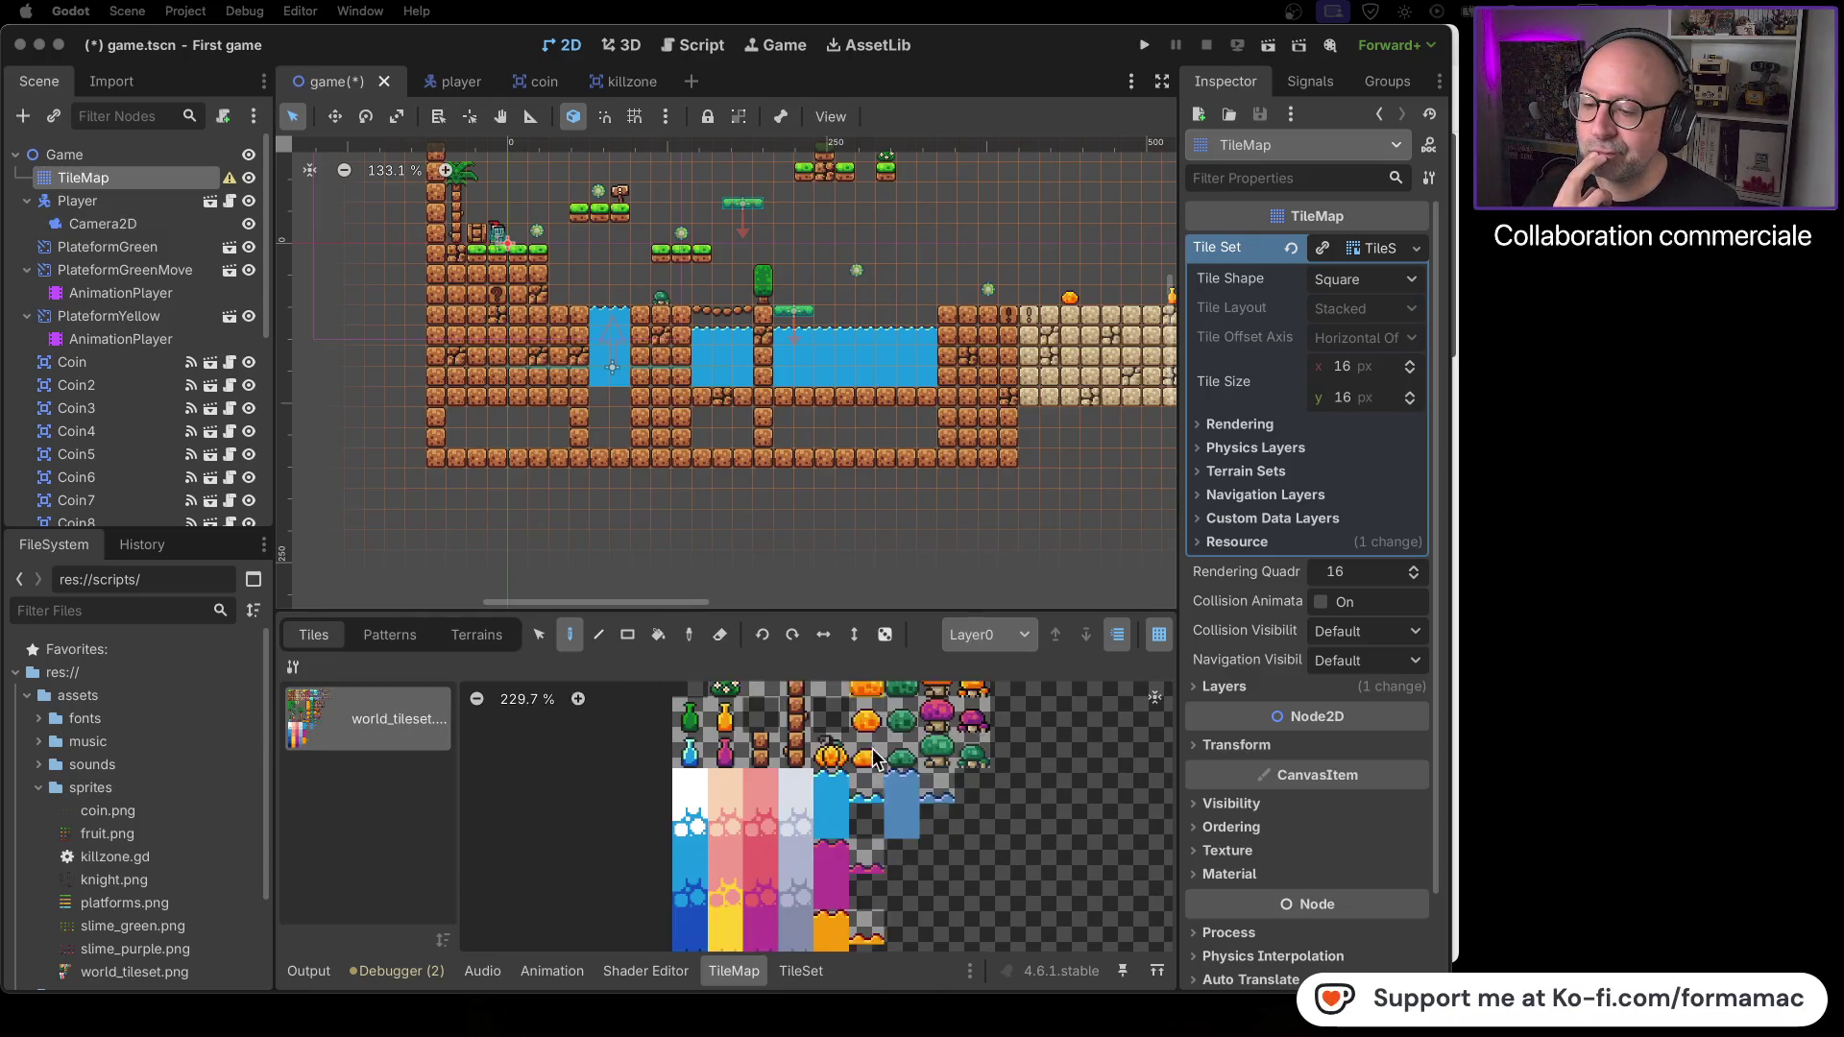
pyautogui.click(839, 802)
pyautogui.moveTo(599, 400)
pyautogui.mouseDown()
pyautogui.moveTo(605, 446)
pyautogui.moveTo(620, 394)
pyautogui.moveTo(737, 434)
pyautogui.mouseUp()
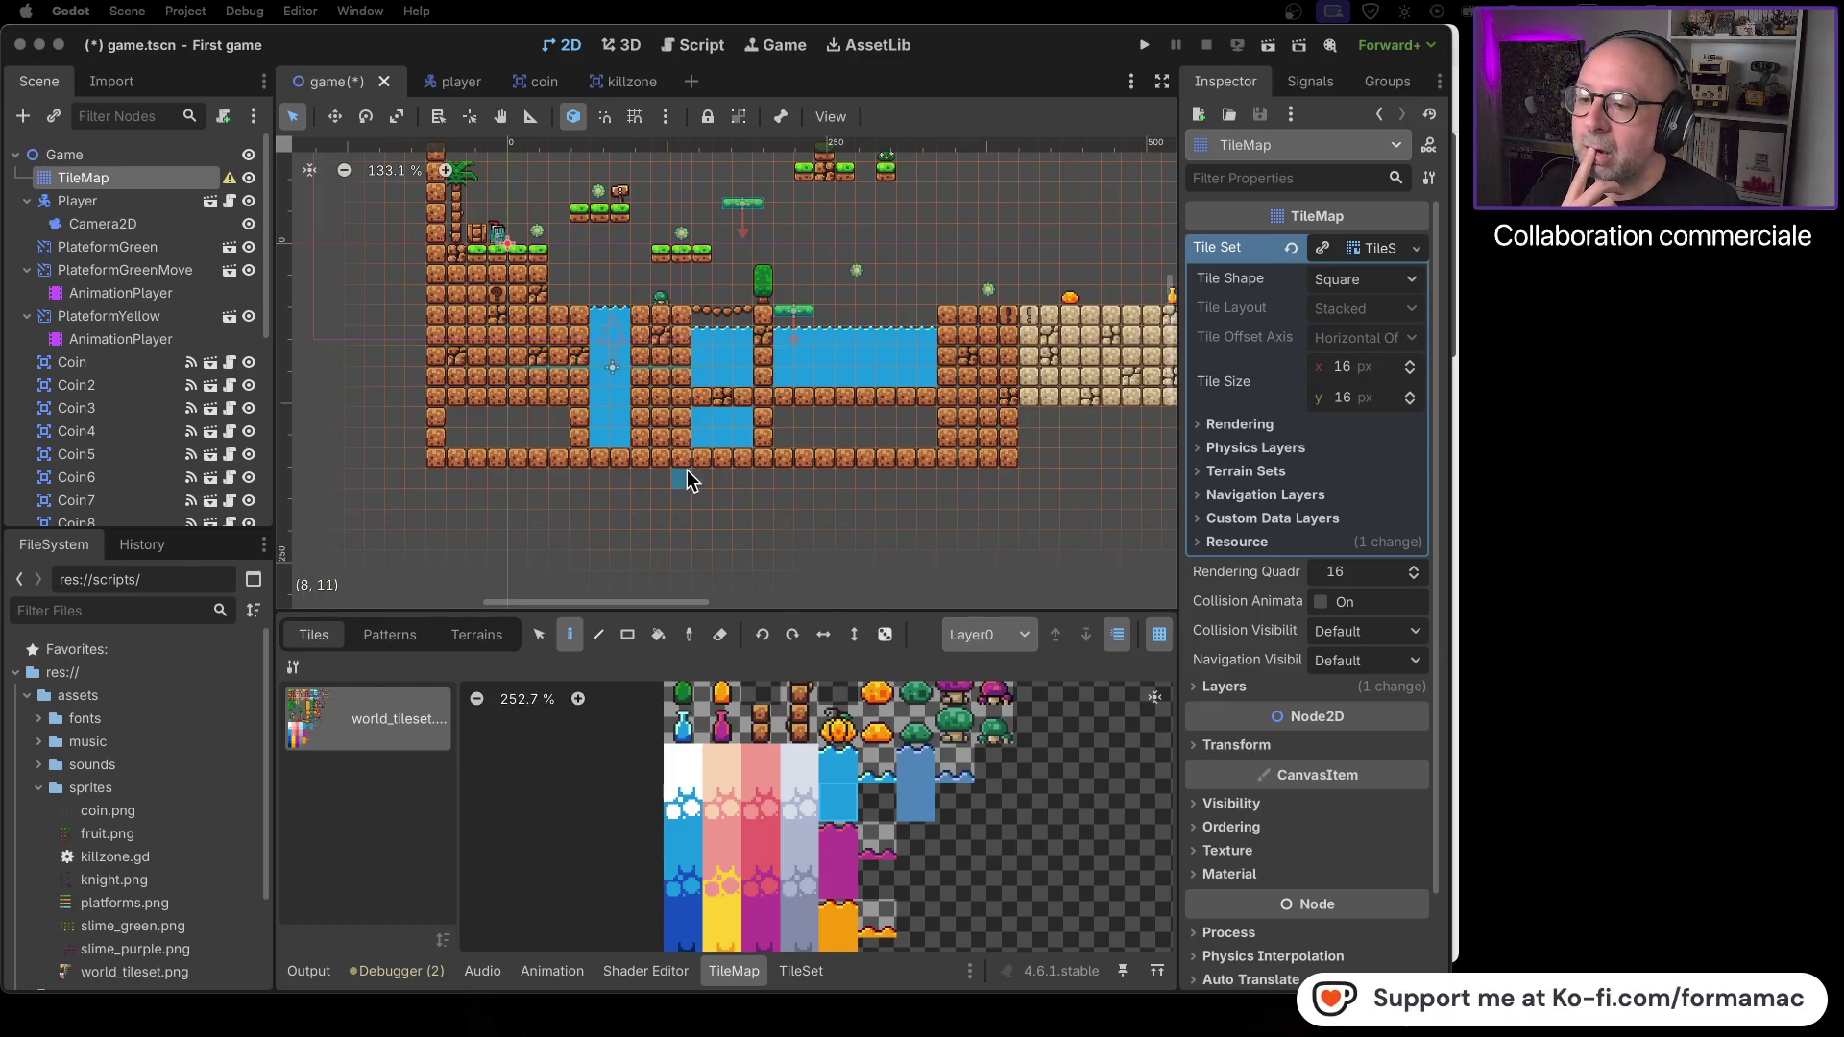
pyautogui.moveTo(723, 398)
pyautogui.mouseDown()
pyautogui.moveTo(701, 399)
pyautogui.moveTo(740, 402)
pyautogui.mouseUp()
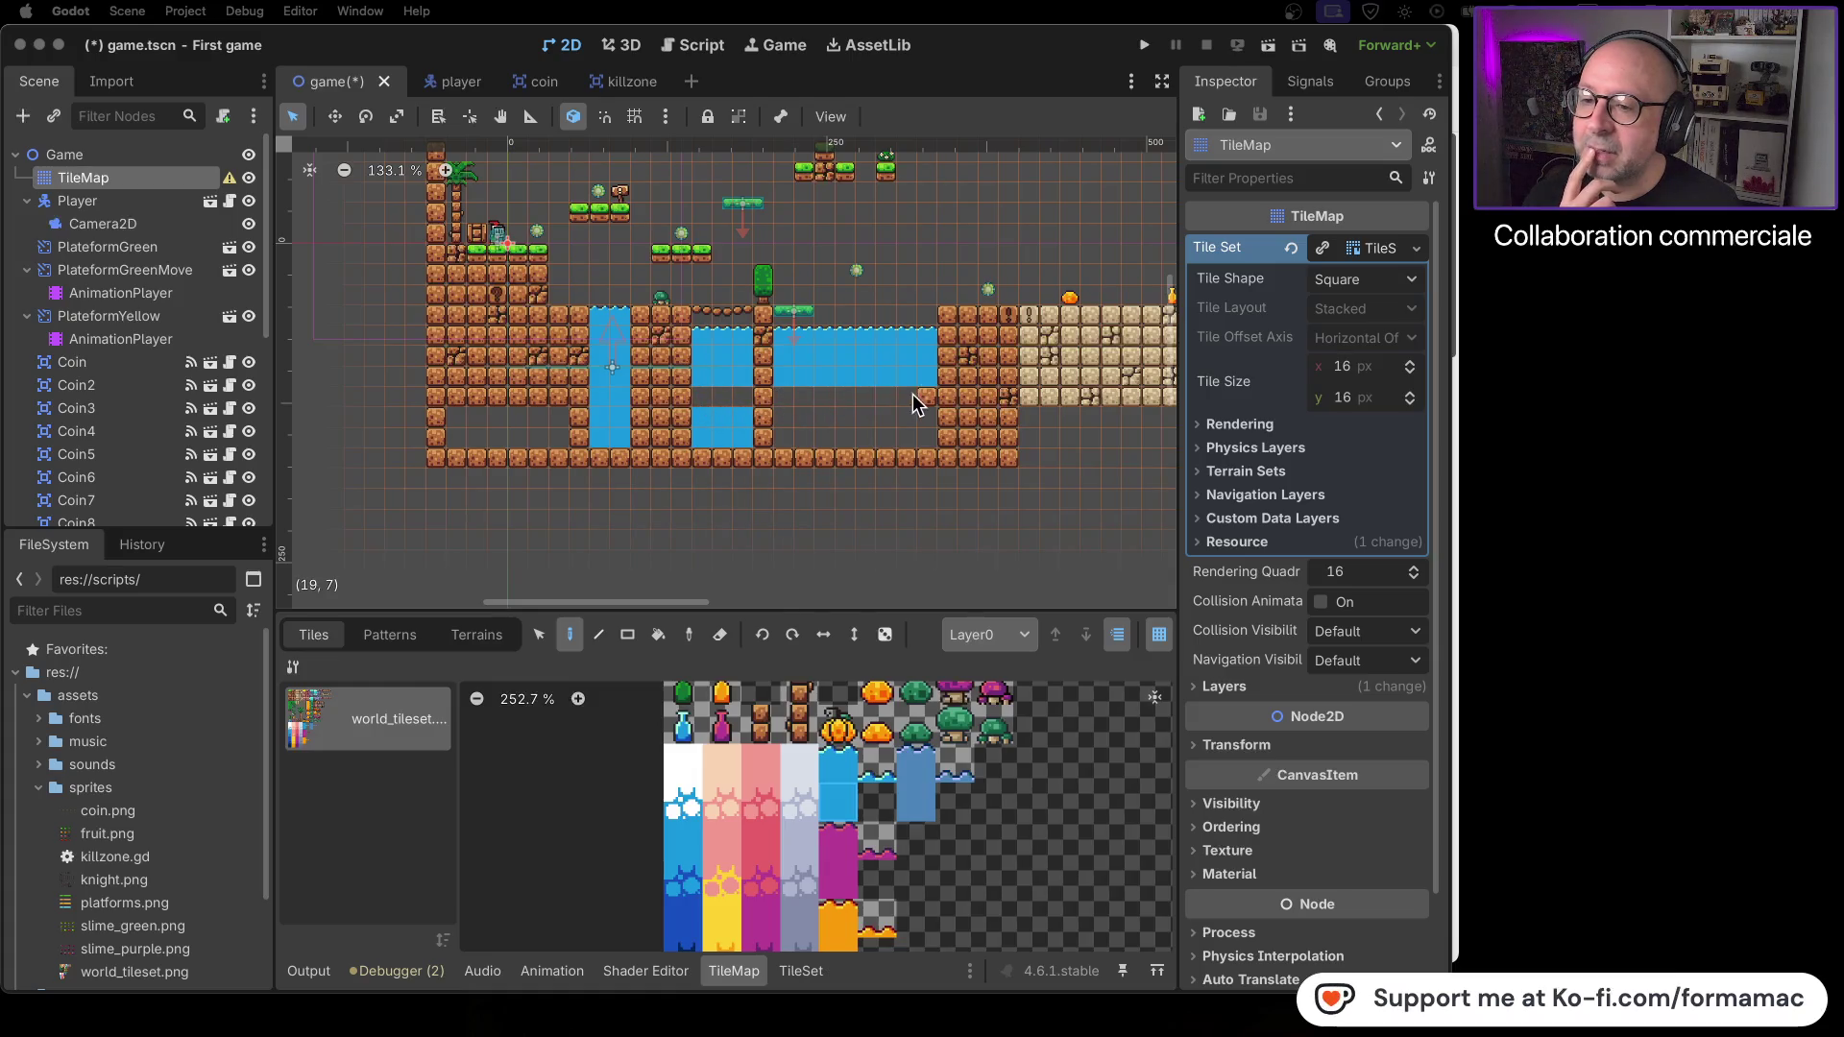
pyautogui.press('super+z')
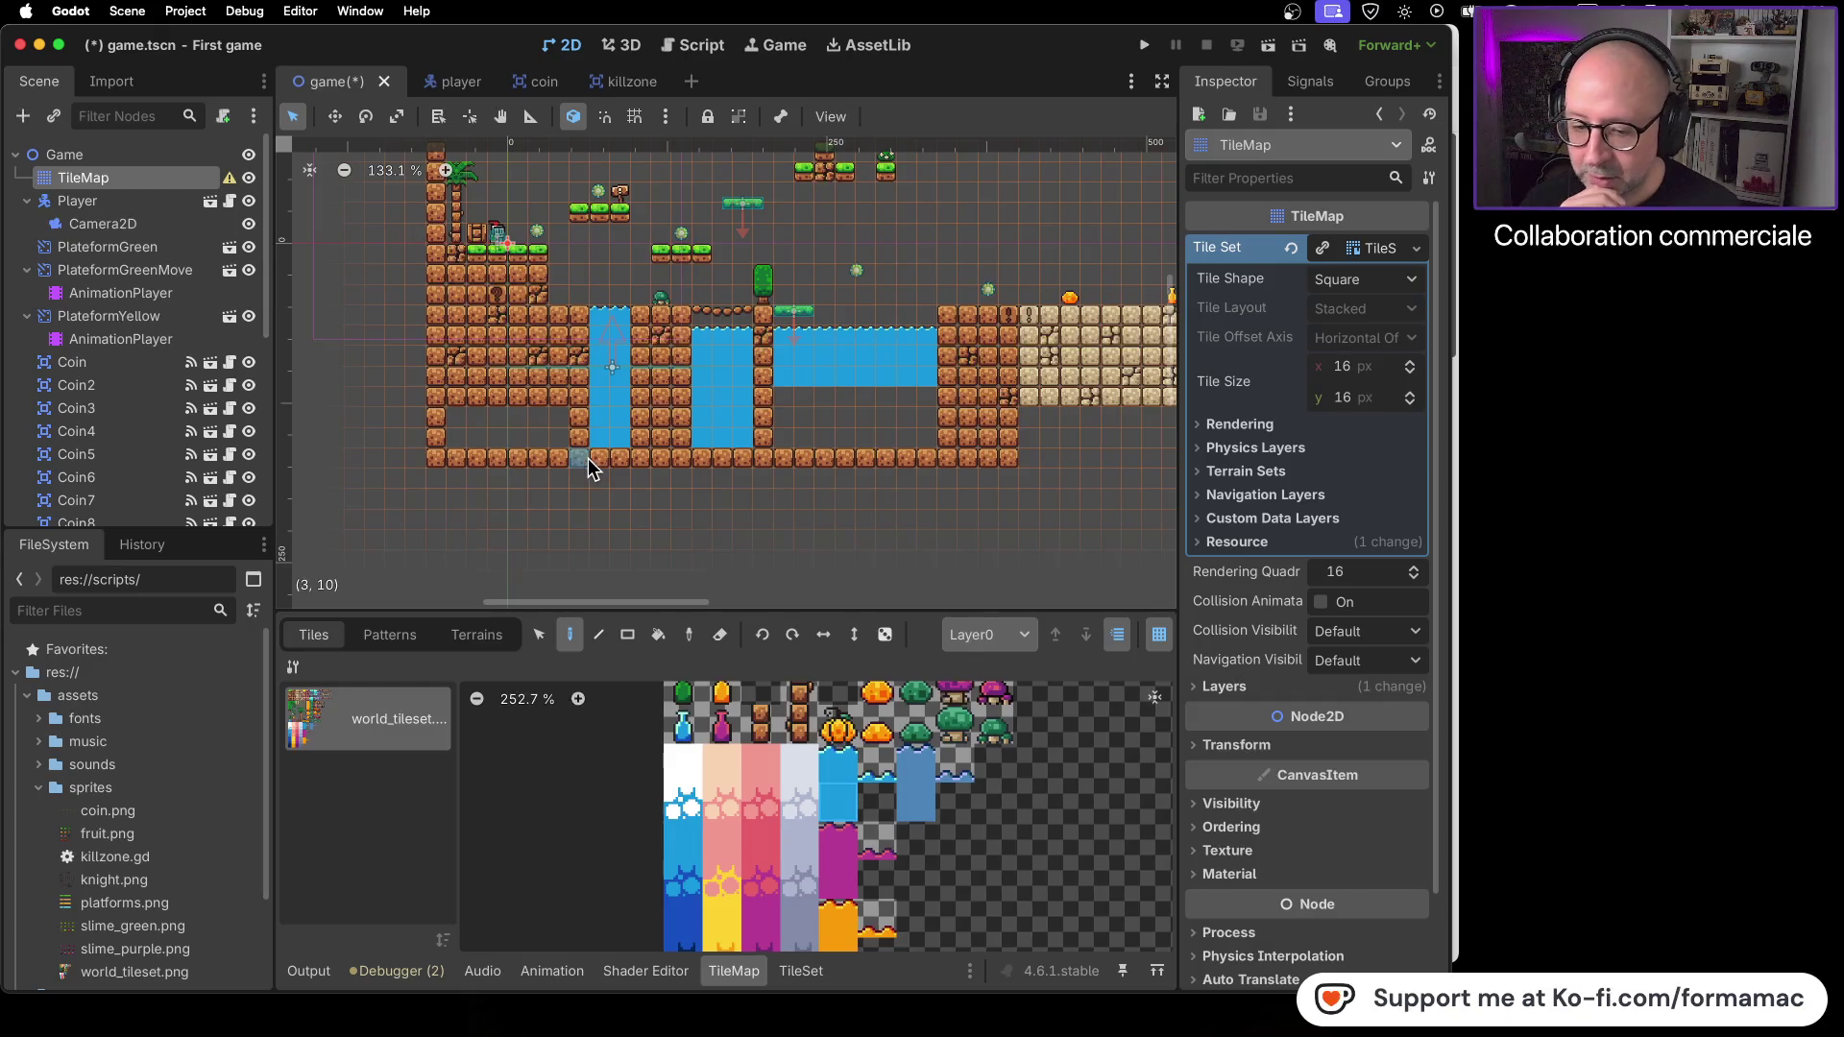
pyautogui.click(597, 457)
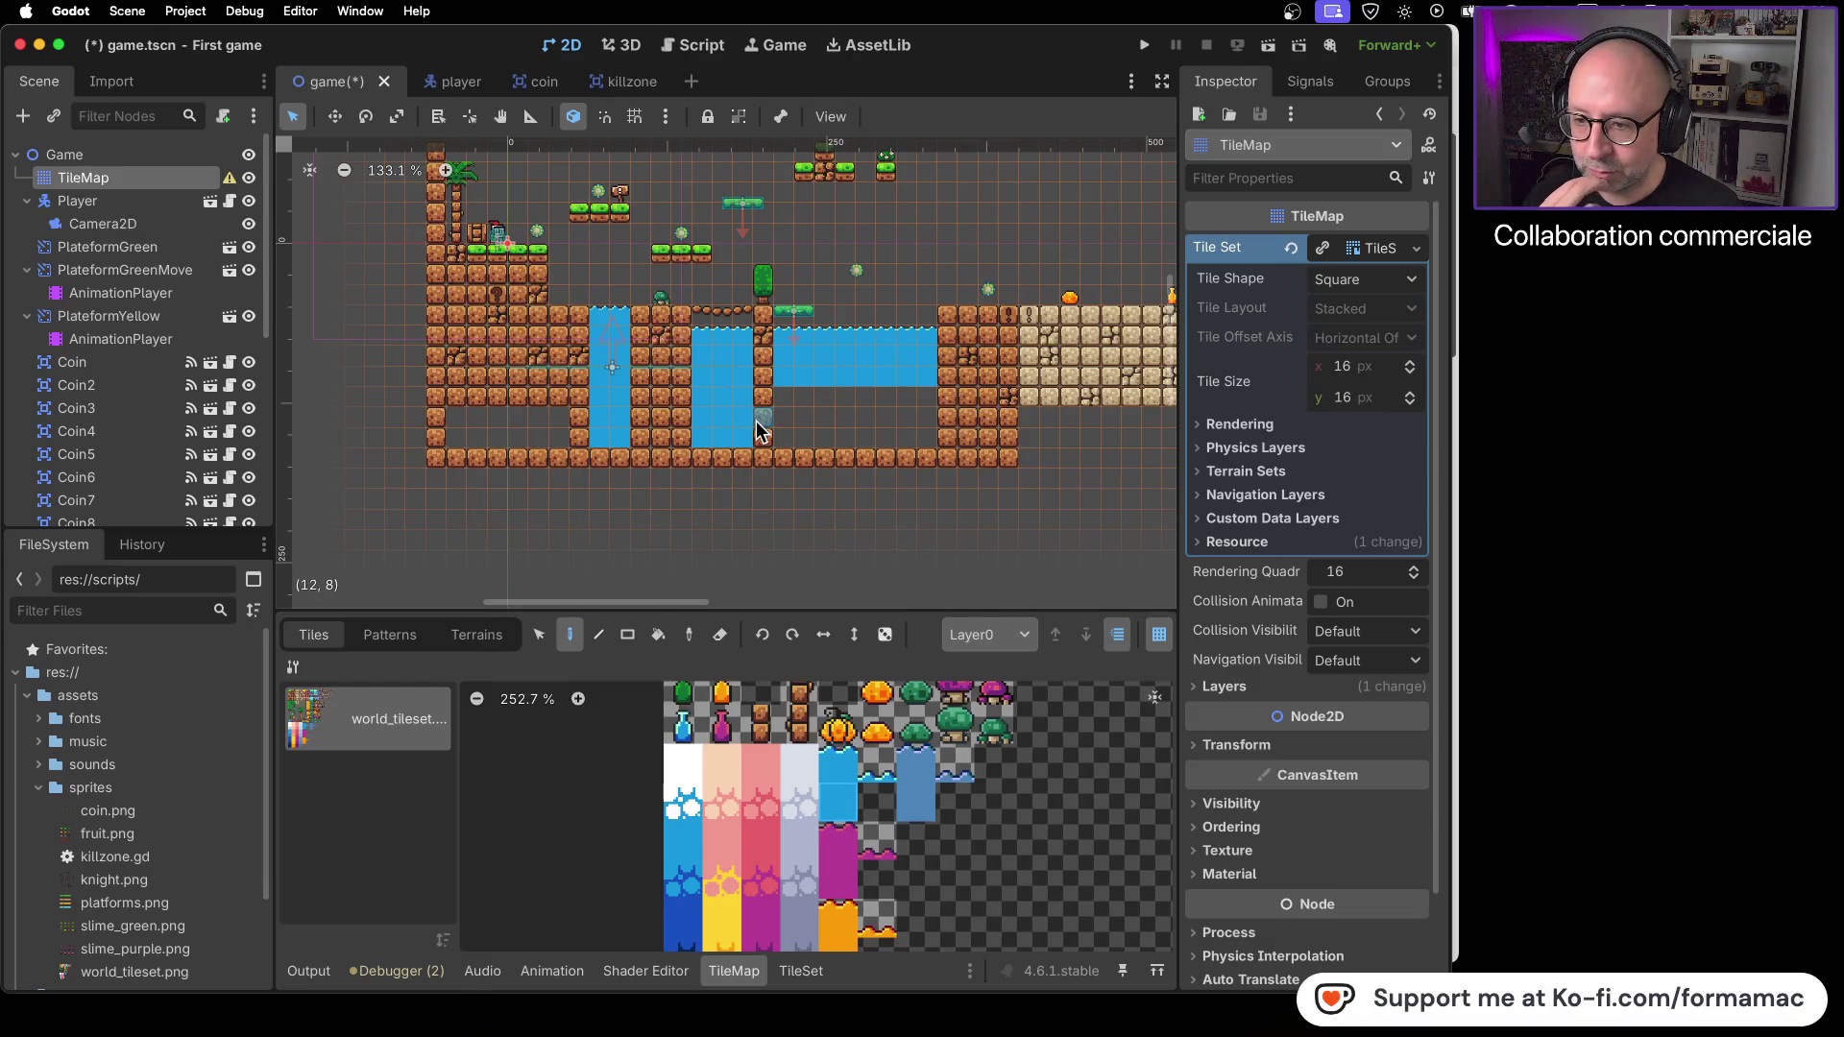
pyautogui.moveTo(820, 399)
pyautogui.mouseDown()
pyautogui.moveTo(923, 401)
pyautogui.moveTo(783, 419)
pyautogui.moveTo(833, 439)
pyautogui.moveTo(920, 432)
pyautogui.mouseUp()
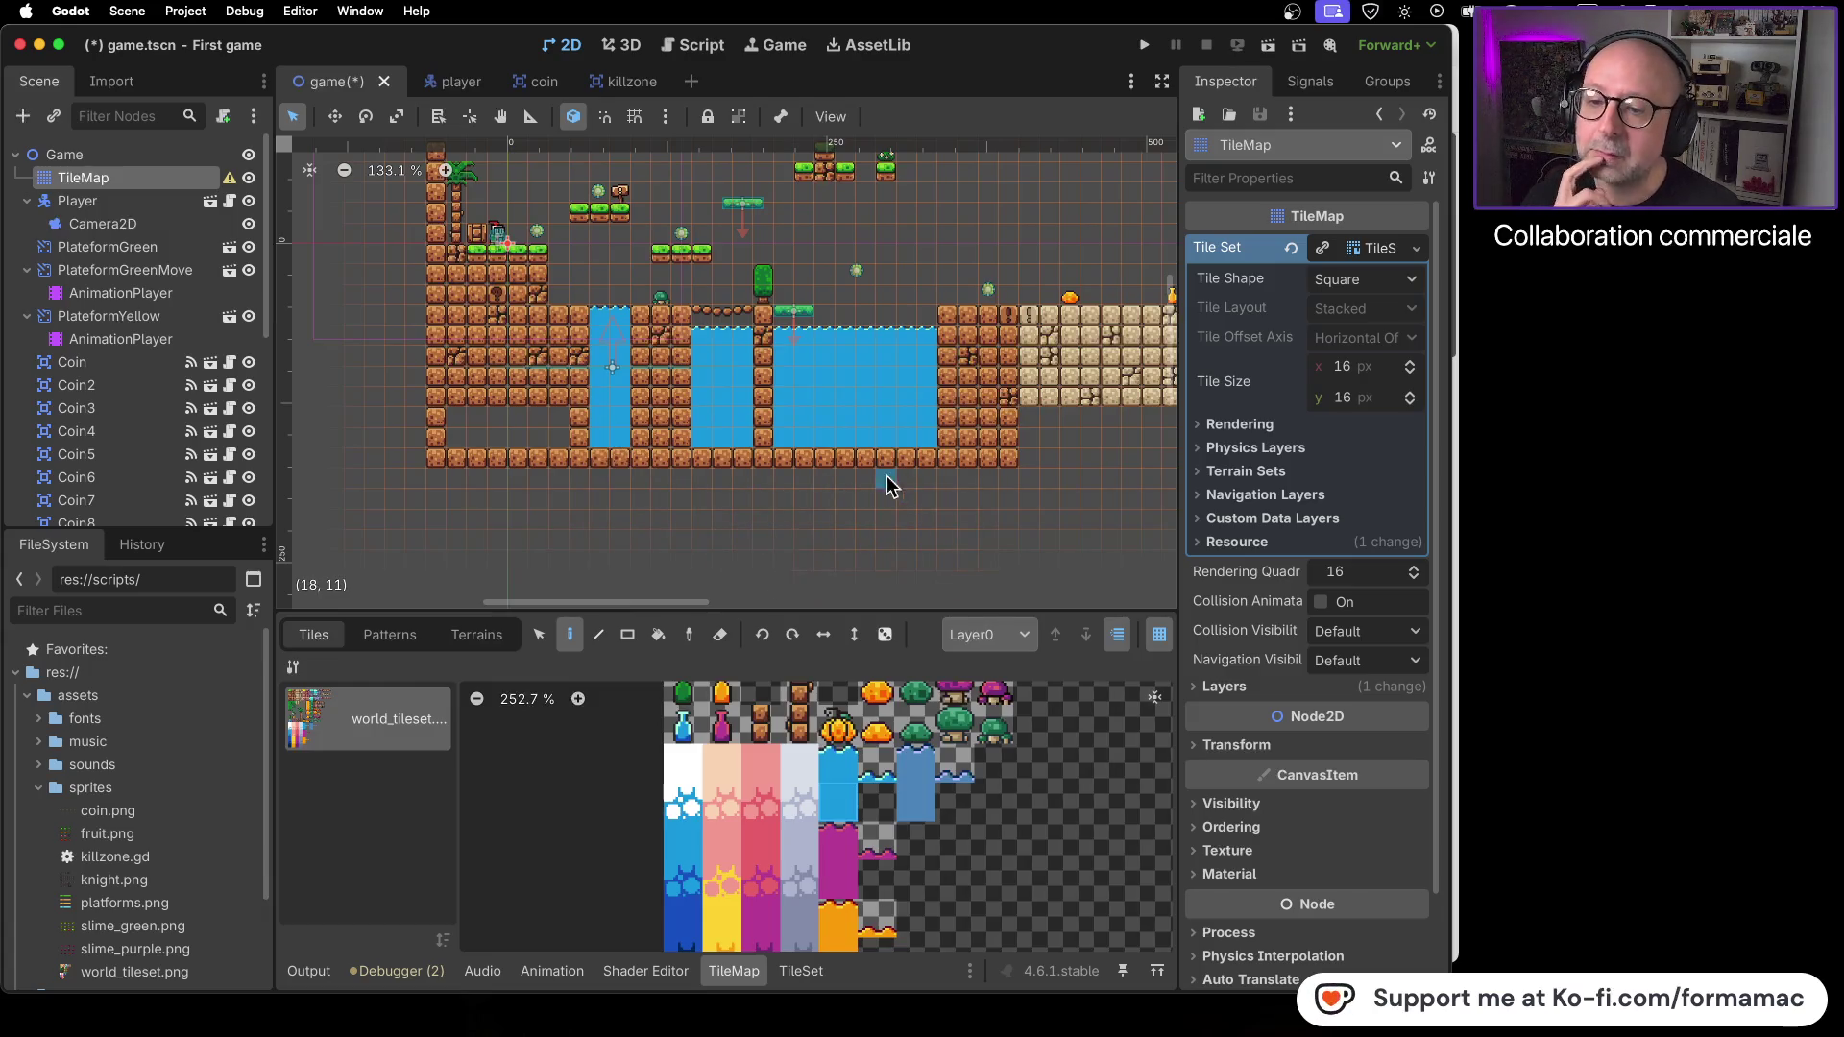
pyautogui.scroll(-2, 1000, 738)
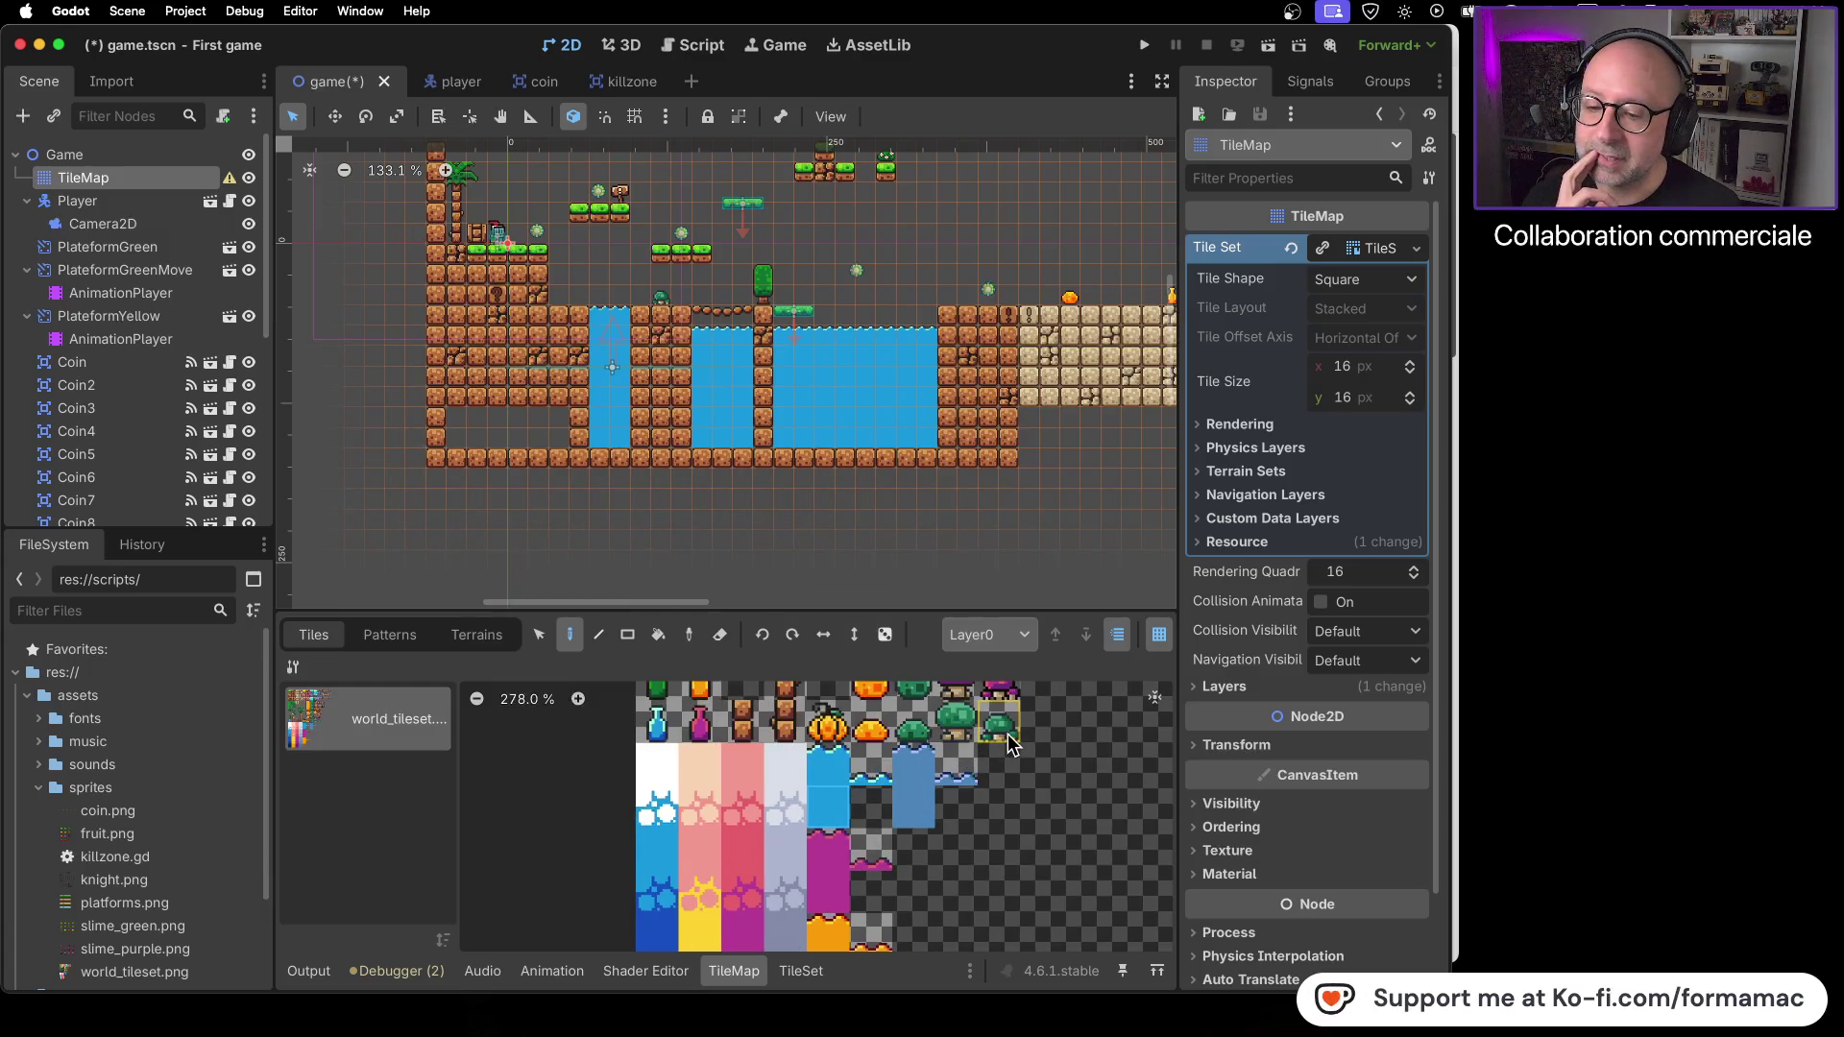
pyautogui.scroll(5, 953, 809)
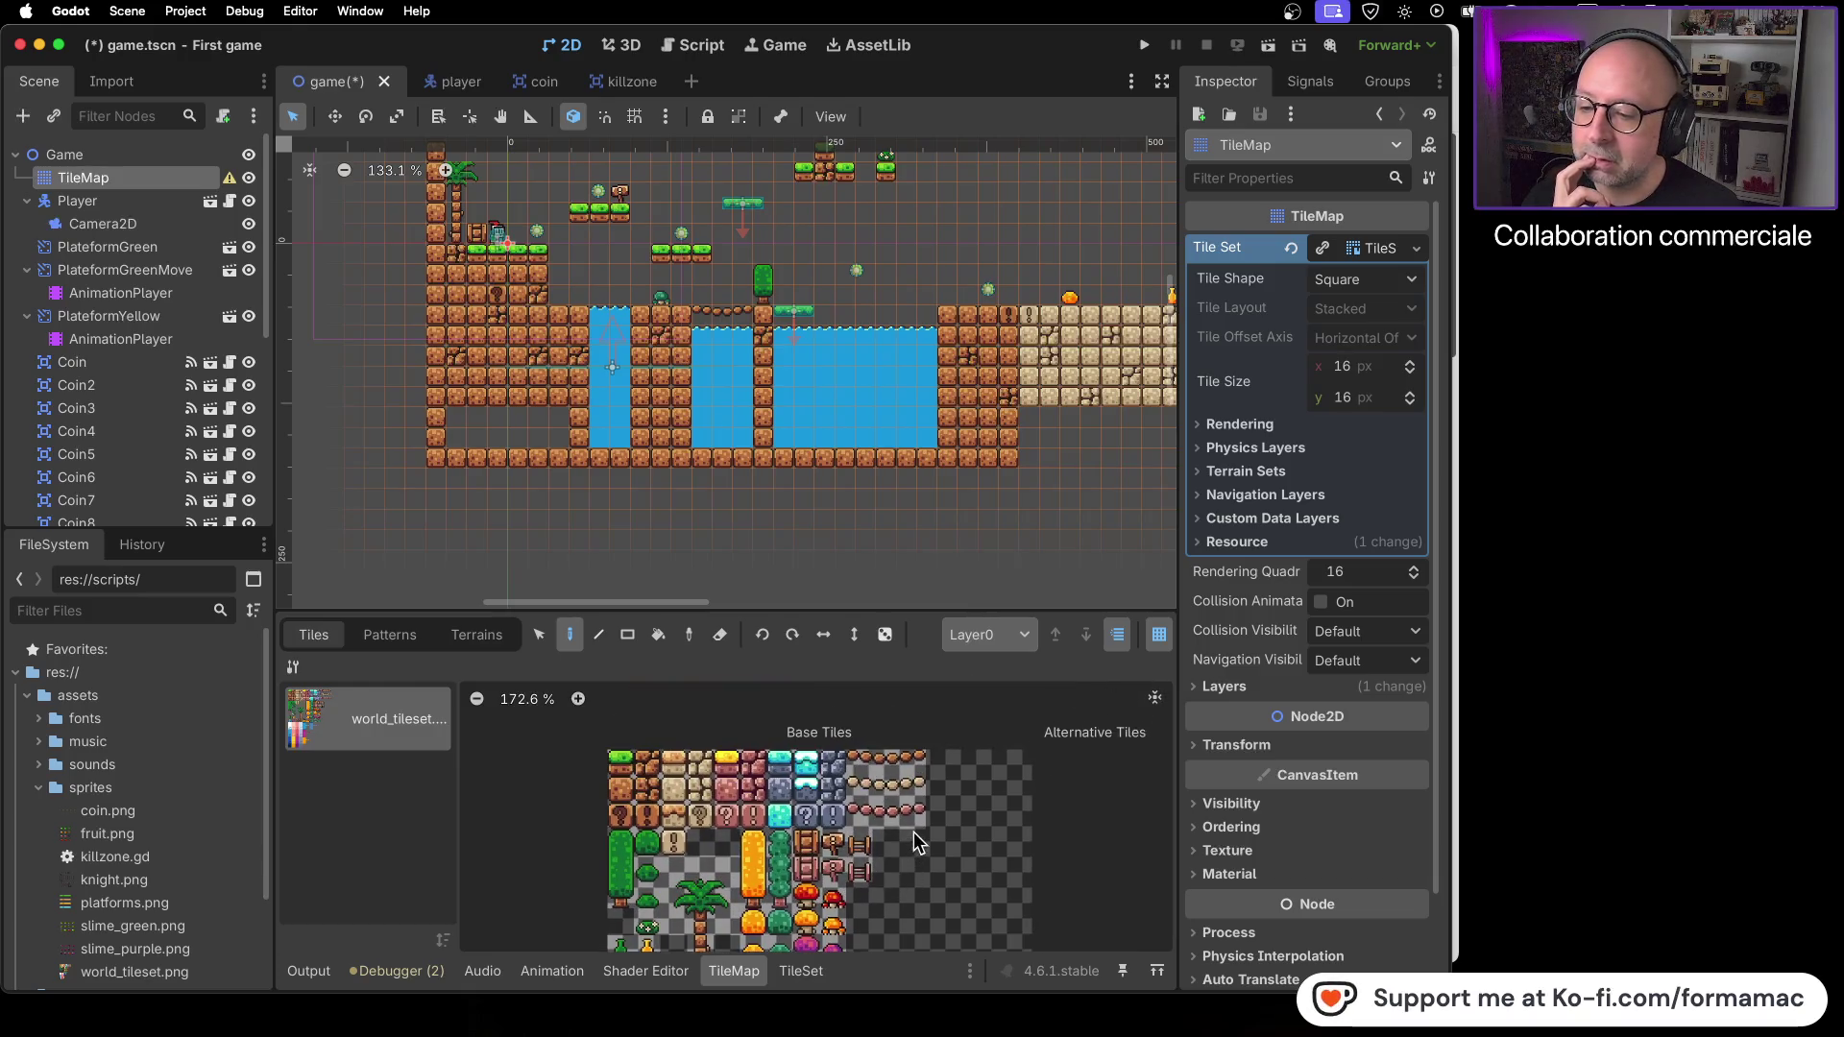
# - Paint sand tiles to fill the empty ground below the sand section down to the bottom row
pyautogui.click(676, 790)
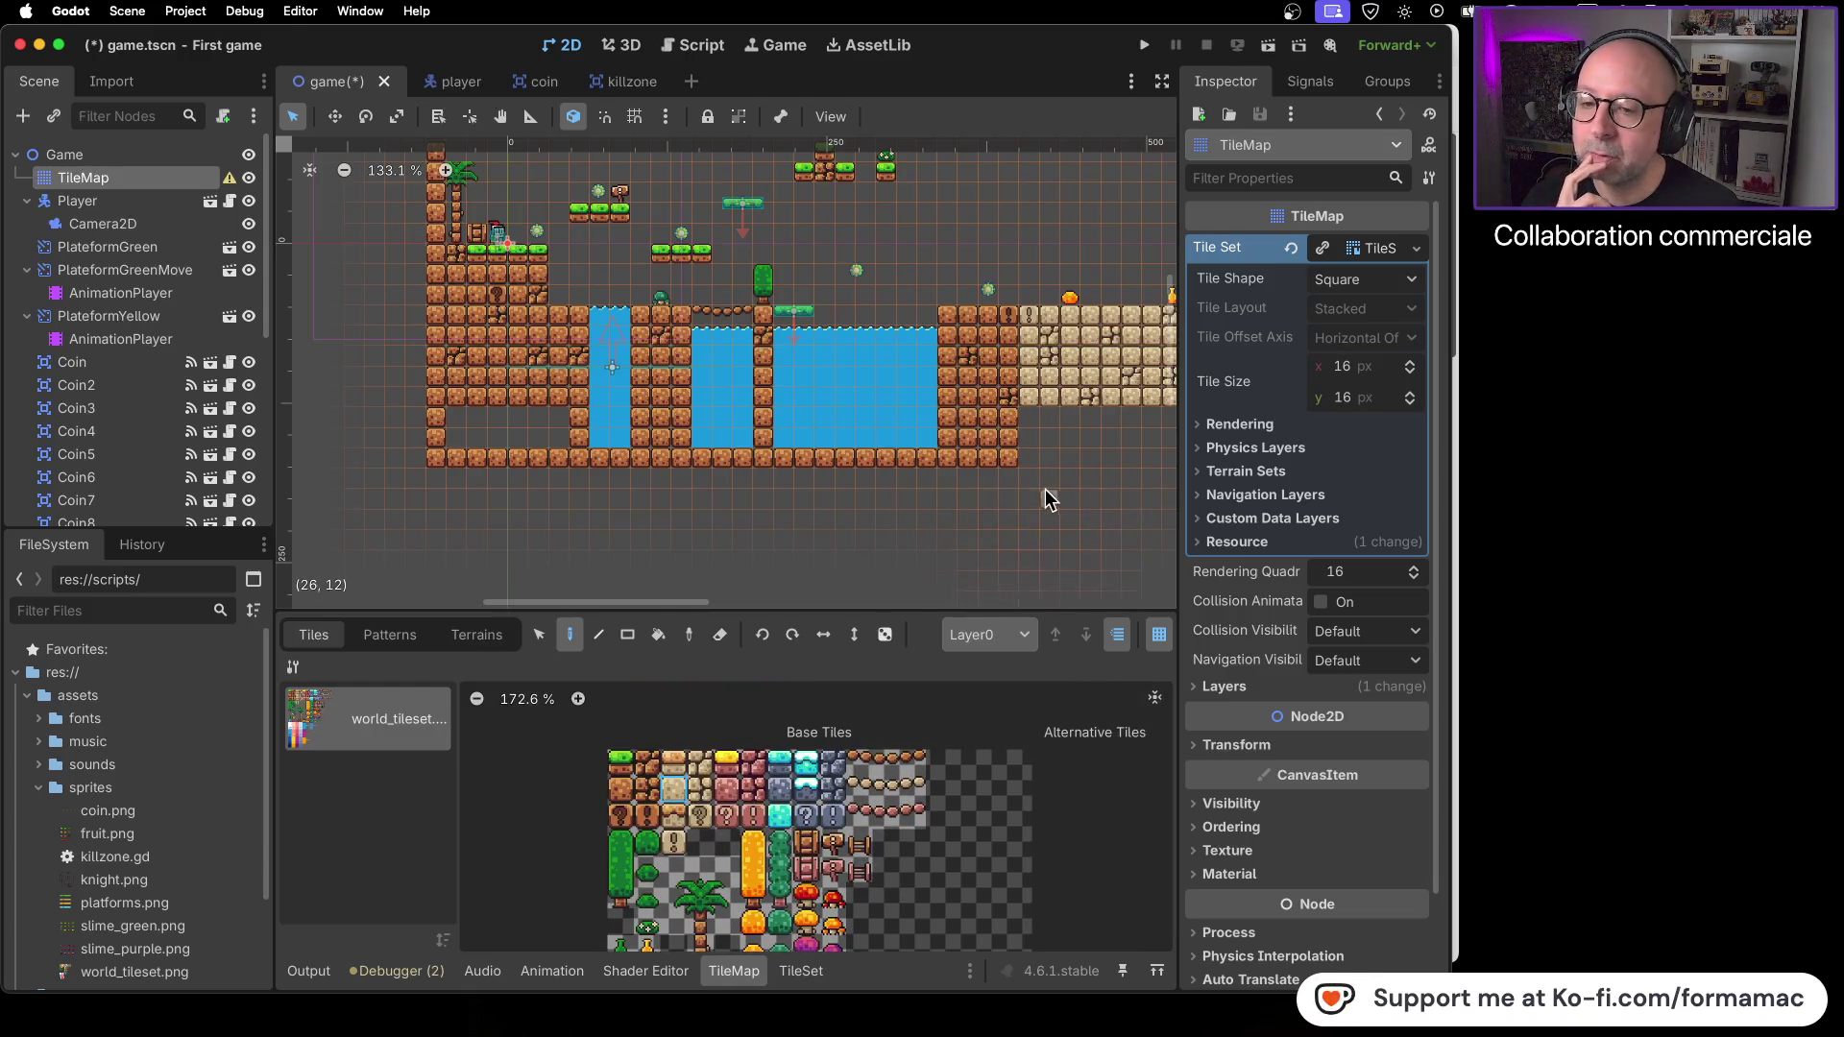
pyautogui.moveTo(1041, 502)
pyautogui.mouseDown()
pyautogui.moveTo(563, 543)
pyautogui.moveTo(763, 493)
pyautogui.moveTo(1066, 490)
pyautogui.mouseUp()
pyautogui.scroll(1, 603, 518)
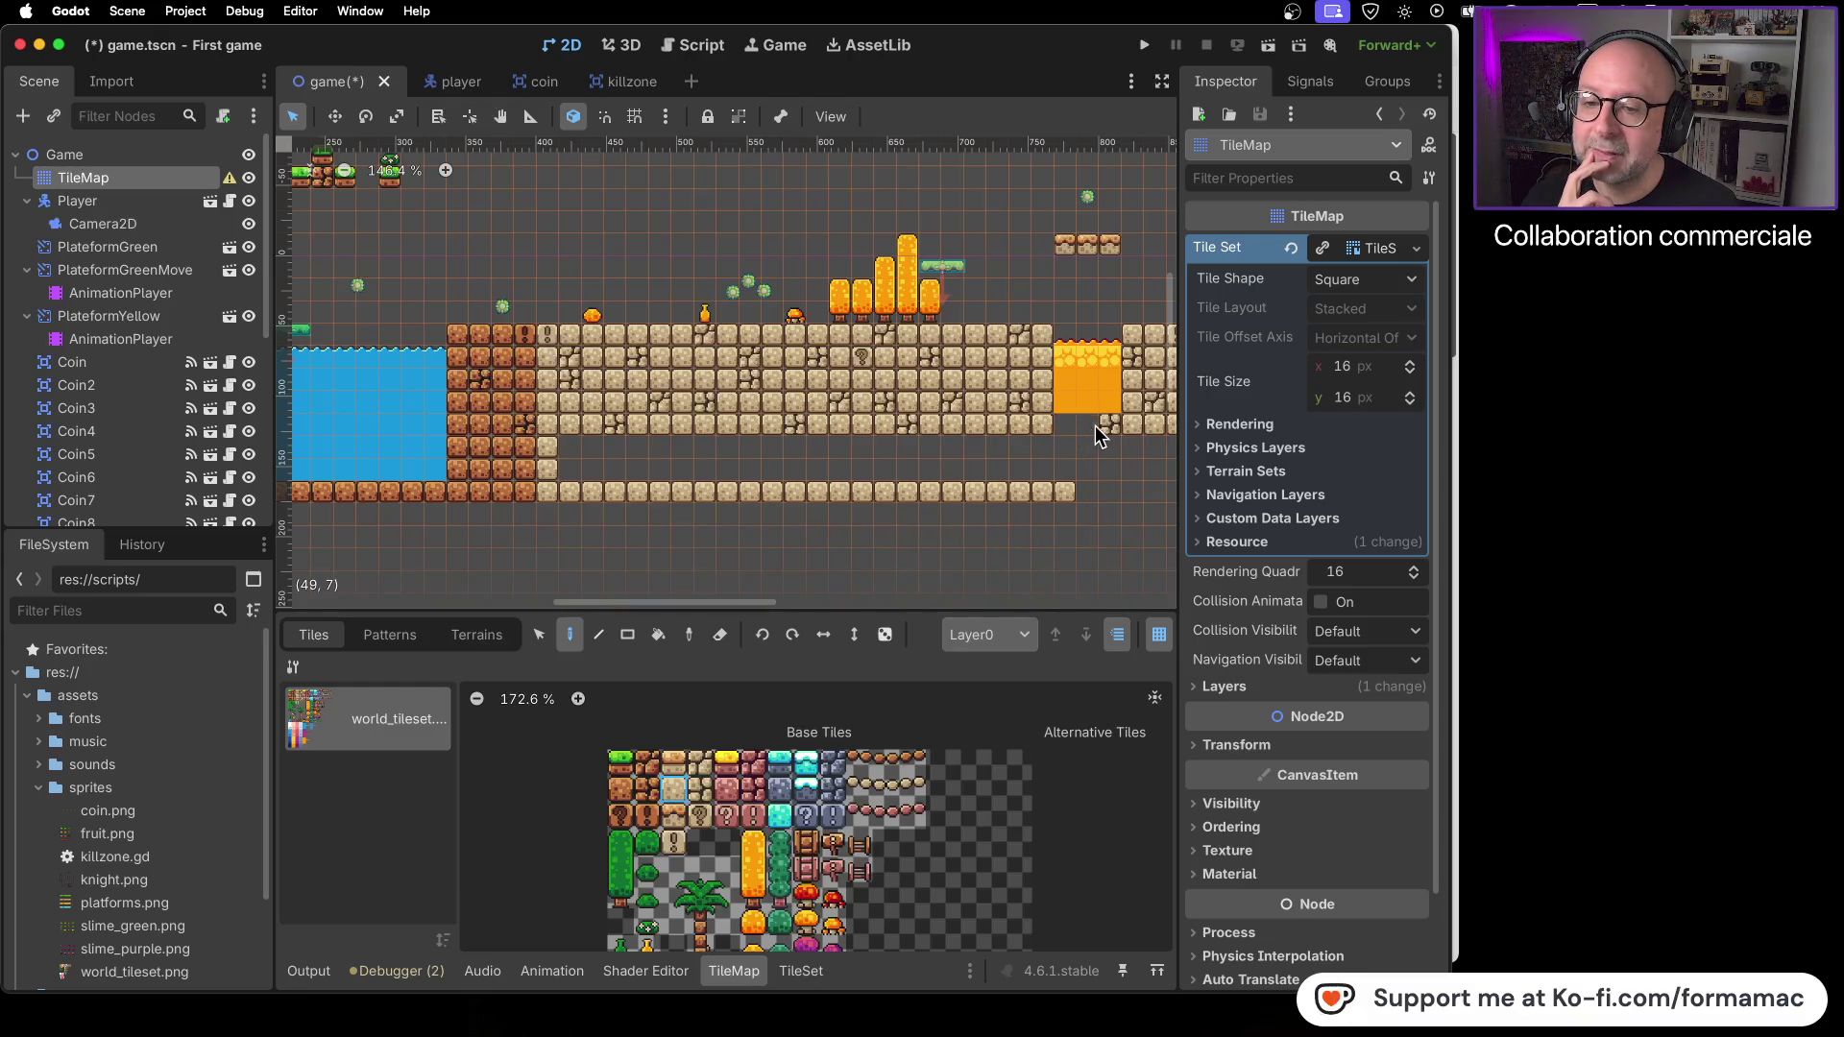
pyautogui.hscroll(5, 1093, 517)
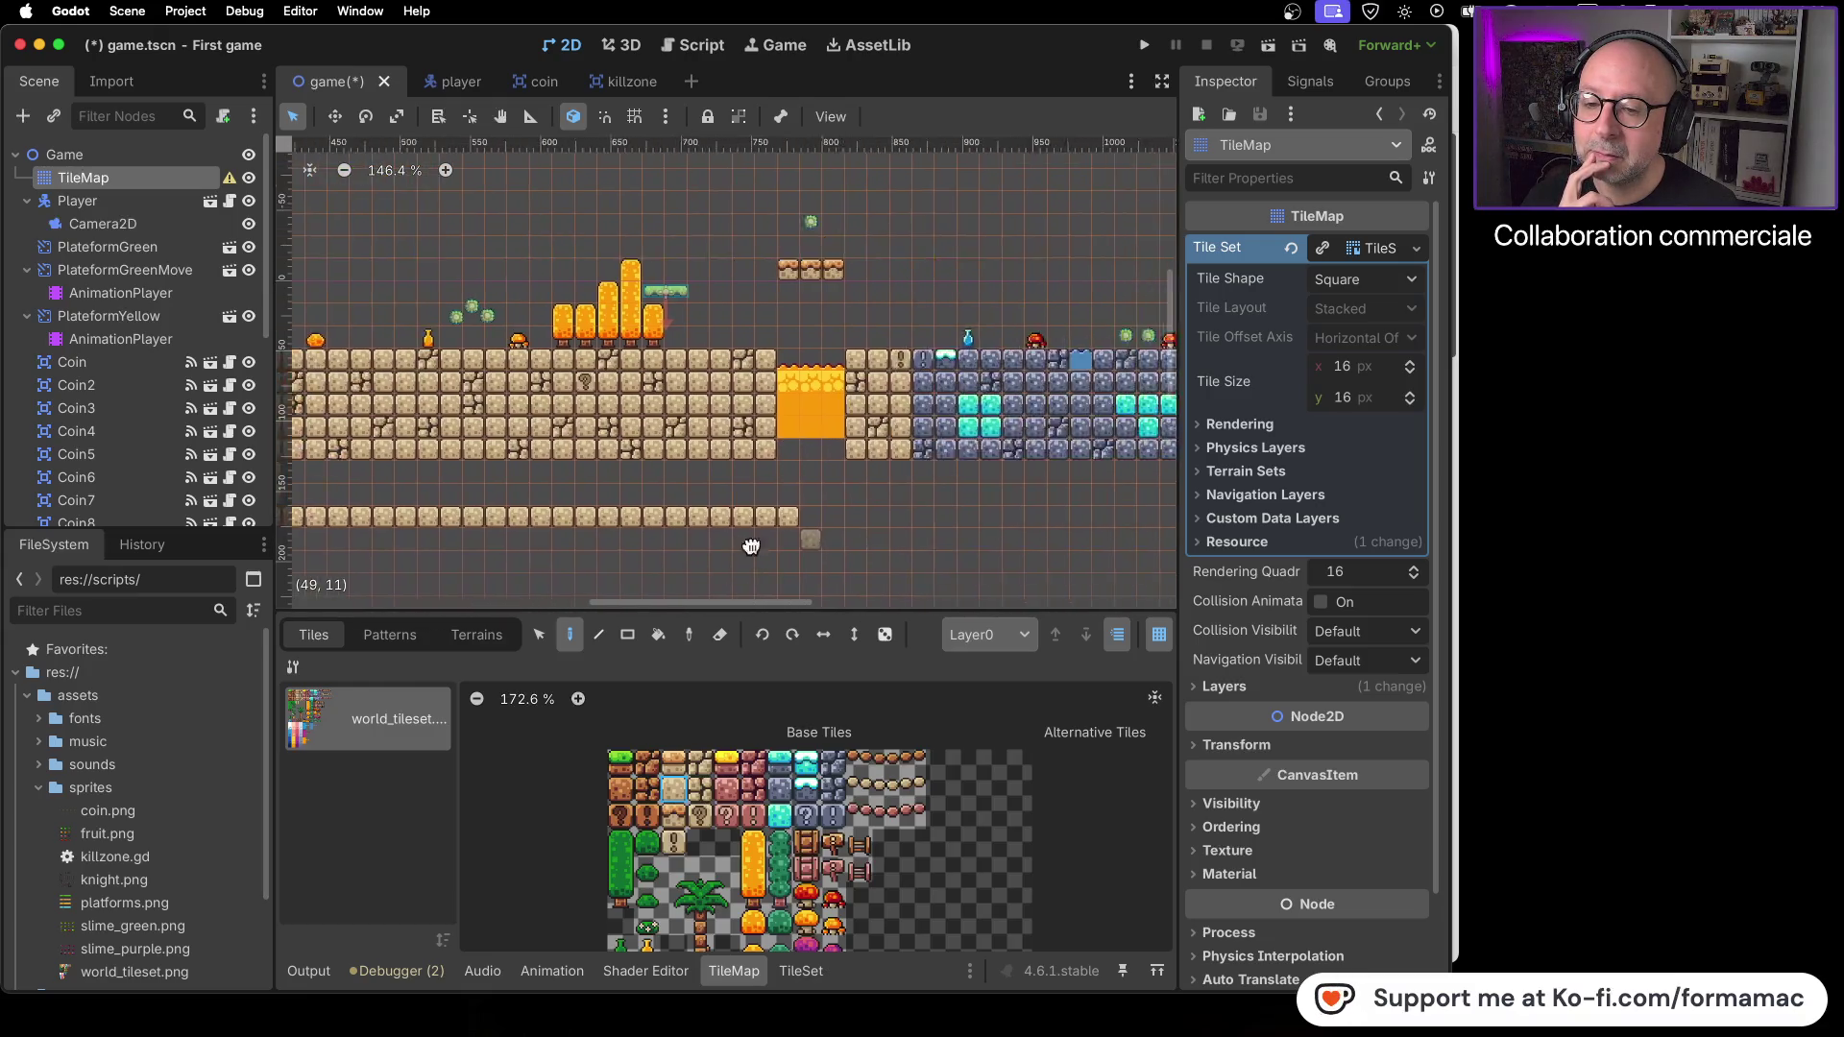
pyautogui.moveTo(791, 478)
pyautogui.mouseDown()
pyautogui.moveTo(774, 522)
pyautogui.moveTo(690, 528)
pyautogui.moveTo(653, 500)
pyautogui.mouseUp()
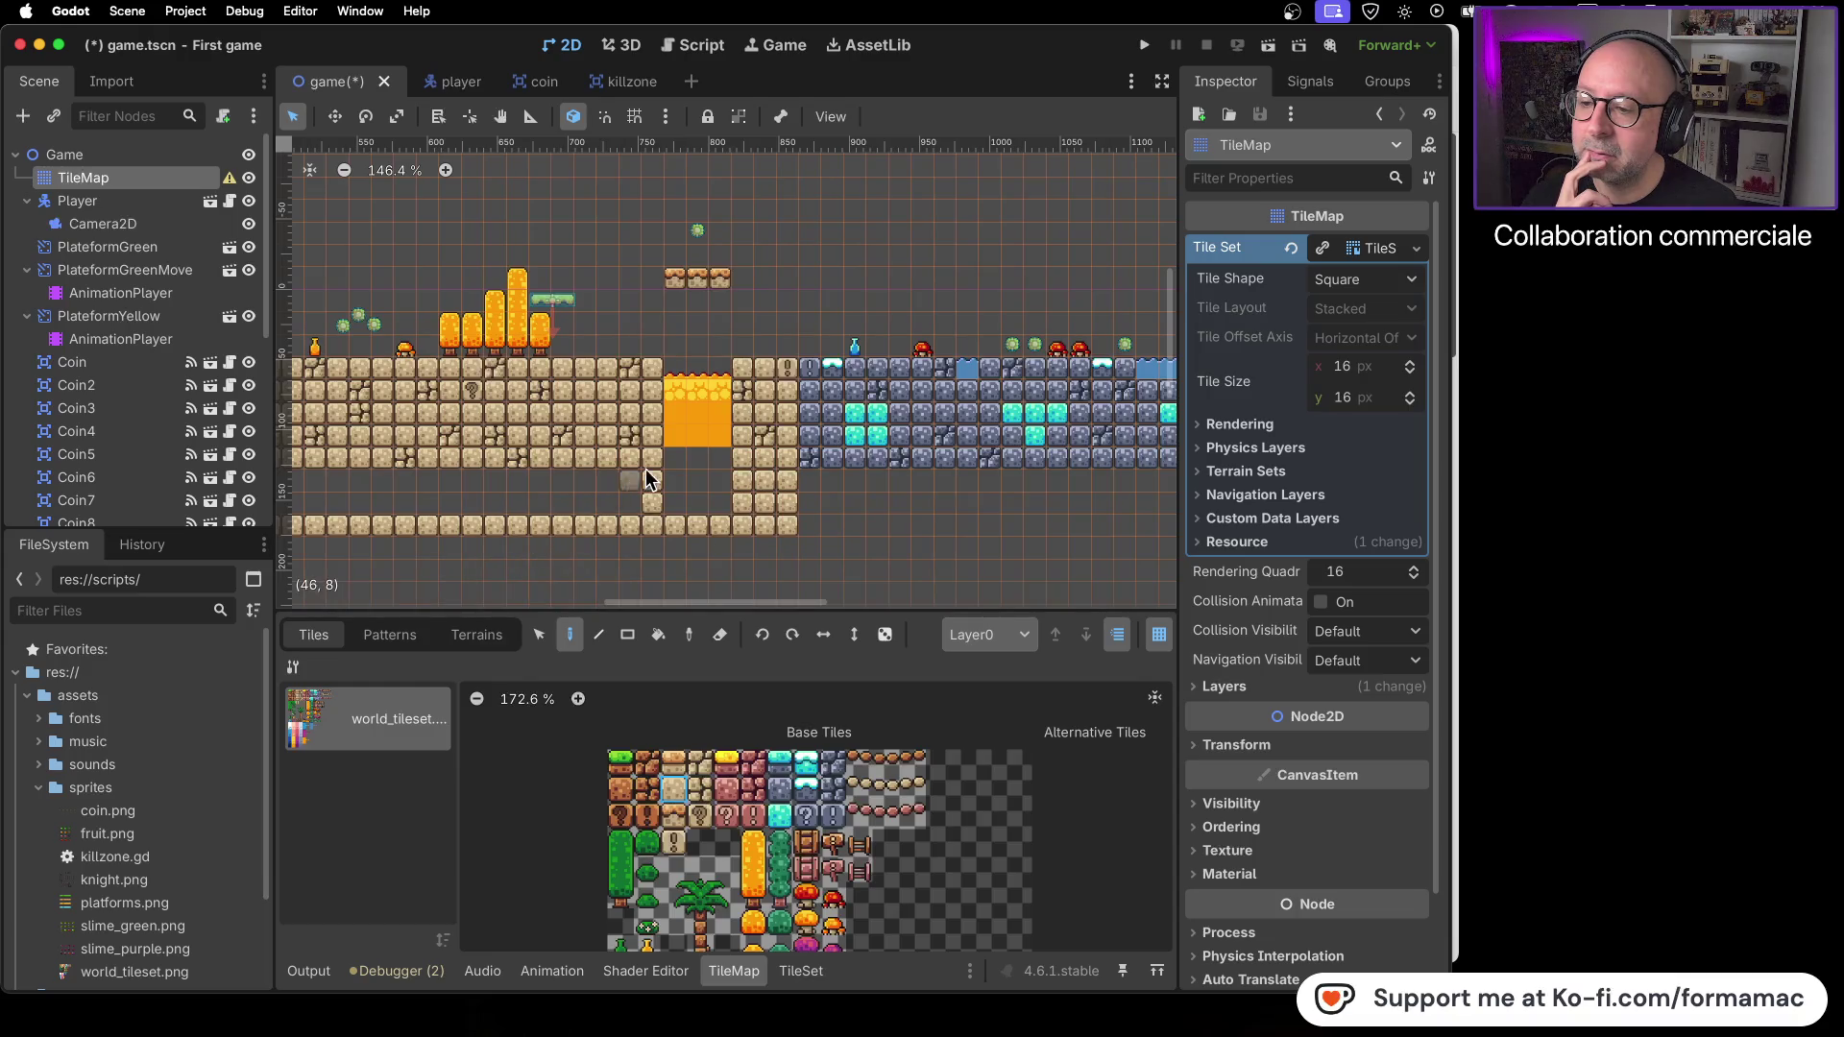
pyautogui.moveTo(637, 480)
pyautogui.mouseDown()
pyautogui.moveTo(412, 490)
pyautogui.moveTo(850, 469)
pyautogui.moveTo(635, 463)
pyautogui.moveTo(614, 480)
pyautogui.moveTo(746, 482)
pyautogui.mouseUp()
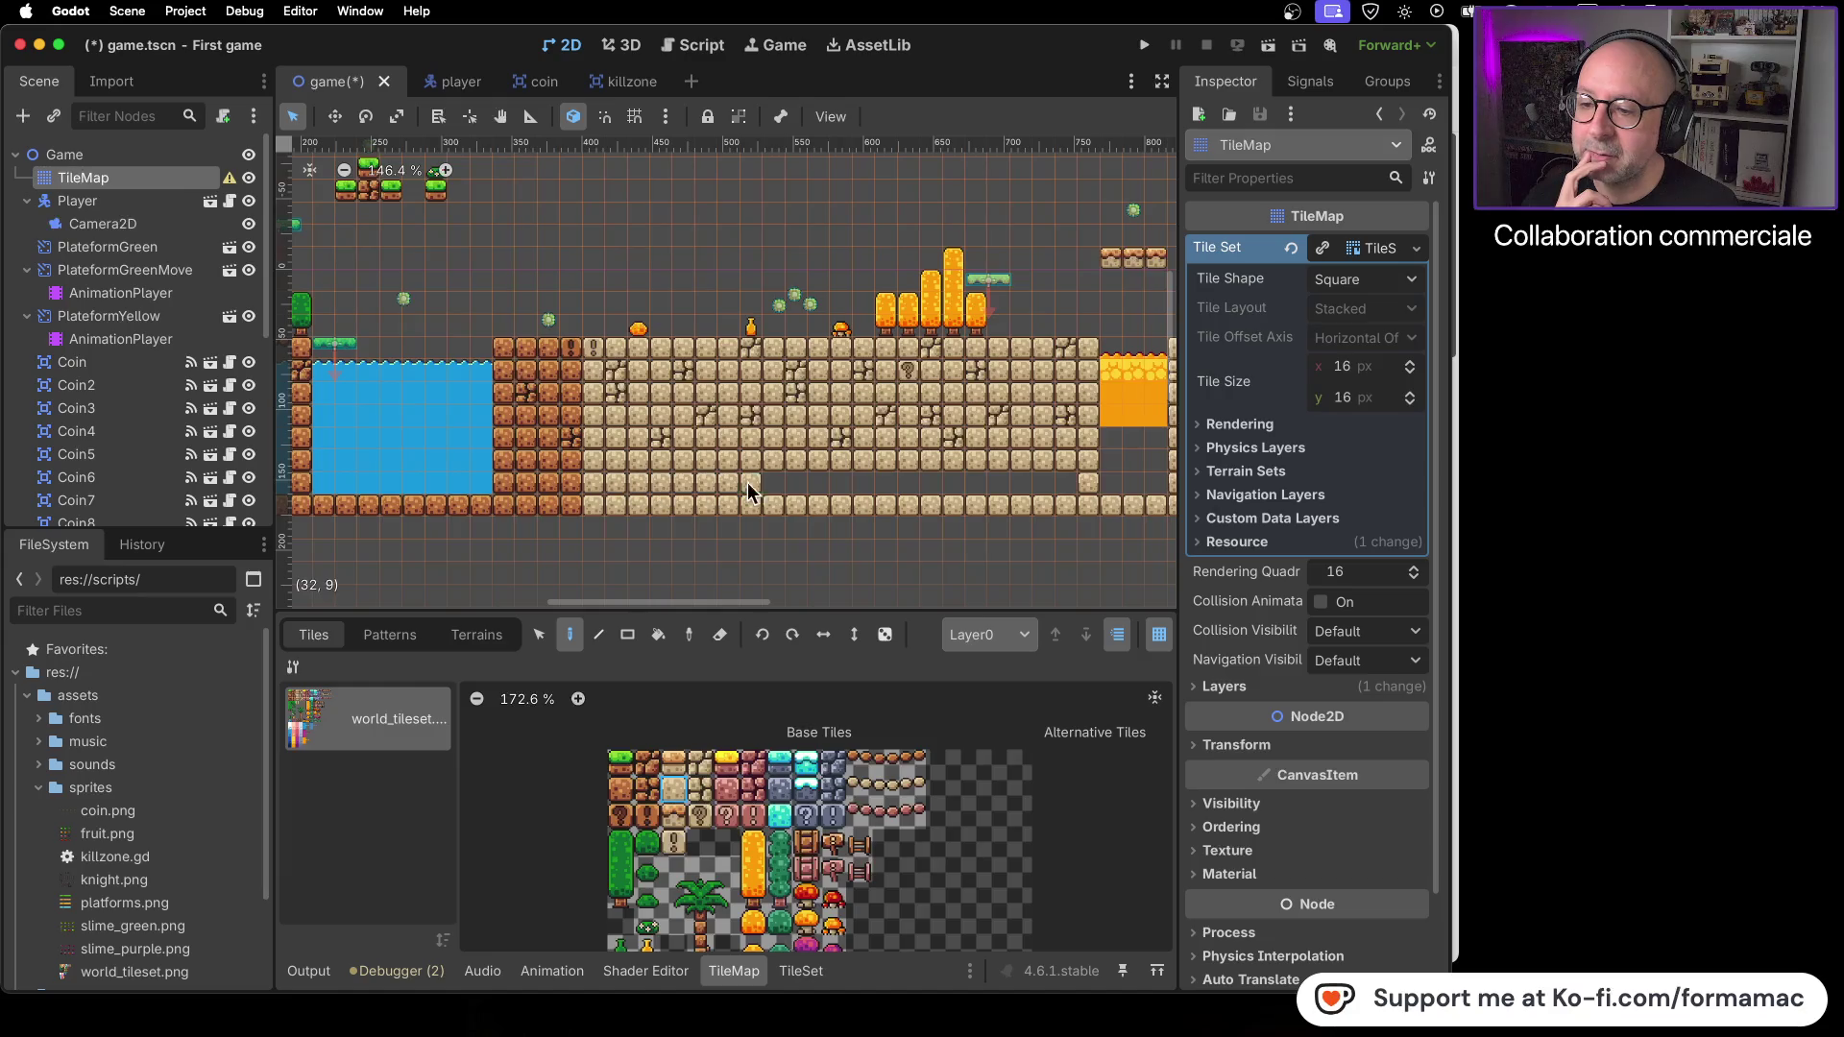
pyautogui.moveTo(933, 482); pyautogui.dragTo(1078, 485)
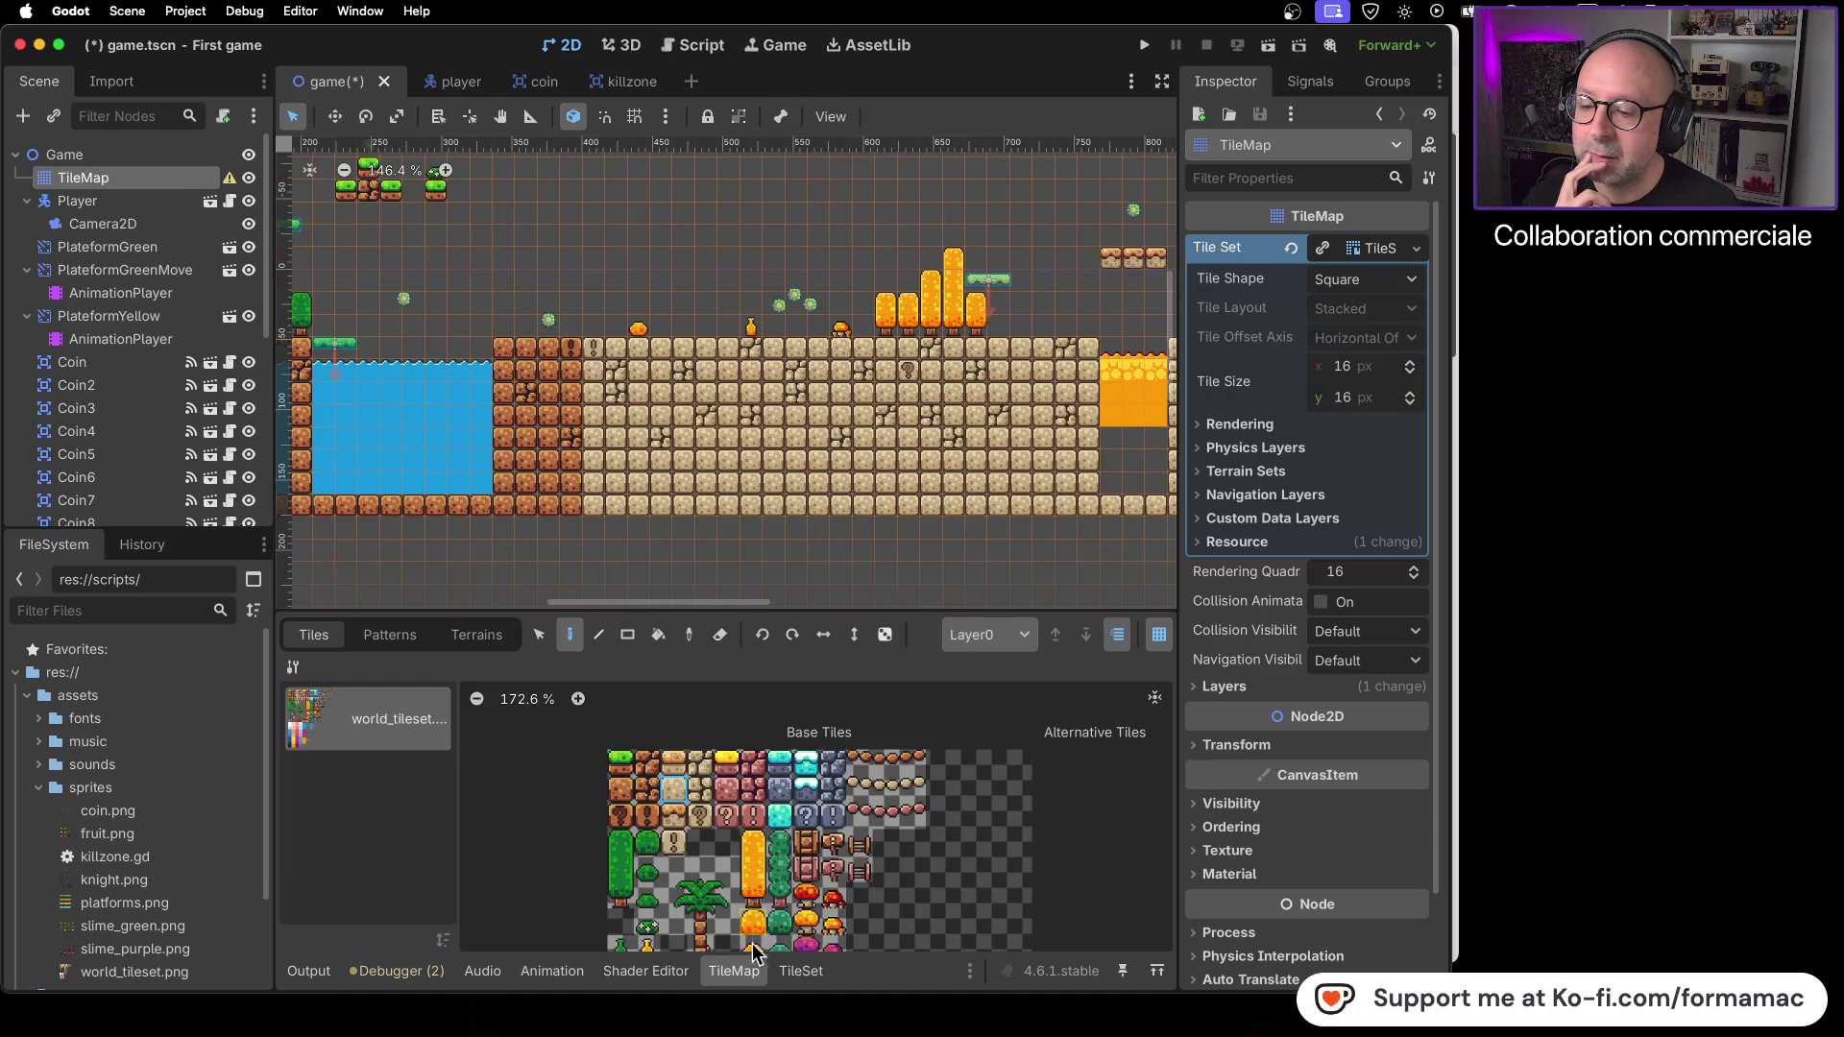
pyautogui.scroll(-5, 884, 857)
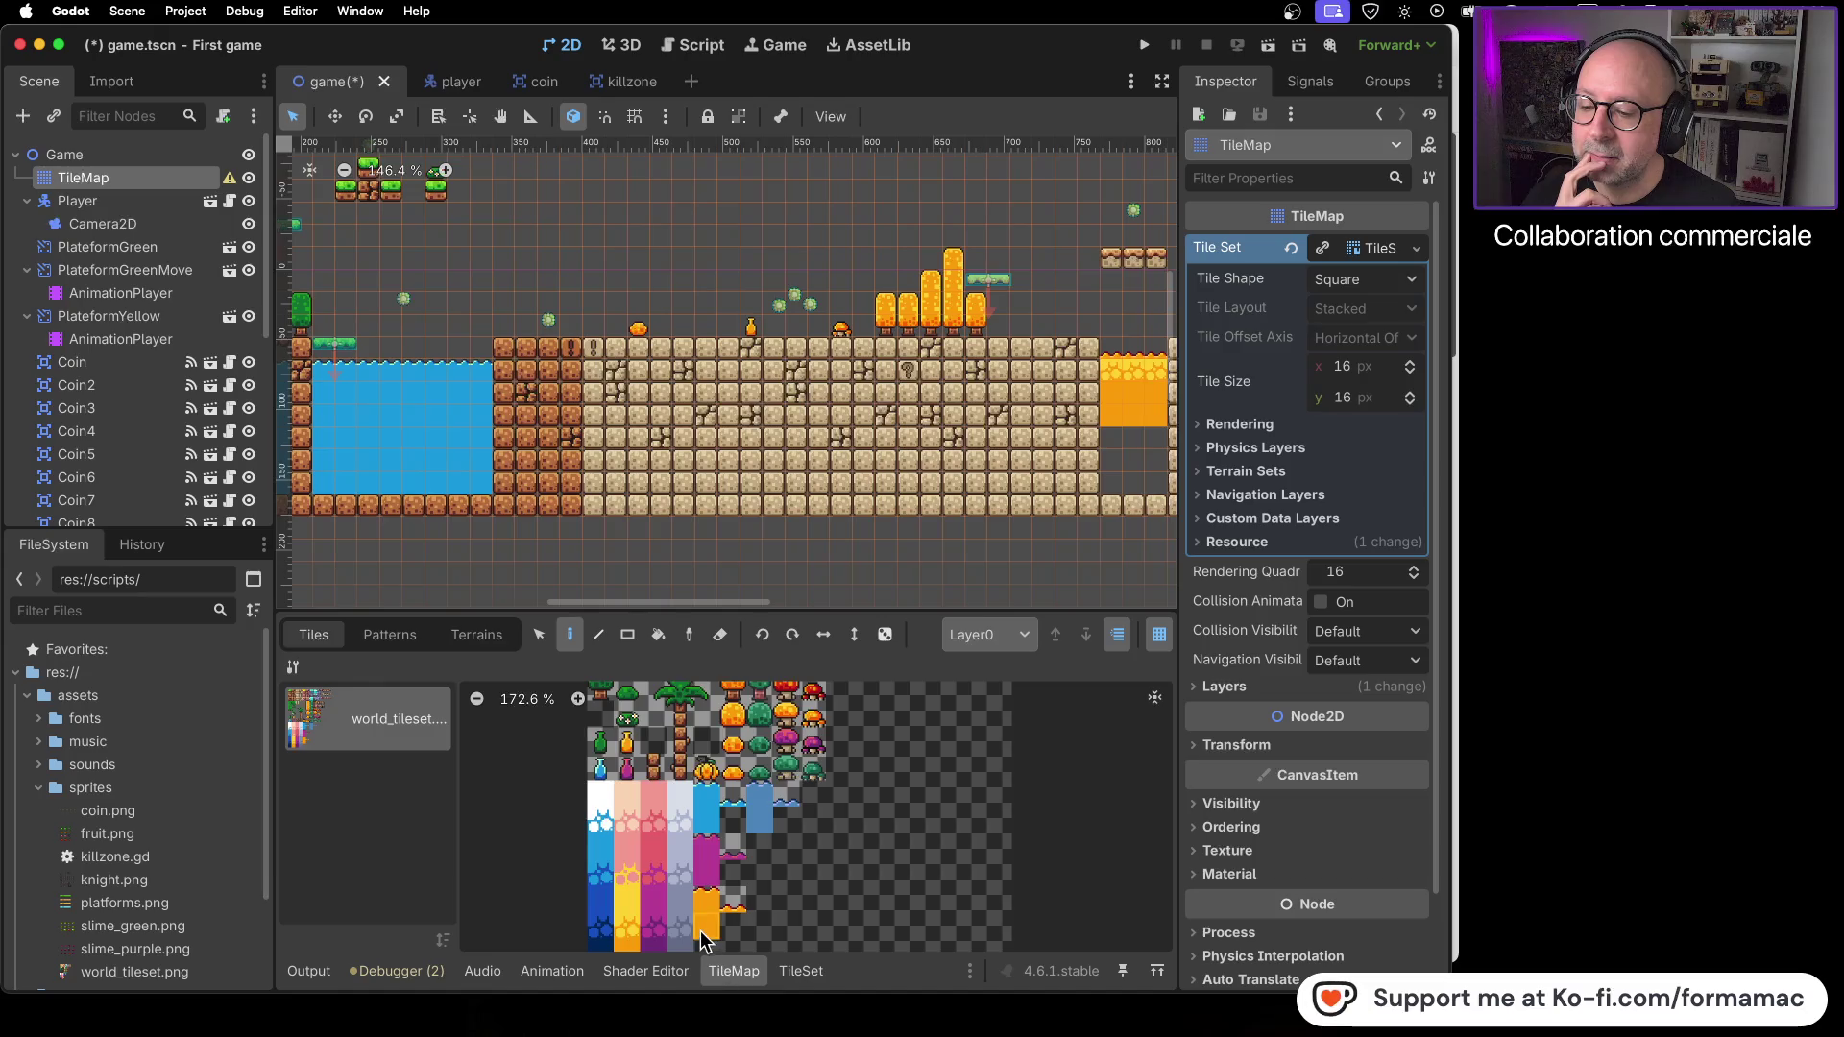
# - Extend the orange block down to the bottom row with an orange fill tile
pyautogui.click(704, 936)
pyautogui.scroll(-3, 626, 934)
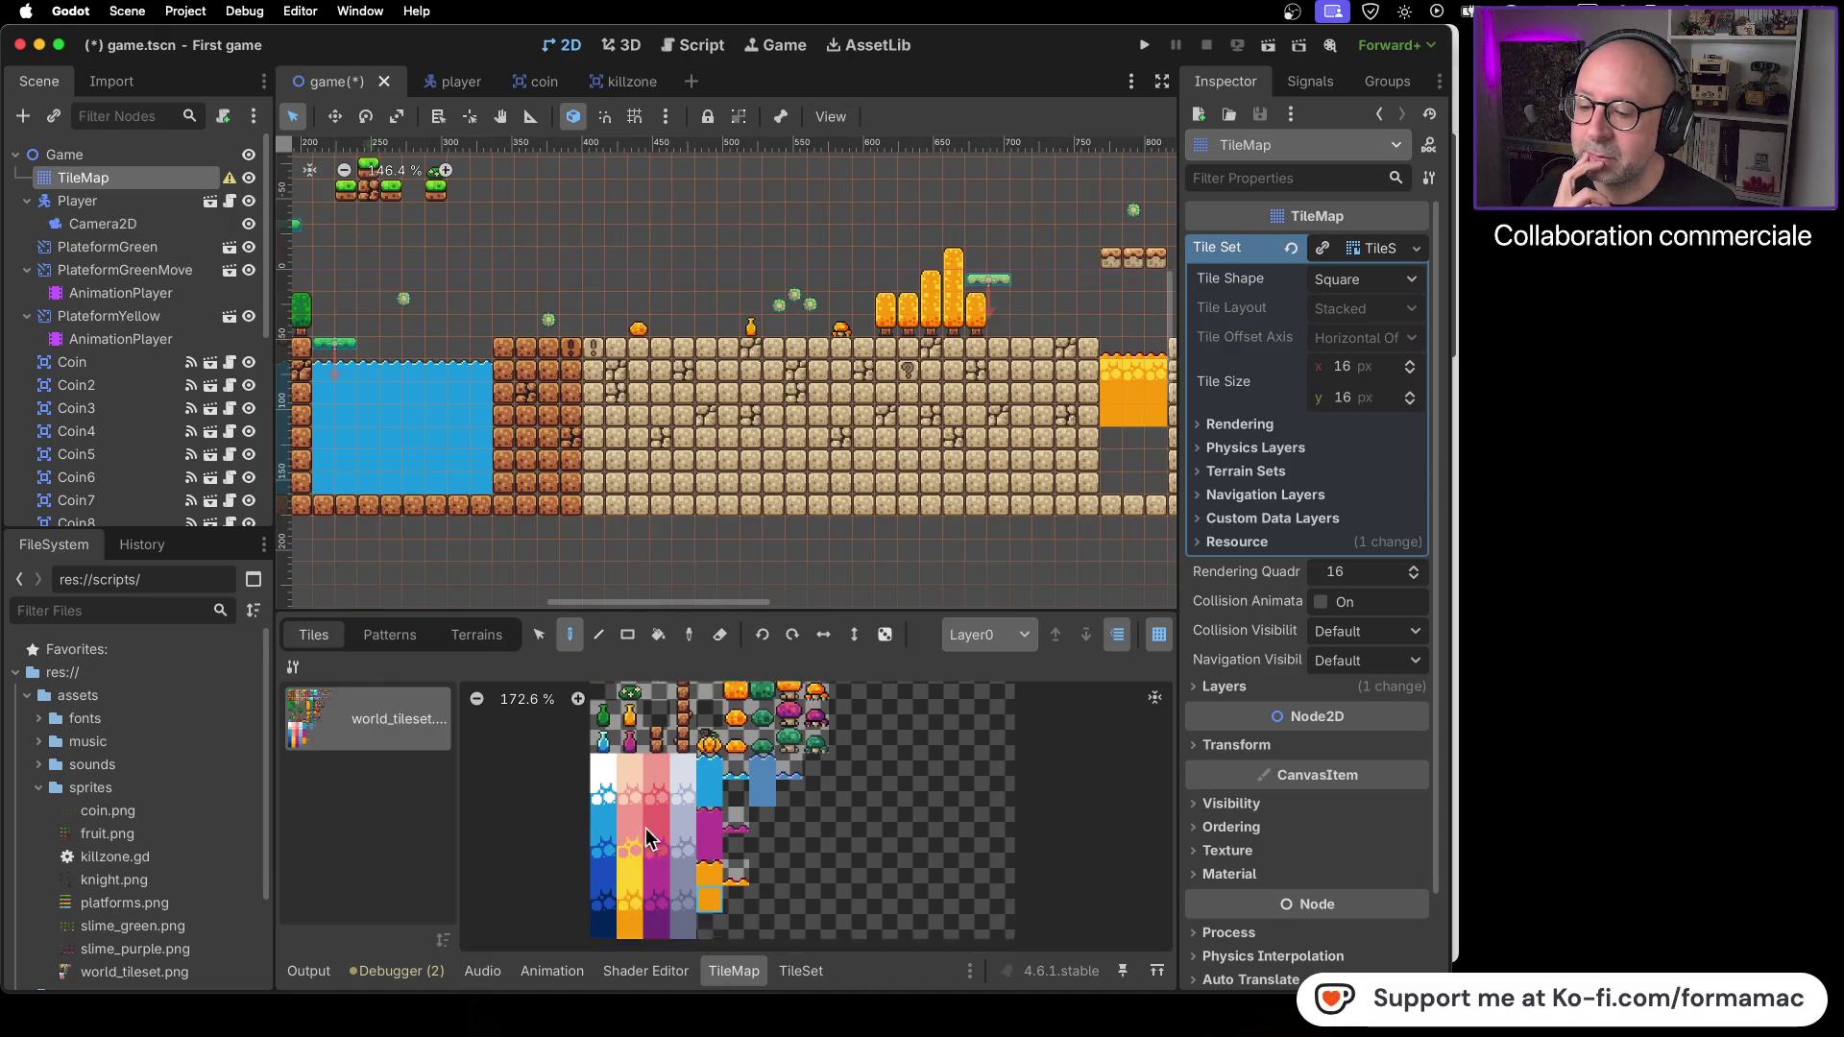
pyautogui.click(643, 833)
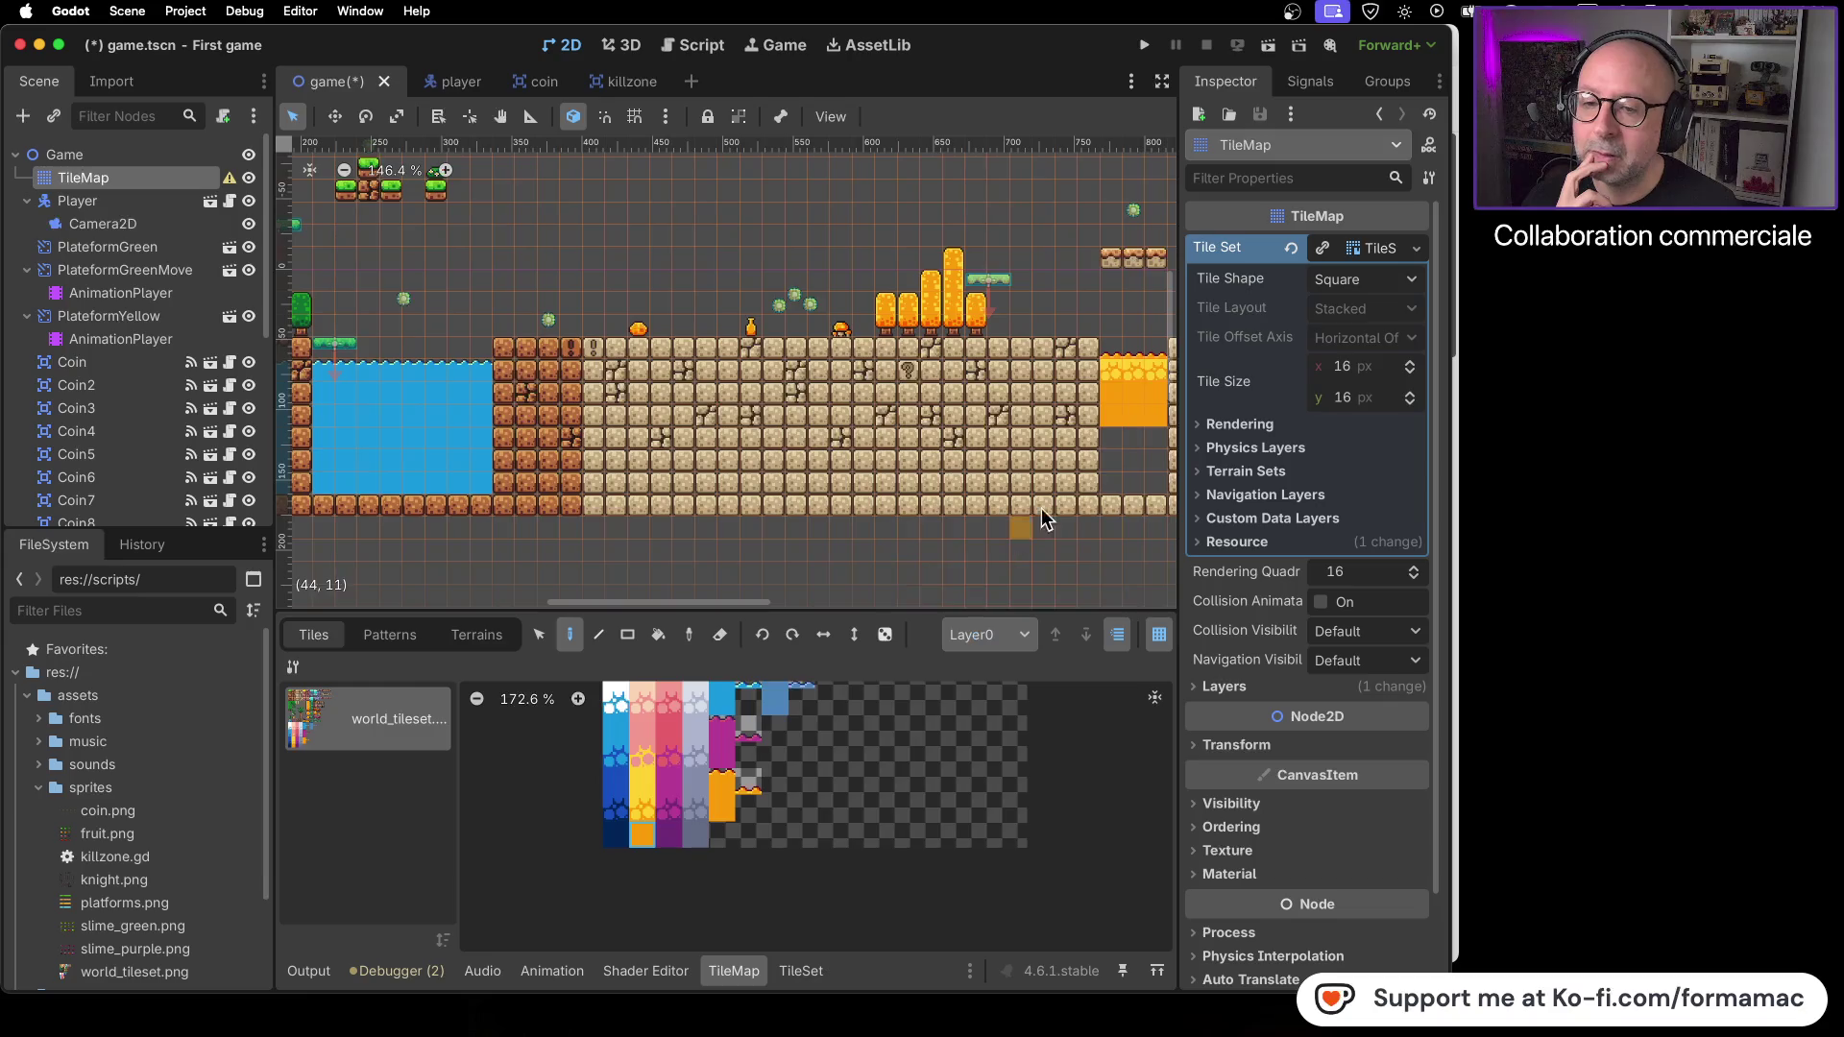
pyautogui.moveTo(1115, 444)
pyautogui.mouseDown()
pyautogui.moveTo(1147, 441)
pyautogui.moveTo(1116, 480)
pyautogui.moveTo(1149, 480)
pyautogui.mouseUp()
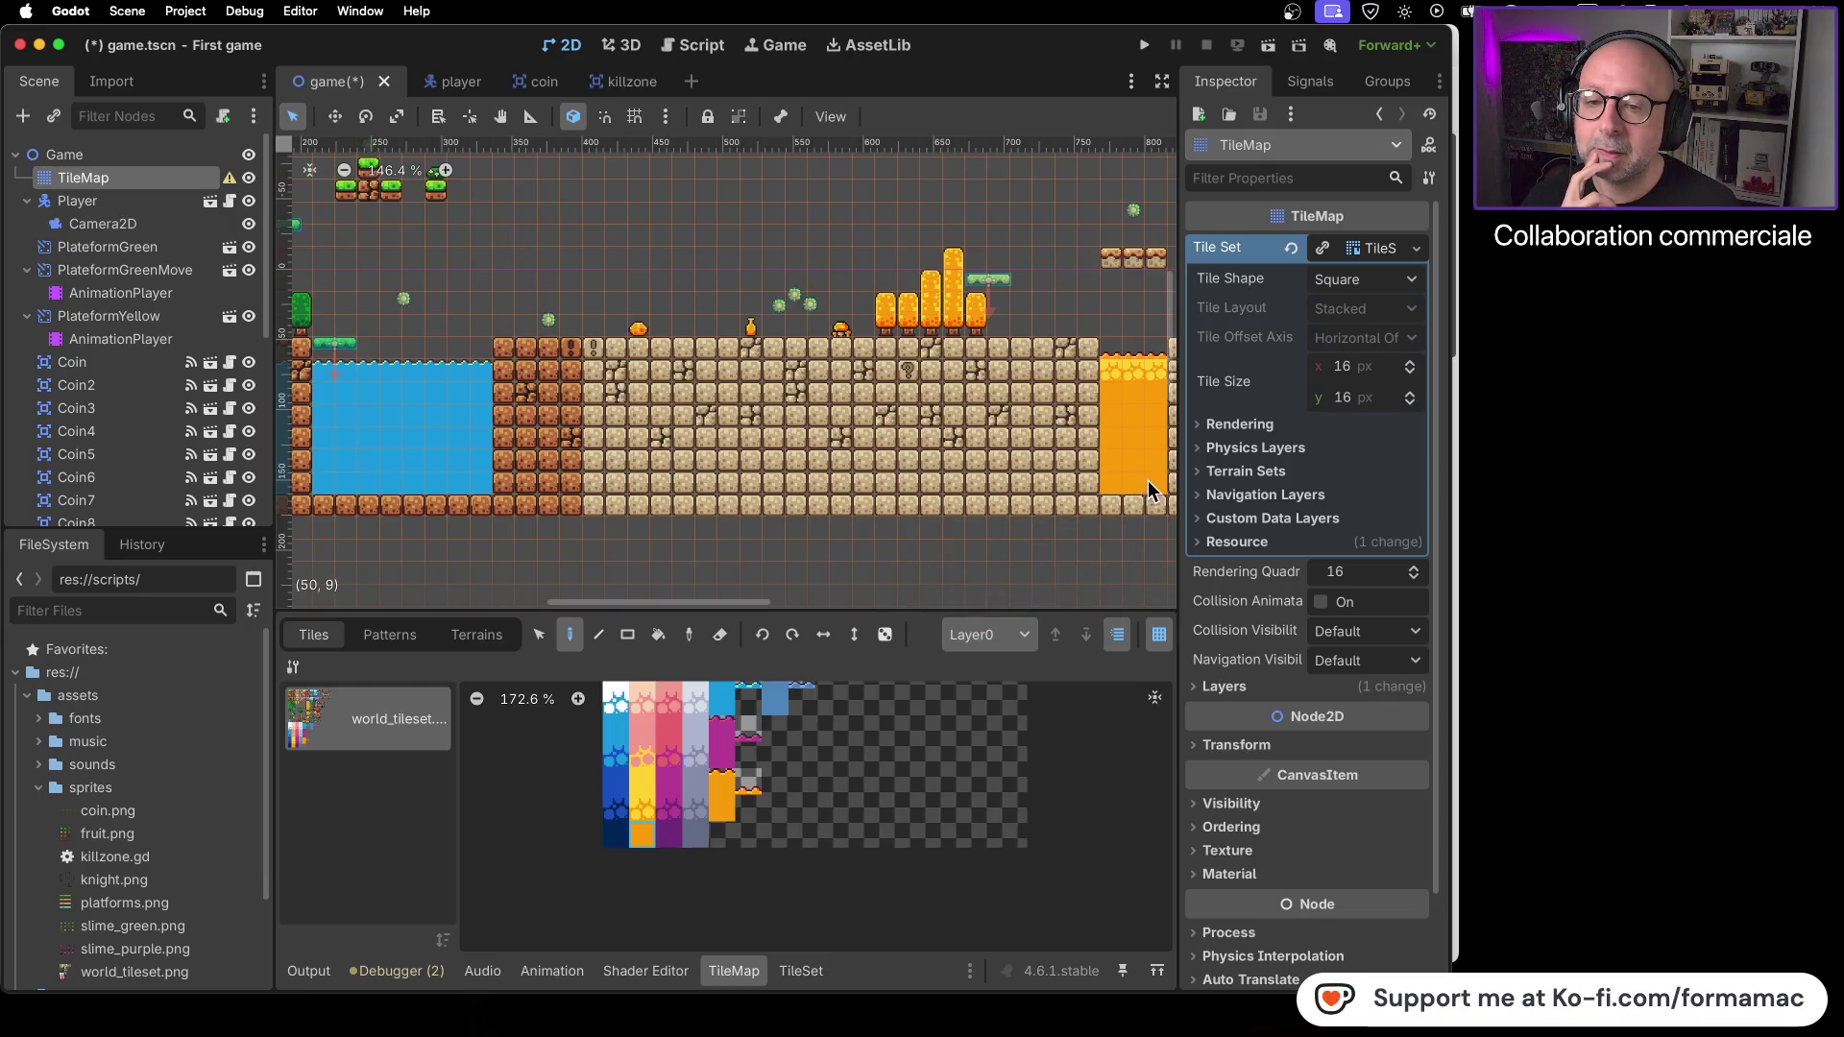
pyautogui.moveTo(826, 483); pyautogui.dragTo(402, 540)
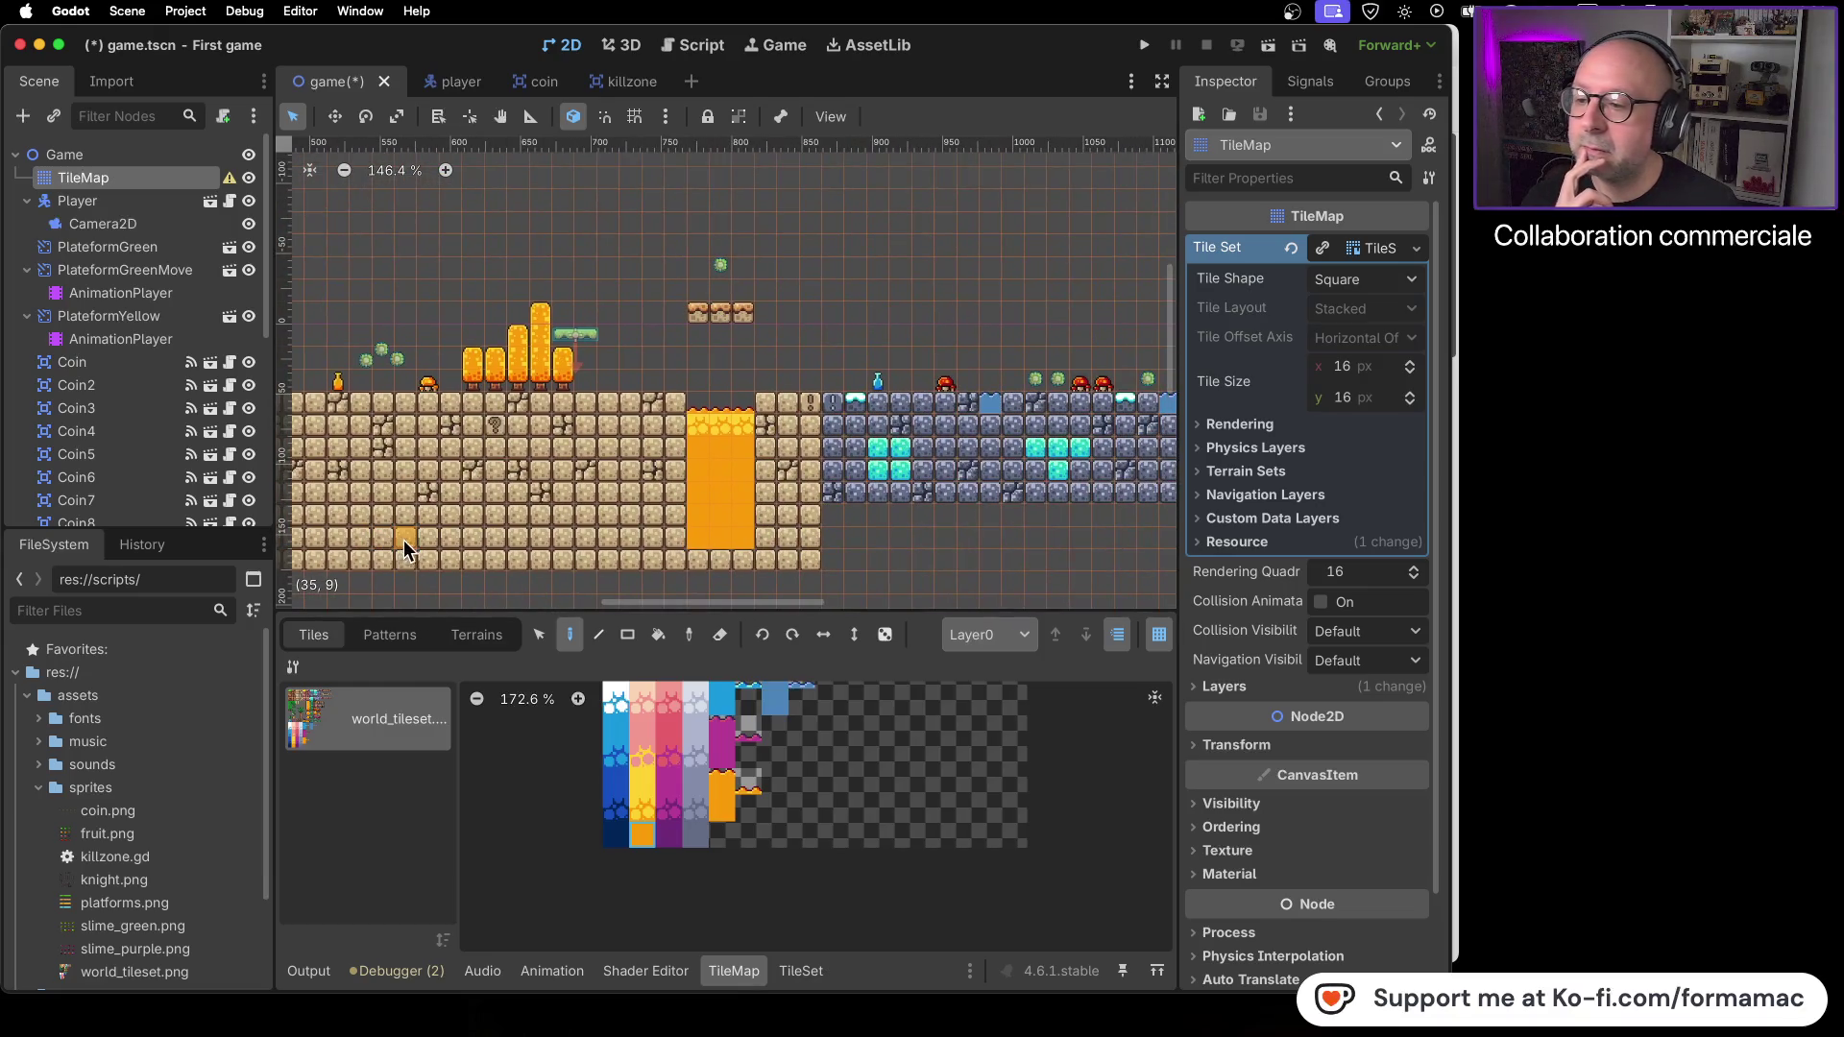
pyautogui.hscroll(8, 843, 539)
pyautogui.scroll(-2, 843, 538)
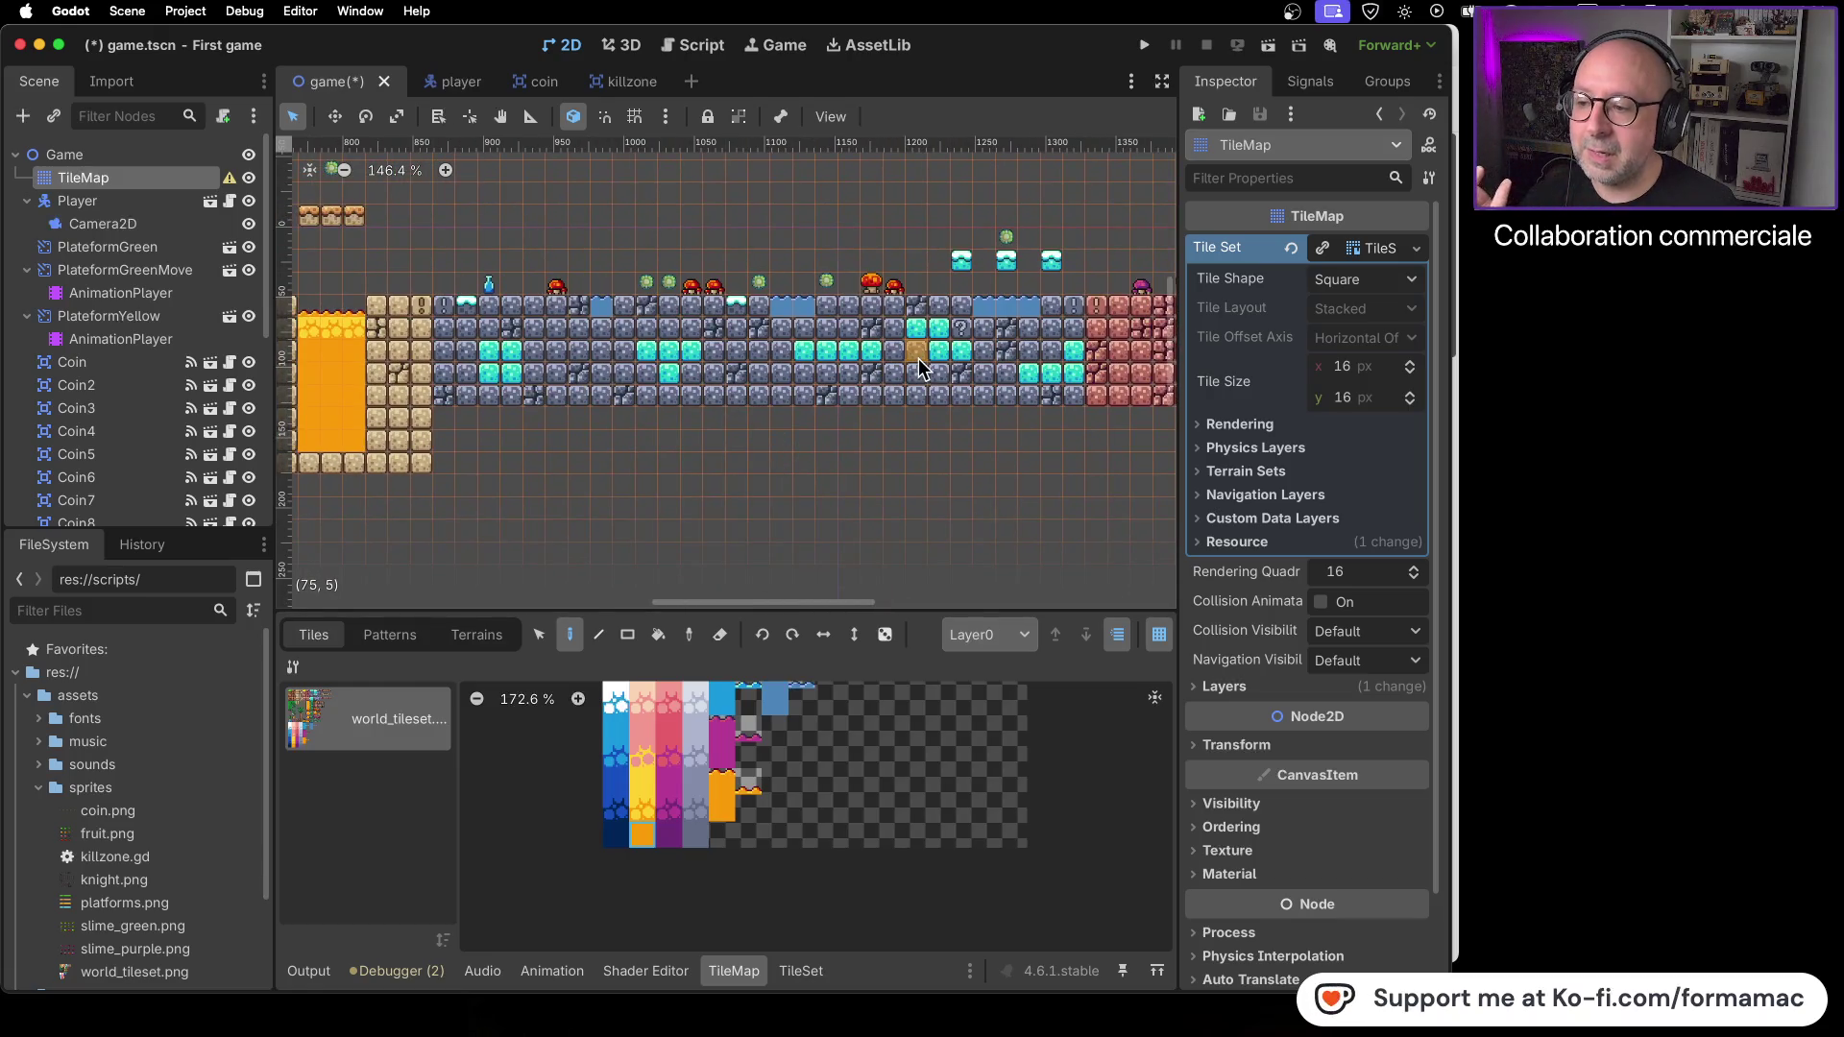
pyautogui.hscroll(4, 1003, 424)
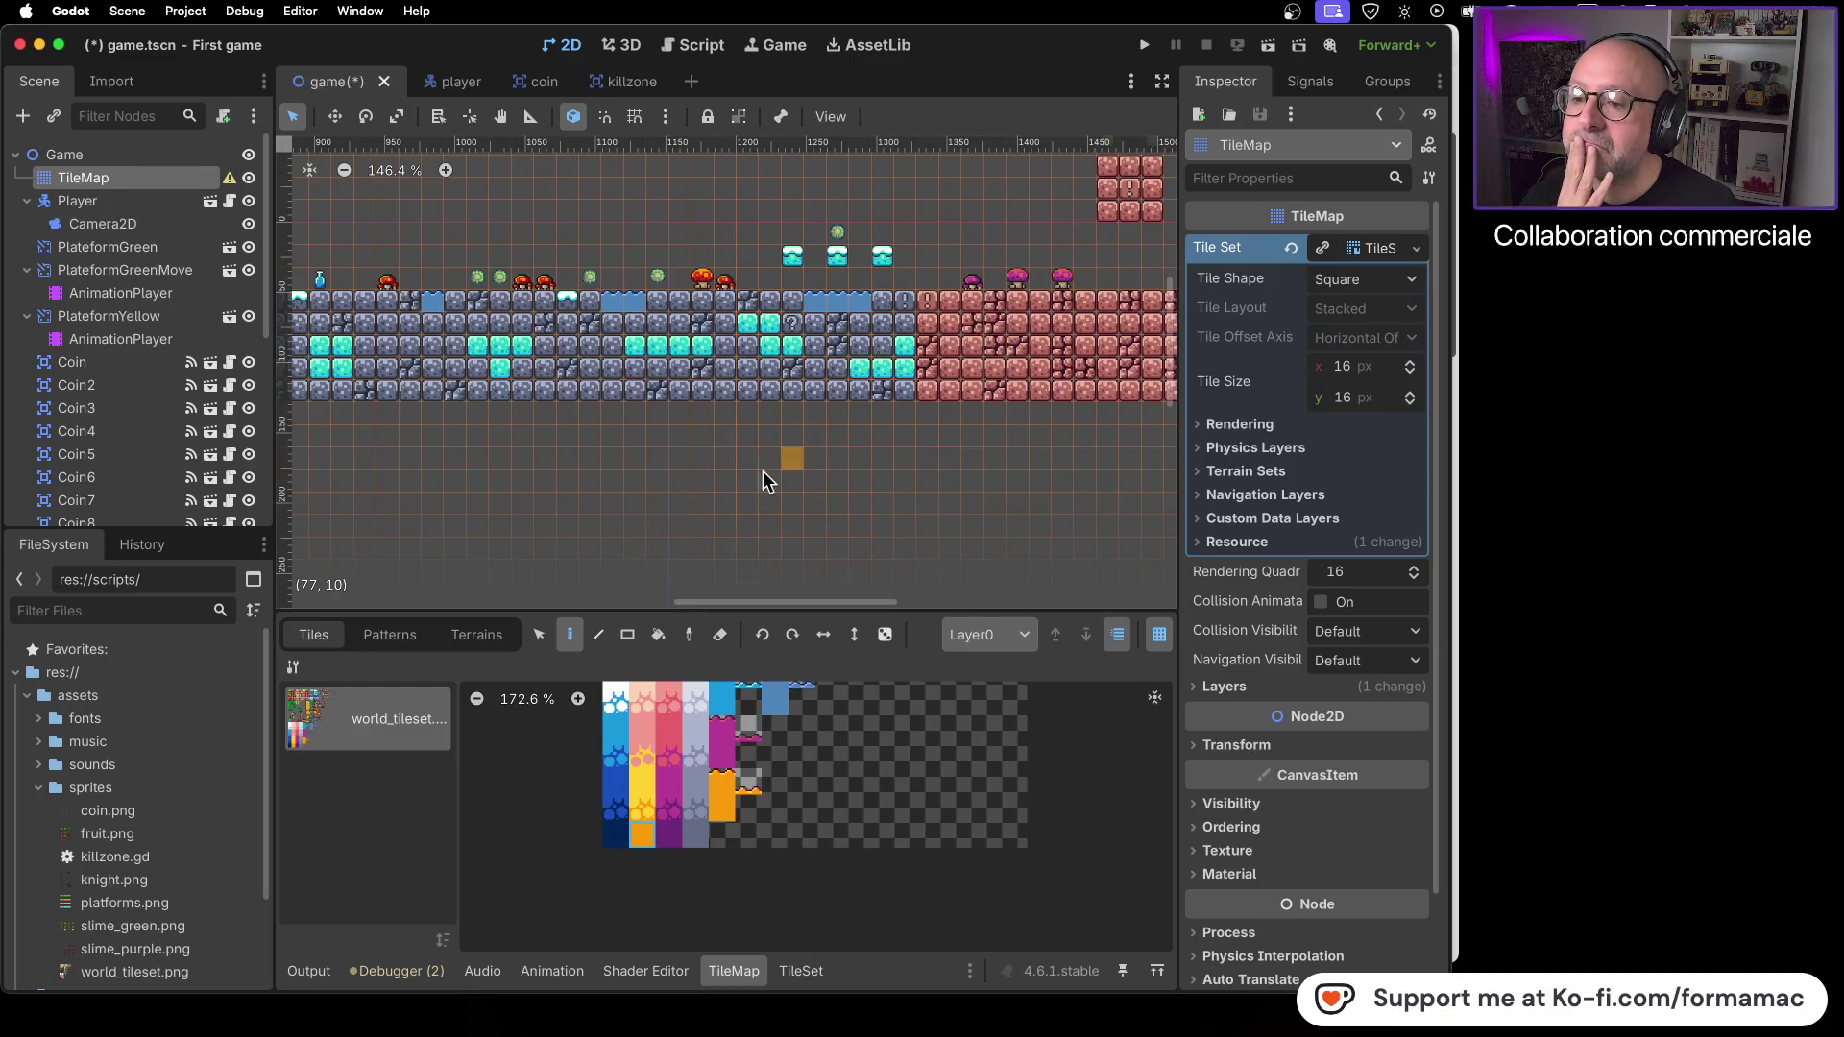
pyautogui.hscroll(-5, 774, 465)
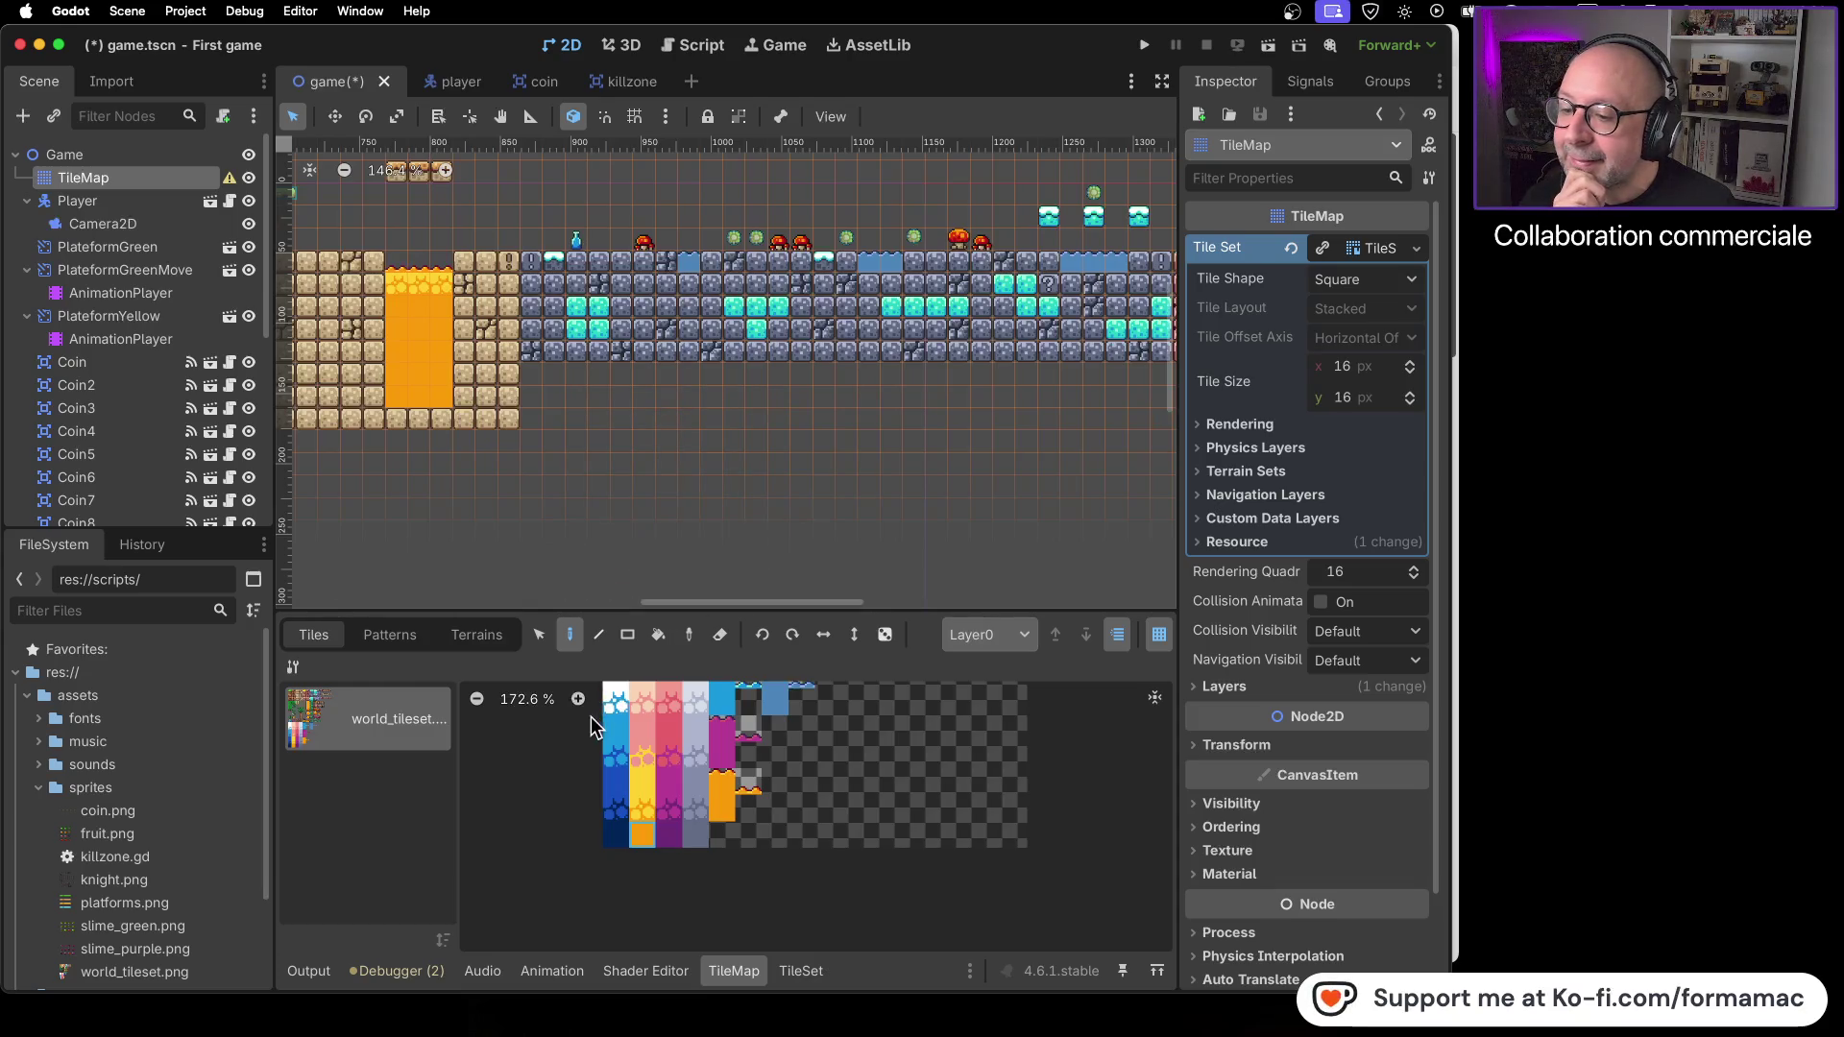
pyautogui.scroll(3, 753, 922)
# - Paint blue stone tiles to fill the ground under the stone area down to the bottom row
pyautogui.scroll(5, 753, 922)
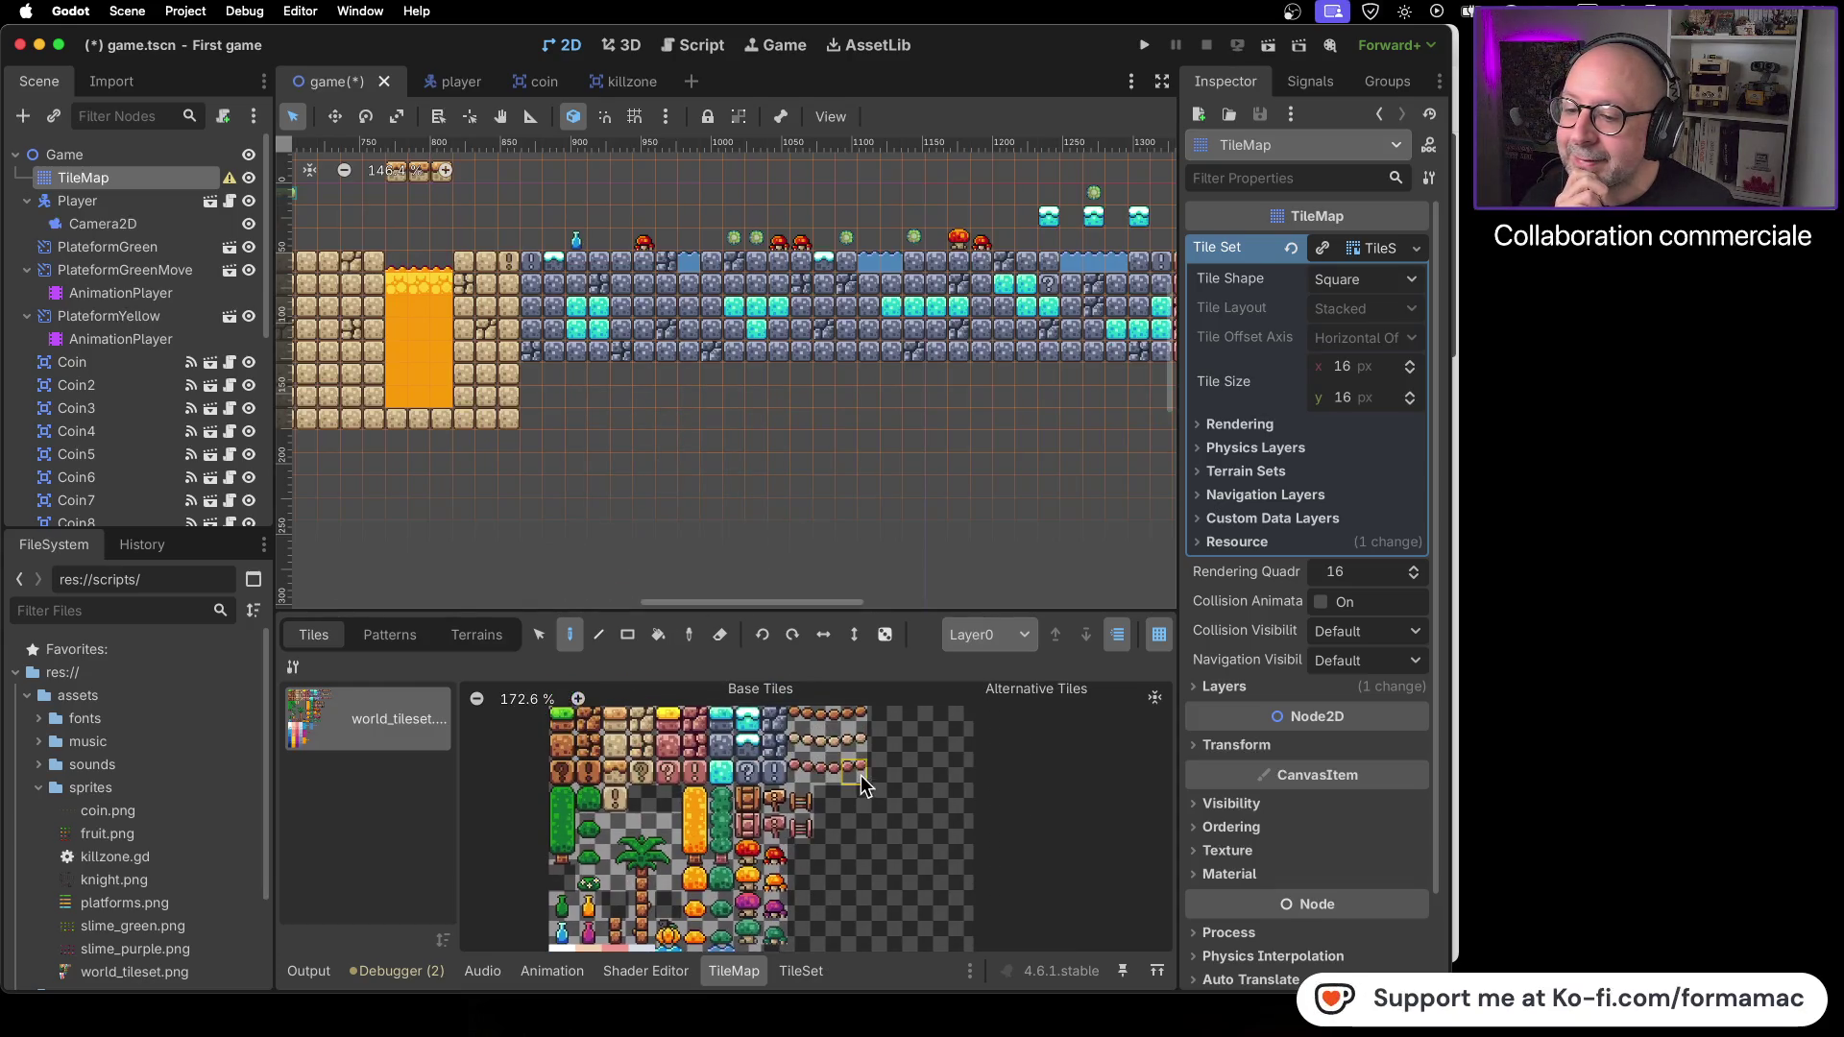
pyautogui.click(776, 723)
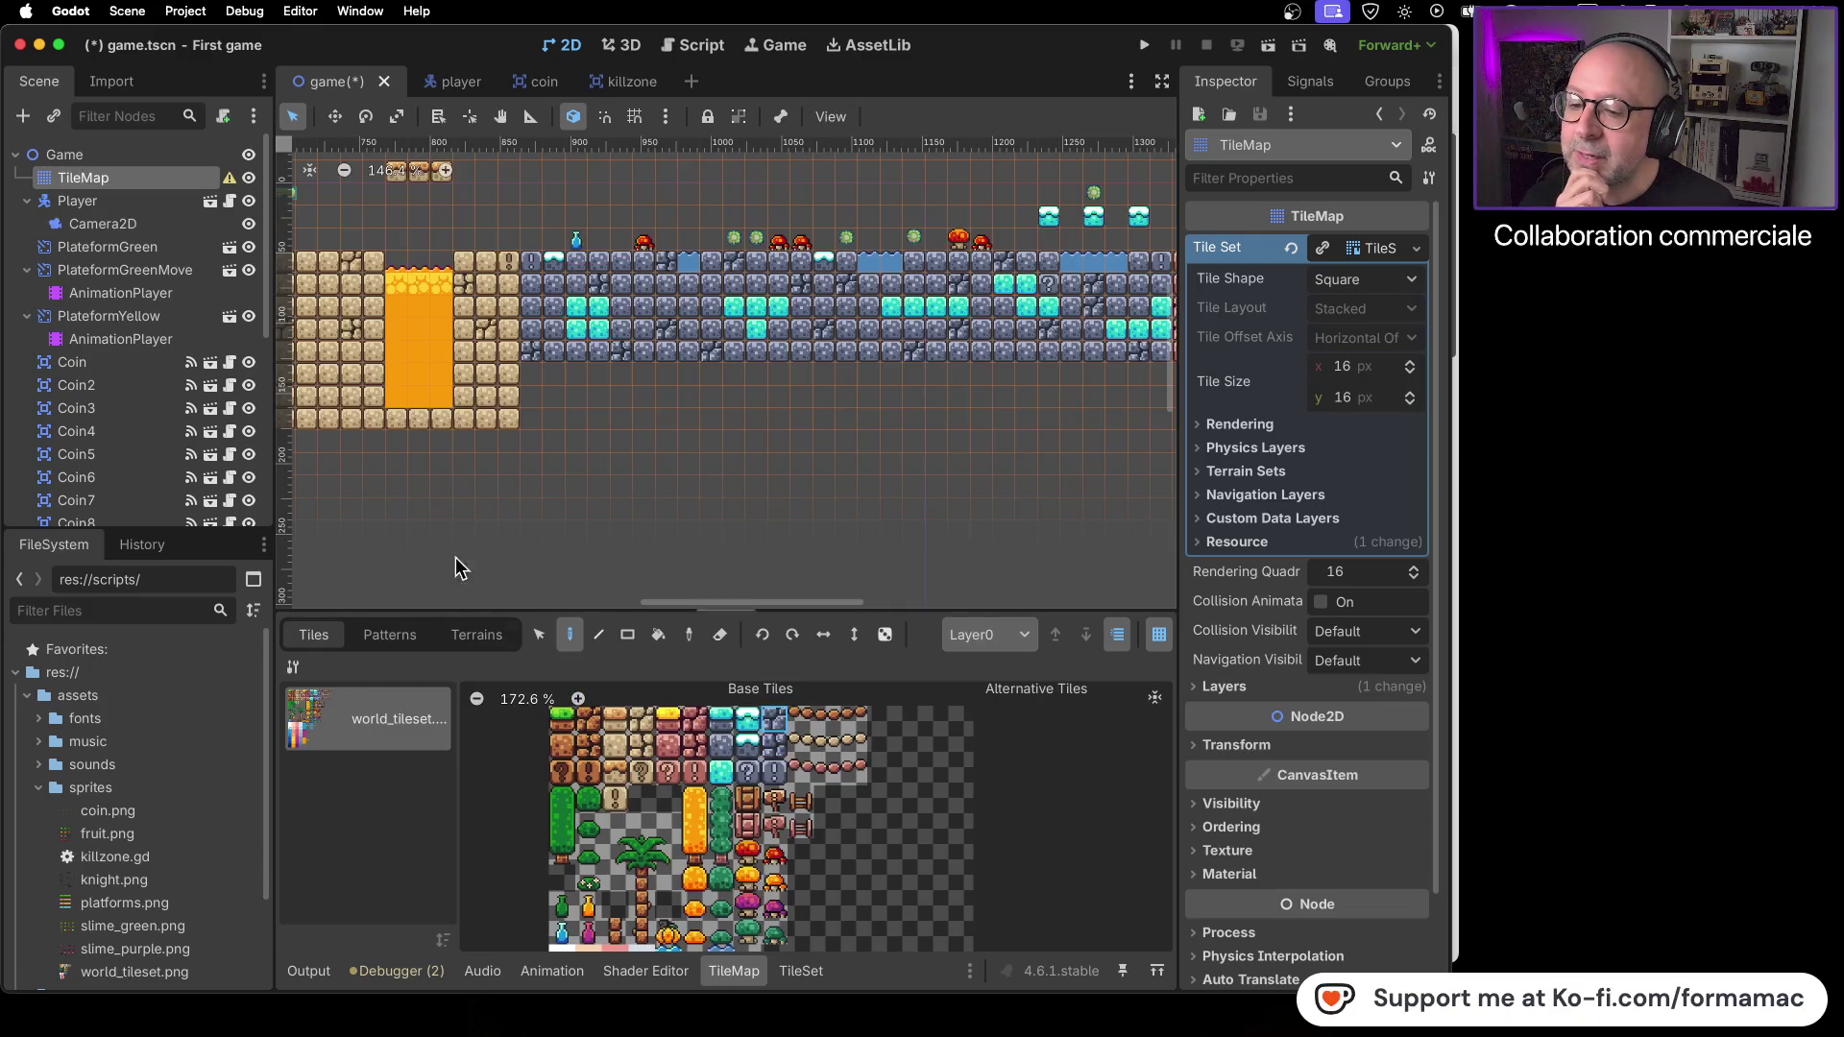
pyautogui.moveTo(533, 375)
pyautogui.mouseDown()
pyautogui.moveTo(523, 423)
pyautogui.moveTo(629, 420)
pyautogui.mouseUp()
pyautogui.click(723, 749)
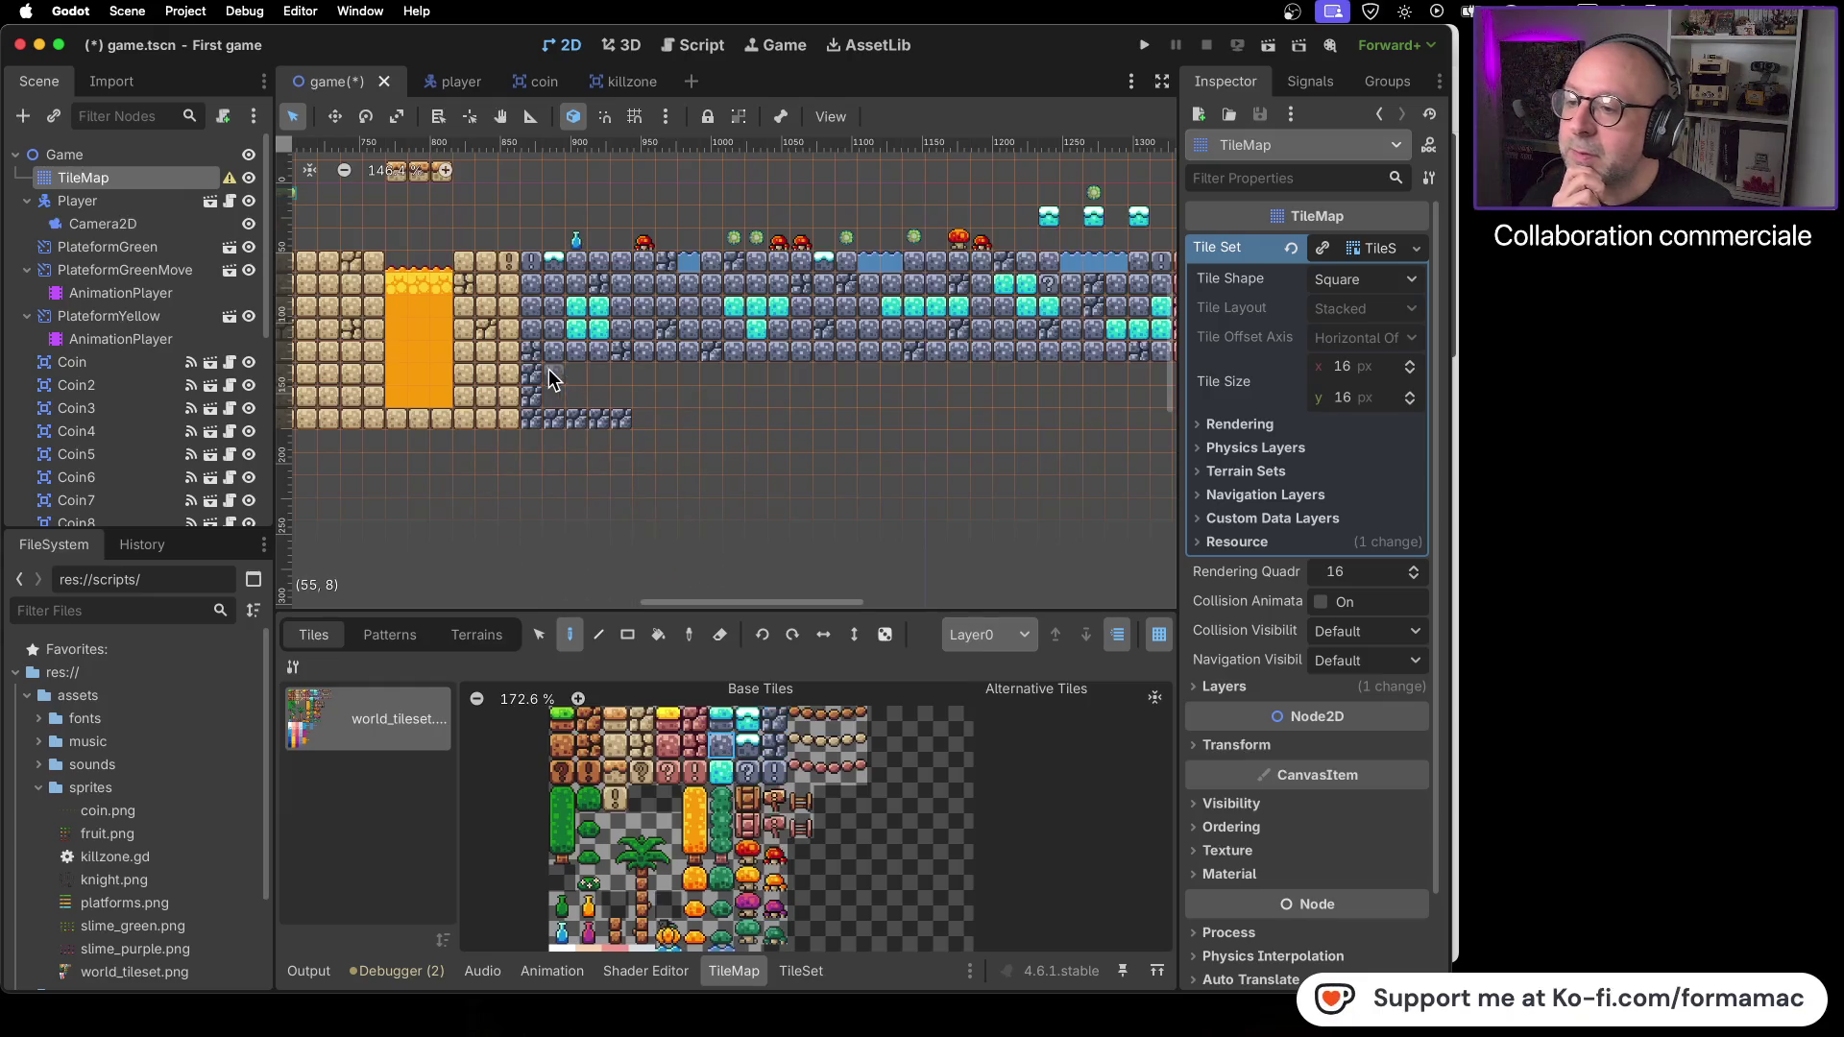
pyautogui.moveTo(536, 375); pyautogui.dragTo(538, 421)
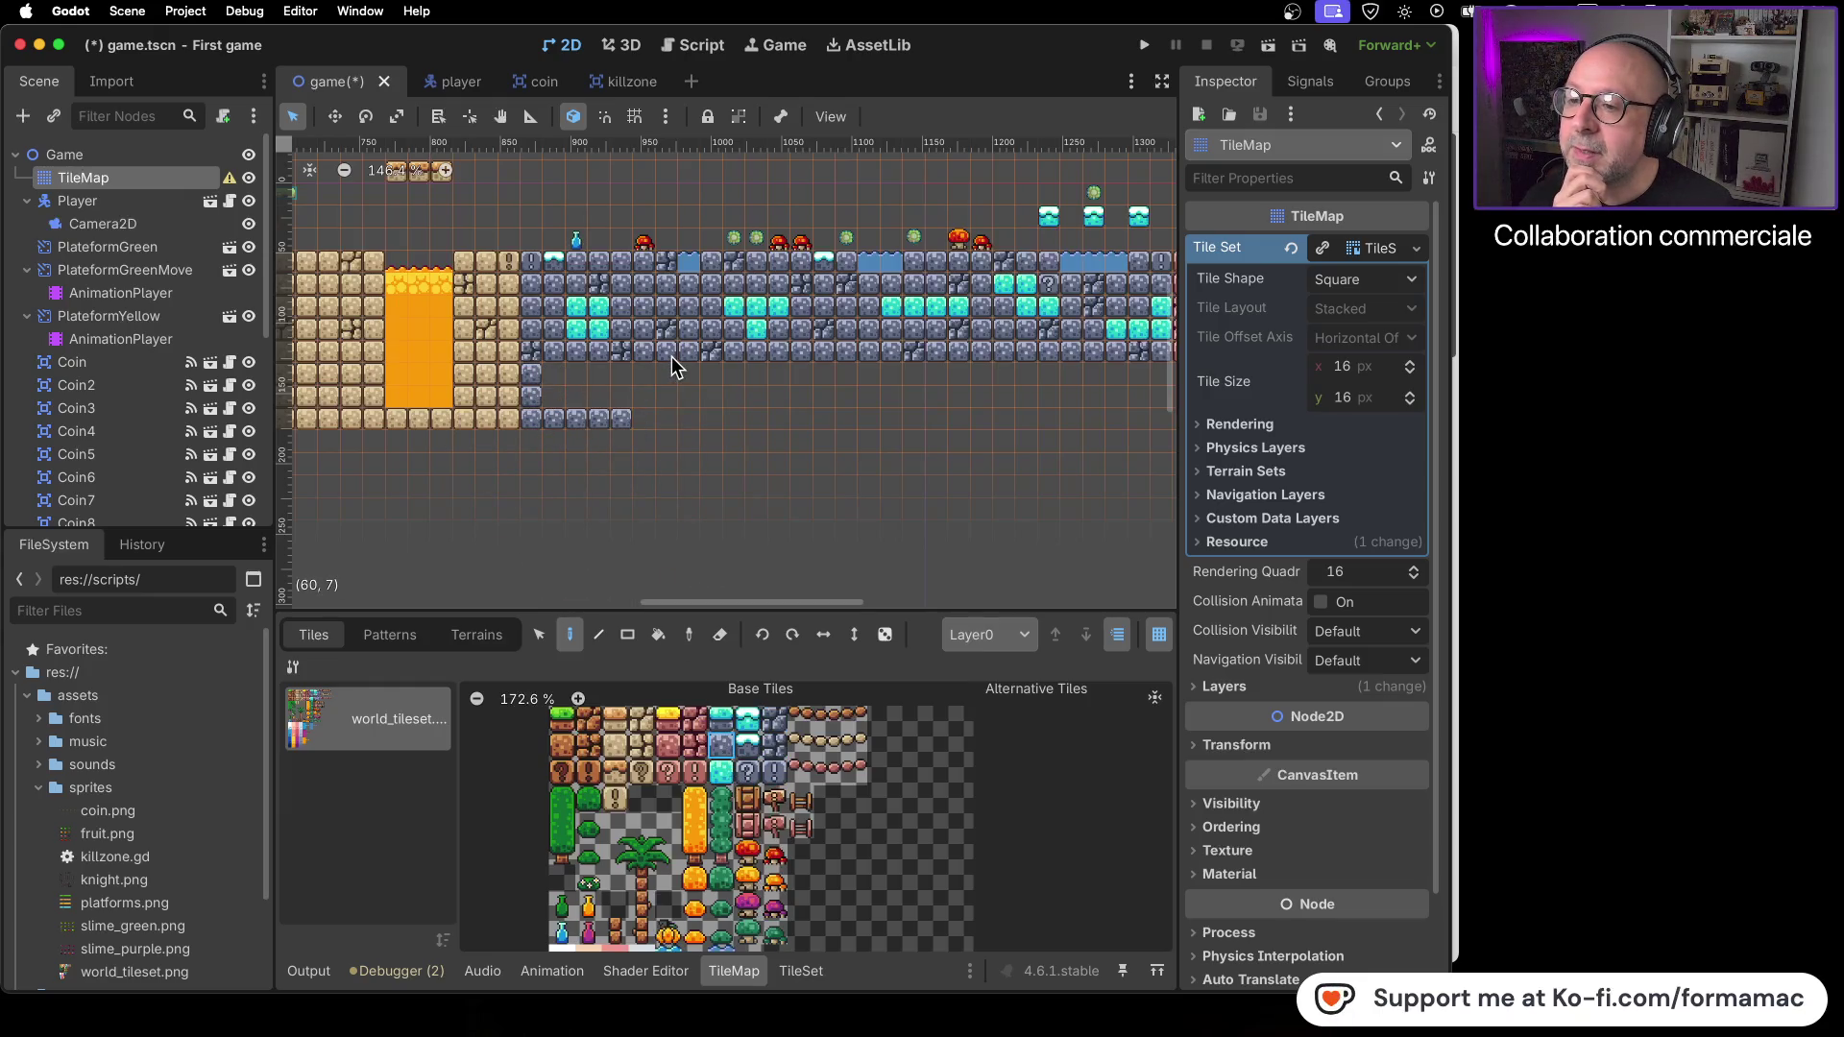
pyautogui.moveTo(689, 352); pyautogui.dragTo(689, 285)
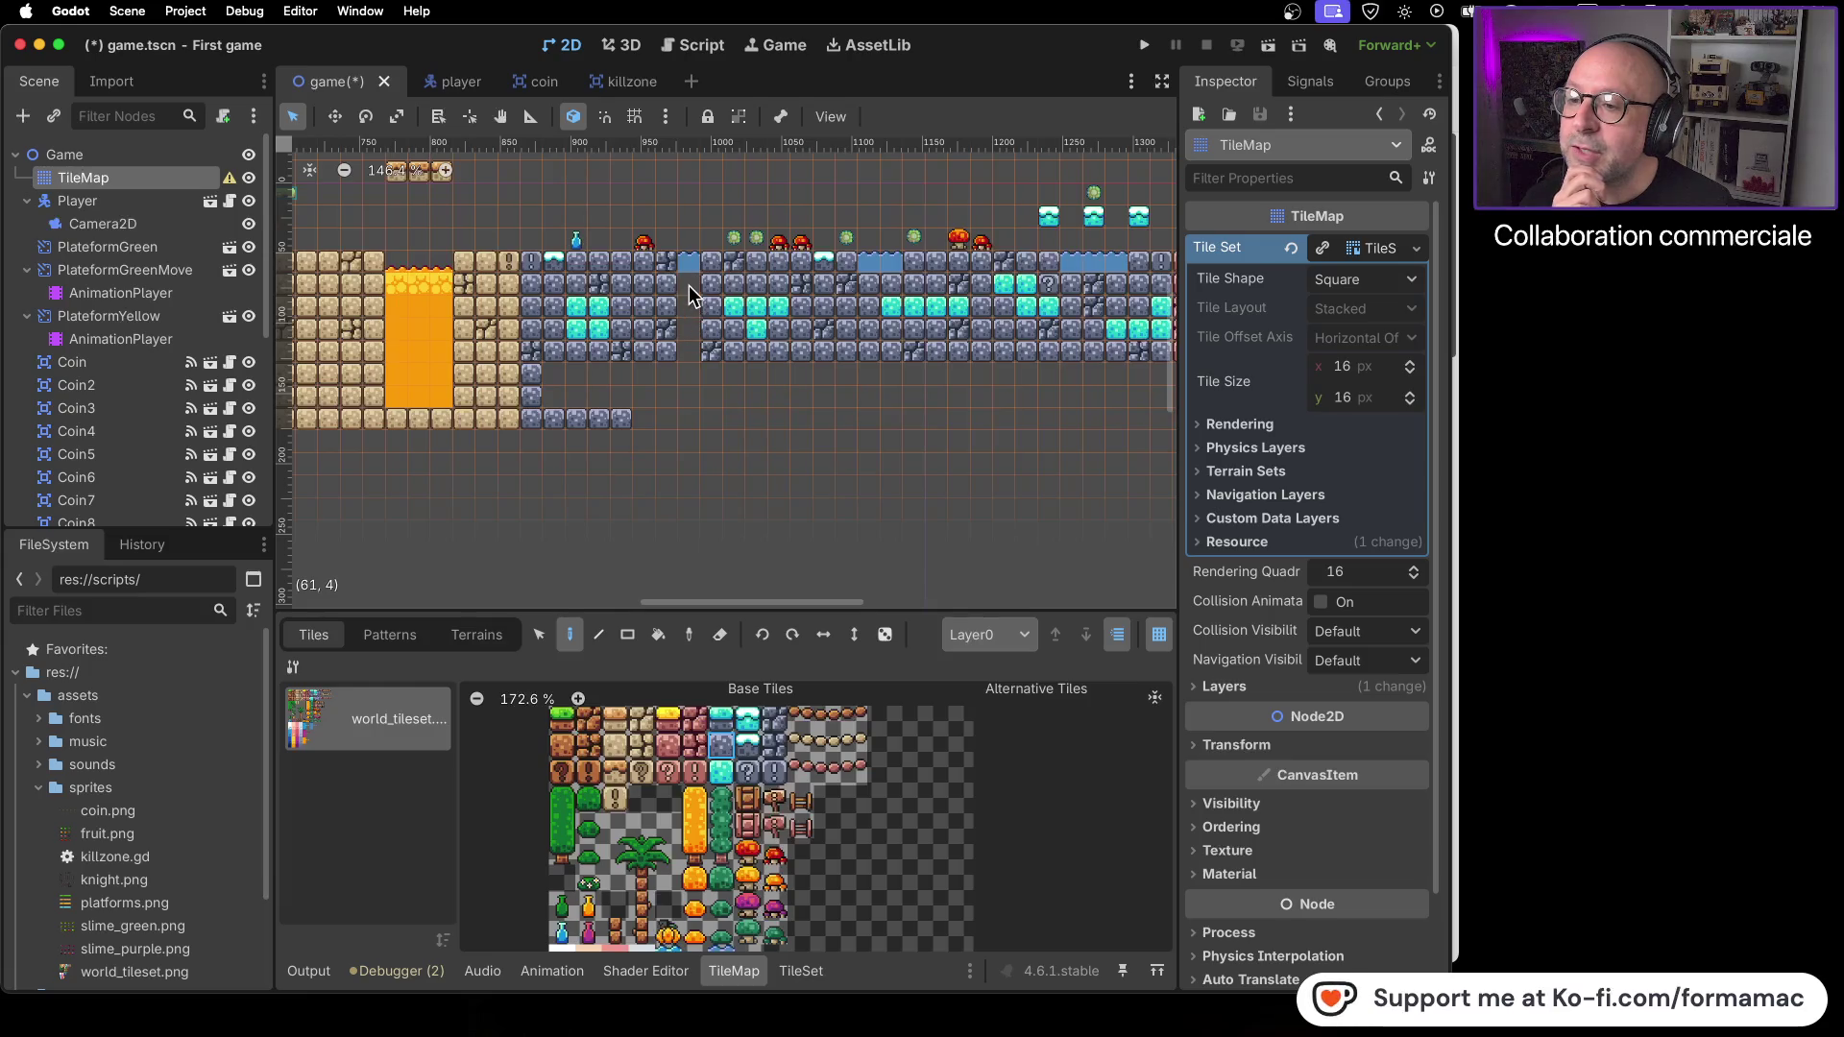
pyautogui.moveTo(670, 373); pyautogui.dragTo(655, 421)
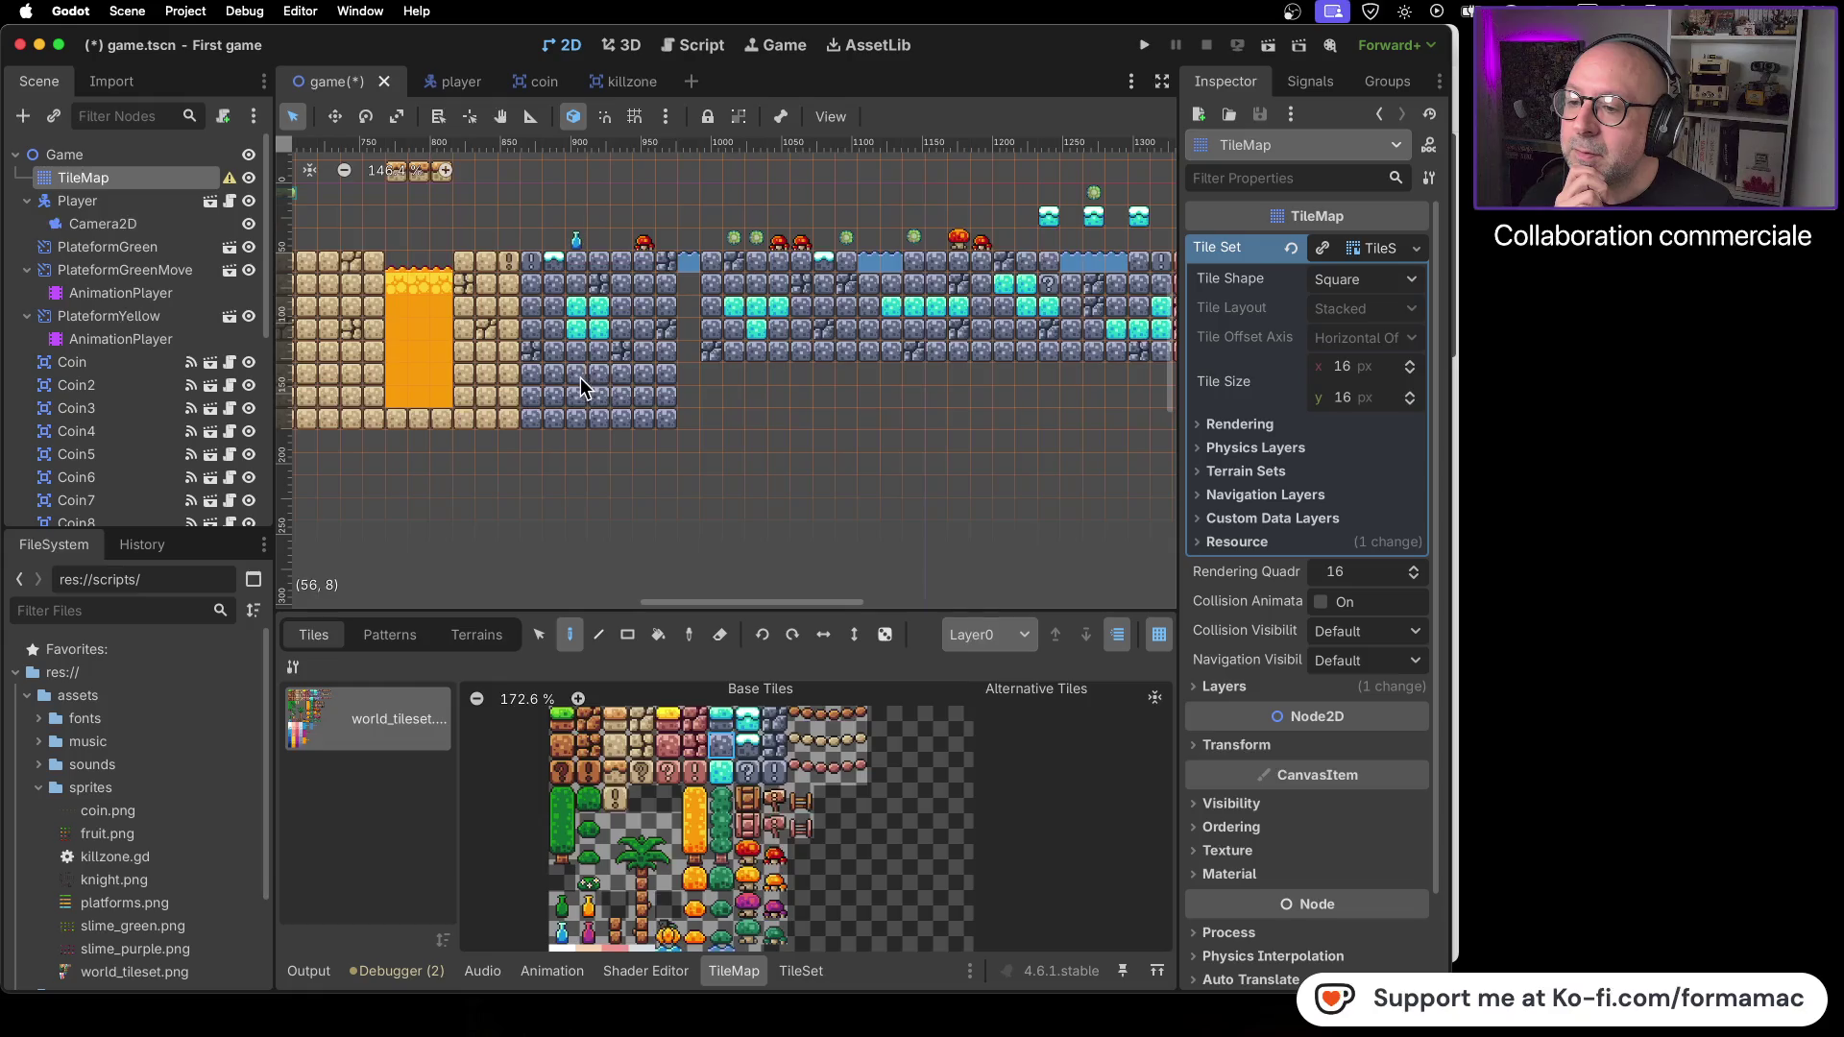
pyautogui.moveTo(714, 388)
pyautogui.mouseDown()
pyautogui.moveTo(701, 419)
pyautogui.moveTo(870, 419)
pyautogui.mouseUp()
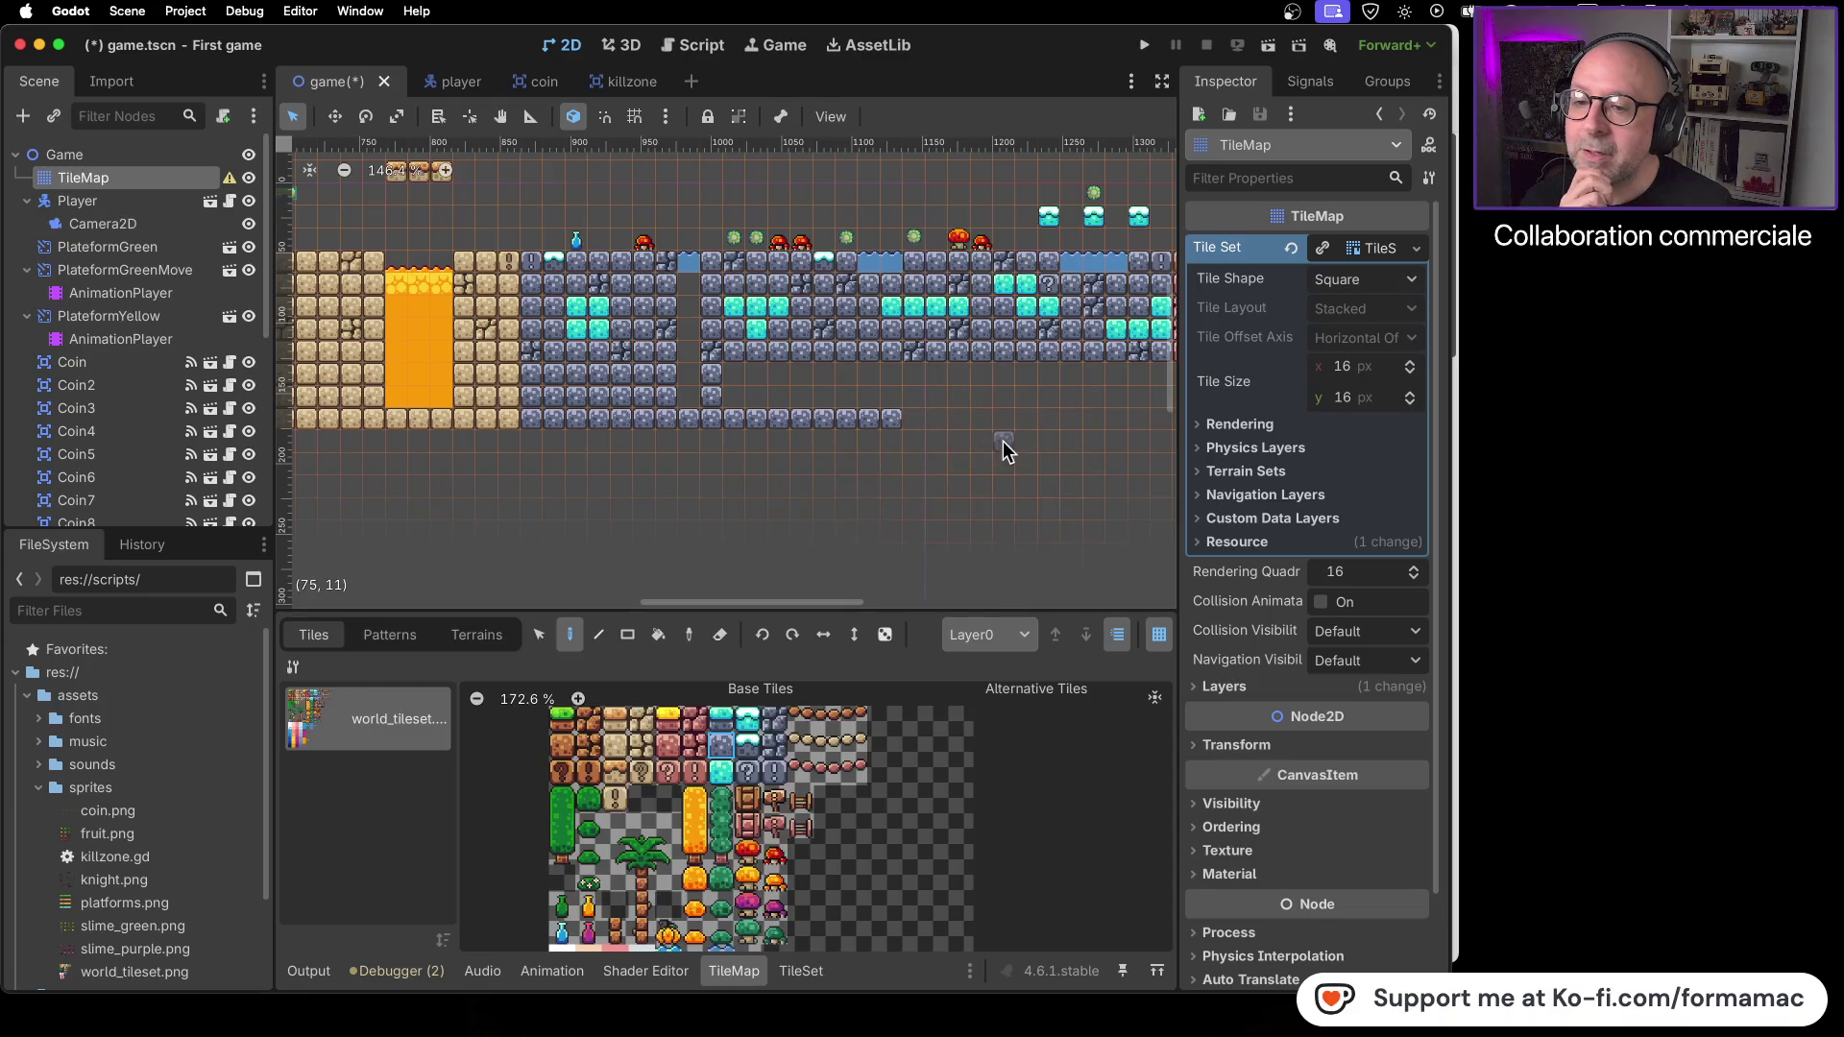
pyautogui.hscroll(5, 1003, 441)
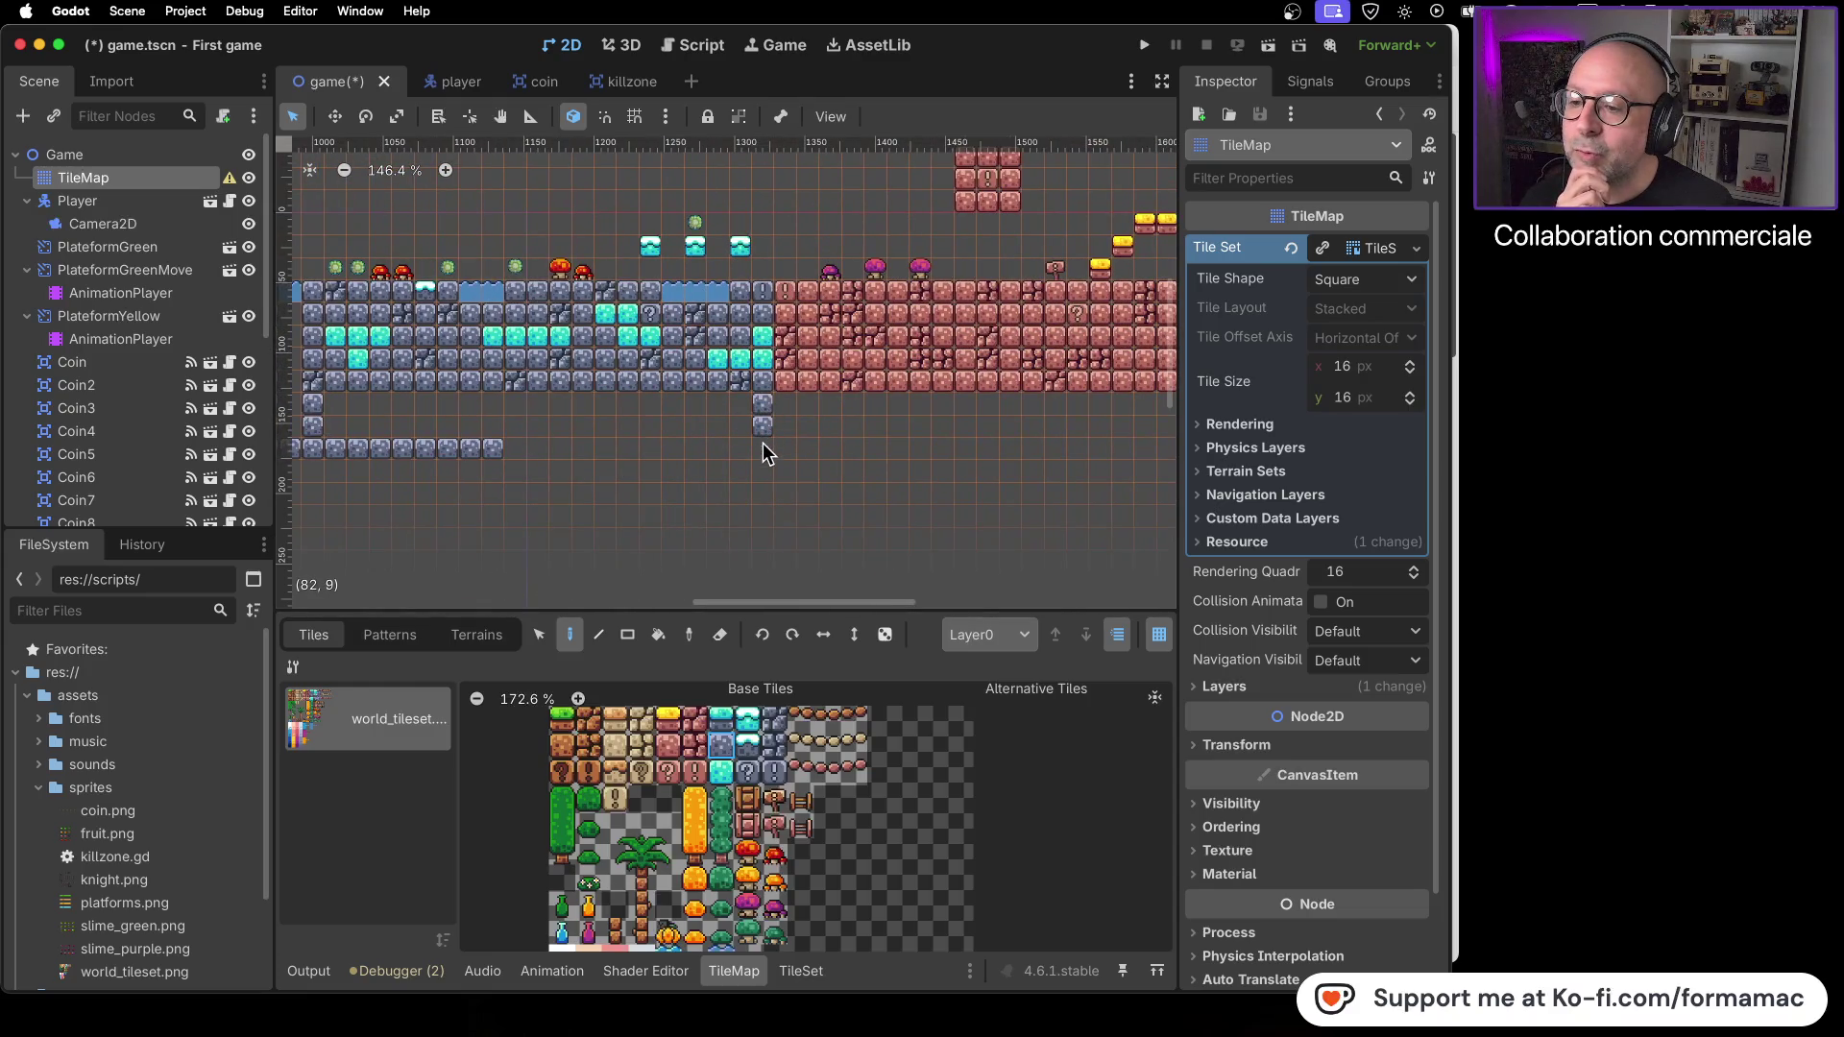
pyautogui.moveTo(764, 446); pyautogui.dragTo(626, 453)
pyautogui.moveTo(338, 424)
pyautogui.mouseDown()
pyautogui.moveTo(728, 437)
pyautogui.moveTo(739, 414)
pyautogui.moveTo(464, 411)
pyautogui.mouseUp()
pyautogui.moveTo(344, 412)
pyautogui.mouseDown()
pyautogui.moveTo(456, 430)
pyautogui.moveTo(916, 393)
pyautogui.moveTo(665, 422)
pyautogui.mouseUp()
# - Erase stone tiles to open empty columns through the floor beneath the pools
pyautogui.rightClick(669, 309)
pyautogui.rightClick(686, 309)
pyautogui.rightClick(690, 337)
pyautogui.rightClick(678, 340)
pyautogui.rightClick(677, 354)
pyautogui.rightClick(686, 360)
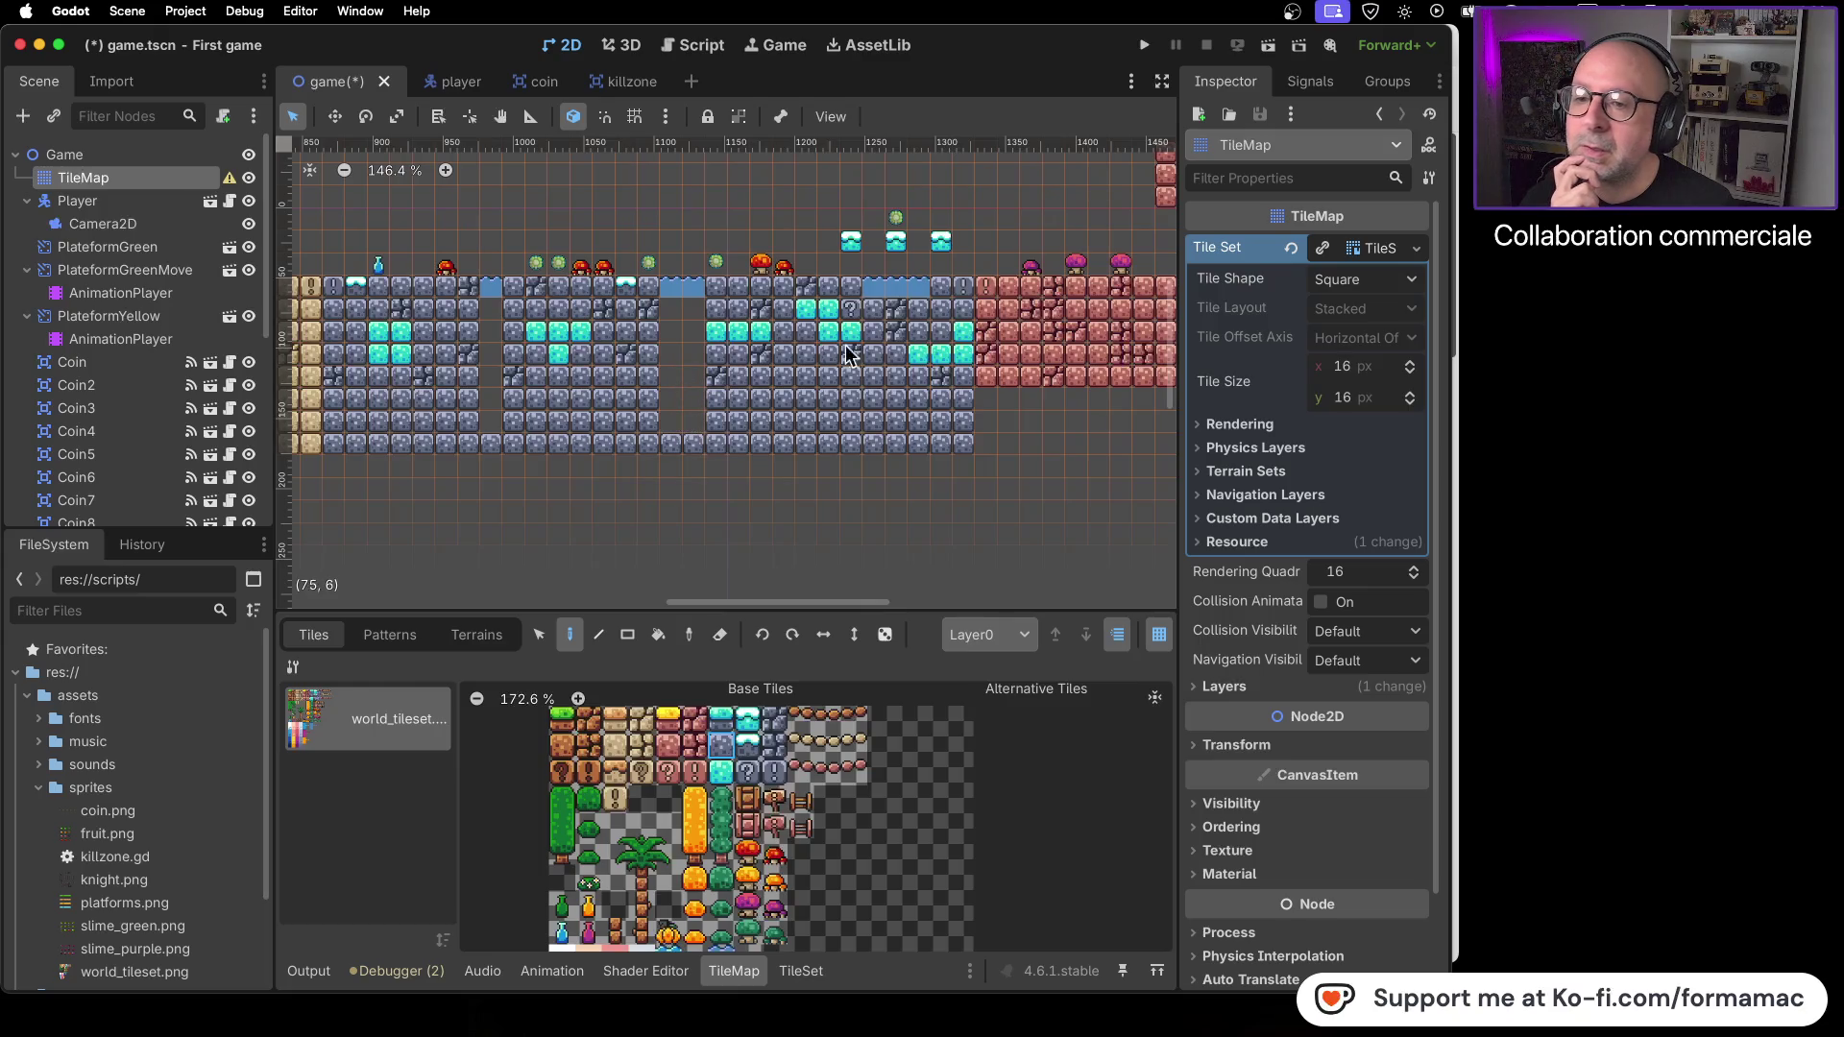
pyautogui.moveTo(872, 402)
pyautogui.mouseDown()
pyautogui.moveTo(899, 411)
pyautogui.moveTo(912, 320)
pyautogui.moveTo(892, 348)
pyautogui.mouseUp()
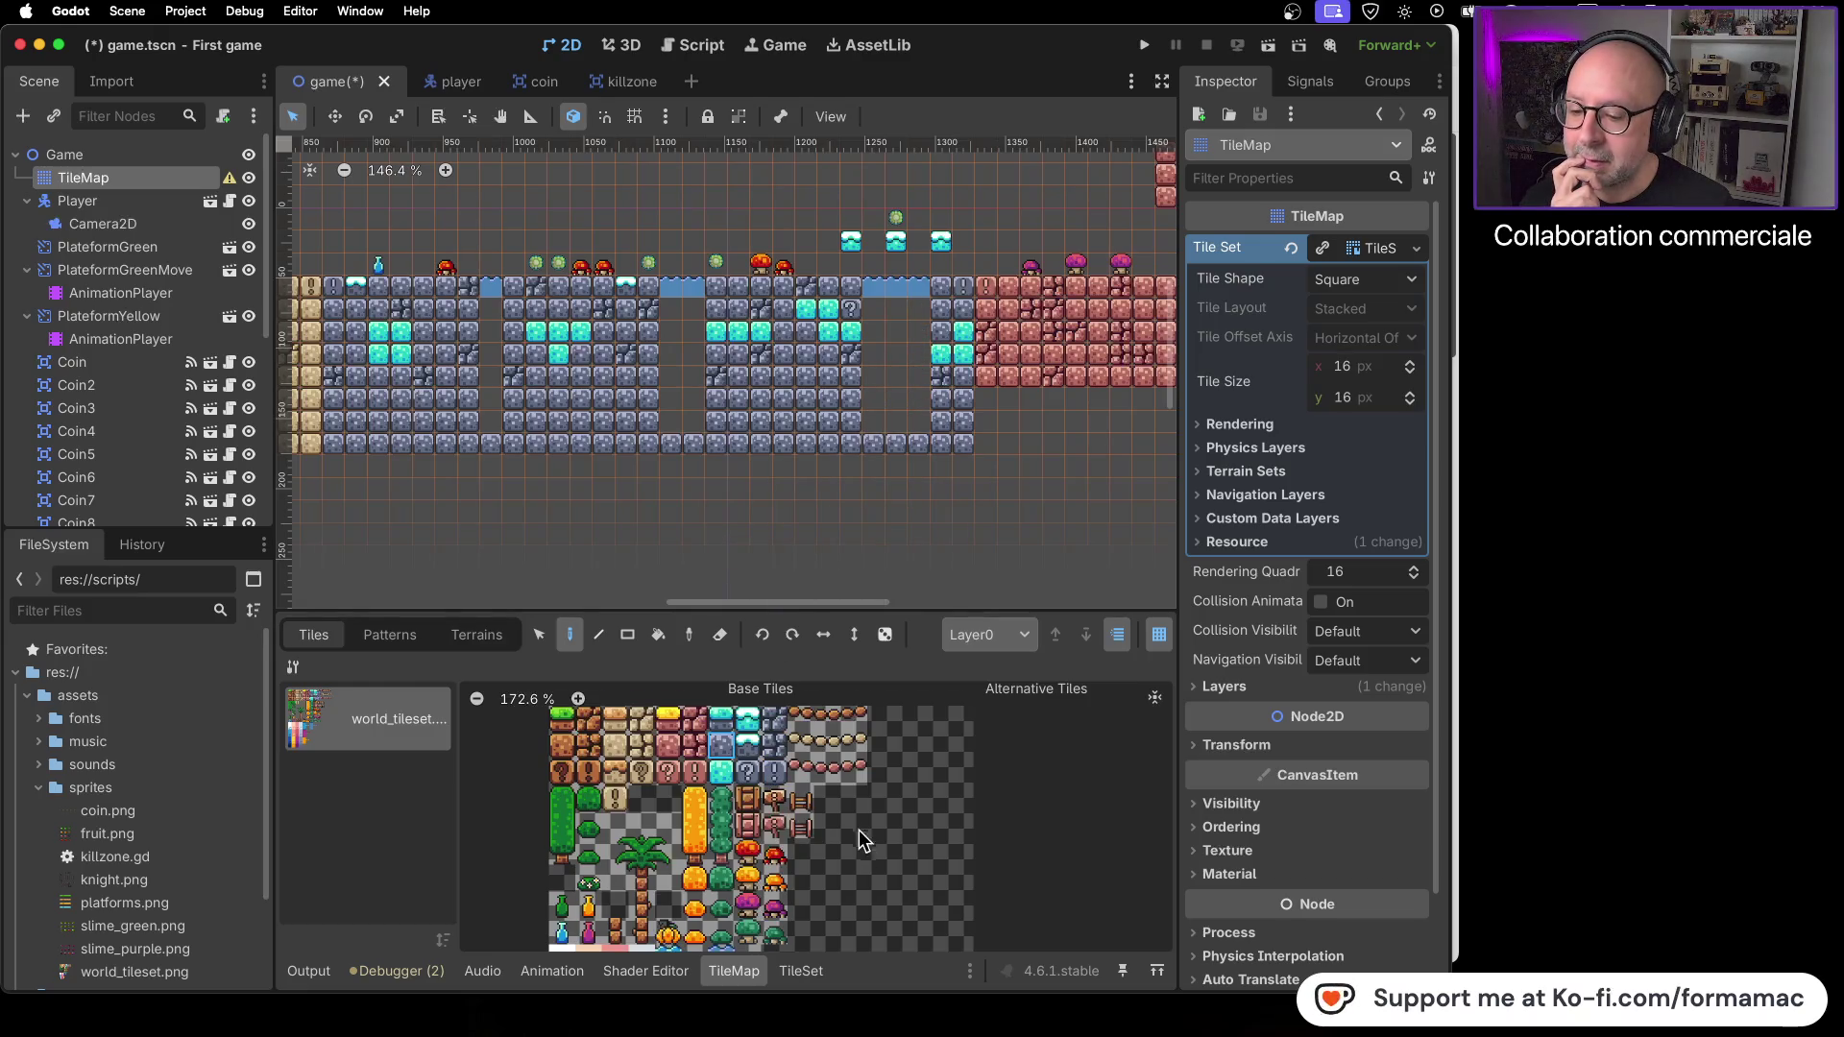
pyautogui.scroll(-3, 834, 795)
# - Paint blue water tiles down the gap columns under the pools to the bottom row
pyautogui.click(725, 829)
pyautogui.moveTo(865, 399)
pyautogui.mouseDown()
pyautogui.moveTo(879, 326)
pyautogui.moveTo(864, 421)
pyautogui.mouseUp()
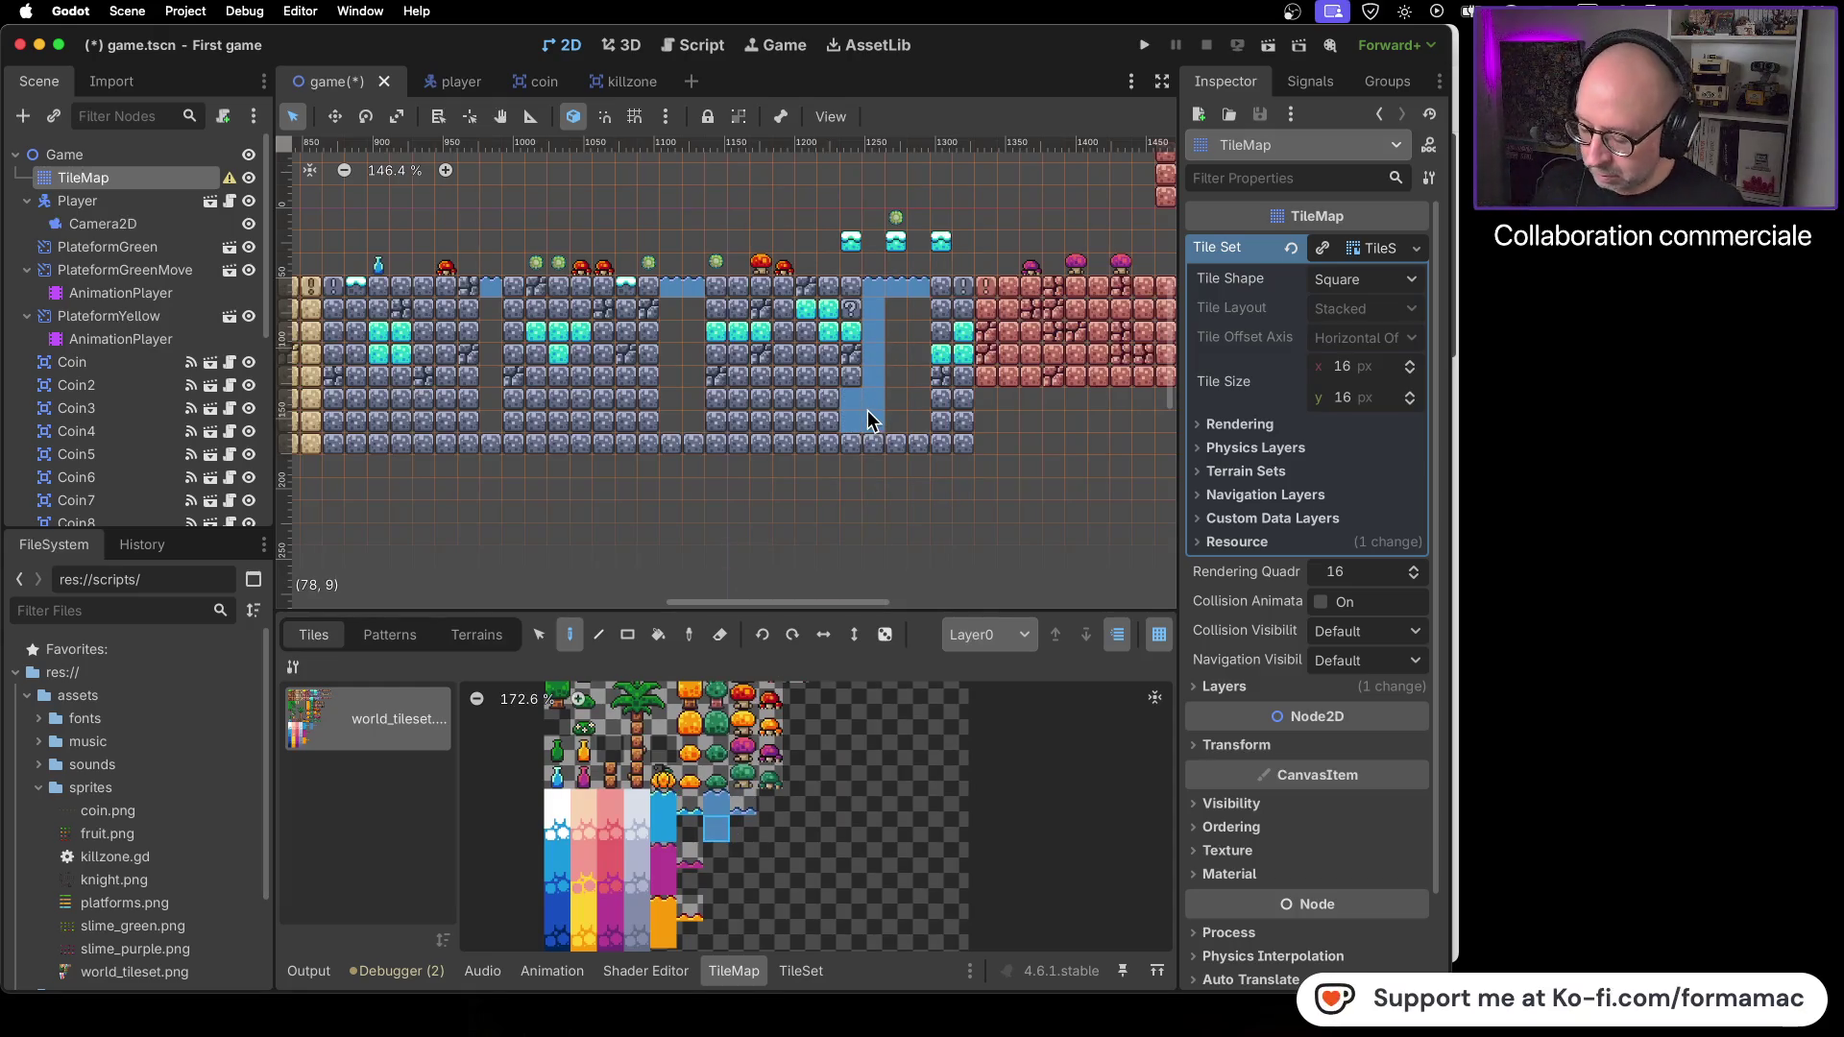
pyautogui.hotkey('ctrl', 'z')
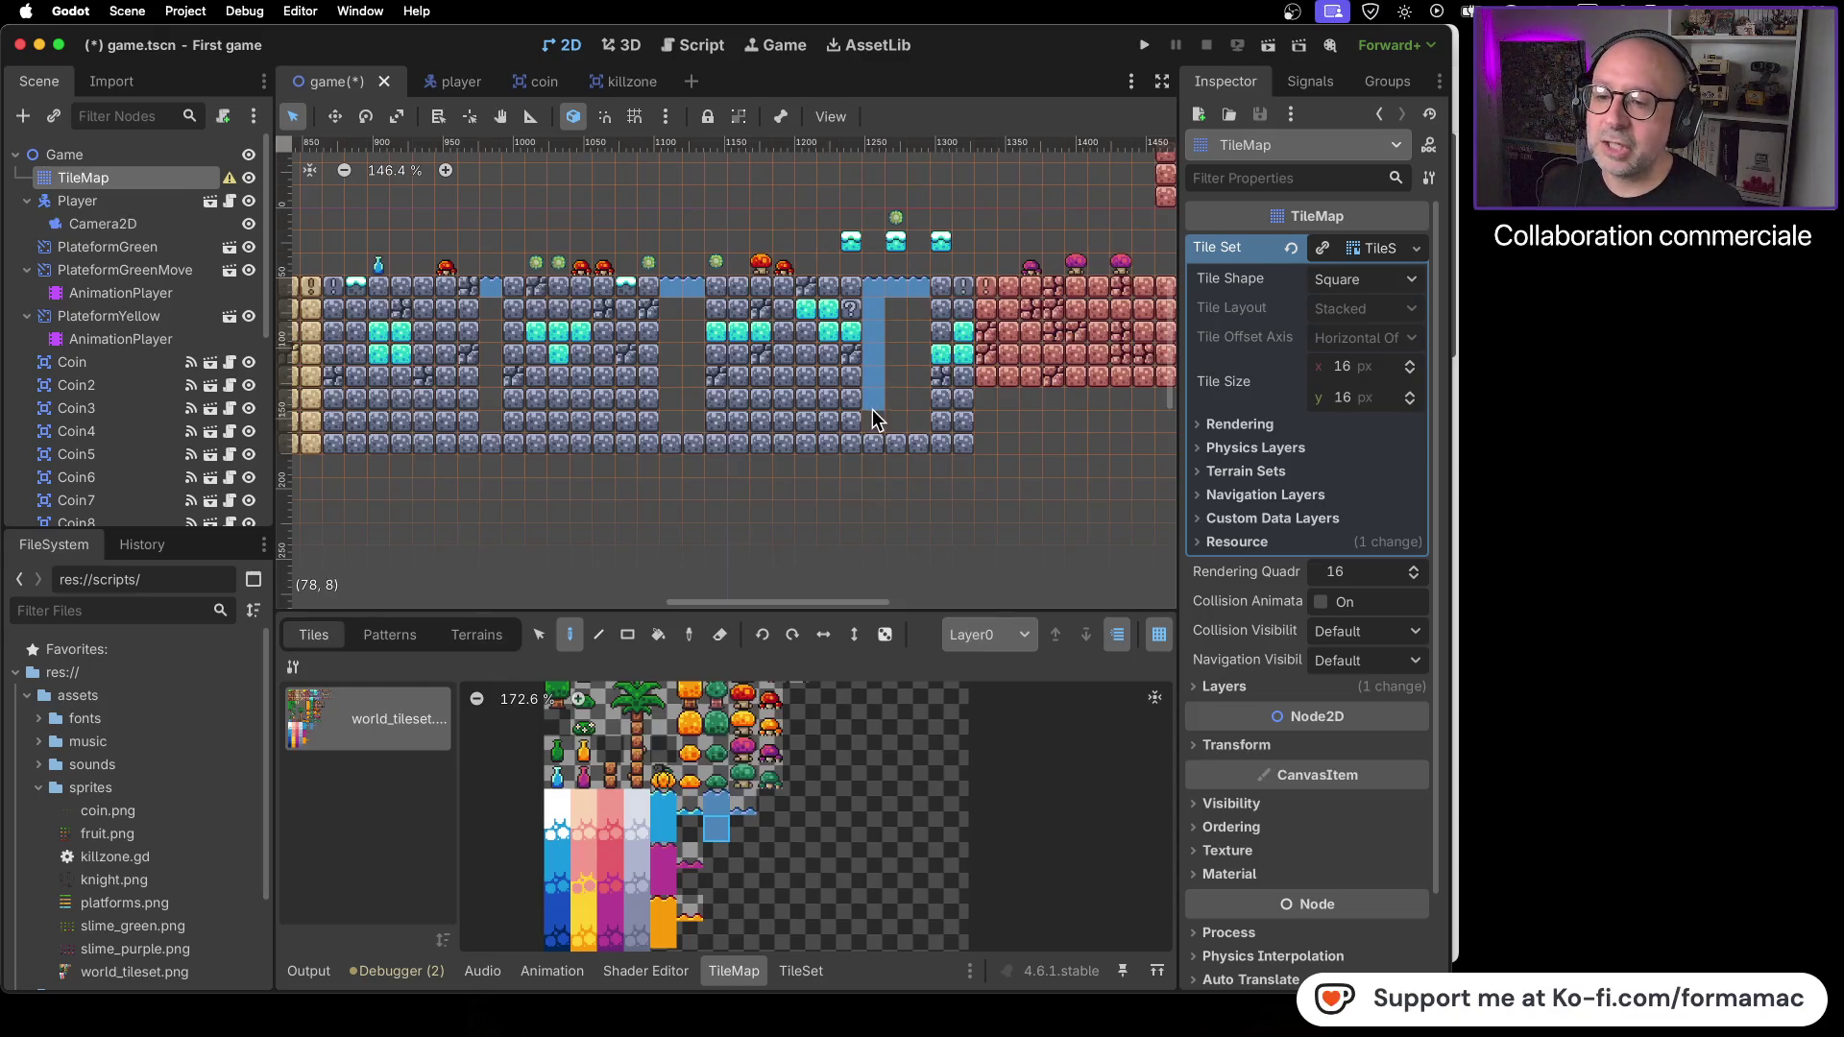
pyautogui.moveTo(900, 357)
pyautogui.mouseDown()
pyautogui.moveTo(898, 317)
pyautogui.moveTo(918, 308)
pyautogui.moveTo(920, 432)
pyautogui.mouseUp()
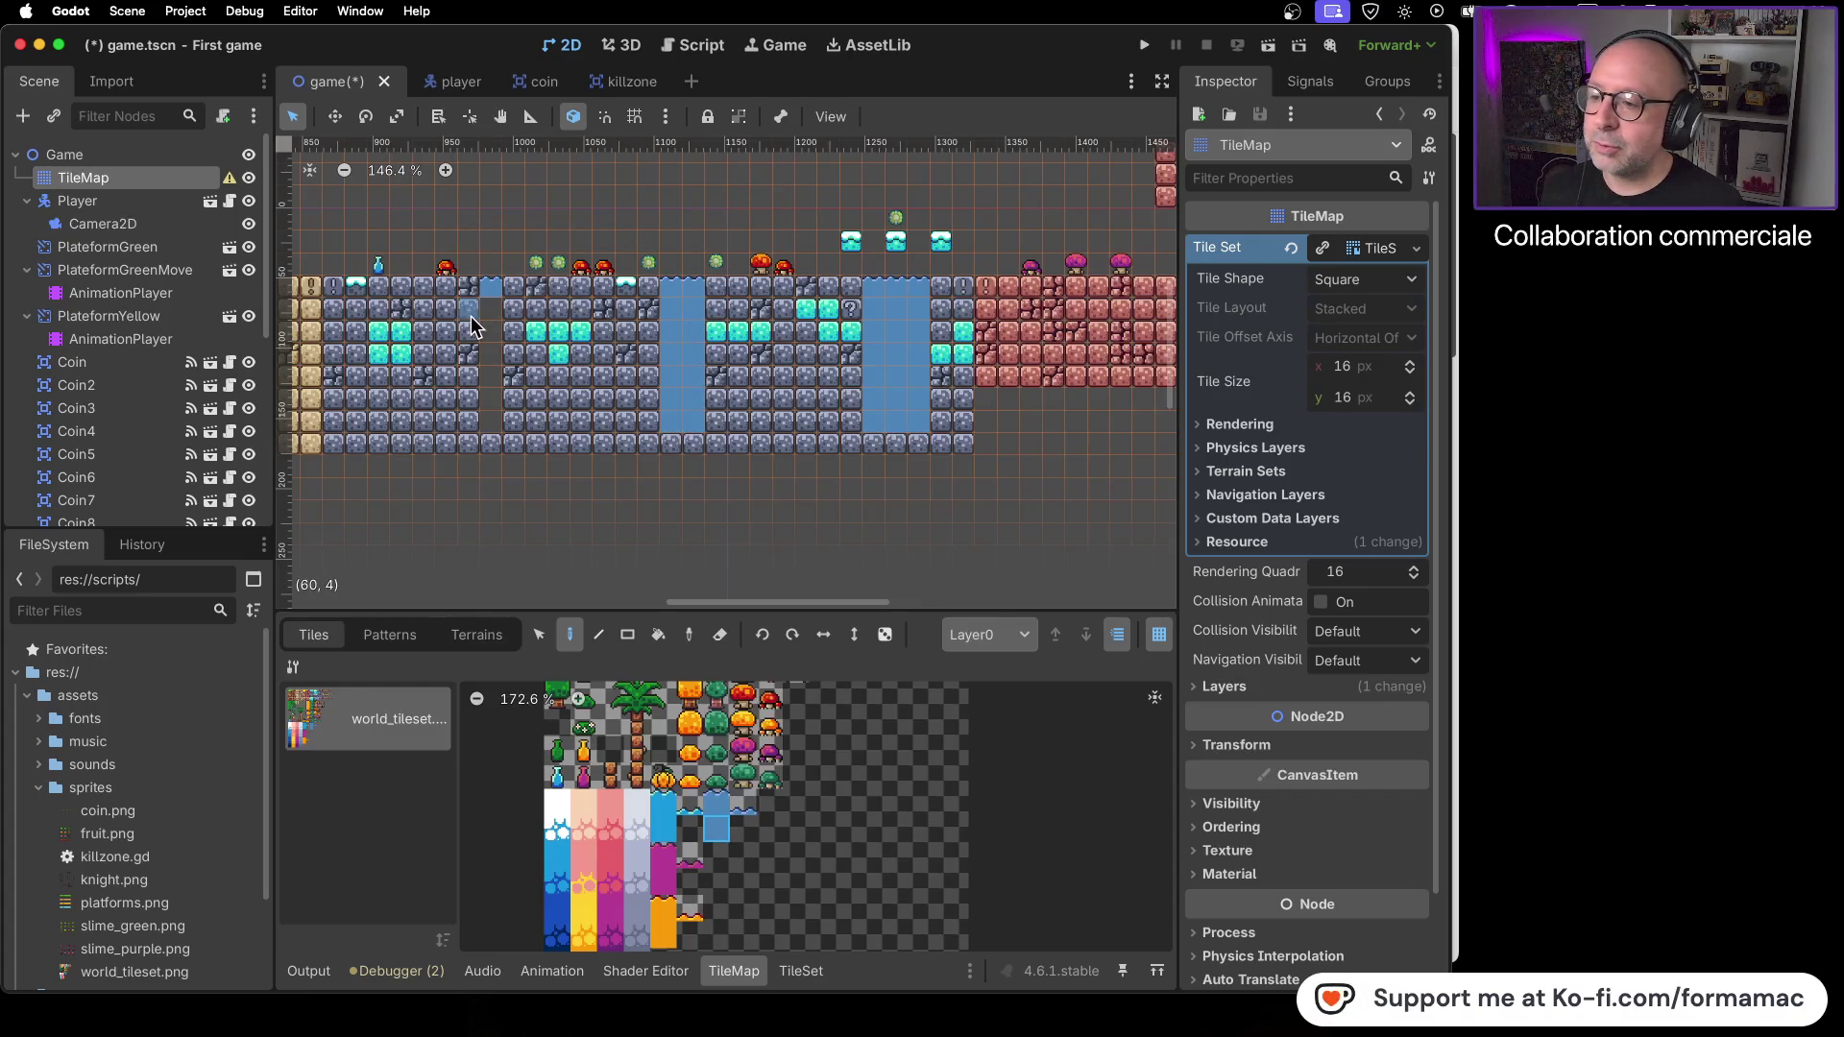
pyautogui.click(494, 418)
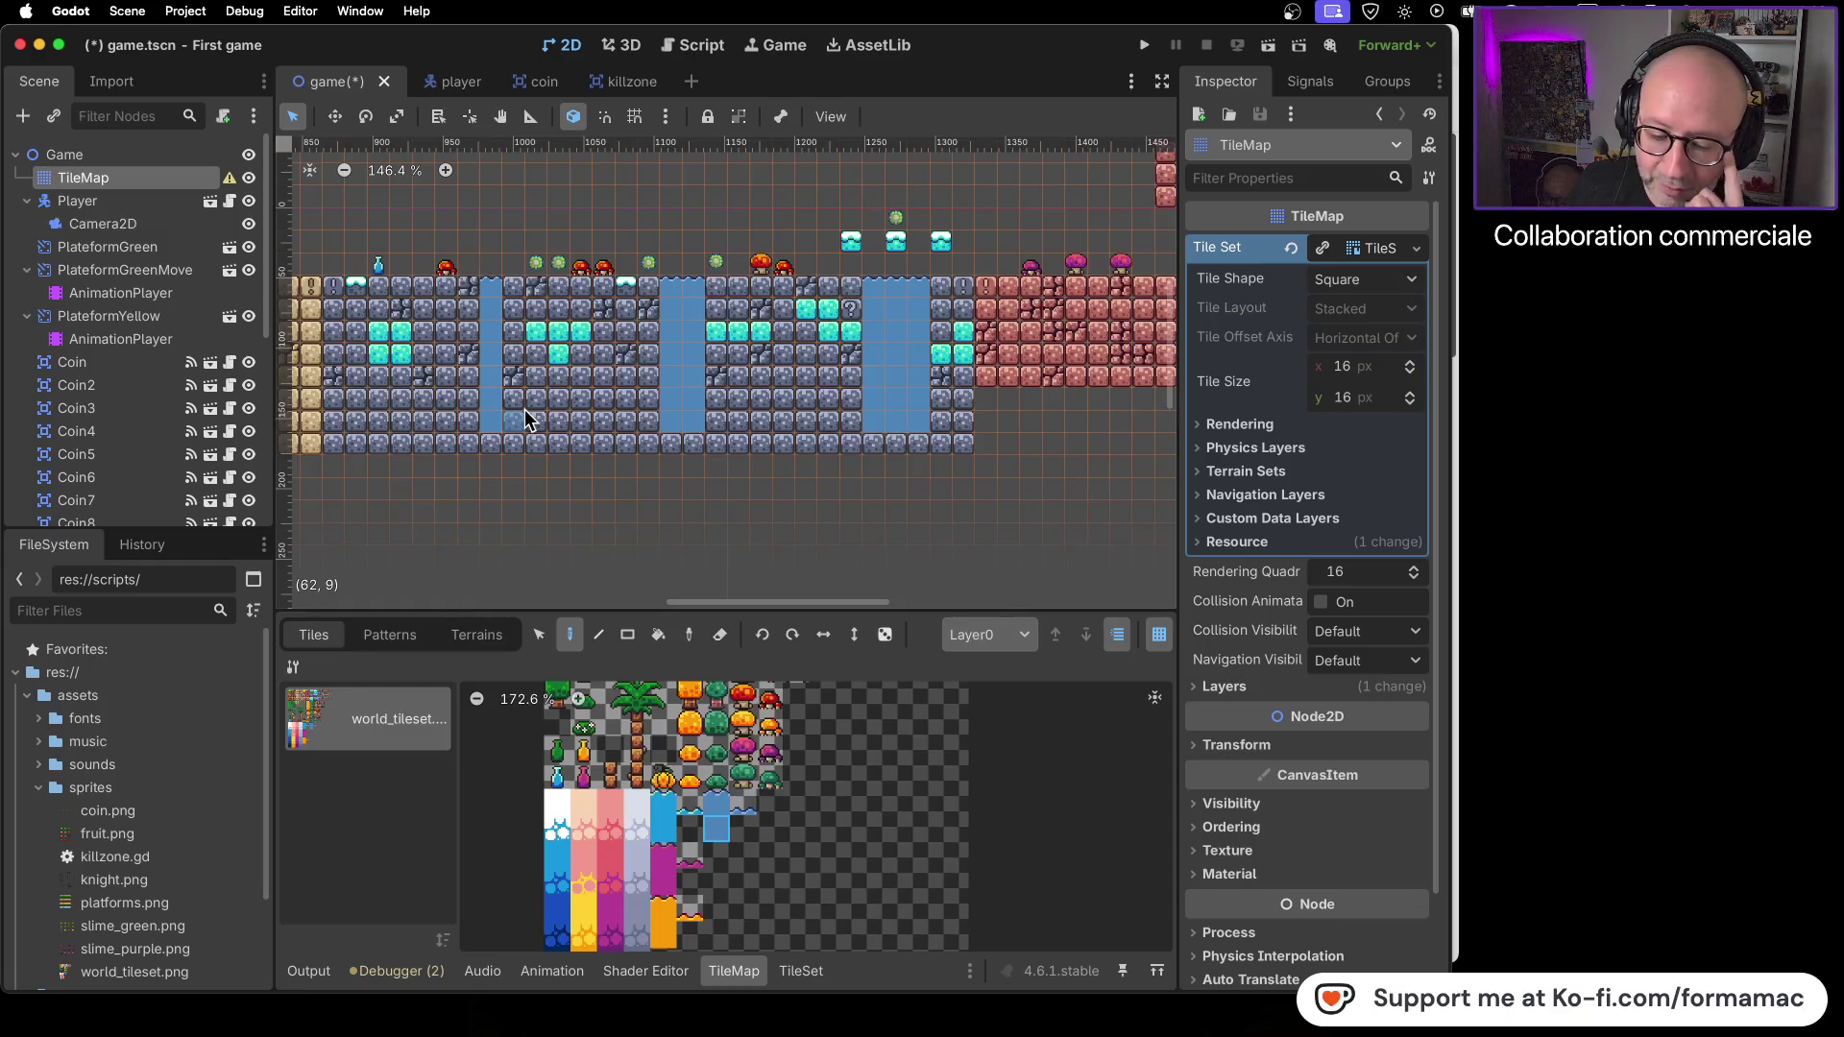
# - Undo an accidental erasure of the lower row, pan right along the level, and select the player's camera
pyautogui.moveTo(1079, 515)
pyautogui.mouseDown()
pyautogui.moveTo(538, 505)
pyautogui.moveTo(720, 513)
pyautogui.mouseUp()
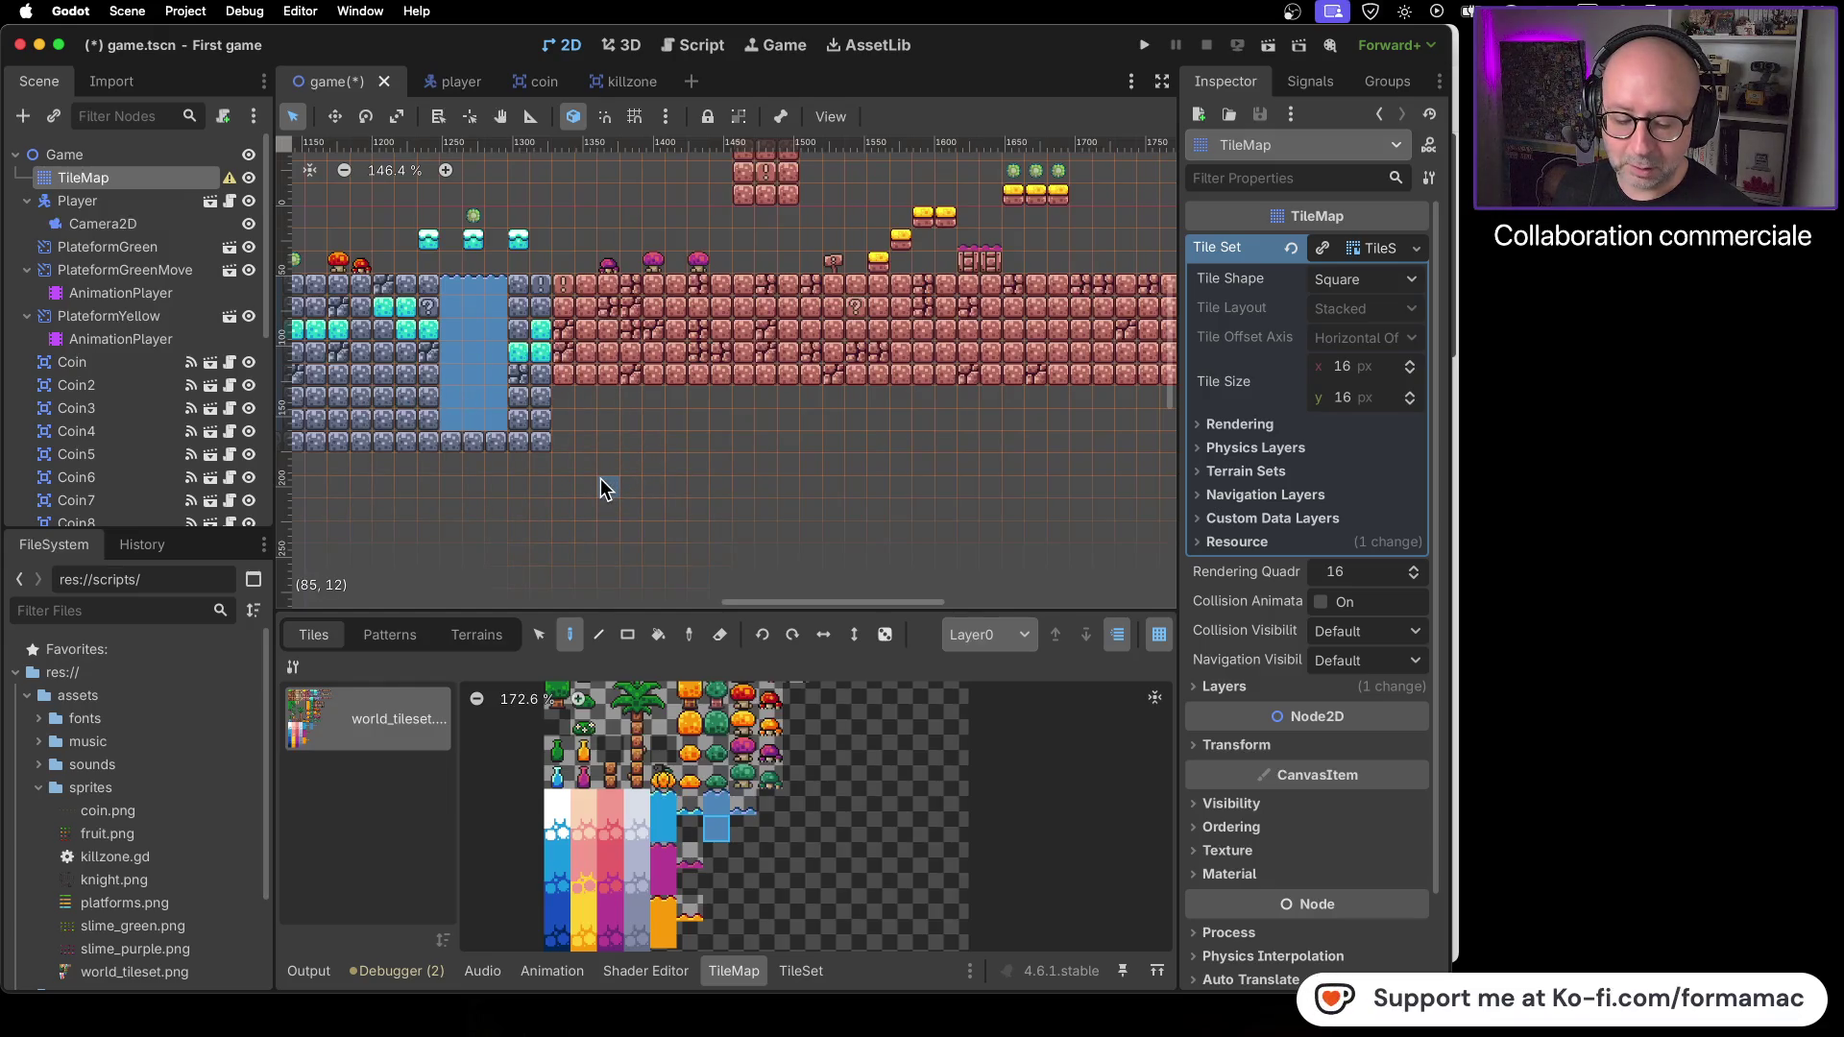
pyautogui.hscroll(-5, 543, 503)
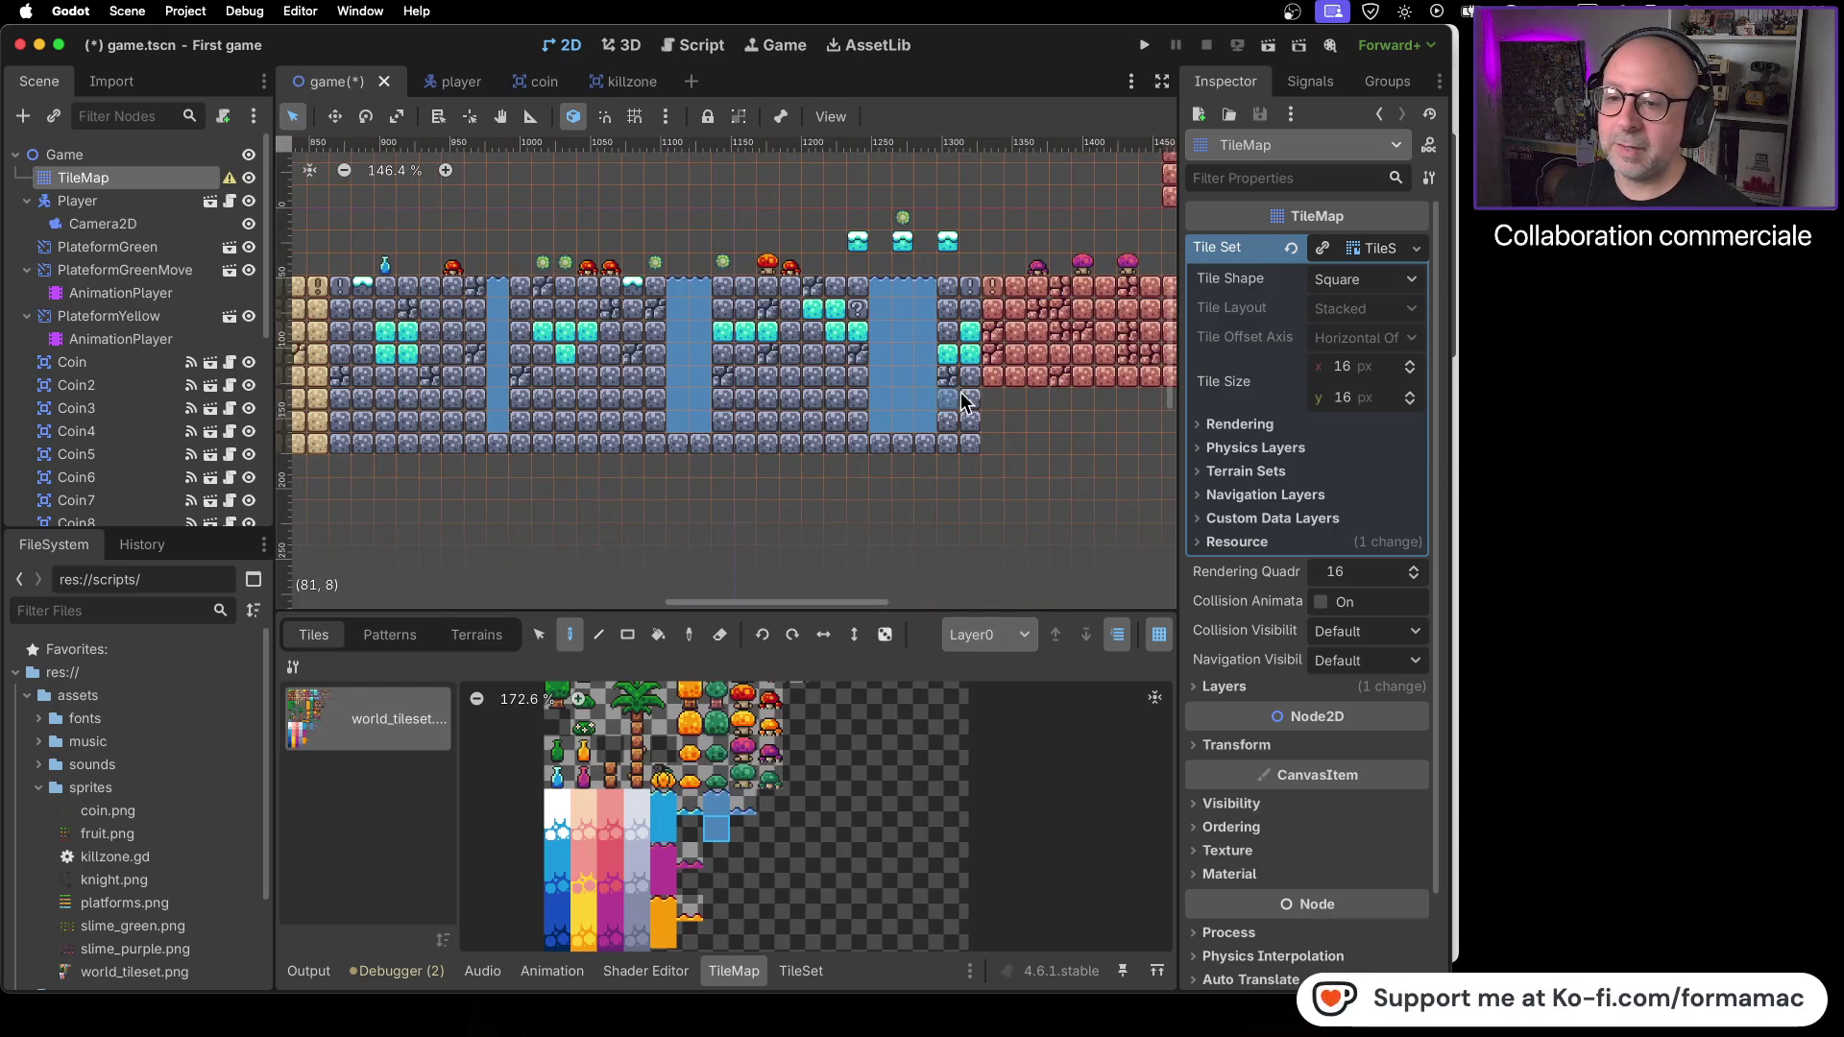
pyautogui.moveTo(997, 397); pyautogui.dragTo(830, 396)
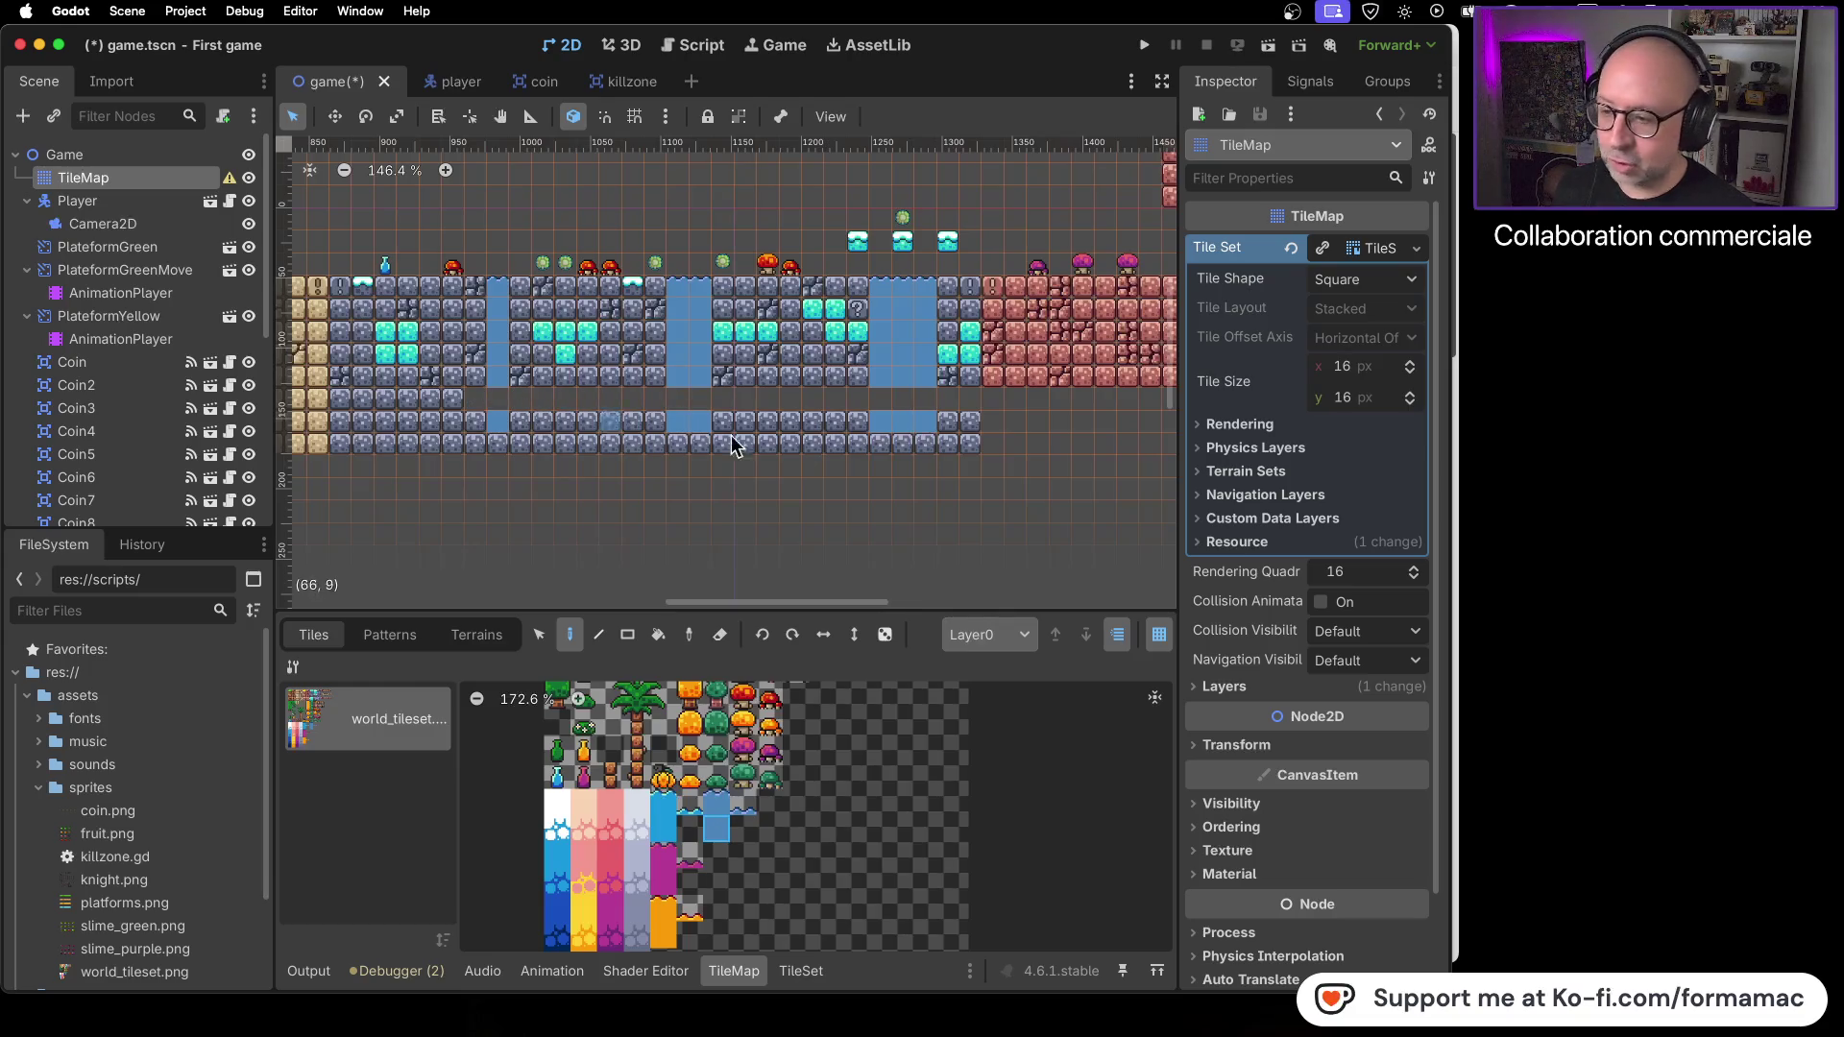
pyautogui.press('super+z')
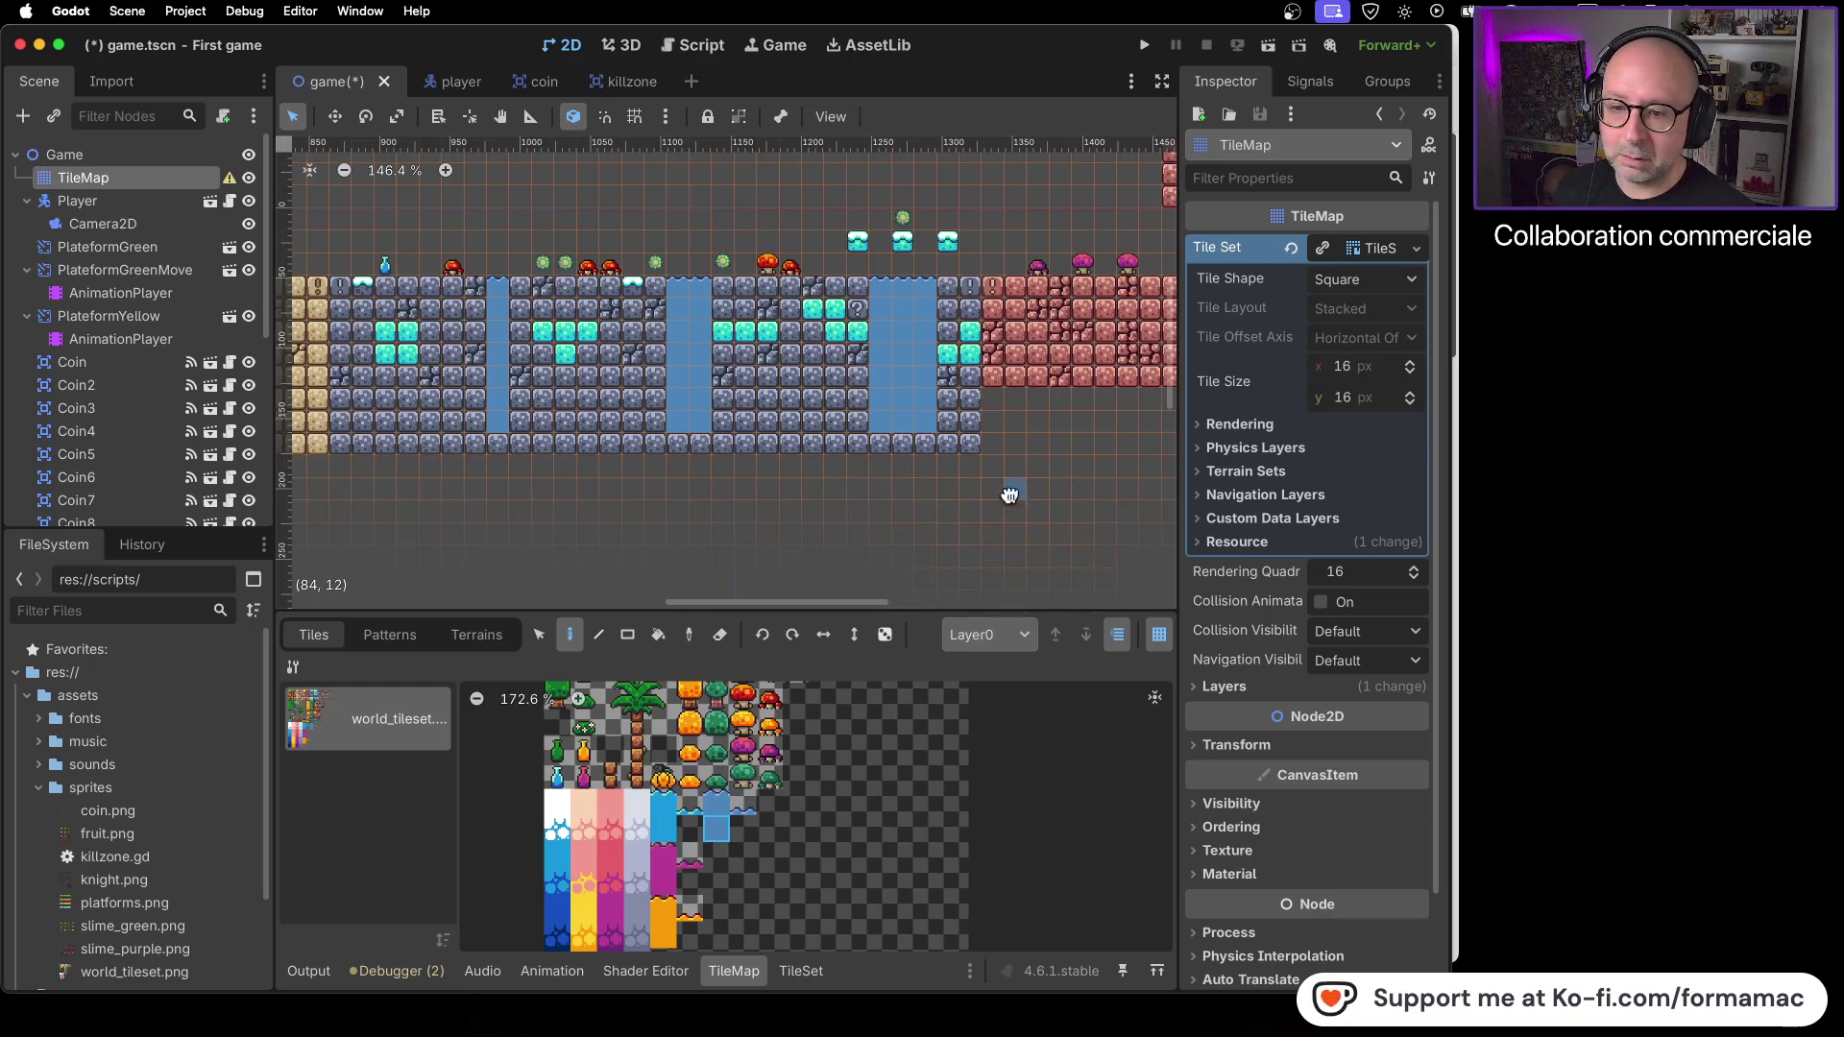
pyautogui.moveTo(995, 492); pyautogui.dragTo(679, 493)
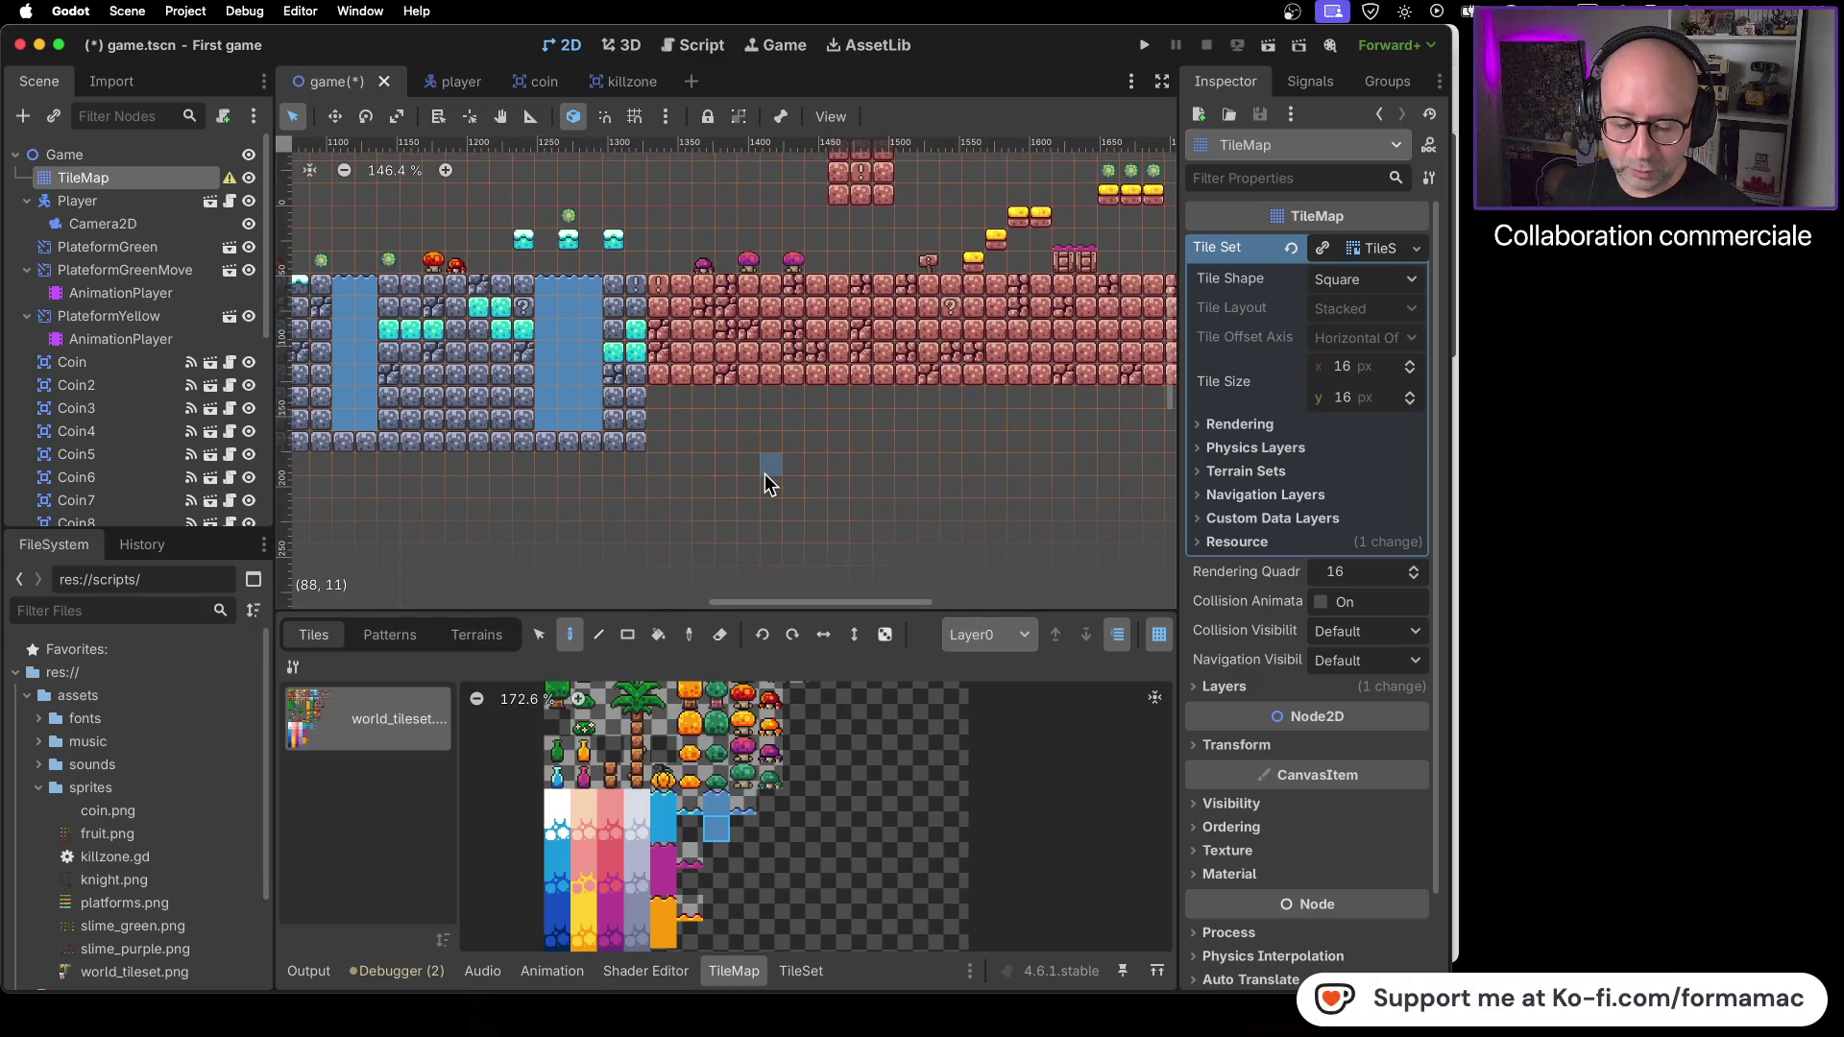
pyautogui.moveTo(953, 526); pyautogui.dragTo(674, 524)
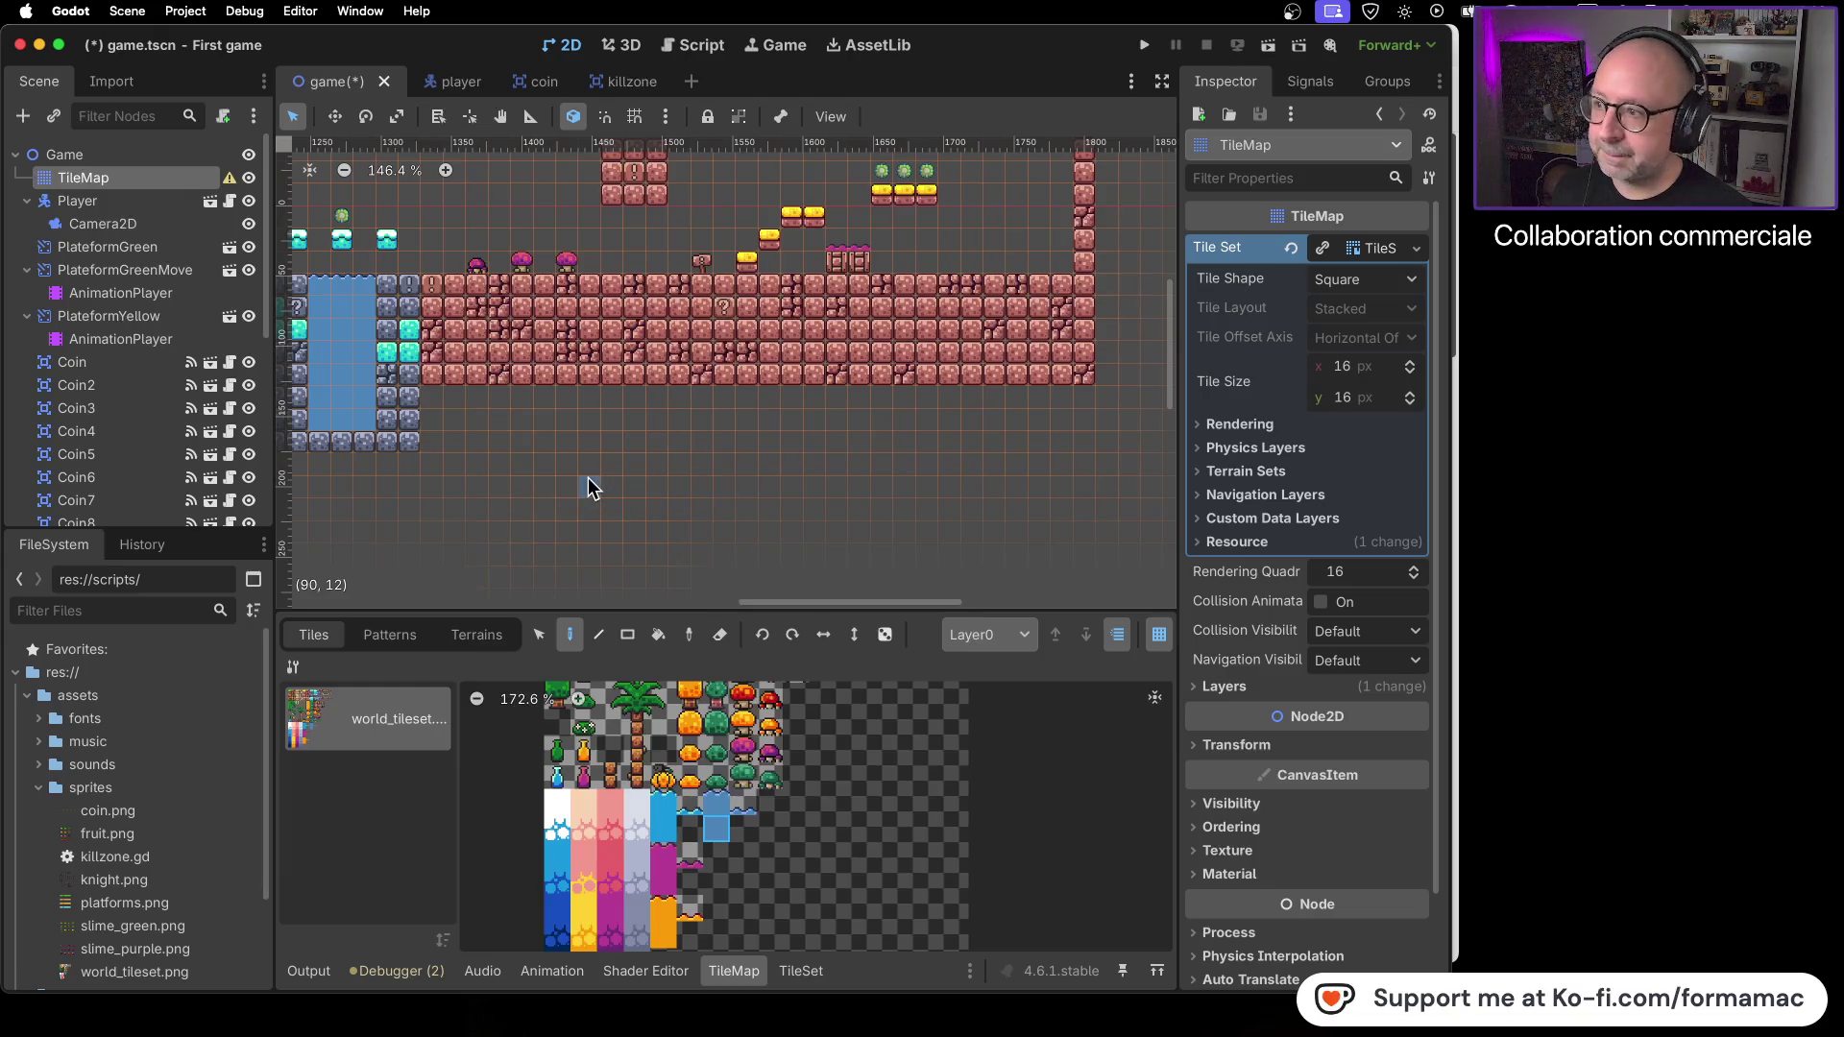
pyautogui.click(179, 224)
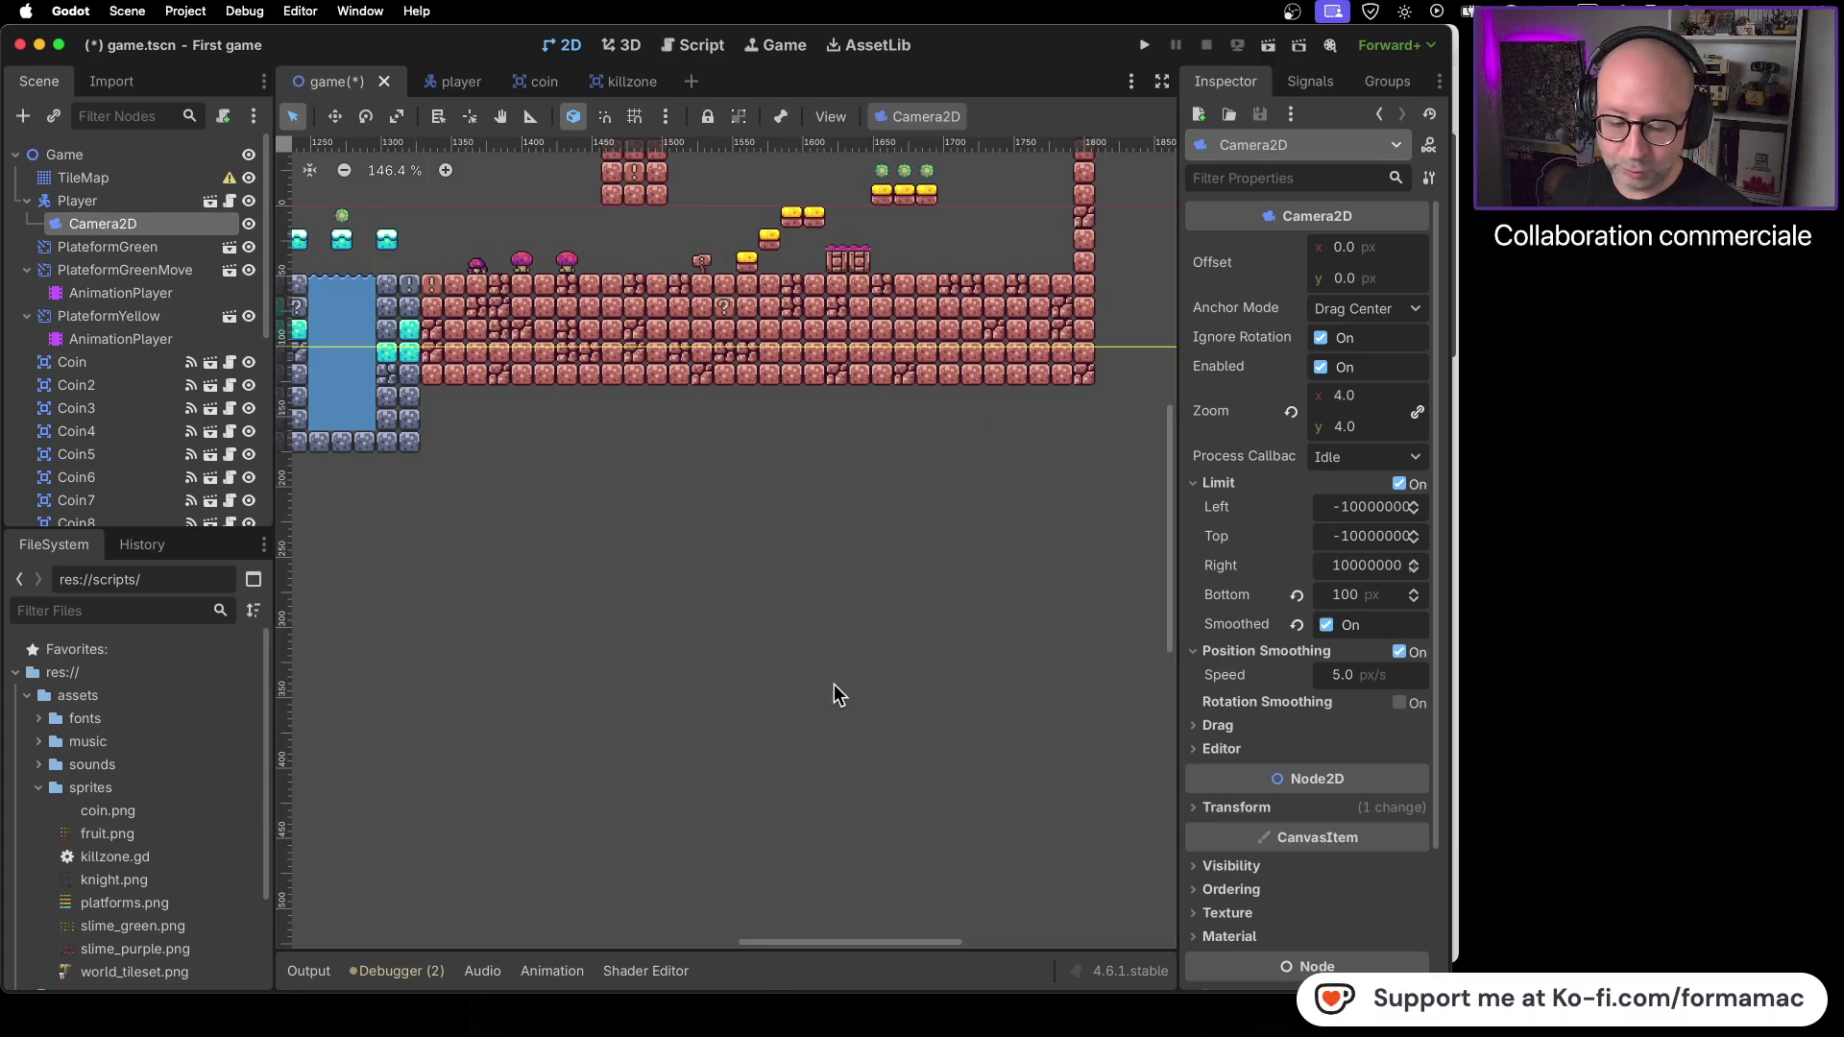
# - Pan back to the stone and water section and launch the game to test the level
pyautogui.moveTo(457, 557); pyautogui.dragTo(914, 562)
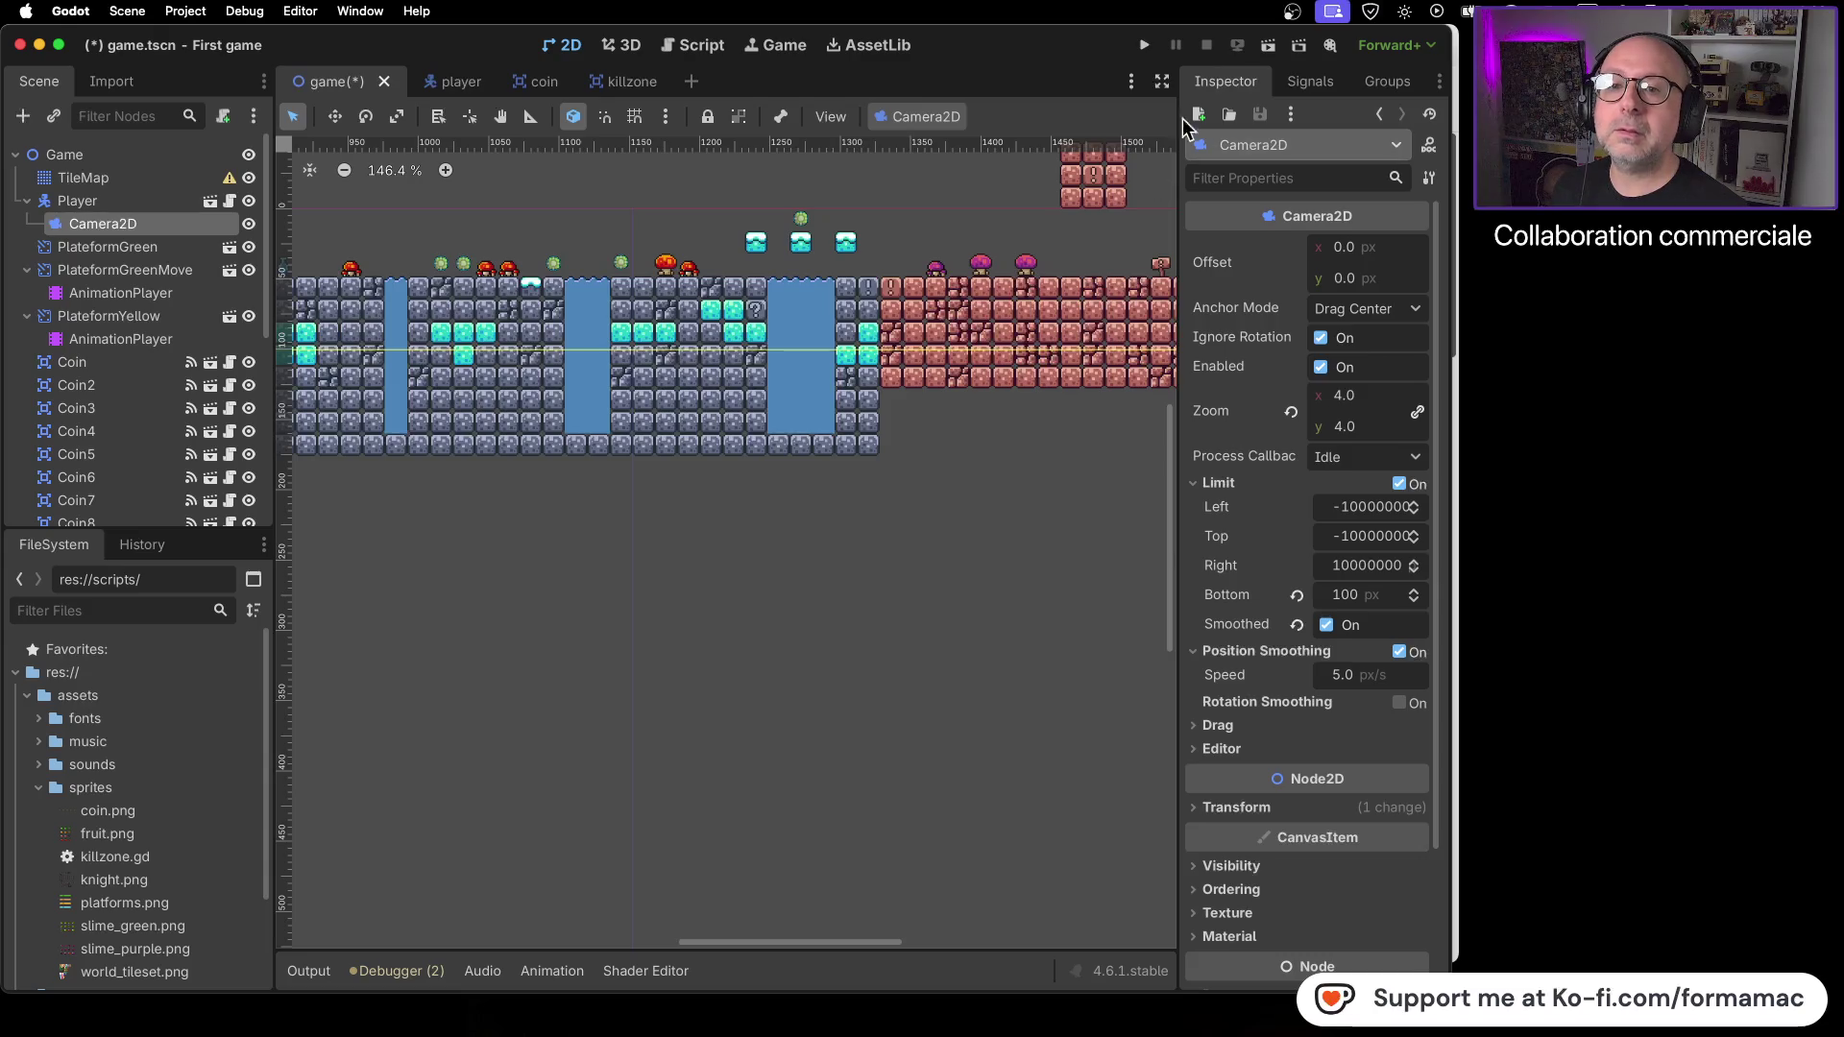
pyautogui.click(1149, 47)
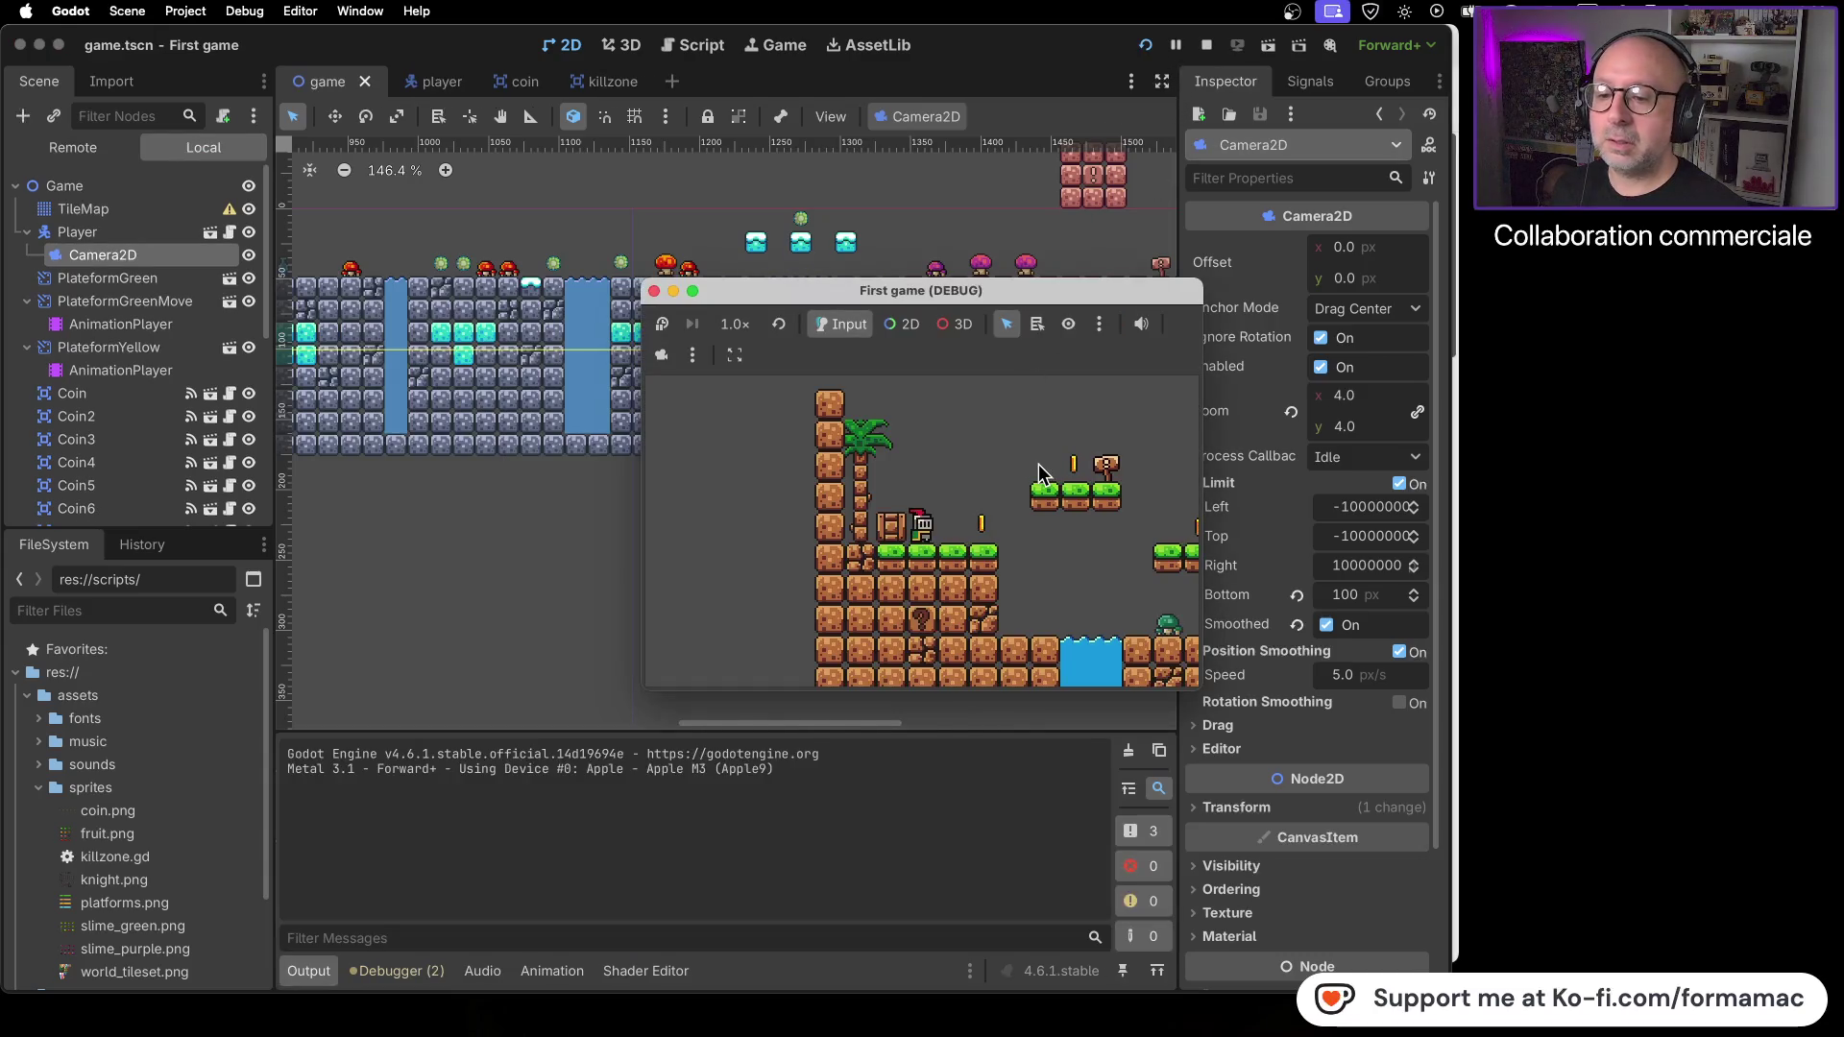
# - Walk the knight right to grab a coin, then stop the running game
pyautogui.press('Right')
pyautogui.press('Right')
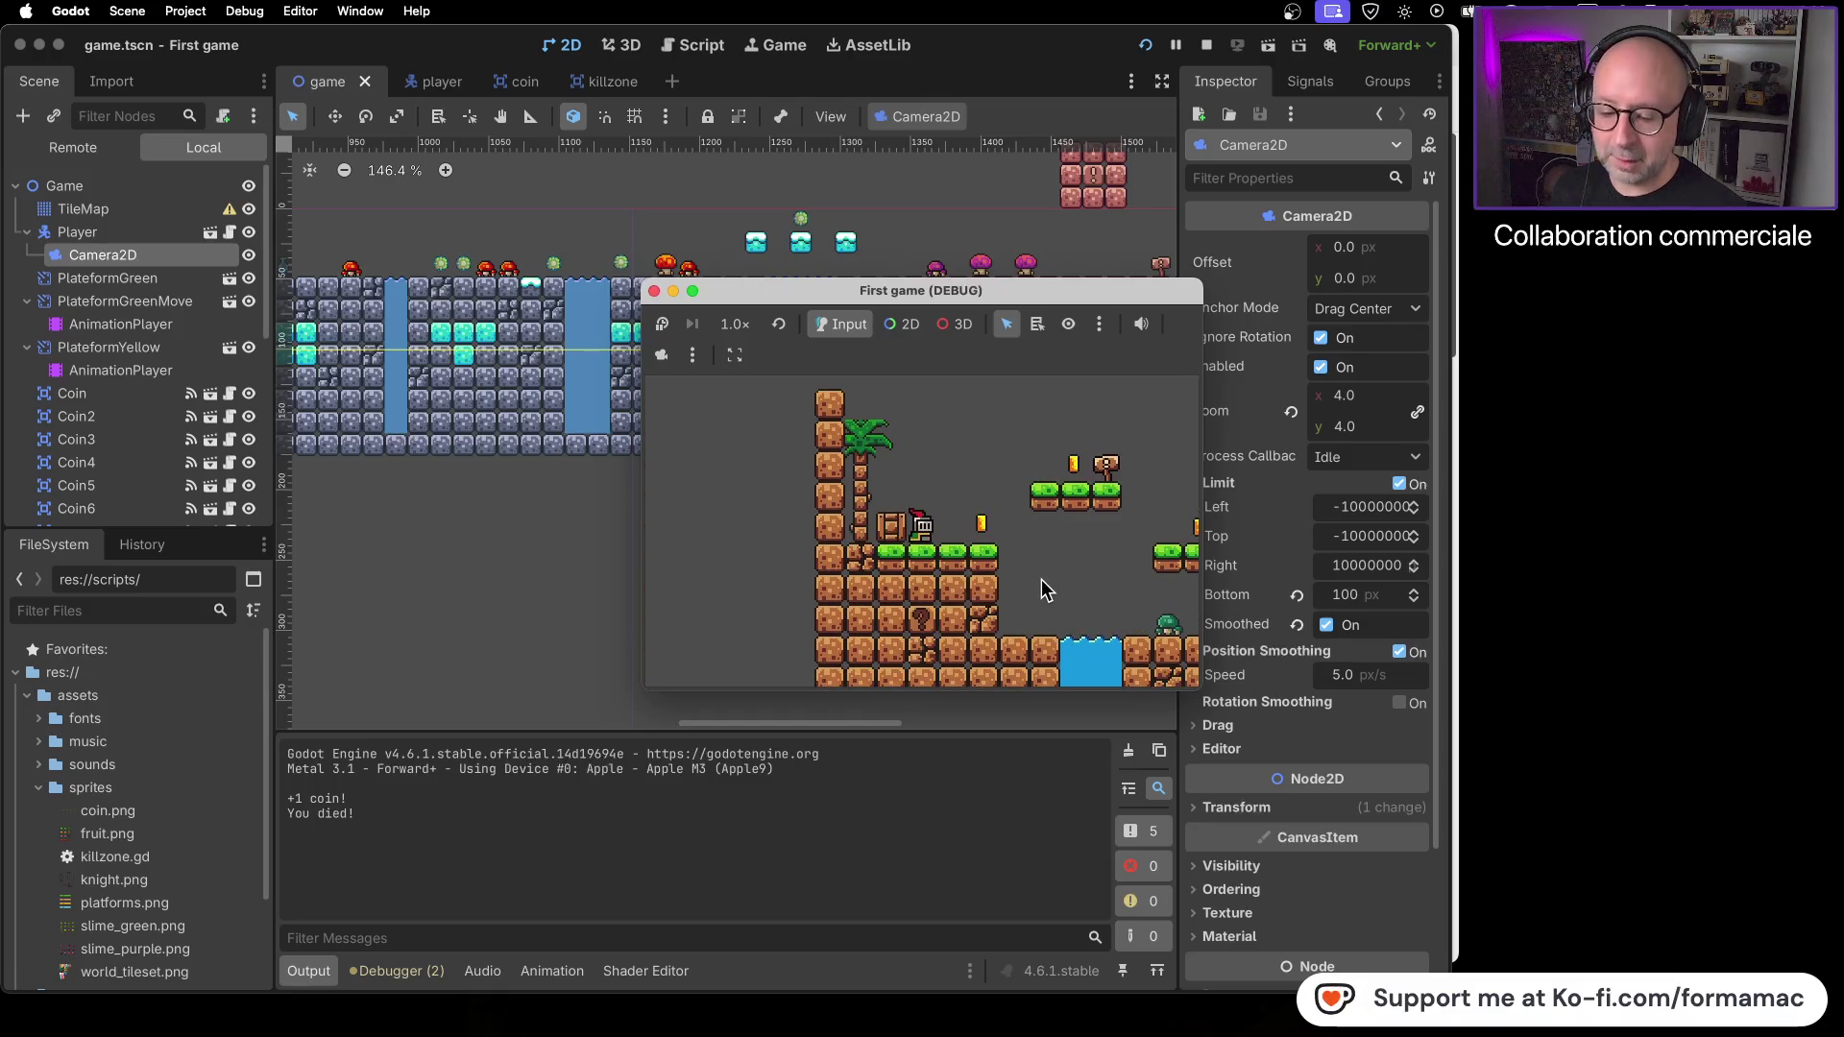
pyautogui.press('Right')
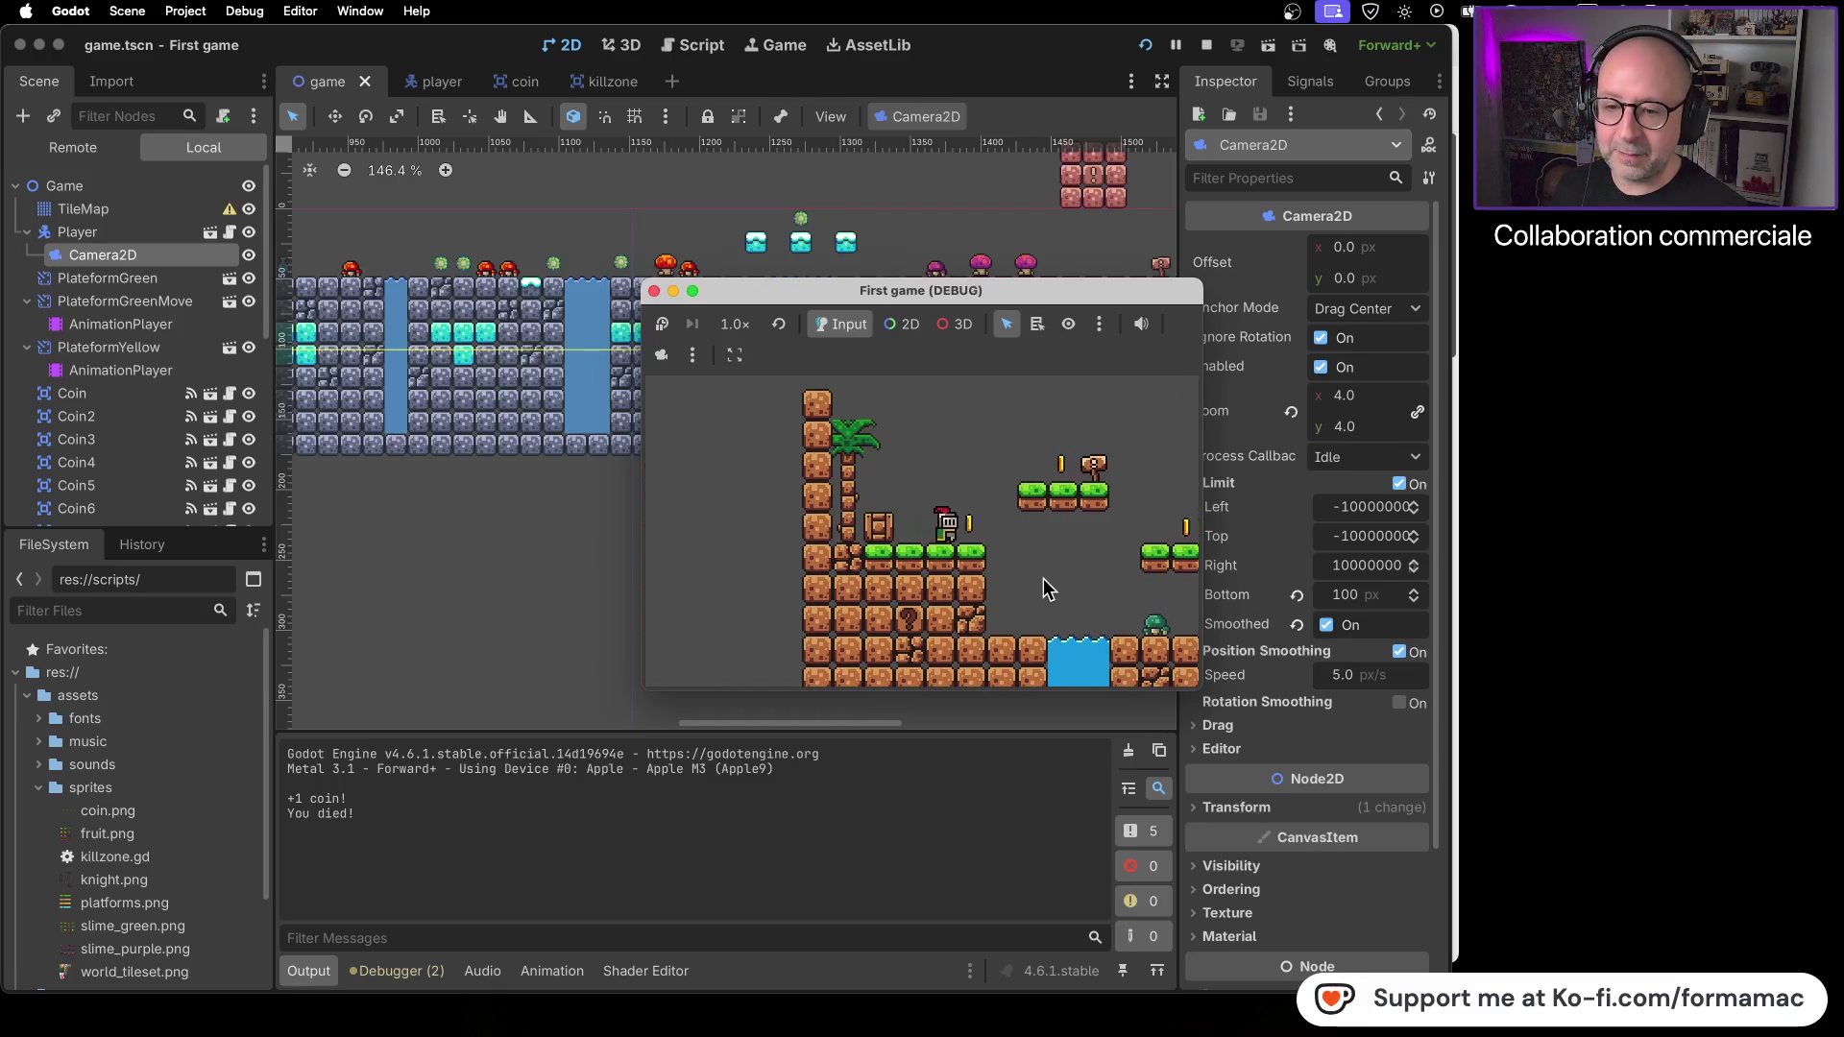
pyautogui.press('Right')
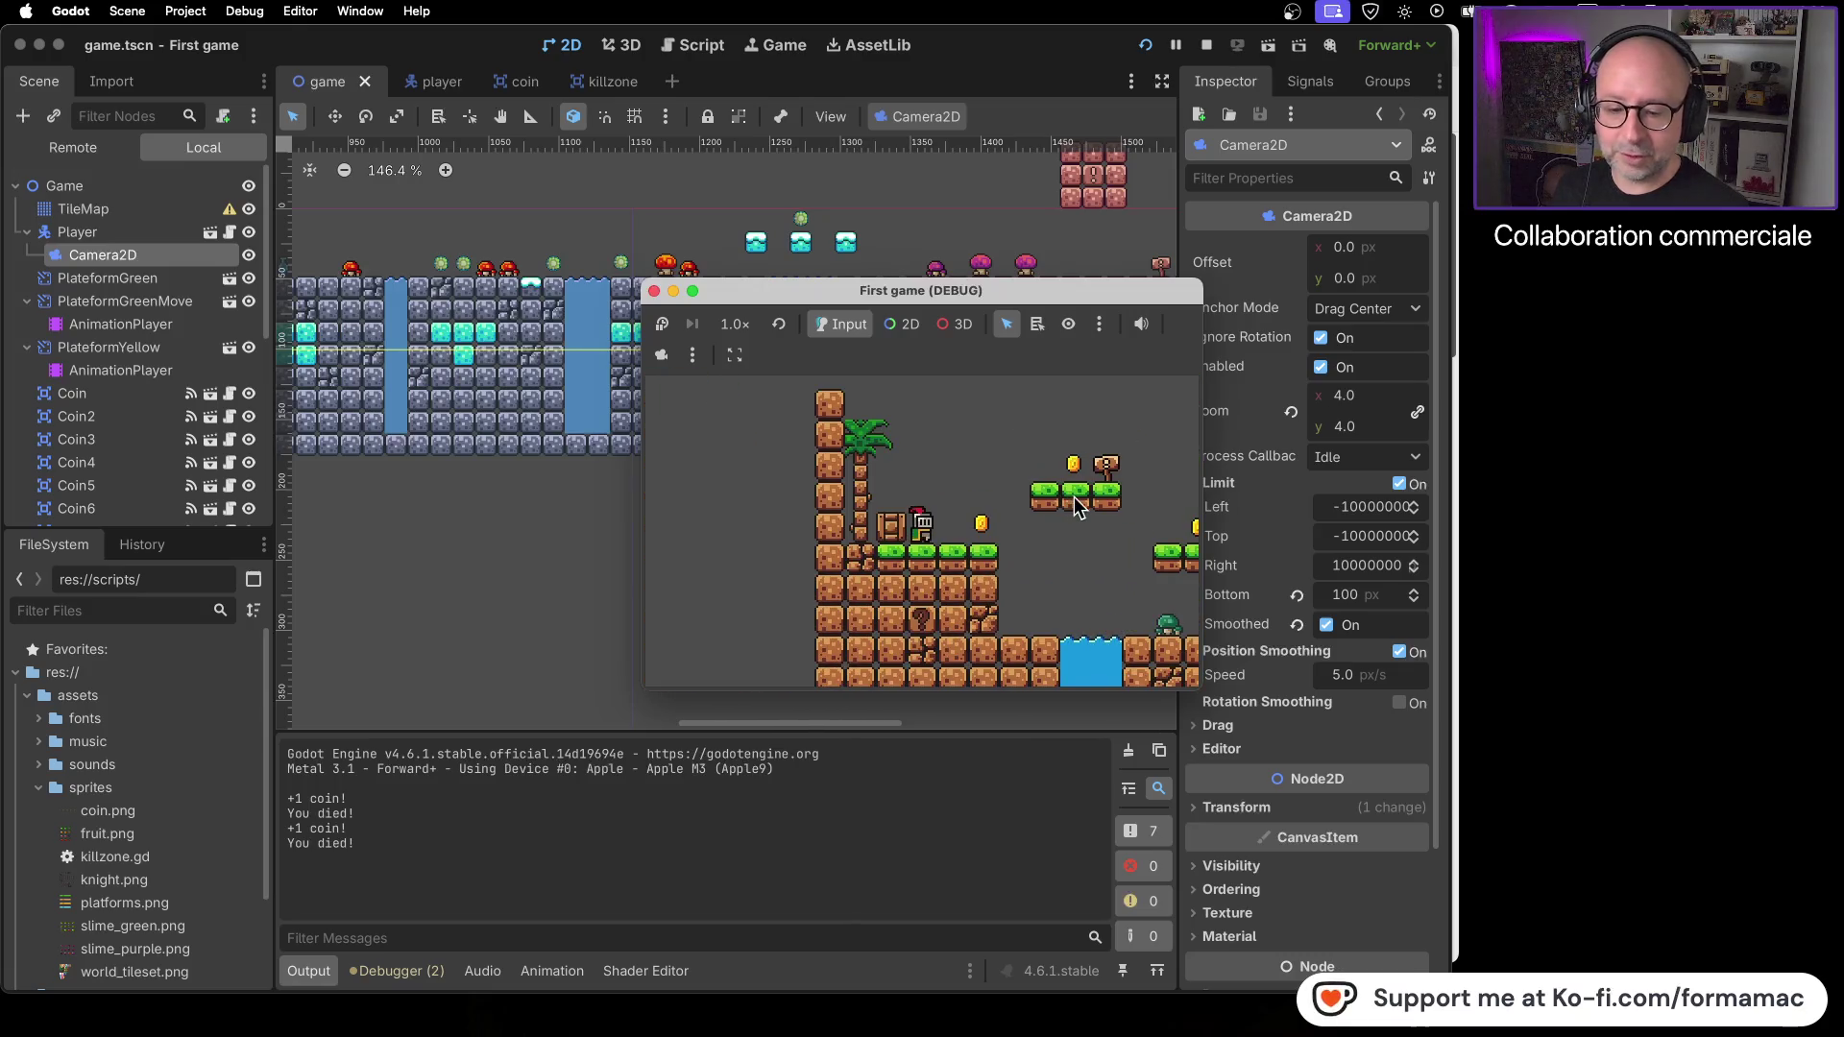
pyautogui.press('Right')
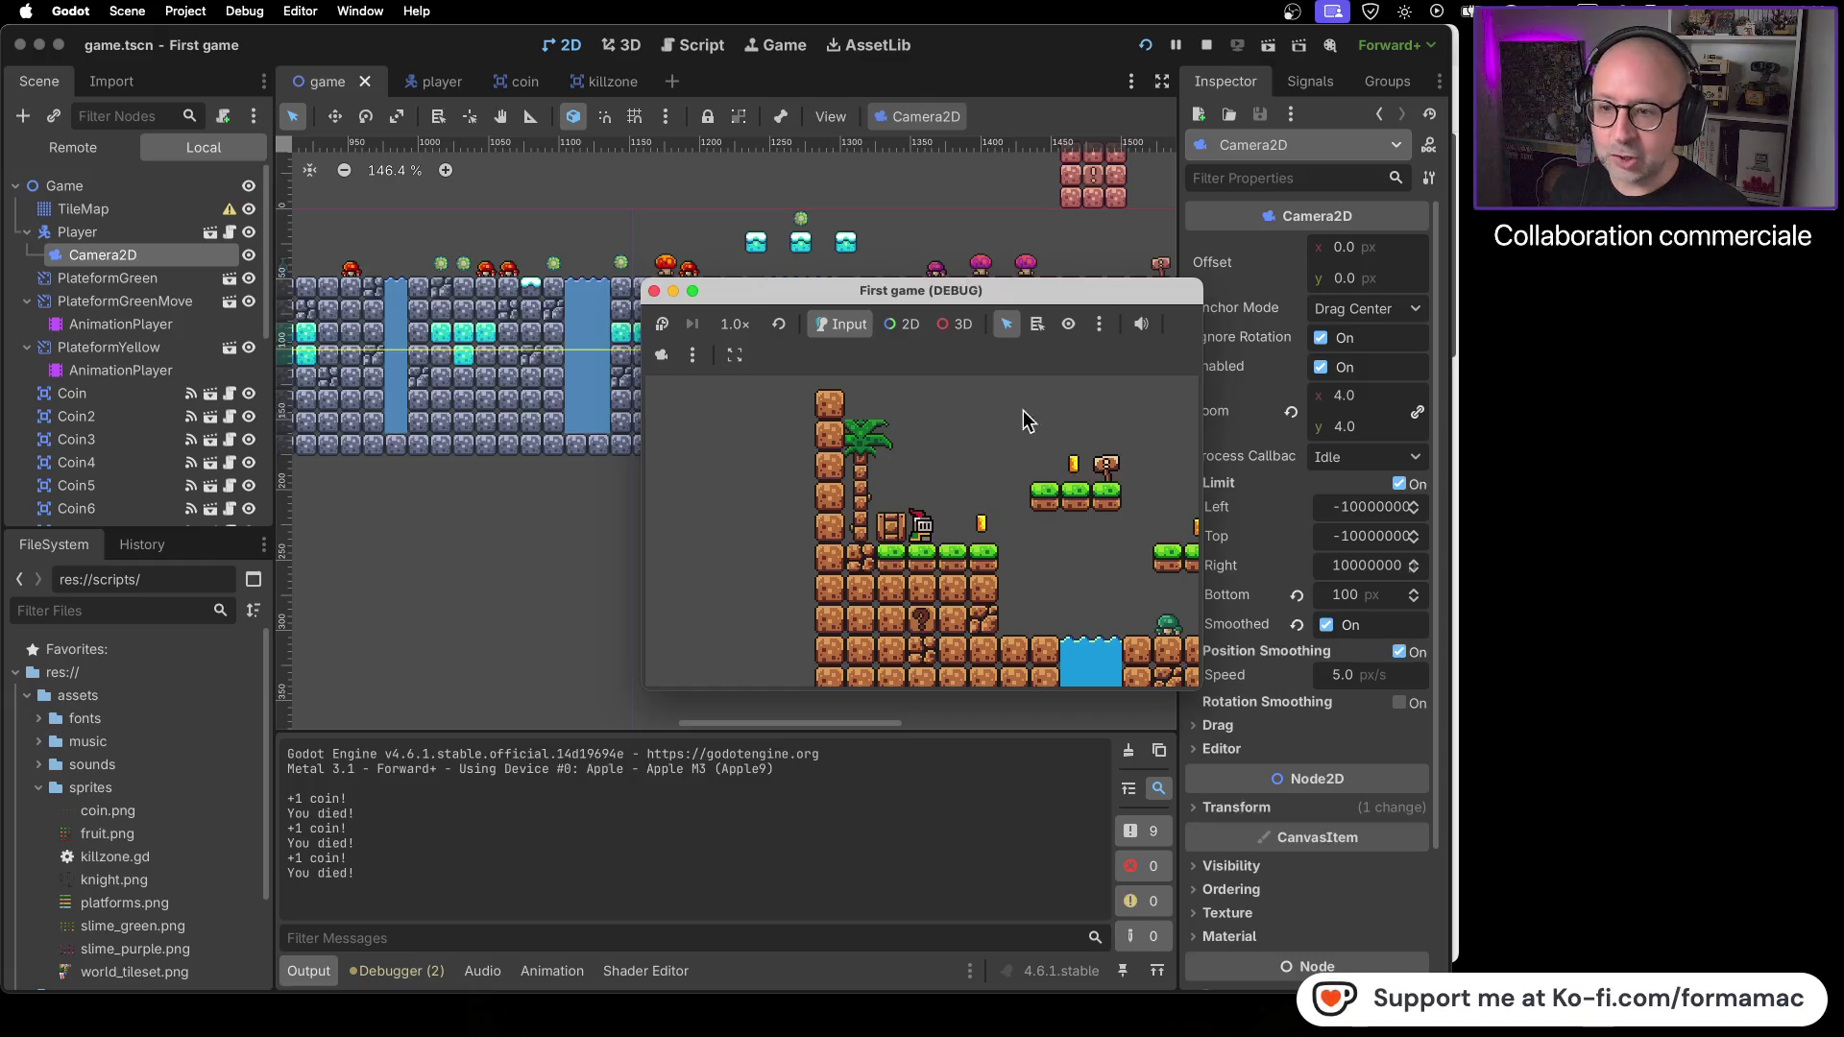
pyautogui.click(655, 290)
pyautogui.hscroll(5, 992, 568)
pyautogui.hscroll(2, 744, 580)
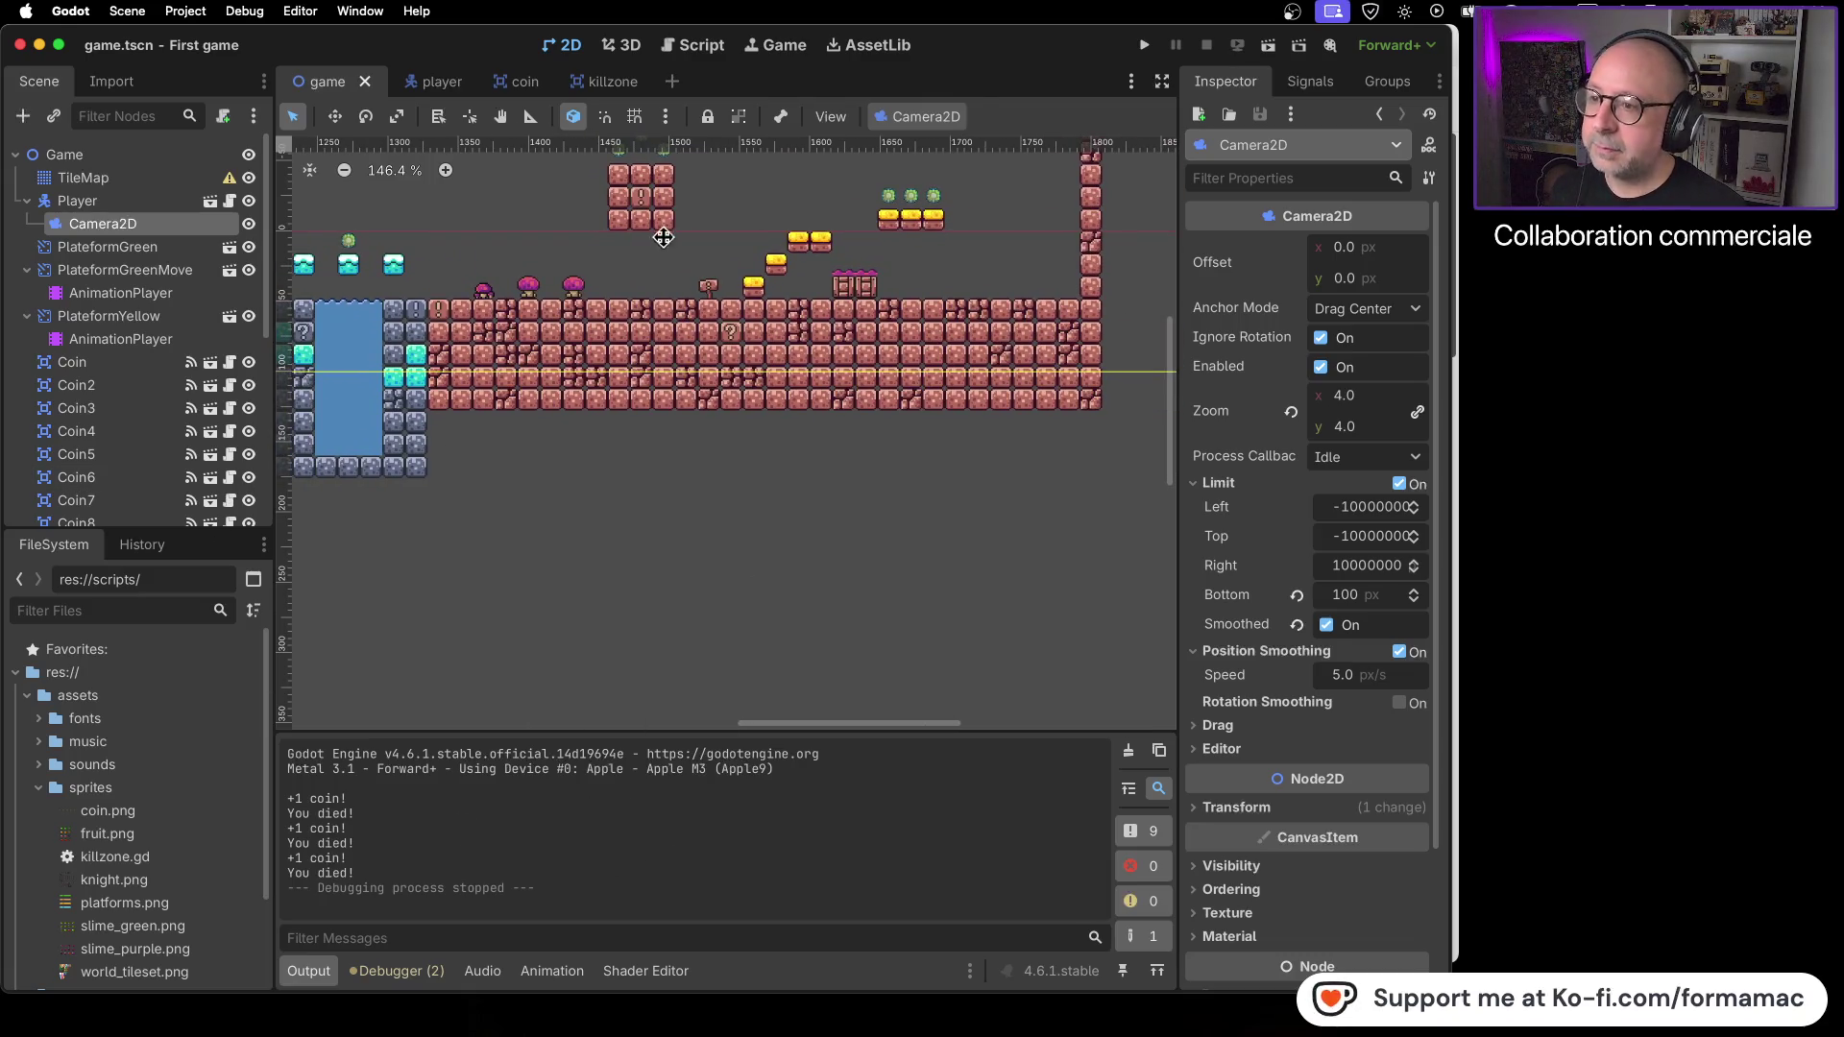
# - Fill the red brick section's ground with brick tiles to the bottom row and add a cracked brick
pyautogui.click(134, 181)
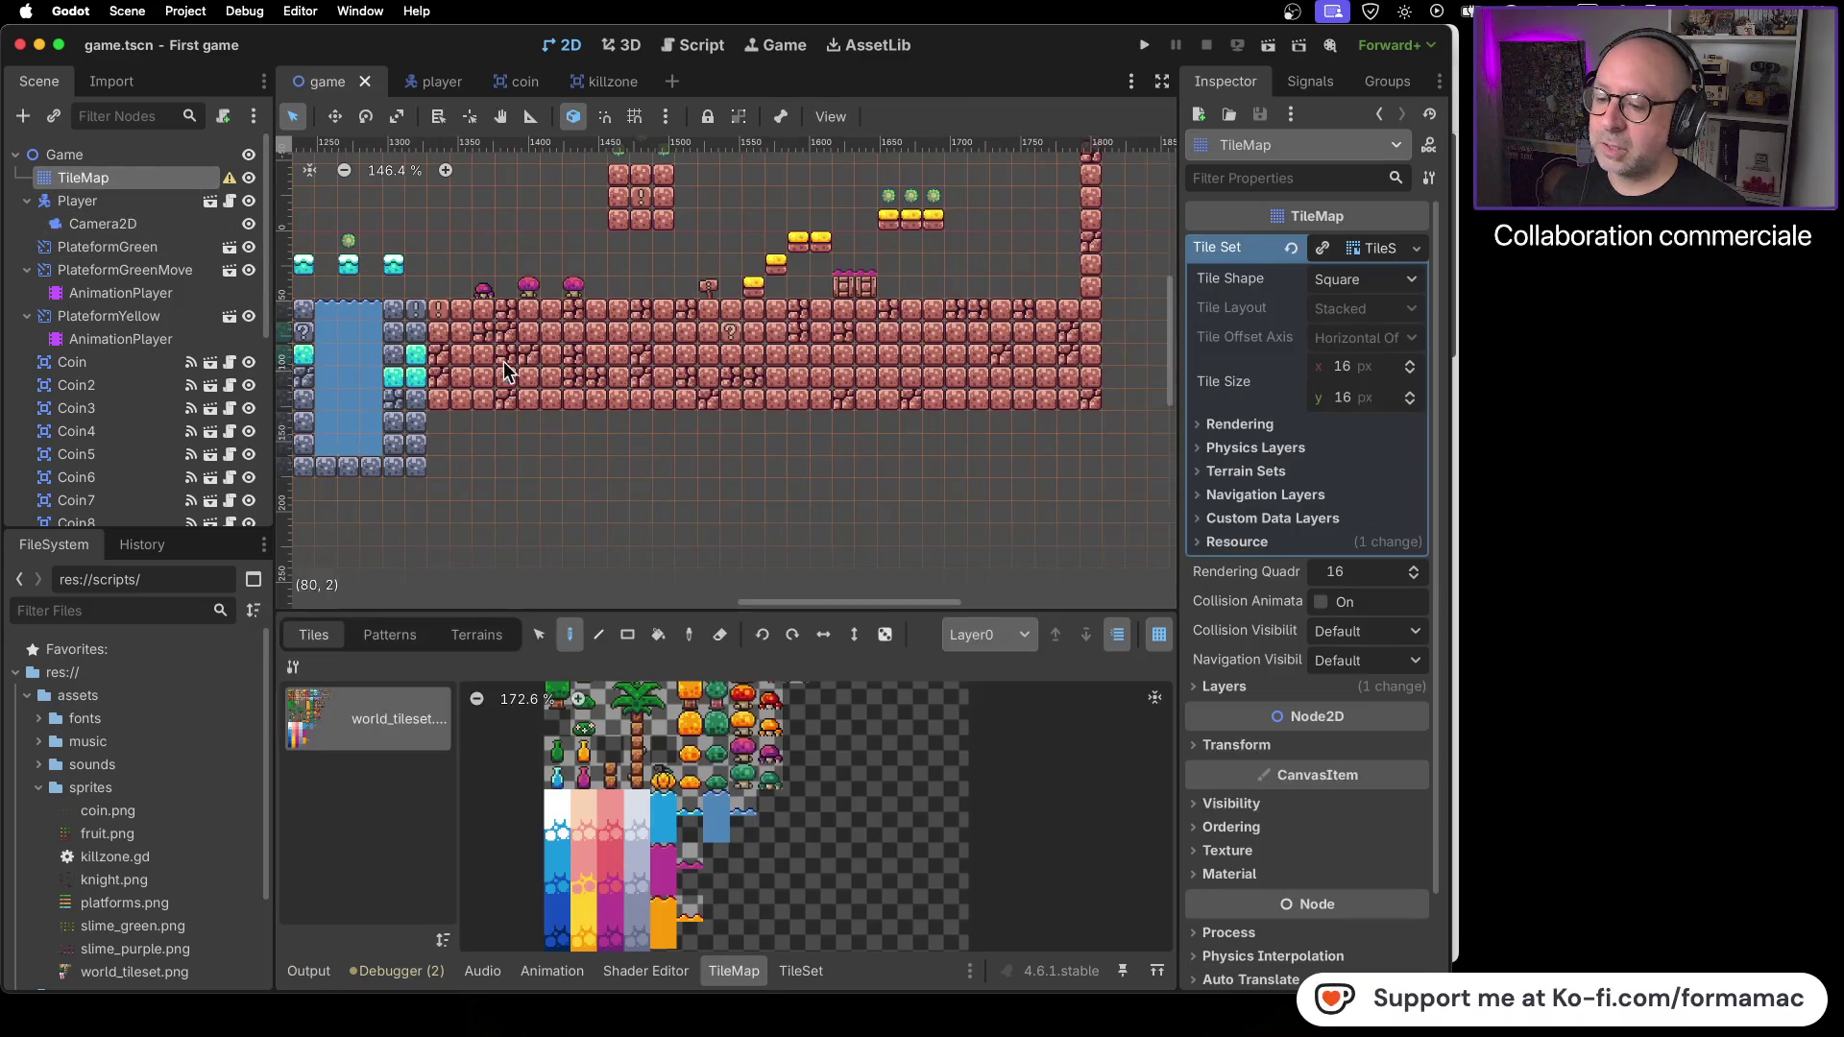
pyautogui.scroll(5, 855, 836)
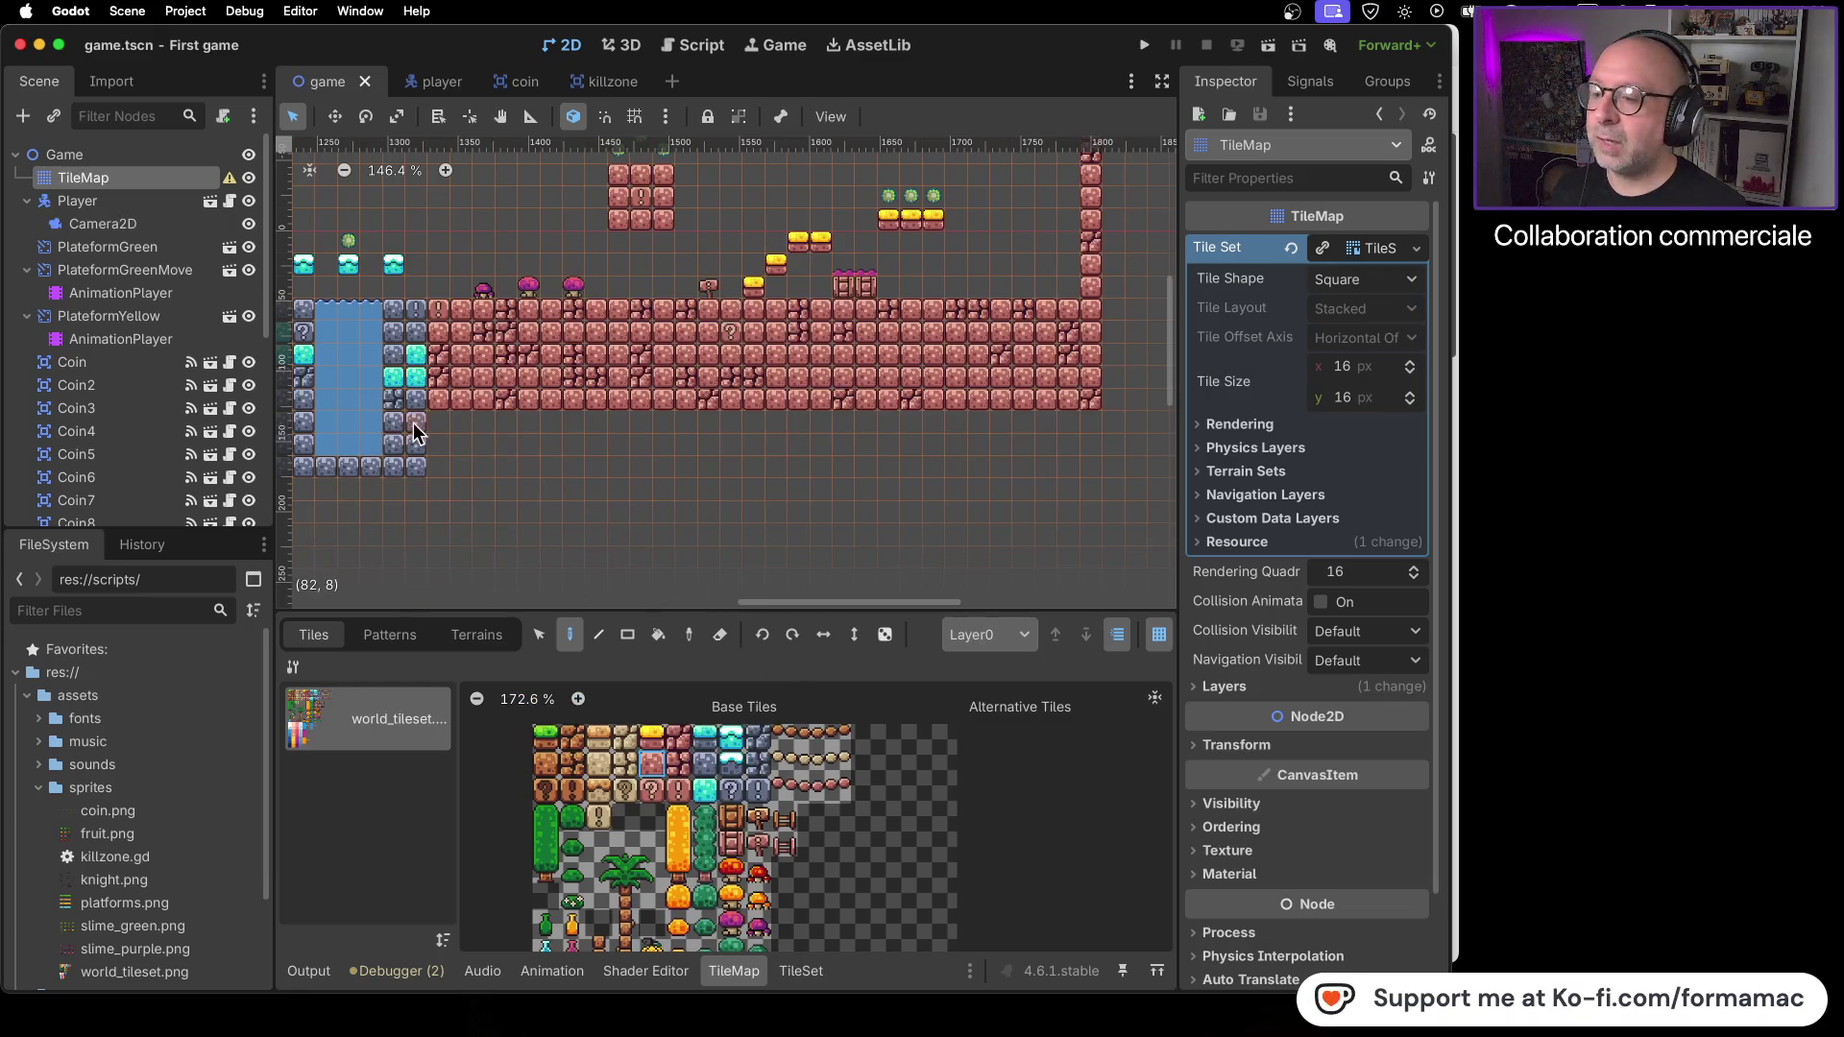
pyautogui.moveTo(441, 419)
pyautogui.mouseDown()
pyautogui.moveTo(434, 448)
pyautogui.moveTo(483, 473)
pyautogui.moveTo(1093, 471)
pyautogui.moveTo(1089, 423)
pyautogui.moveTo(487, 431)
pyautogui.mouseUp()
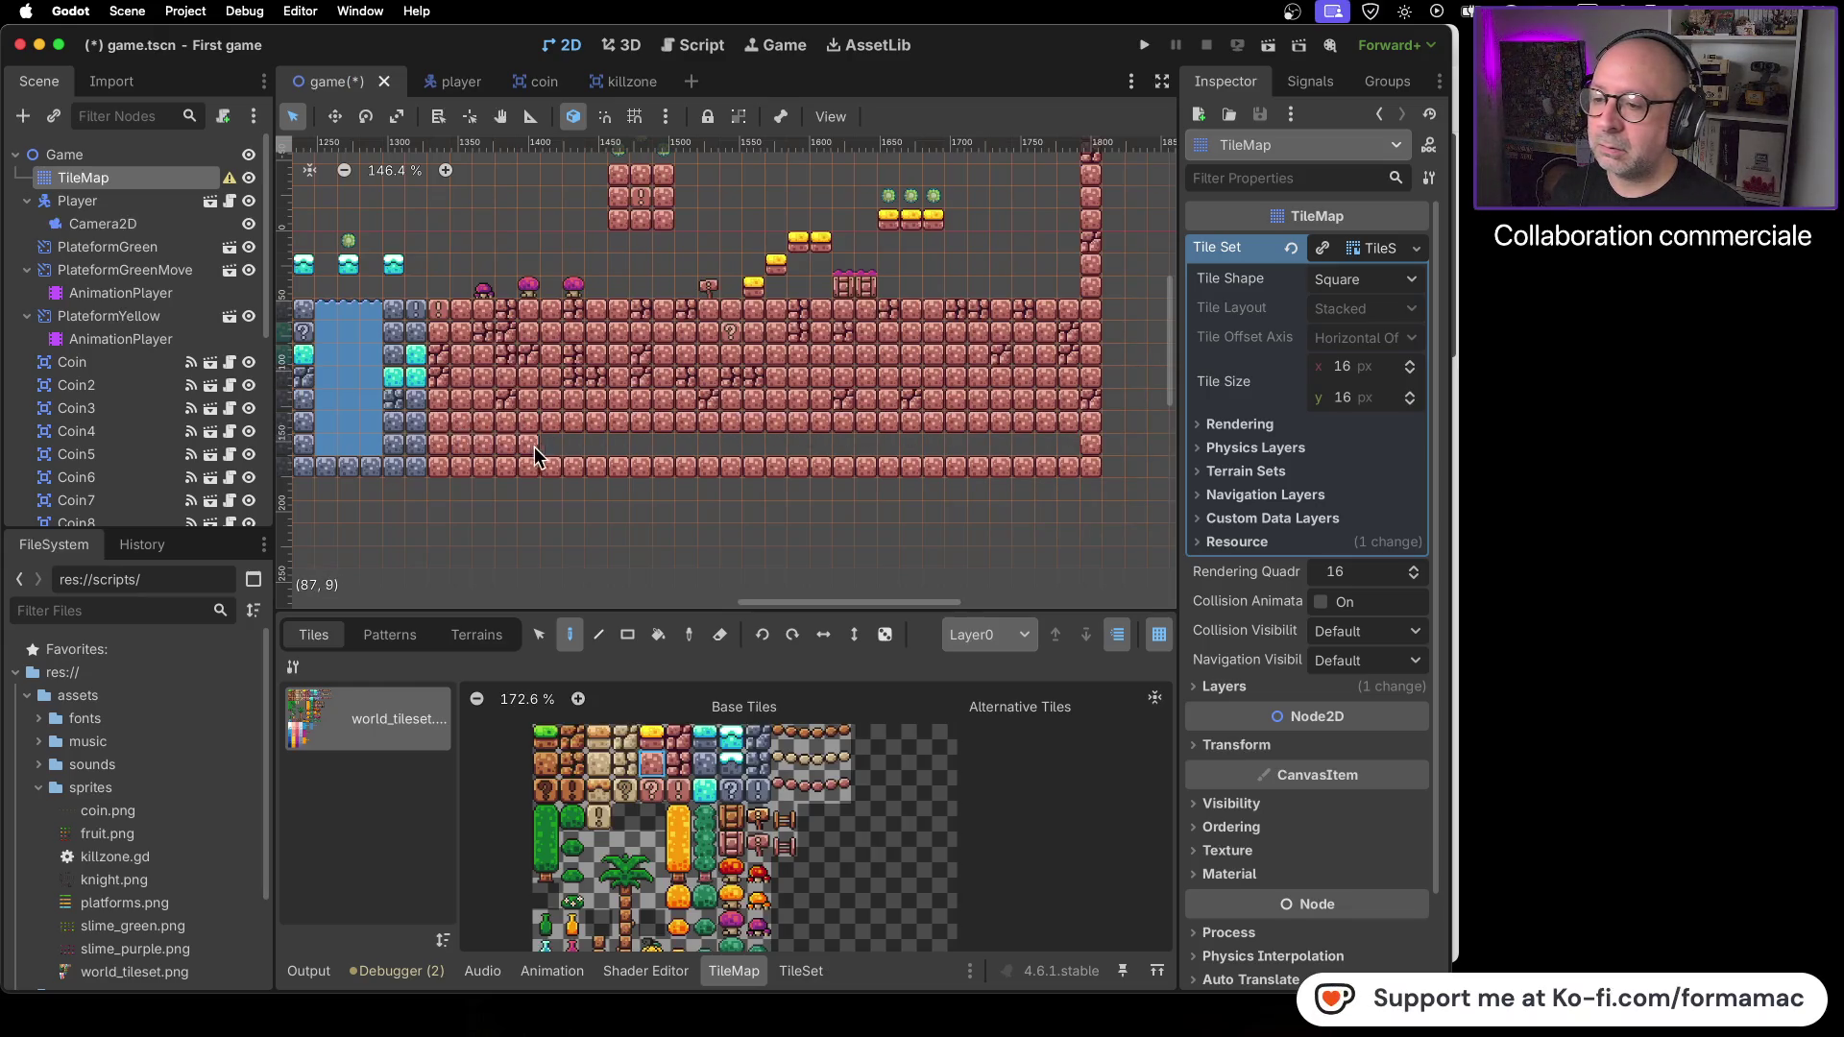
pyautogui.moveTo(865, 442); pyautogui.dragTo(1080, 446)
pyautogui.click(678, 763)
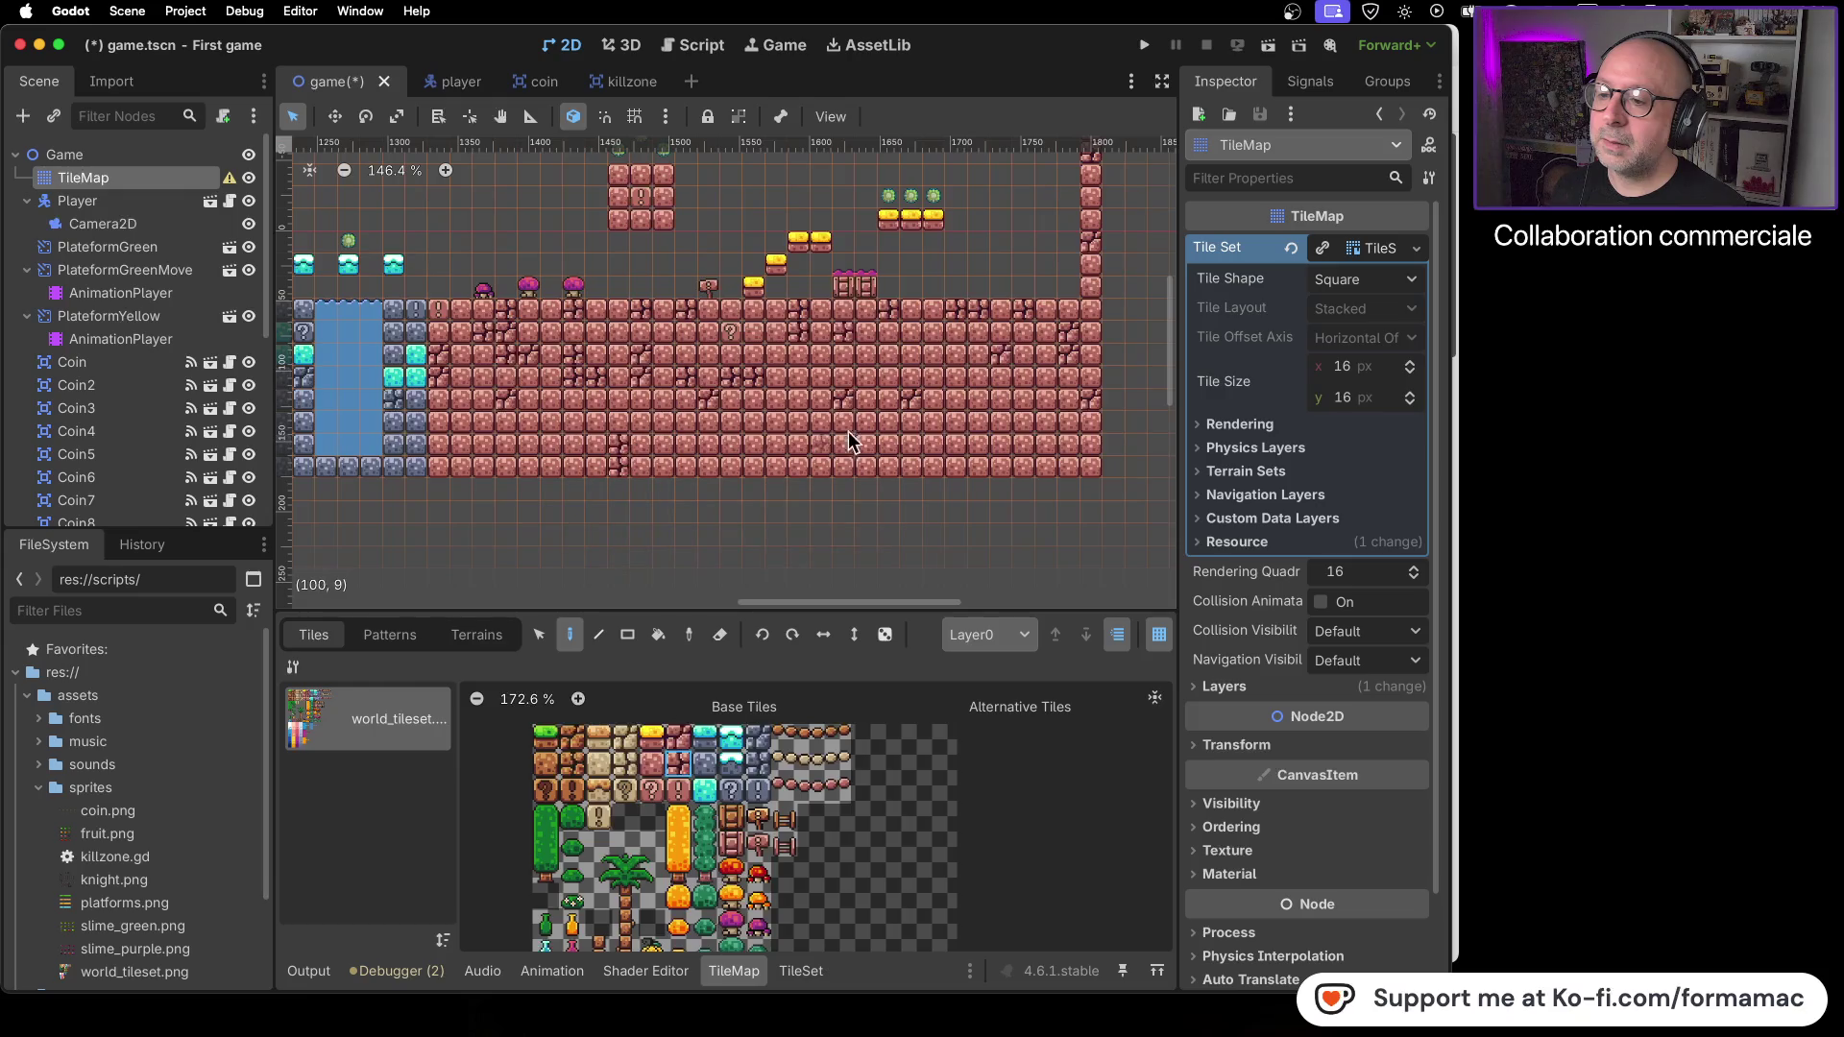
pyautogui.click(678, 738)
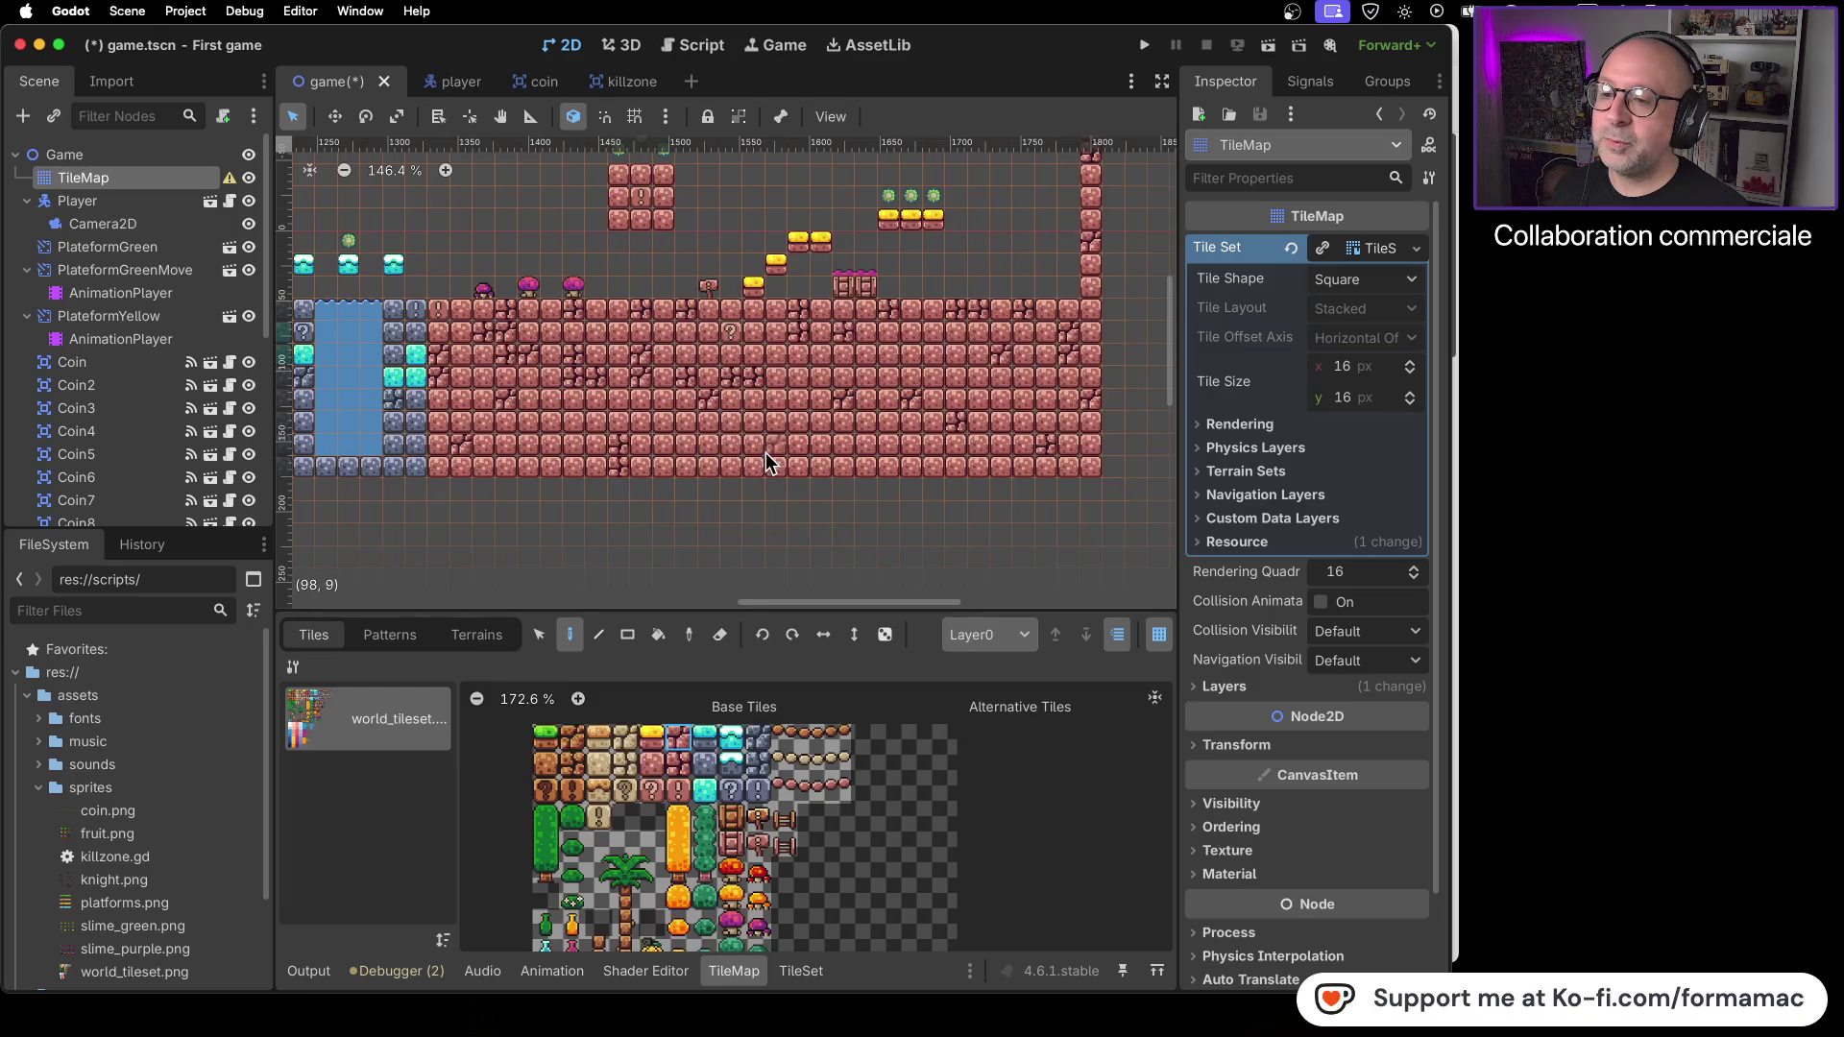
pyautogui.click(841, 469)
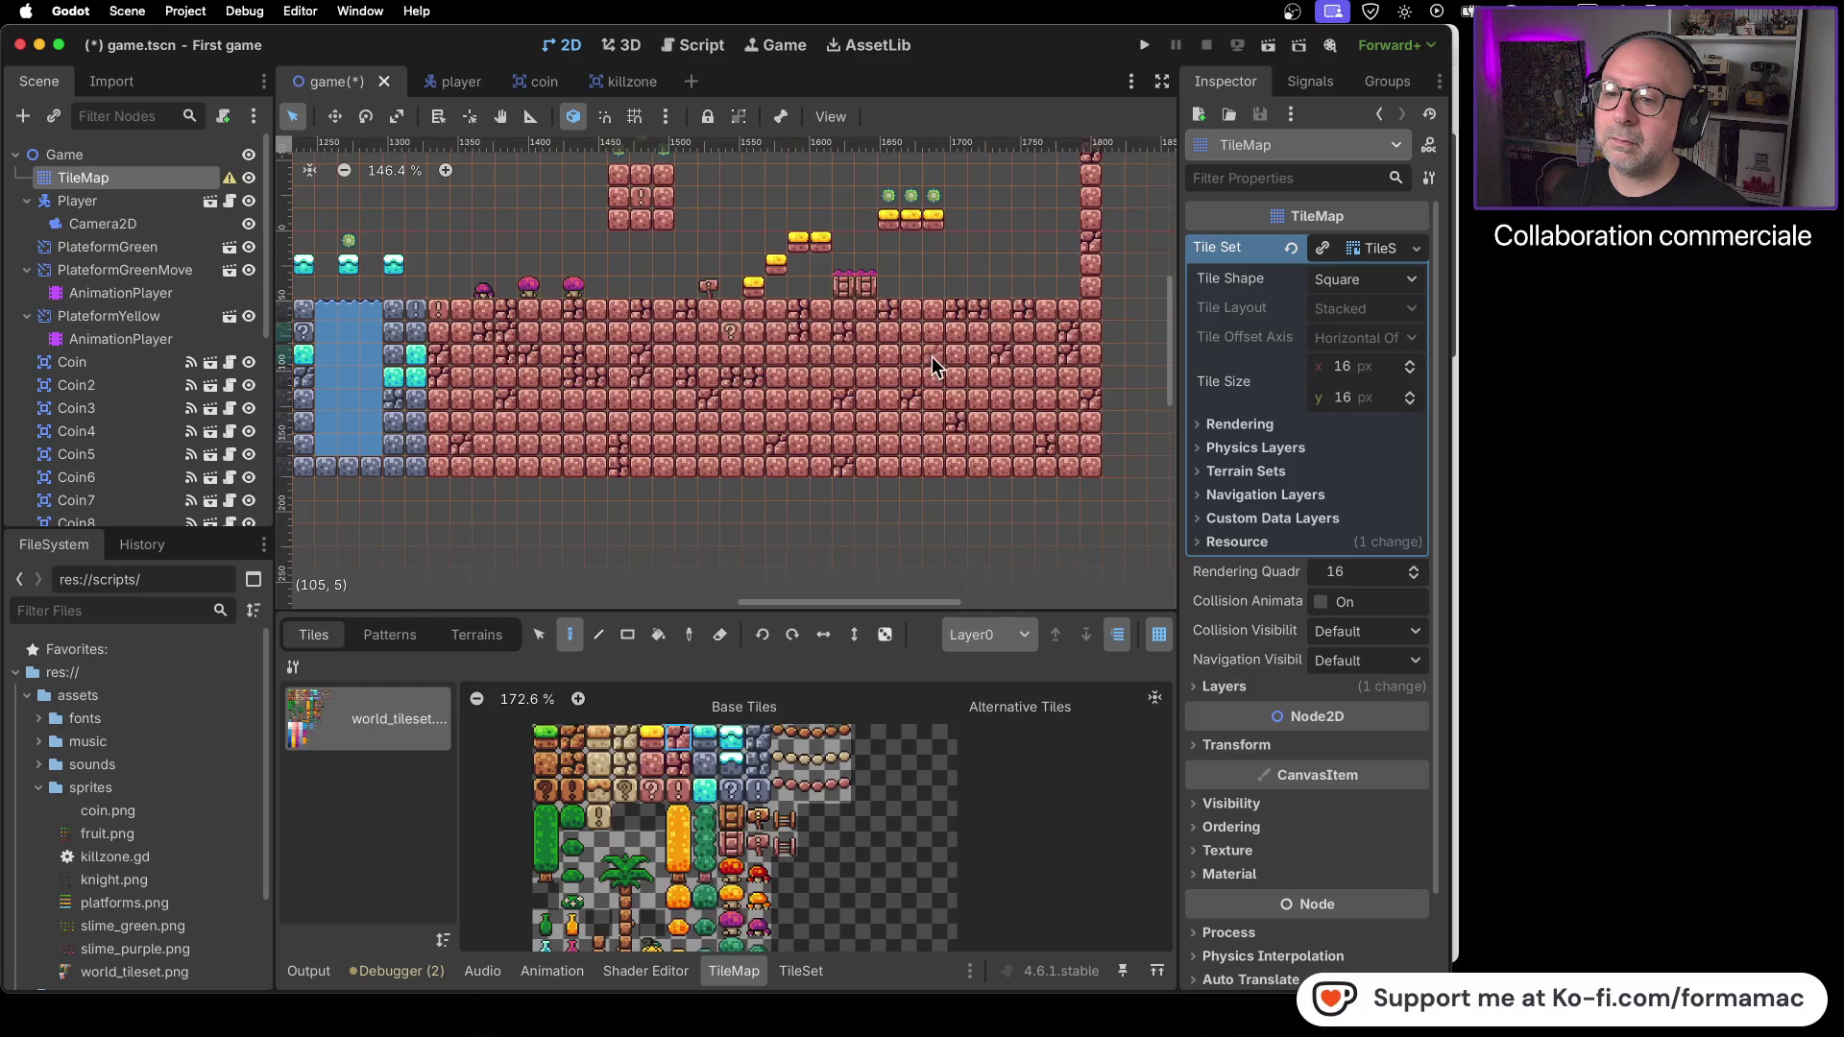
# - Scatter cracked-stone tiles across five cells of the ground
pyautogui.hscroll(-10, 596, 392)
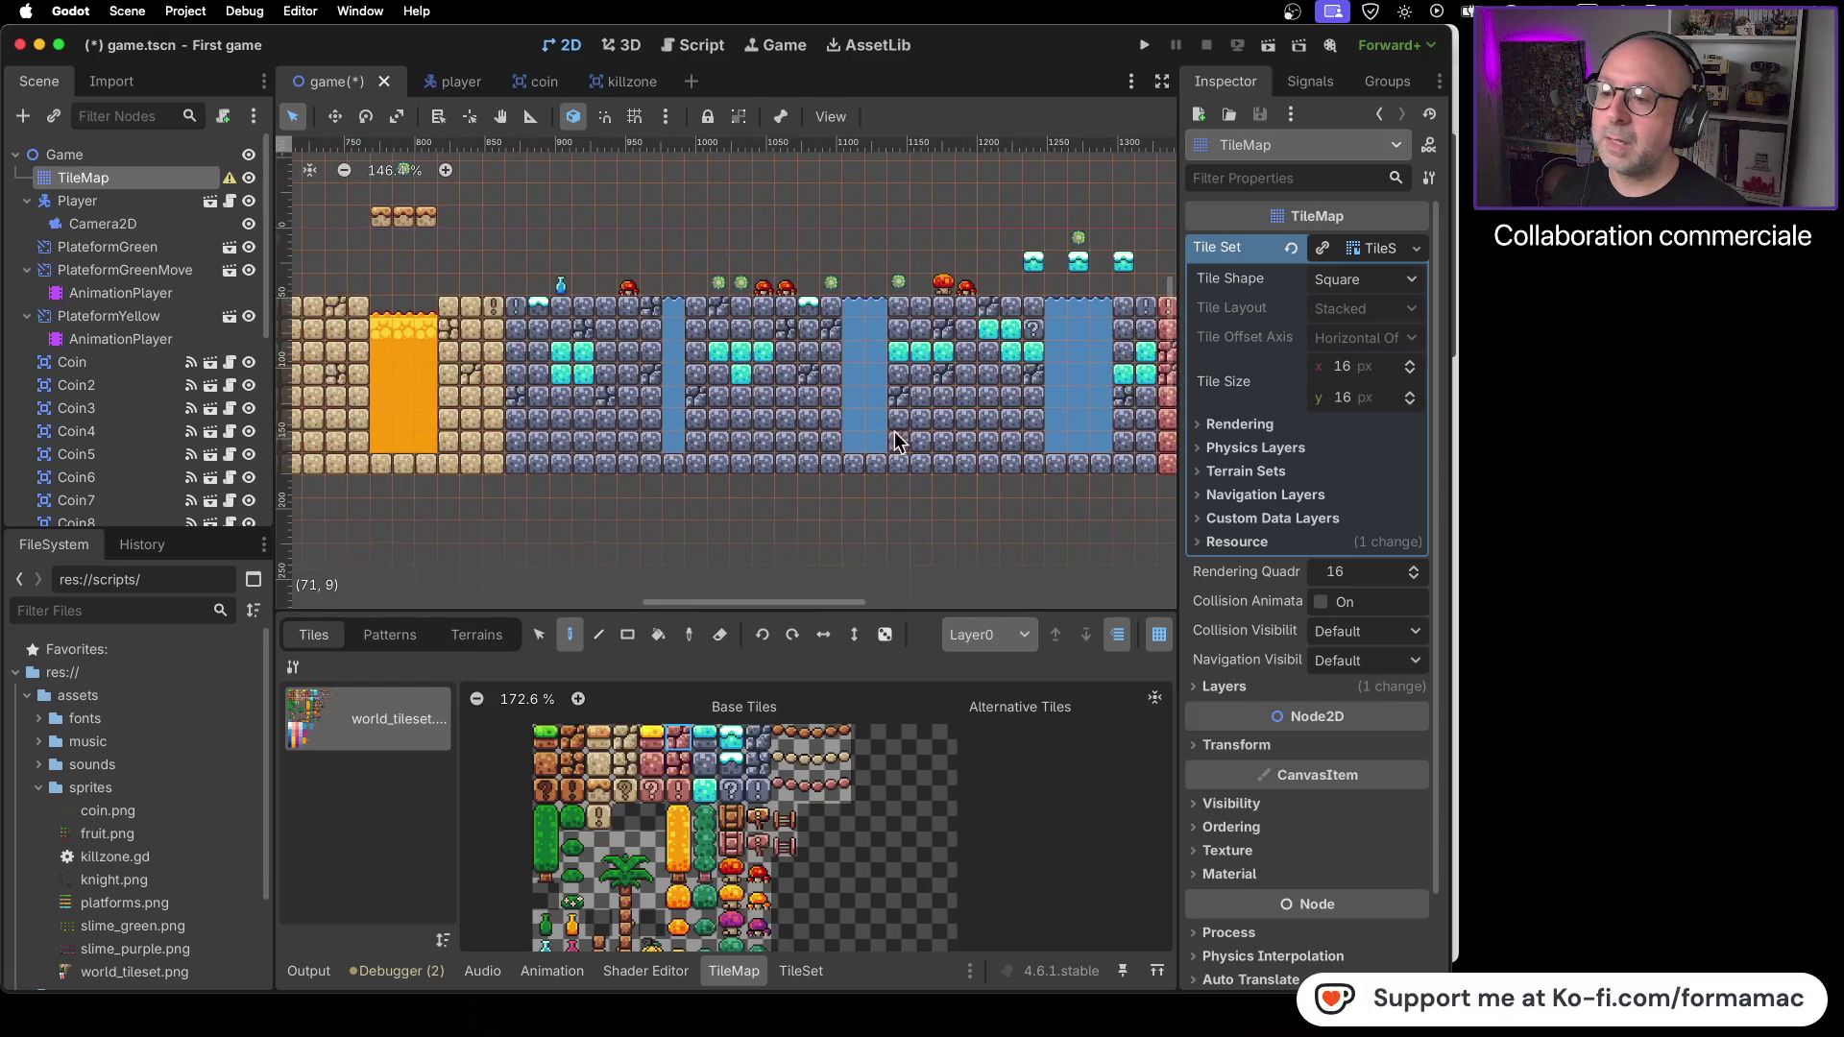
pyautogui.click(759, 767)
pyautogui.click(585, 462)
pyautogui.click(607, 439)
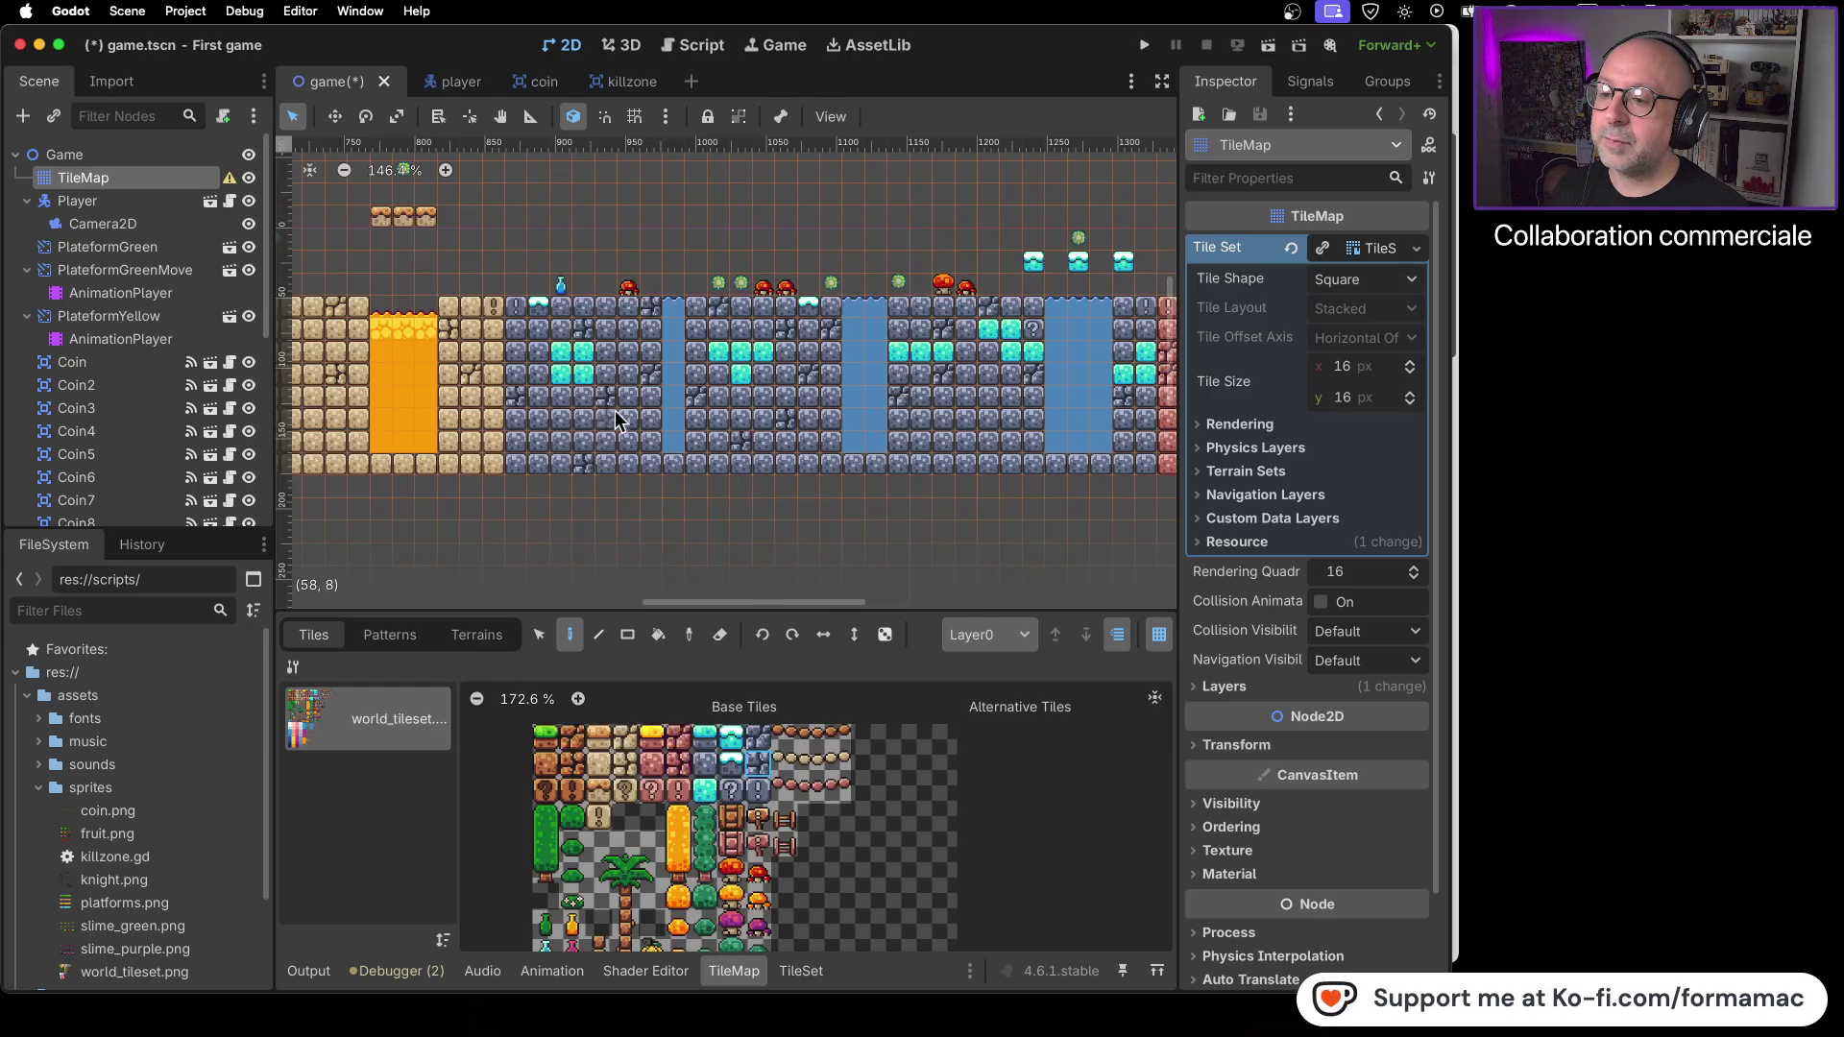
pyautogui.click(537, 436)
pyautogui.click(966, 418)
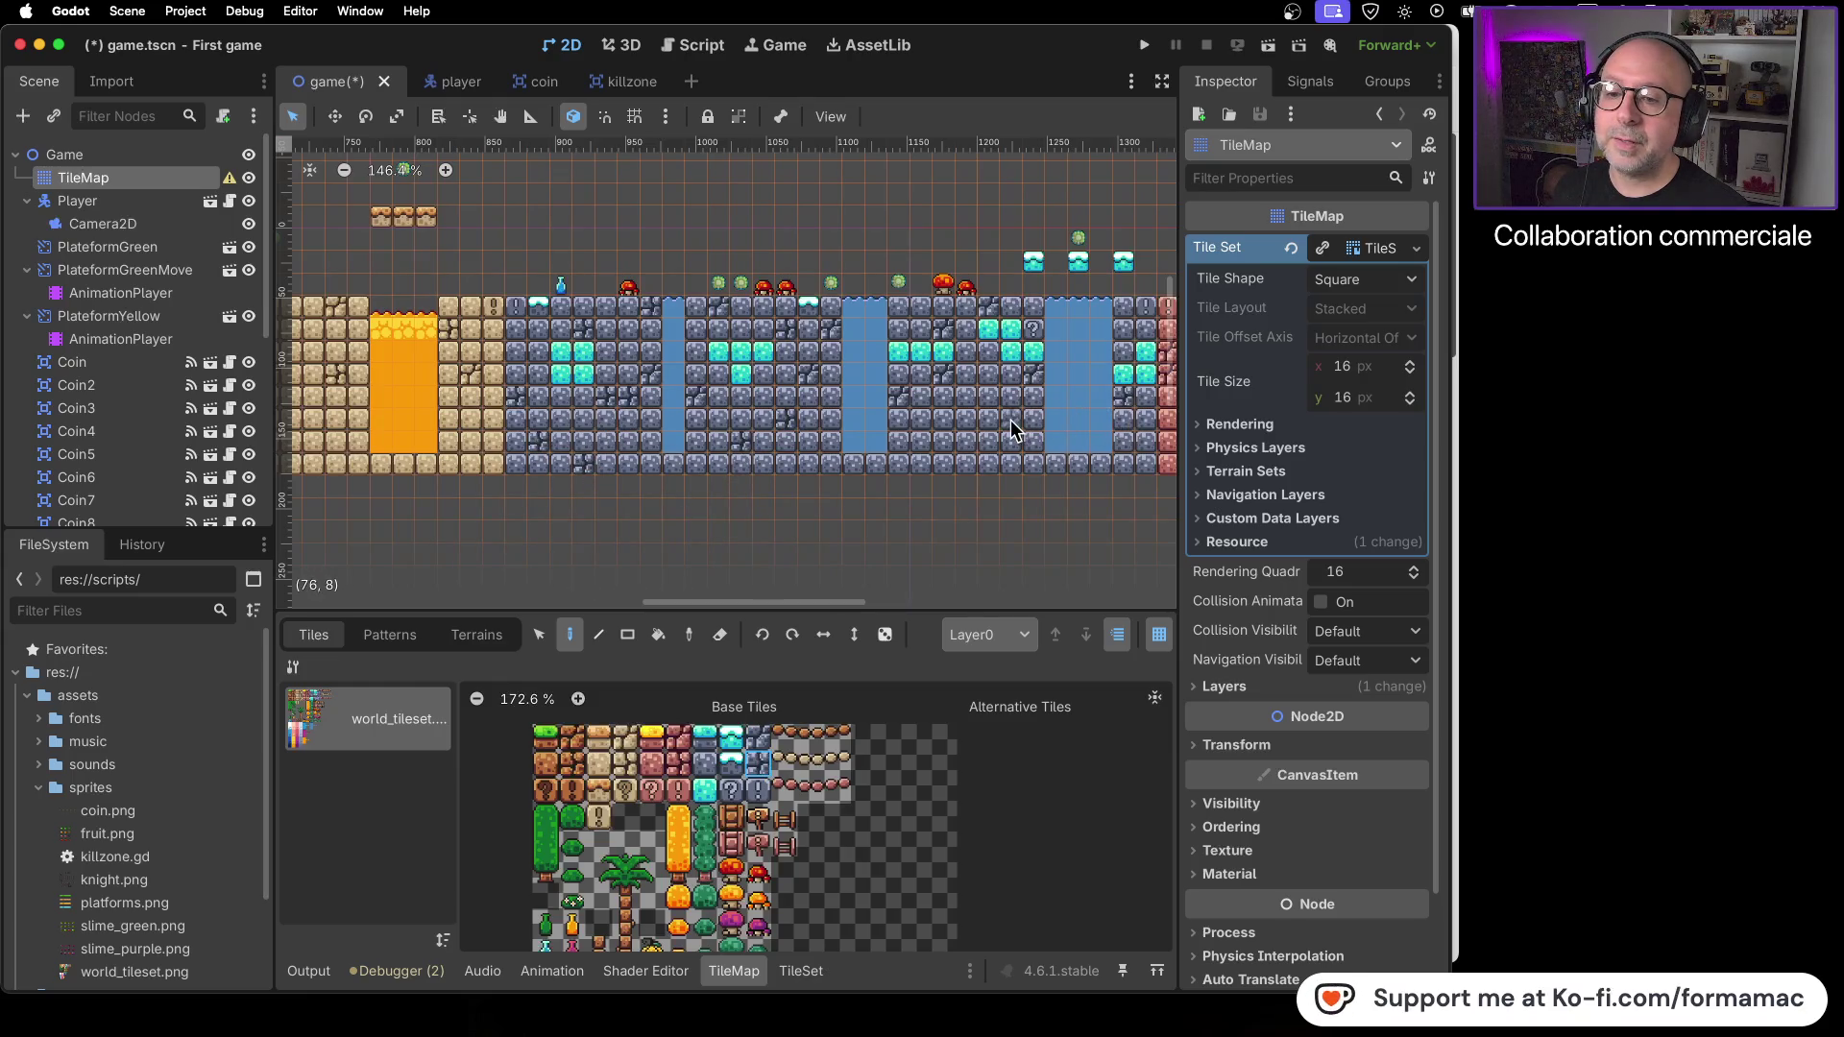
pyautogui.click(958, 439)
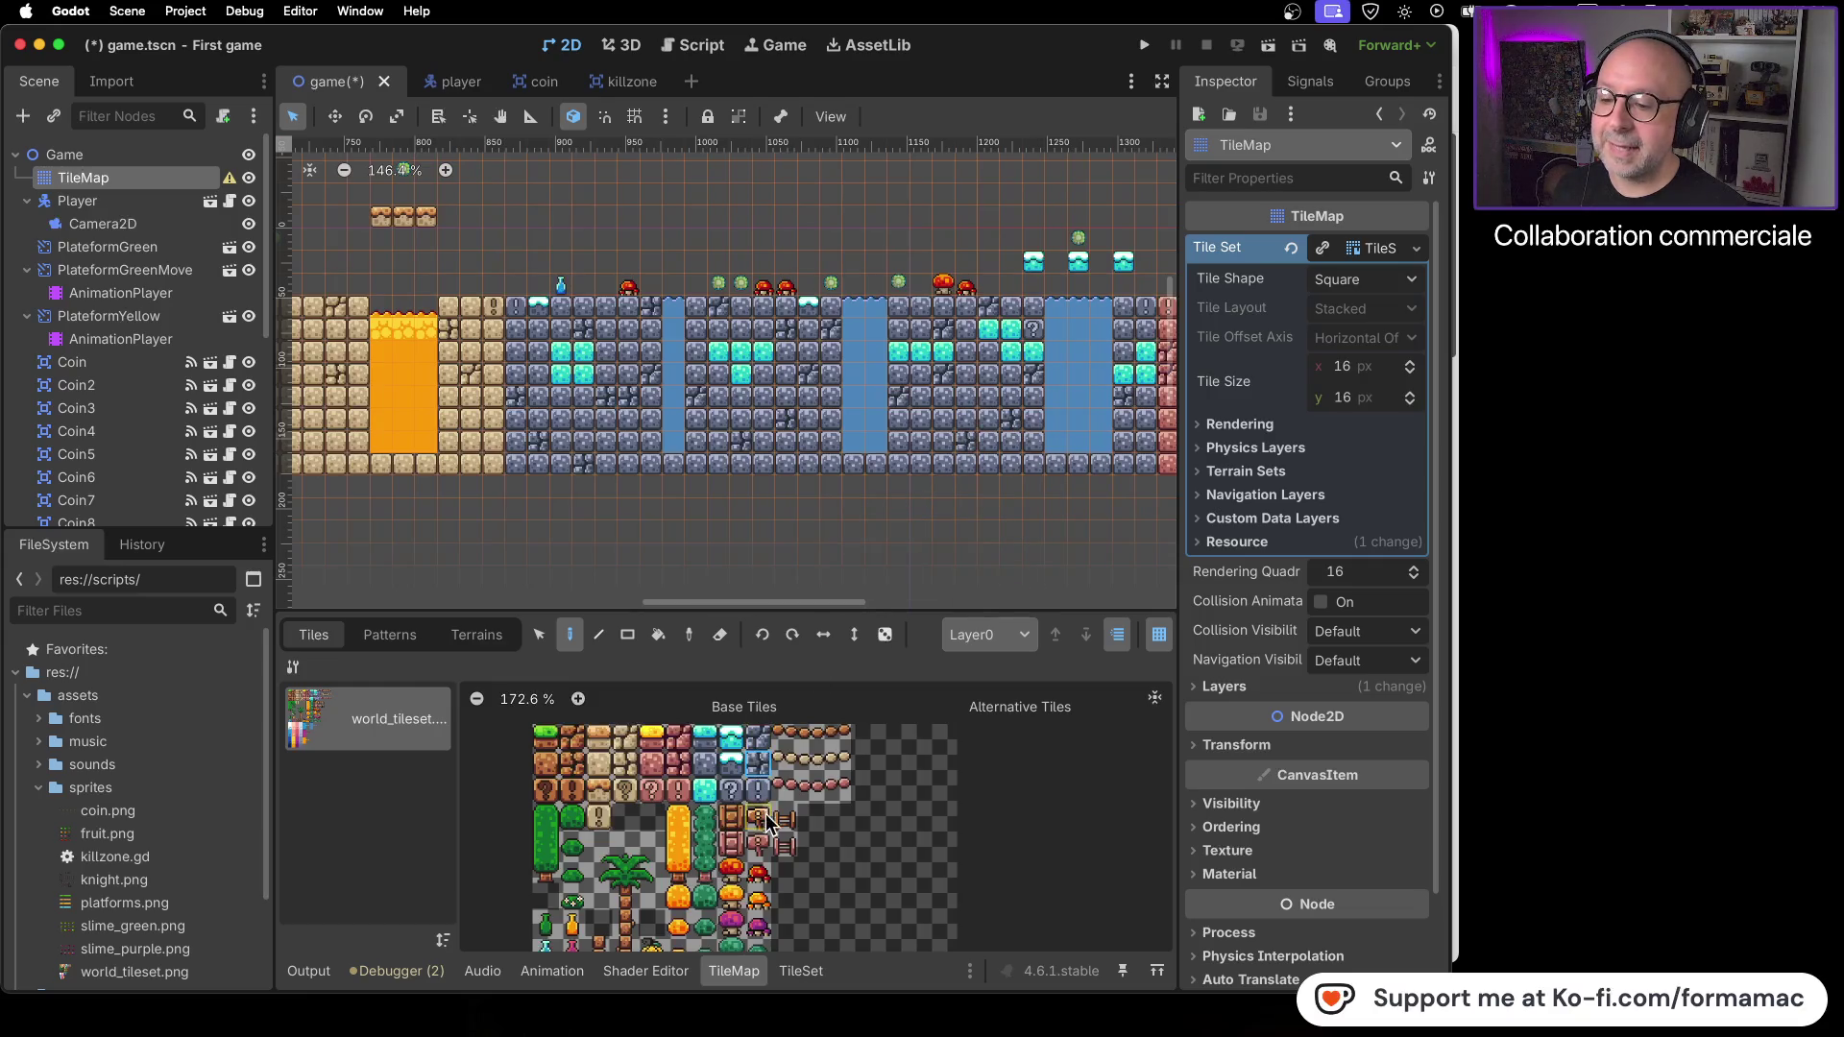
# - Paint another cracked-stone variant into two bottom-row cells of the sand ground
pyautogui.click(763, 737)
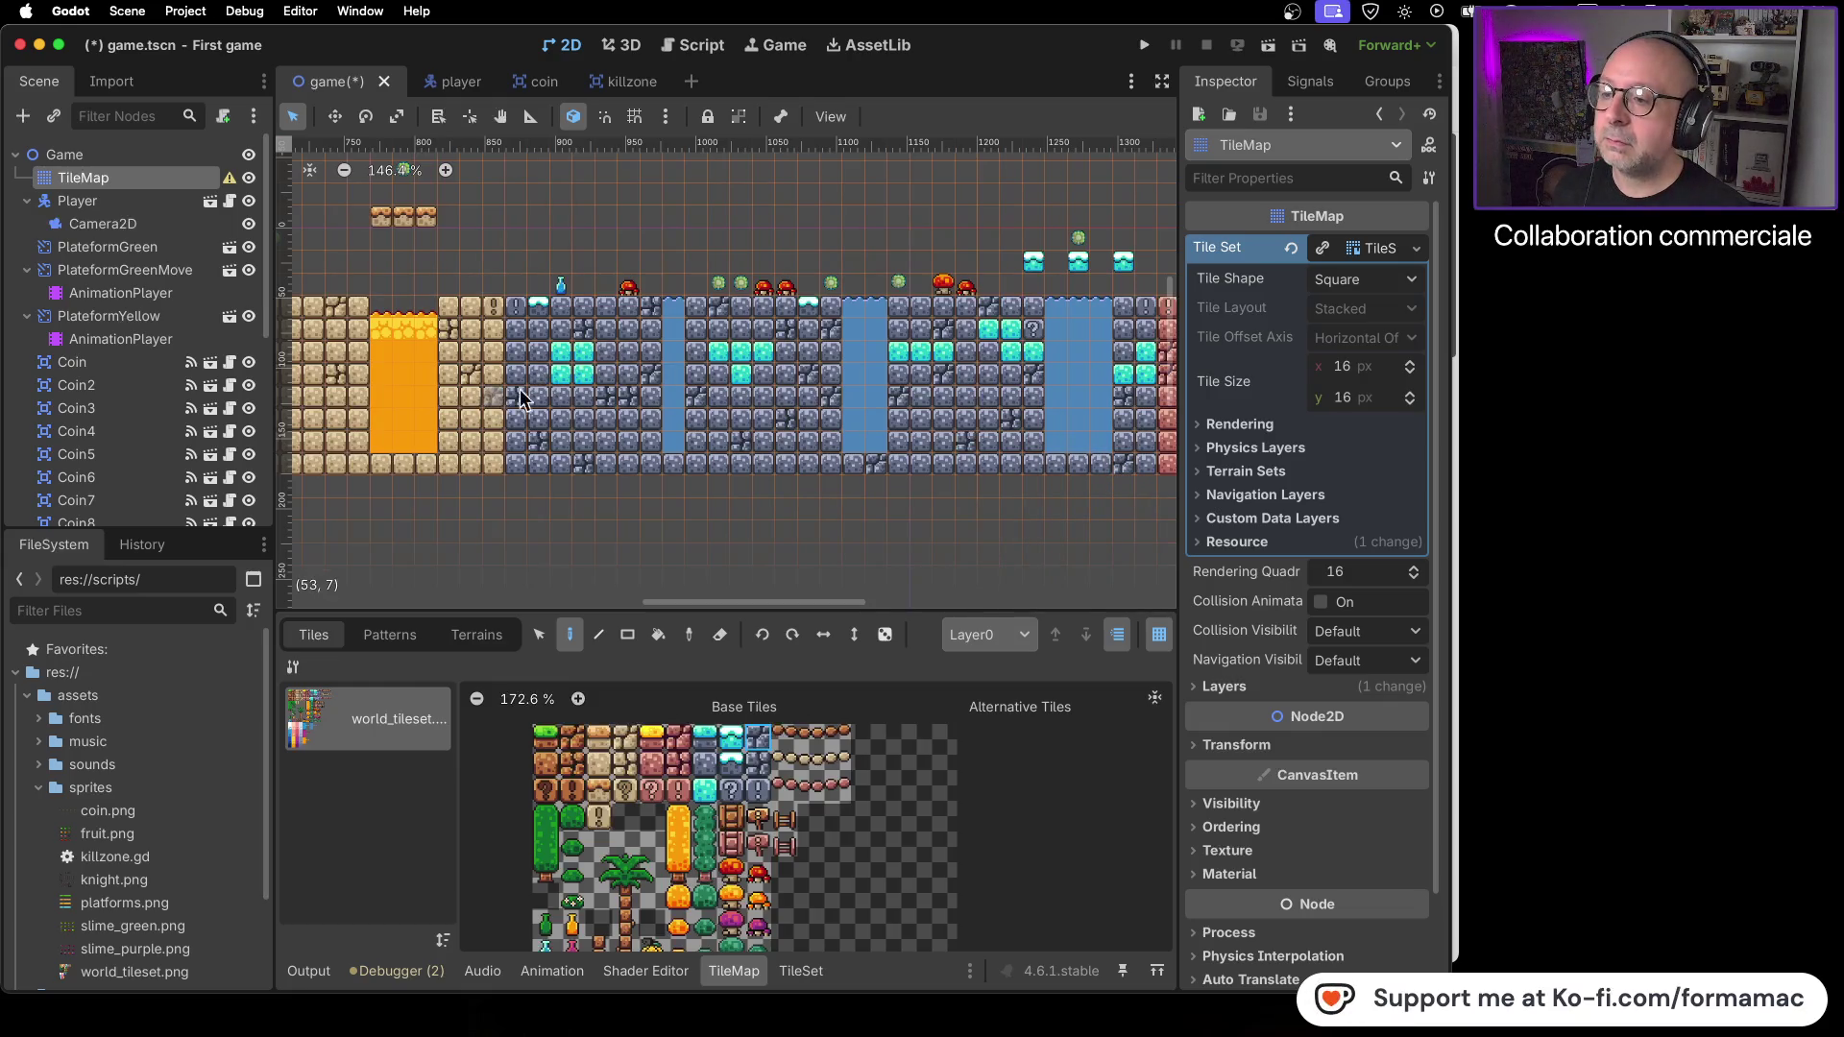
pyautogui.hscroll(-5, 672, 399)
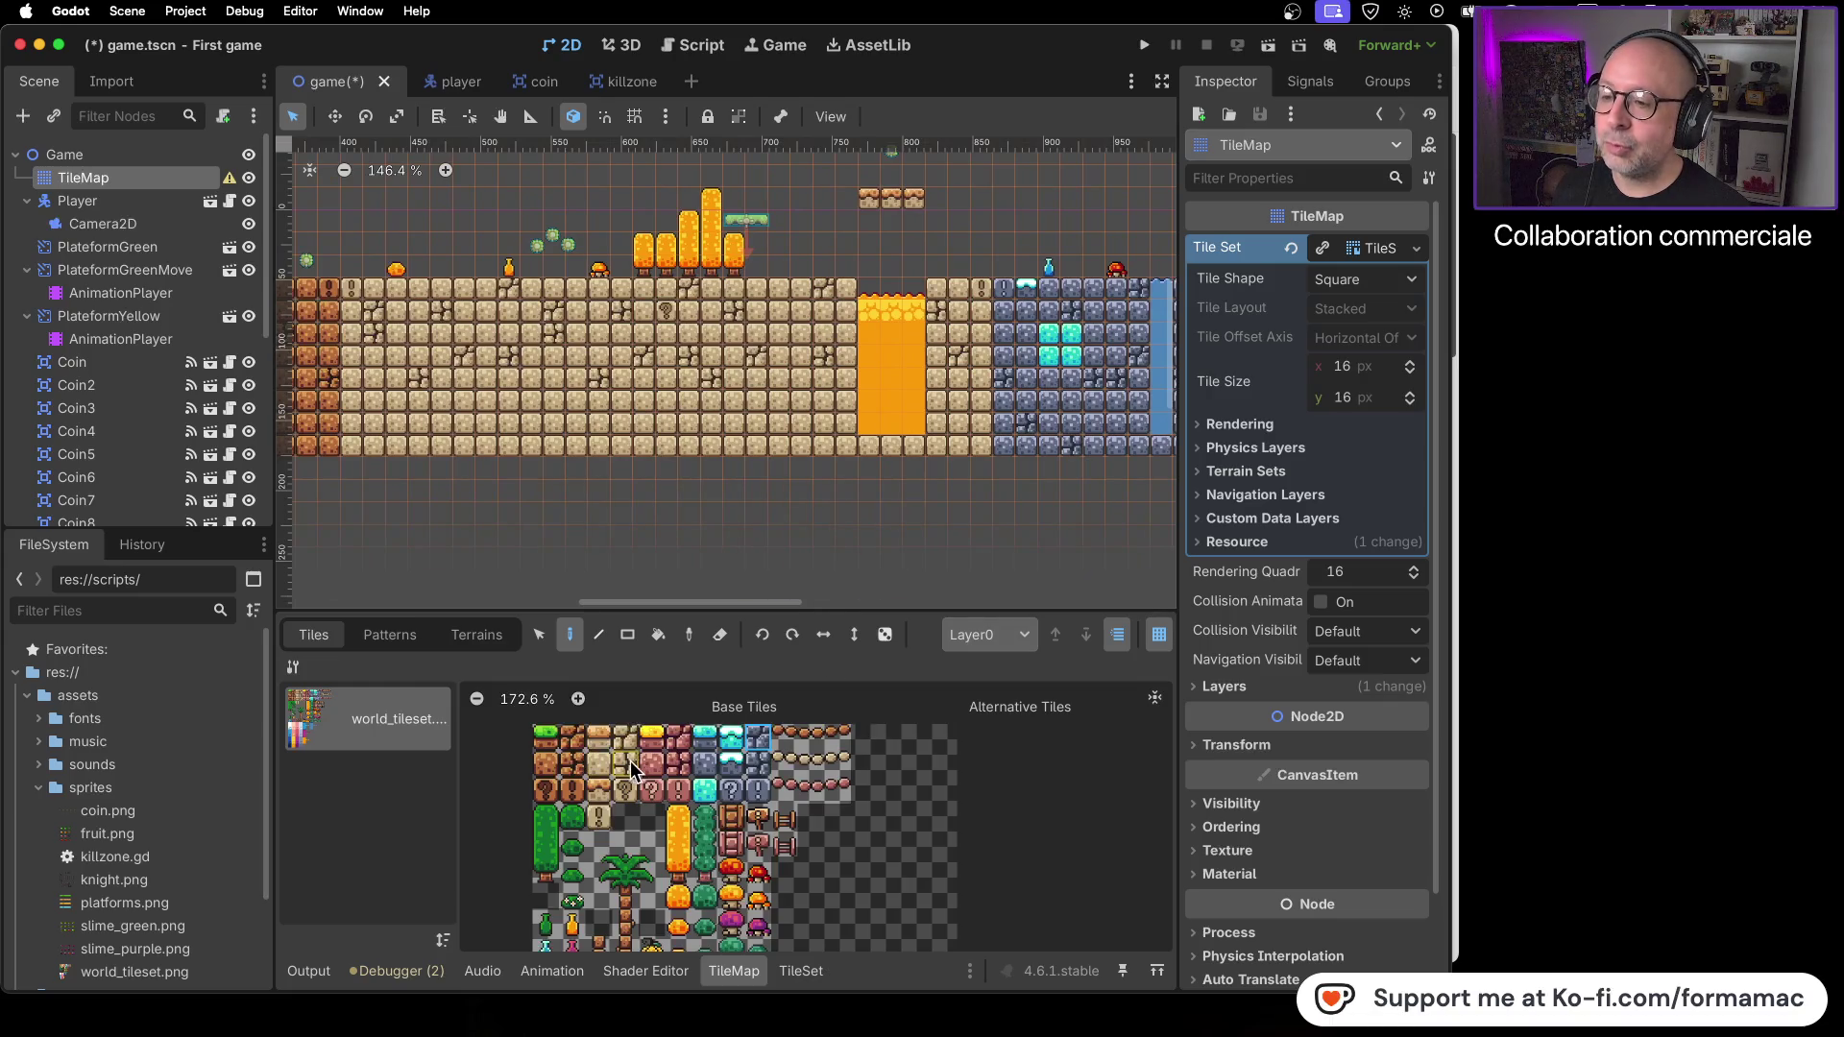
pyautogui.click(494, 445)
pyautogui.click(849, 445)
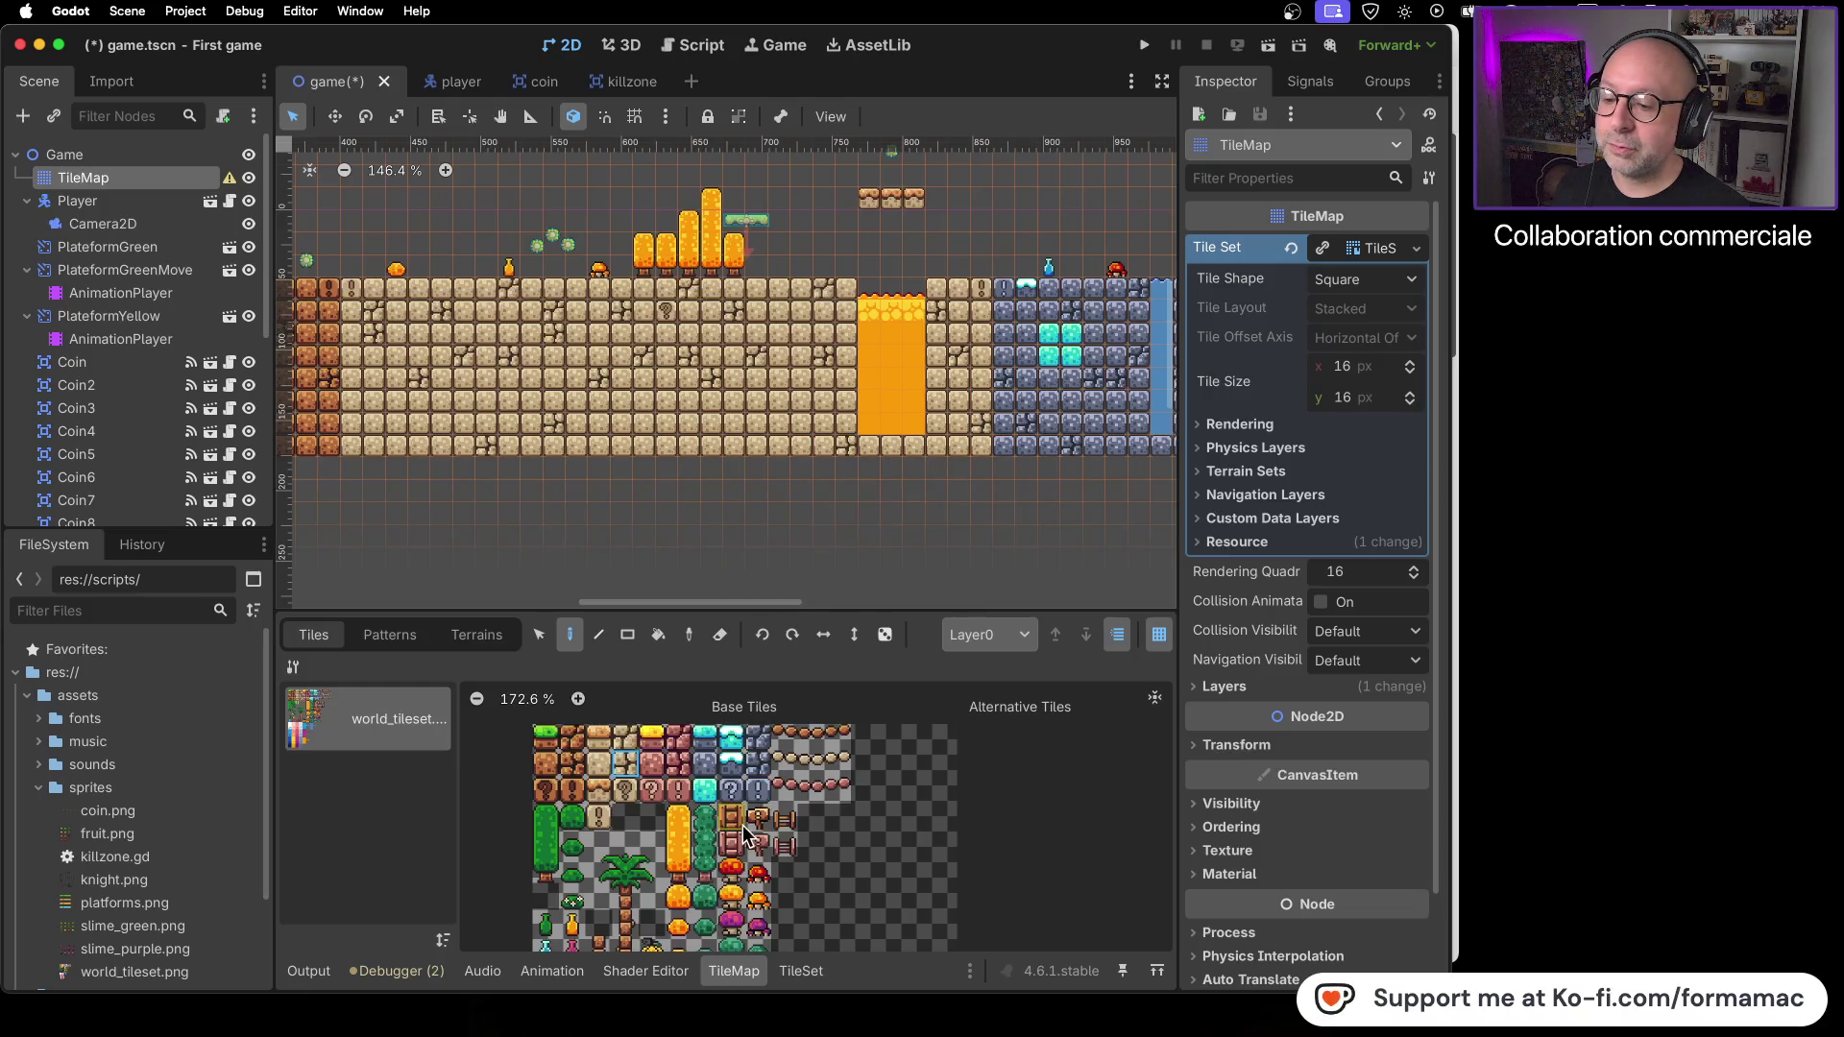
pyautogui.click(625, 737)
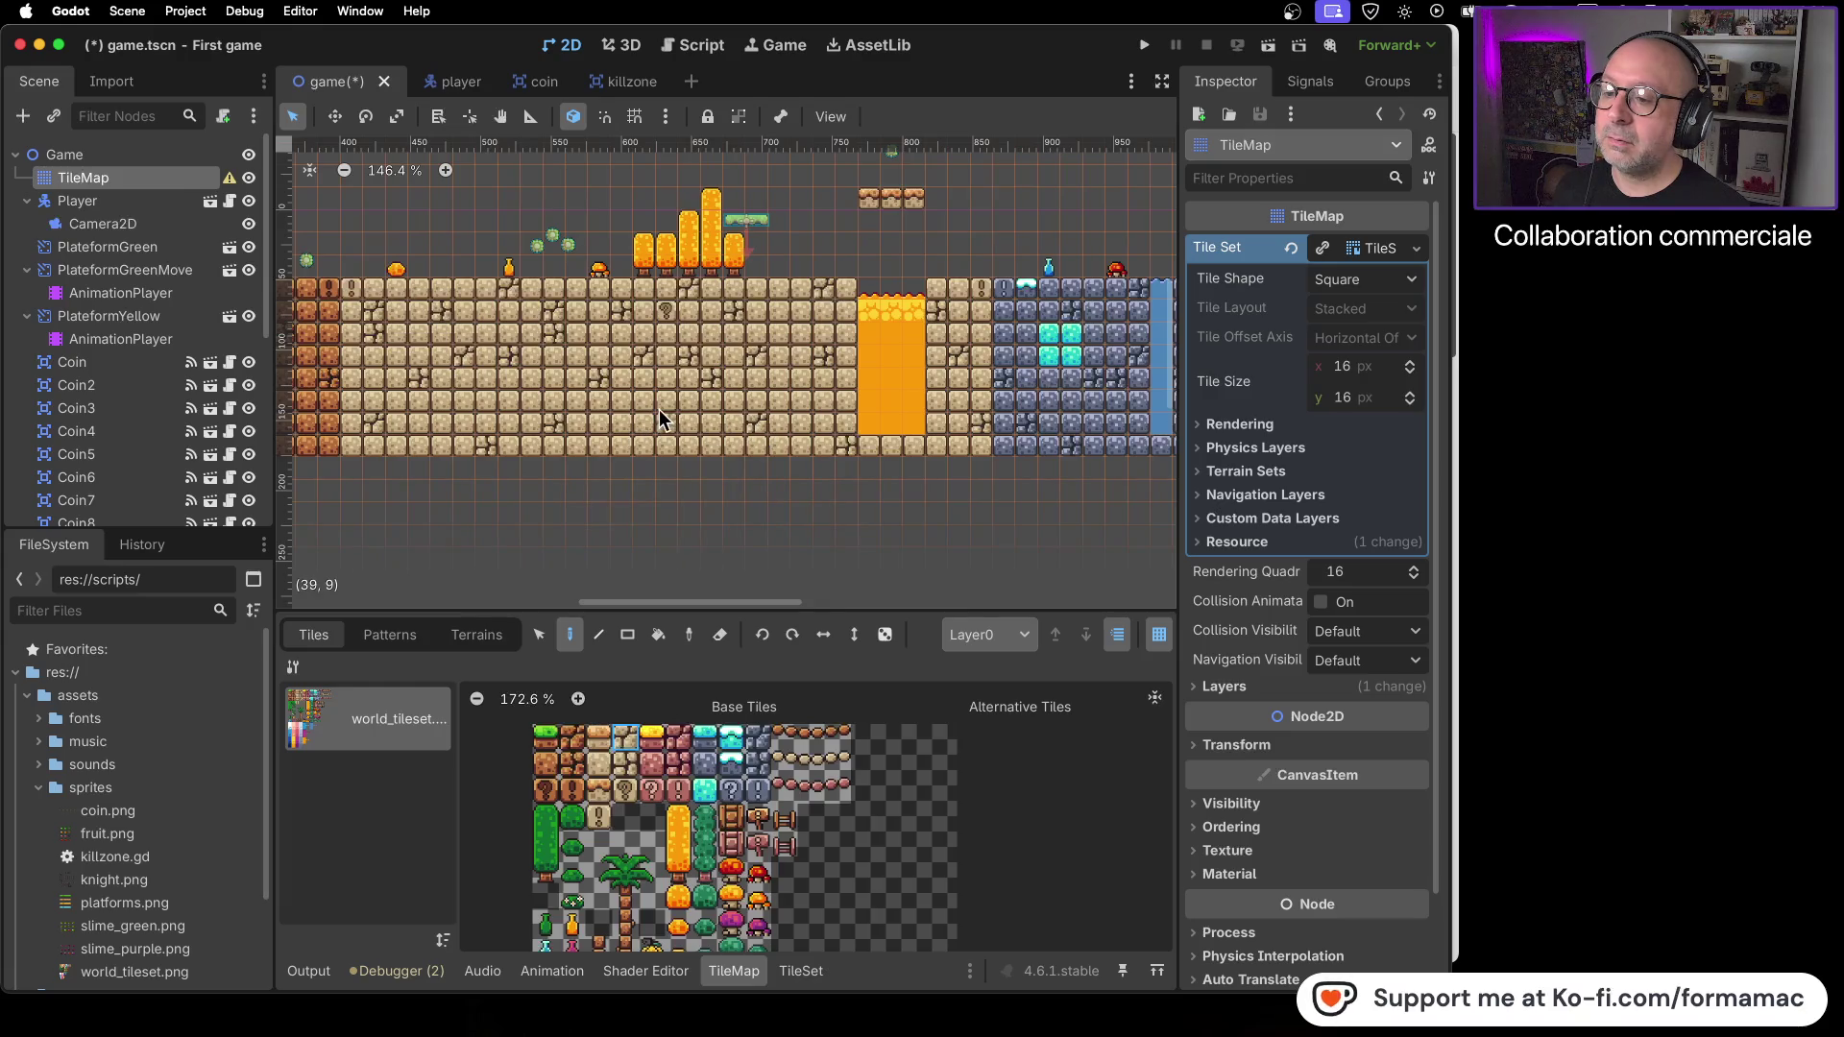
pyautogui.moveTo(542, 474)
pyautogui.mouseDown()
pyautogui.moveTo(625, 422)
pyautogui.moveTo(854, 403)
pyautogui.moveTo(955, 419)
pyautogui.mouseUp()
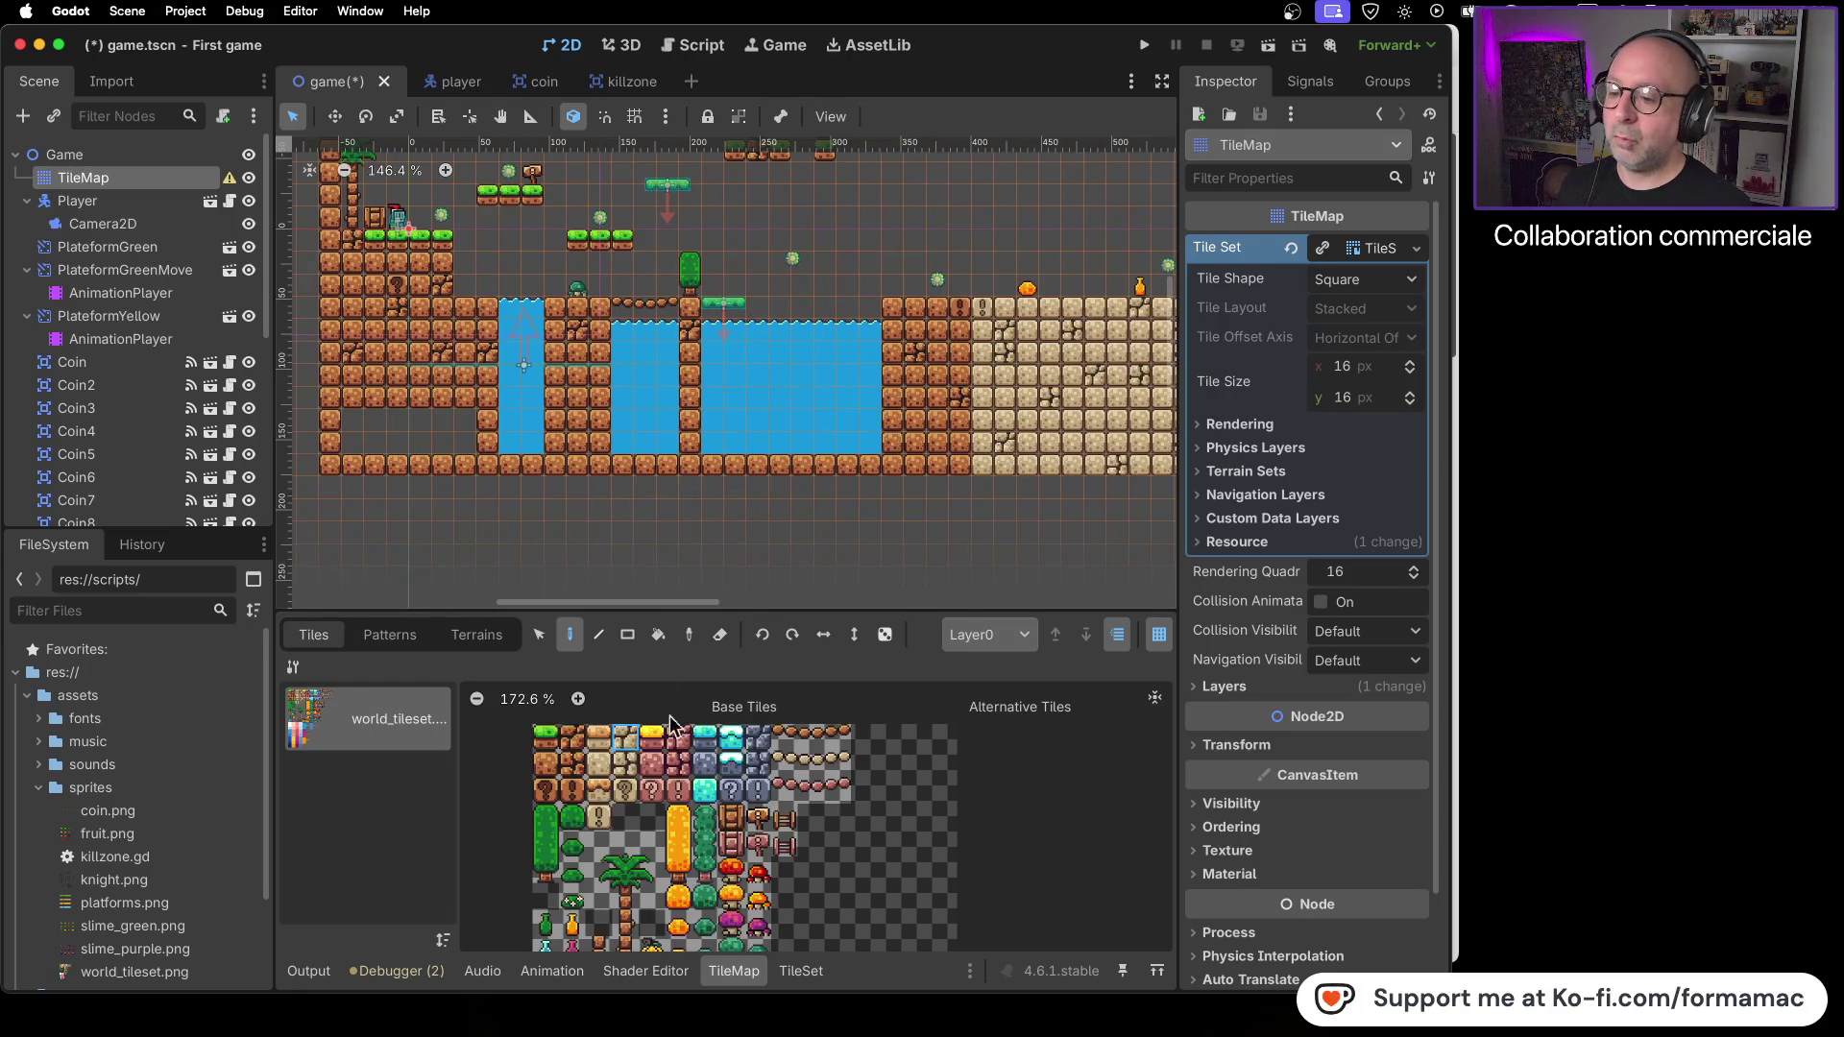
# - Paint cracked and plain dirt tiles into the empty cells below the pools, then save the scene
pyautogui.click(572, 765)
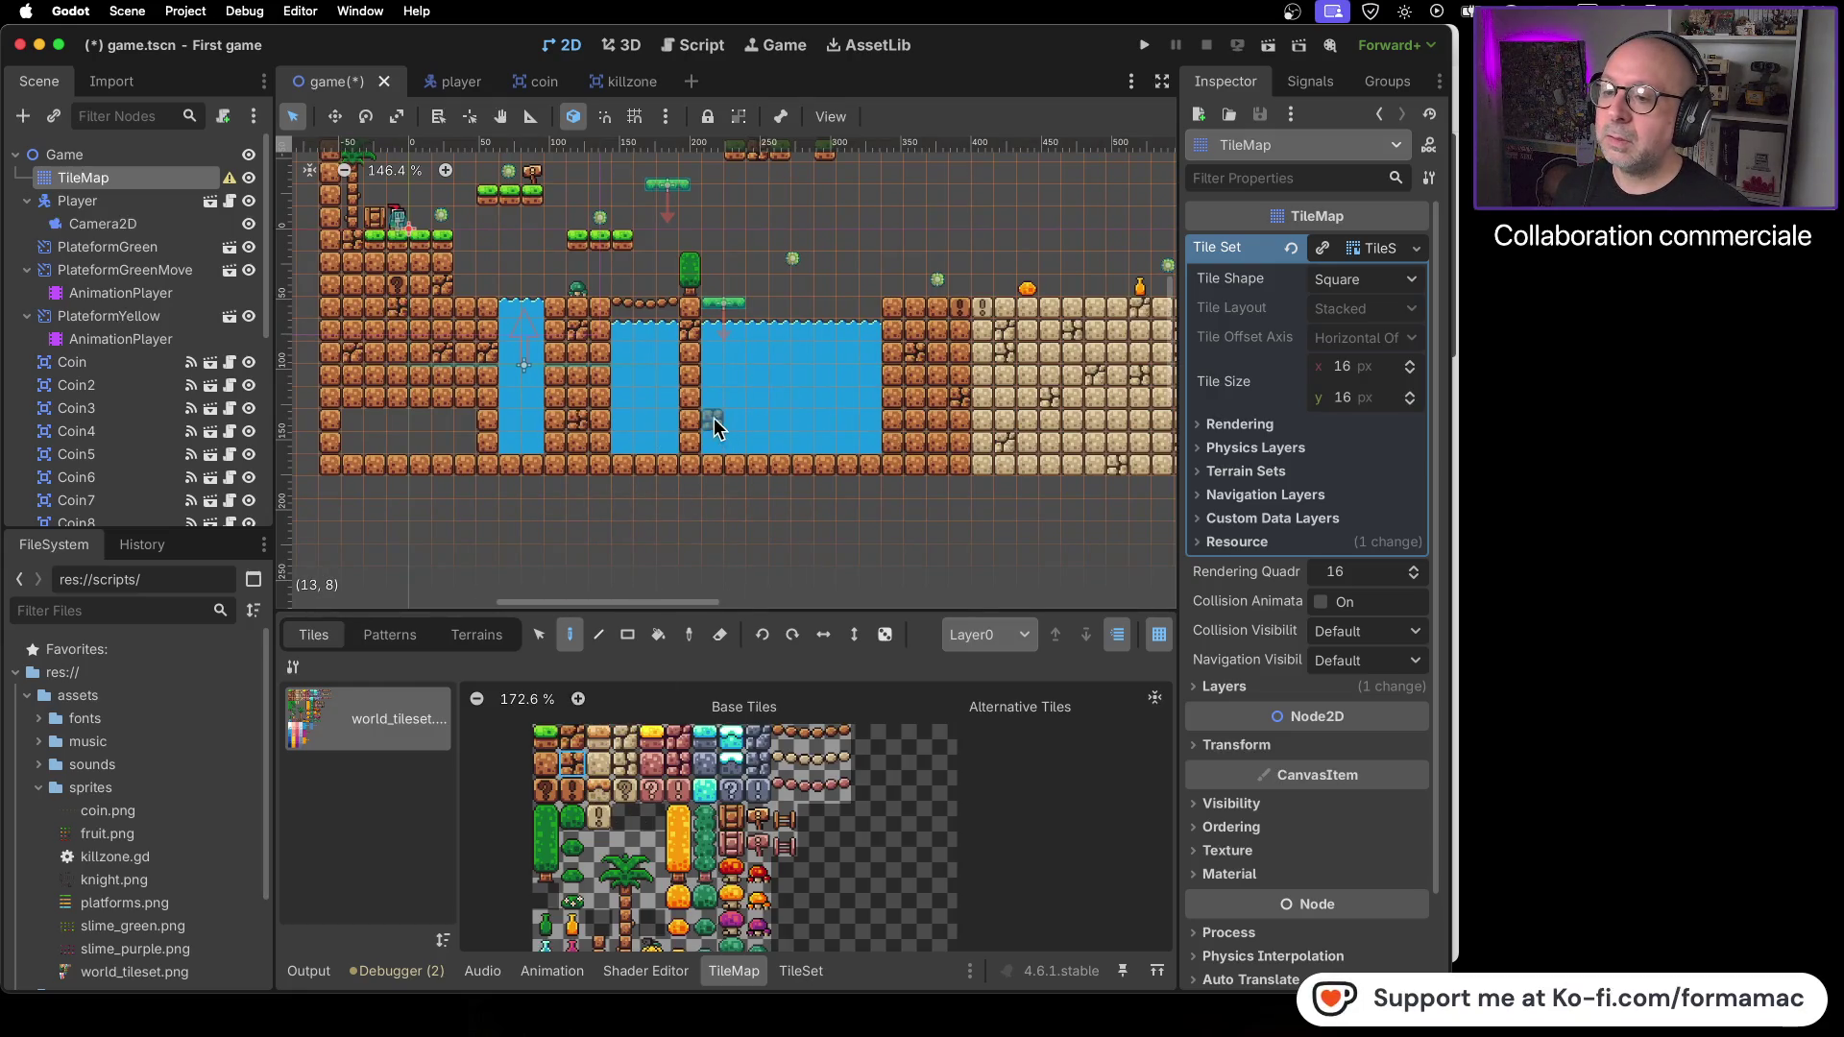
pyautogui.click(697, 375)
pyautogui.click(901, 437)
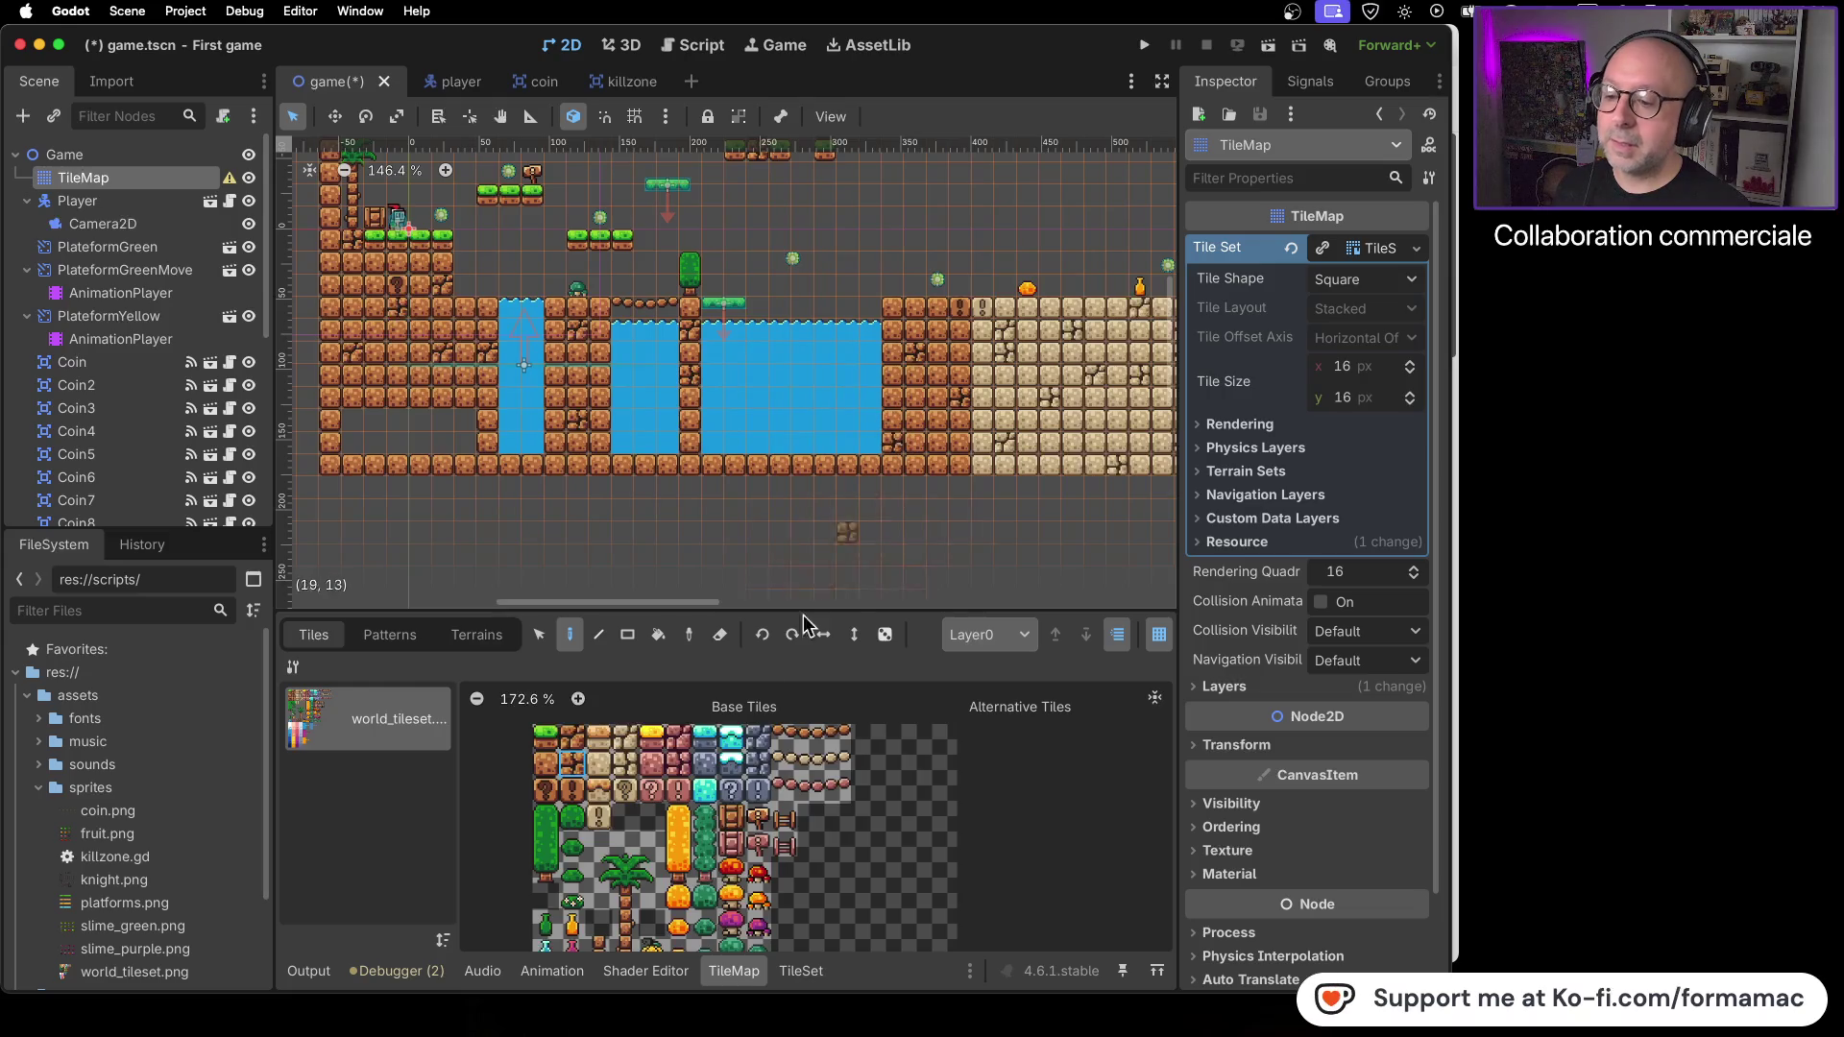
pyautogui.click(581, 739)
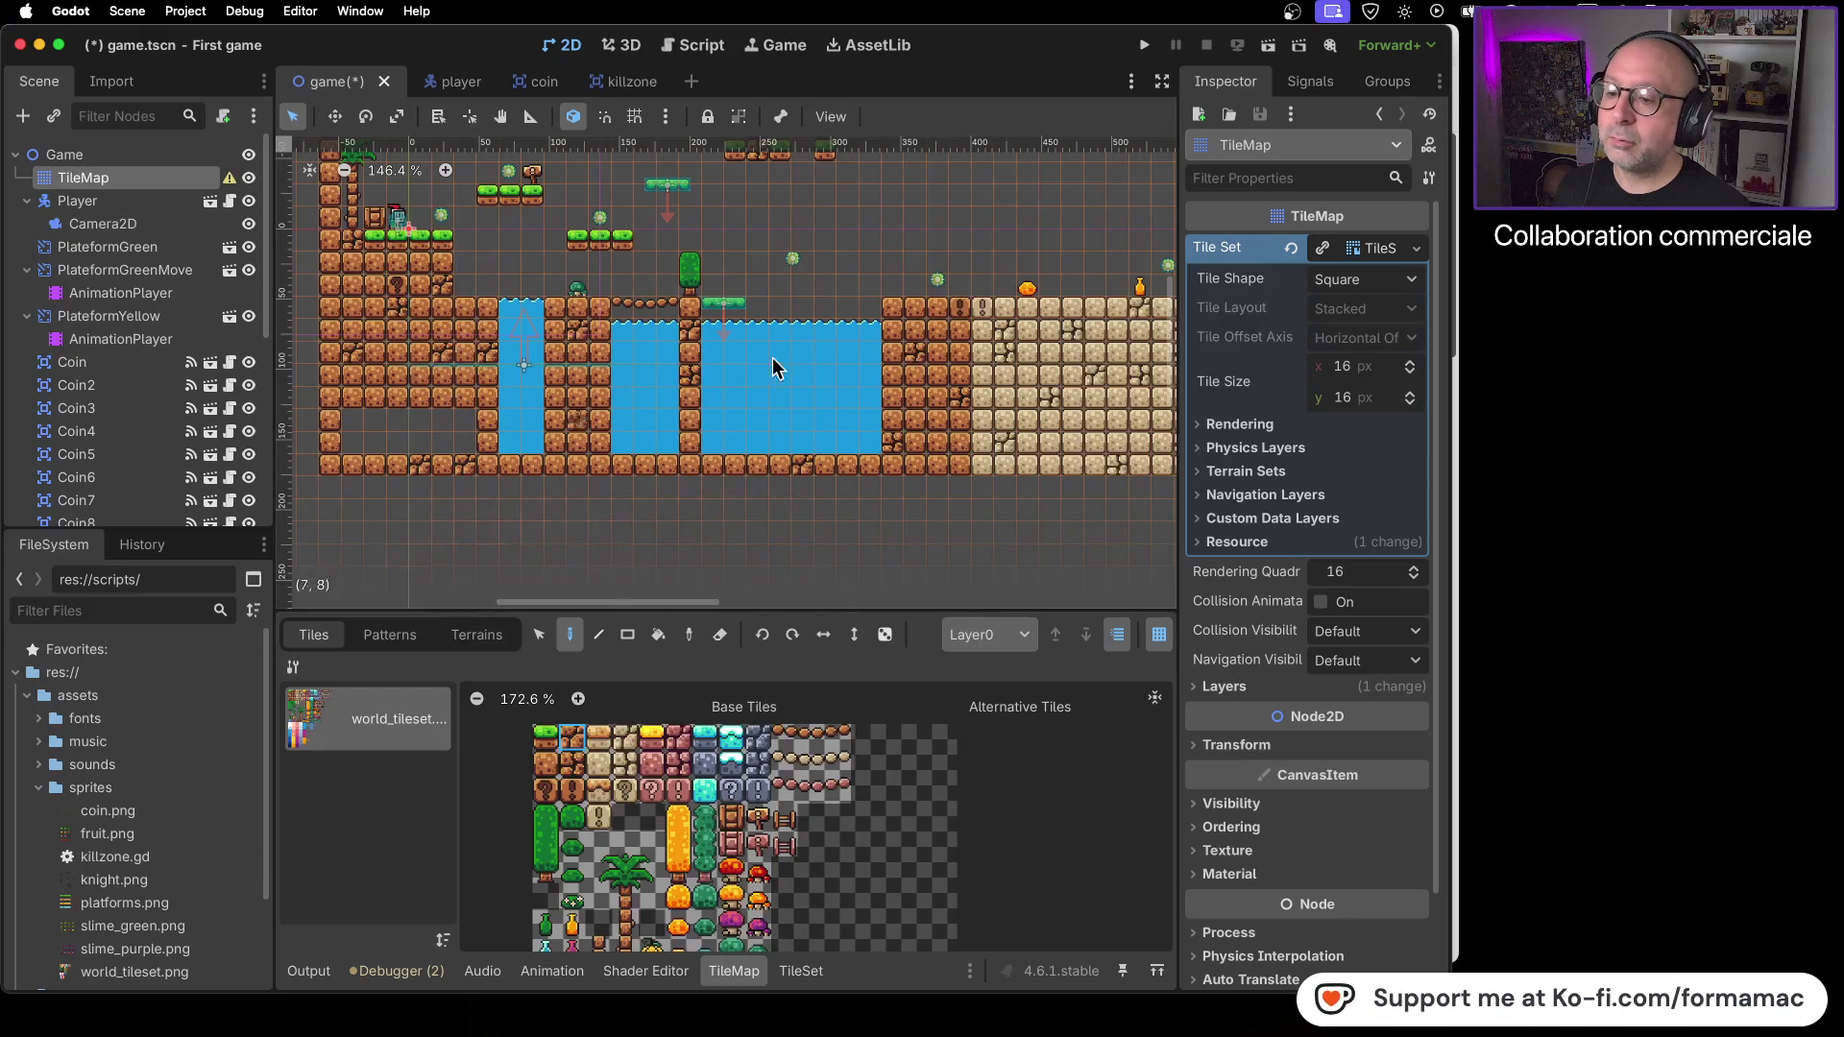
pyautogui.click(545, 766)
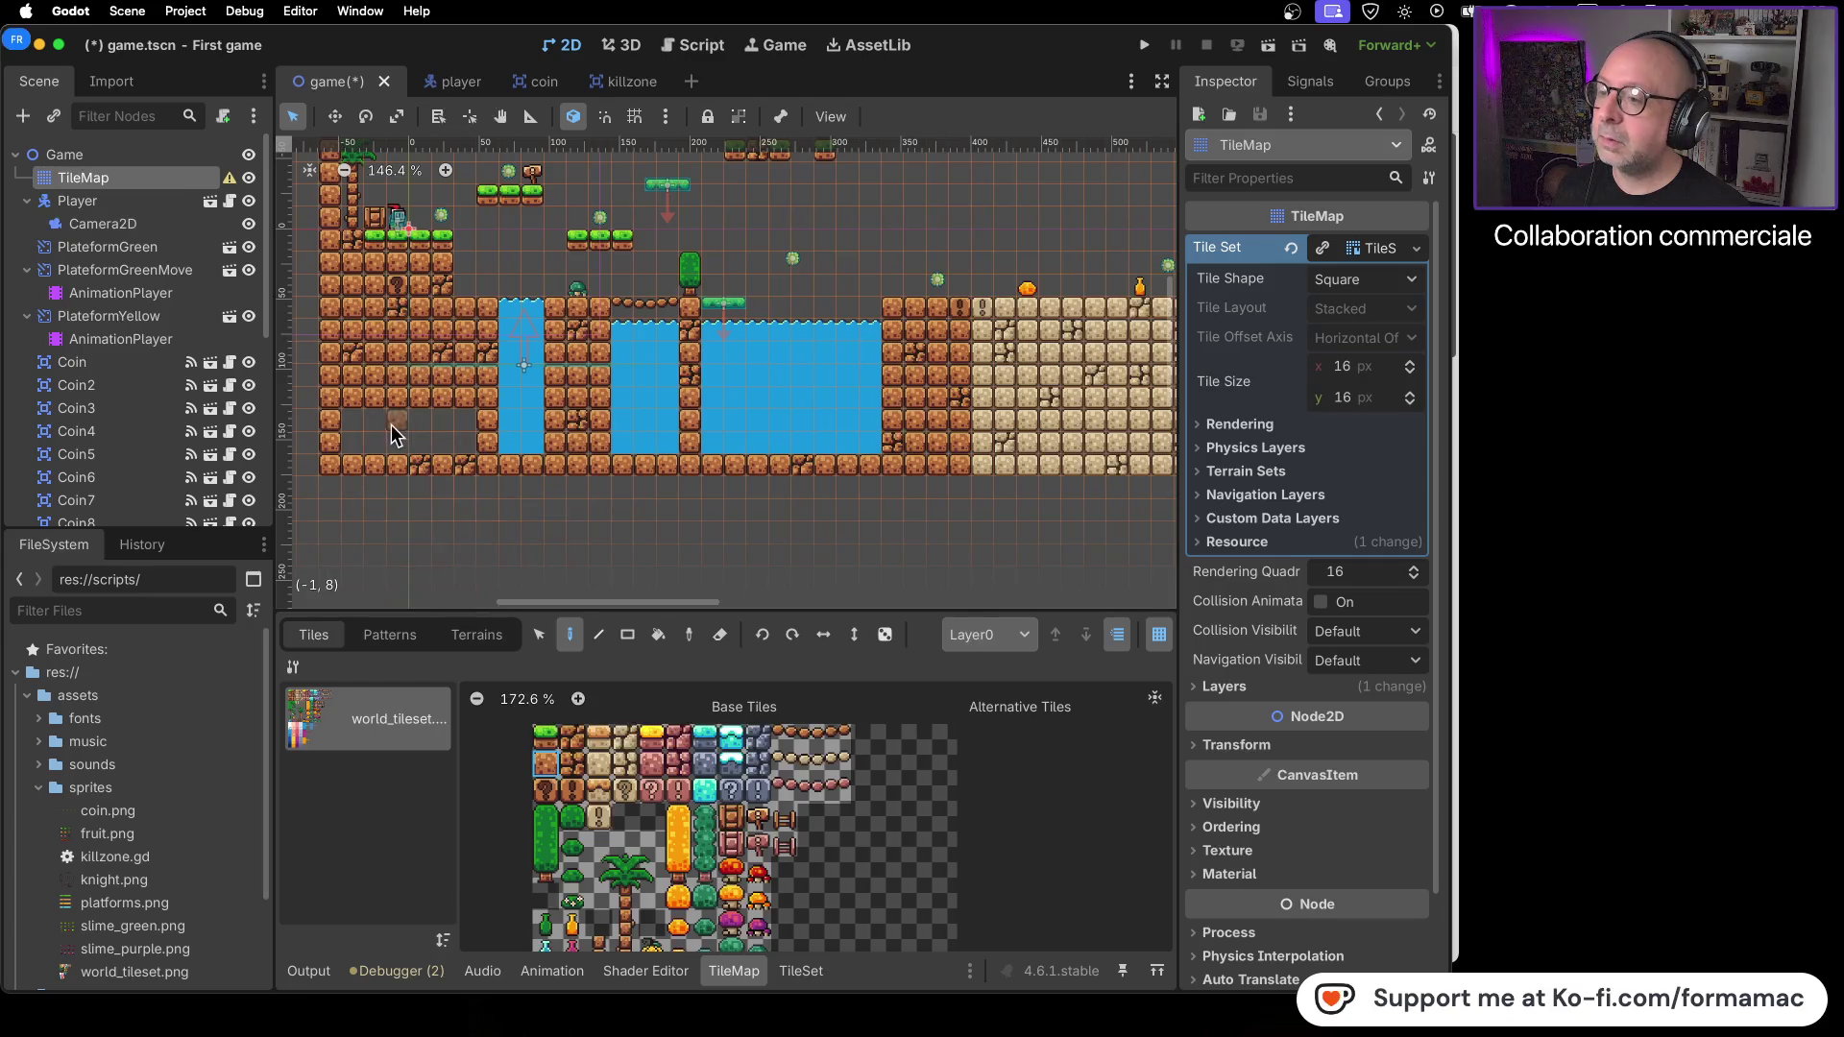
pyautogui.moveTo(365, 422)
pyautogui.mouseDown()
pyautogui.moveTo(412, 459)
pyautogui.moveTo(472, 449)
pyautogui.moveTo(432, 442)
pyautogui.mouseUp()
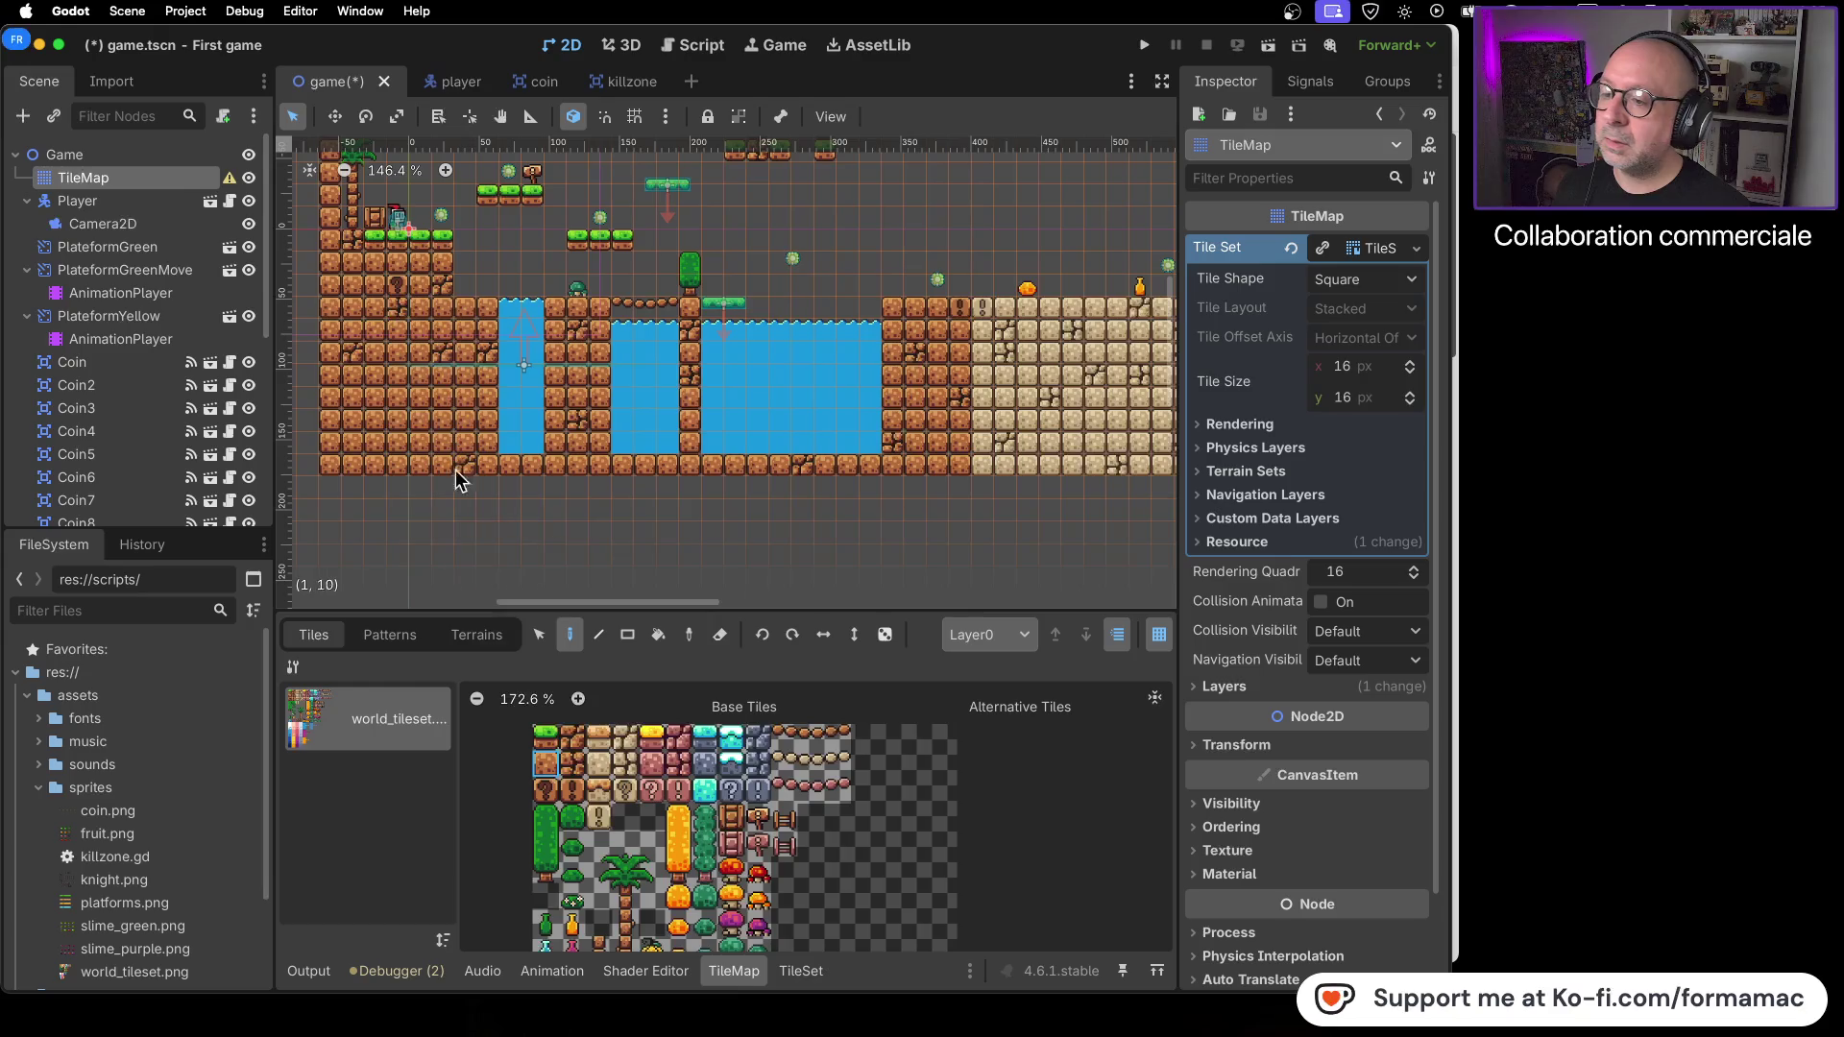
pyautogui.click(572, 764)
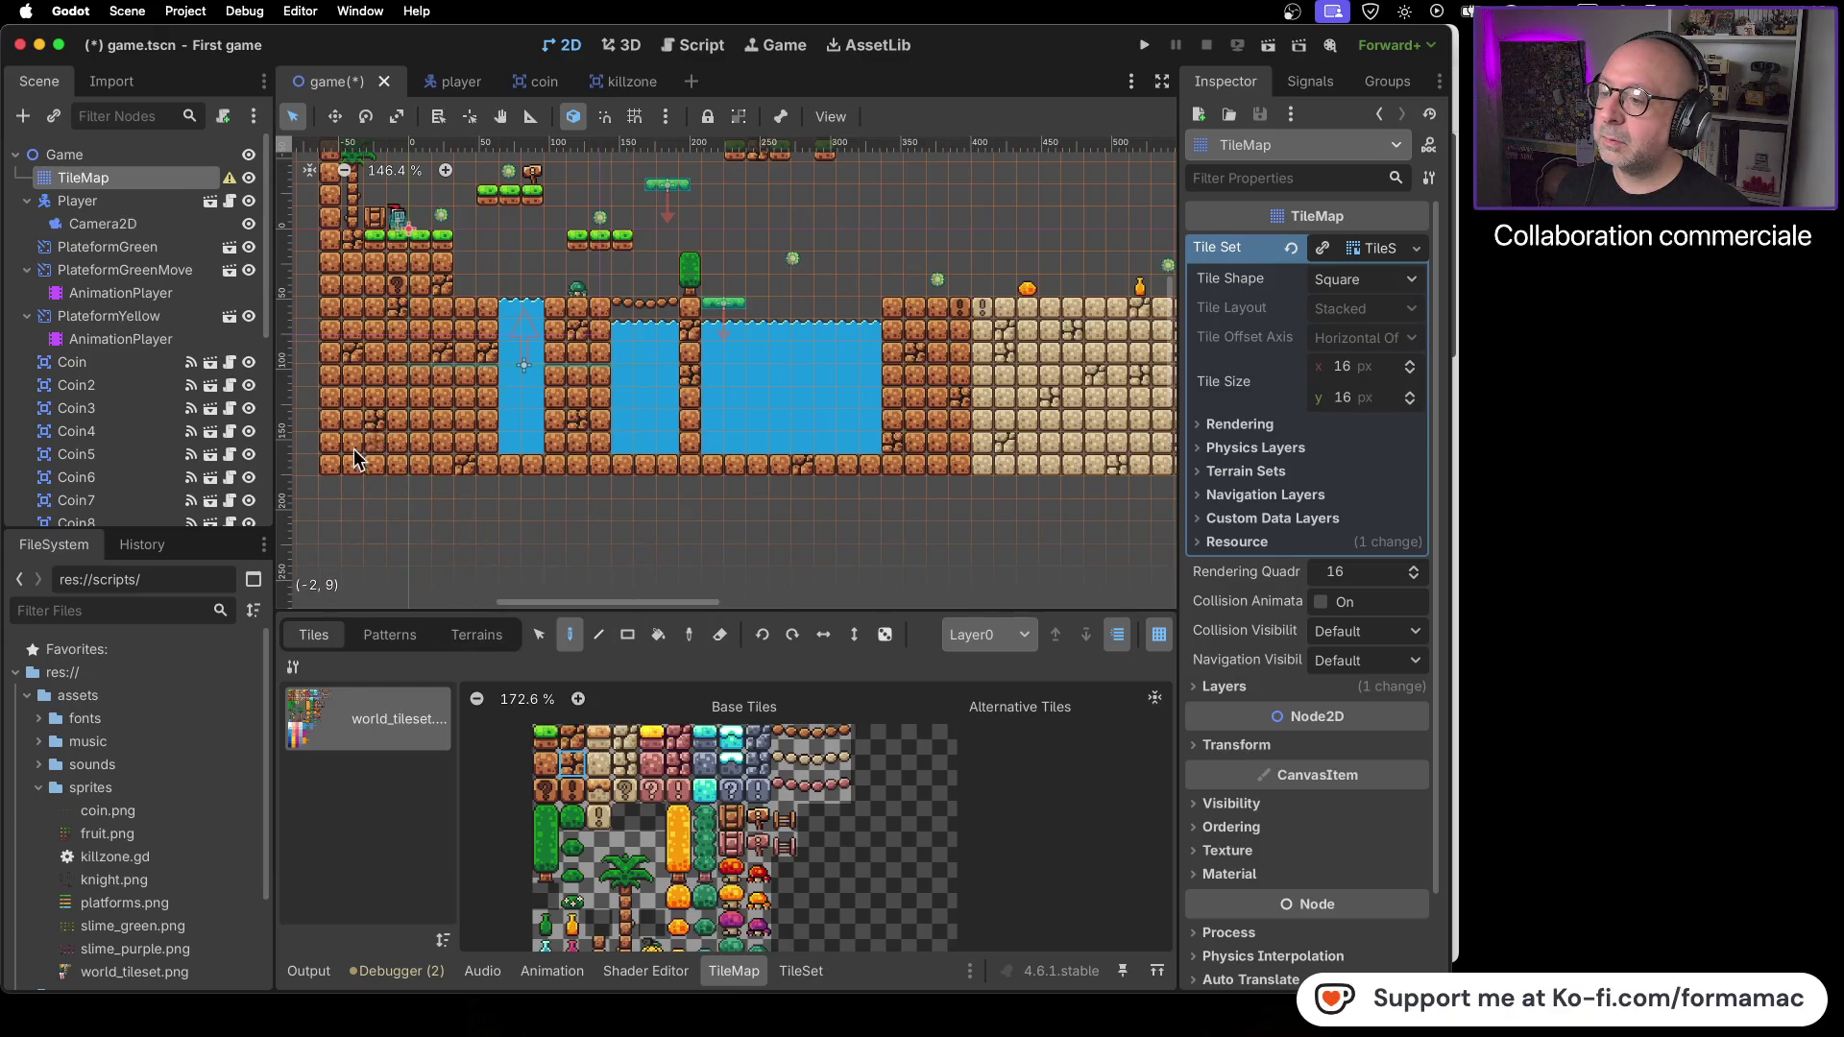
pyautogui.hotkey('ctrl', 's')
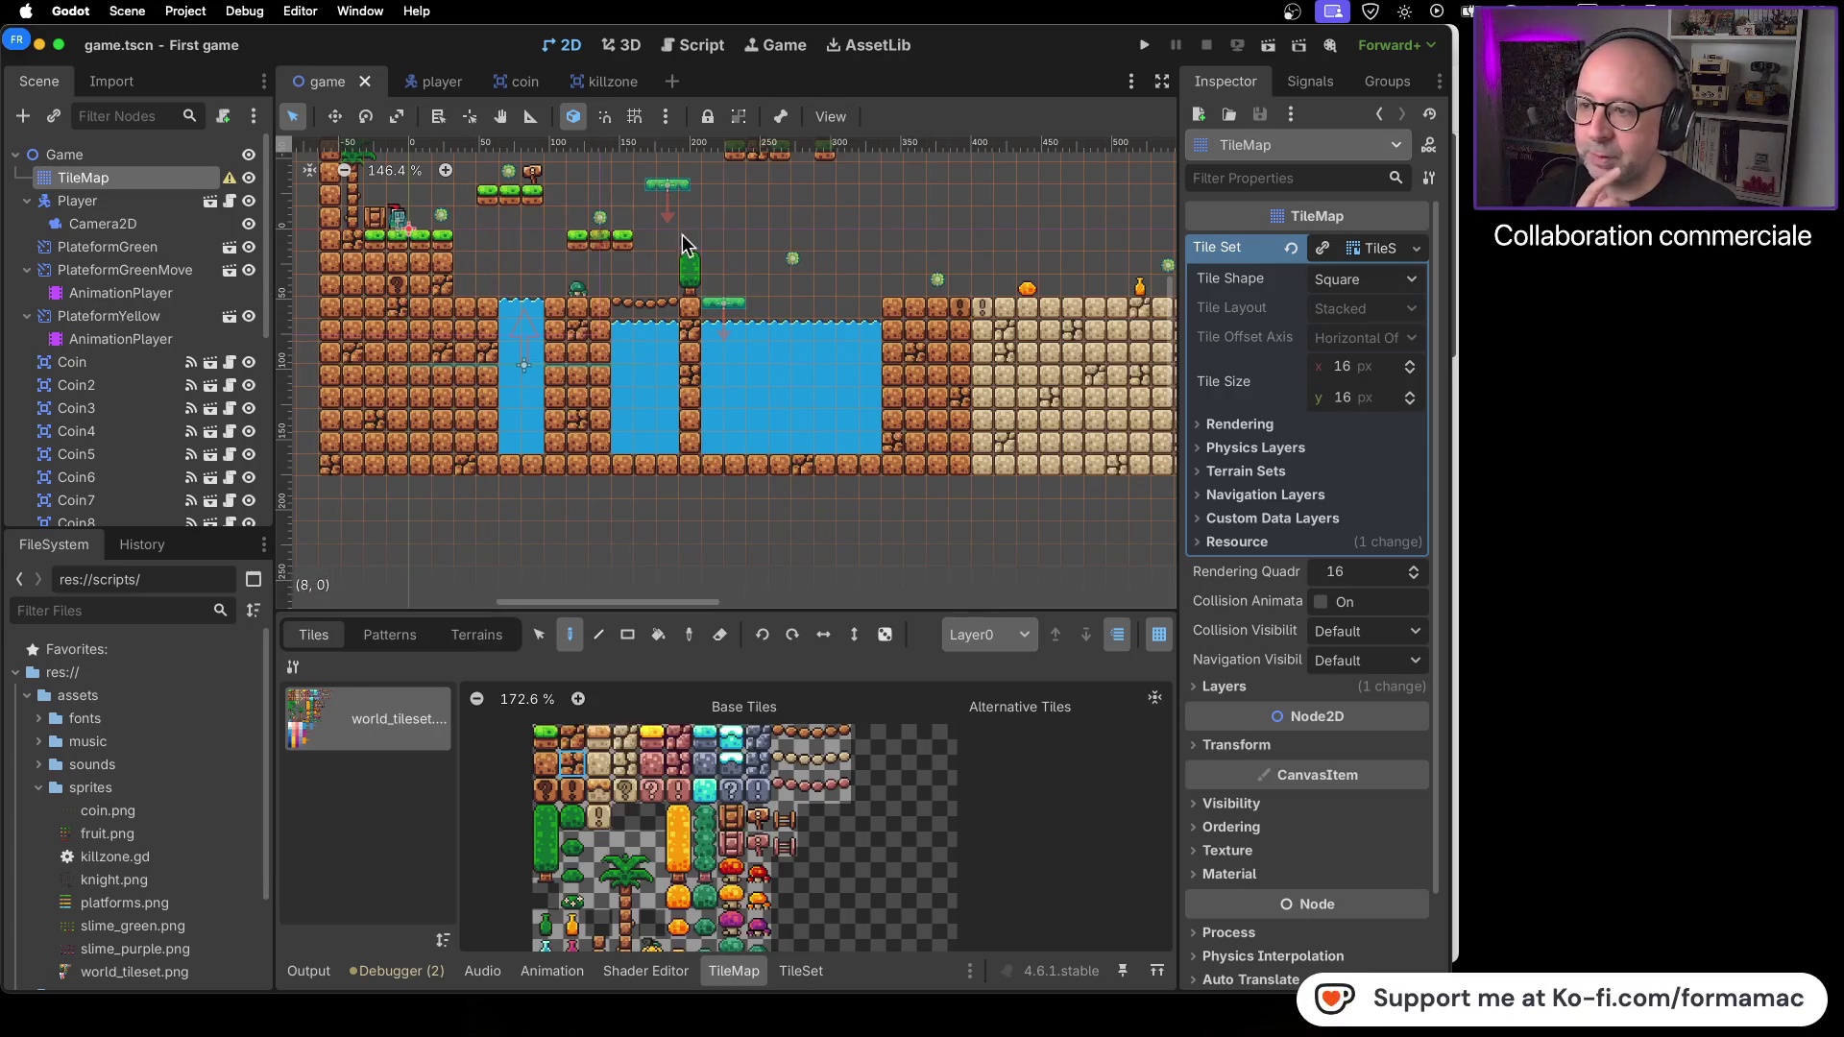
# - Run the game and guide the knight right, jumping onto platforms and collecting coins
pyautogui.click(1144, 45)
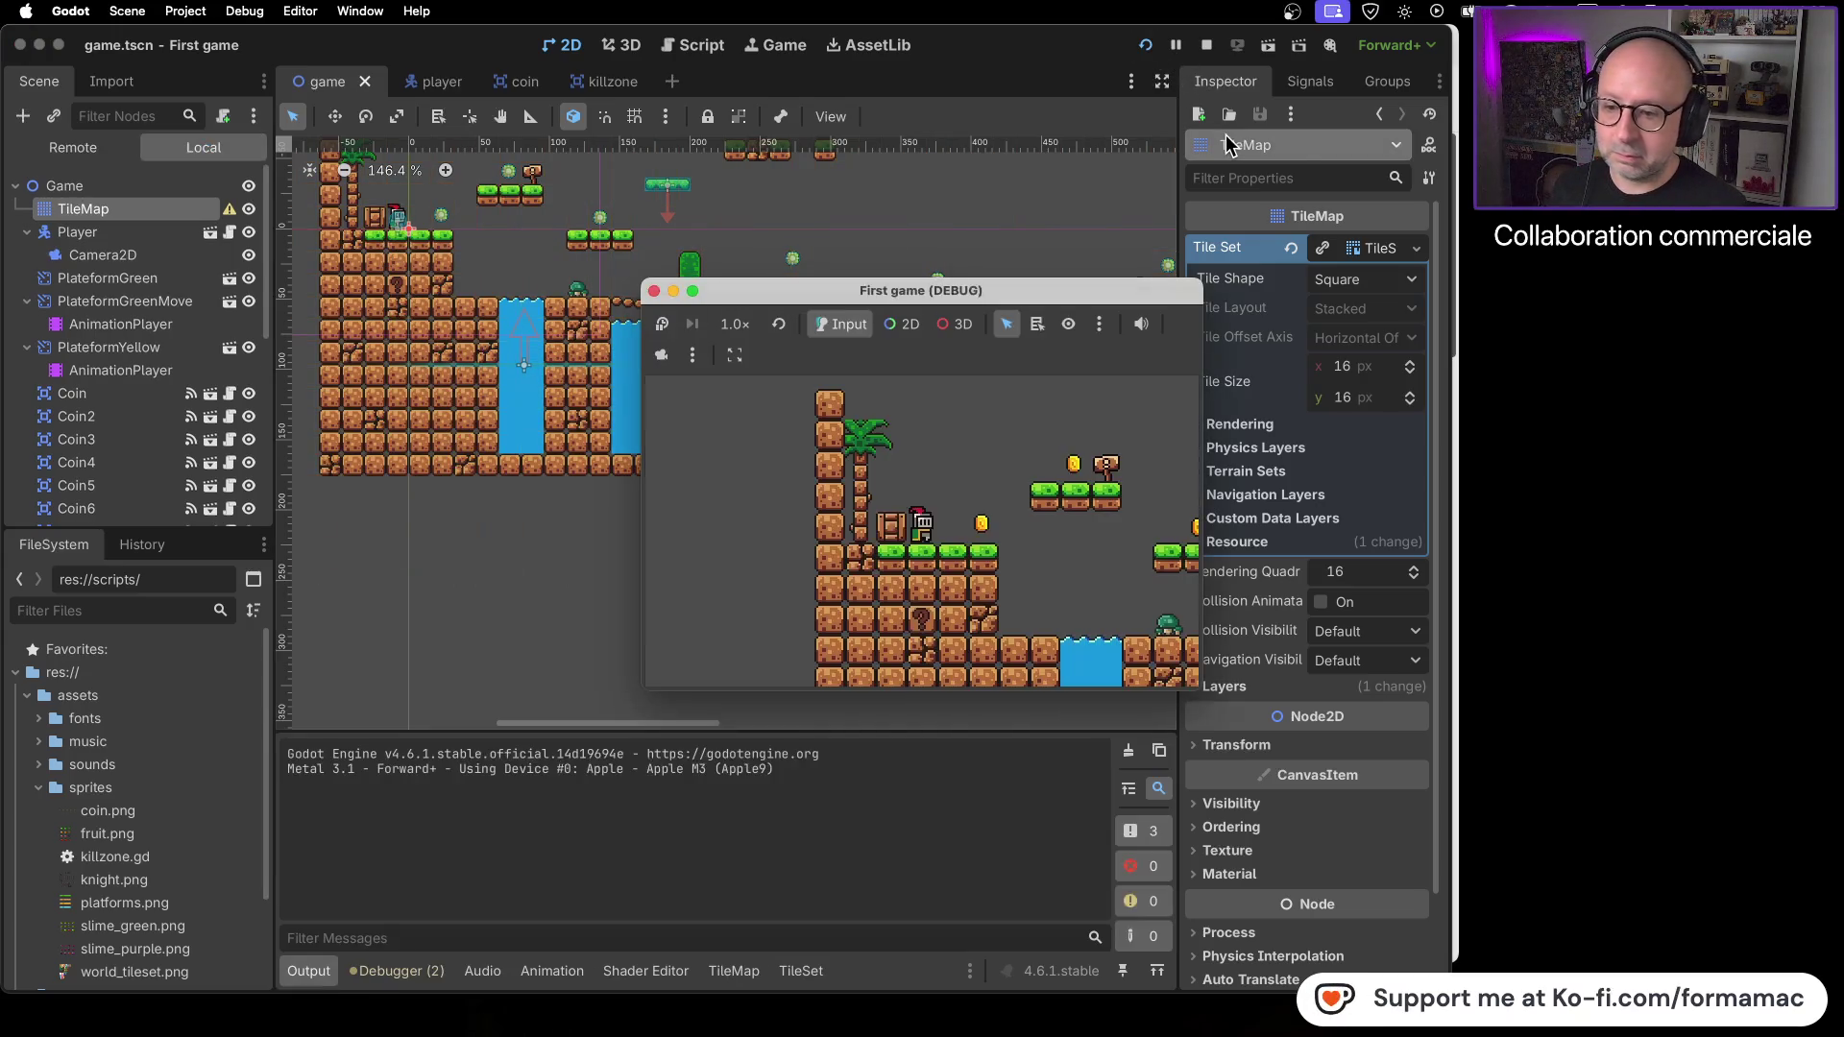
pyautogui.press('Right')
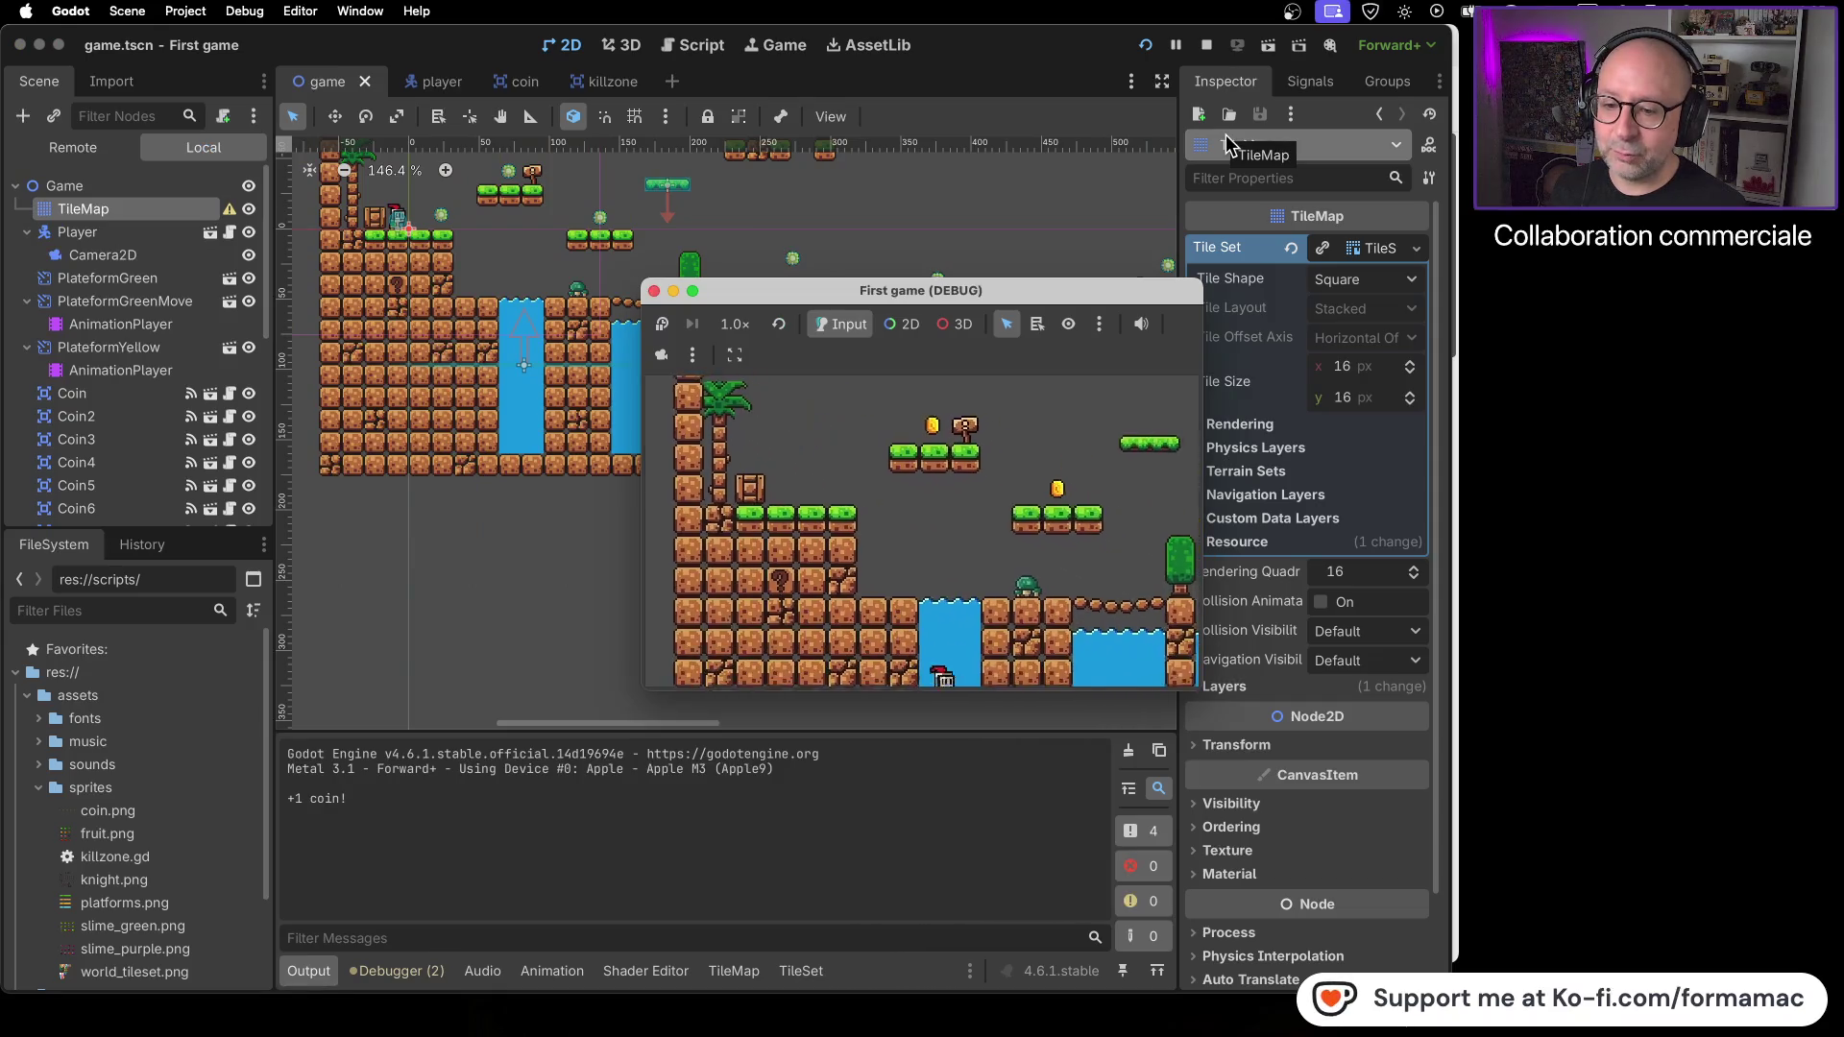
pyautogui.press('Right')
pyautogui.press('space')
pyautogui.press('Right')
pyautogui.press('Right')
pyautogui.press('Right')
pyautogui.press('space')
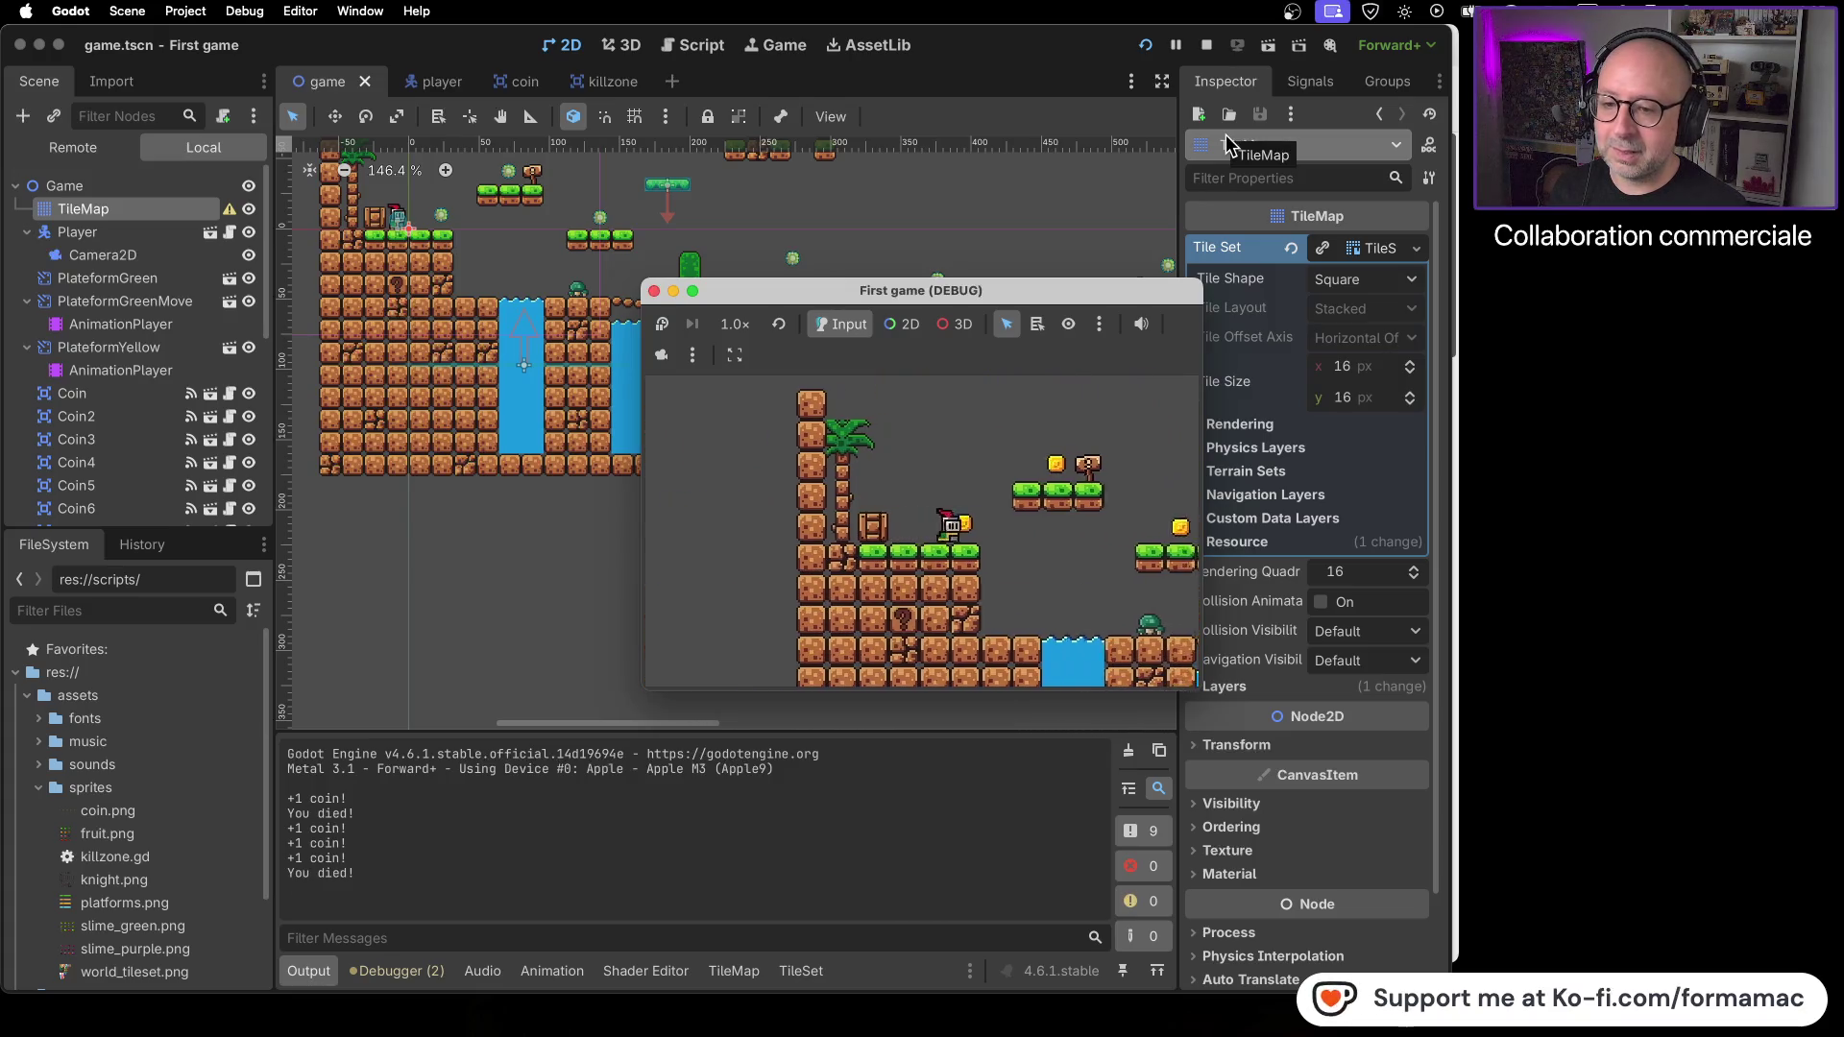
pyautogui.press('Right')
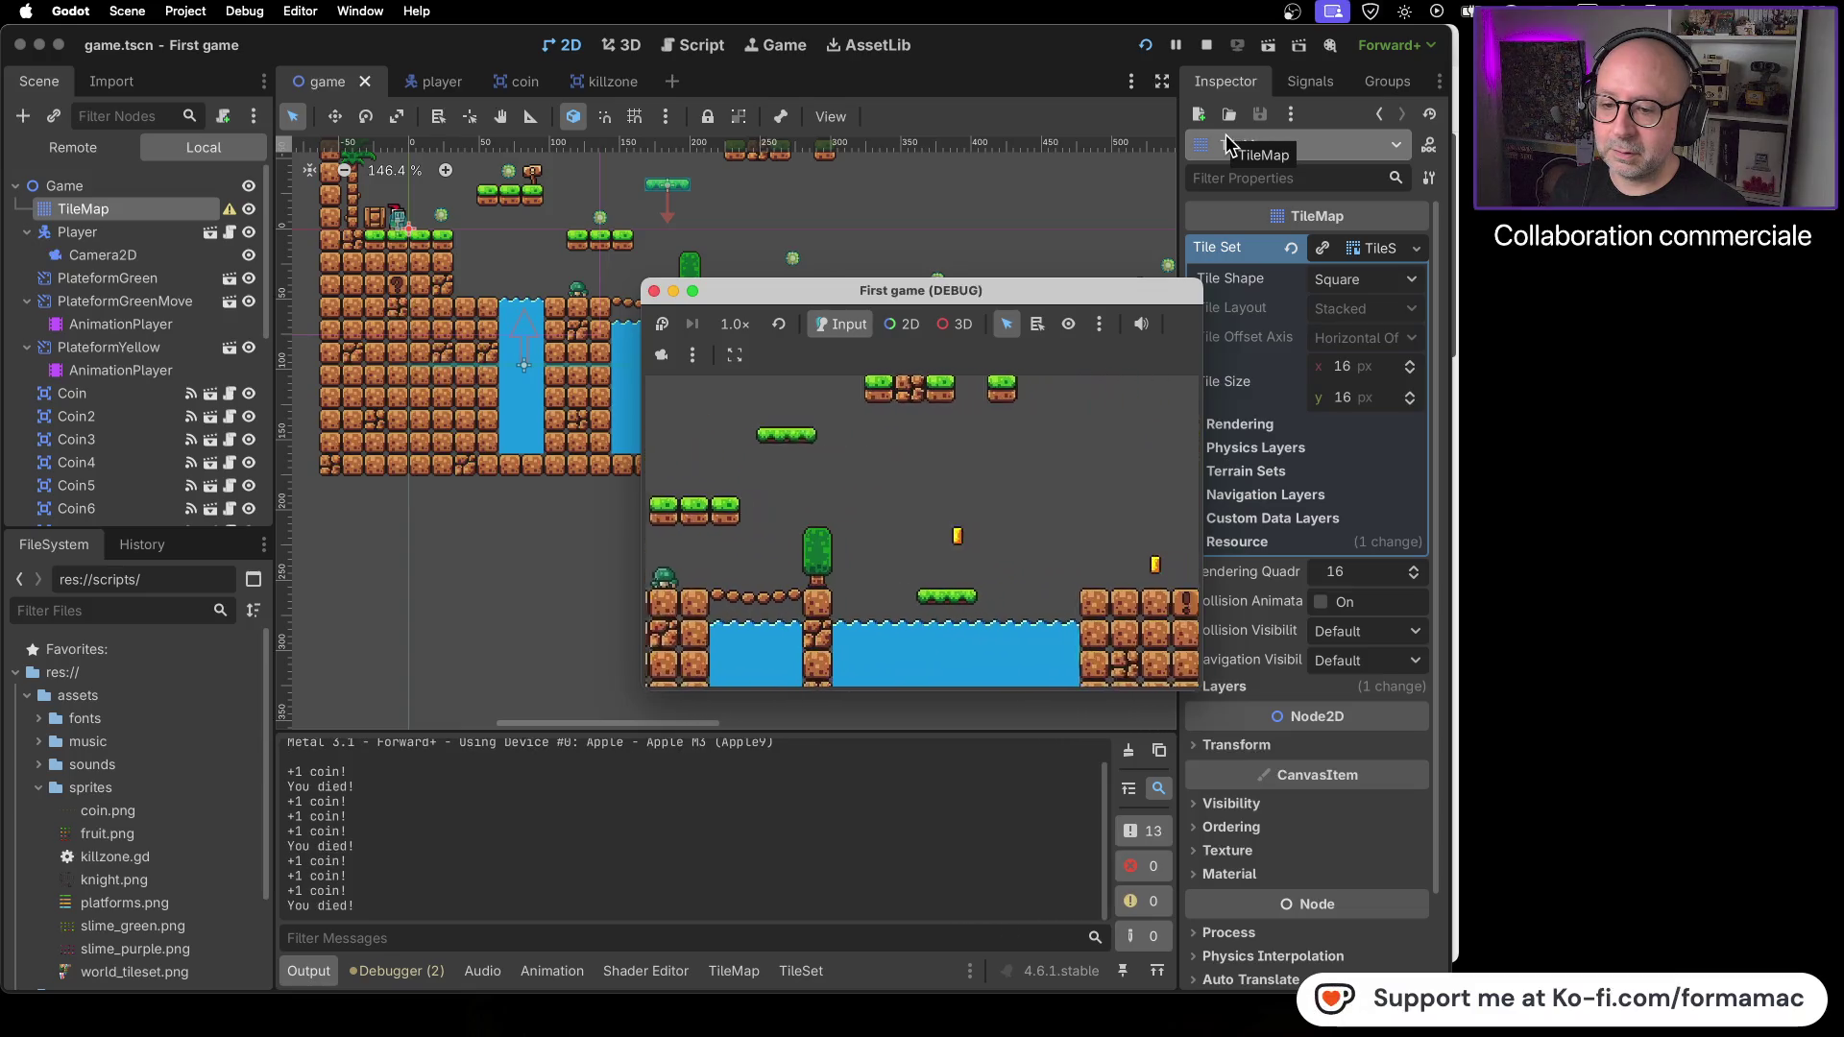
pyautogui.press('Right')
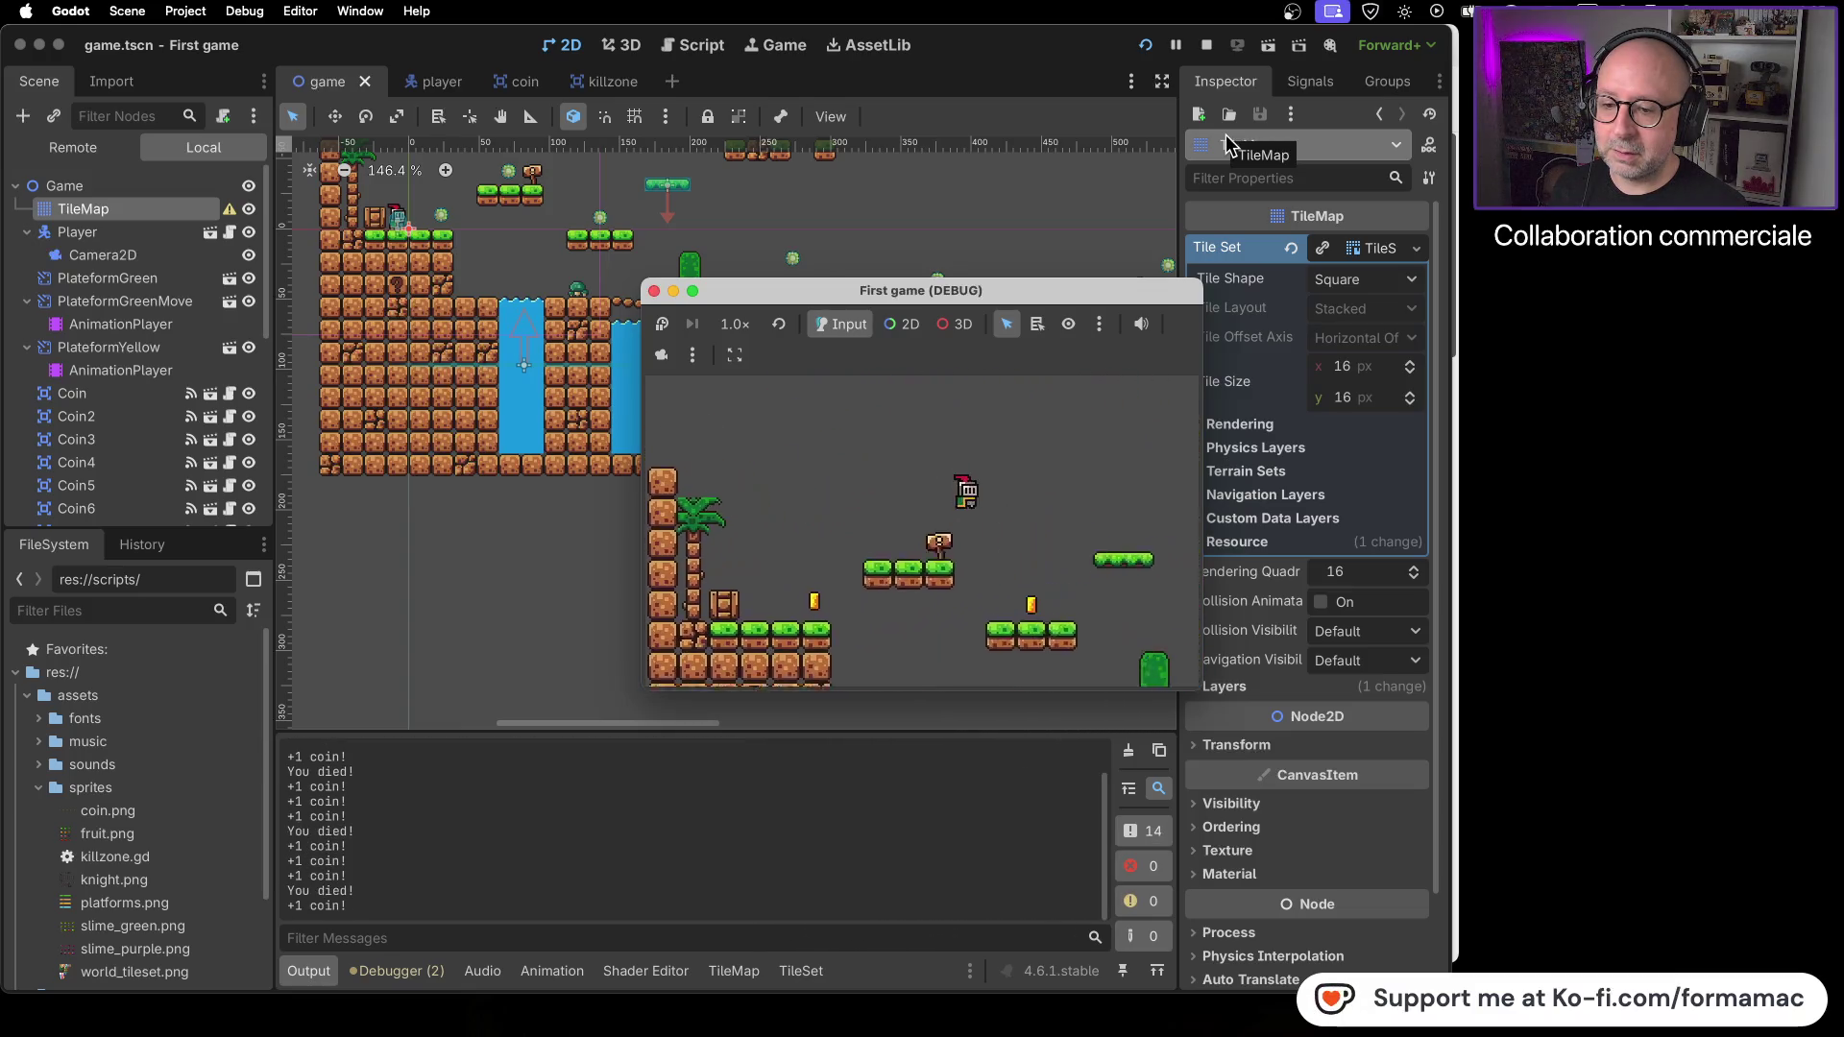
pyautogui.press('Right')
pyautogui.press('space')
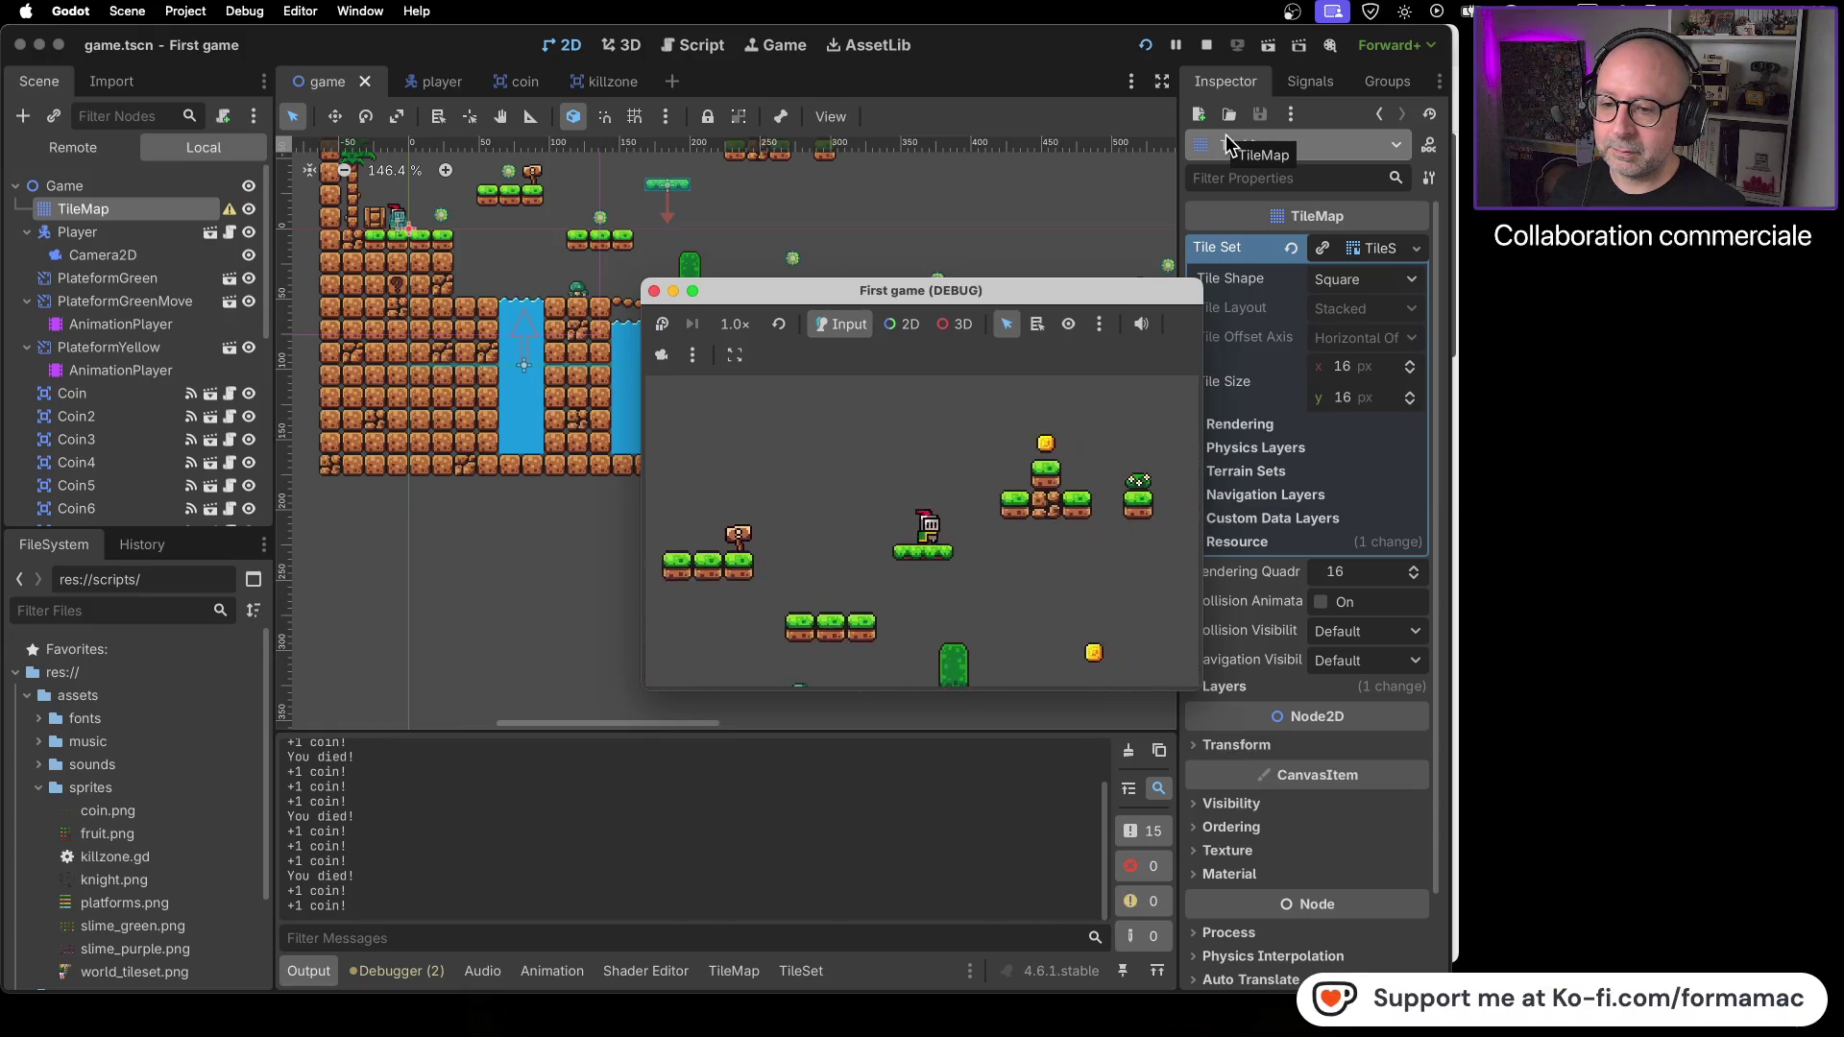
pyautogui.press('Right')
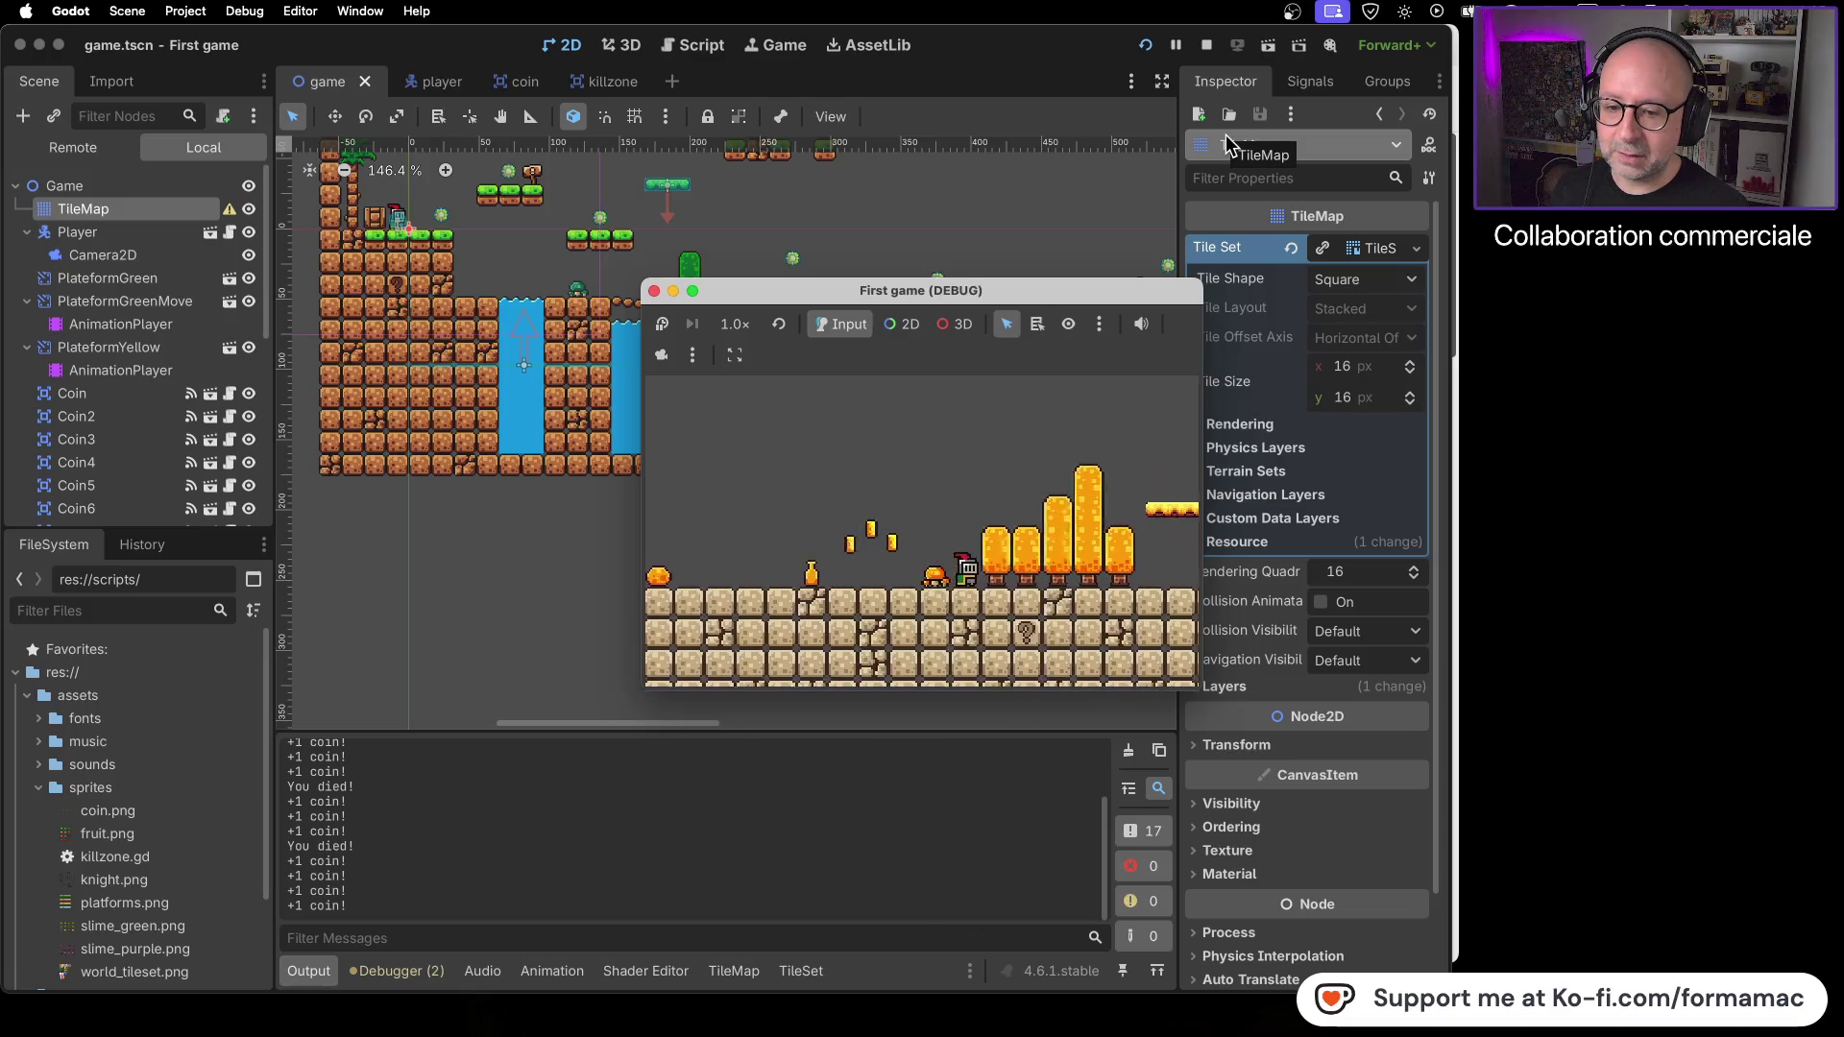
pyautogui.press('Right')
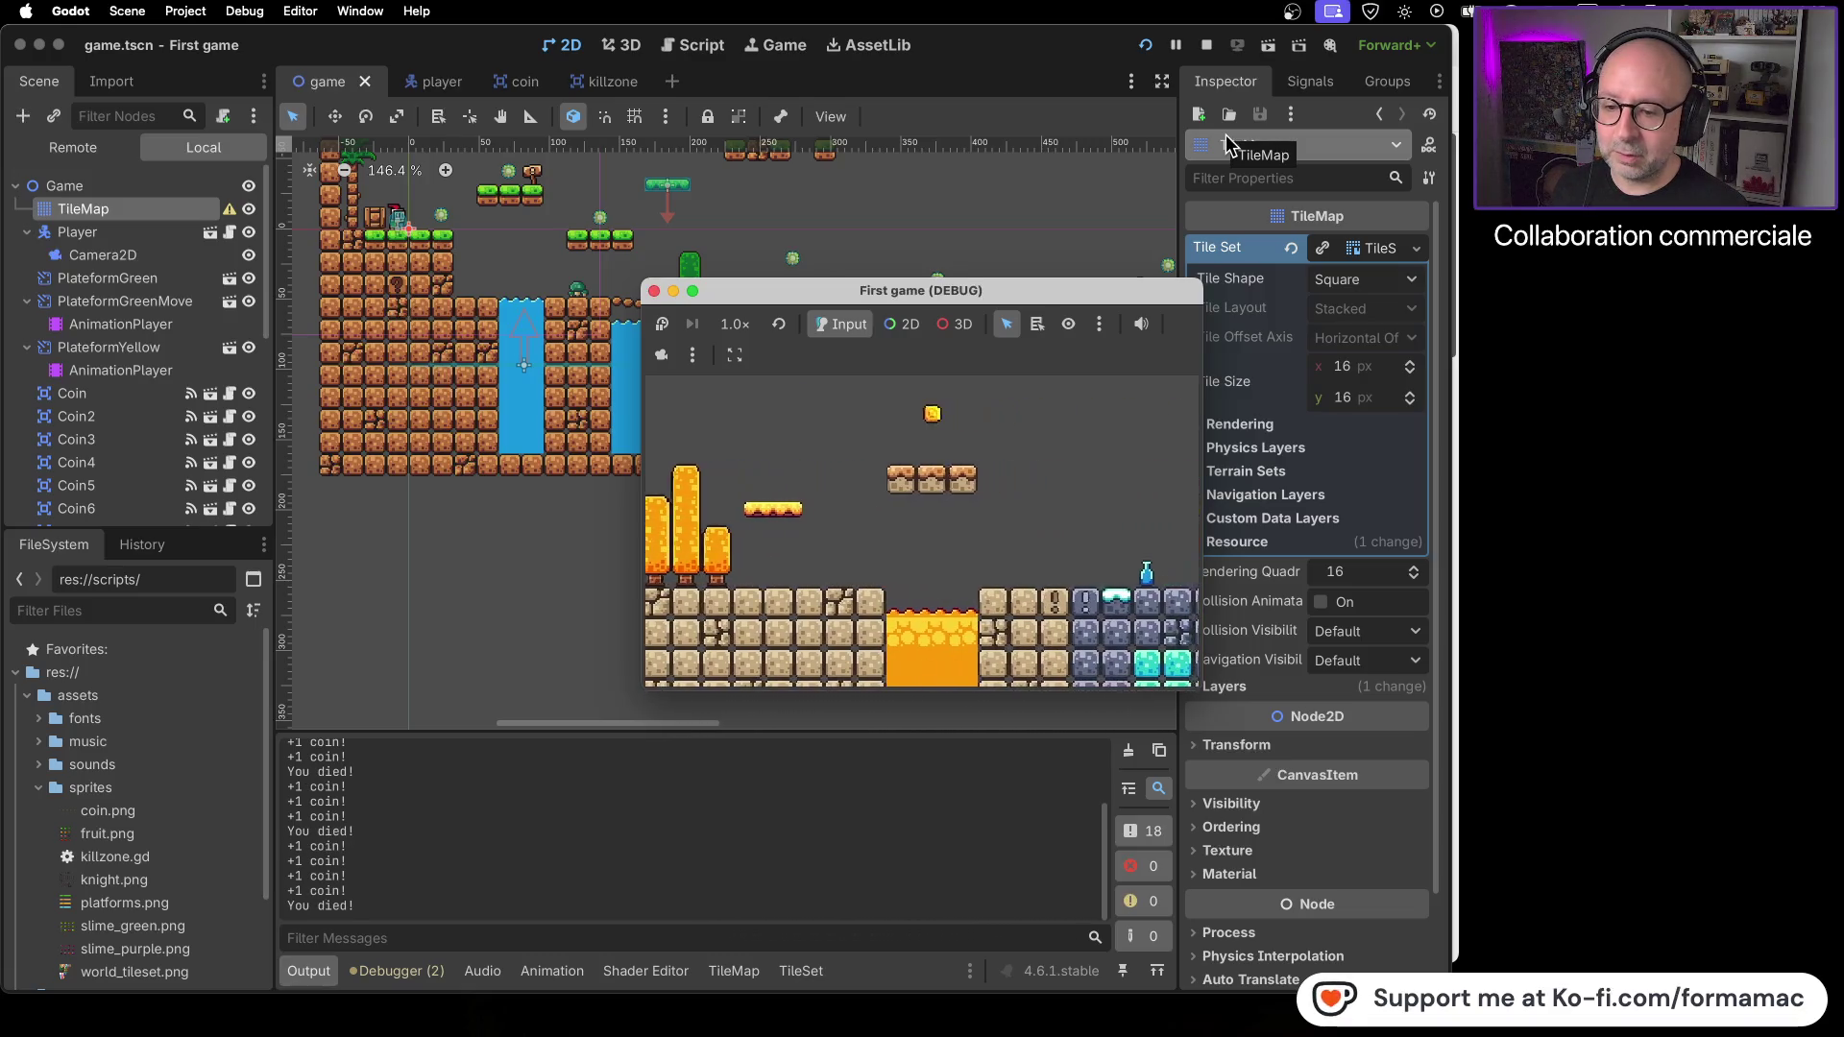
pyautogui.press('Right')
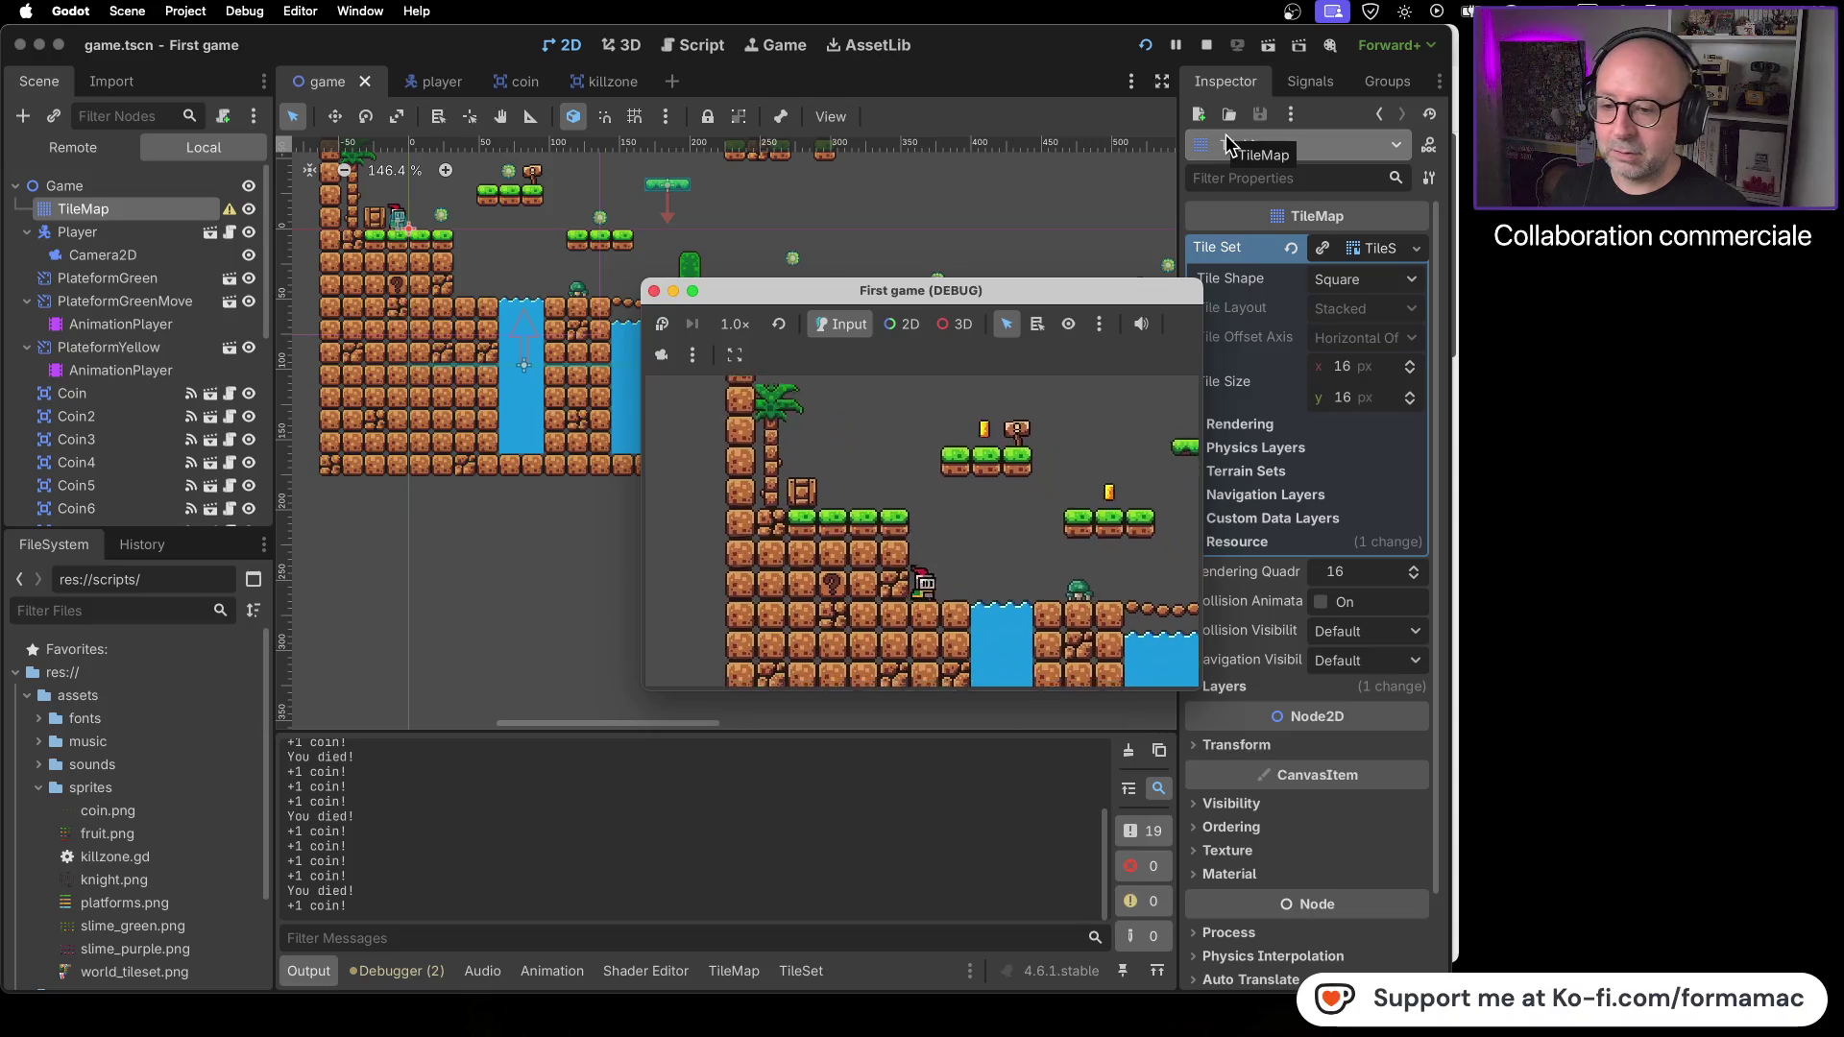
pyautogui.press('space')
pyautogui.press('Right')
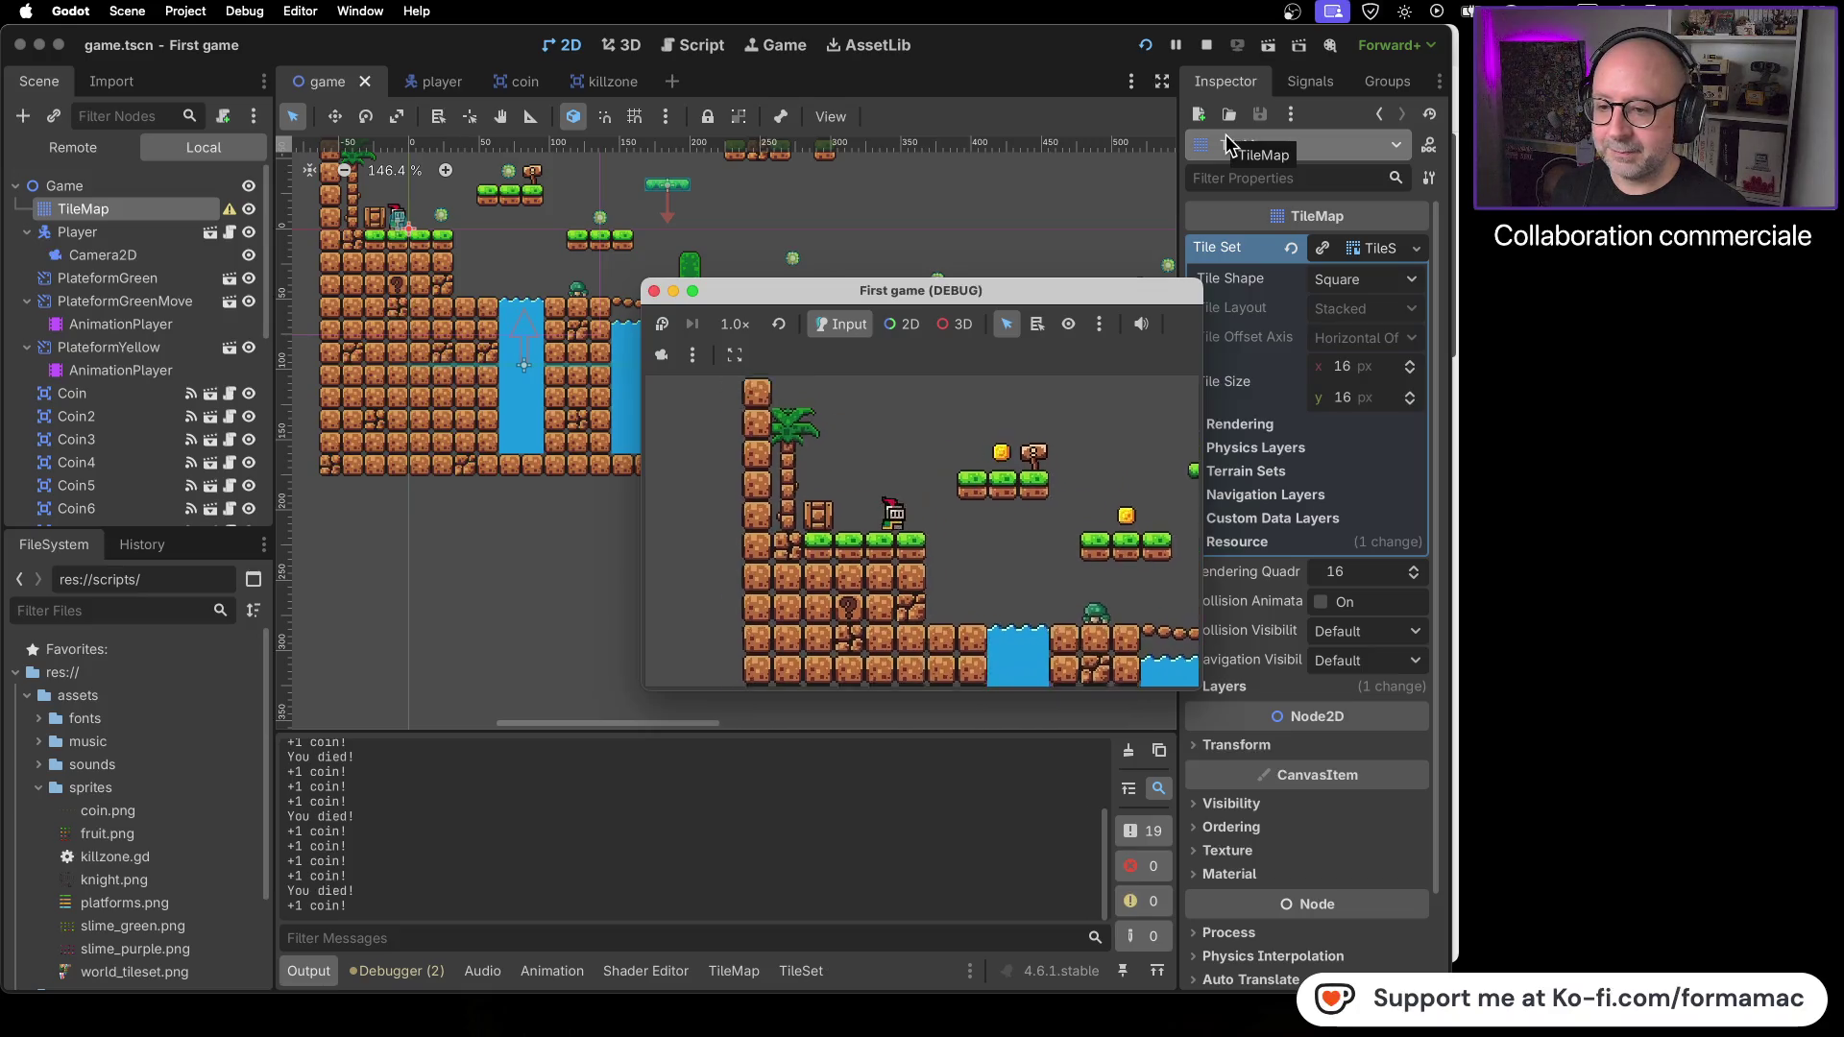
pyautogui.press('space')
pyautogui.press('Right')
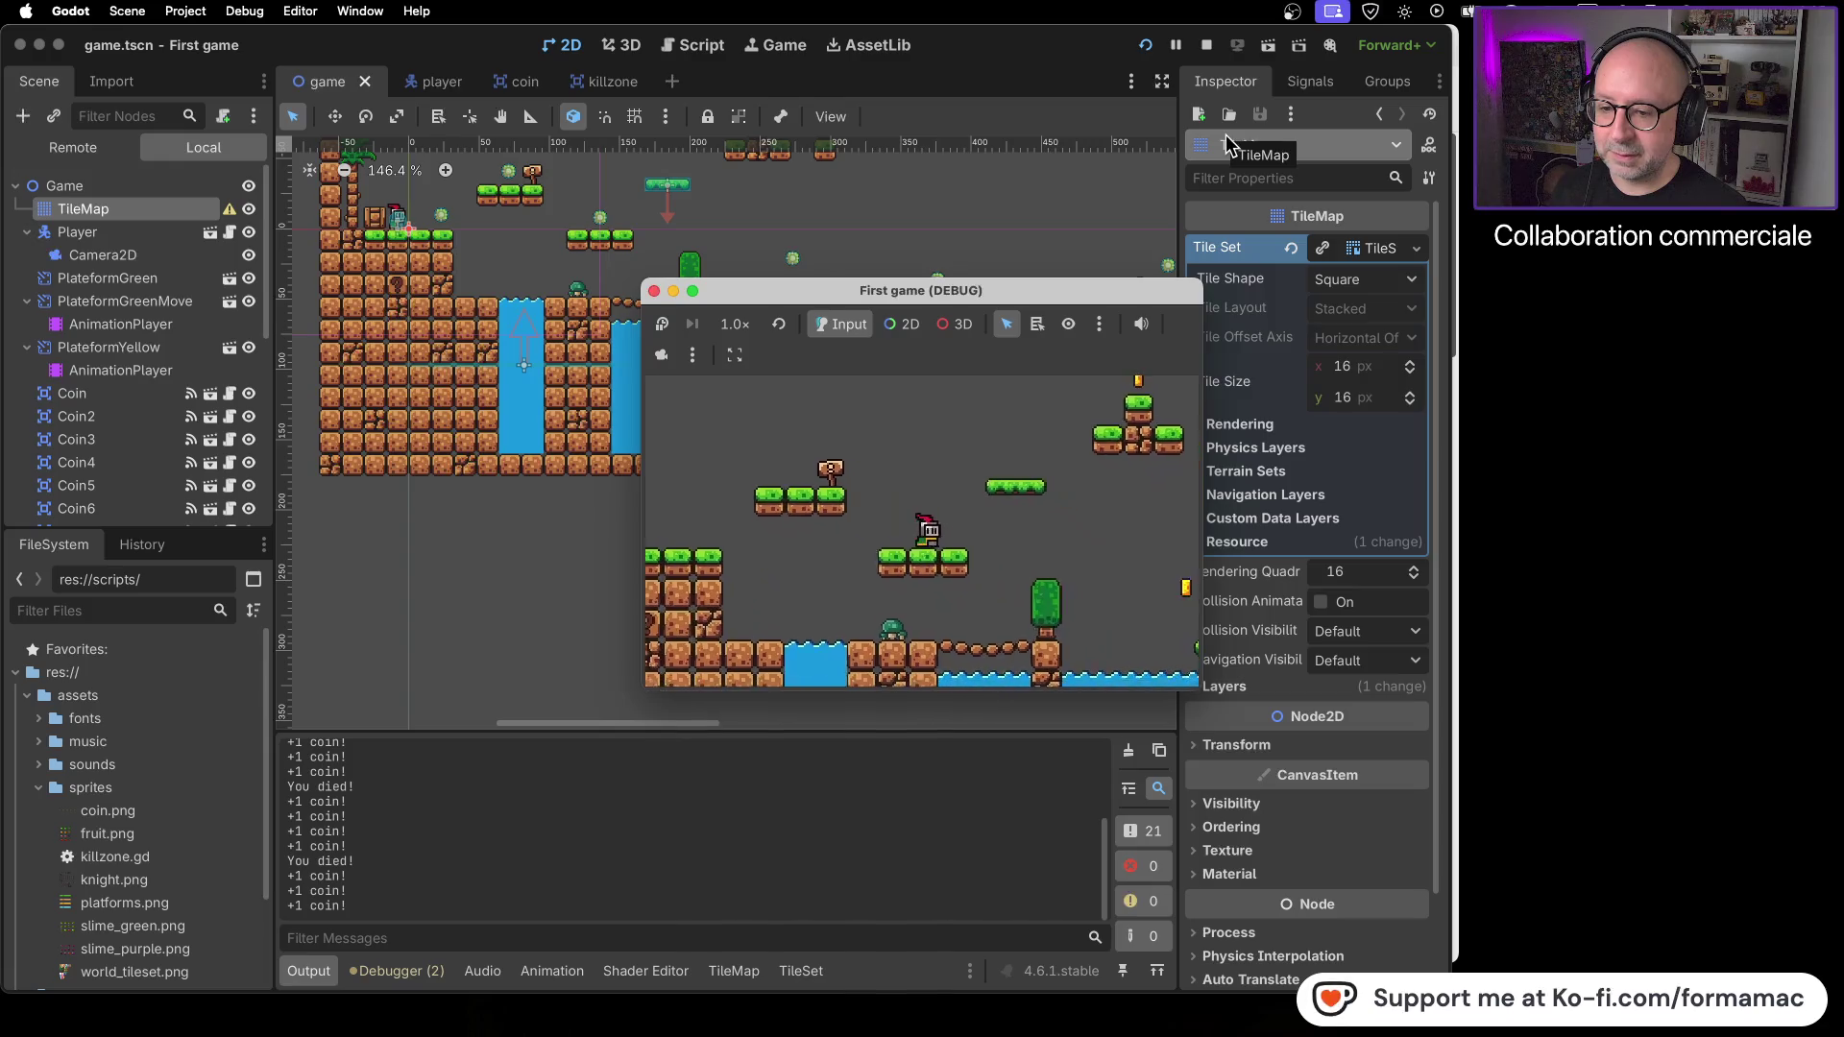
pyautogui.press('Right')
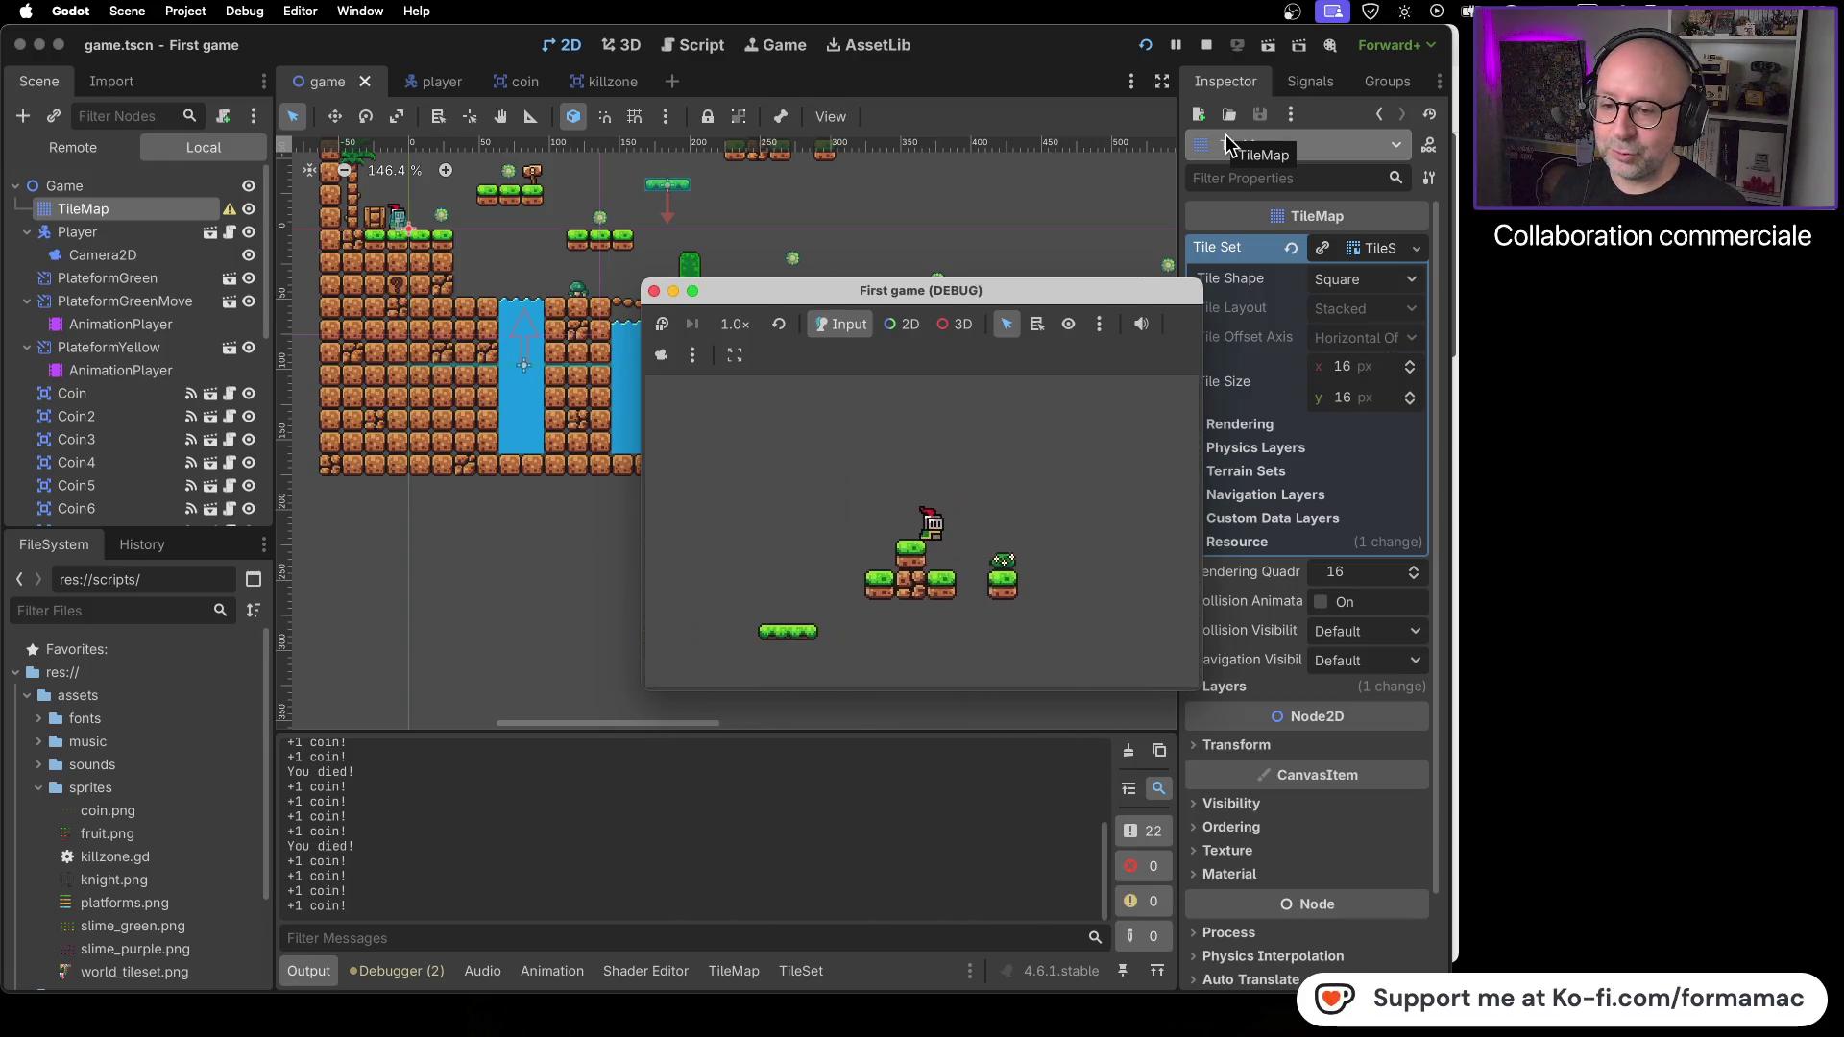
pyautogui.press('Right')
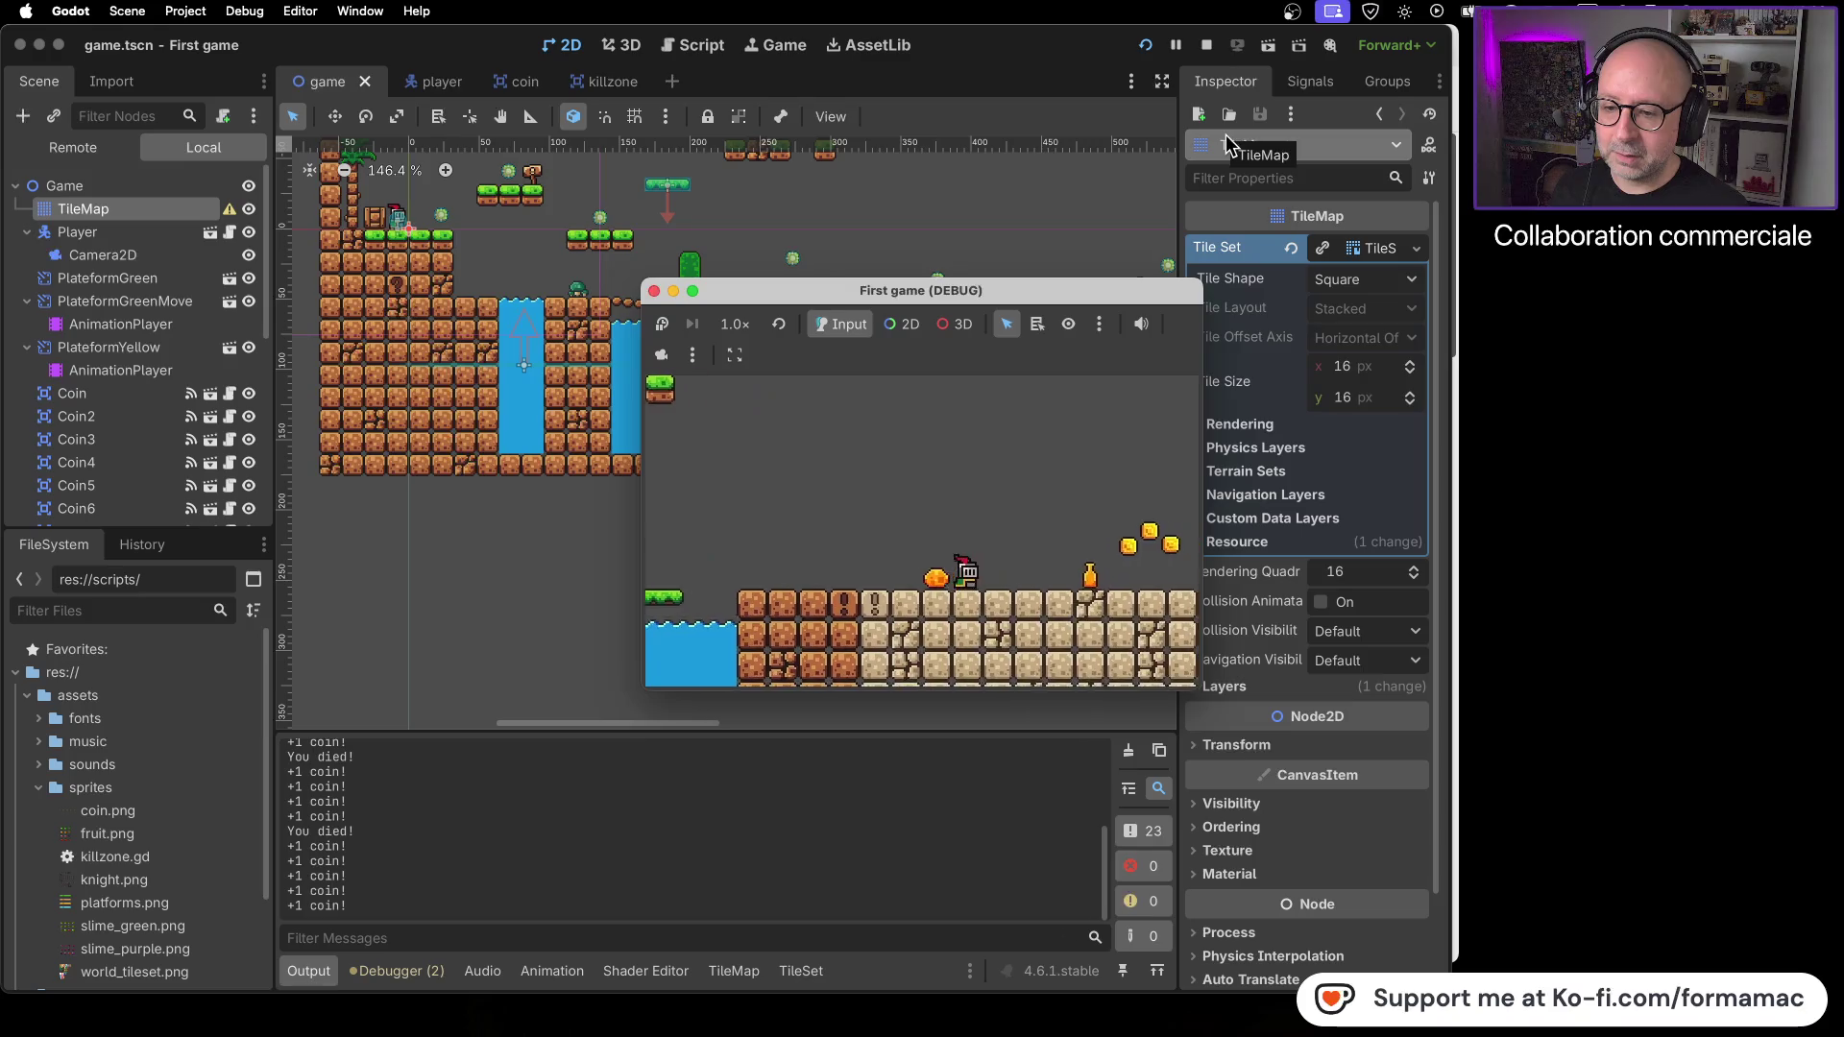
# - Jump the knight past the lava onto higher and floating platforms, then stop the game
pyautogui.press('Right')
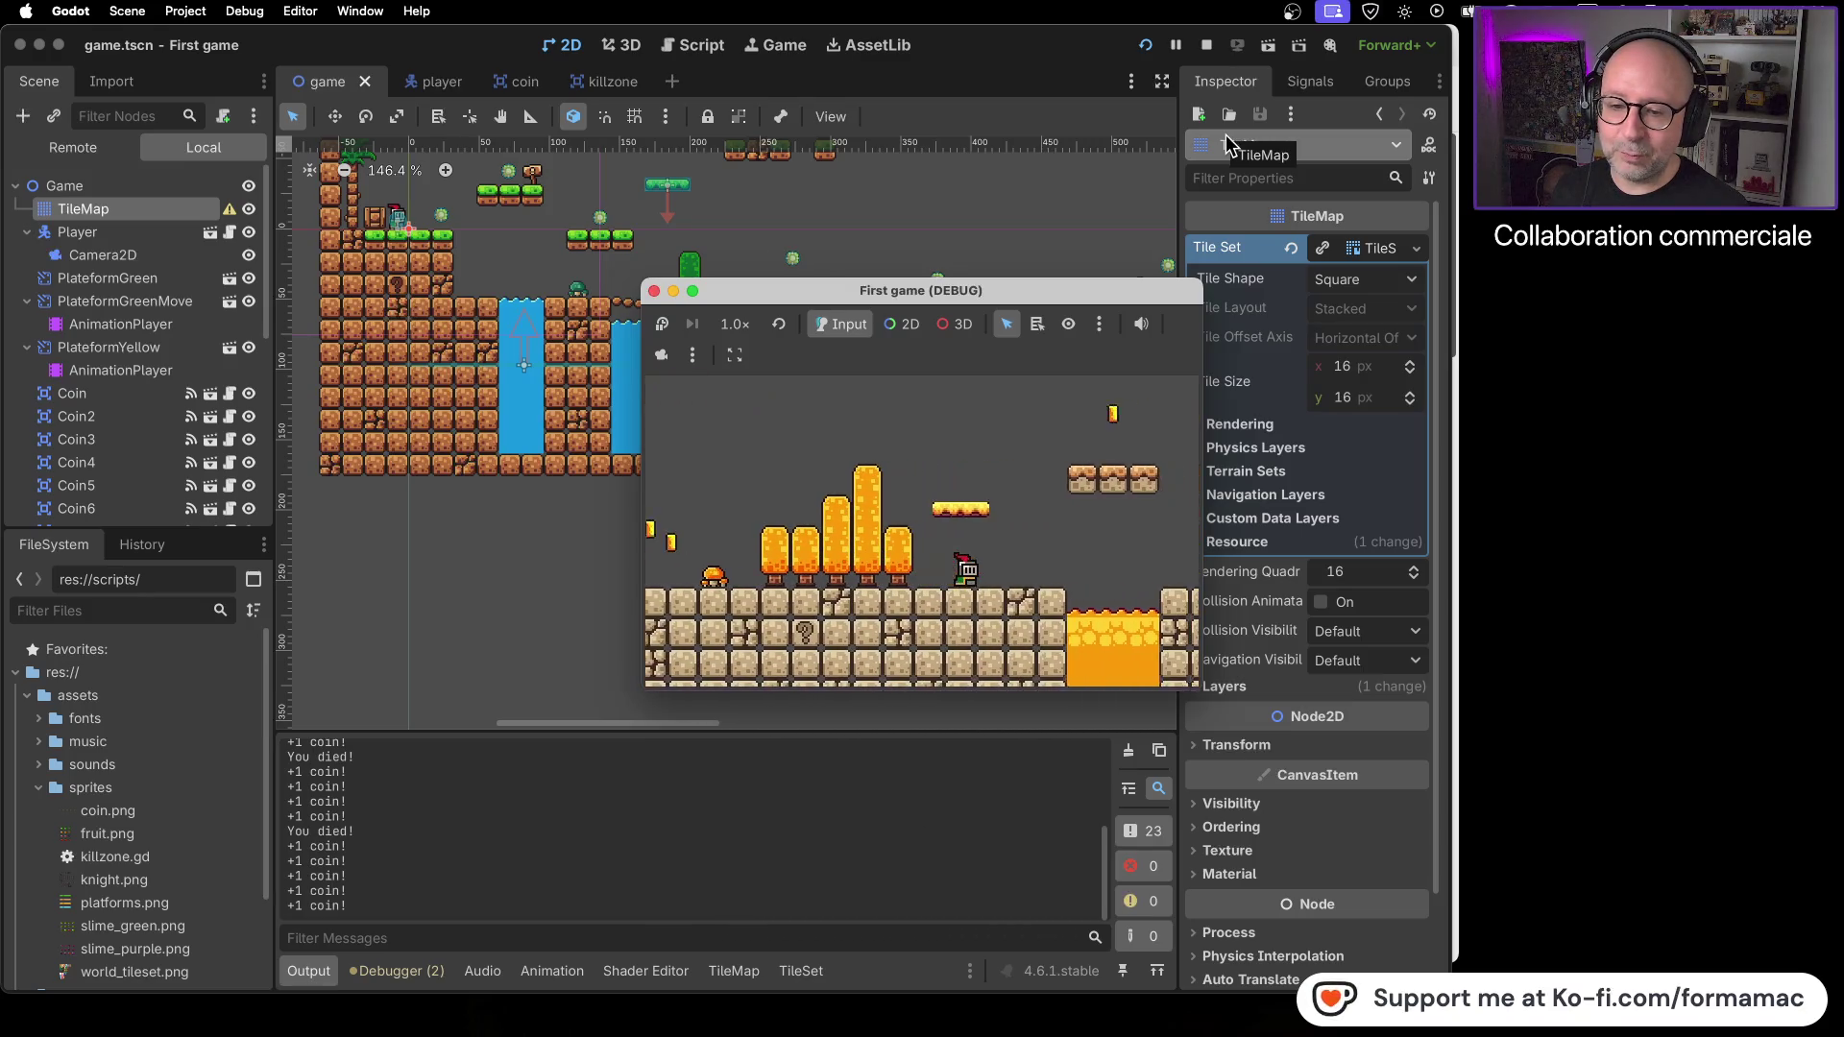
pyautogui.press('Right')
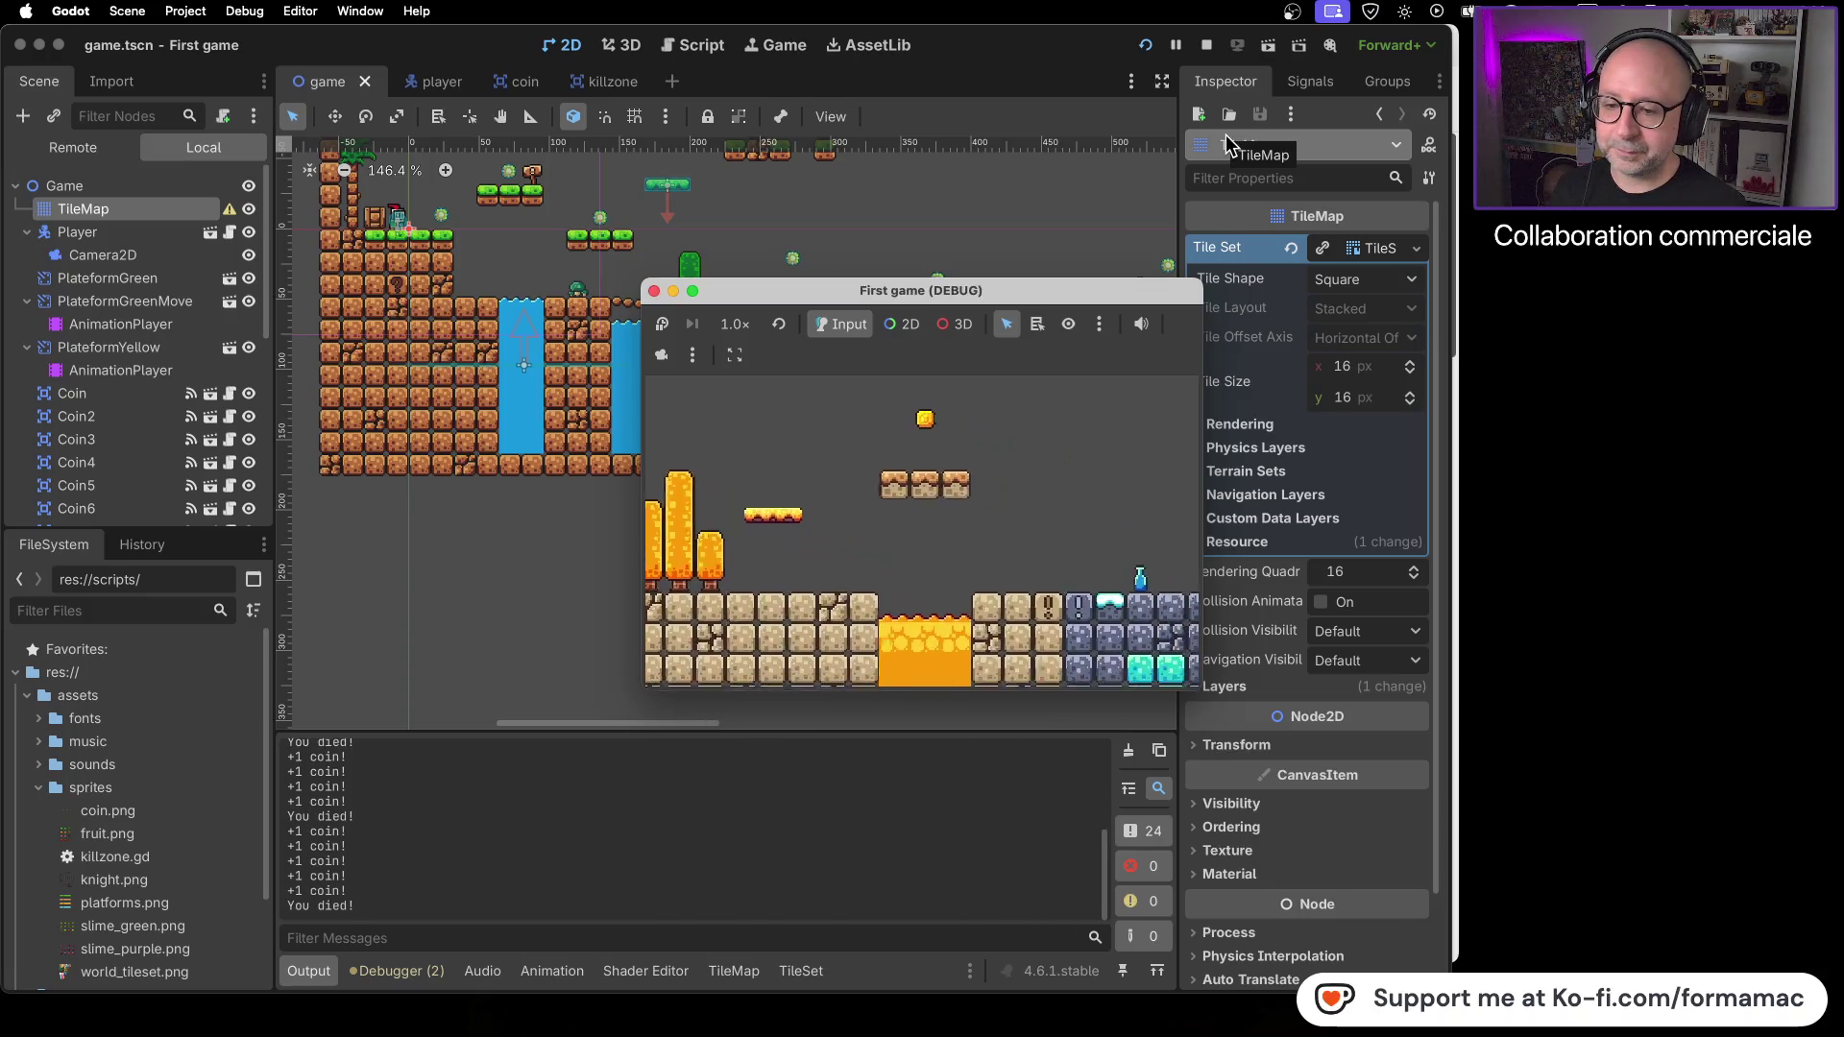
pyautogui.press('Right')
pyautogui.press('space')
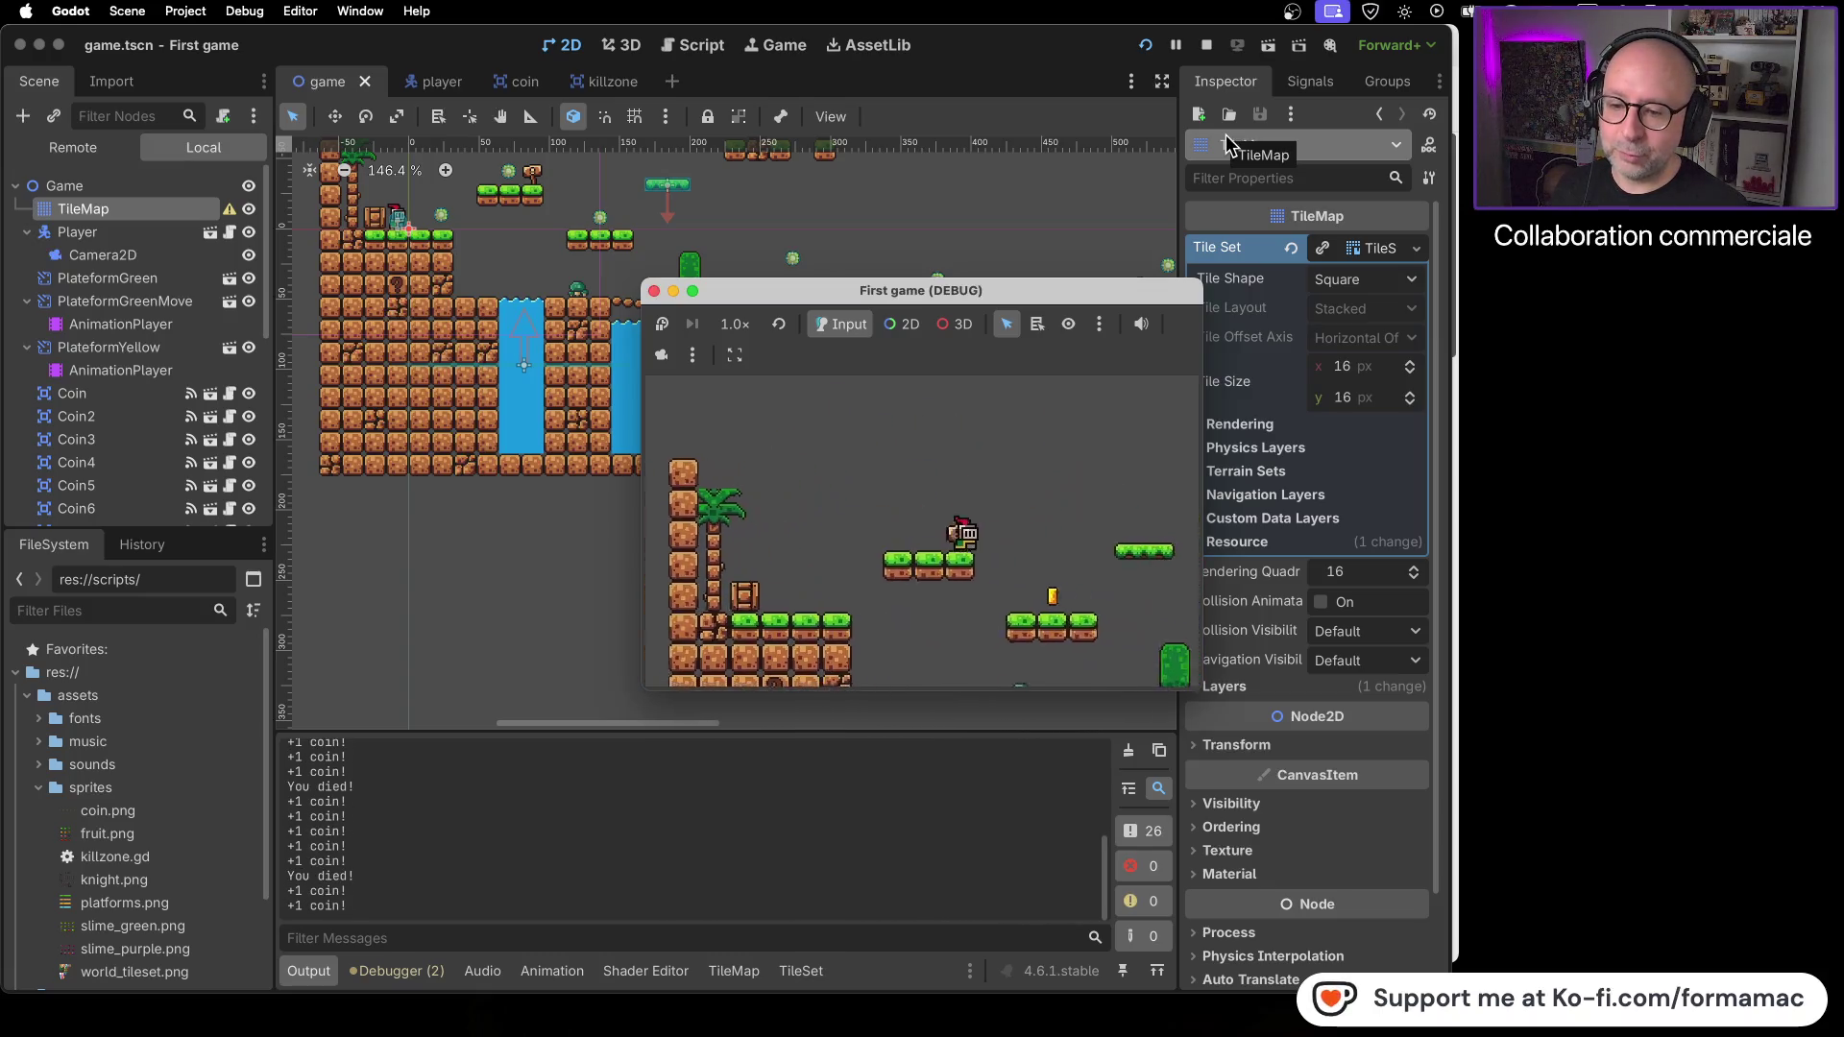
pyautogui.press('Right')
pyautogui.press('space')
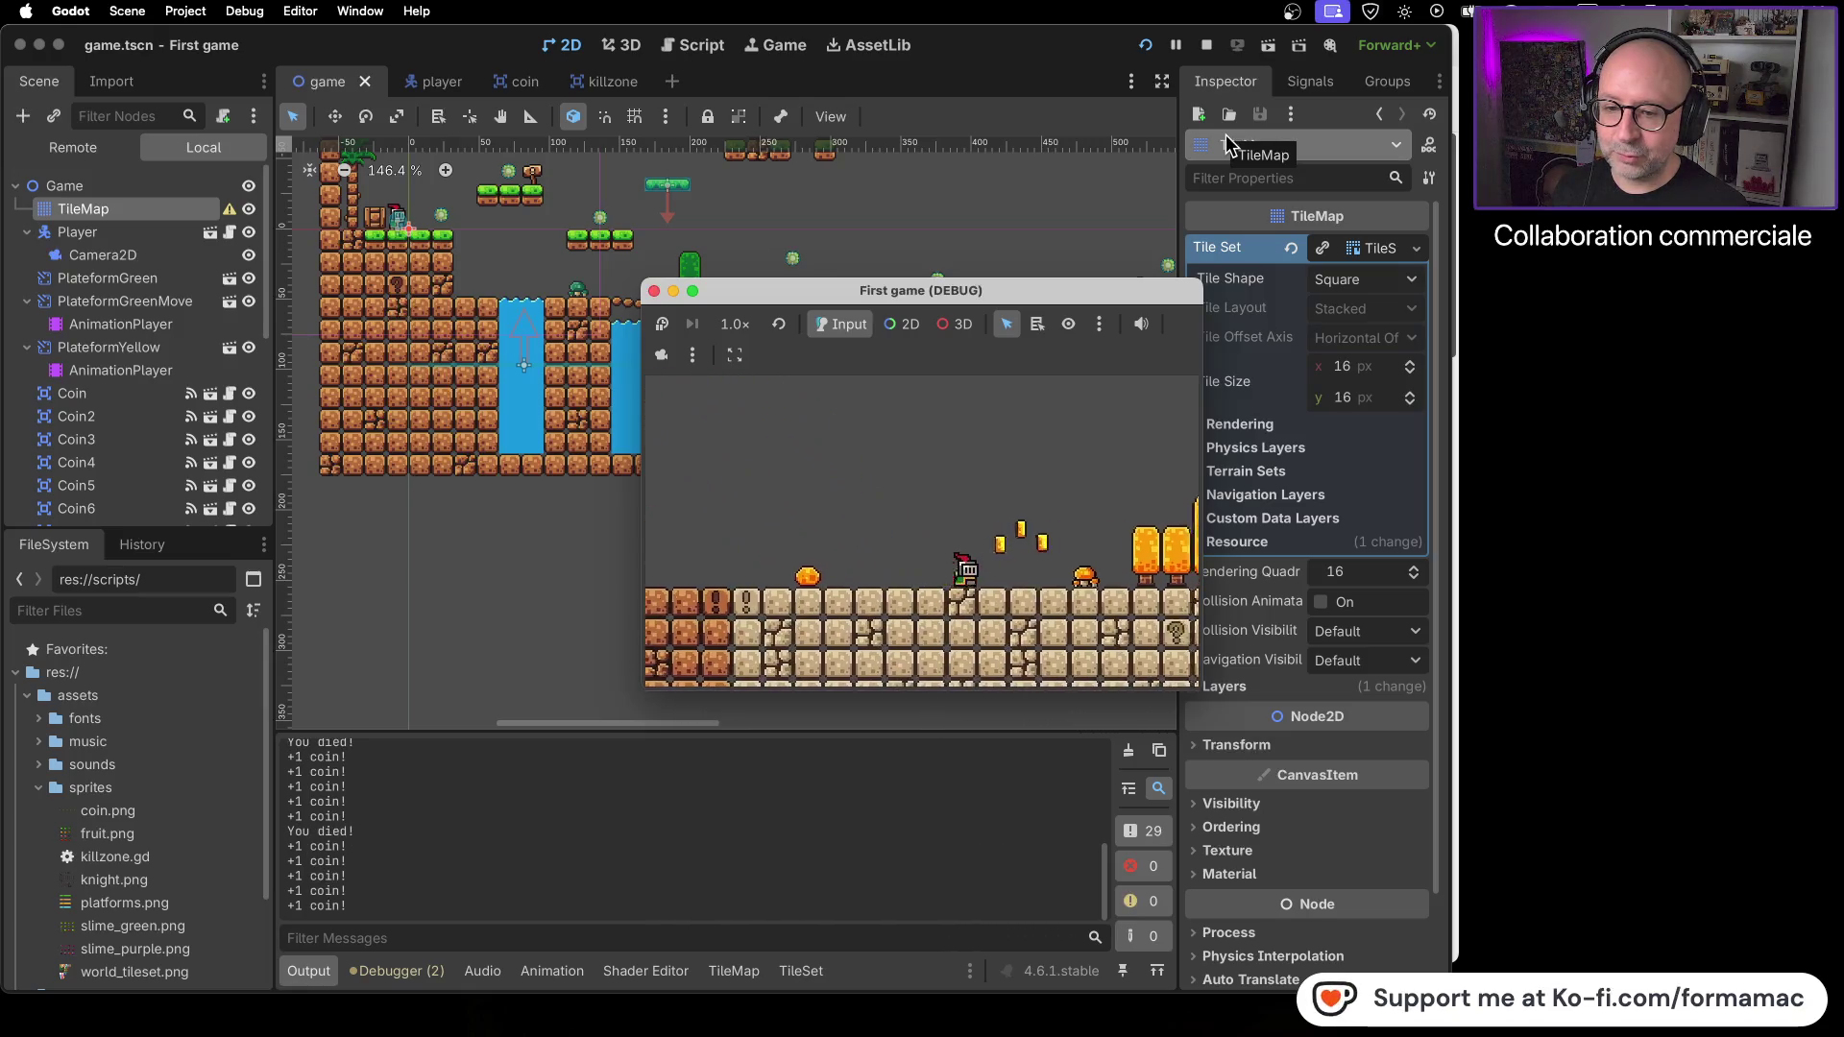
pyautogui.press('Right')
pyautogui.press('space')
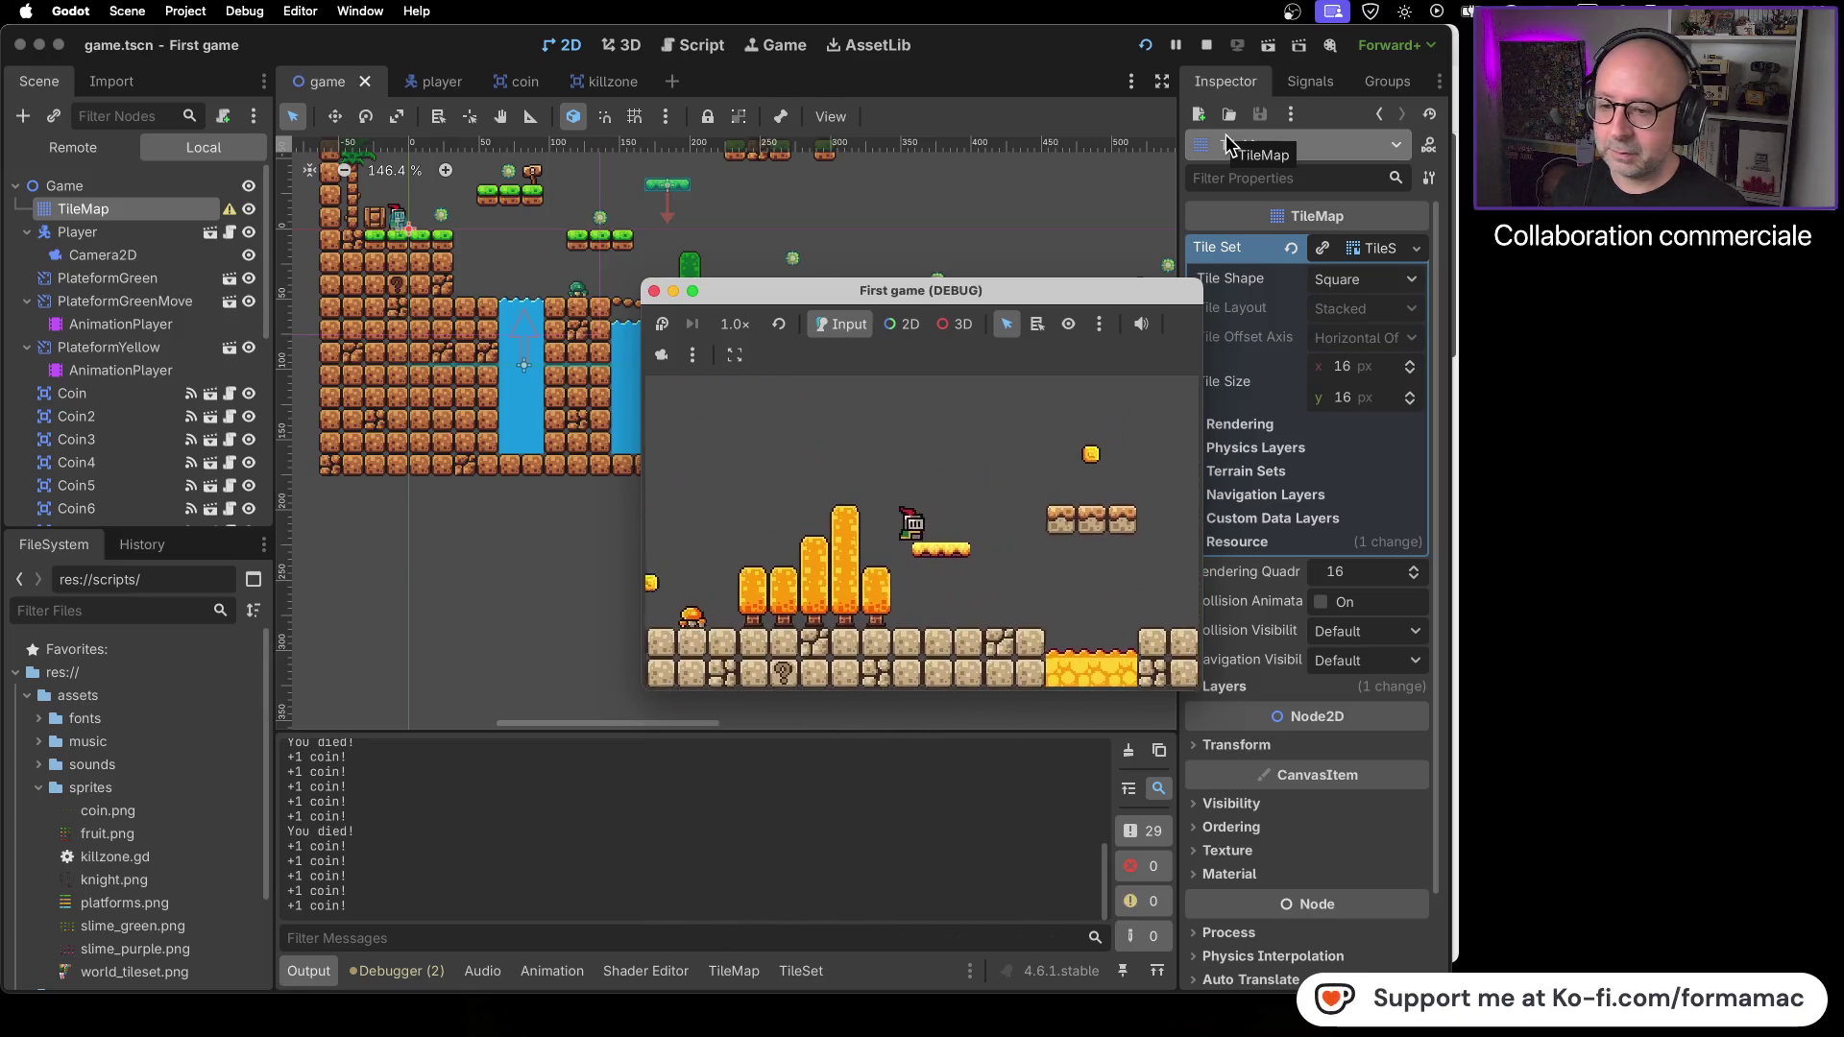
pyautogui.press('Right')
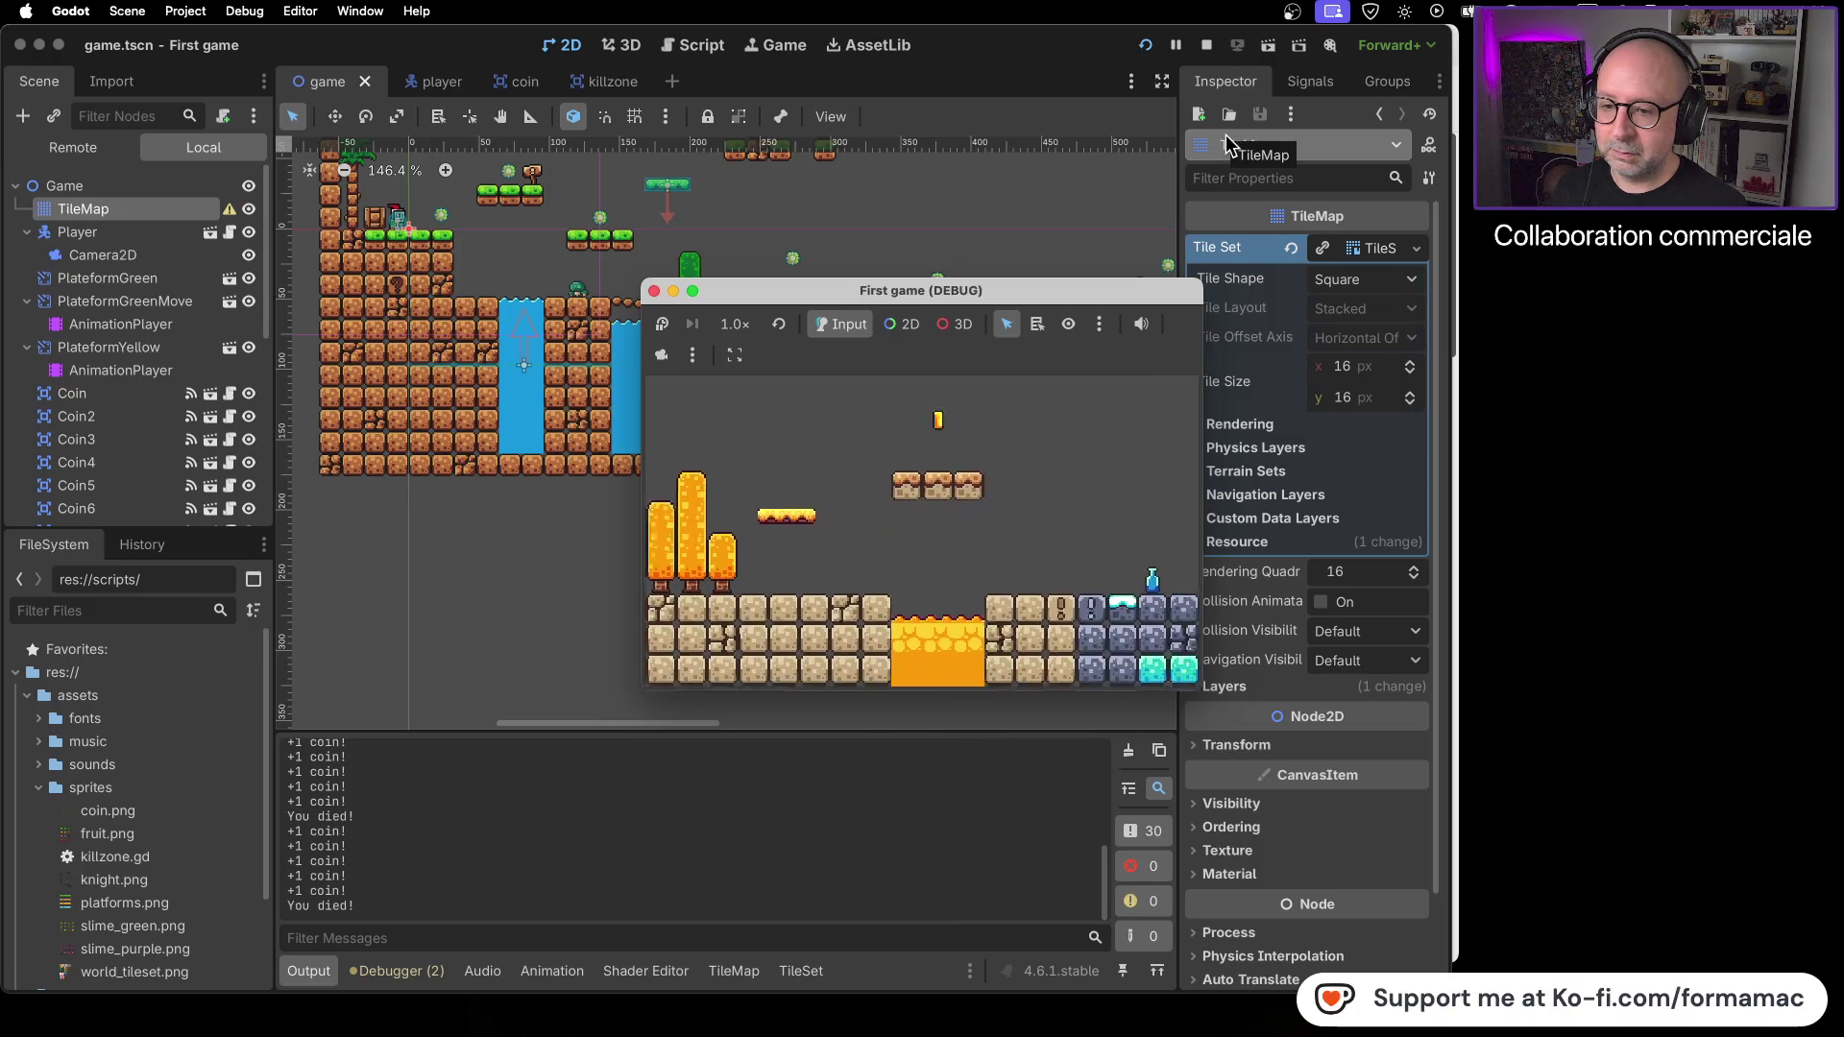
pyautogui.press('Right')
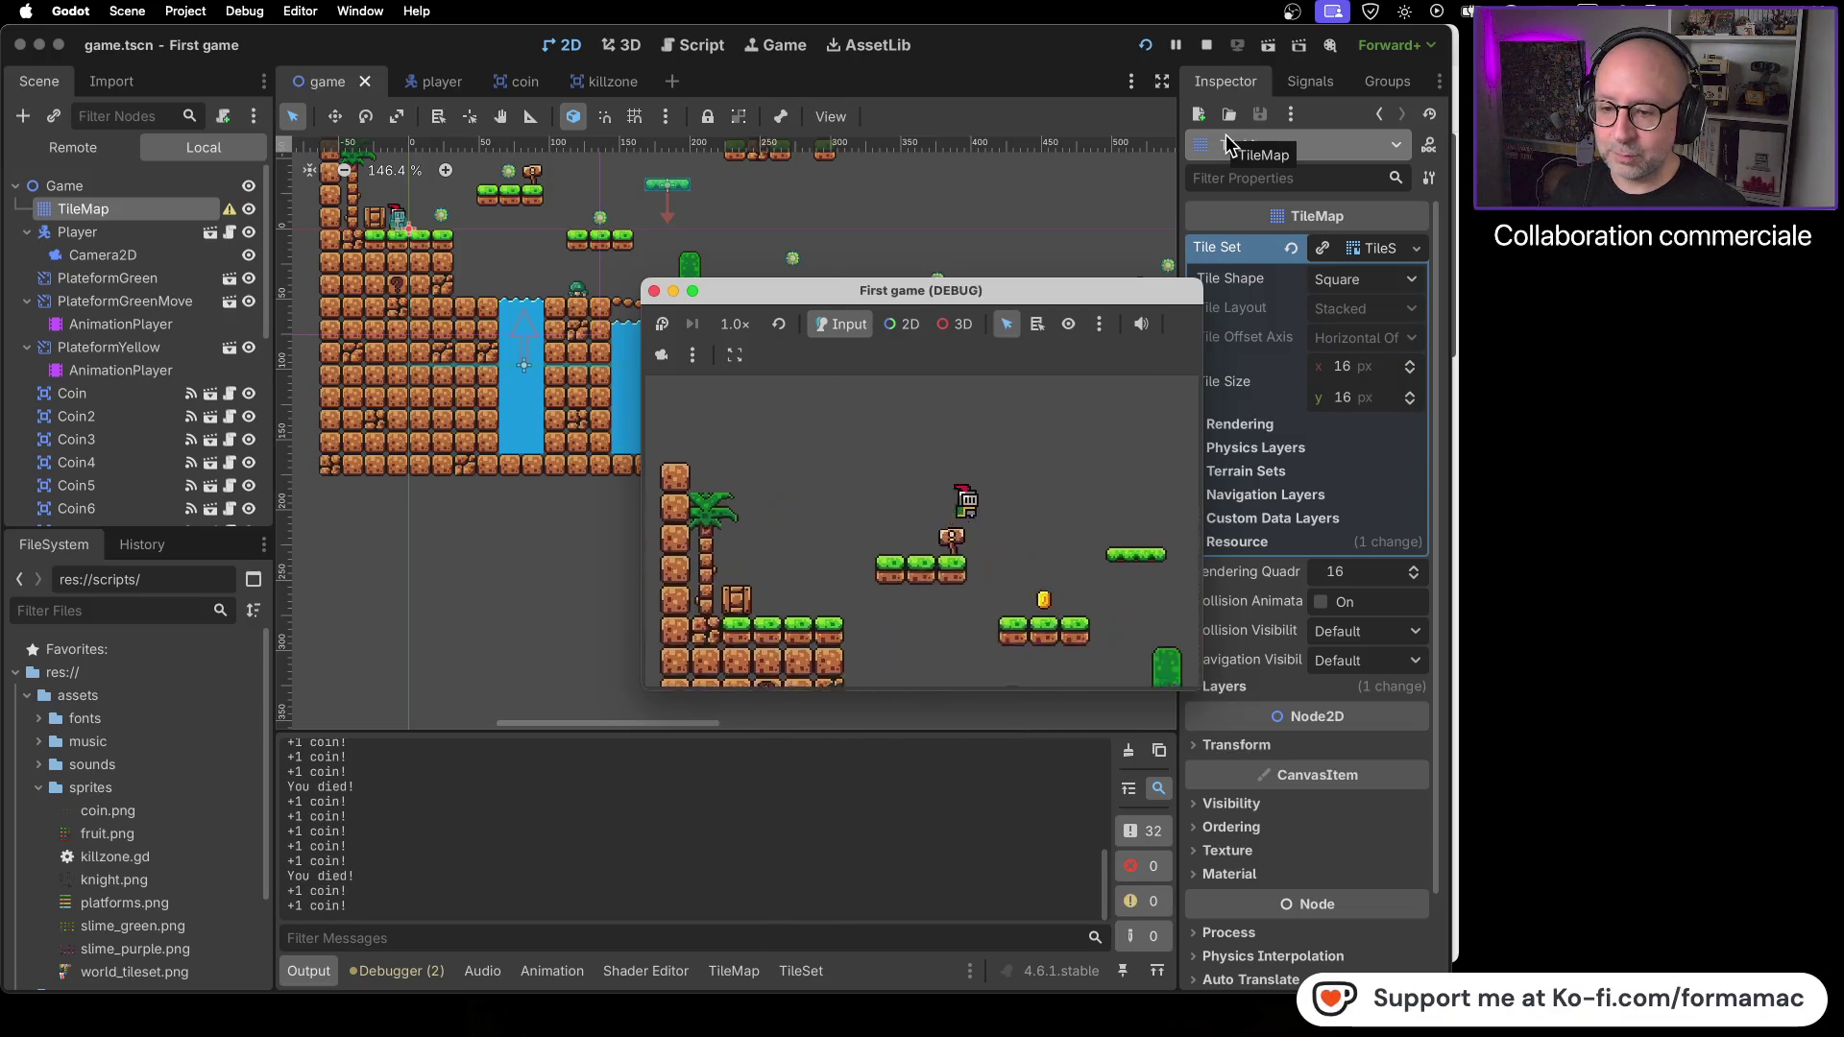
pyautogui.press('Right')
pyautogui.press('space')
pyautogui.press('Right')
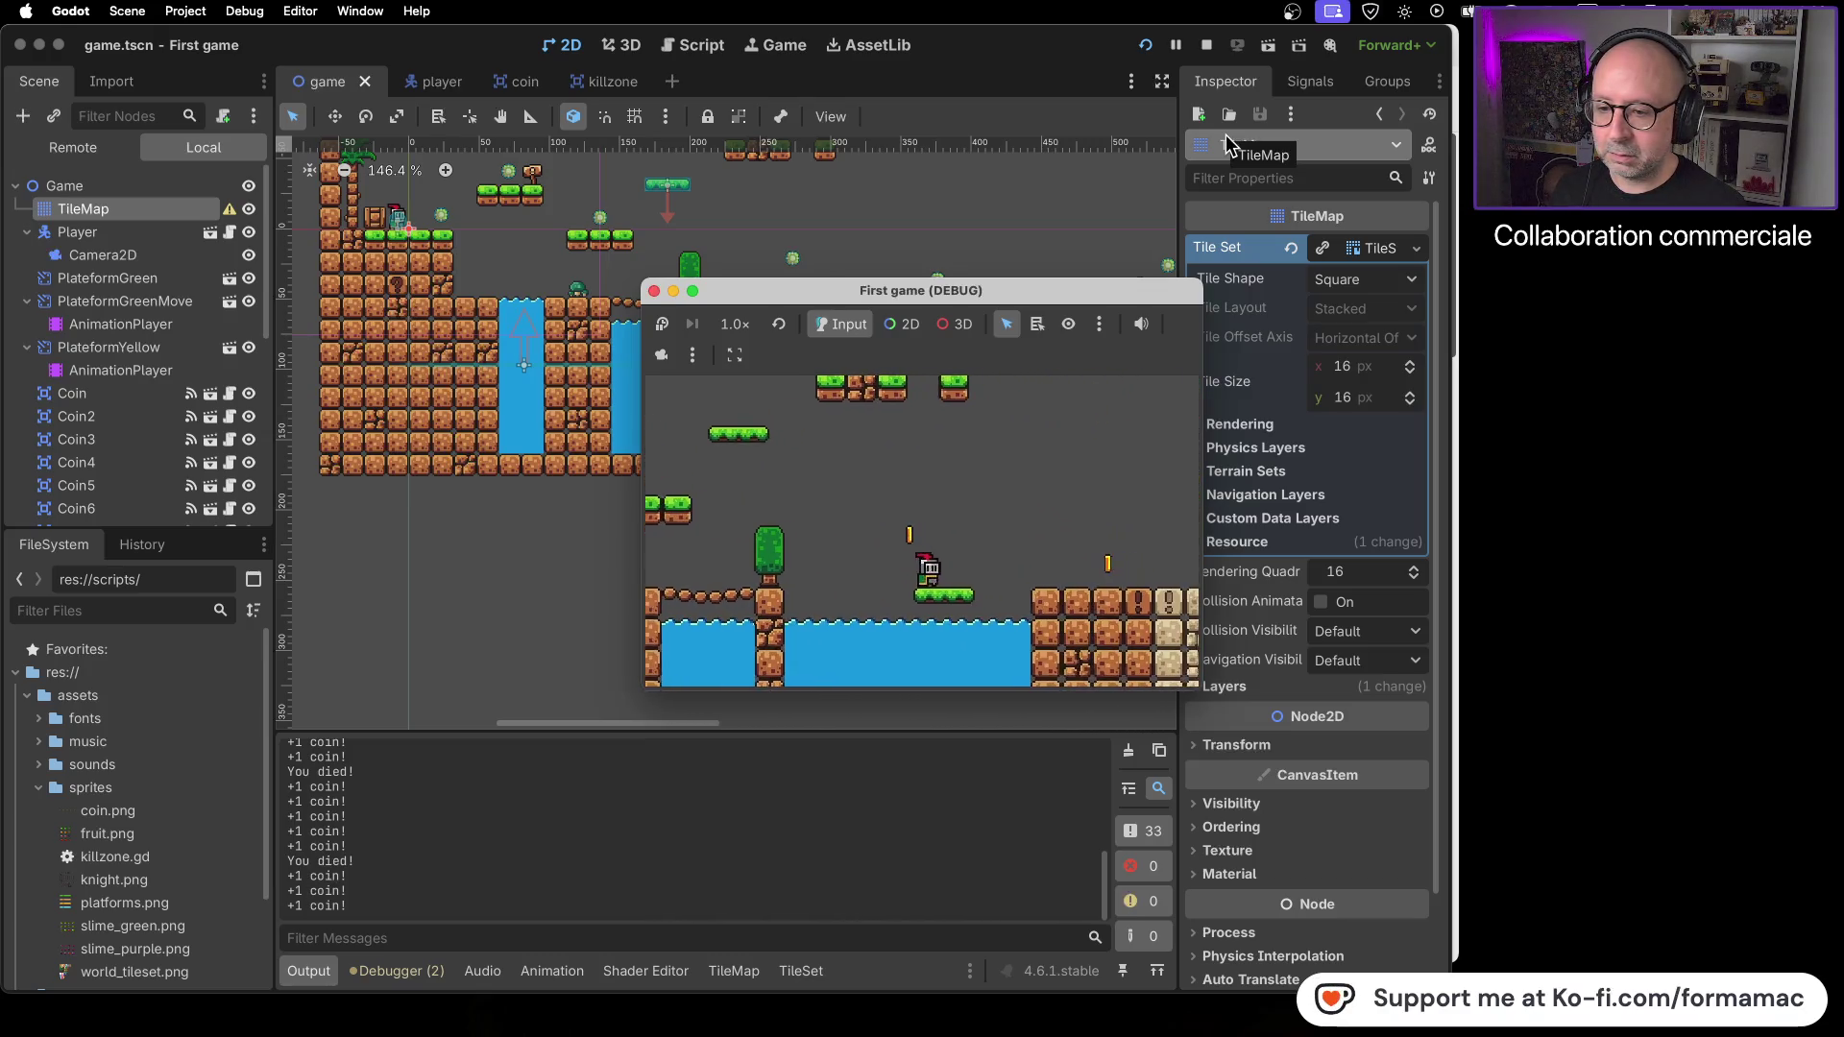
pyautogui.press('Right')
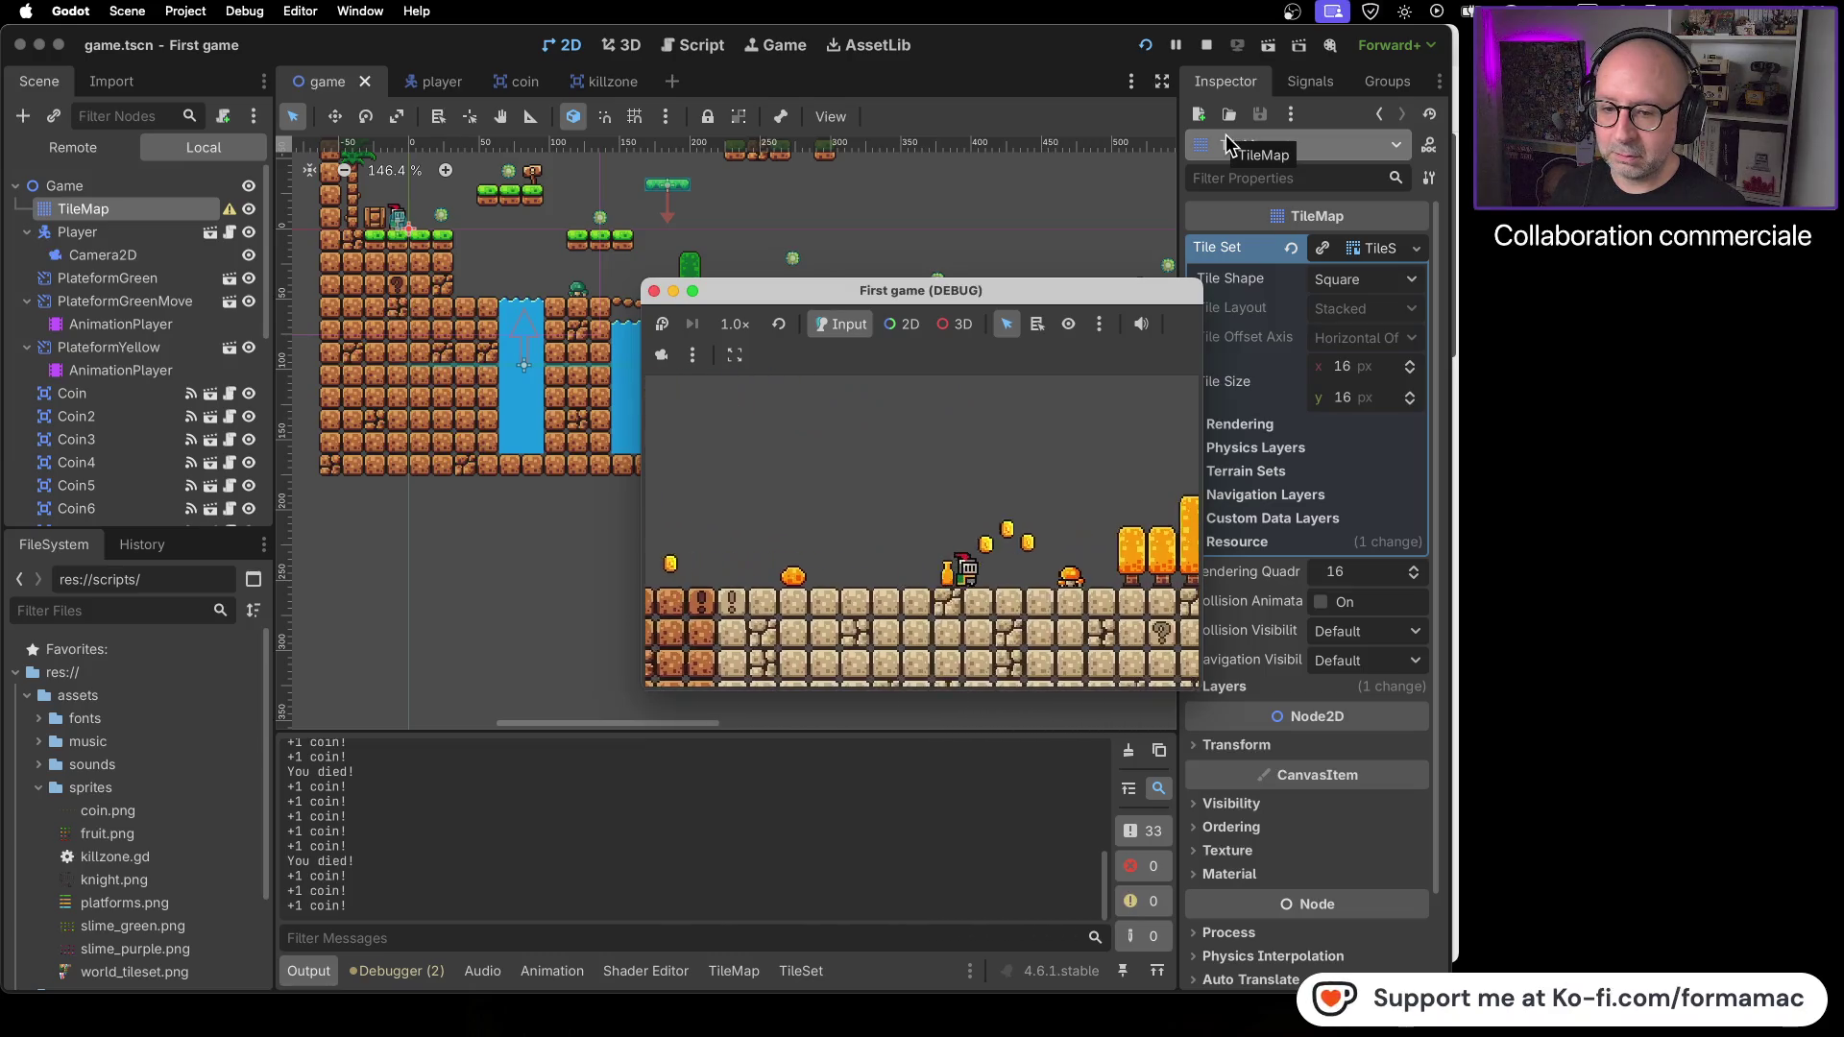
pyautogui.press('space')
pyautogui.press('Right')
pyautogui.press('space')
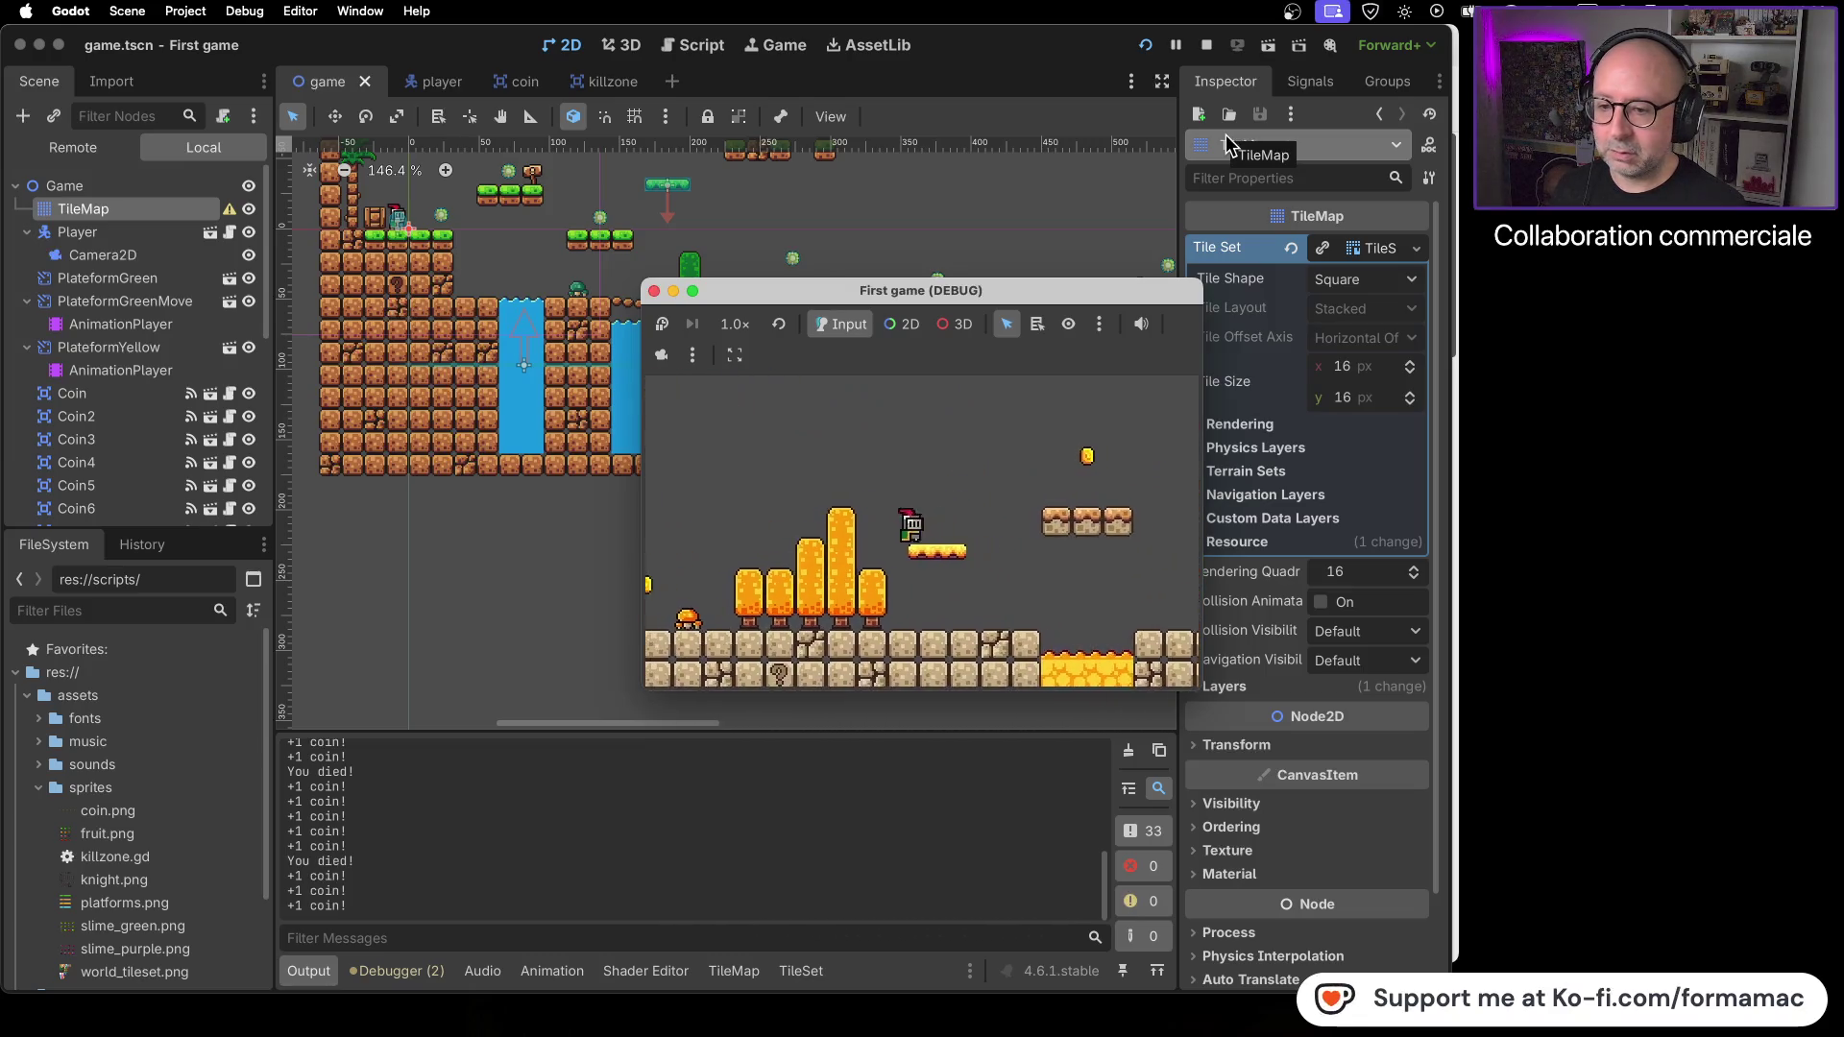
pyautogui.press('Right')
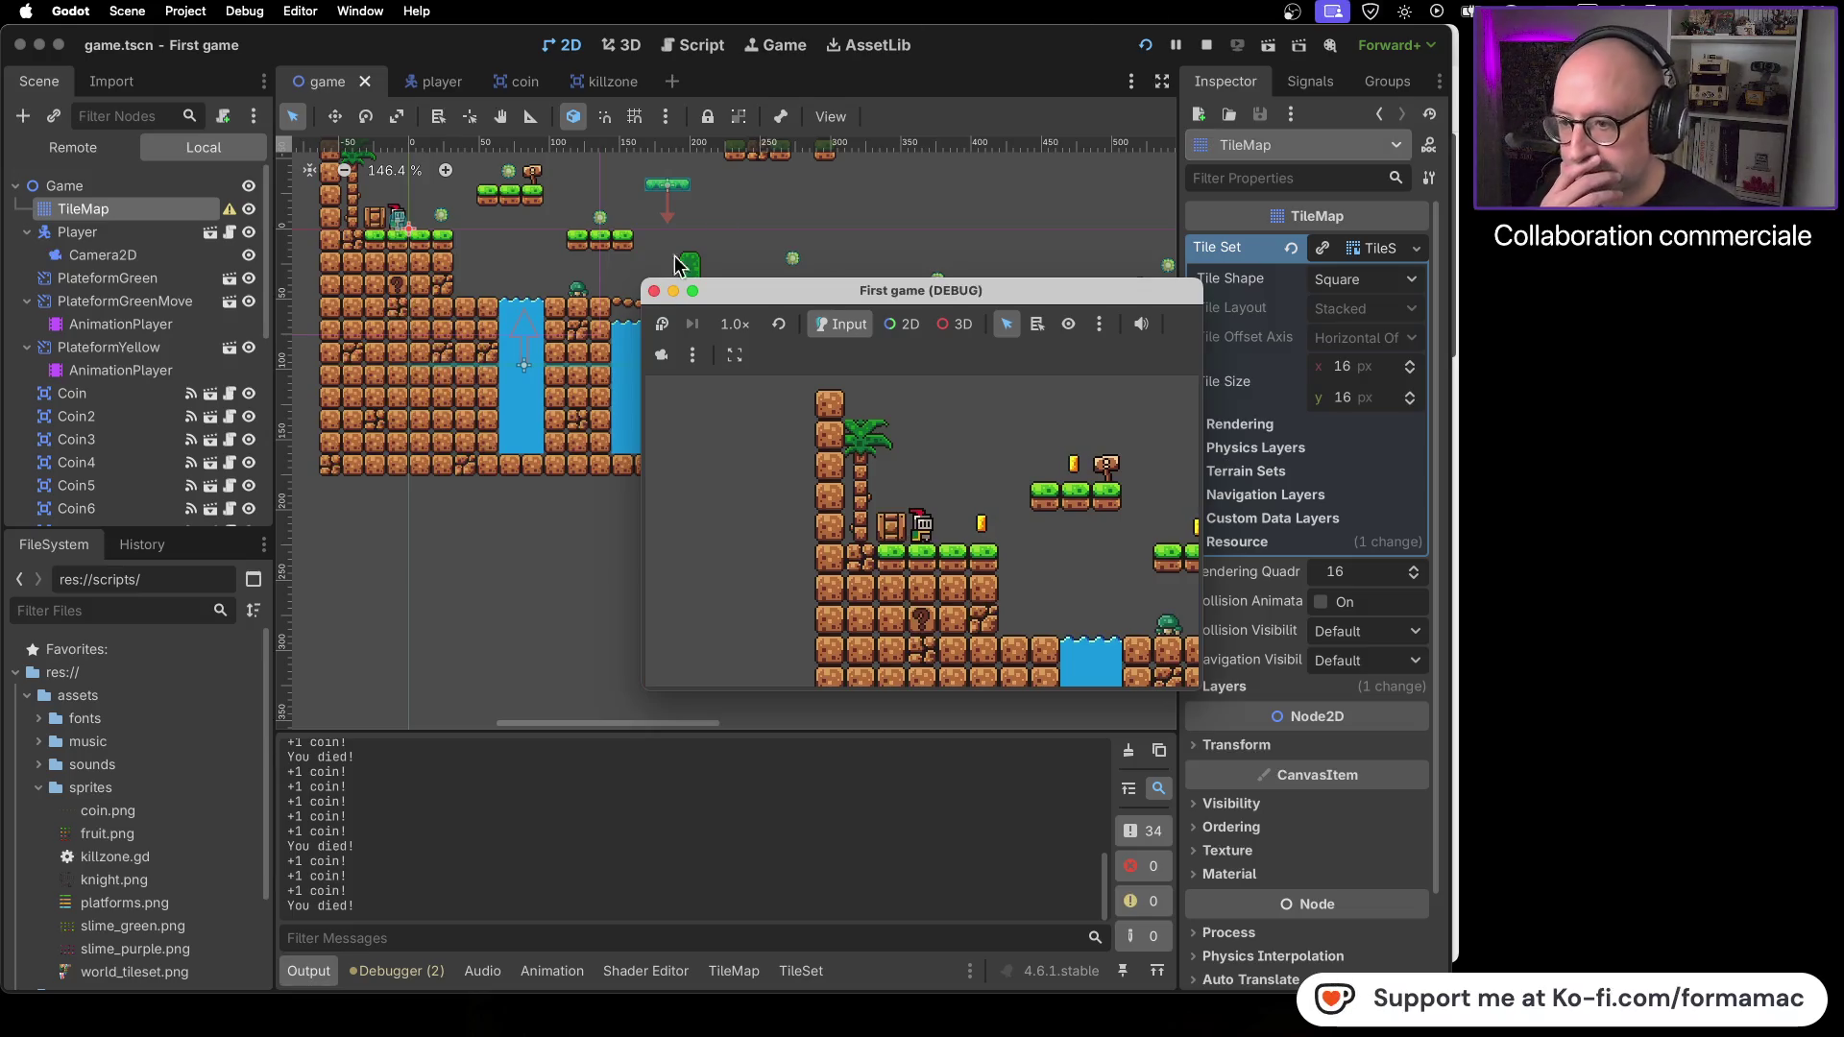
pyautogui.click(654, 291)
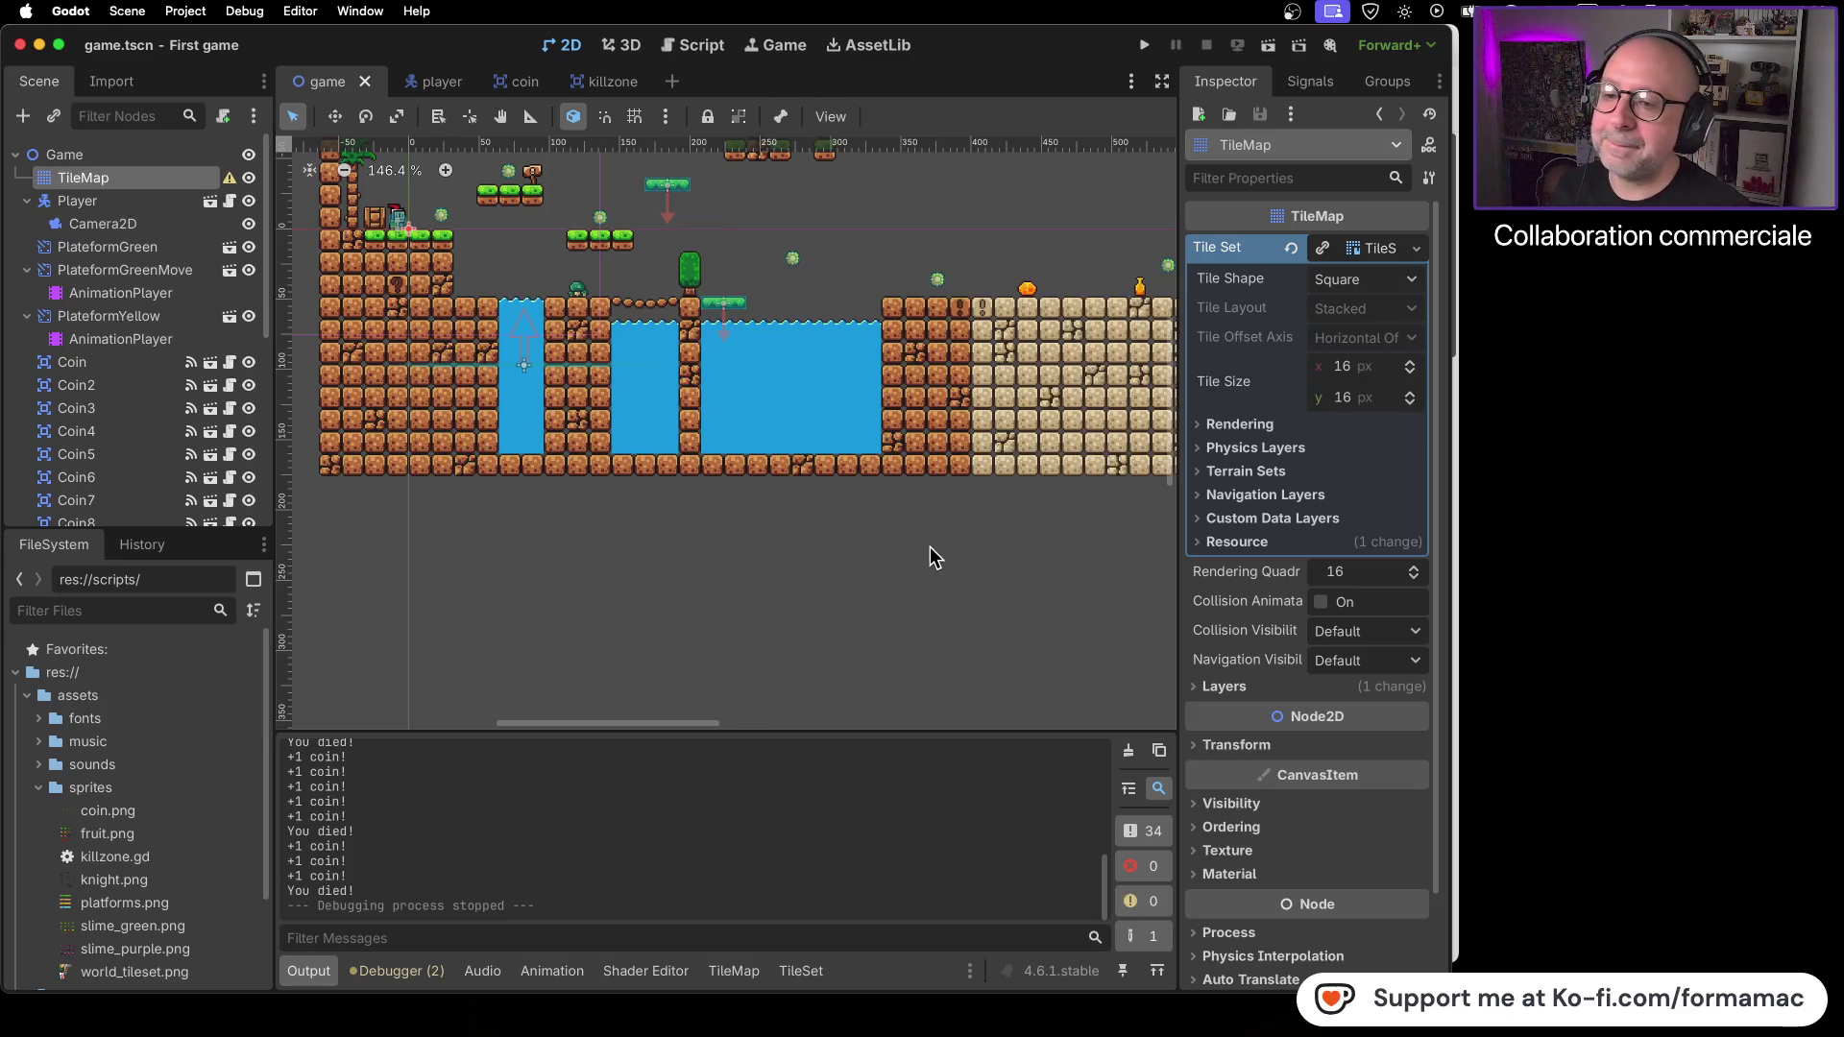
# - Pan across the level from the sandy ground past the lava to the blue stone area, then switch to Firefox
pyautogui.moveTo(939, 562); pyautogui.dragTo(804, 589)
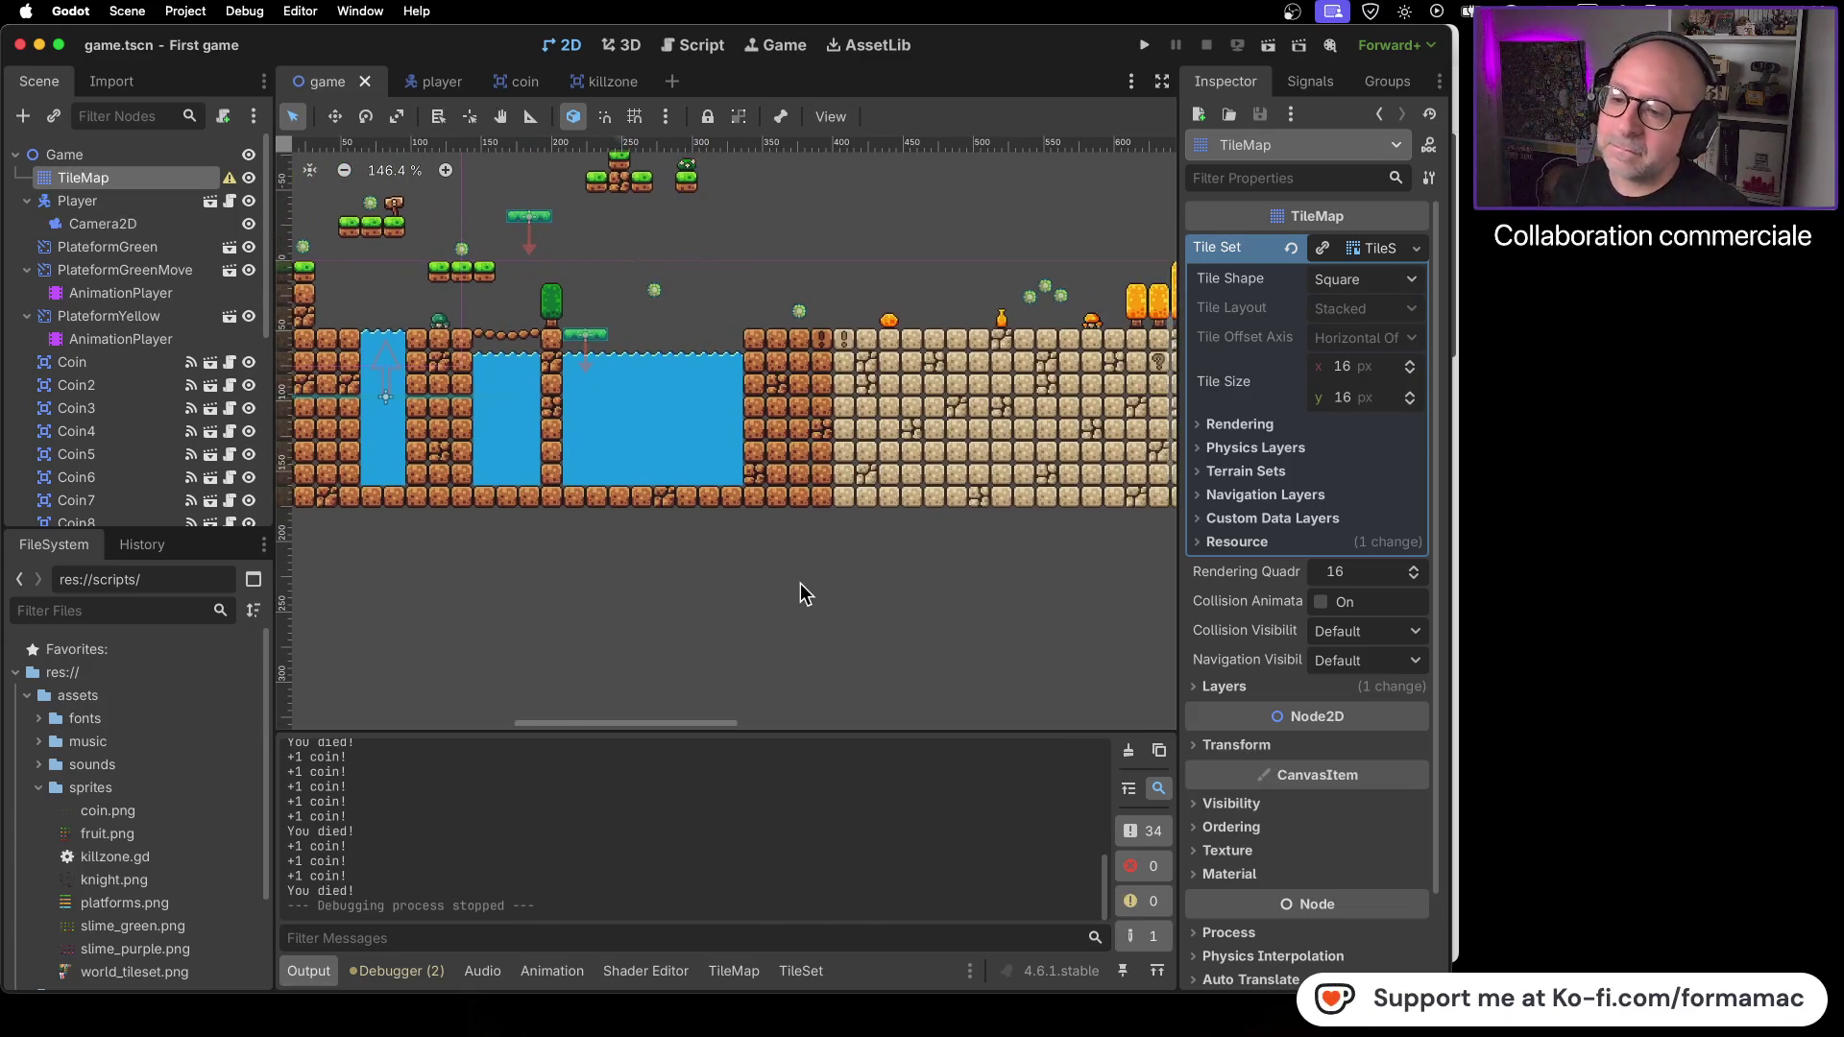
pyautogui.moveTo(919, 570); pyautogui.dragTo(584, 573)
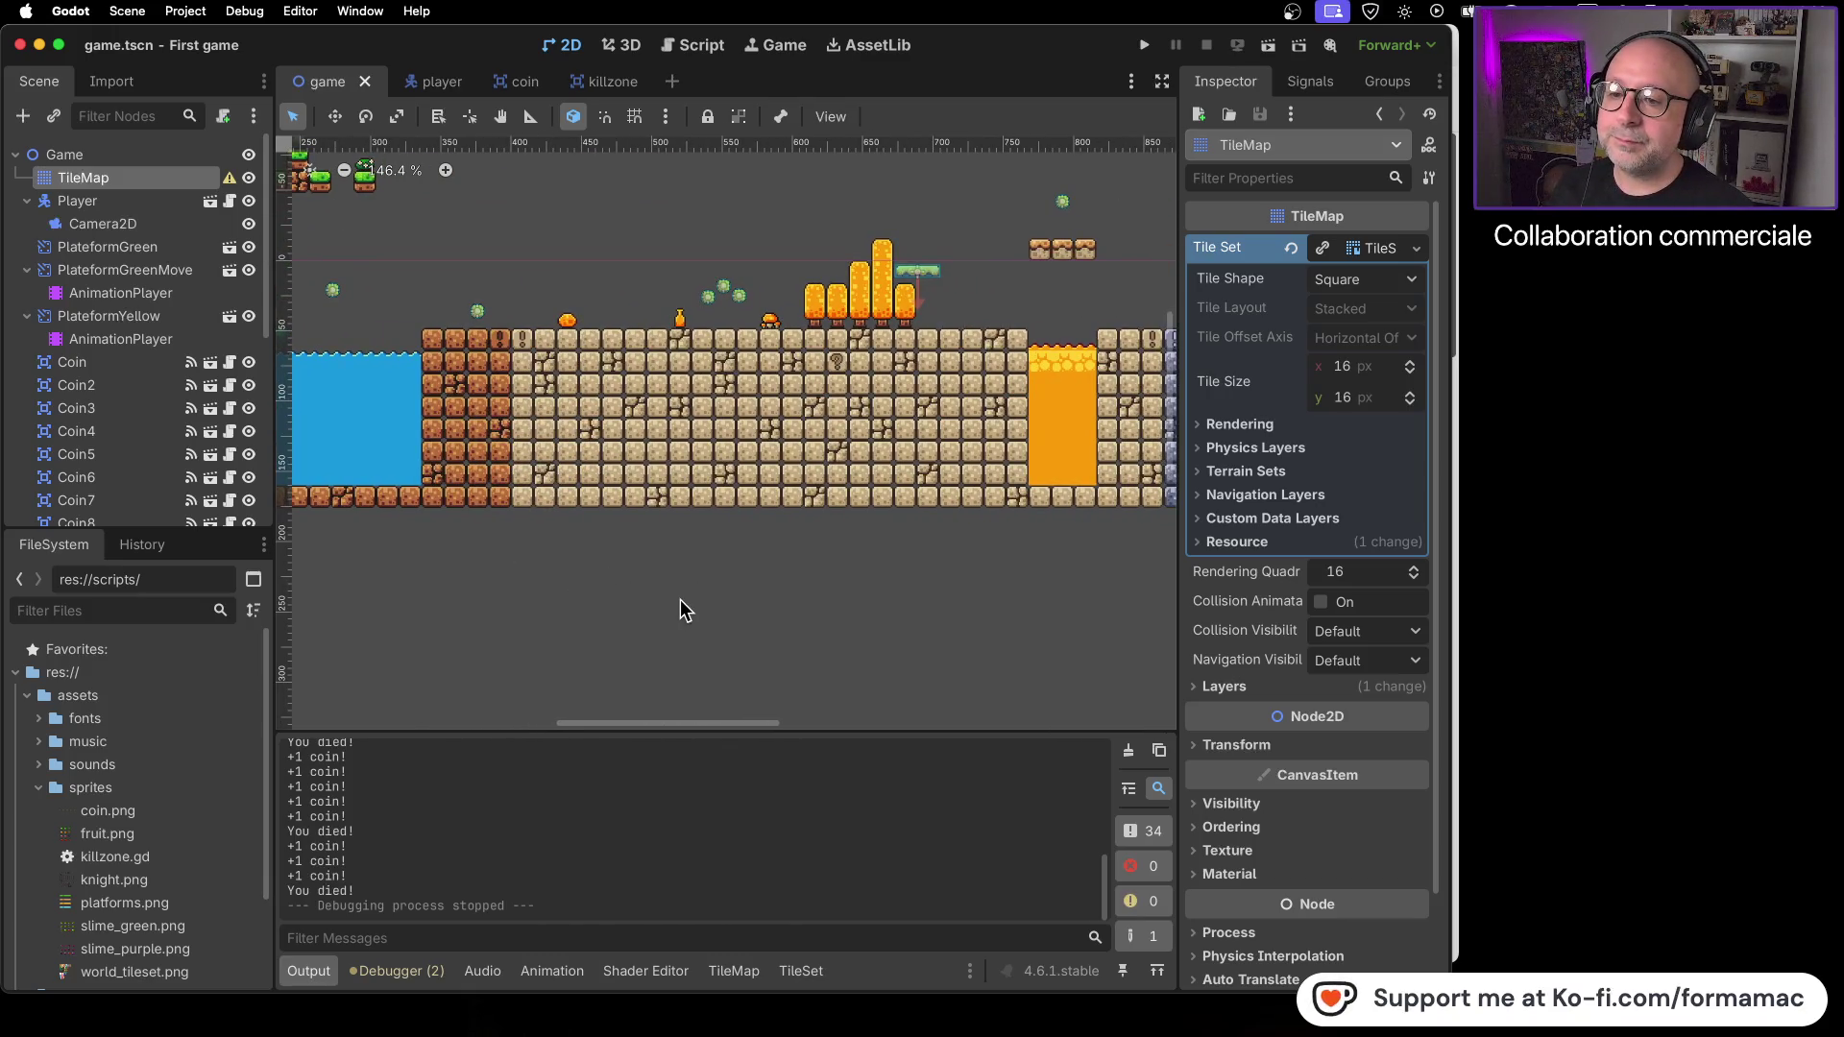
pyautogui.moveTo(879, 588); pyautogui.dragTo(567, 614)
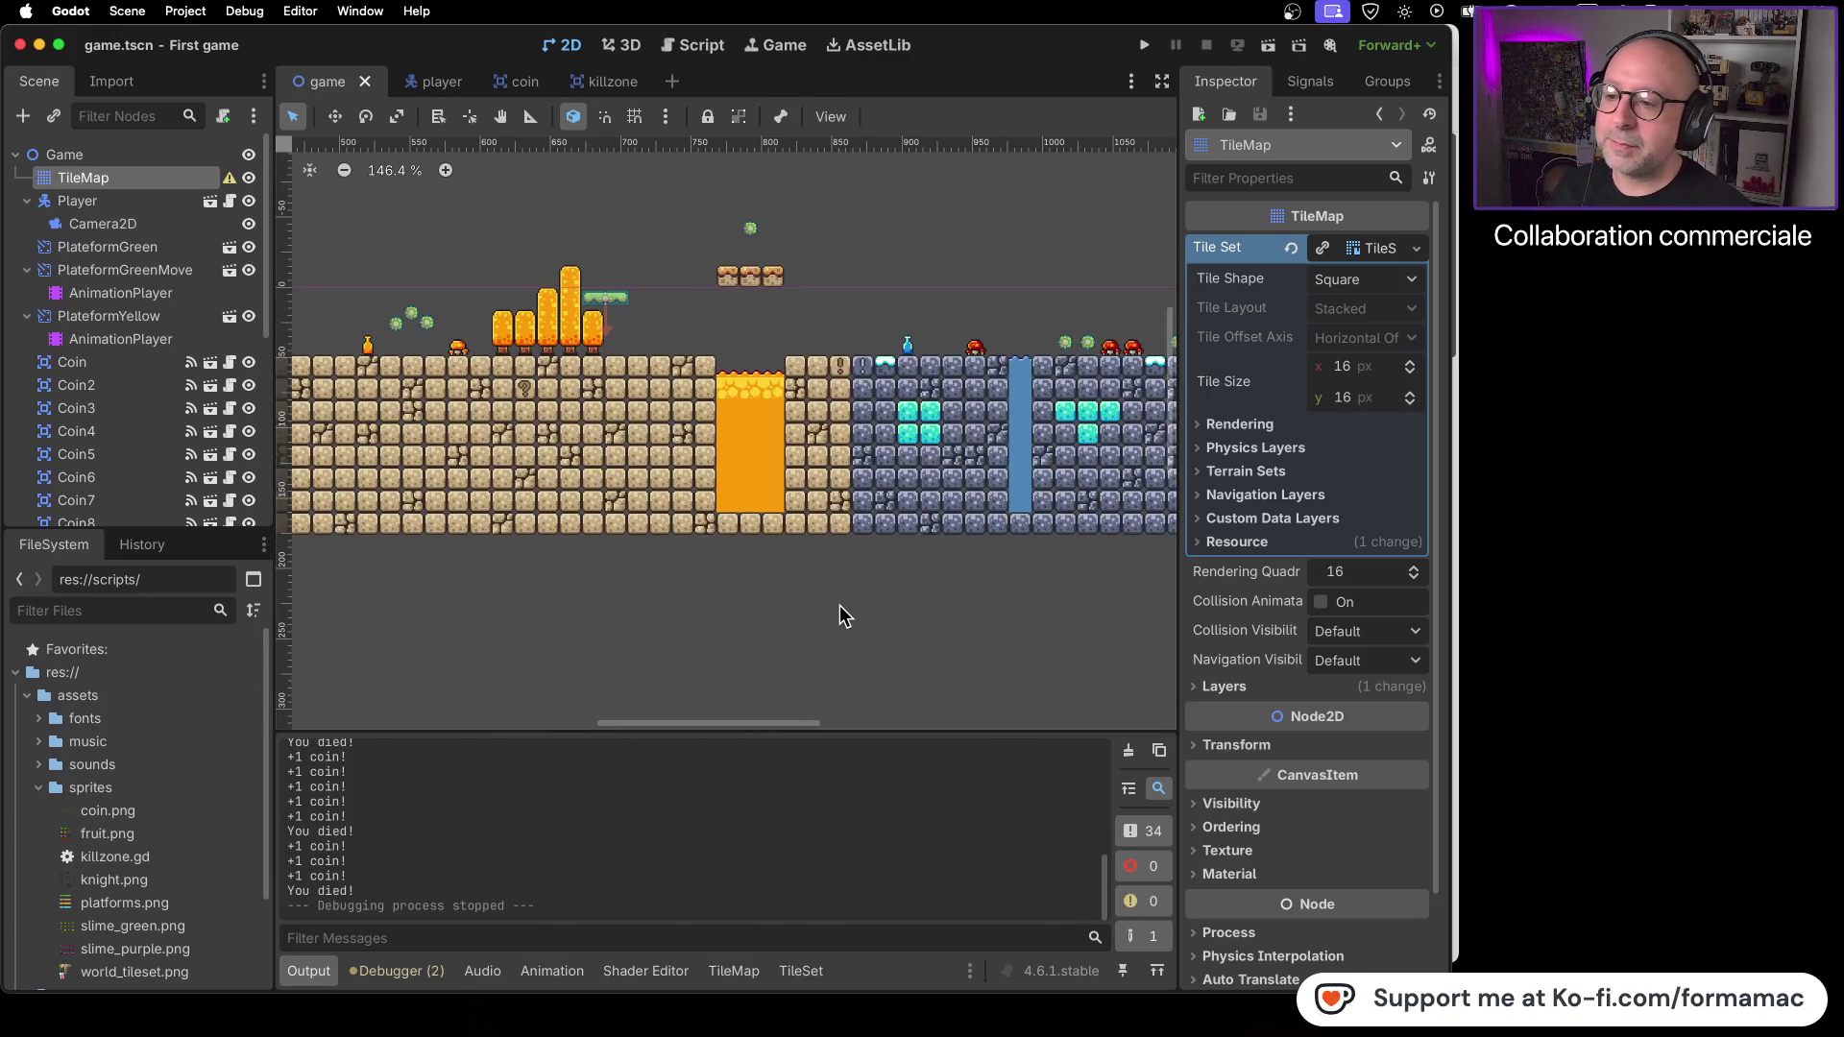
pyautogui.hscroll(15, 843, 617)
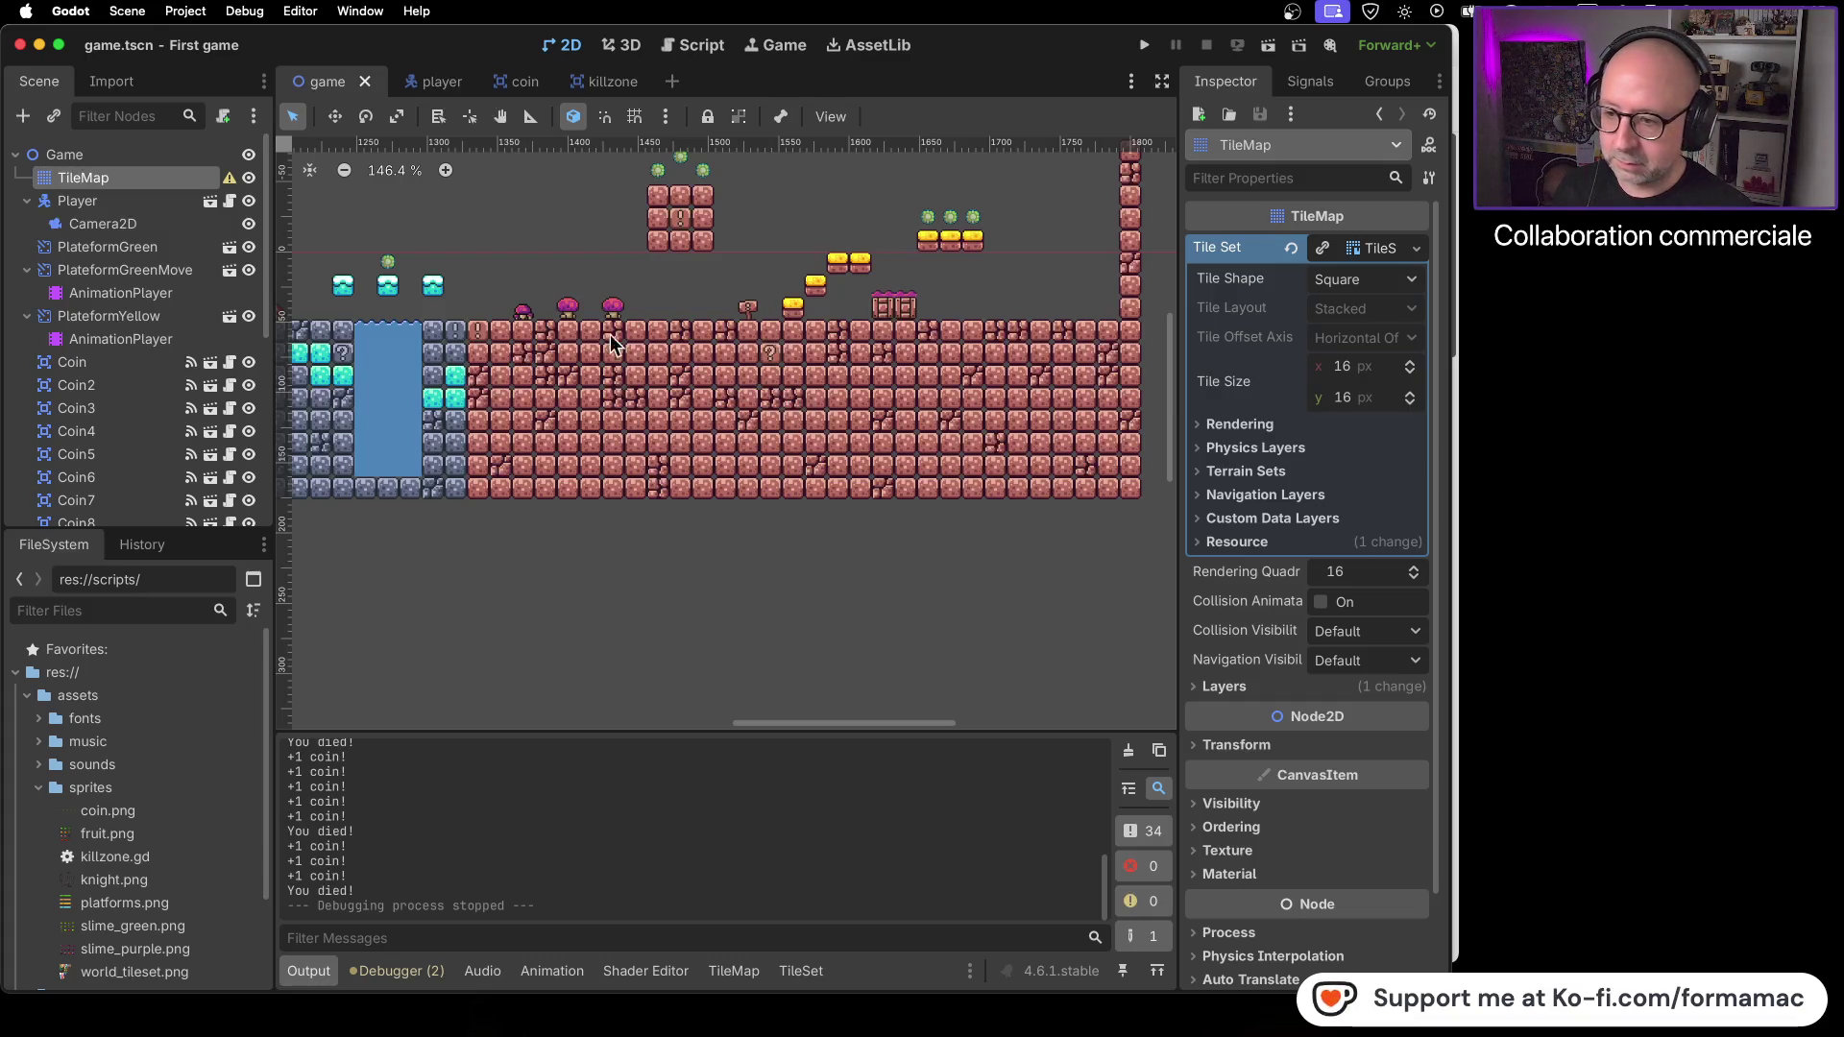
pyautogui.hscroll(-5, 486, 597)
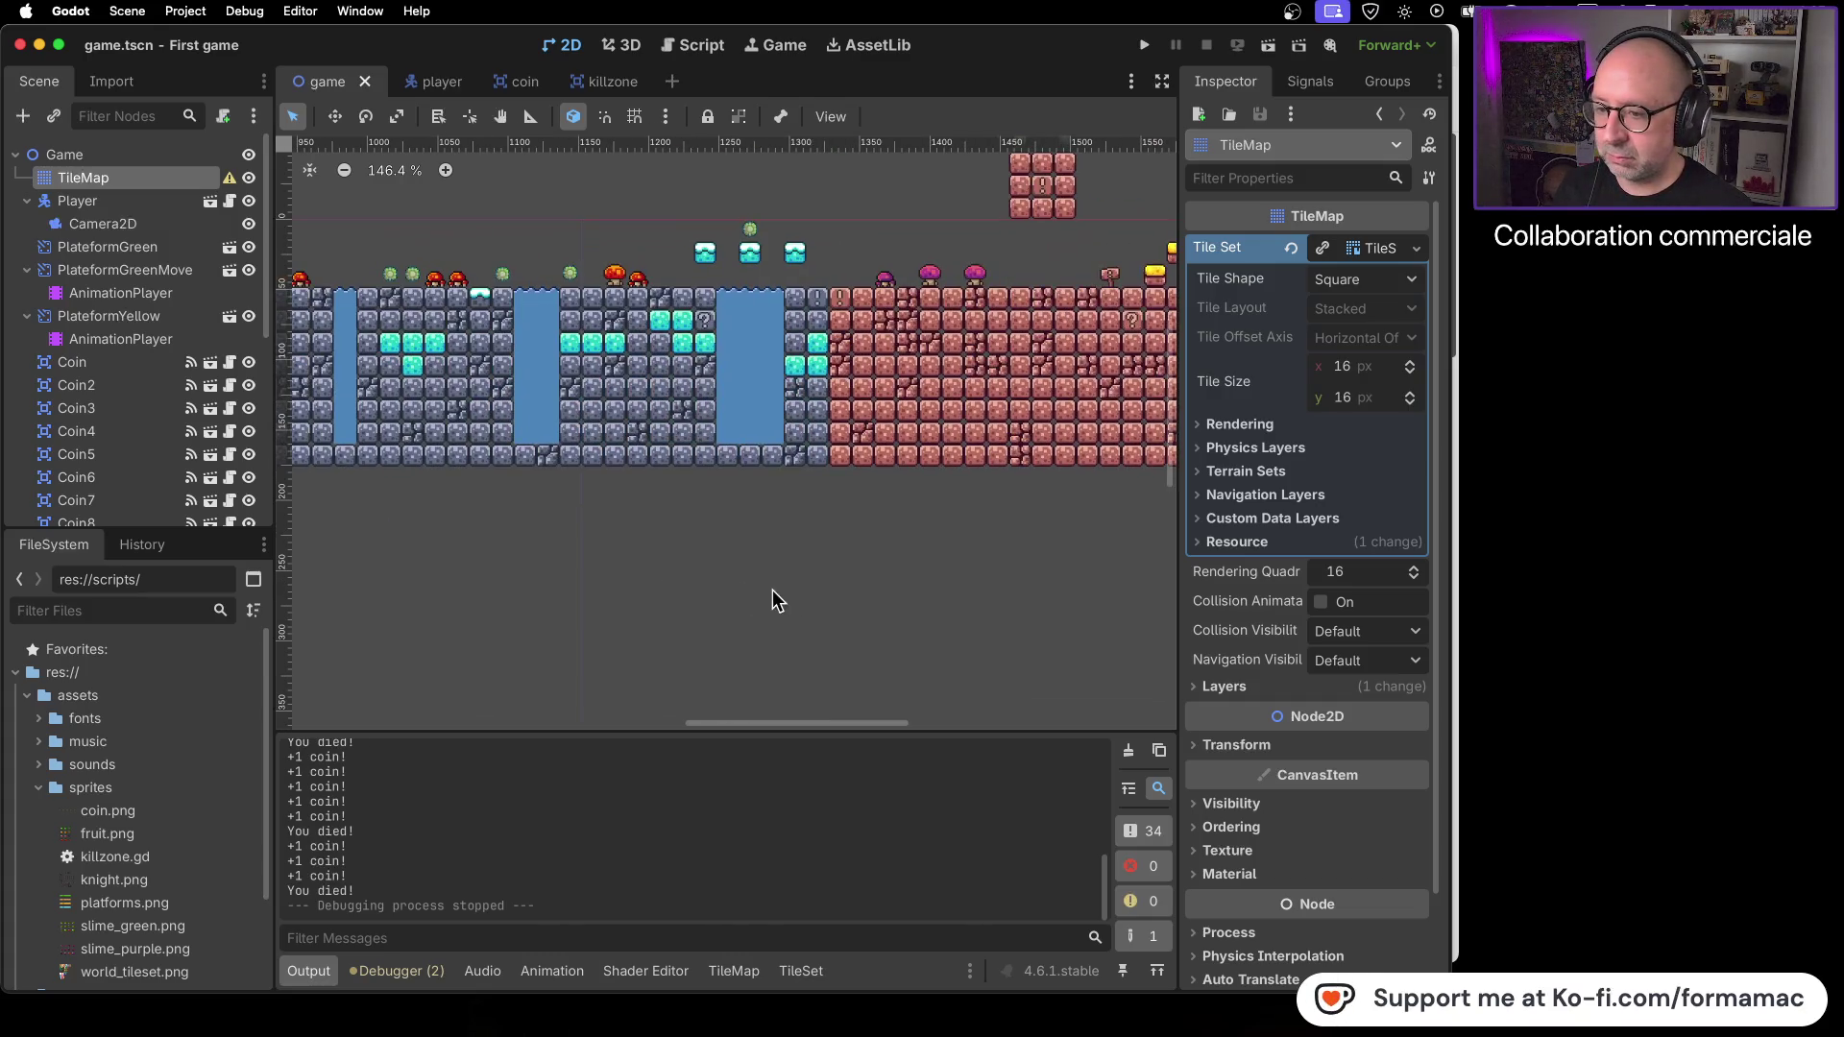
pyautogui.hscroll(5, 809, 569)
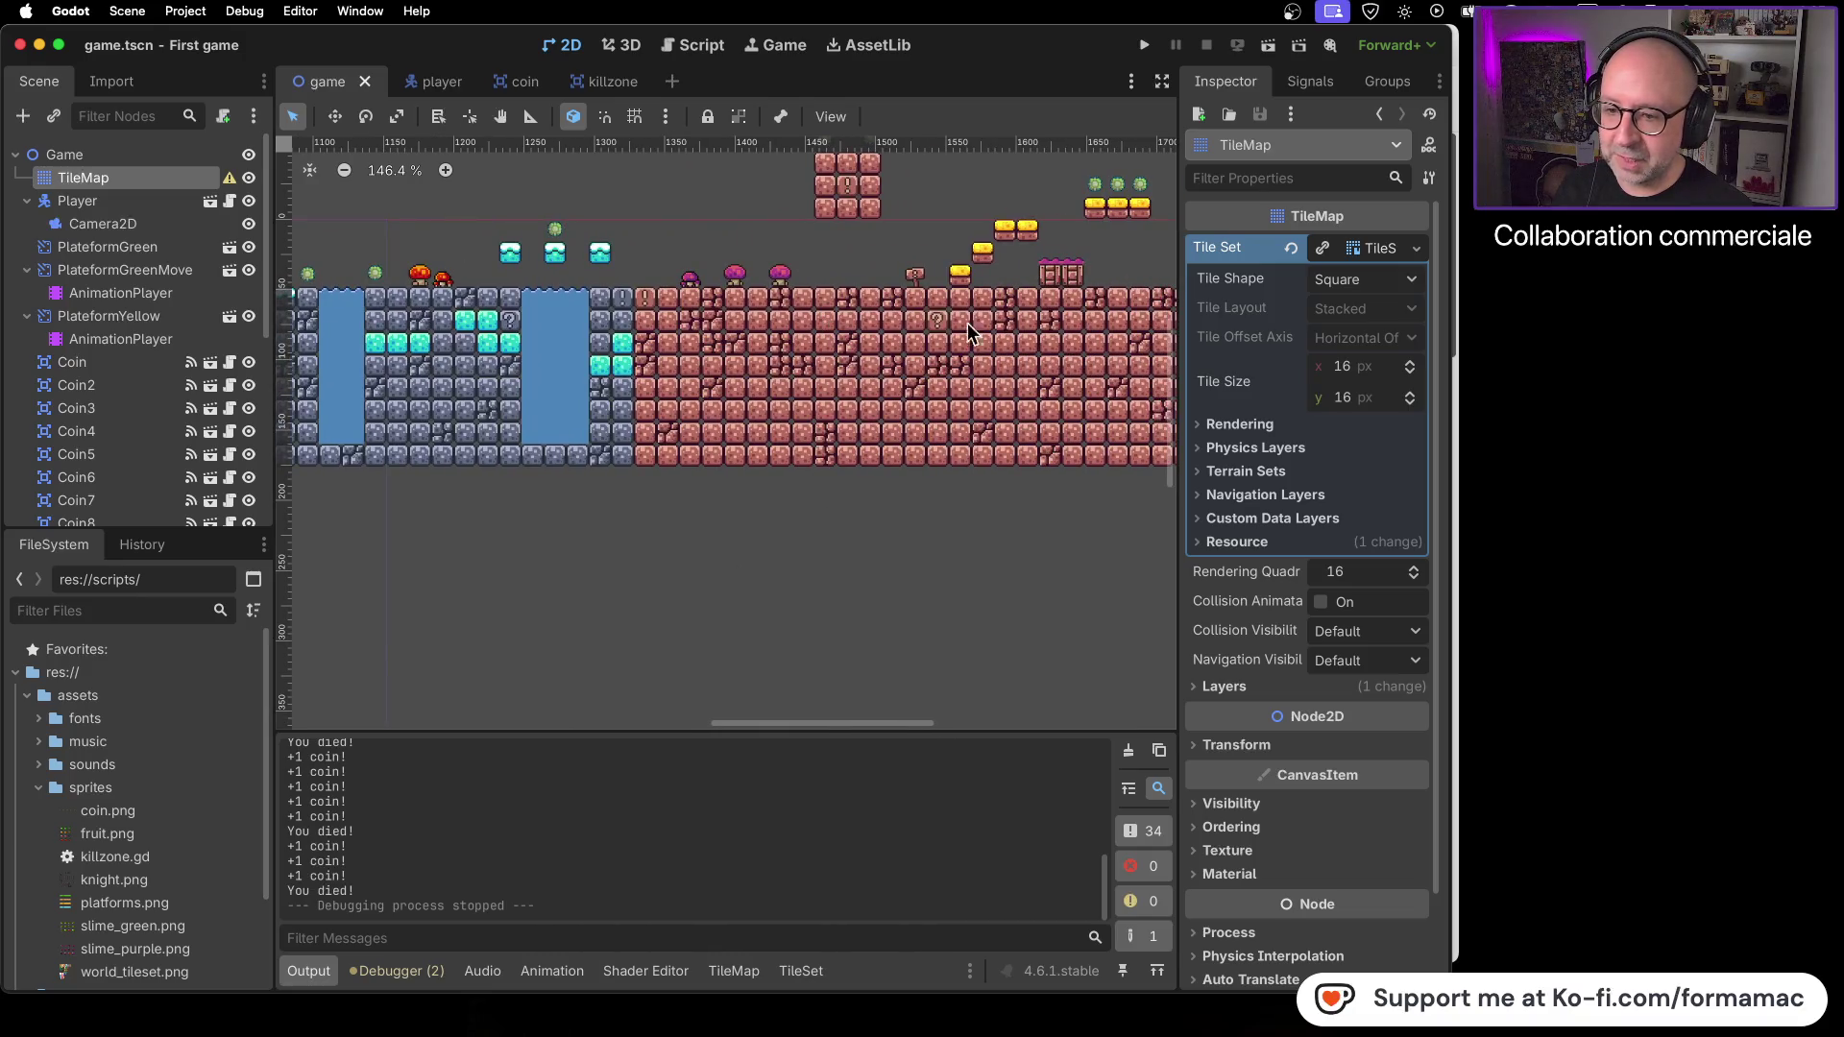
pyautogui.hscroll(-5, 607, 621)
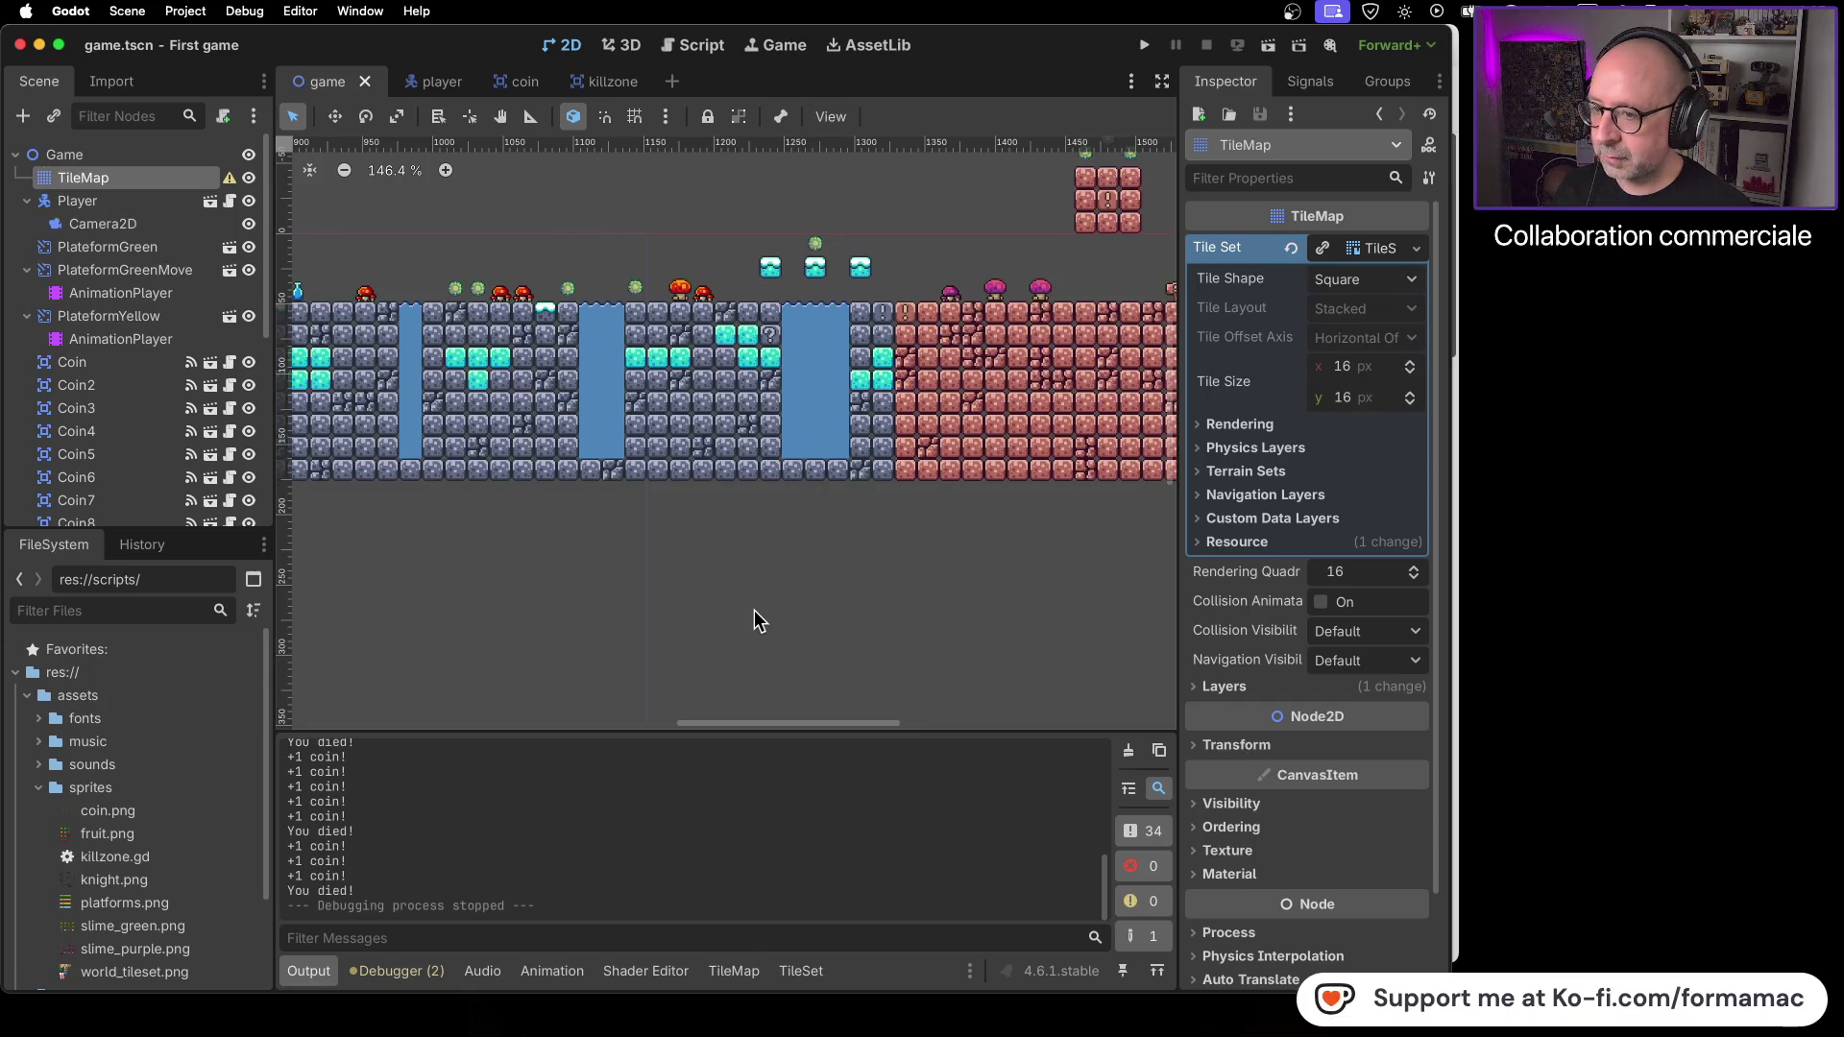
pyautogui.hscroll(-4, 711, 615)
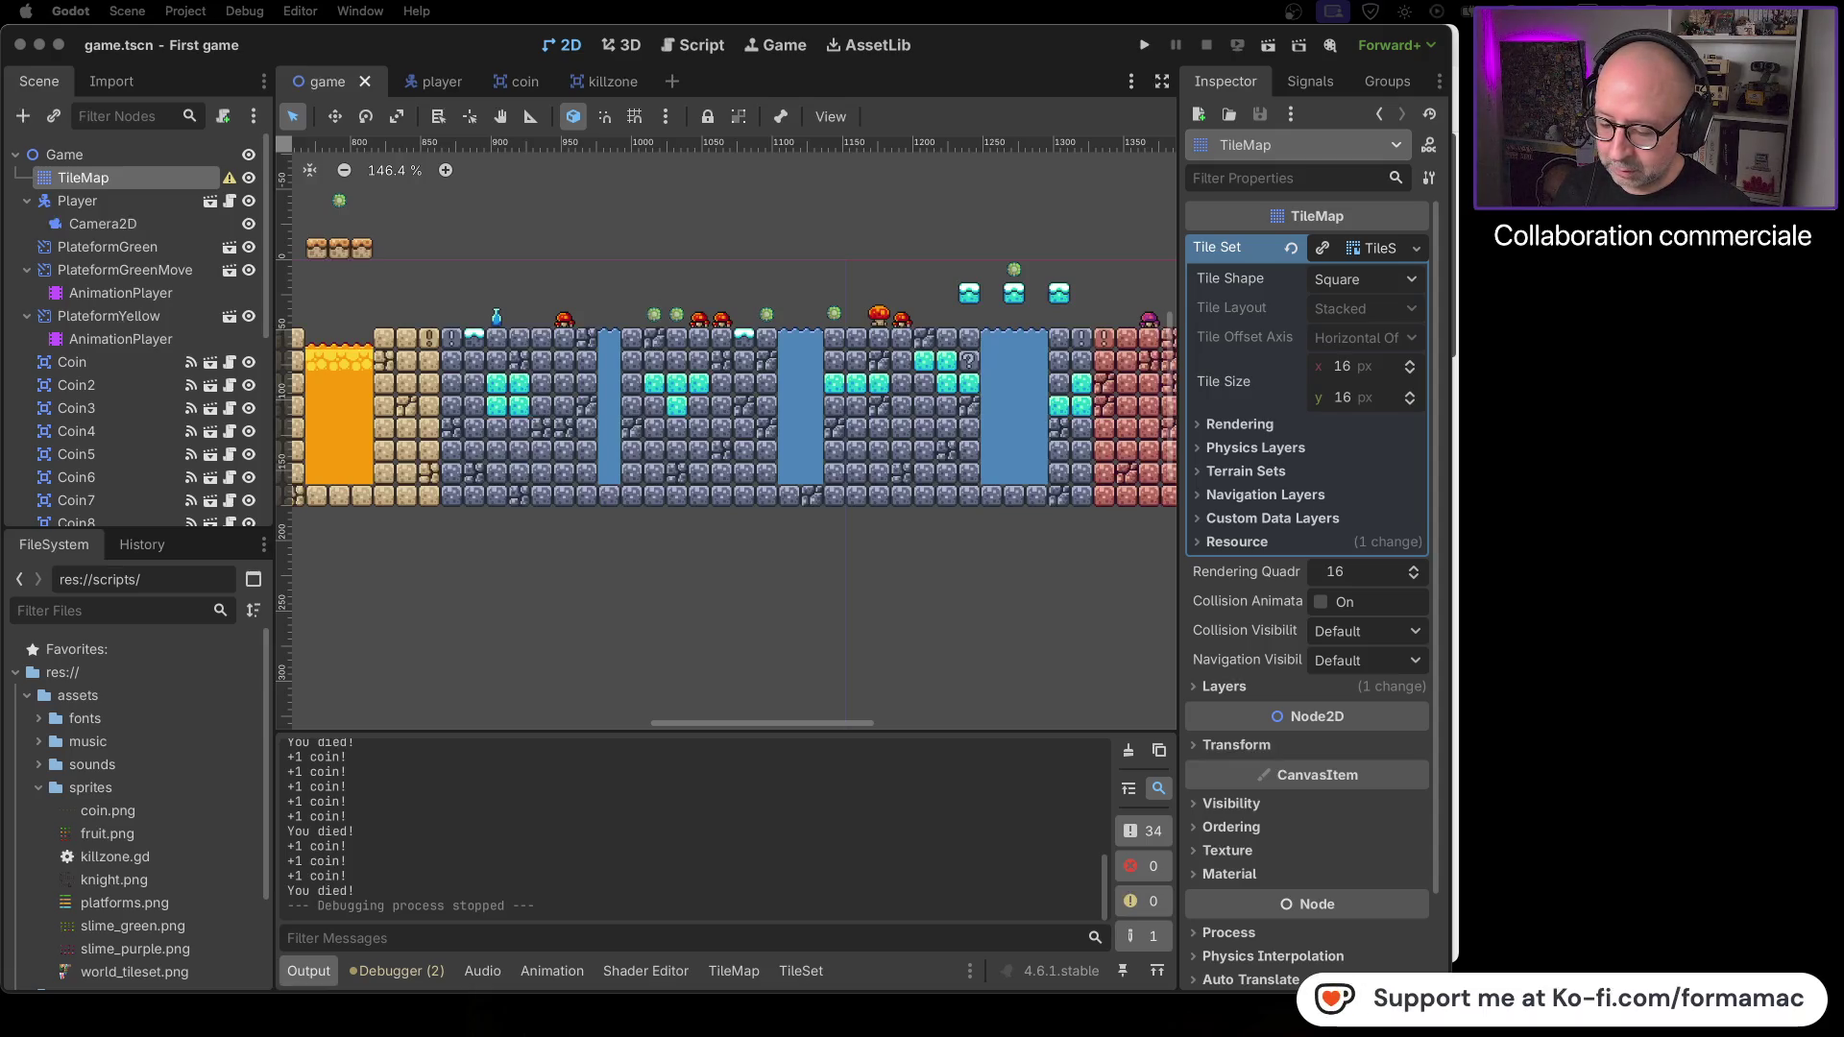
pyautogui.press('super+Tab')
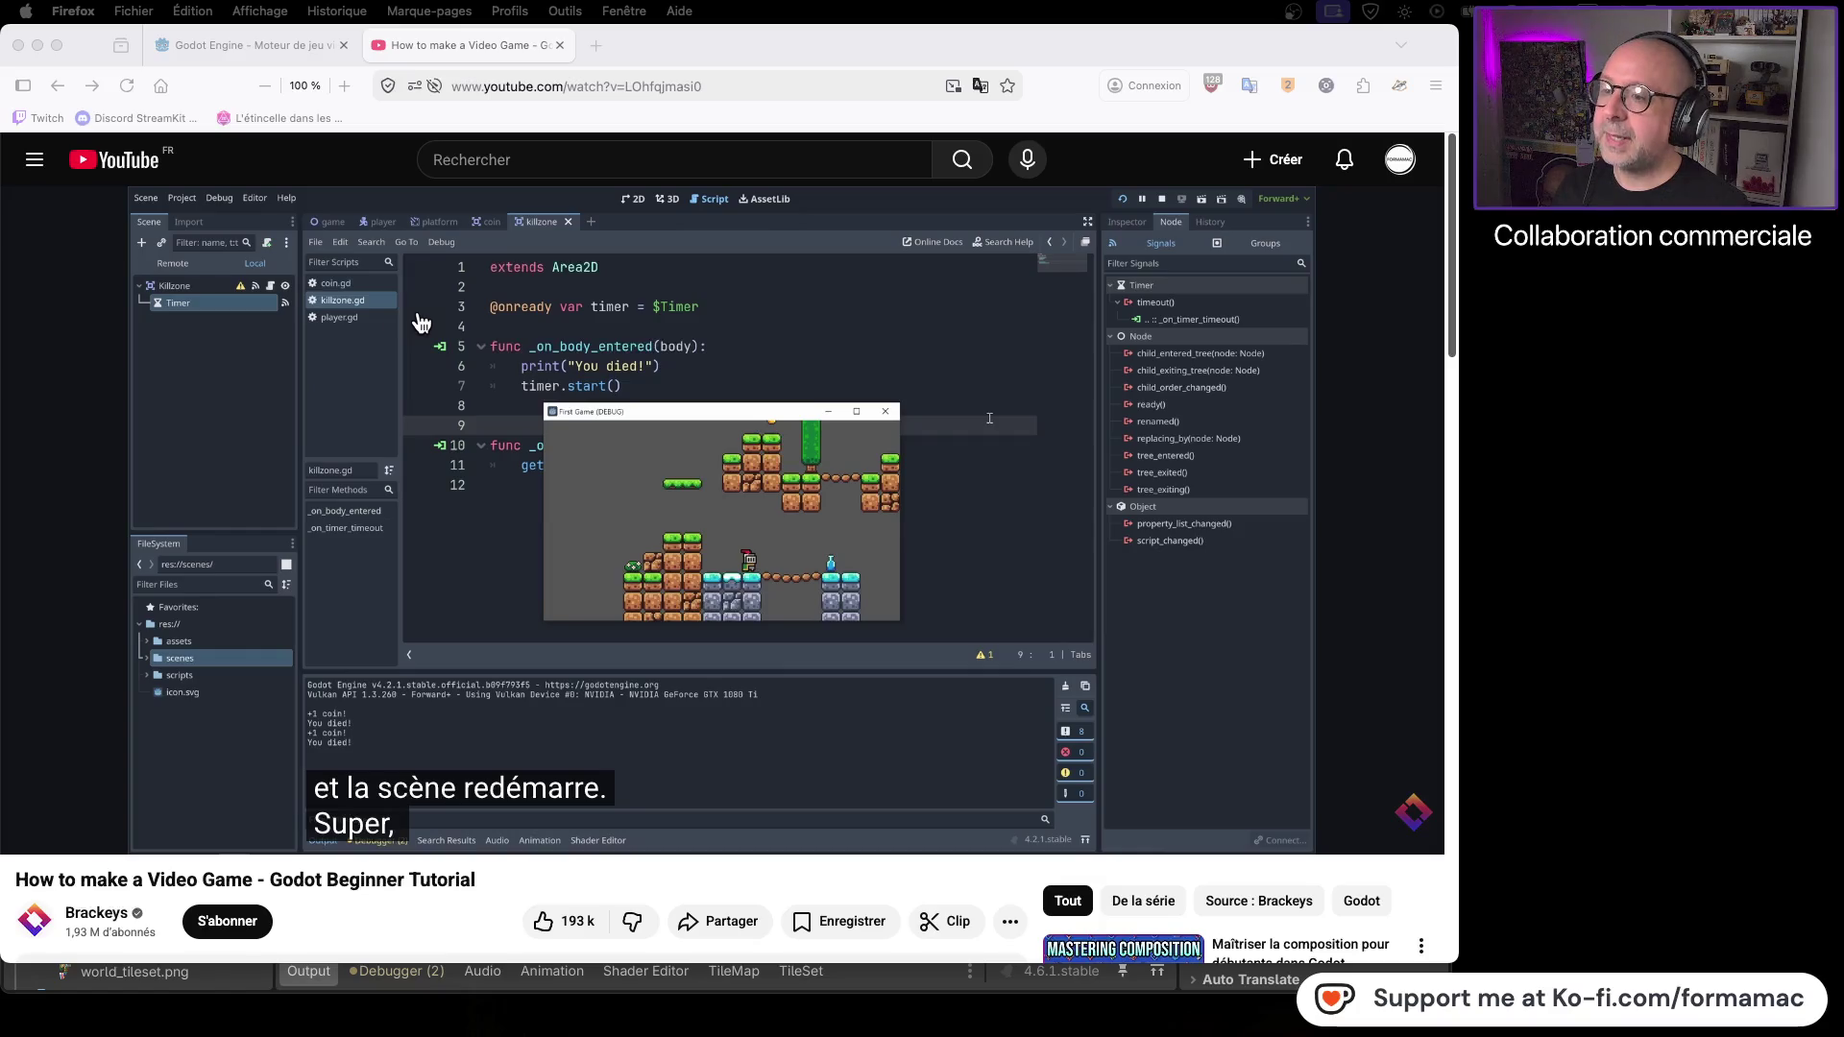
# - In Godot, open the killzone script and inspect the timer timeout's reload_current_scene call
pyautogui.press('super+Tab')
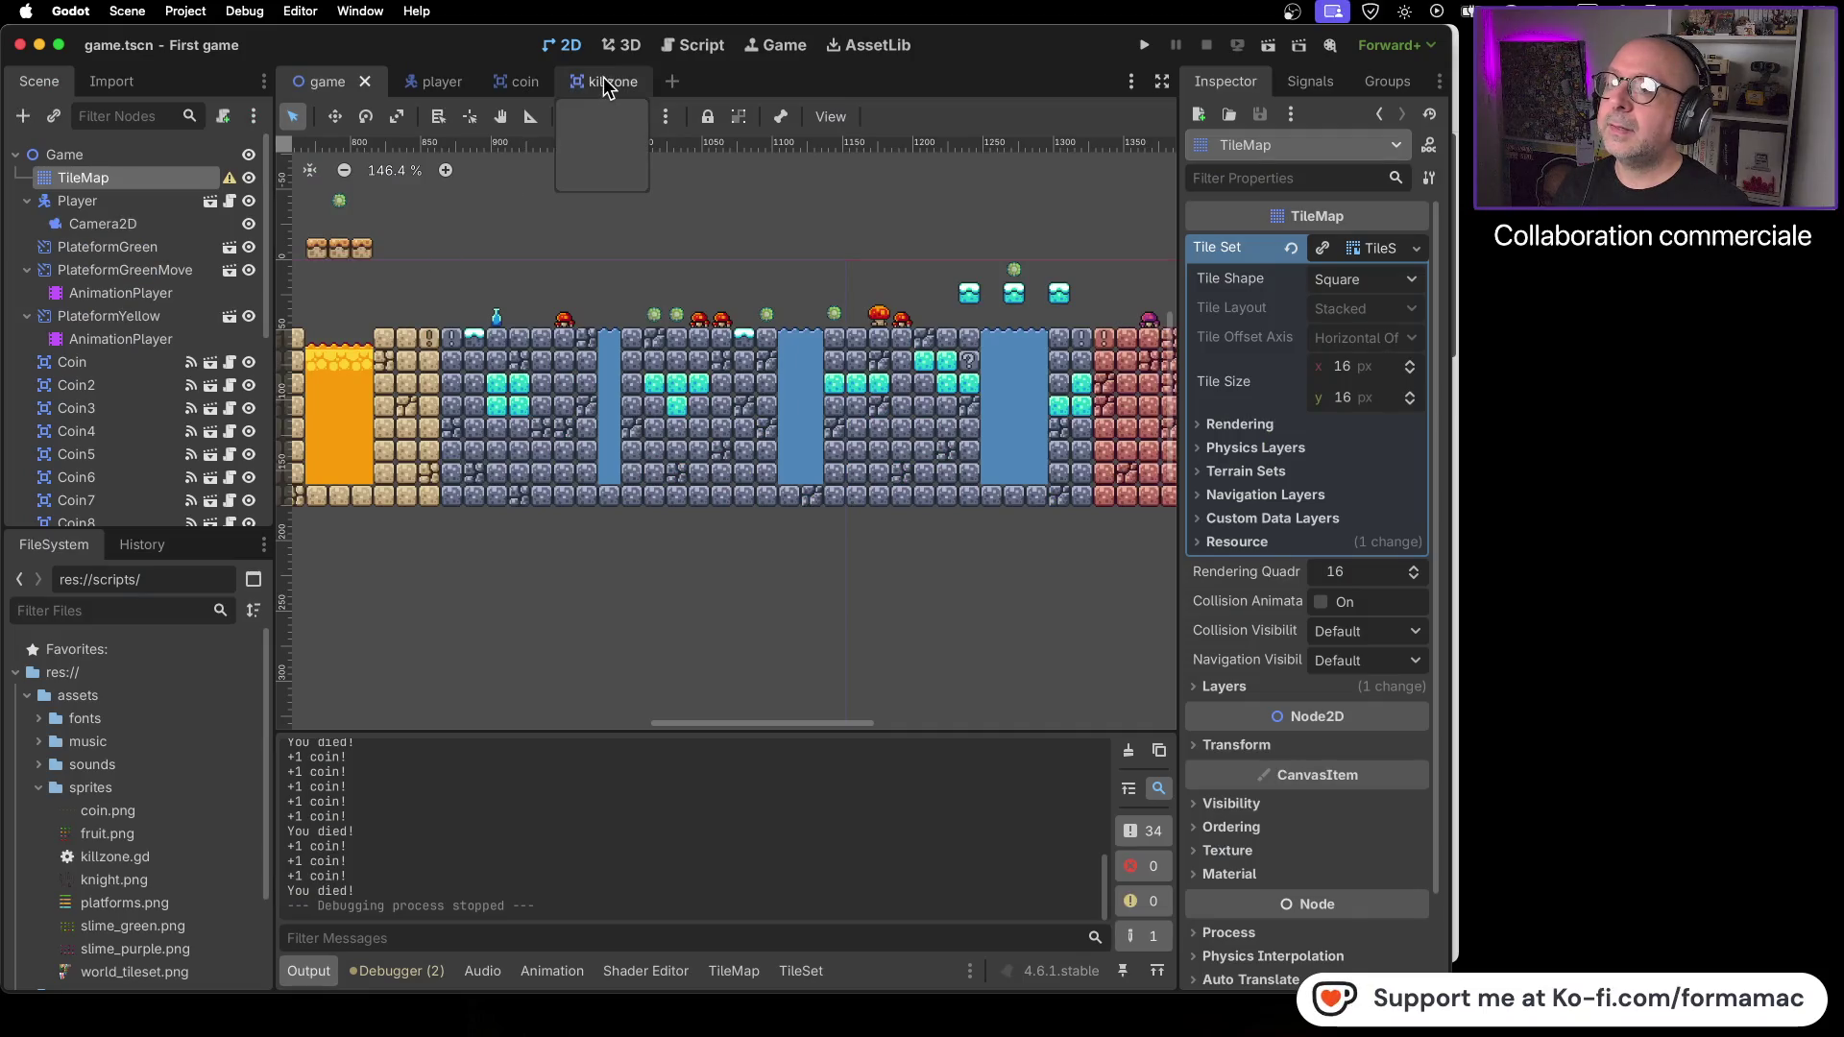
pyautogui.click(601, 81)
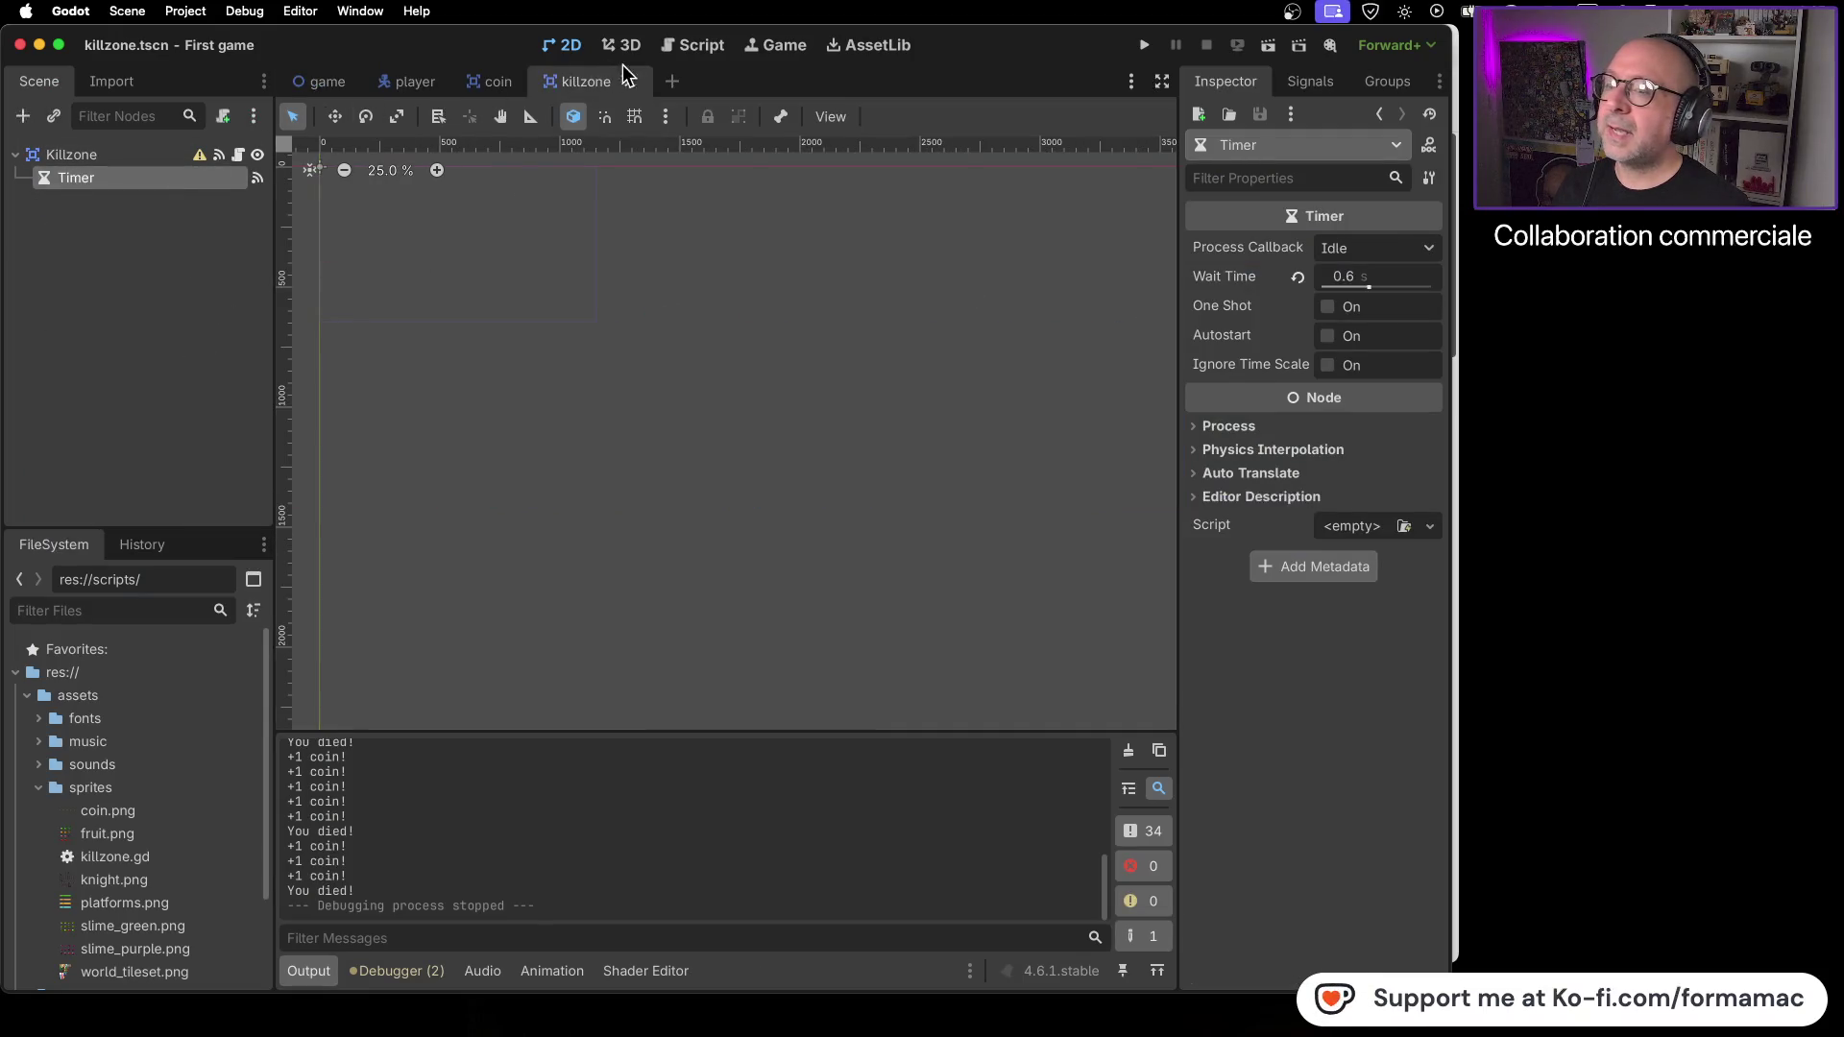
pyautogui.click(694, 48)
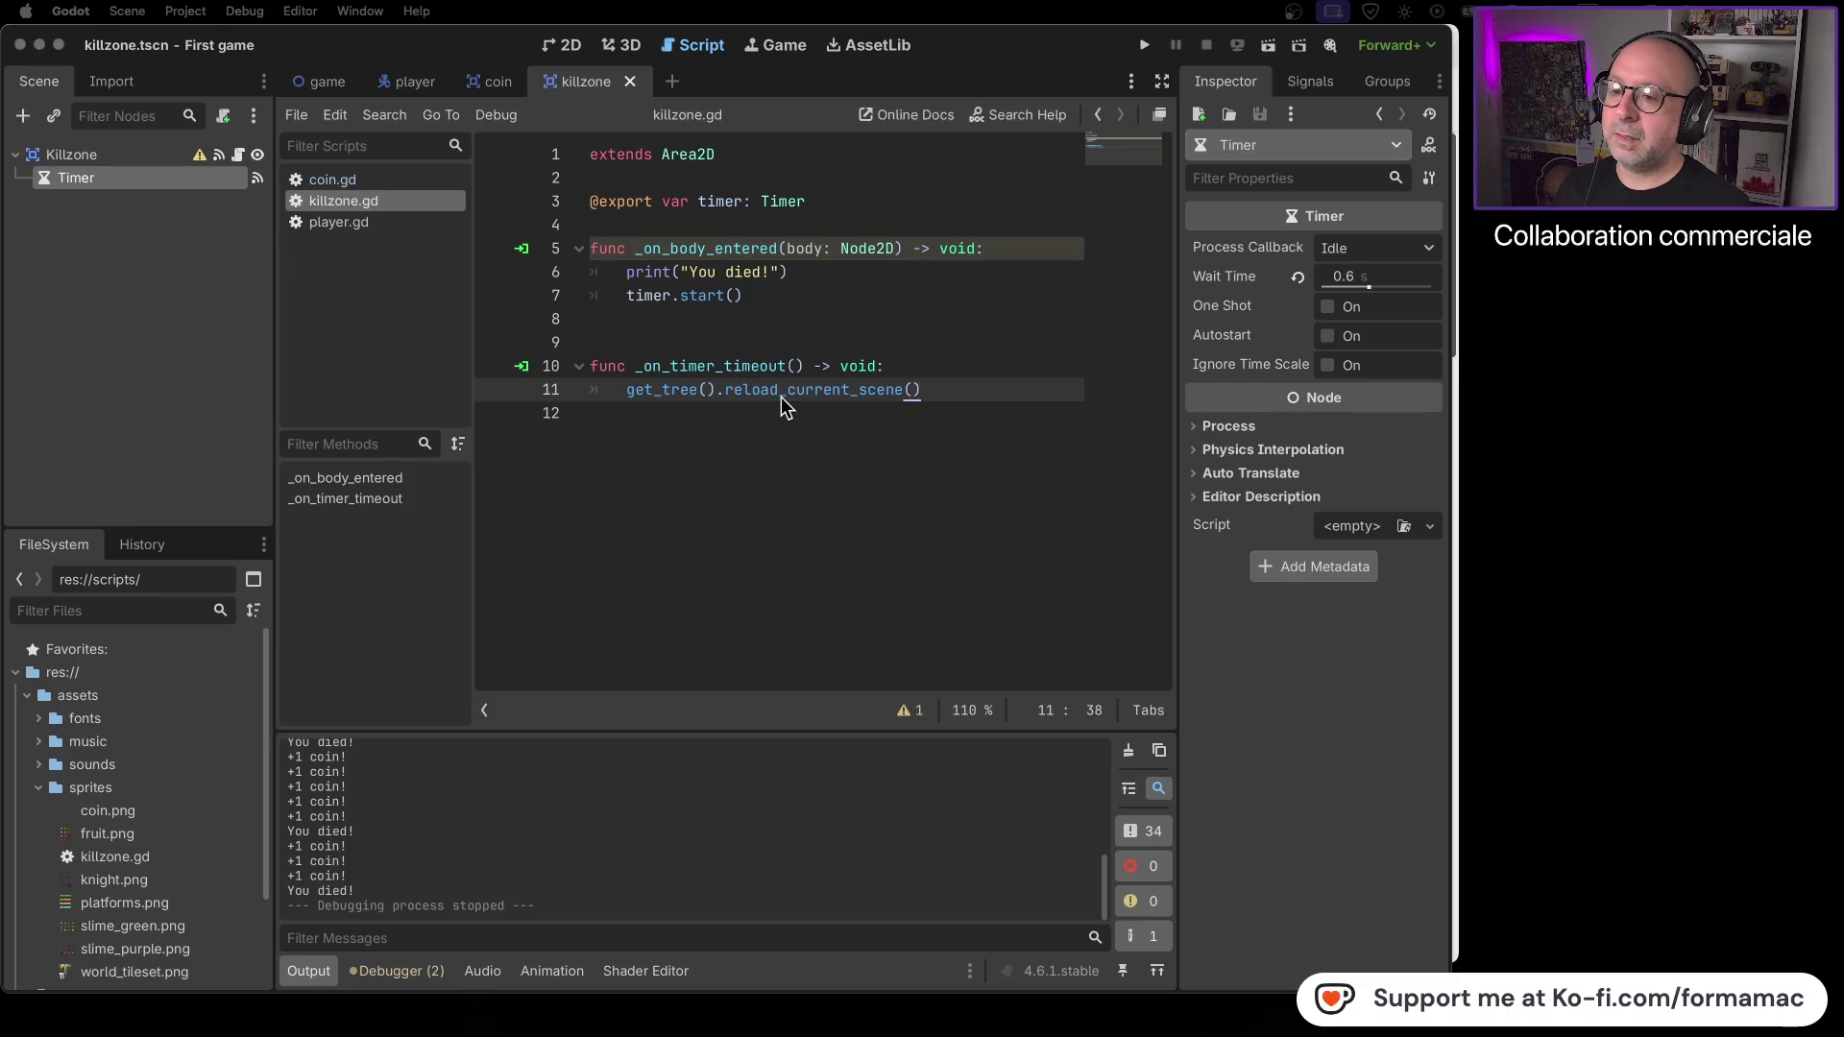
pyautogui.moveTo(783, 403)
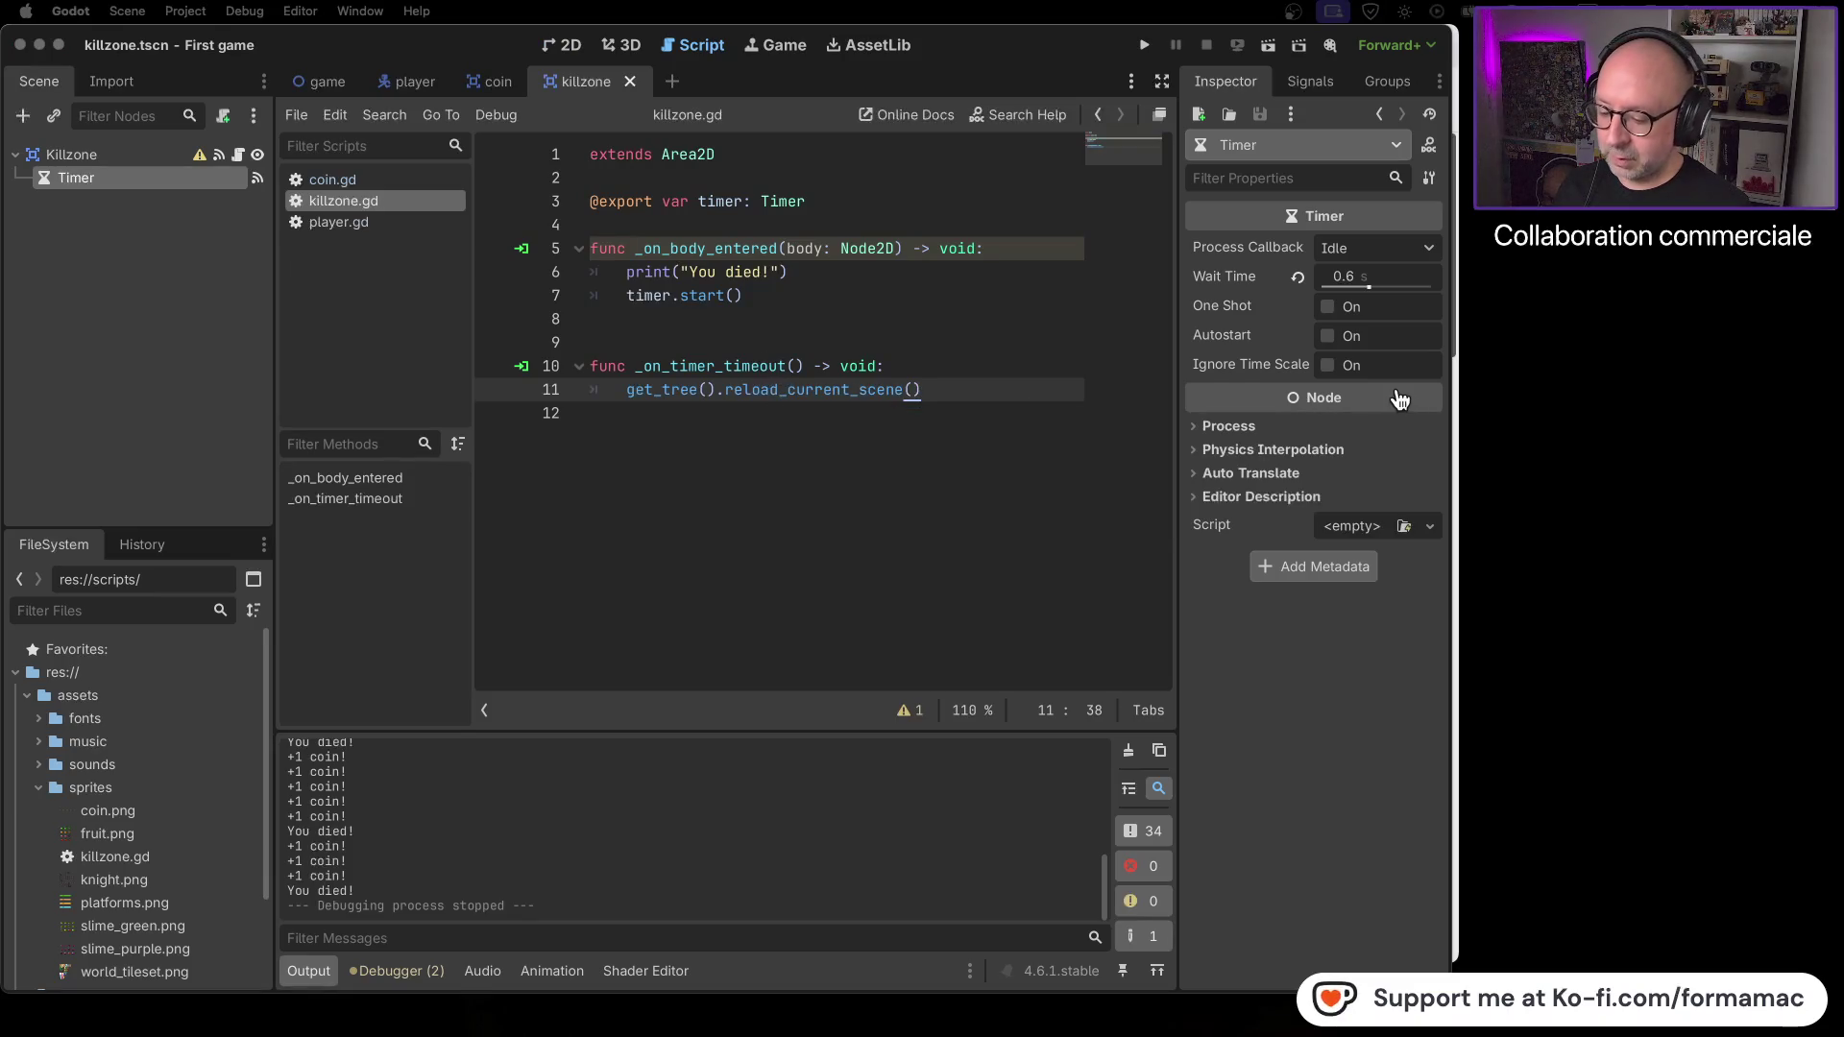
# - Return to Firefox and resume the YouTube tutorial from 40:09
pyautogui.press('super+Tab')
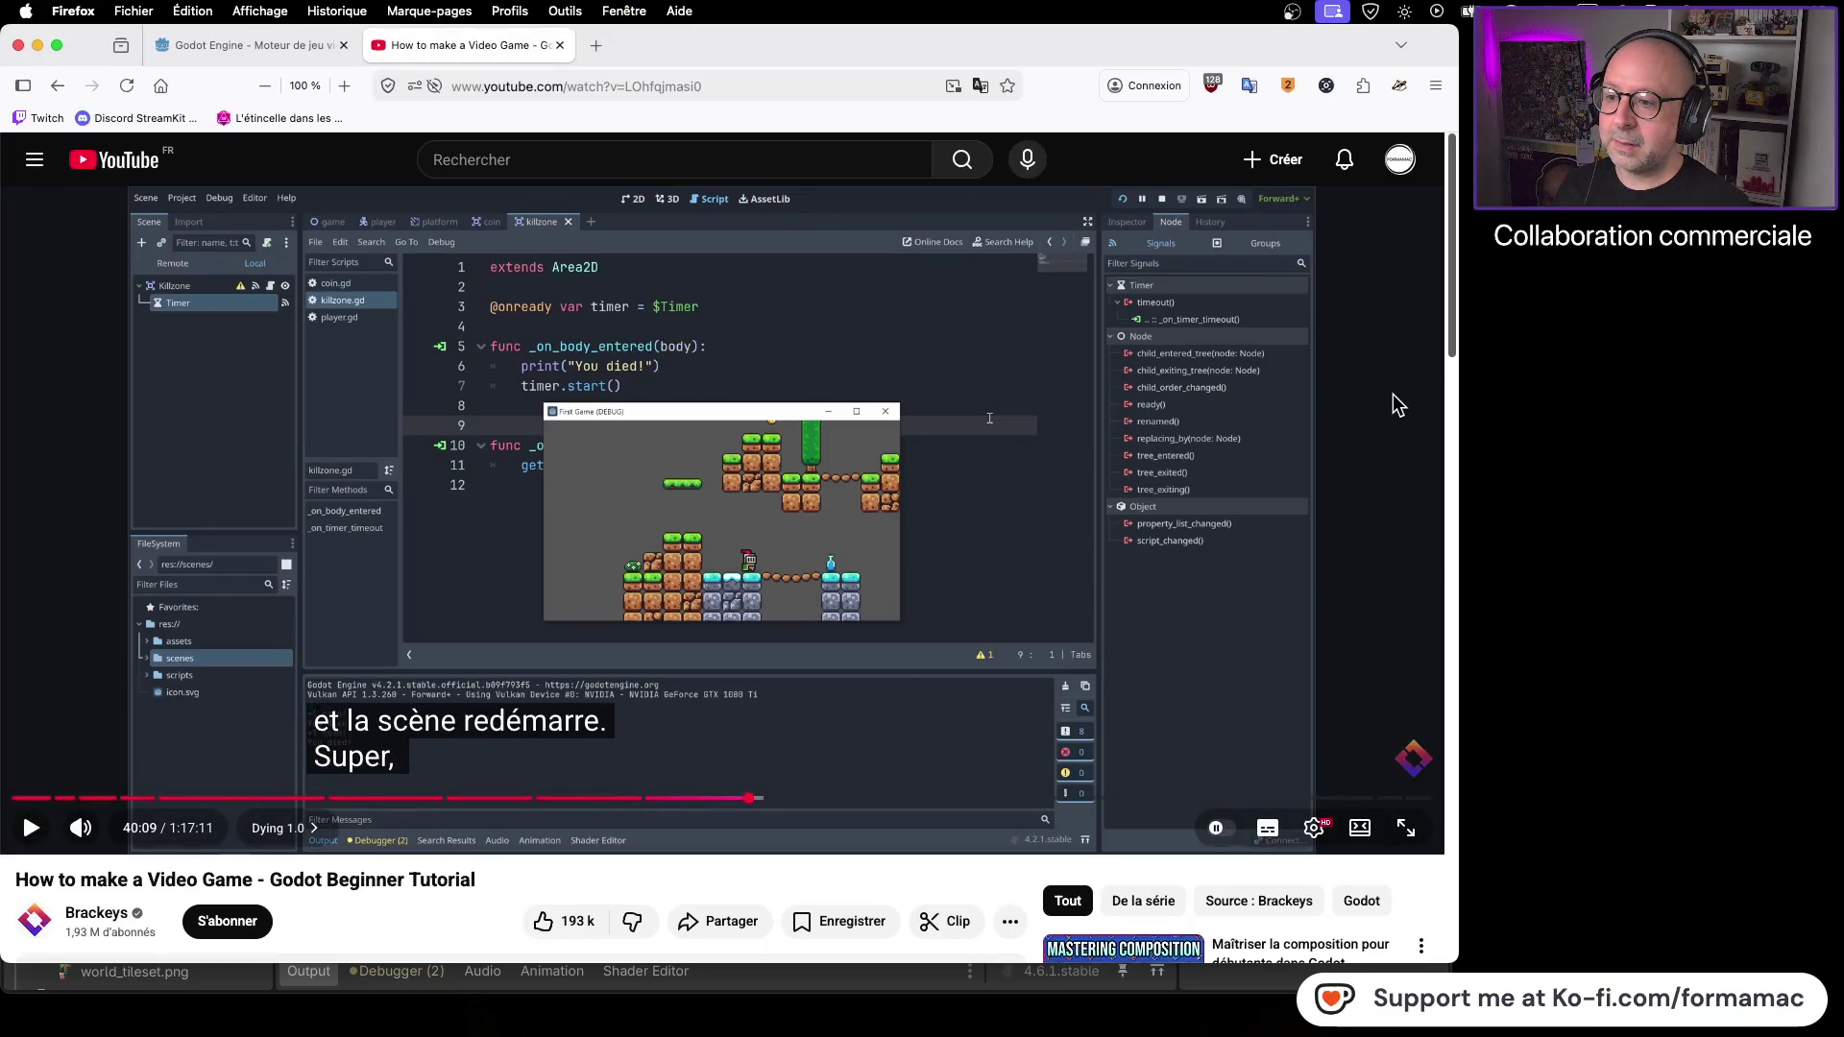
pyautogui.press('super+Tab')
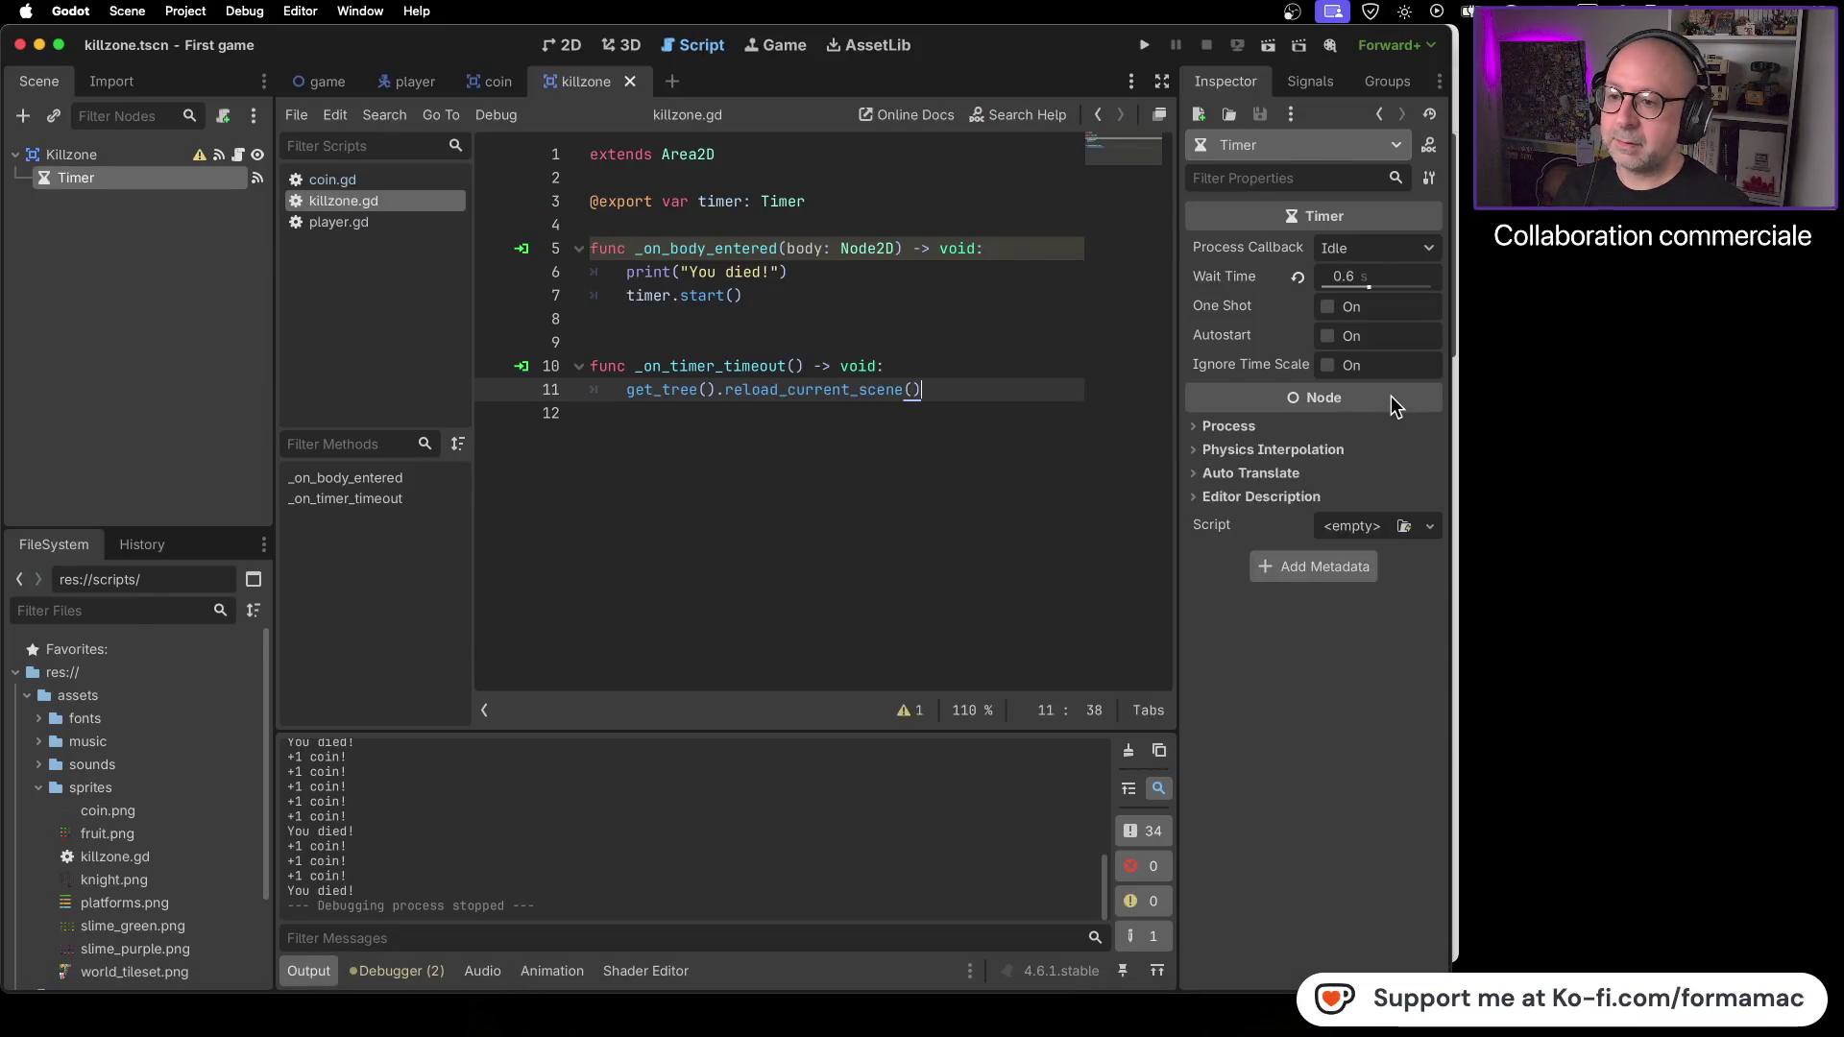
pyautogui.press('super+Tab')
pyautogui.click(1208, 441)
pyautogui.click(1208, 441)
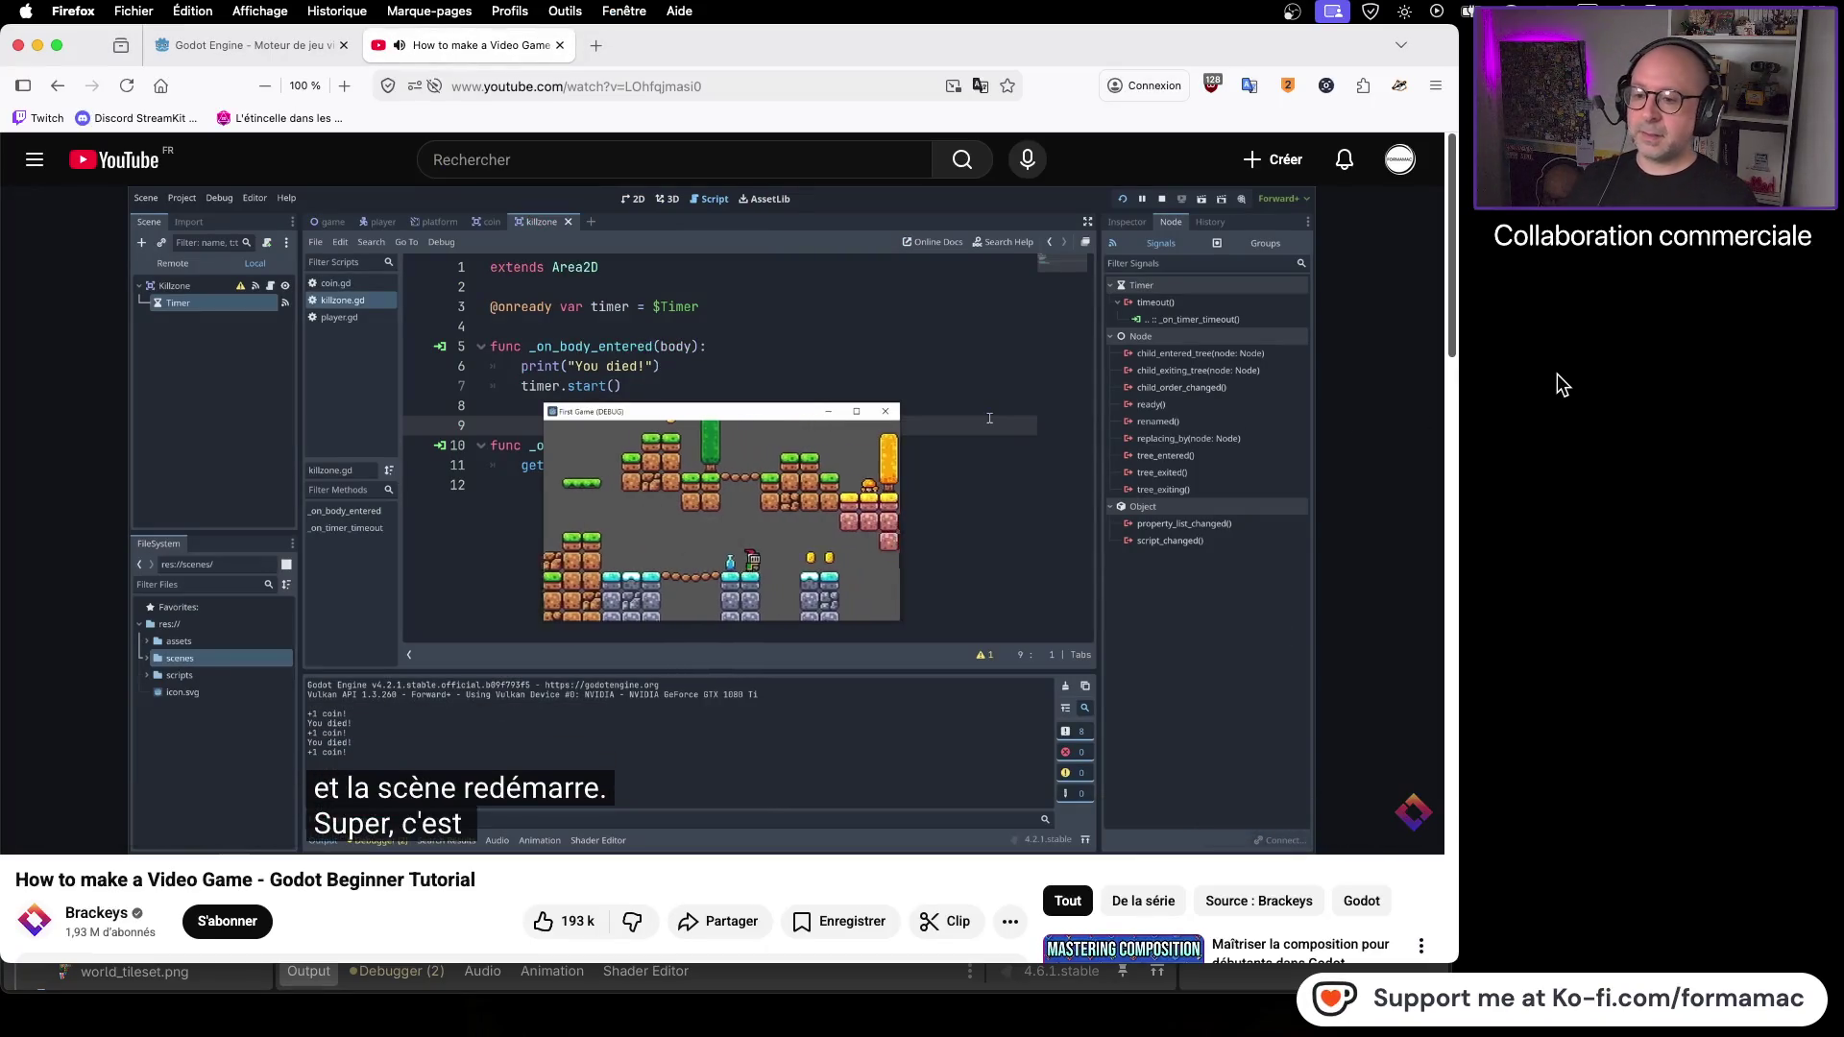
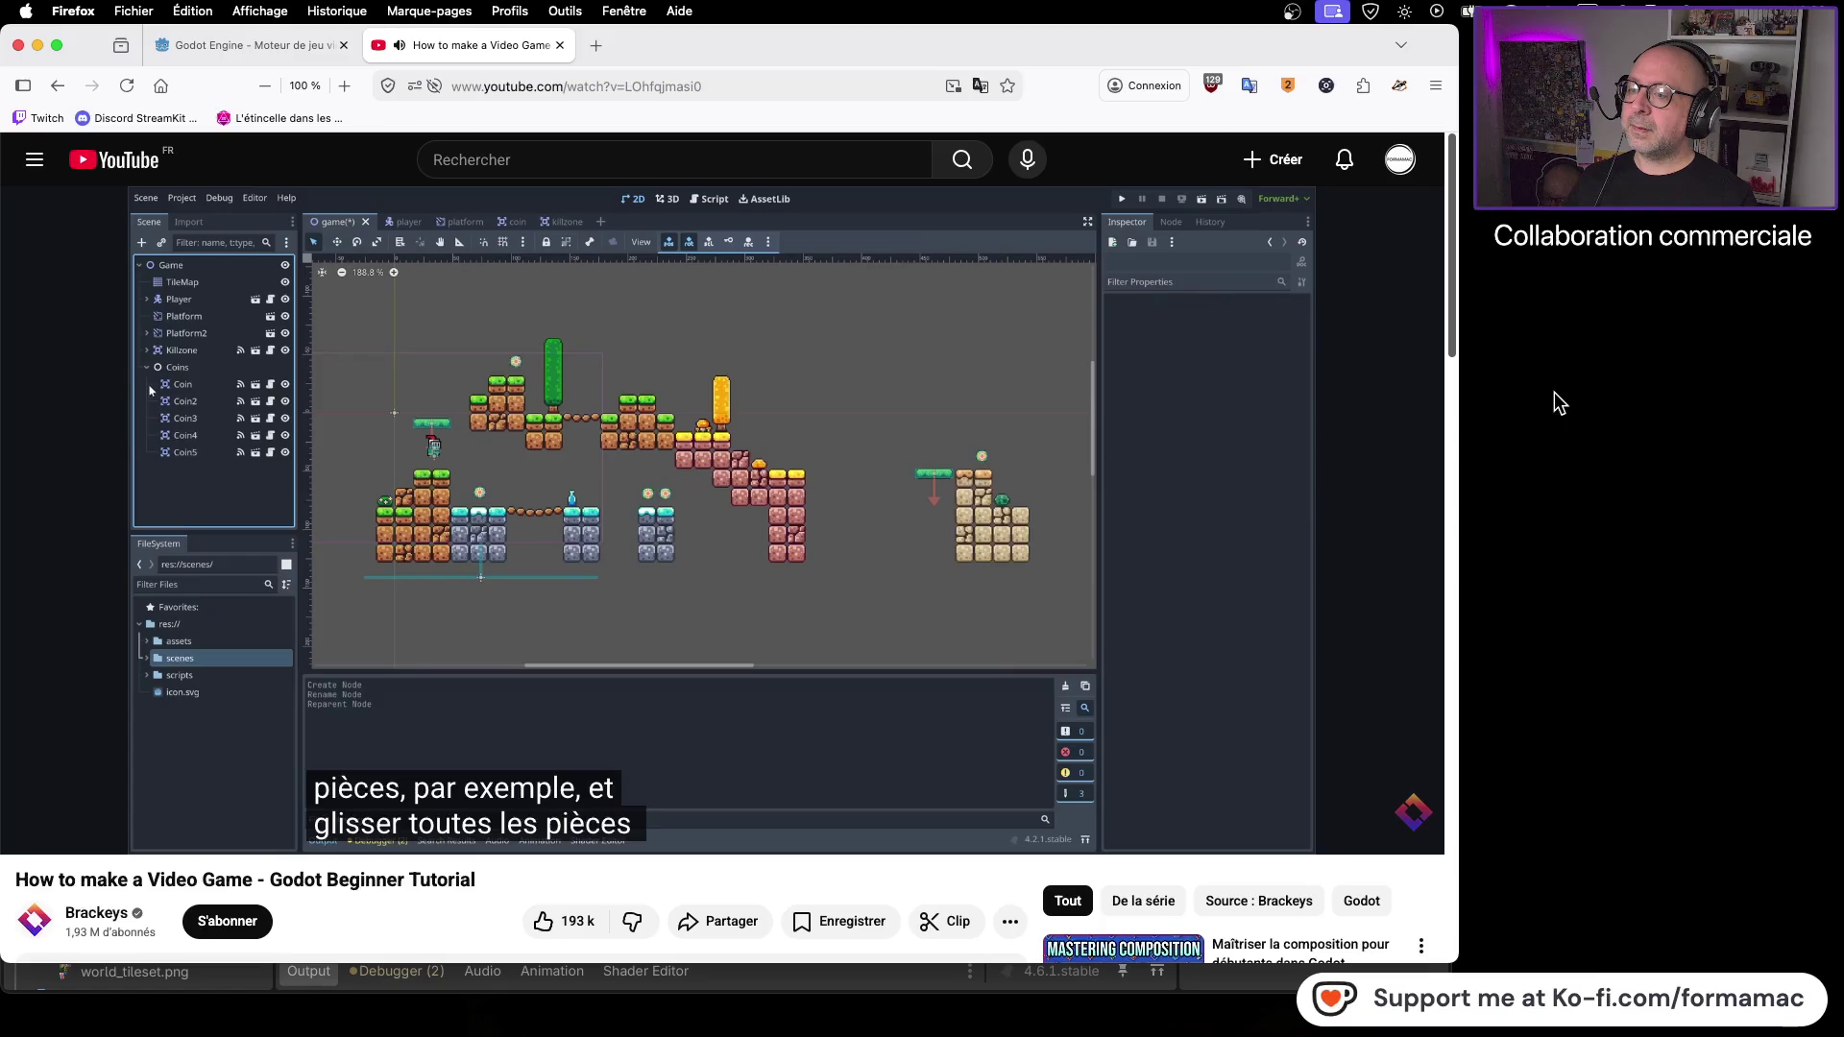
# - Pause the YouTube tutorial and return to the Godot editor showing killzone.gd
pyautogui.click(204, 457)
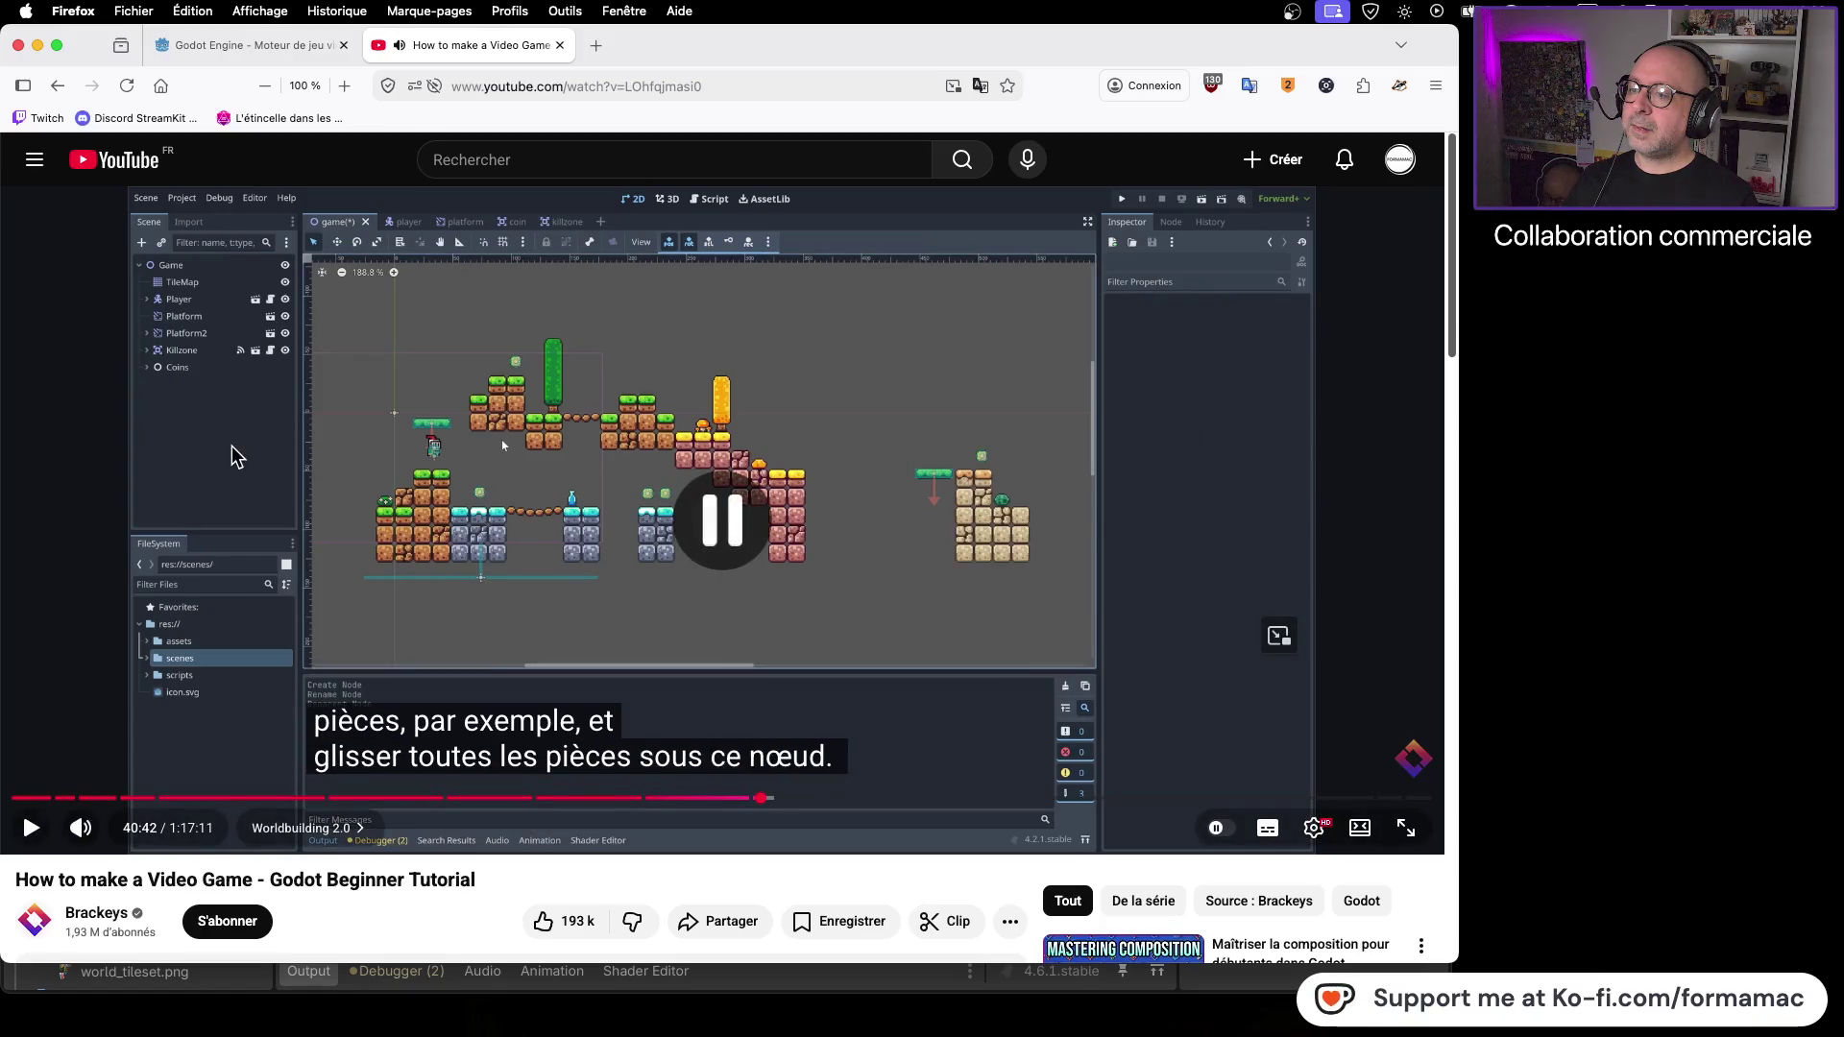
pyautogui.press('super+Tab')
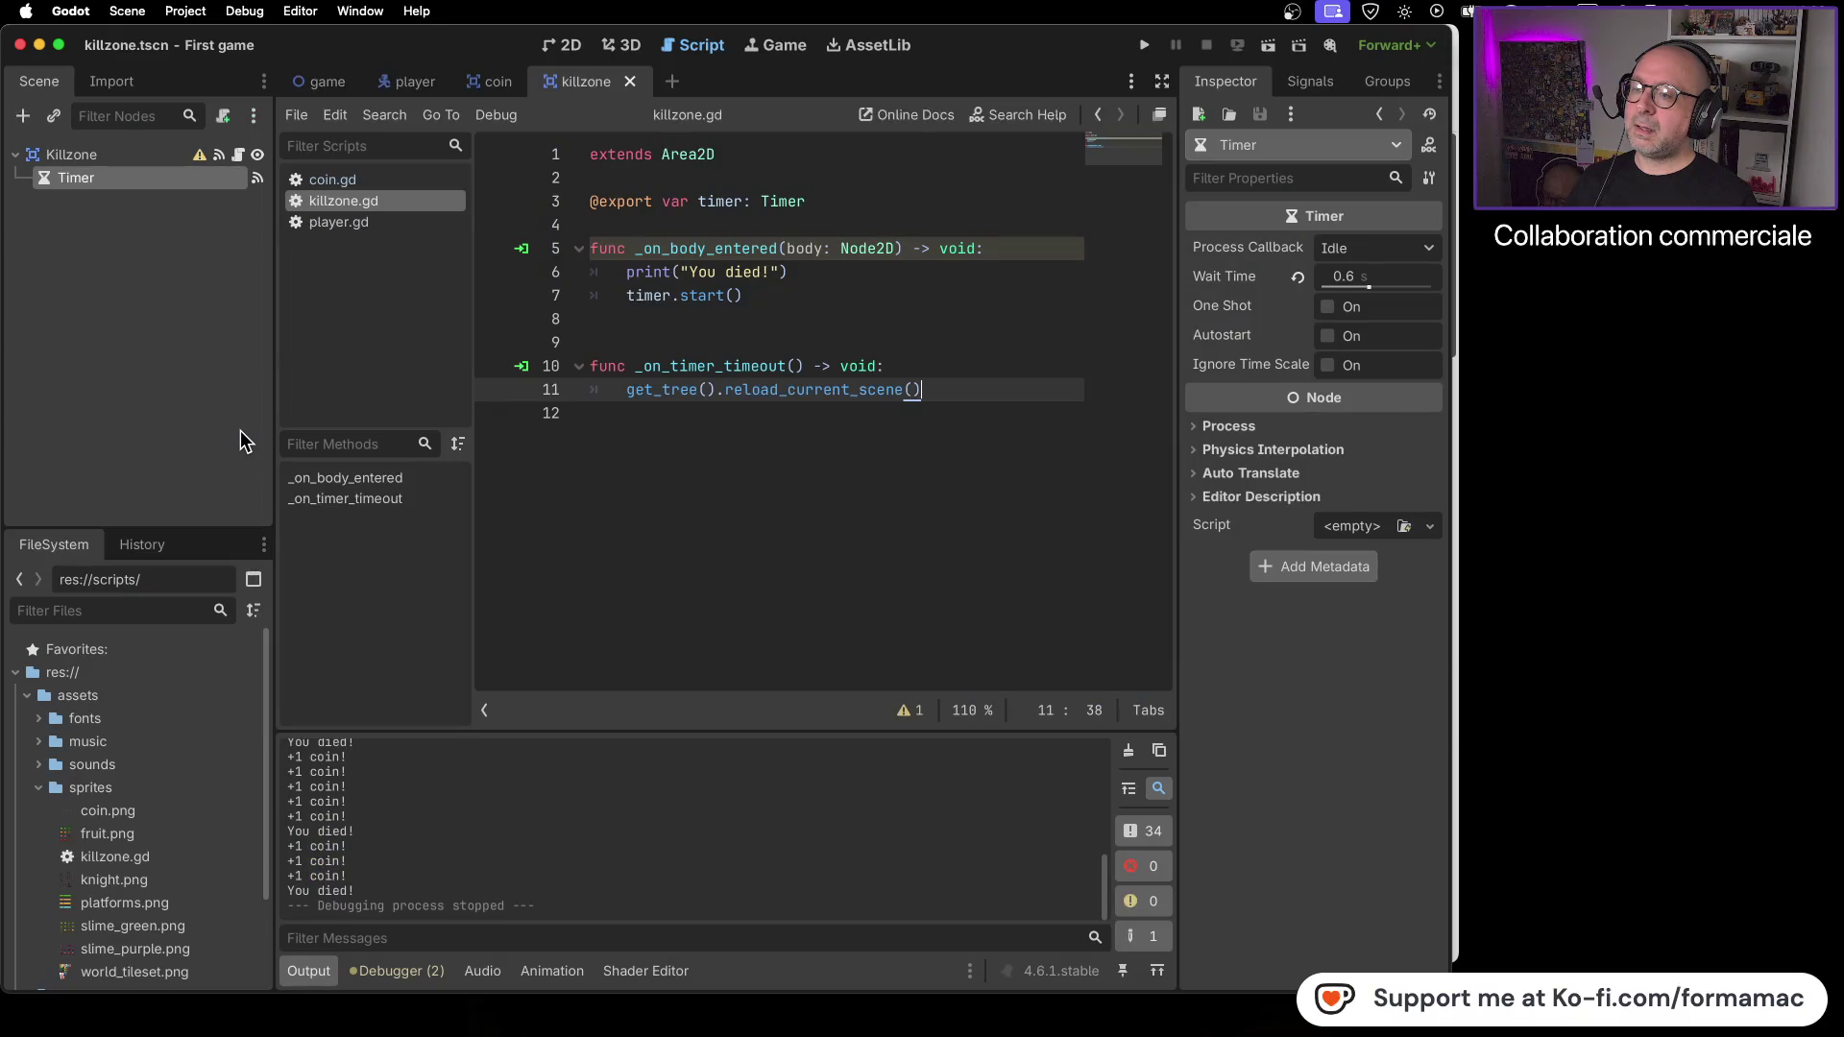
# - Open the game scene tab and deselect the TileMap in the Scene dock
pyautogui.click(329, 87)
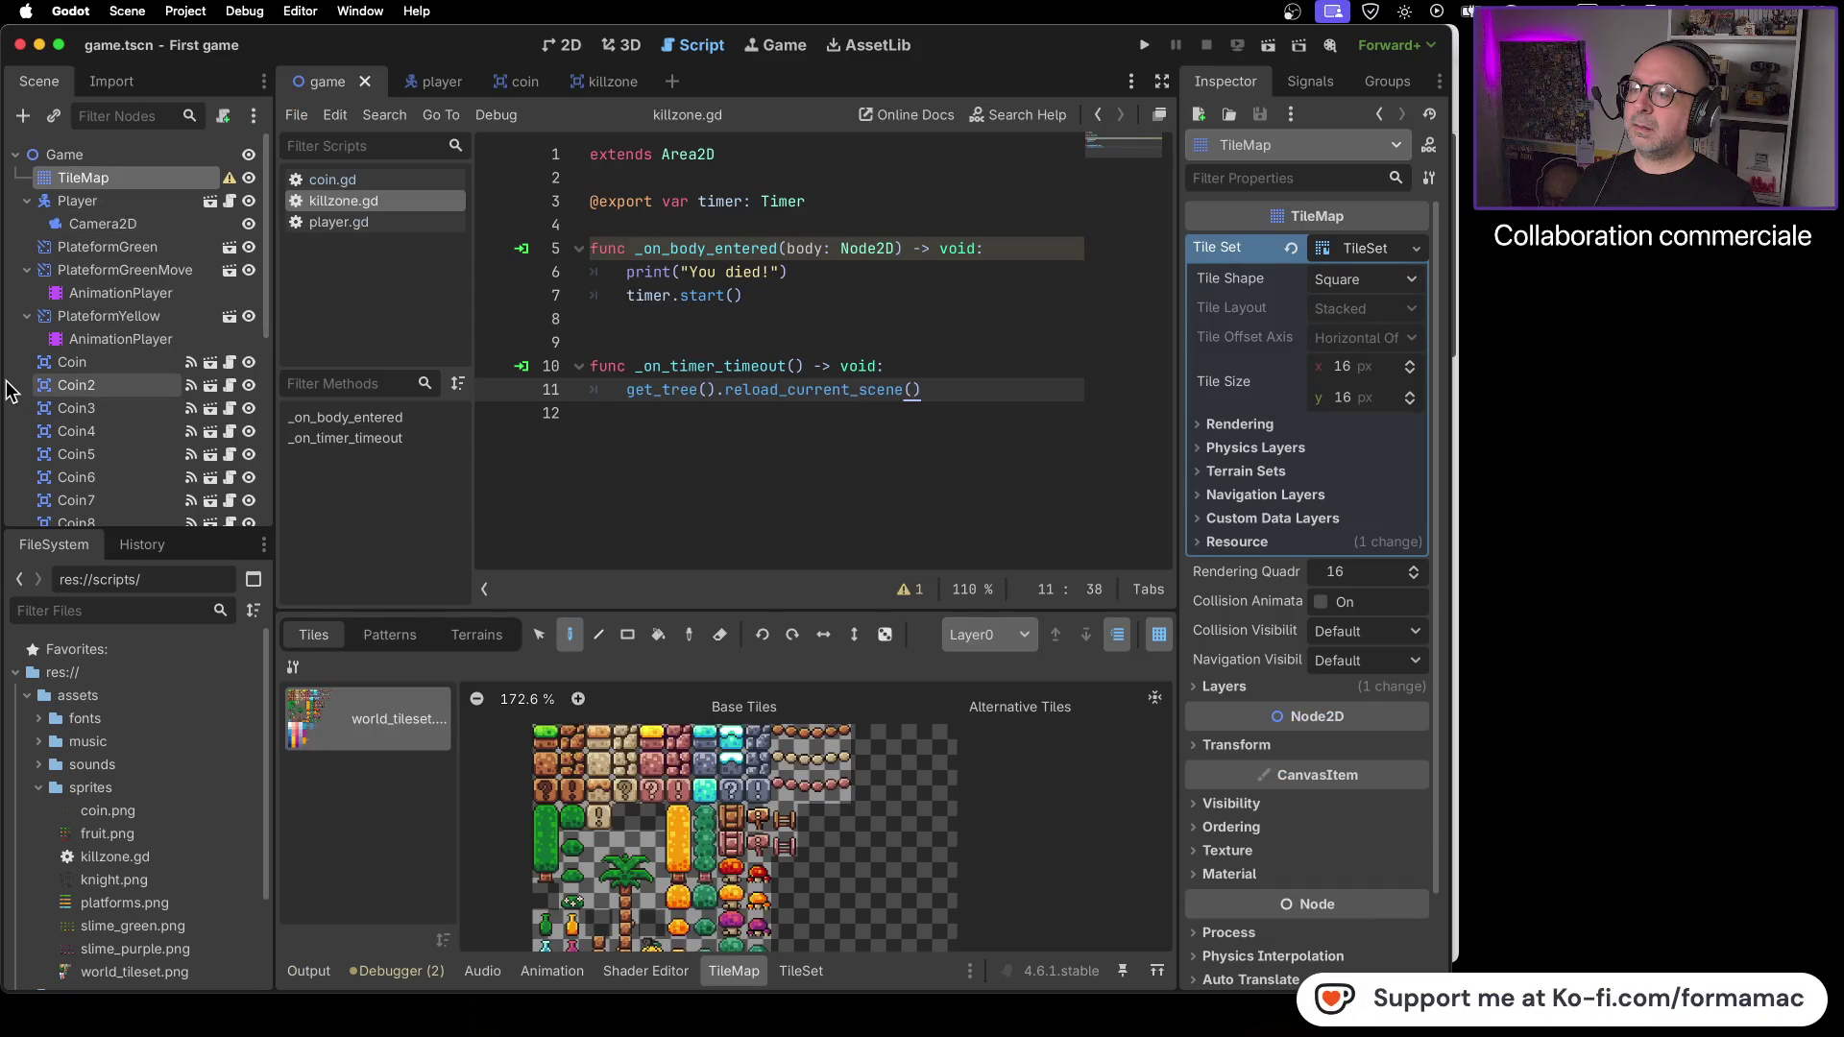
pyautogui.scroll(-8, 43, 451)
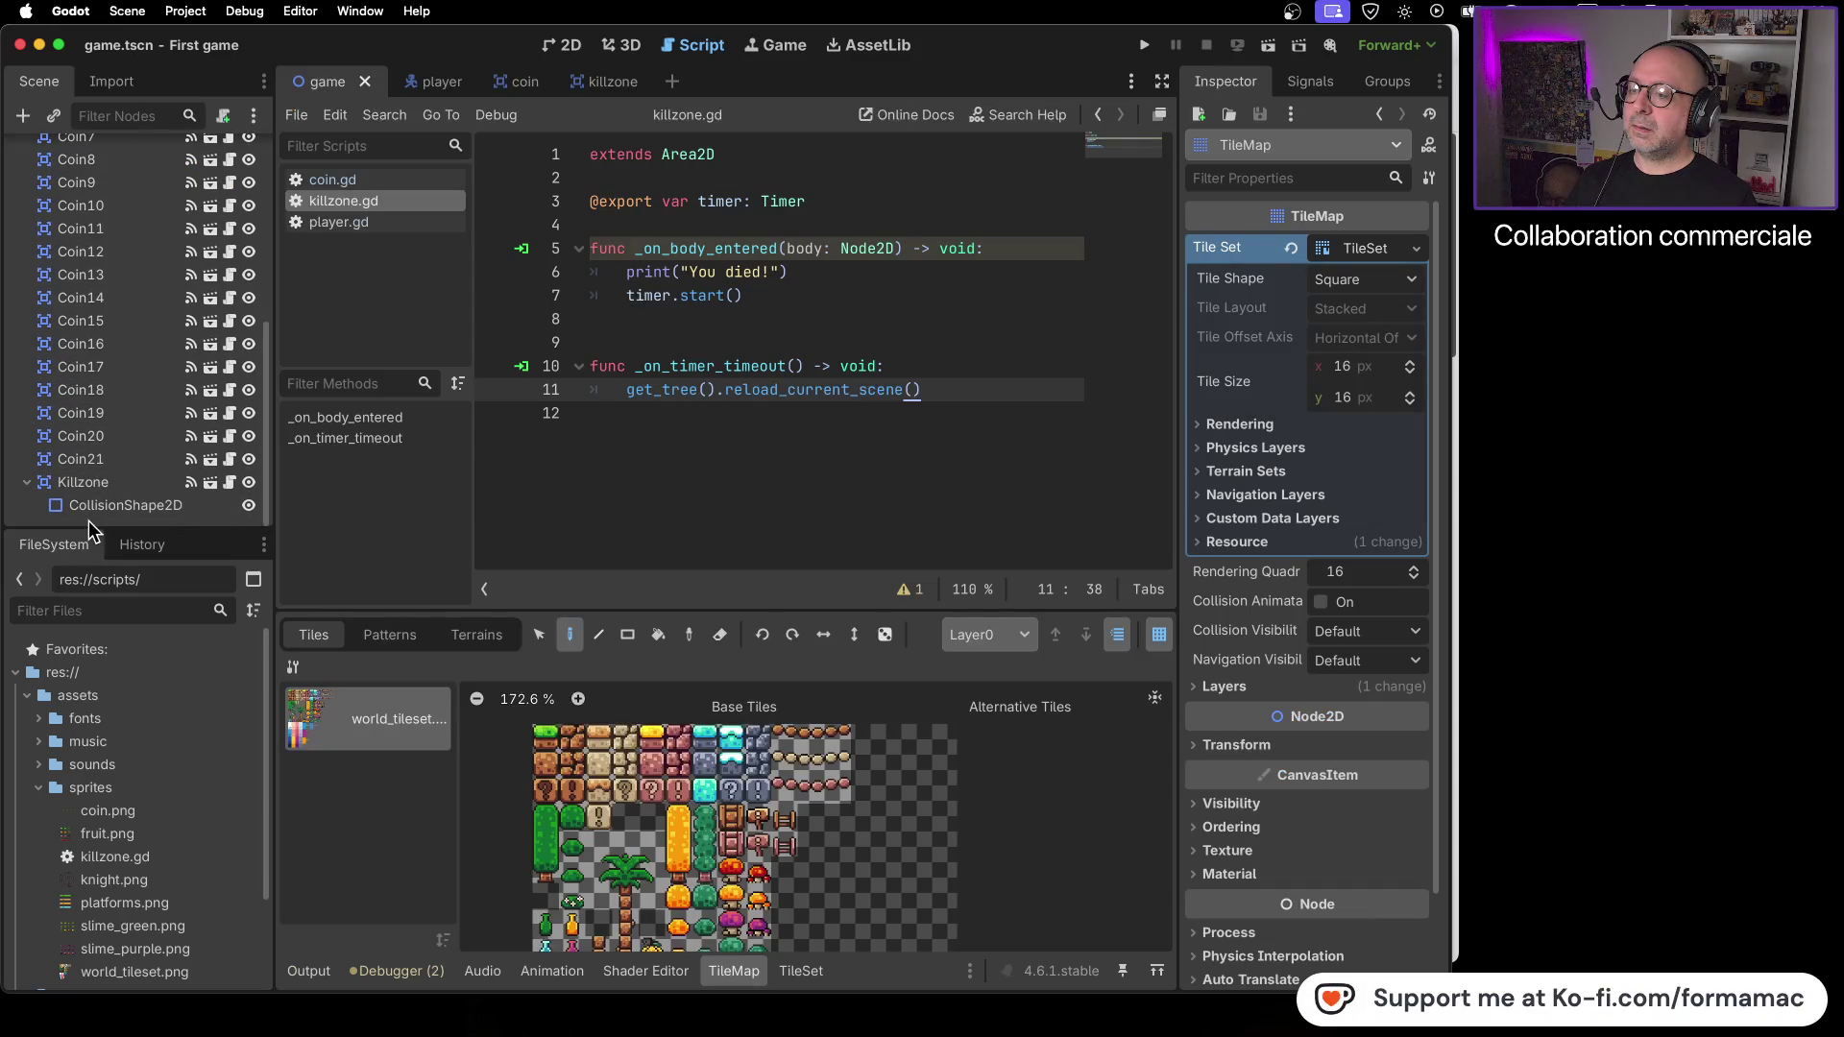
pyautogui.click(90, 519)
pyautogui.scroll(8, 146, 384)
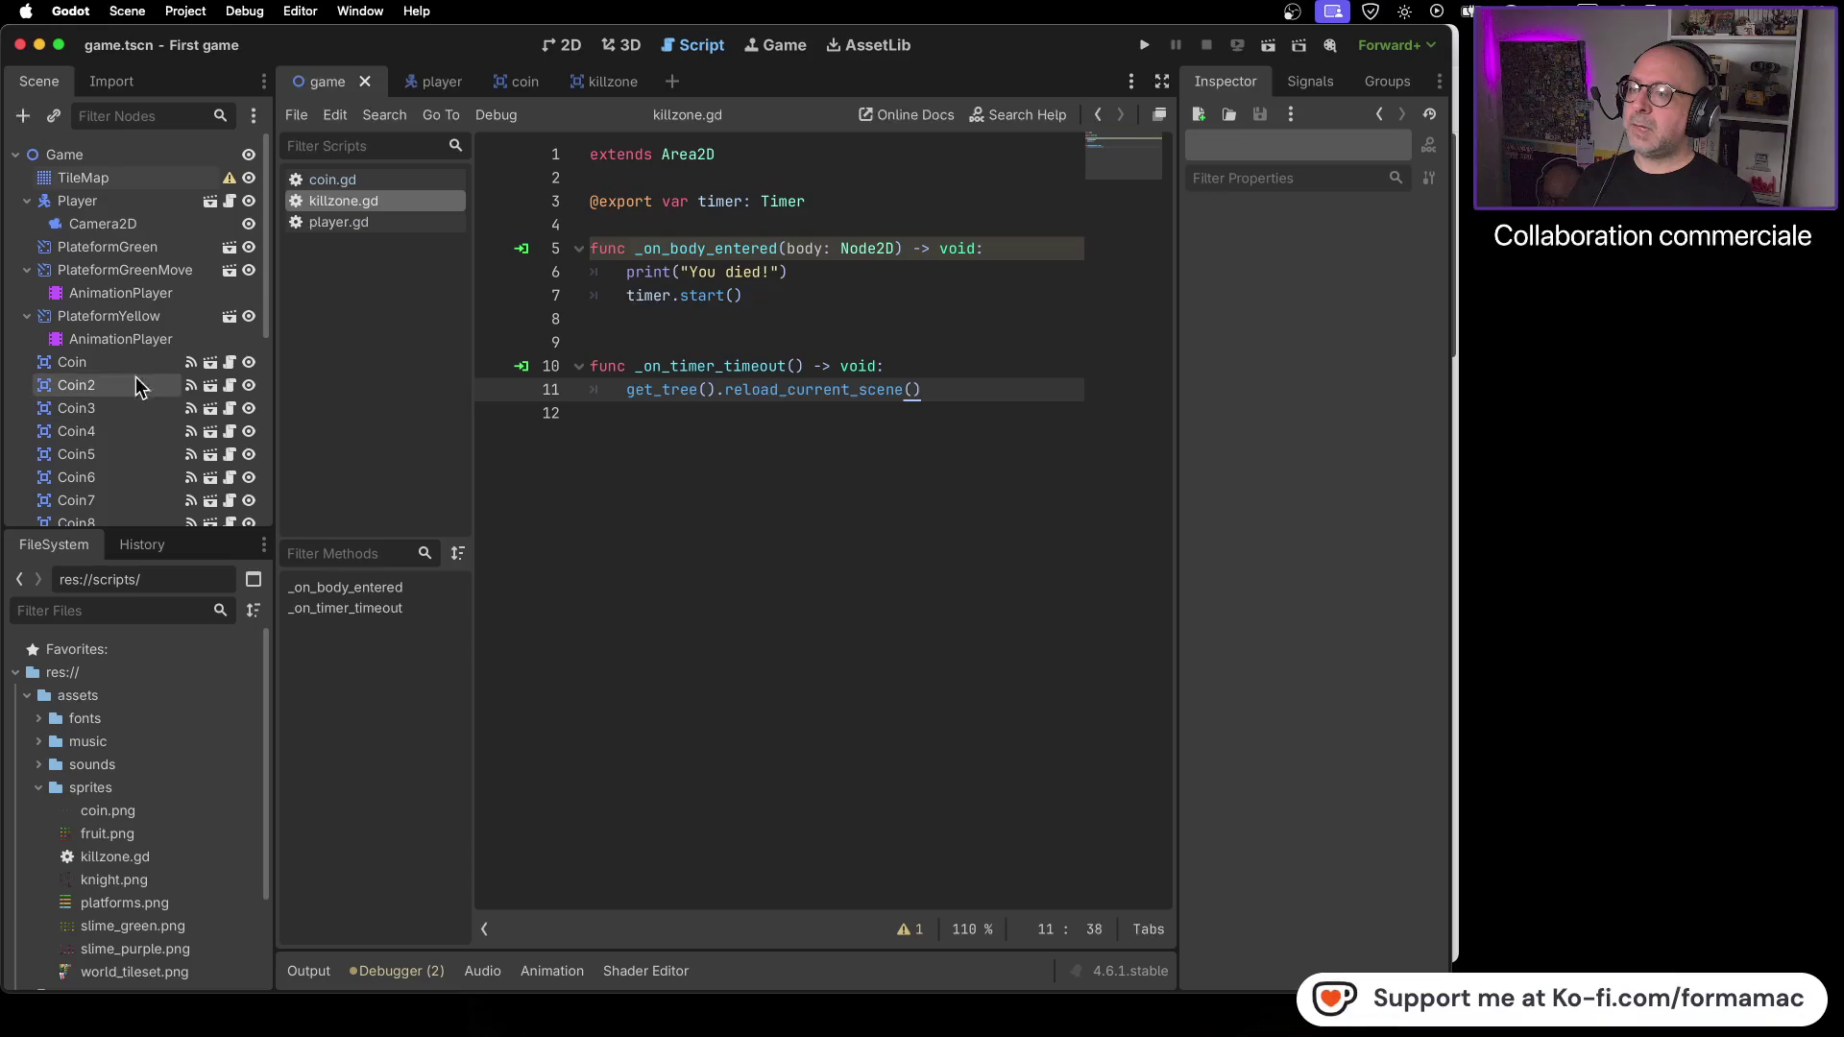
# - Cancel the Create New Node dialog without adding anything and go back to the tutorial
pyautogui.click(22, 117)
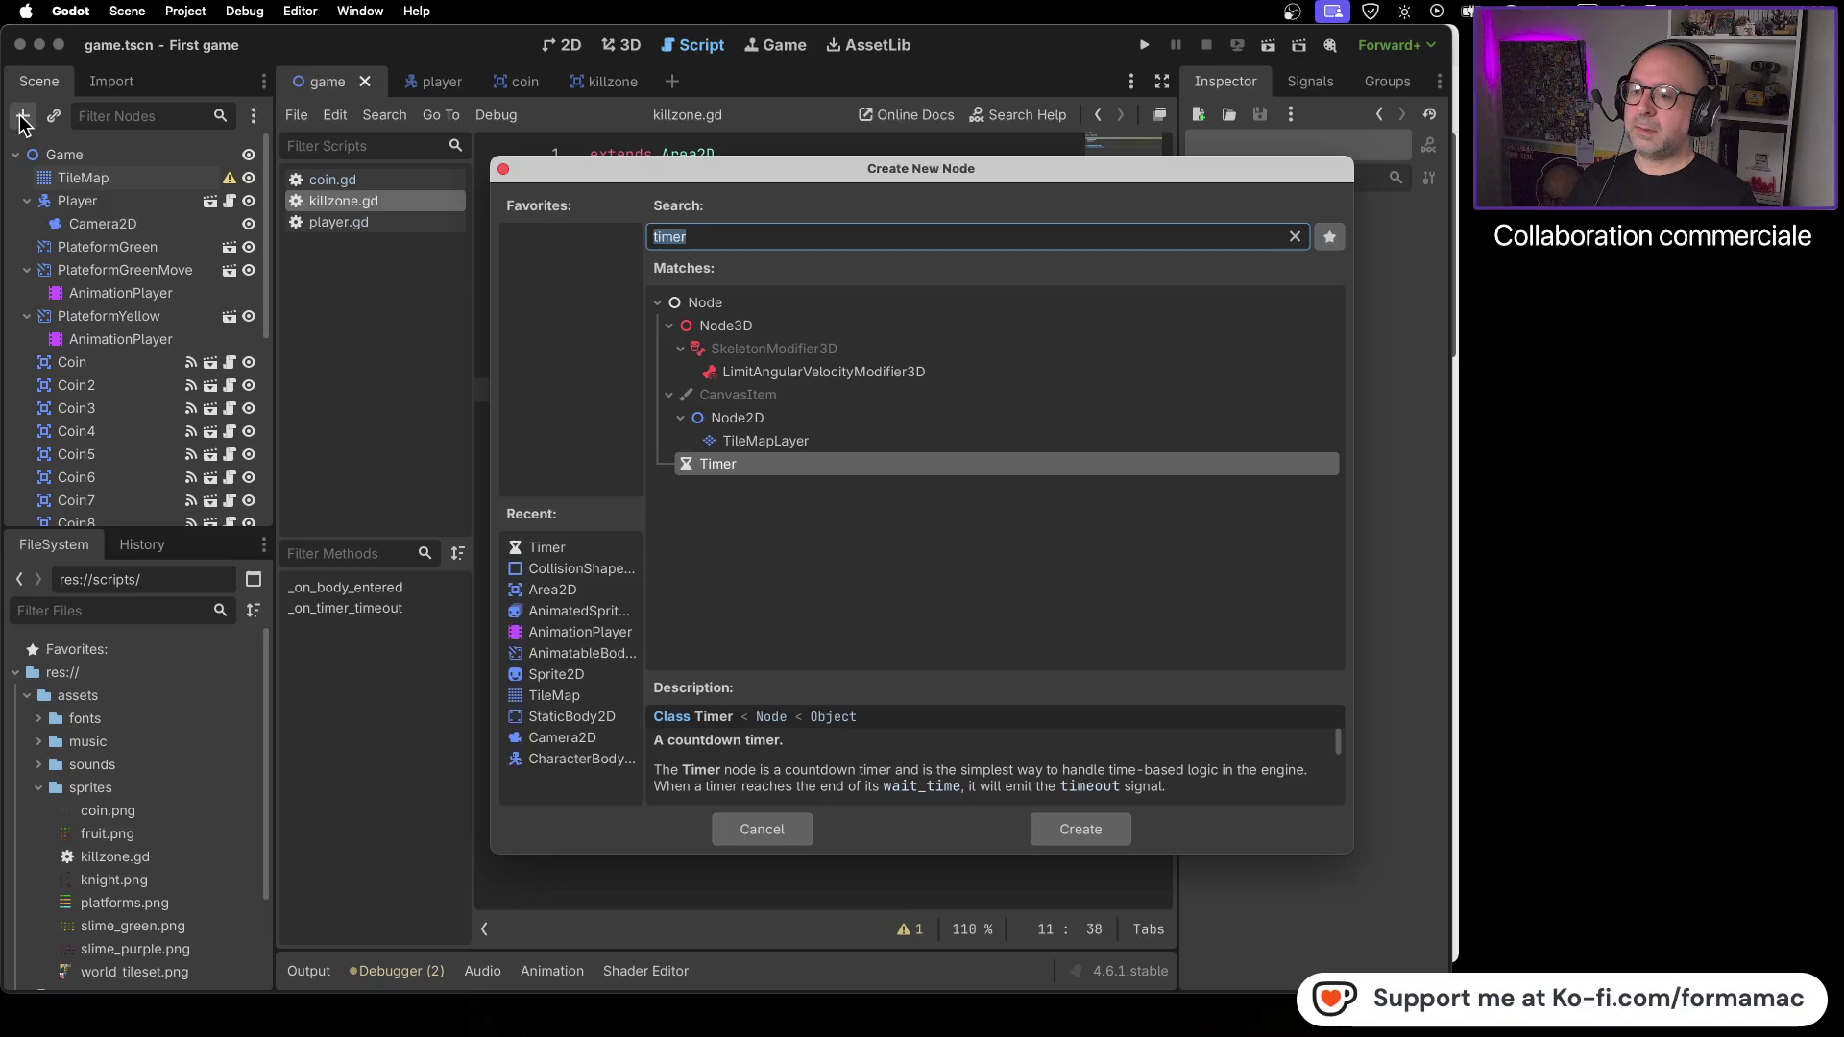
pyautogui.press('Escape')
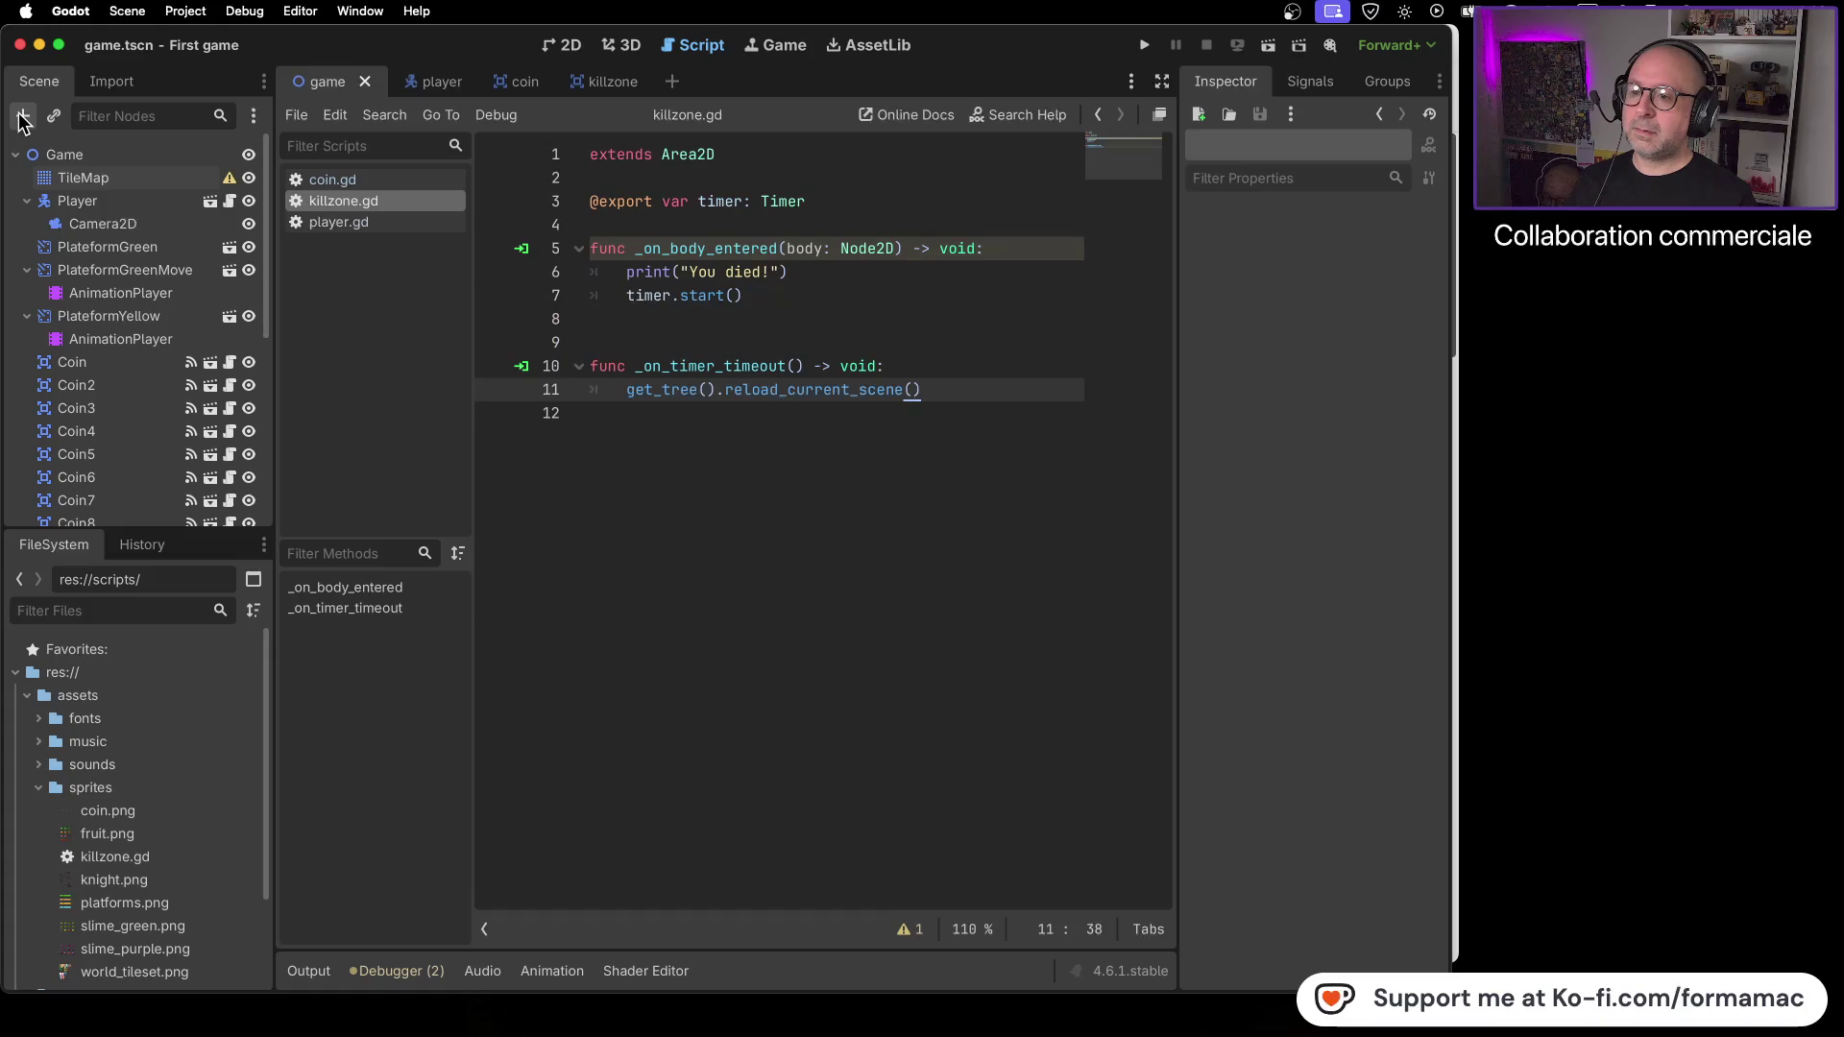
pyautogui.press('super+Tab')
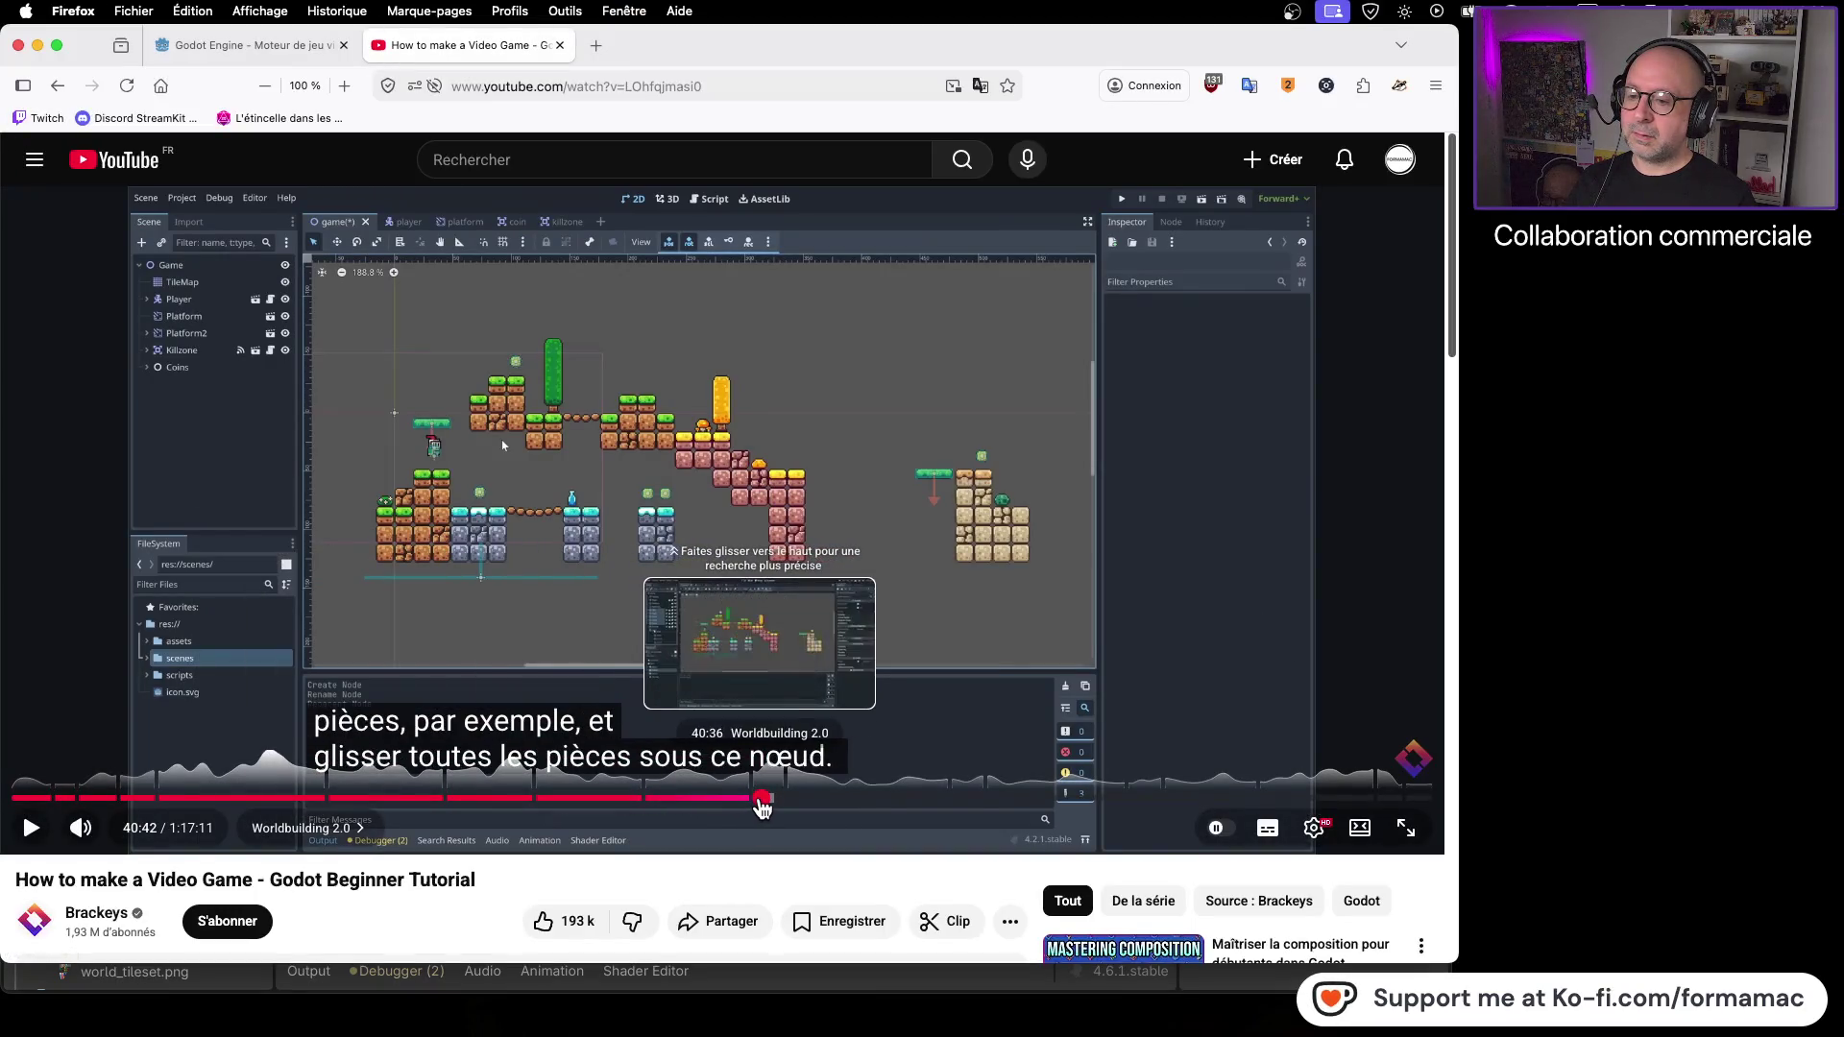
# - Rewind the tutorial, replay it to where a base Node is added, and pause at 40:33
pyautogui.click(756, 802)
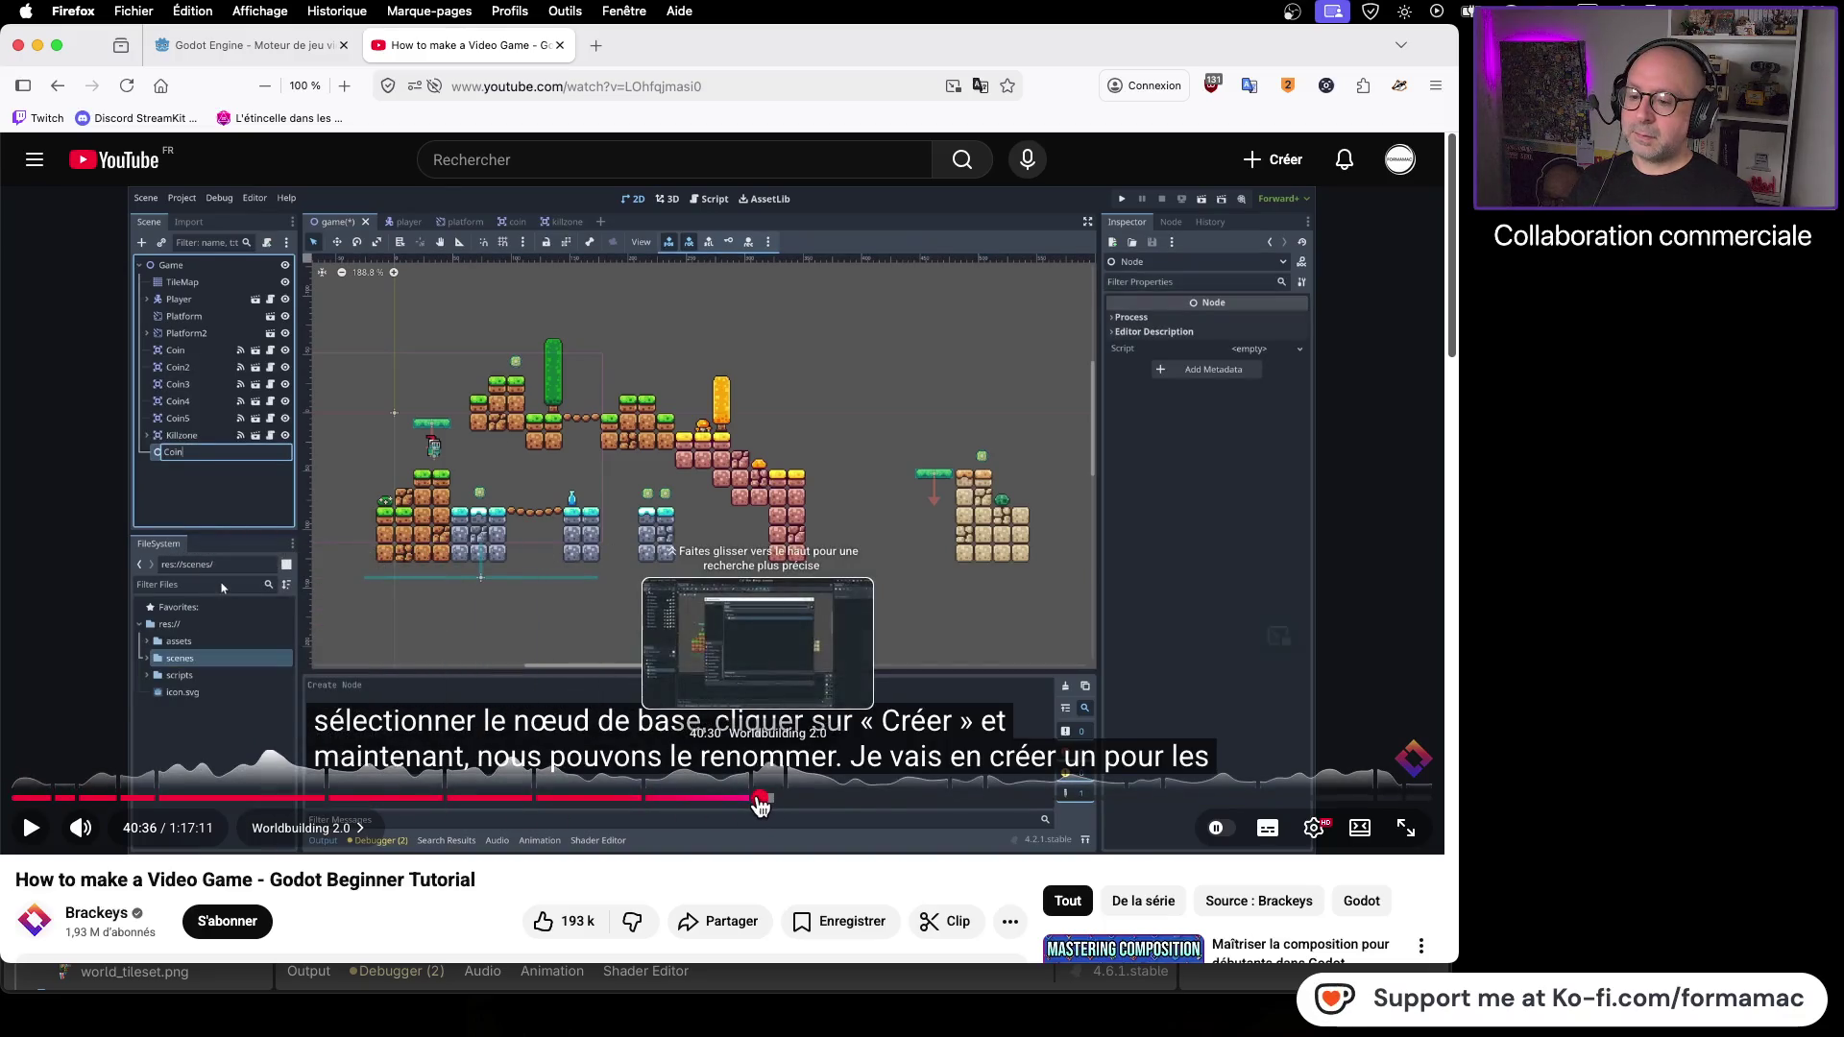
pyautogui.click(758, 802)
pyautogui.click(35, 832)
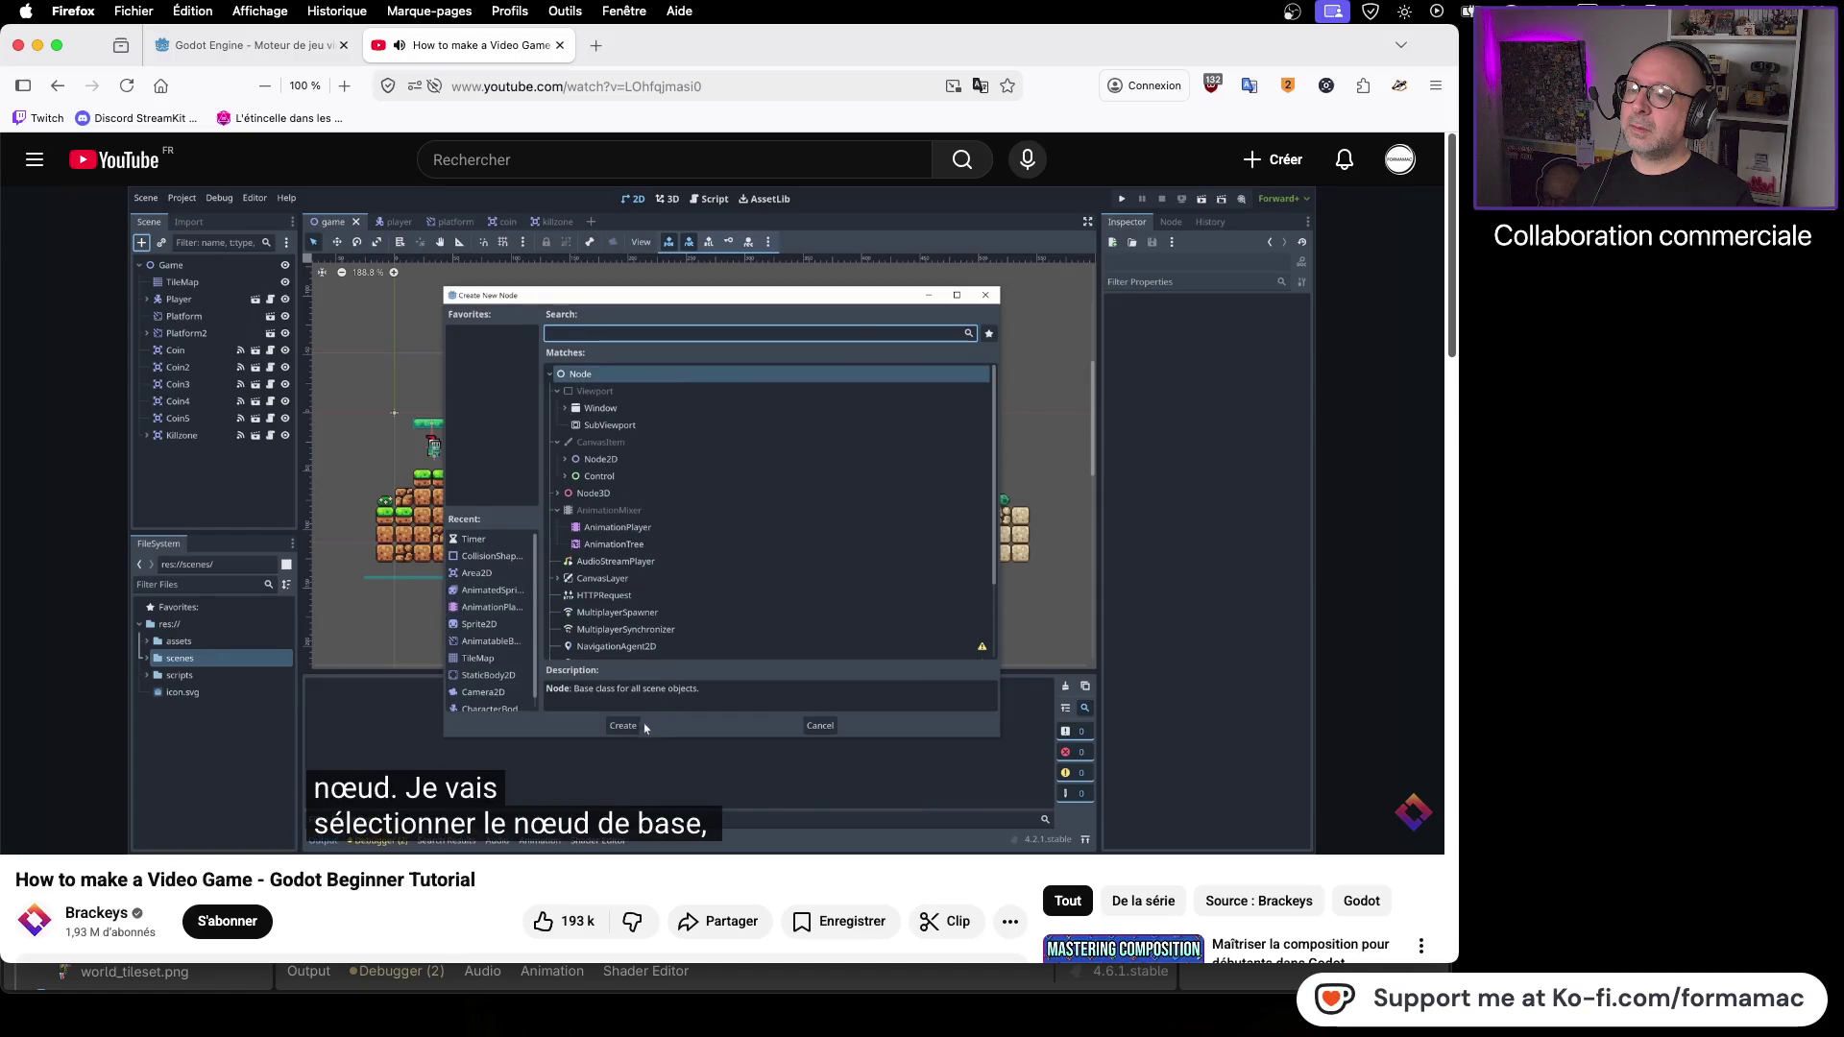
pyautogui.click(266, 467)
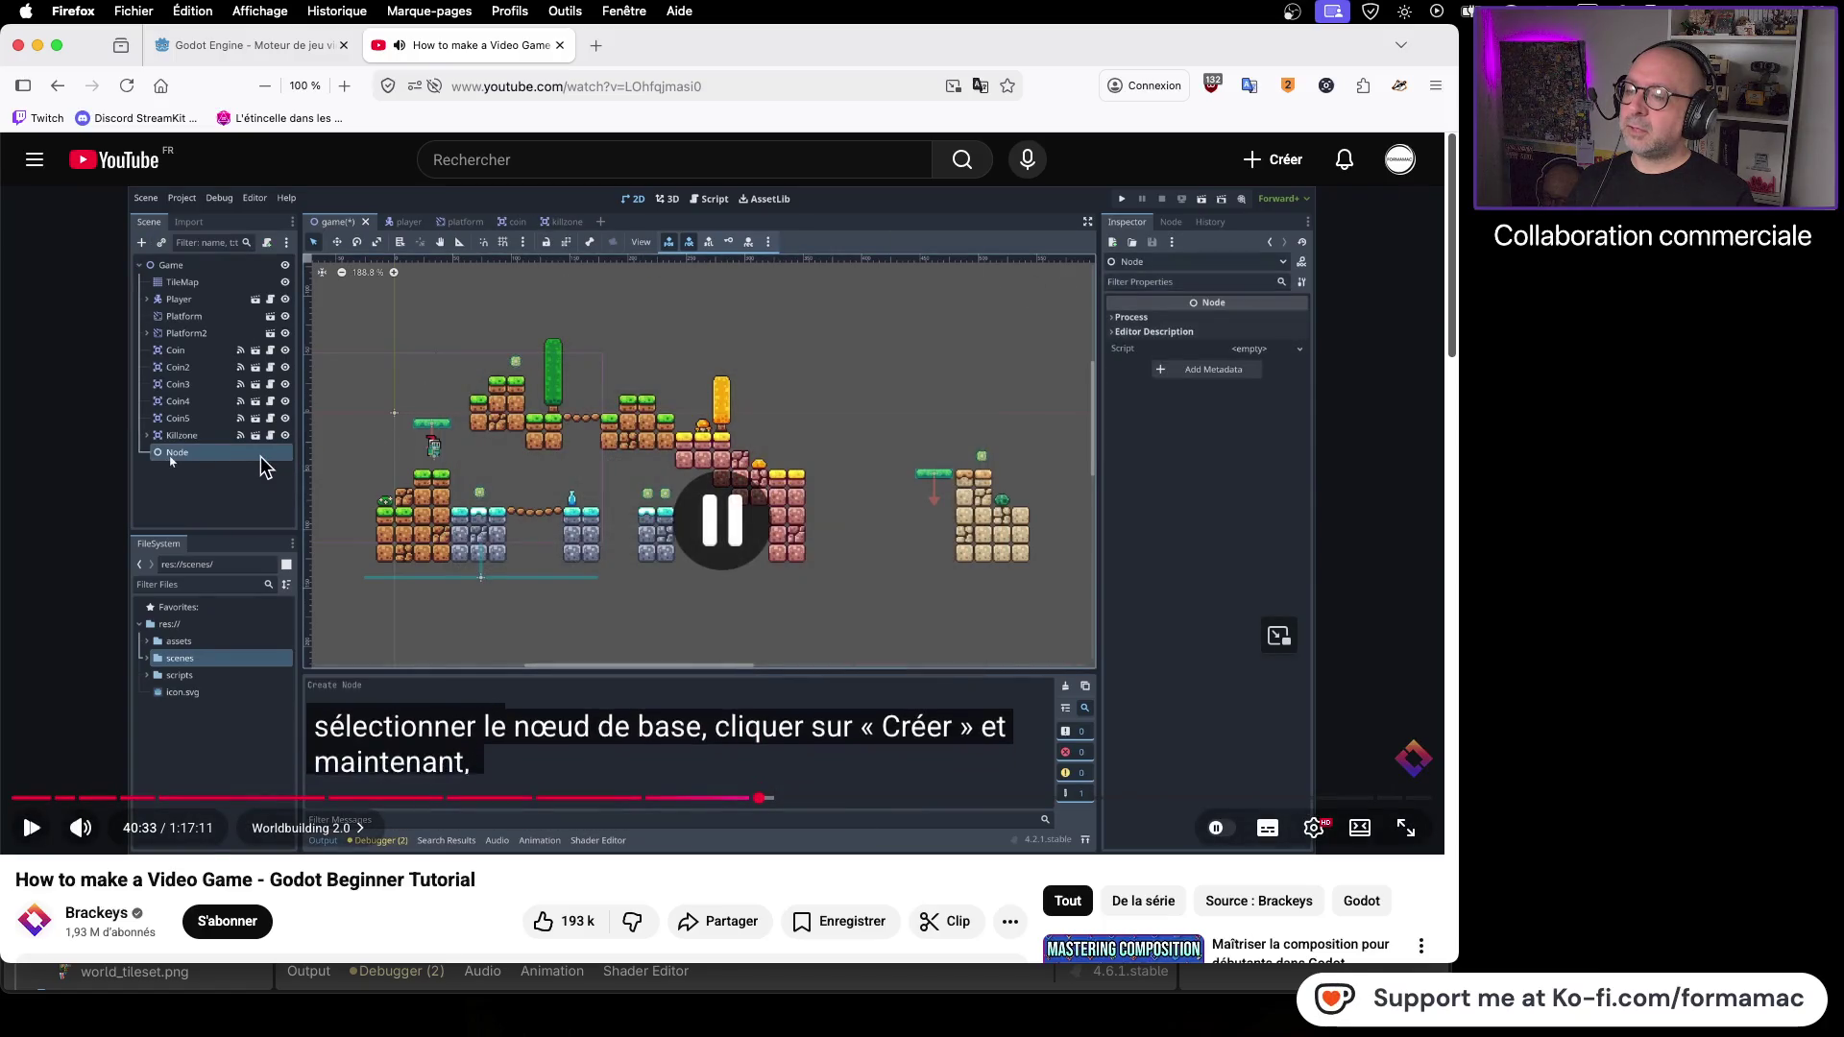
pyautogui.press('super+Tab')
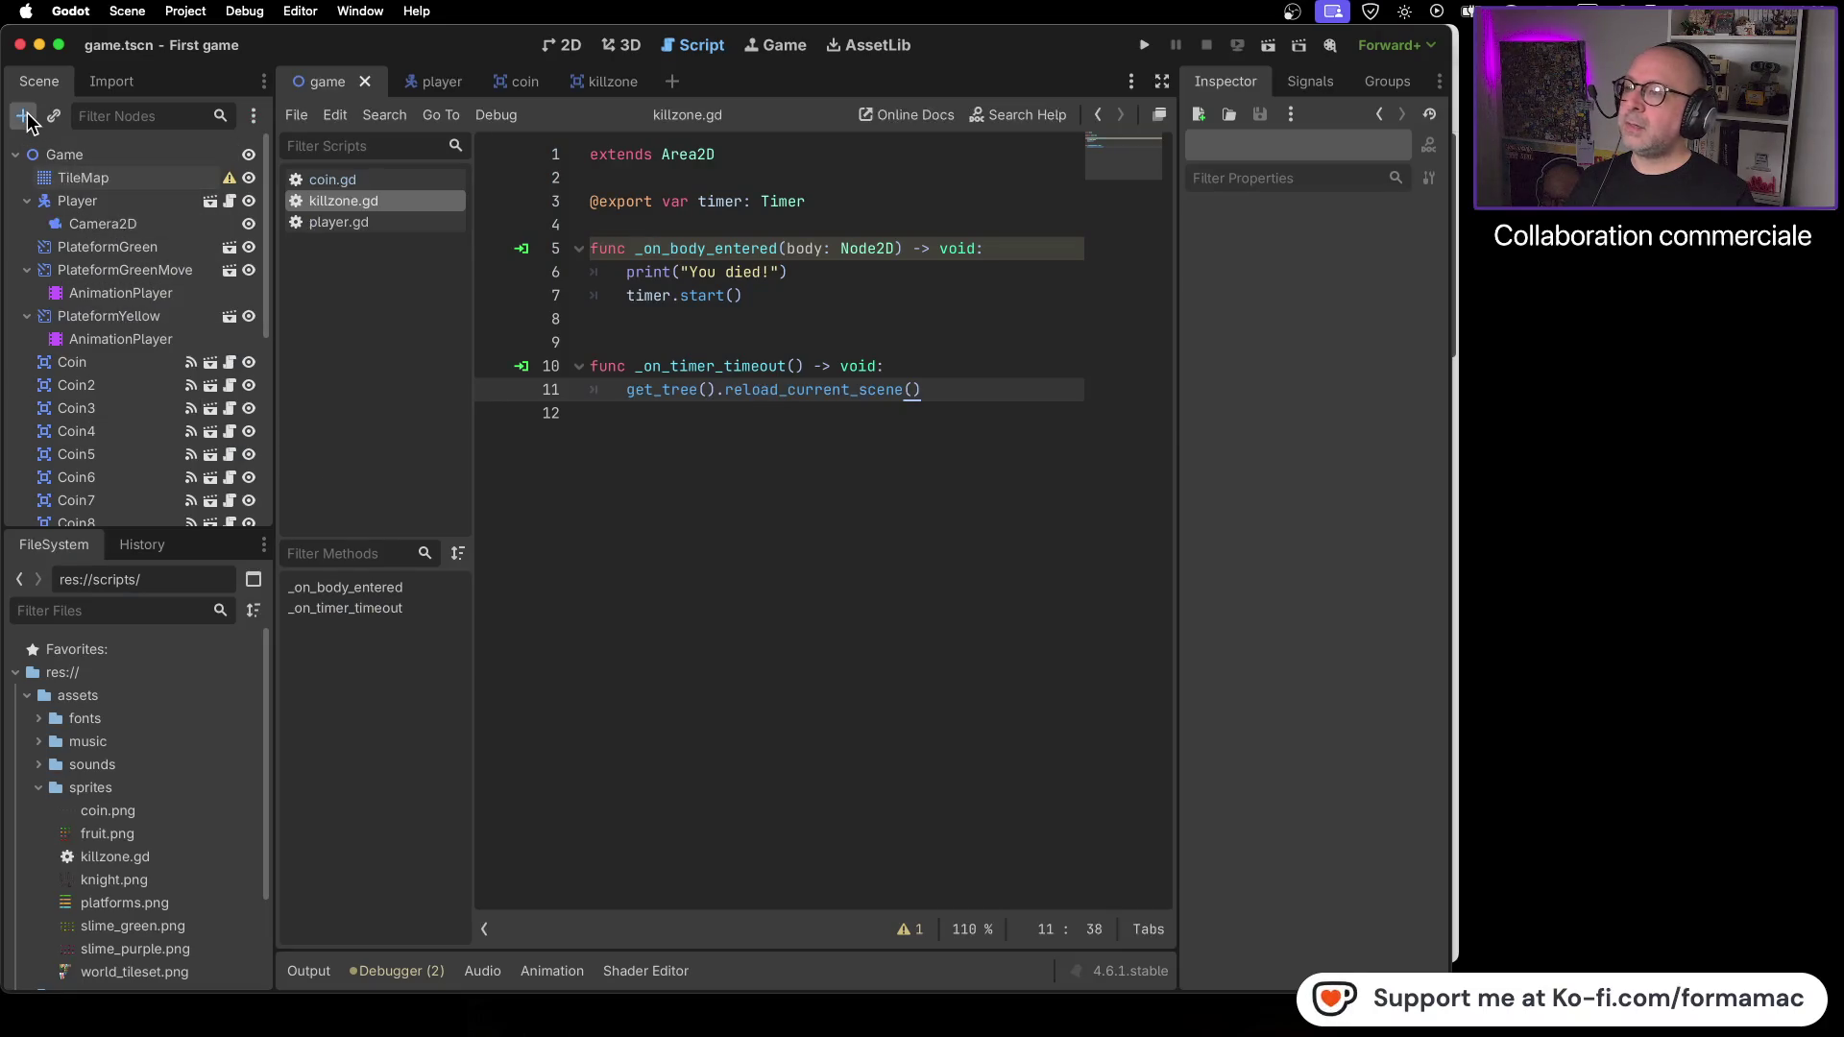
# - Add a plain Node to the game scene
pyautogui.click(23, 116)
pyautogui.click(722, 304)
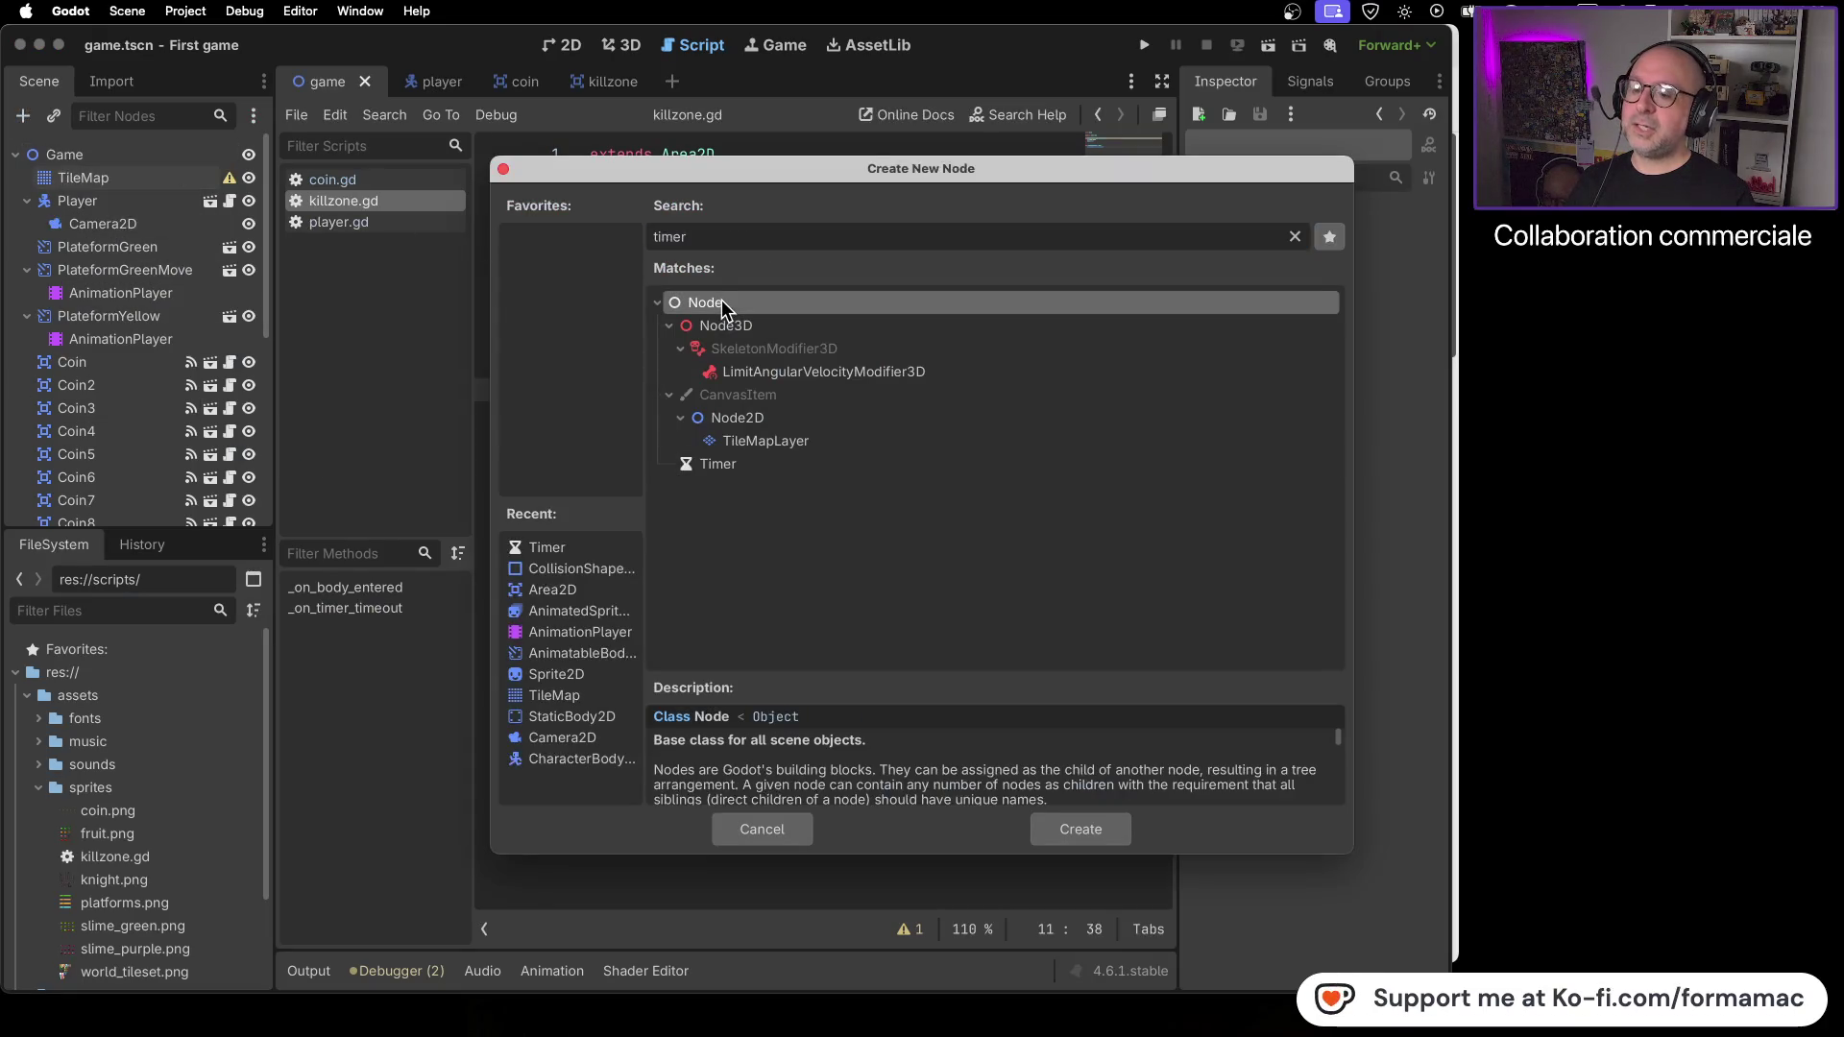
pyautogui.click(1074, 828)
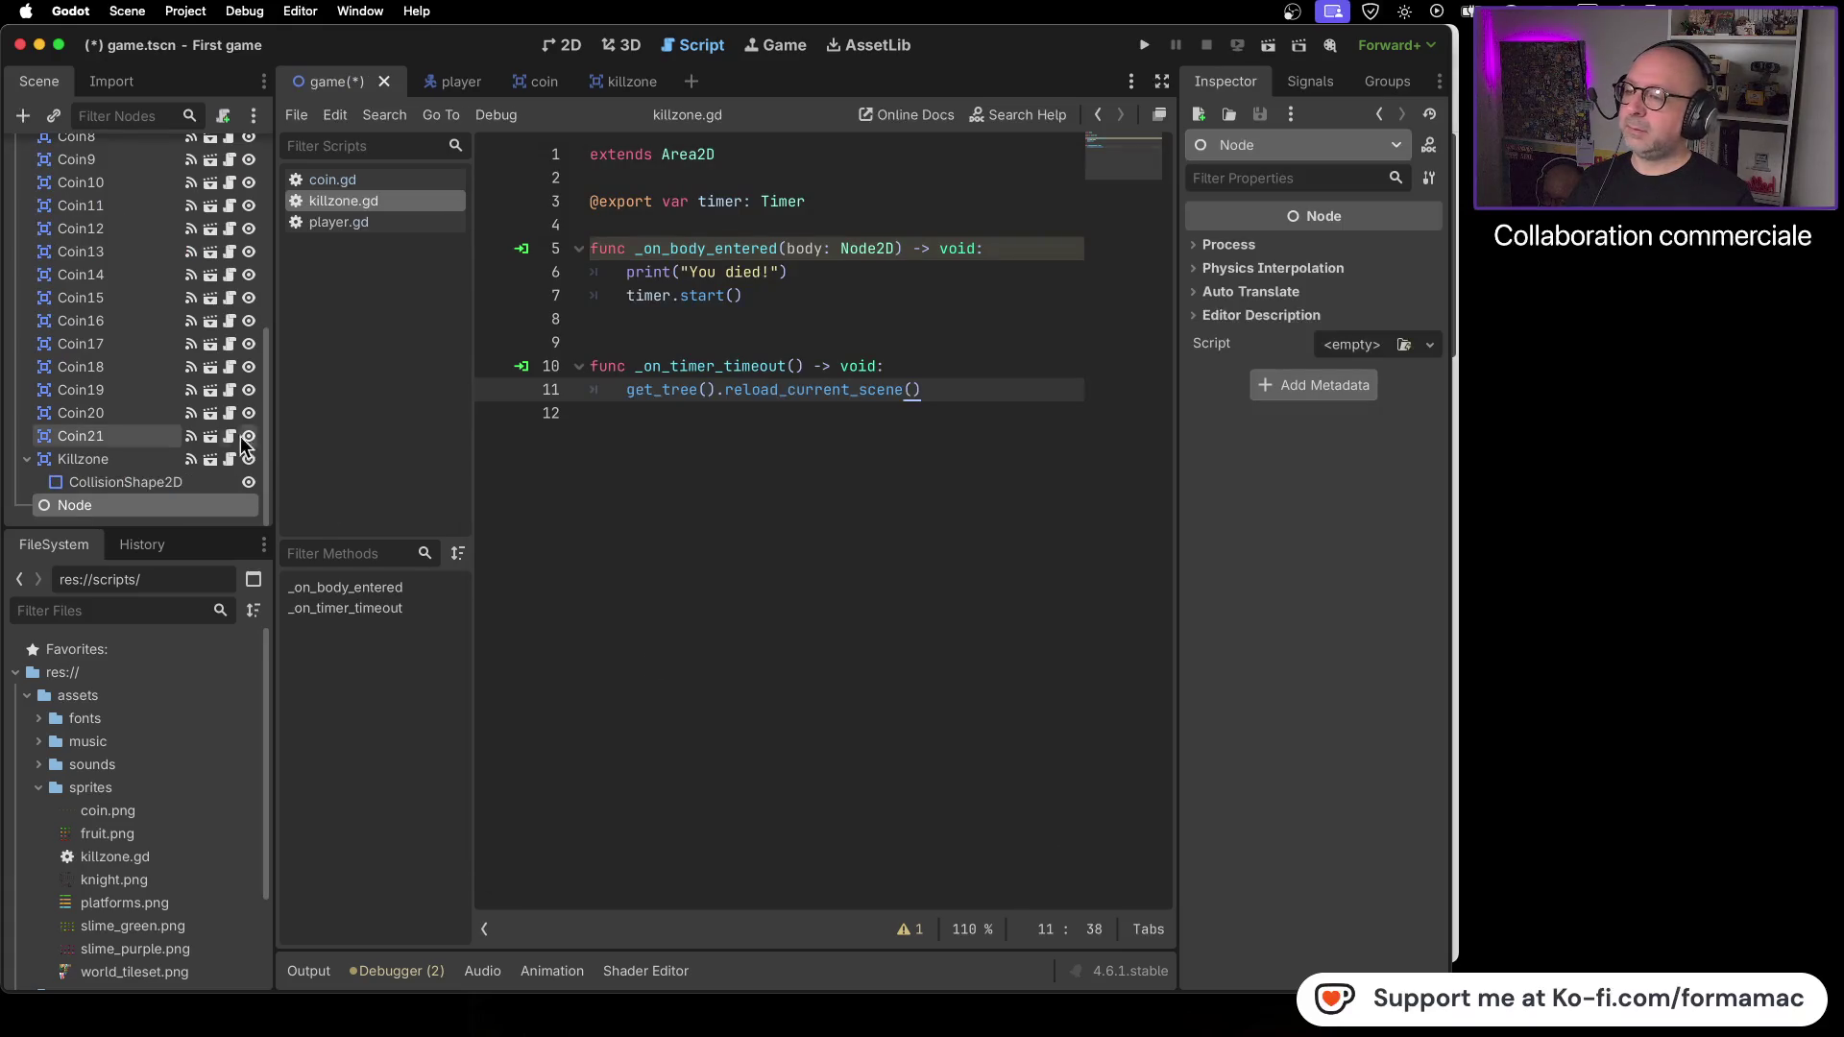
pyautogui.press('super+Tab')
pyautogui.press('super+Tab')
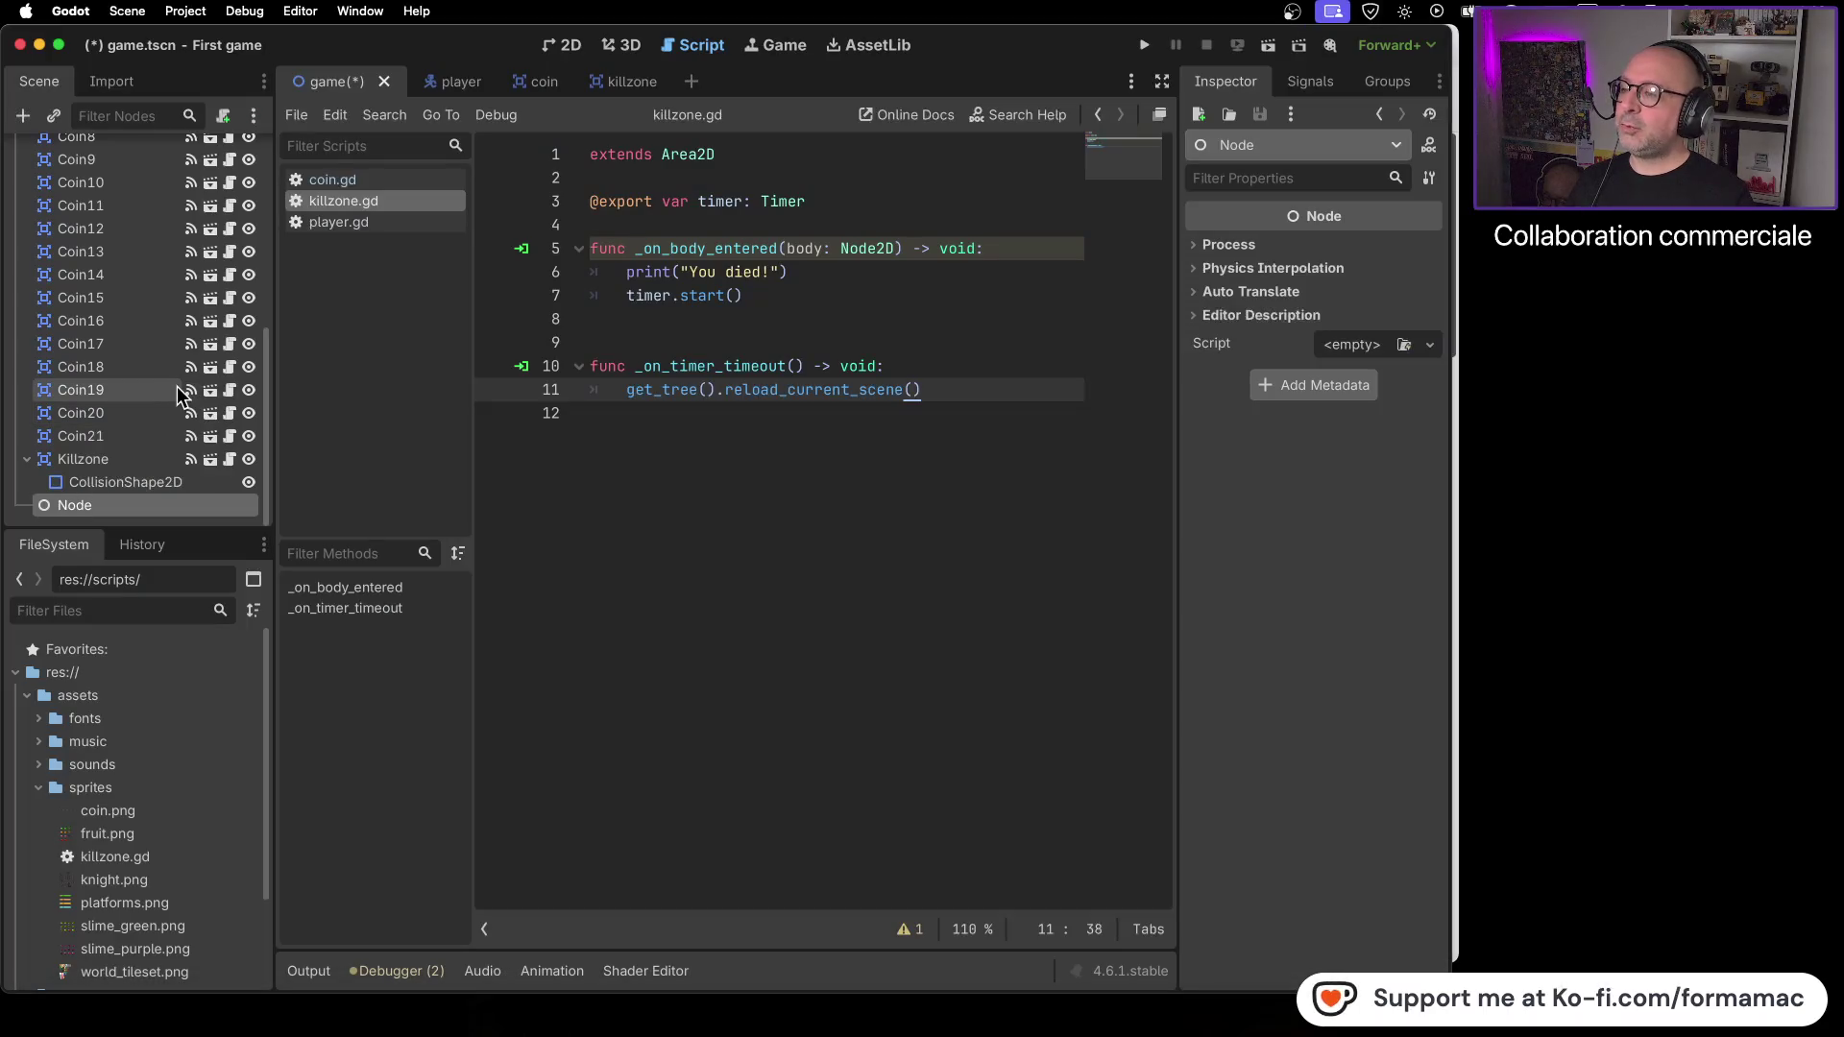
# - Rename the new Node to Coins and resume the tutorial
pyautogui.rightClick(125, 507)
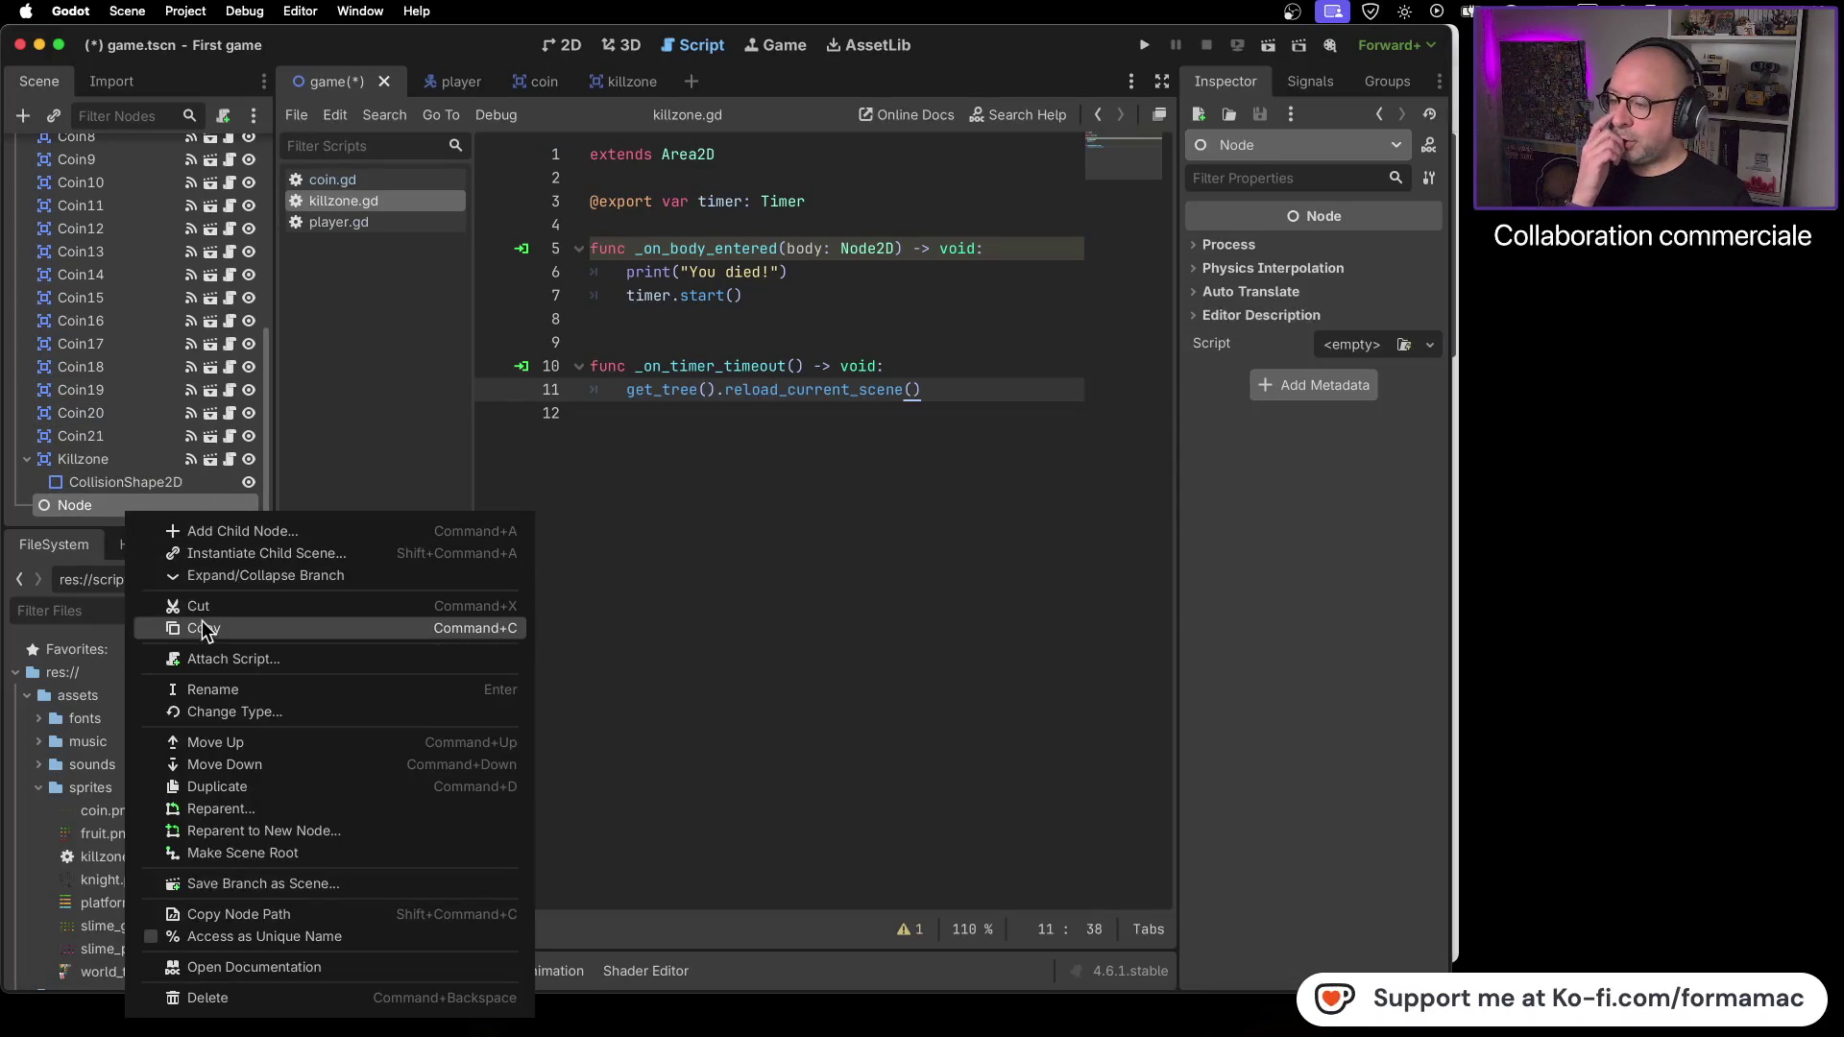
pyautogui.click(216, 690)
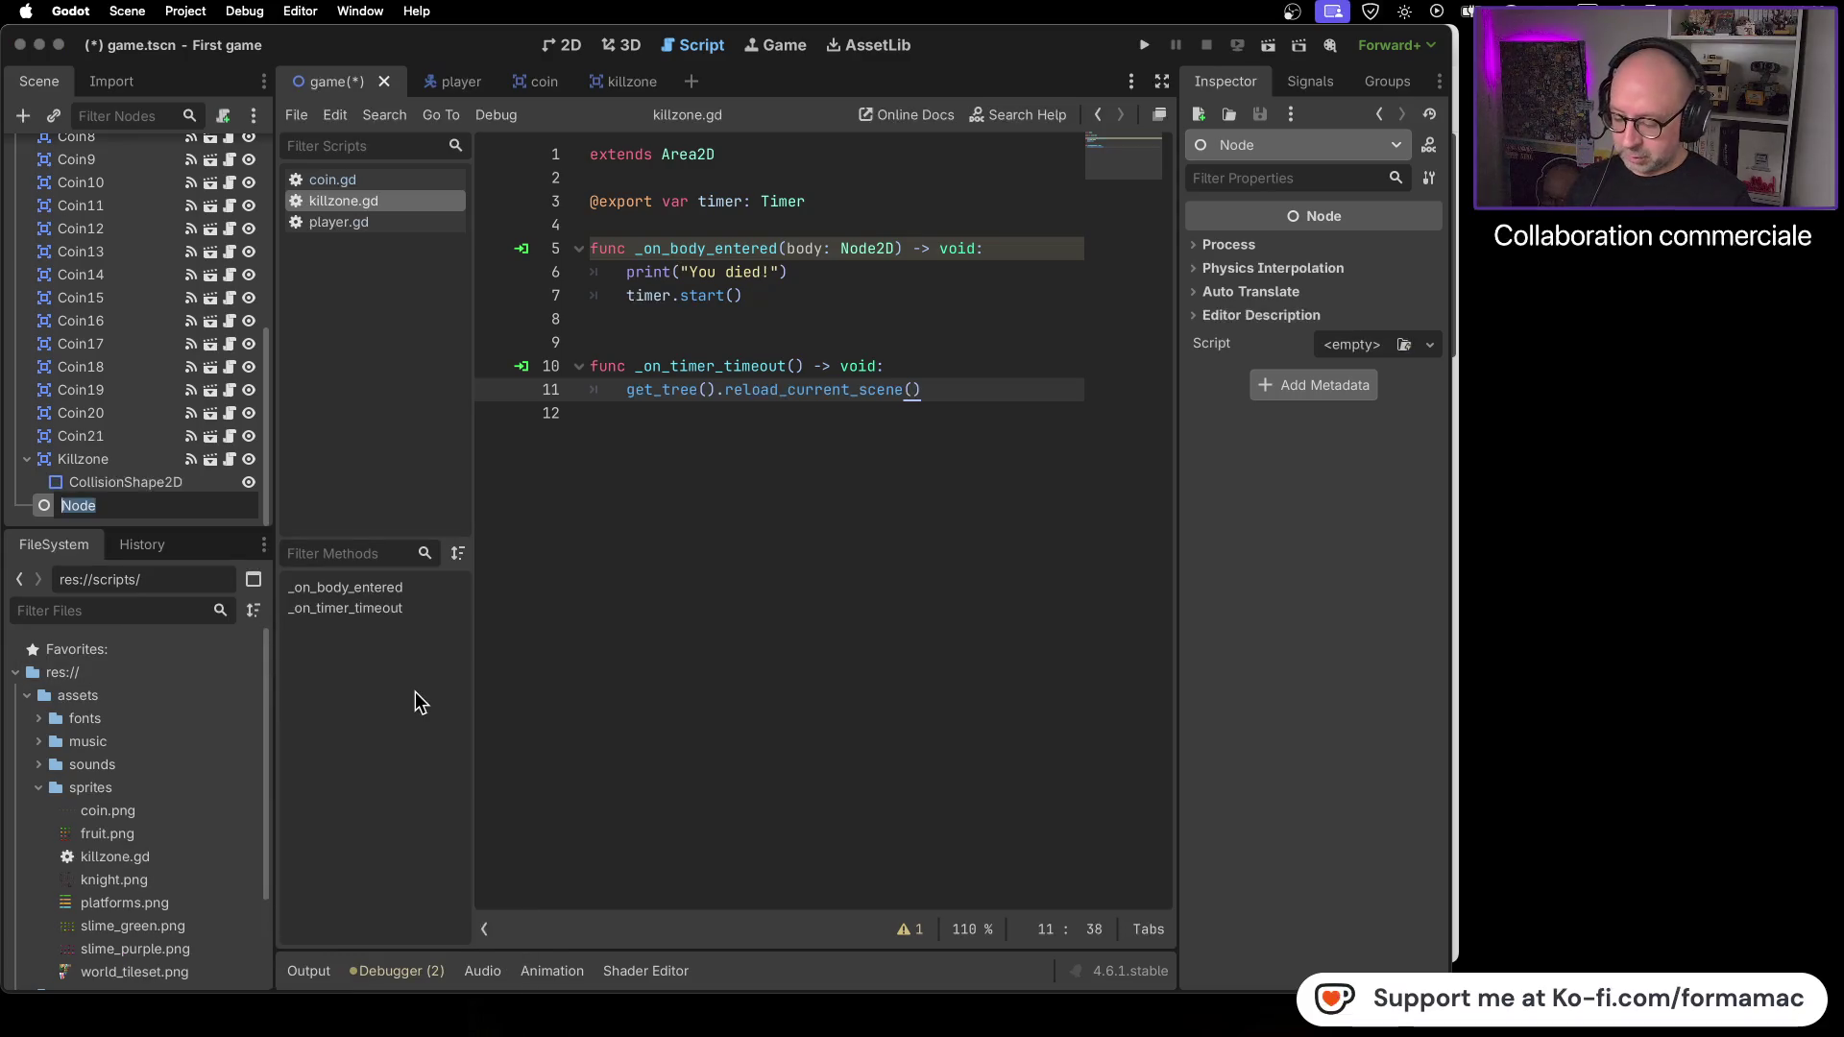
pyautogui.click(157, 505)
pyautogui.write('Coins')
pyautogui.press('Return')
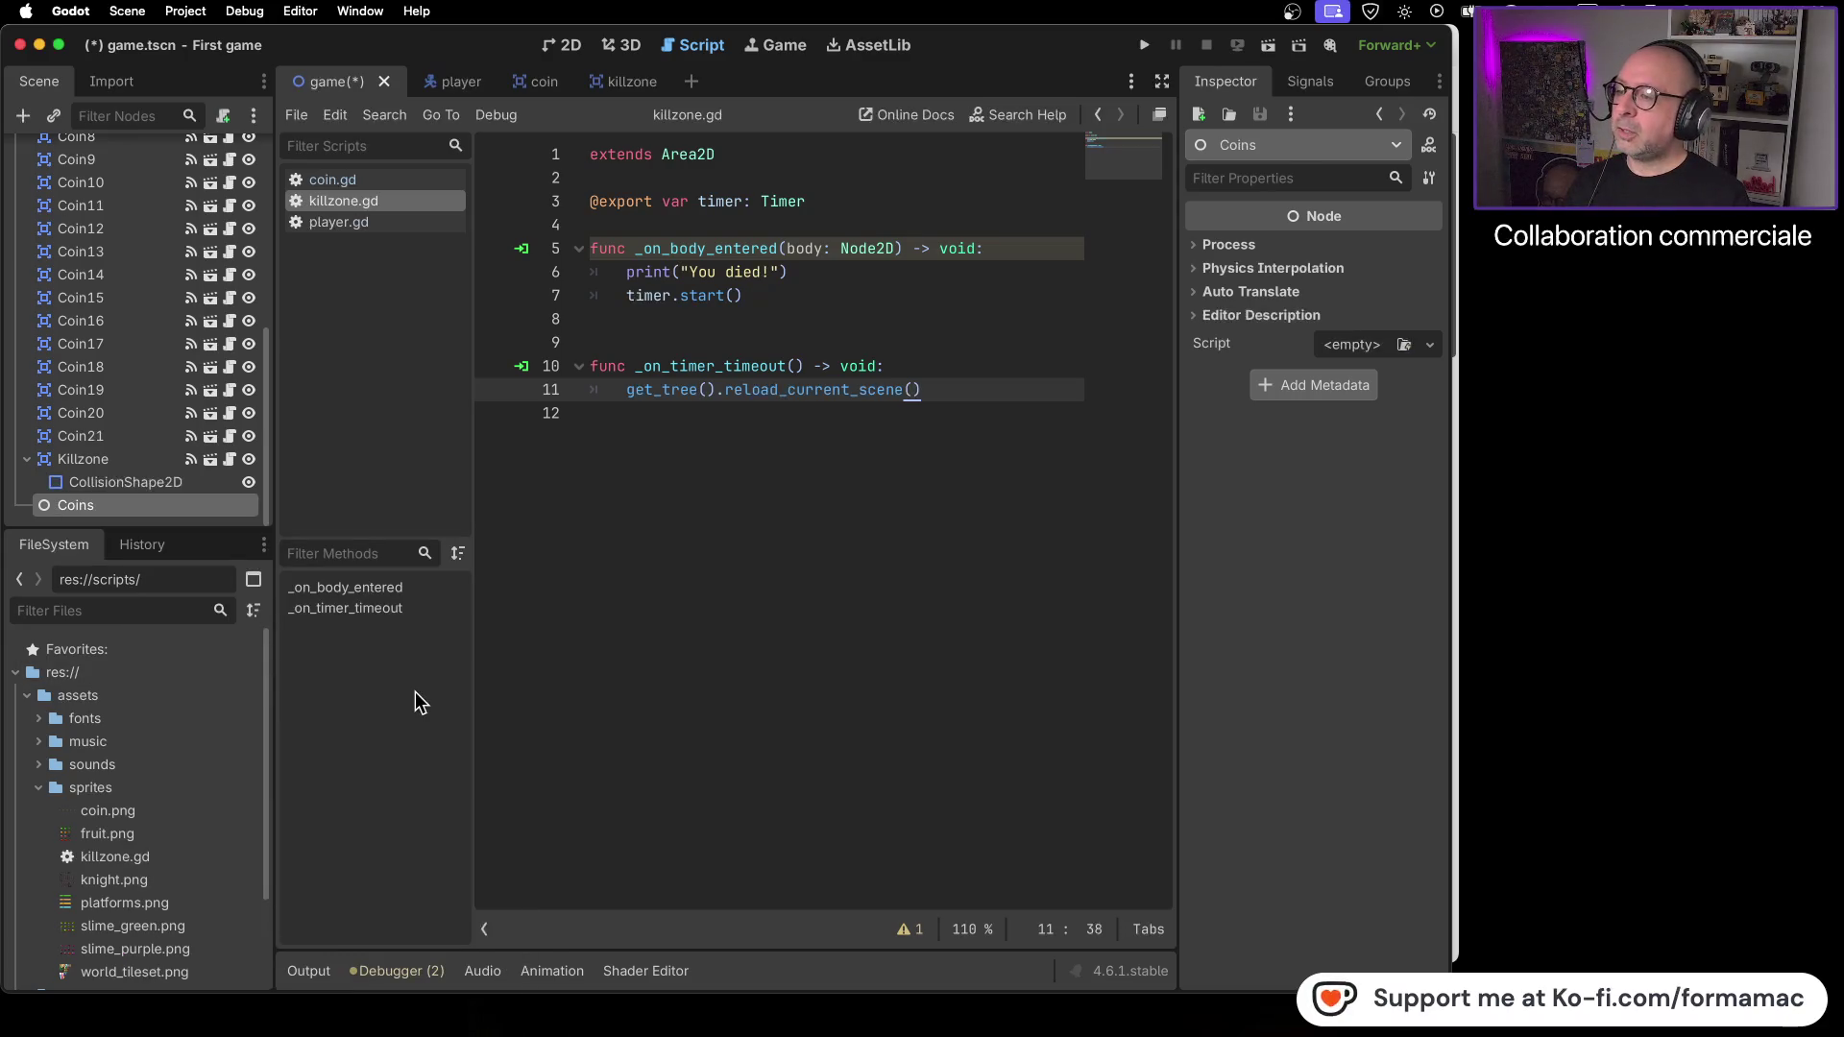
pyautogui.press('super+Tab')
pyautogui.click(329, 535)
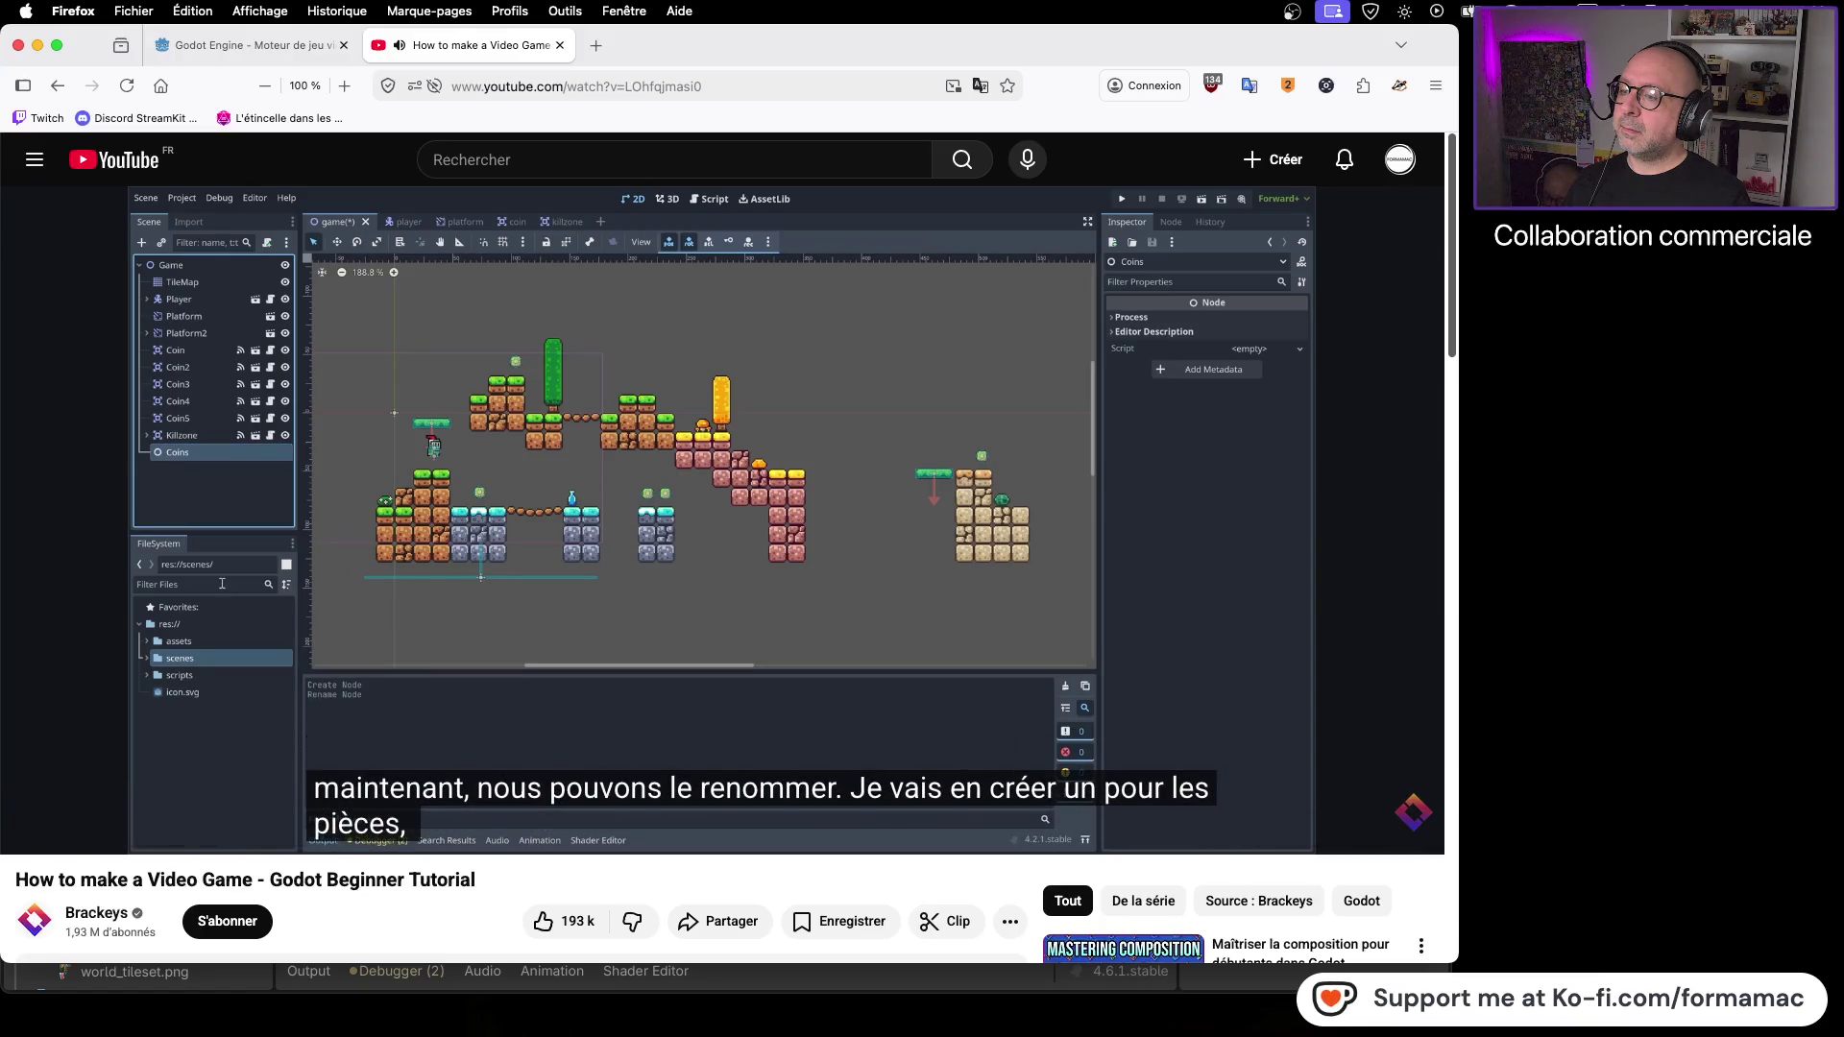
# - Pause the tutorial and, in Godot, select all coin nodes from Coin through Coin21
pyautogui.click(330, 534)
pyautogui.press('super+Tab')
pyautogui.scroll(-2, 142, 279)
pyautogui.scroll(1, 140, 279)
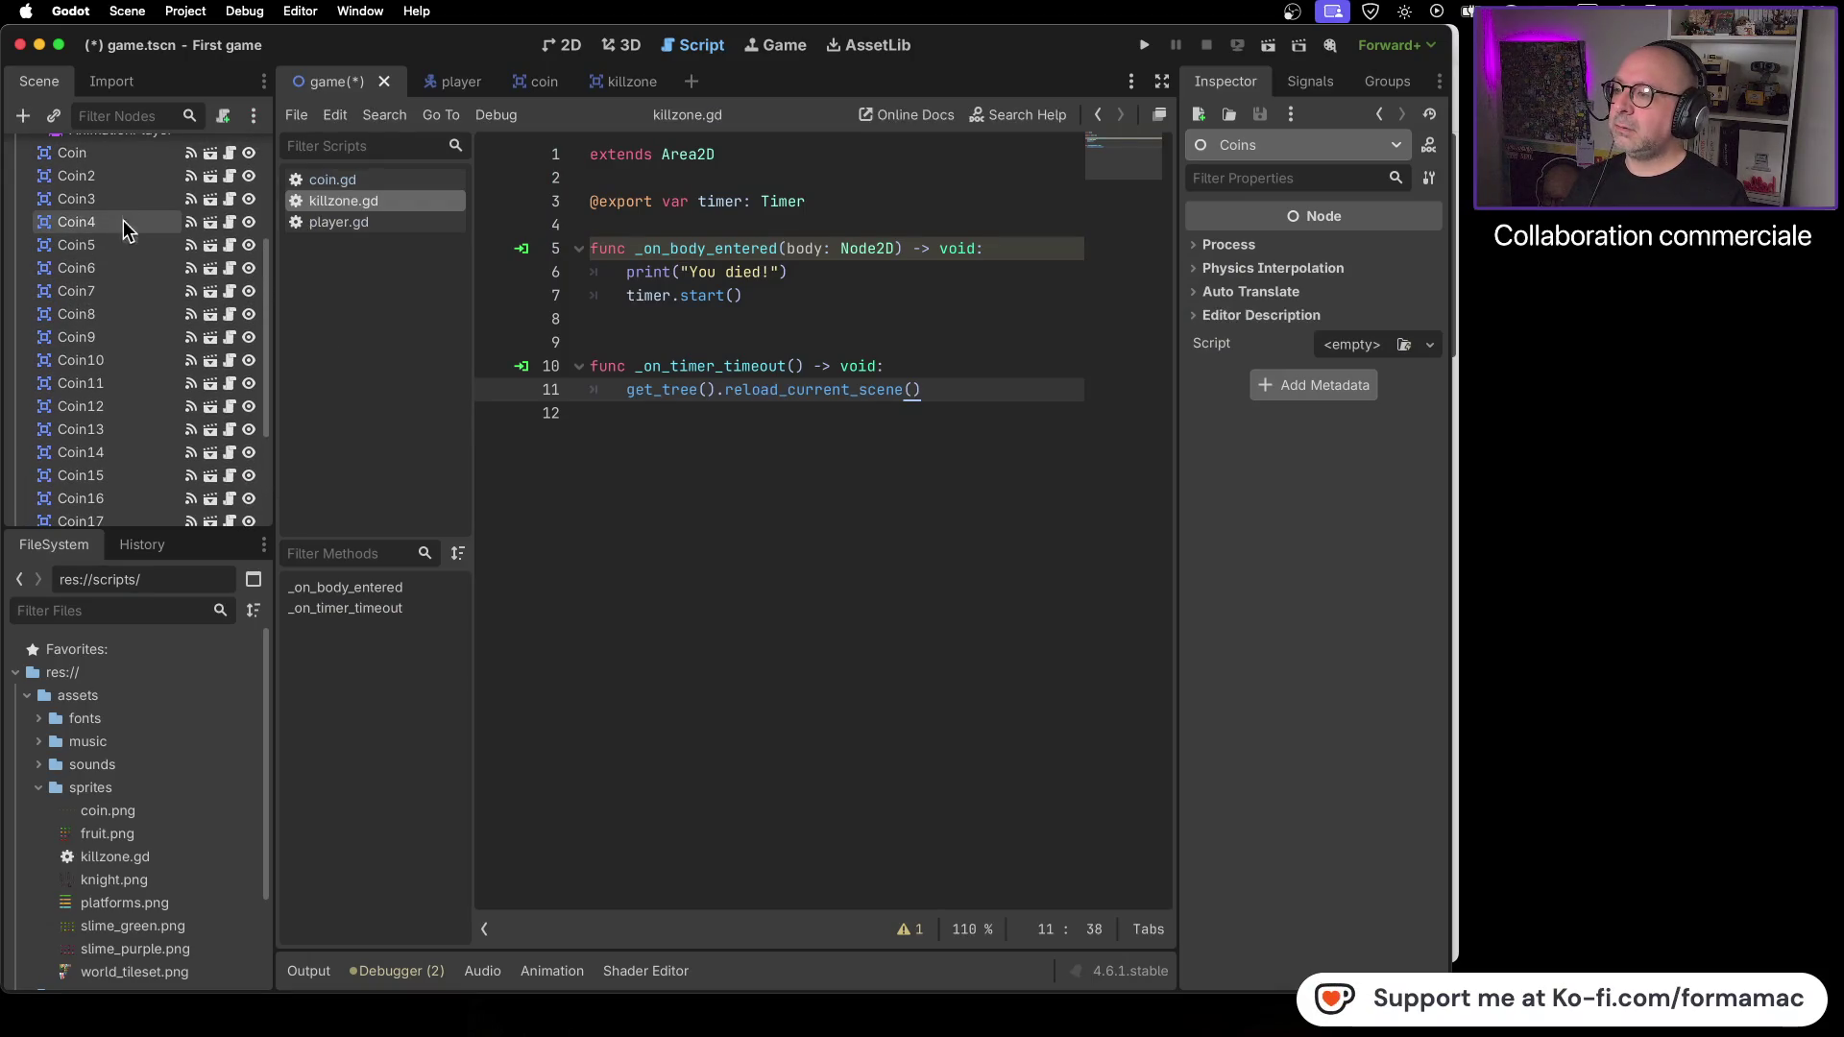
pyautogui.click(118, 150)
pyautogui.scroll(-2, 144, 290)
pyautogui.scroll(-3, 142, 293)
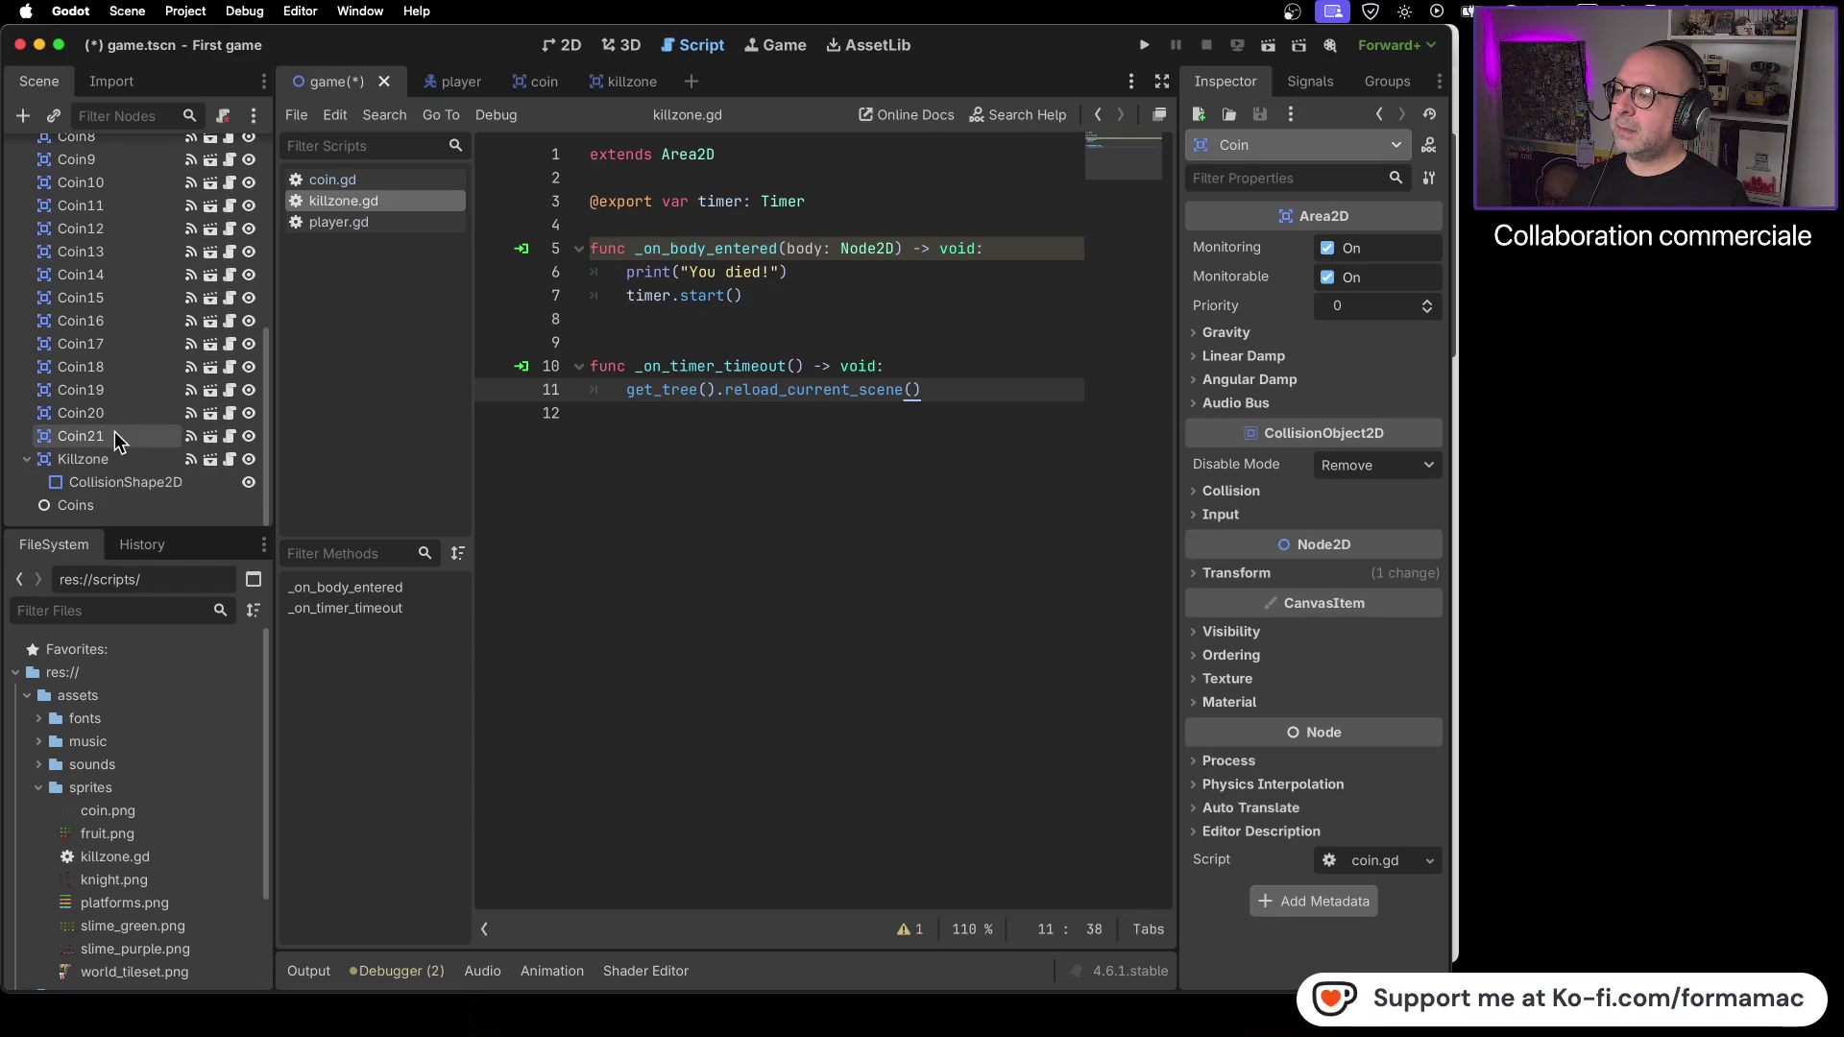
pyautogui.keyDown('shift'); pyautogui.click(115, 435); pyautogui.keyUp('shift')
# - Drag the 21 coins into the Coins node and collapse it
pyautogui.moveTo(94, 440); pyautogui.dragTo(89, 502)
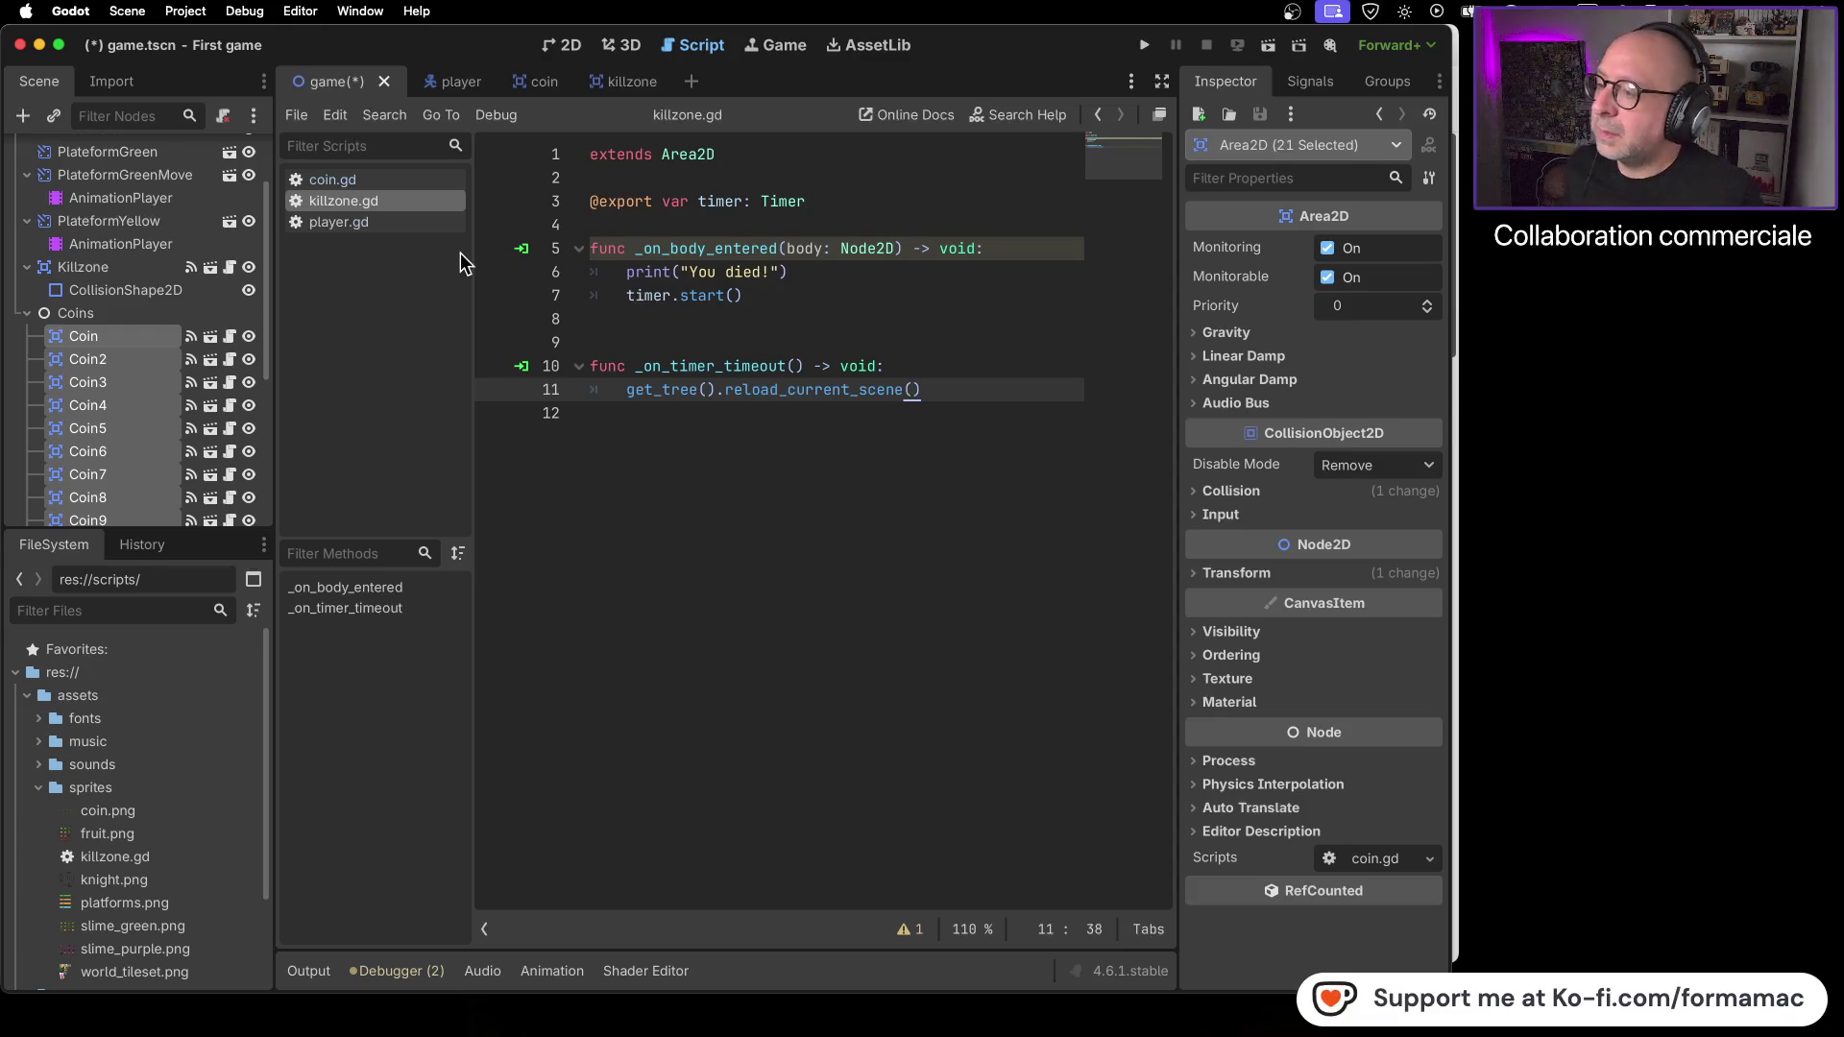
pyautogui.click(26, 313)
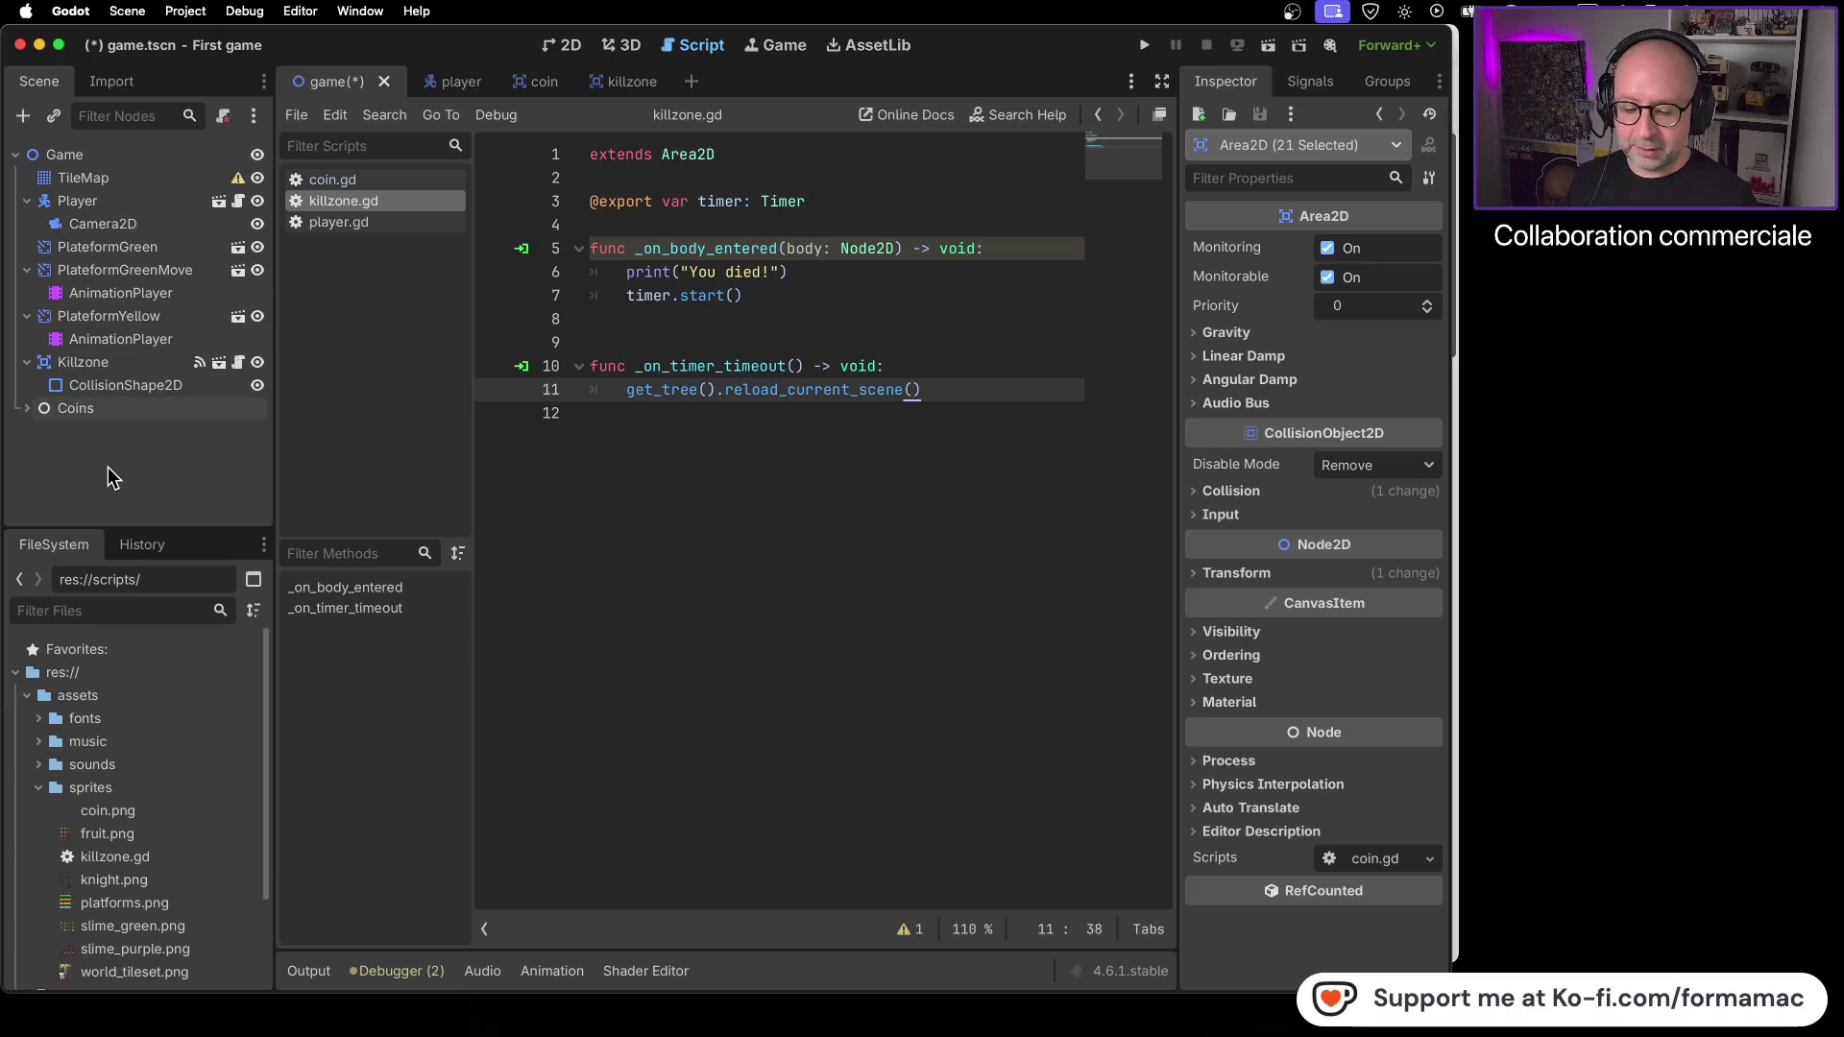
pyautogui.press('super+Tab')
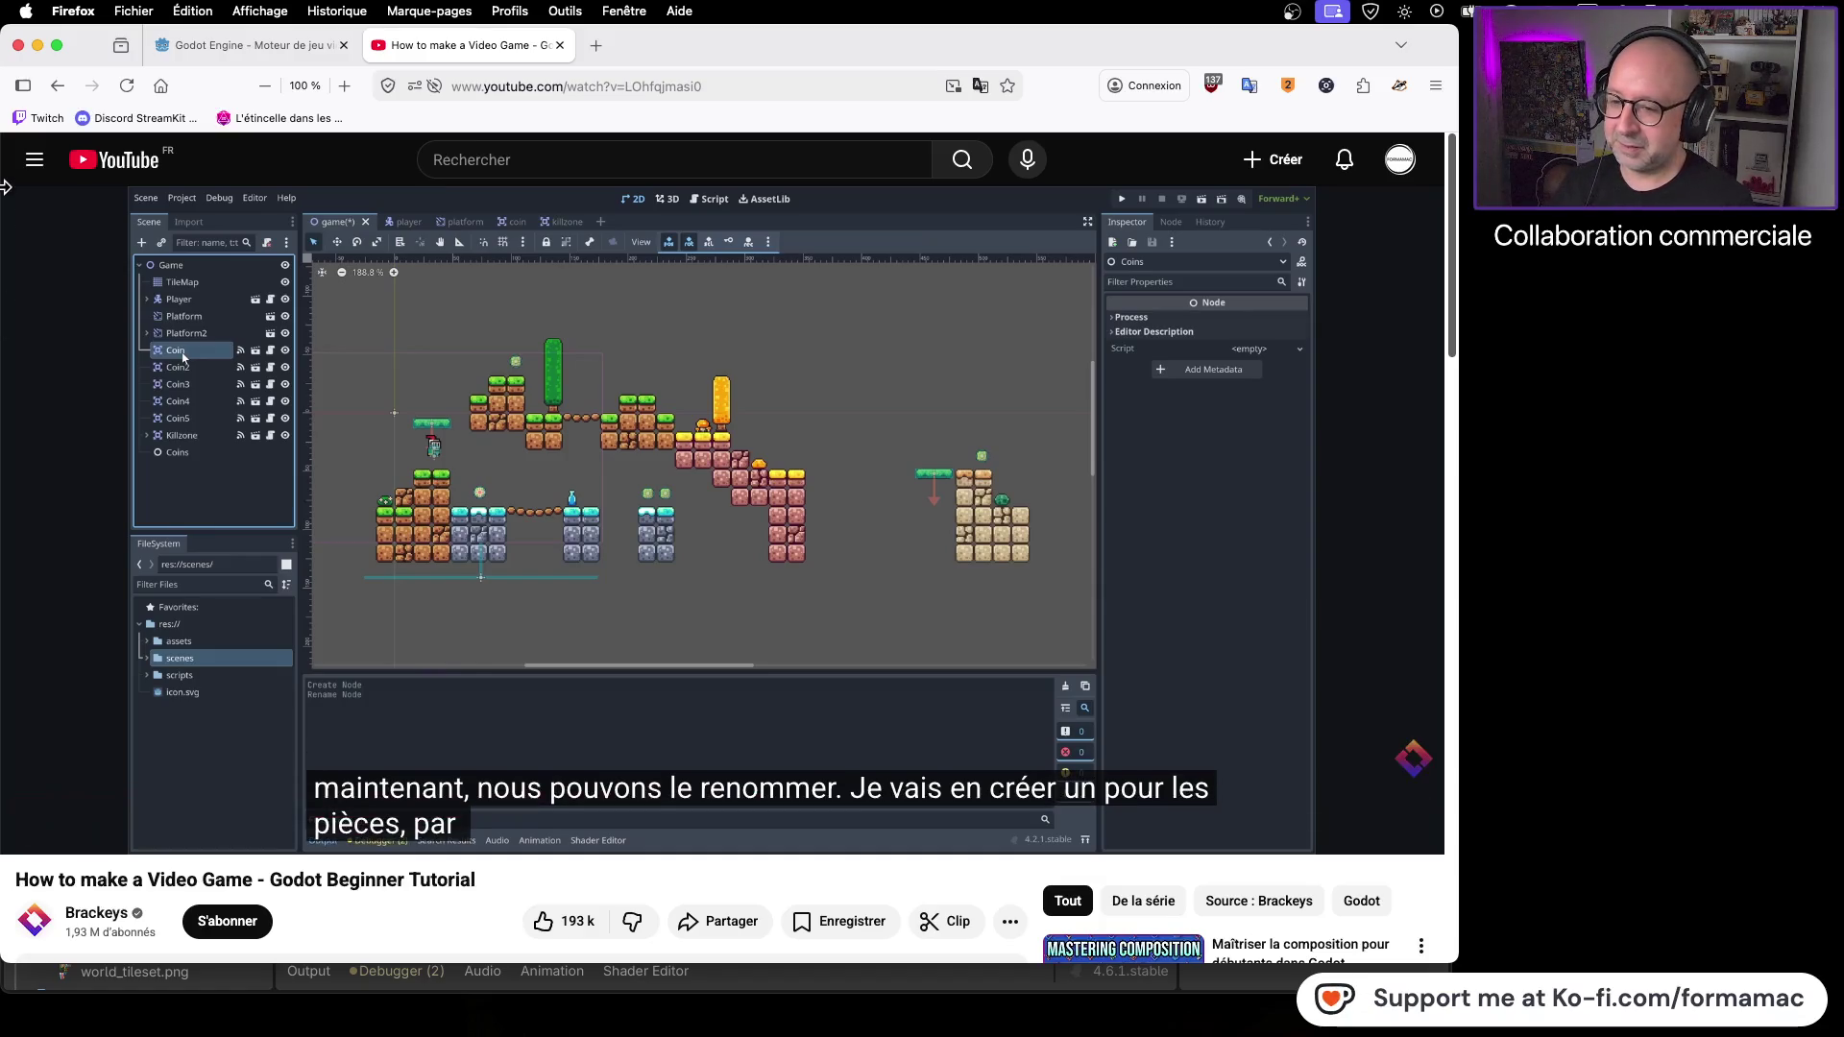
# - Play the tutorial on and pause it at 40:45, where a Platform node is added
pyautogui.moveTo(787, 305)
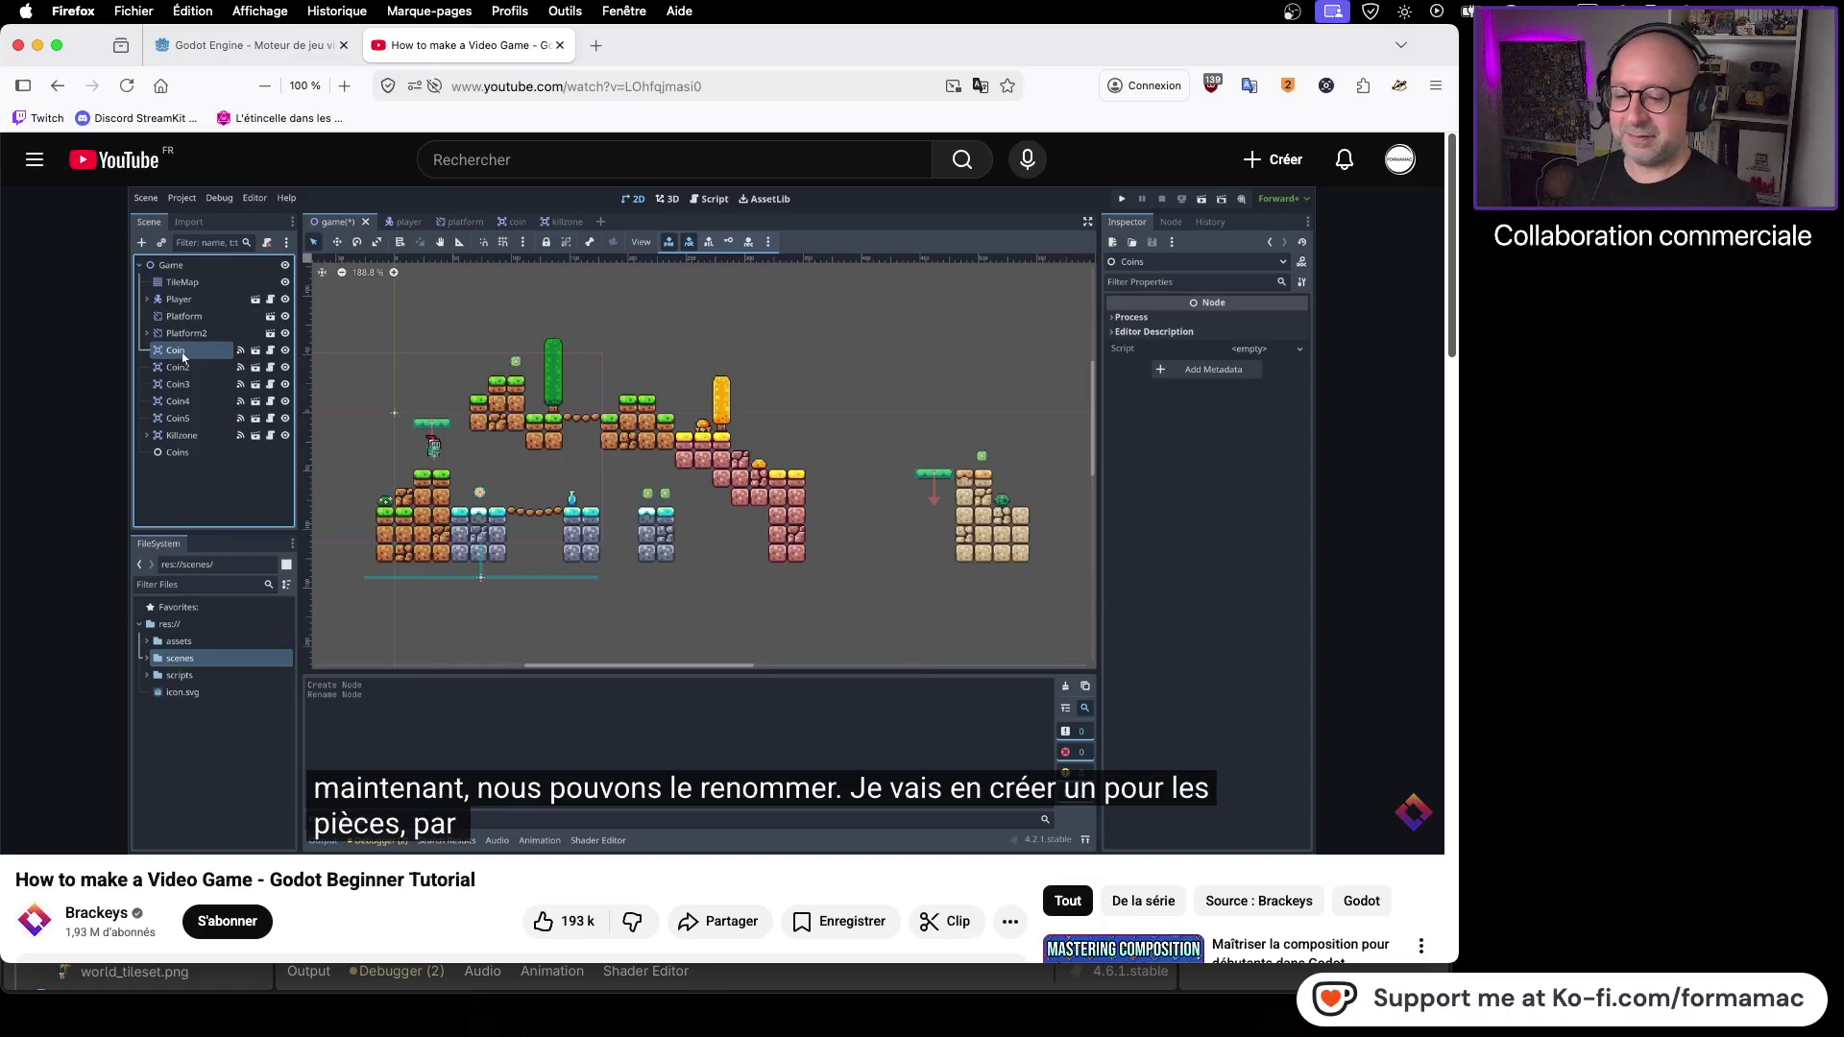
pyautogui.click(1431, 420)
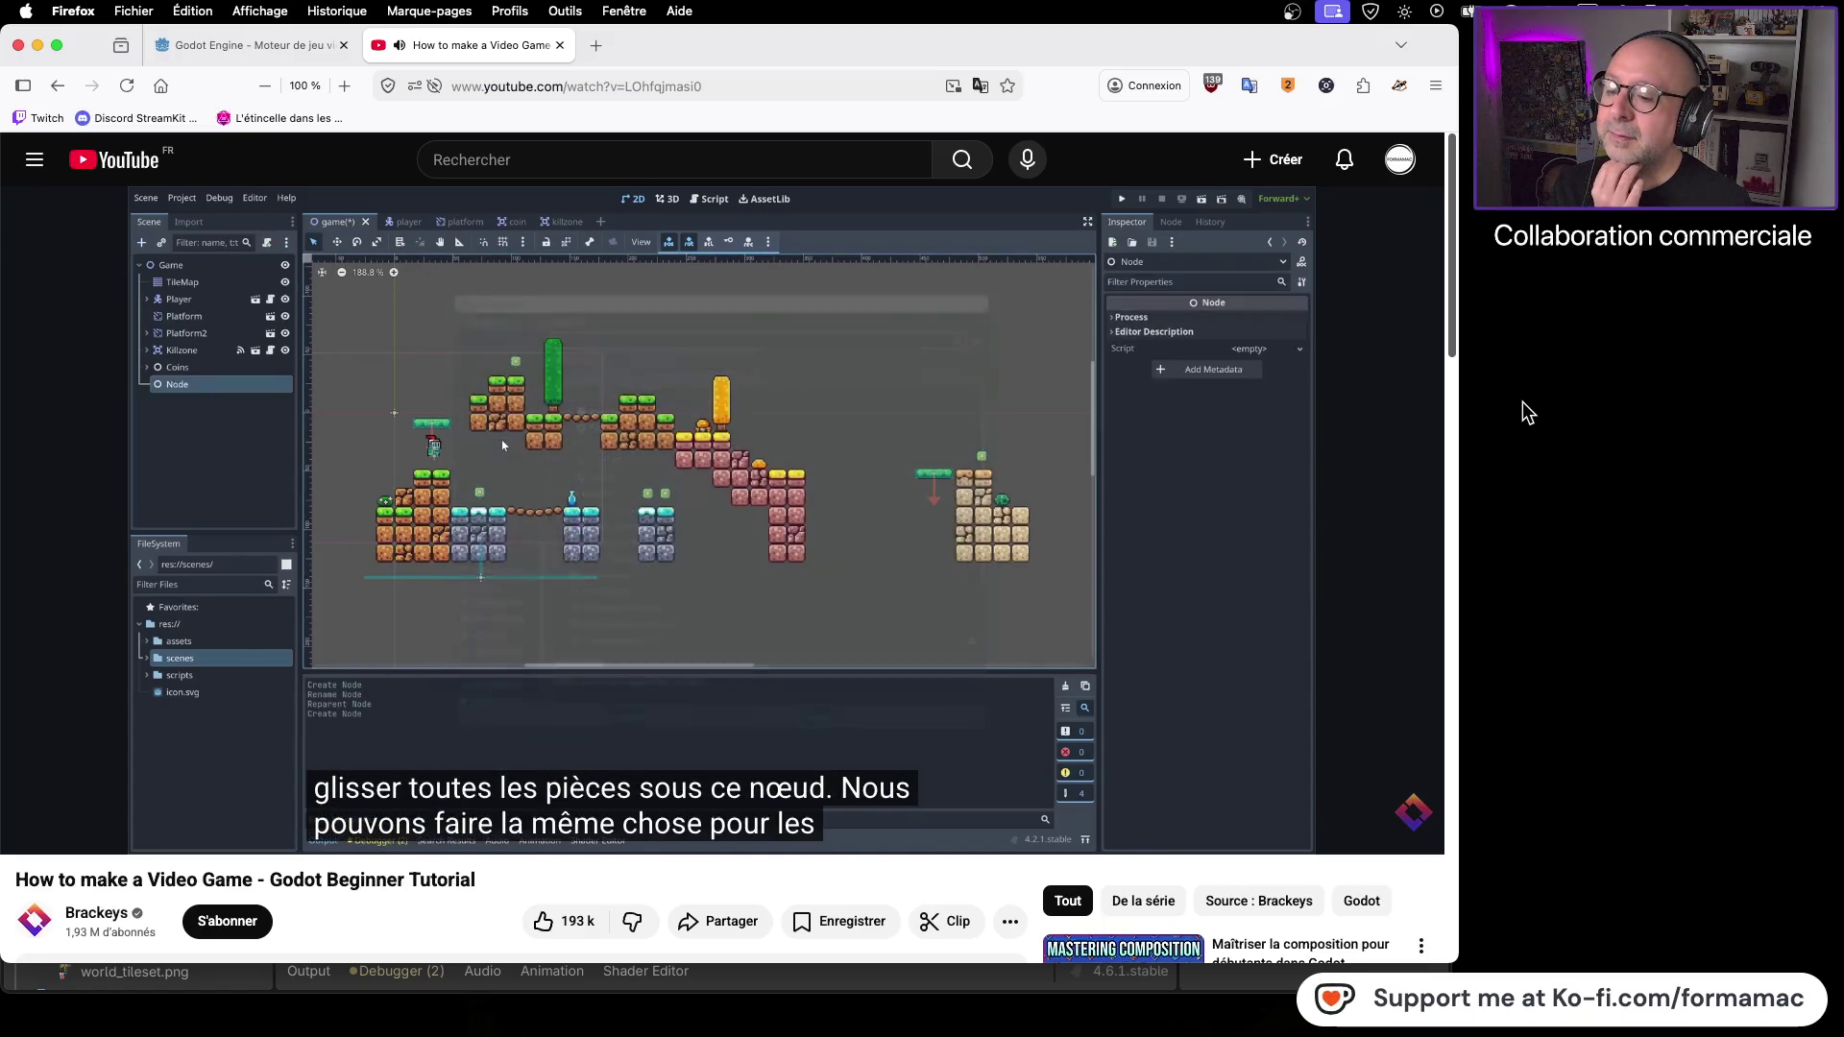
pyautogui.click(535, 480)
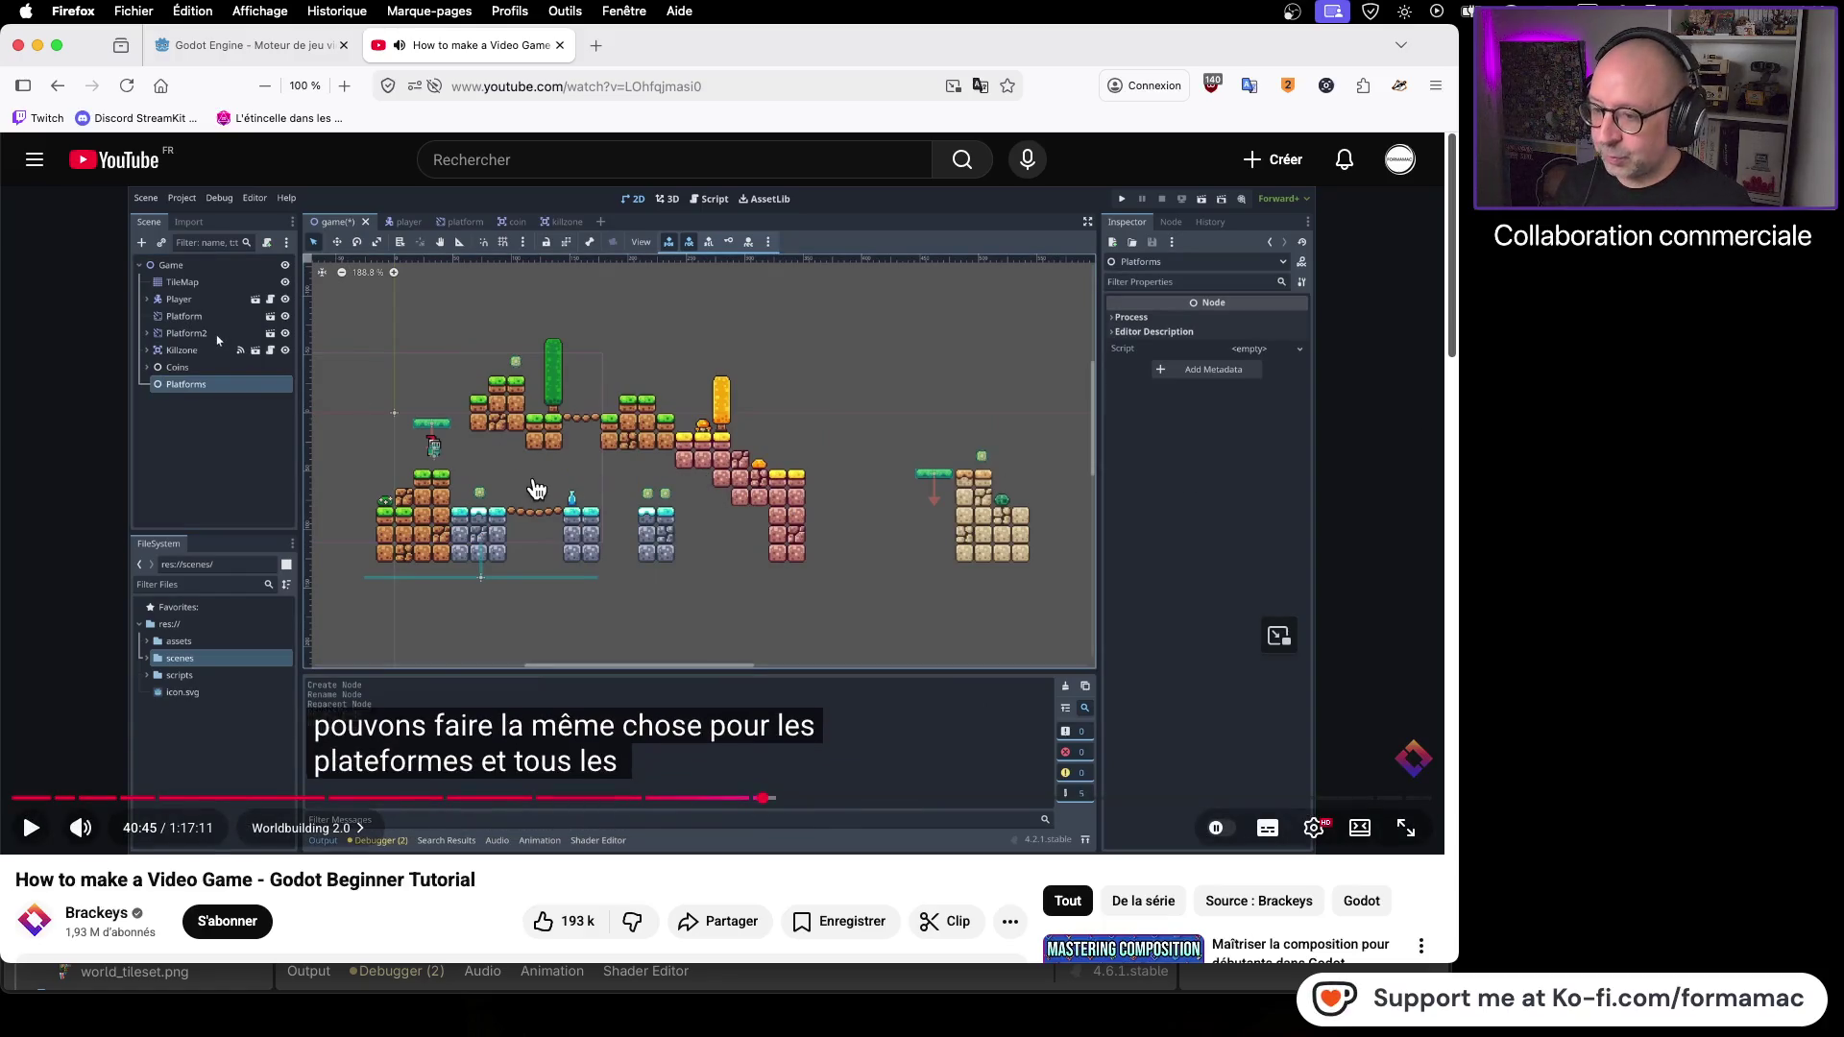
# - Back in Godot, undo a plain Node that was accidentally created inside Coin
pyautogui.press('super+Tab')
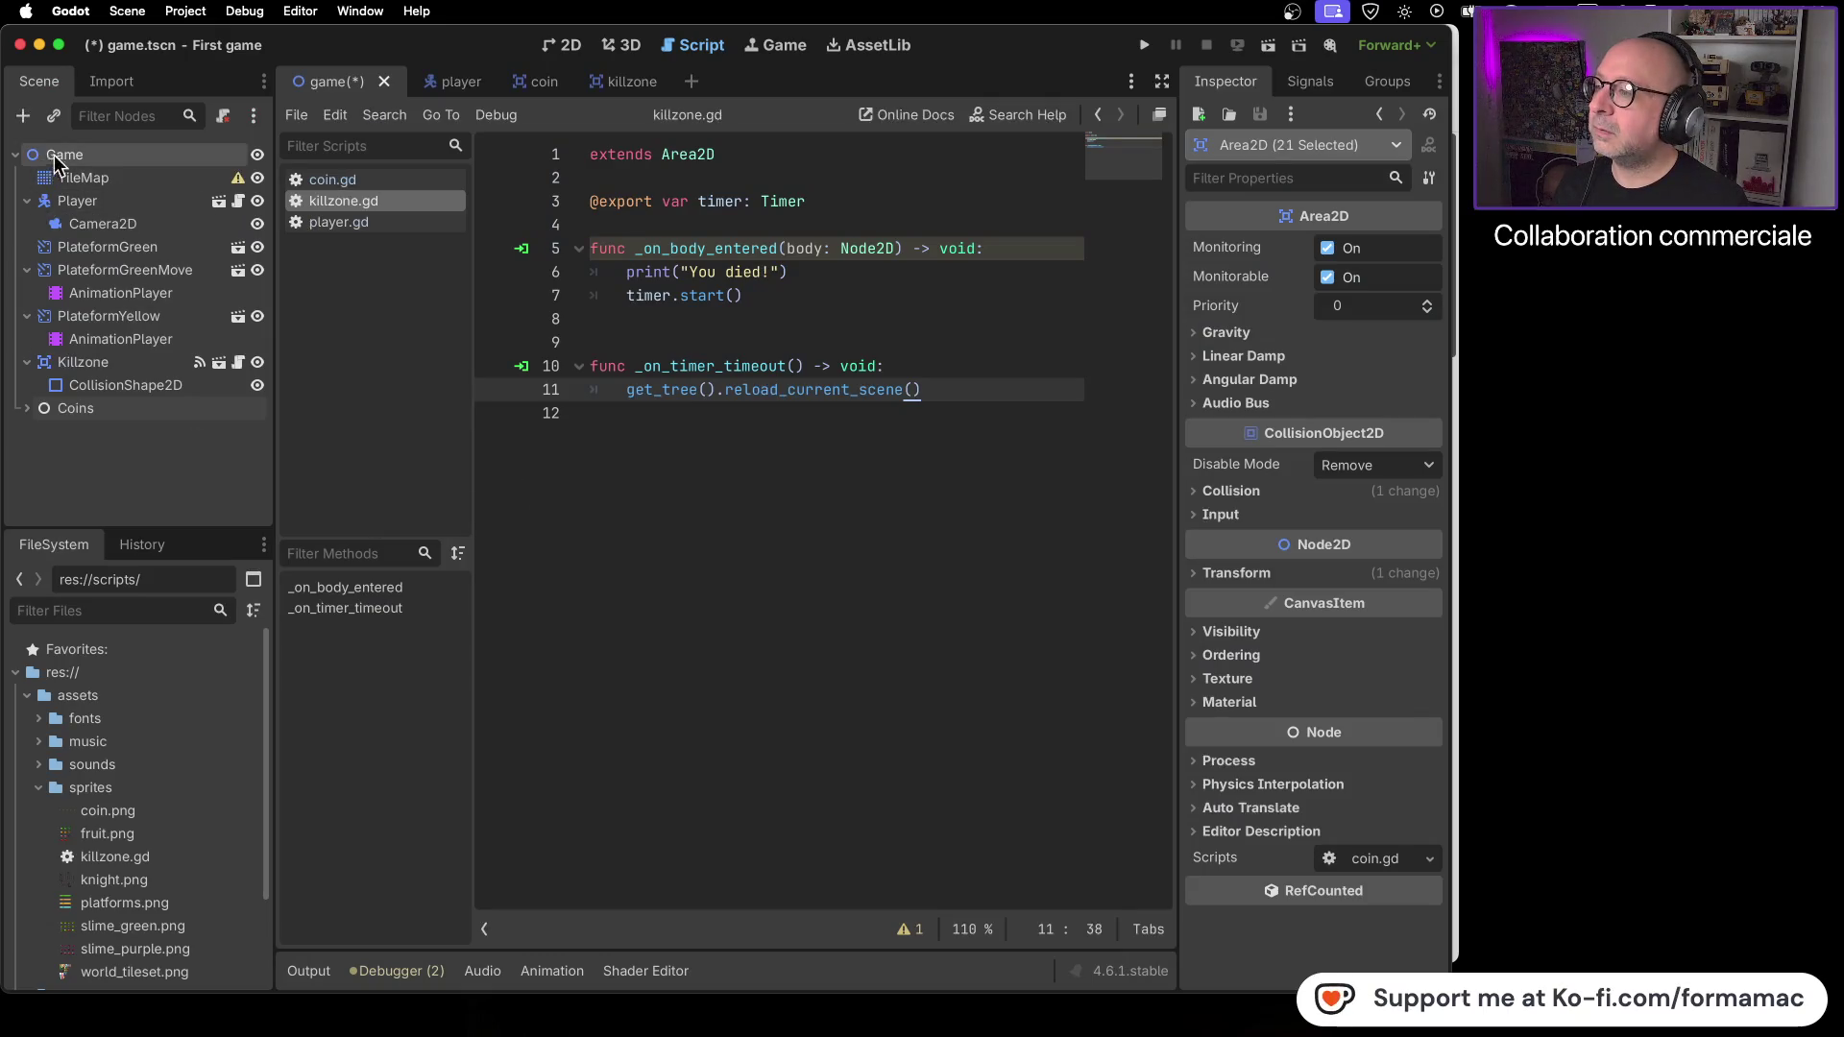
pyautogui.click(23, 116)
pyautogui.click(730, 301)
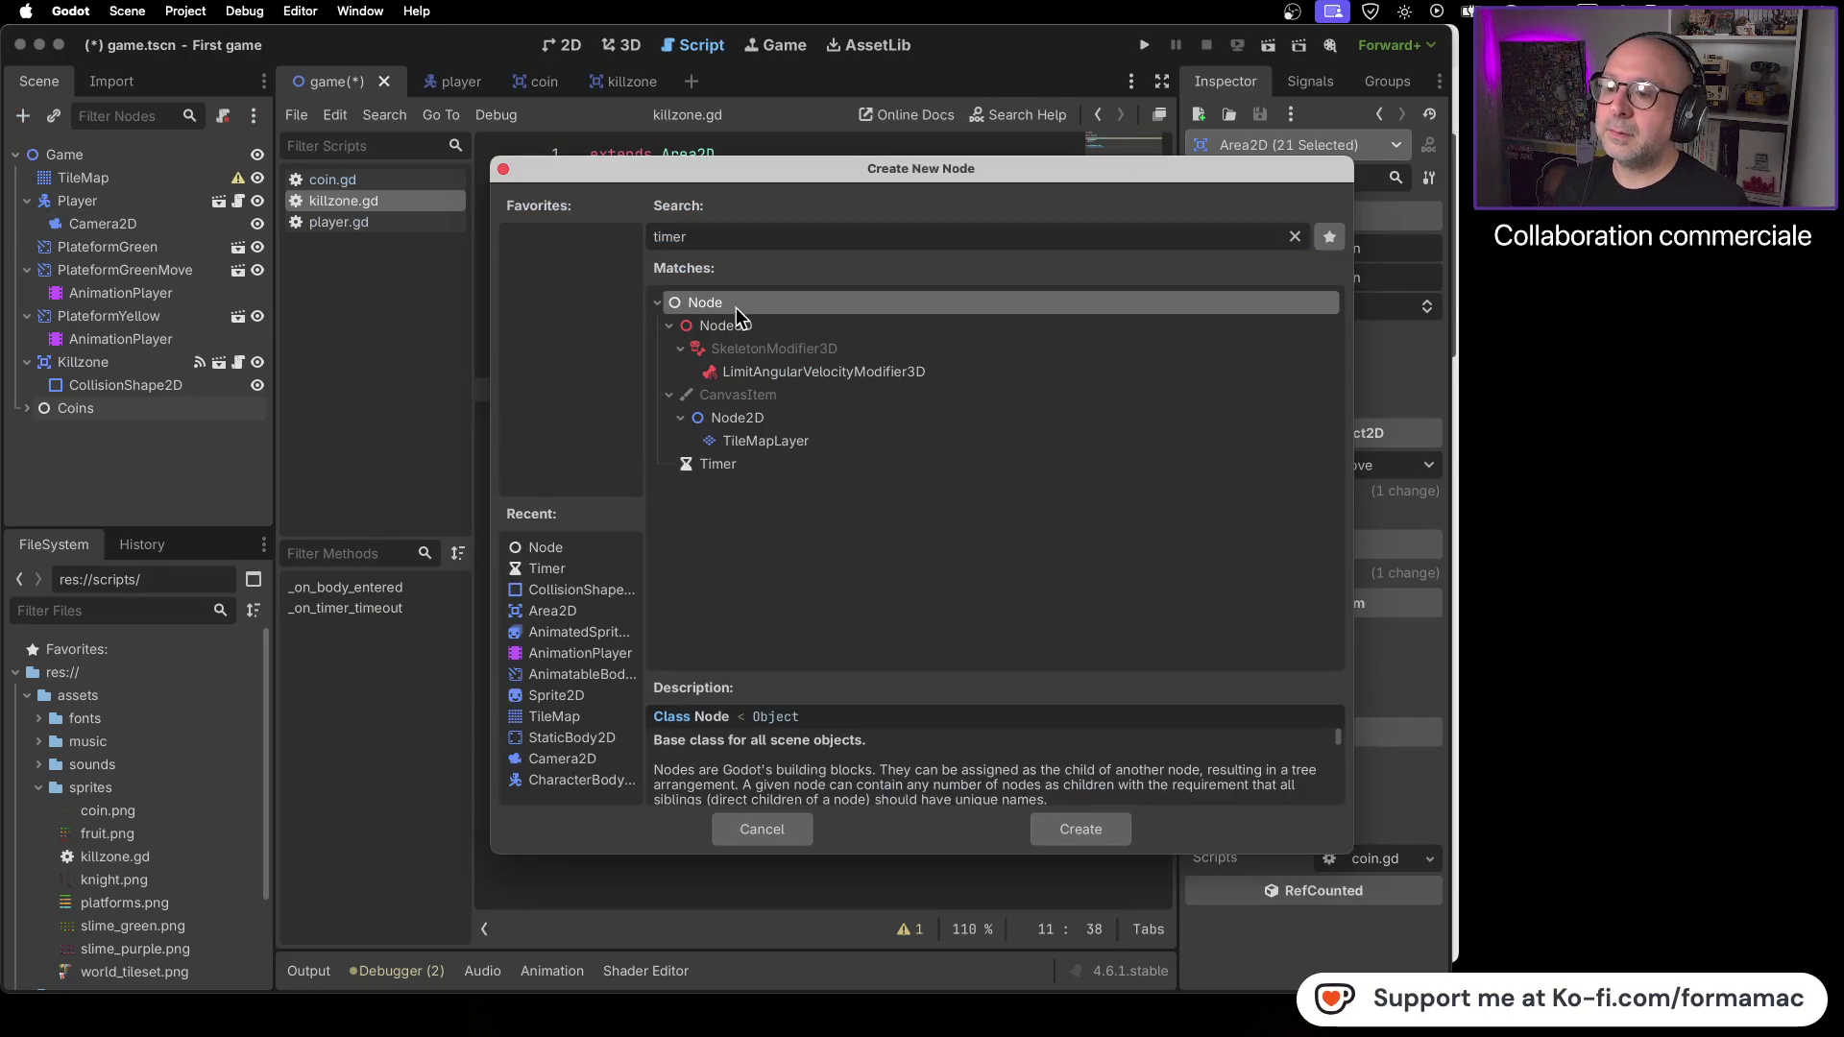
pyautogui.click(1095, 832)
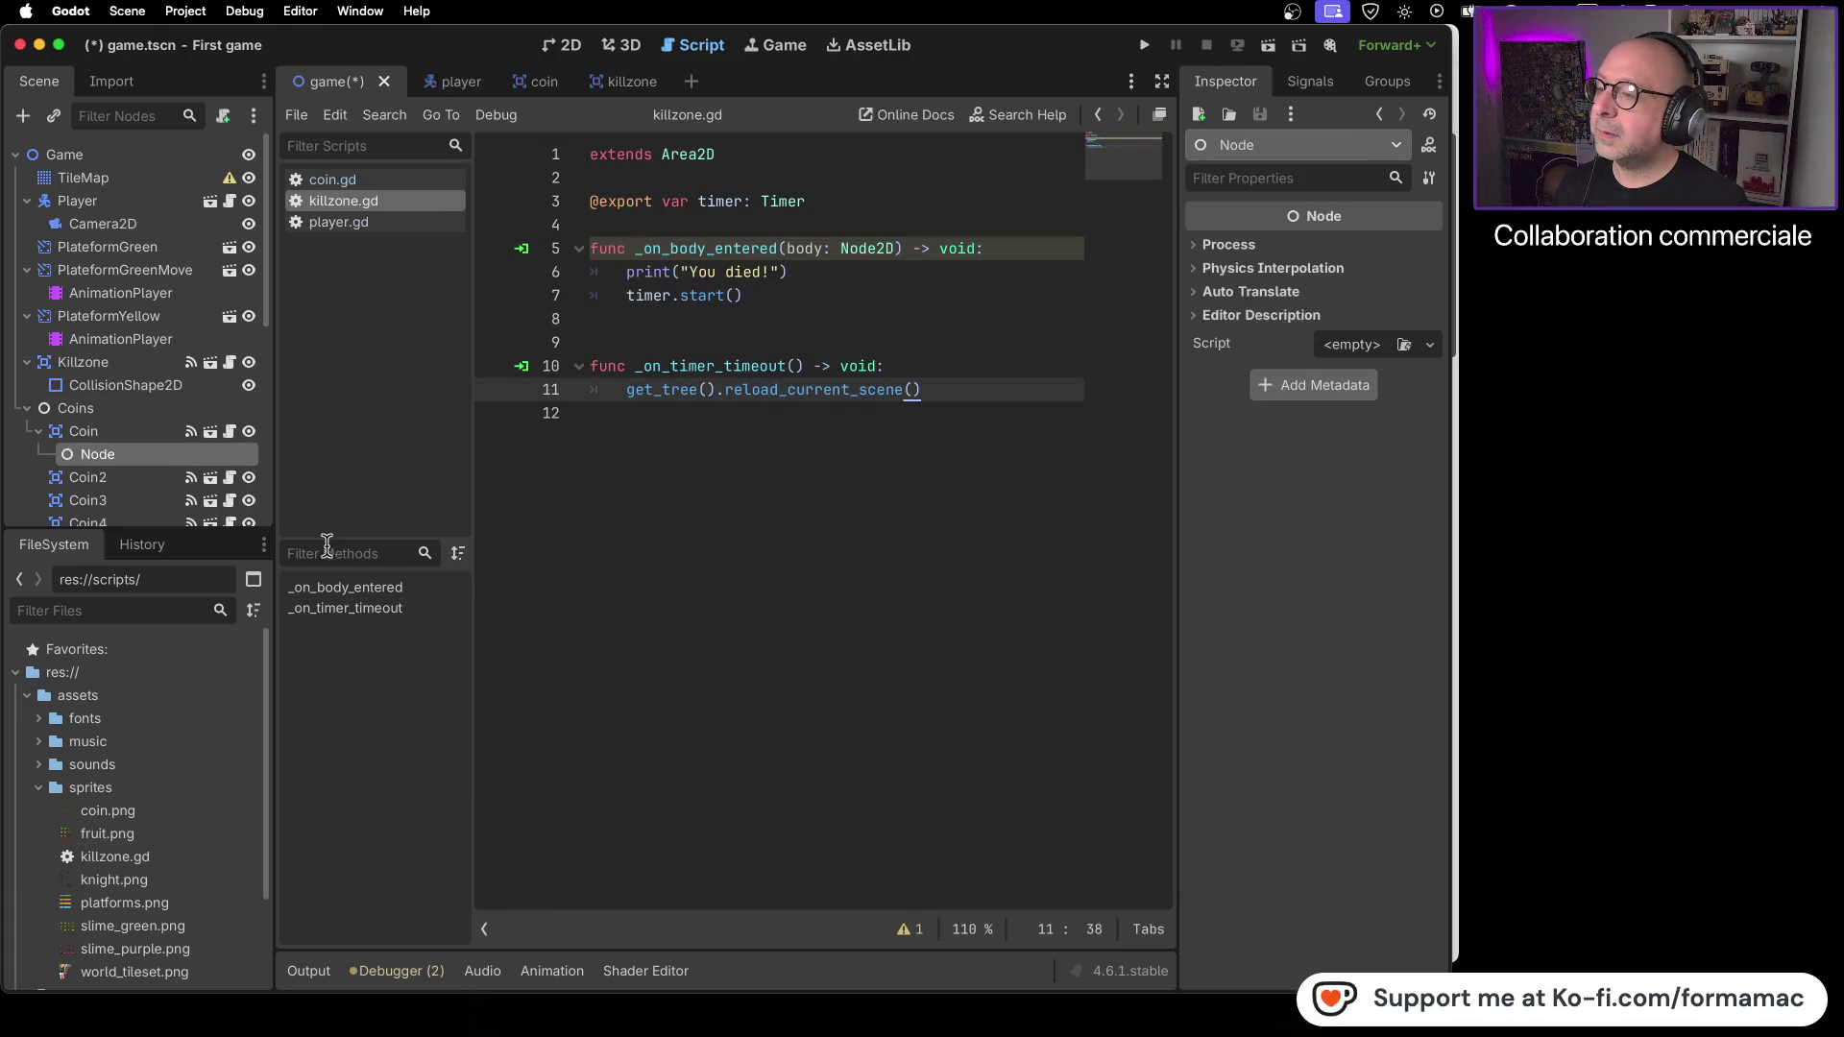
pyautogui.press('super+z')
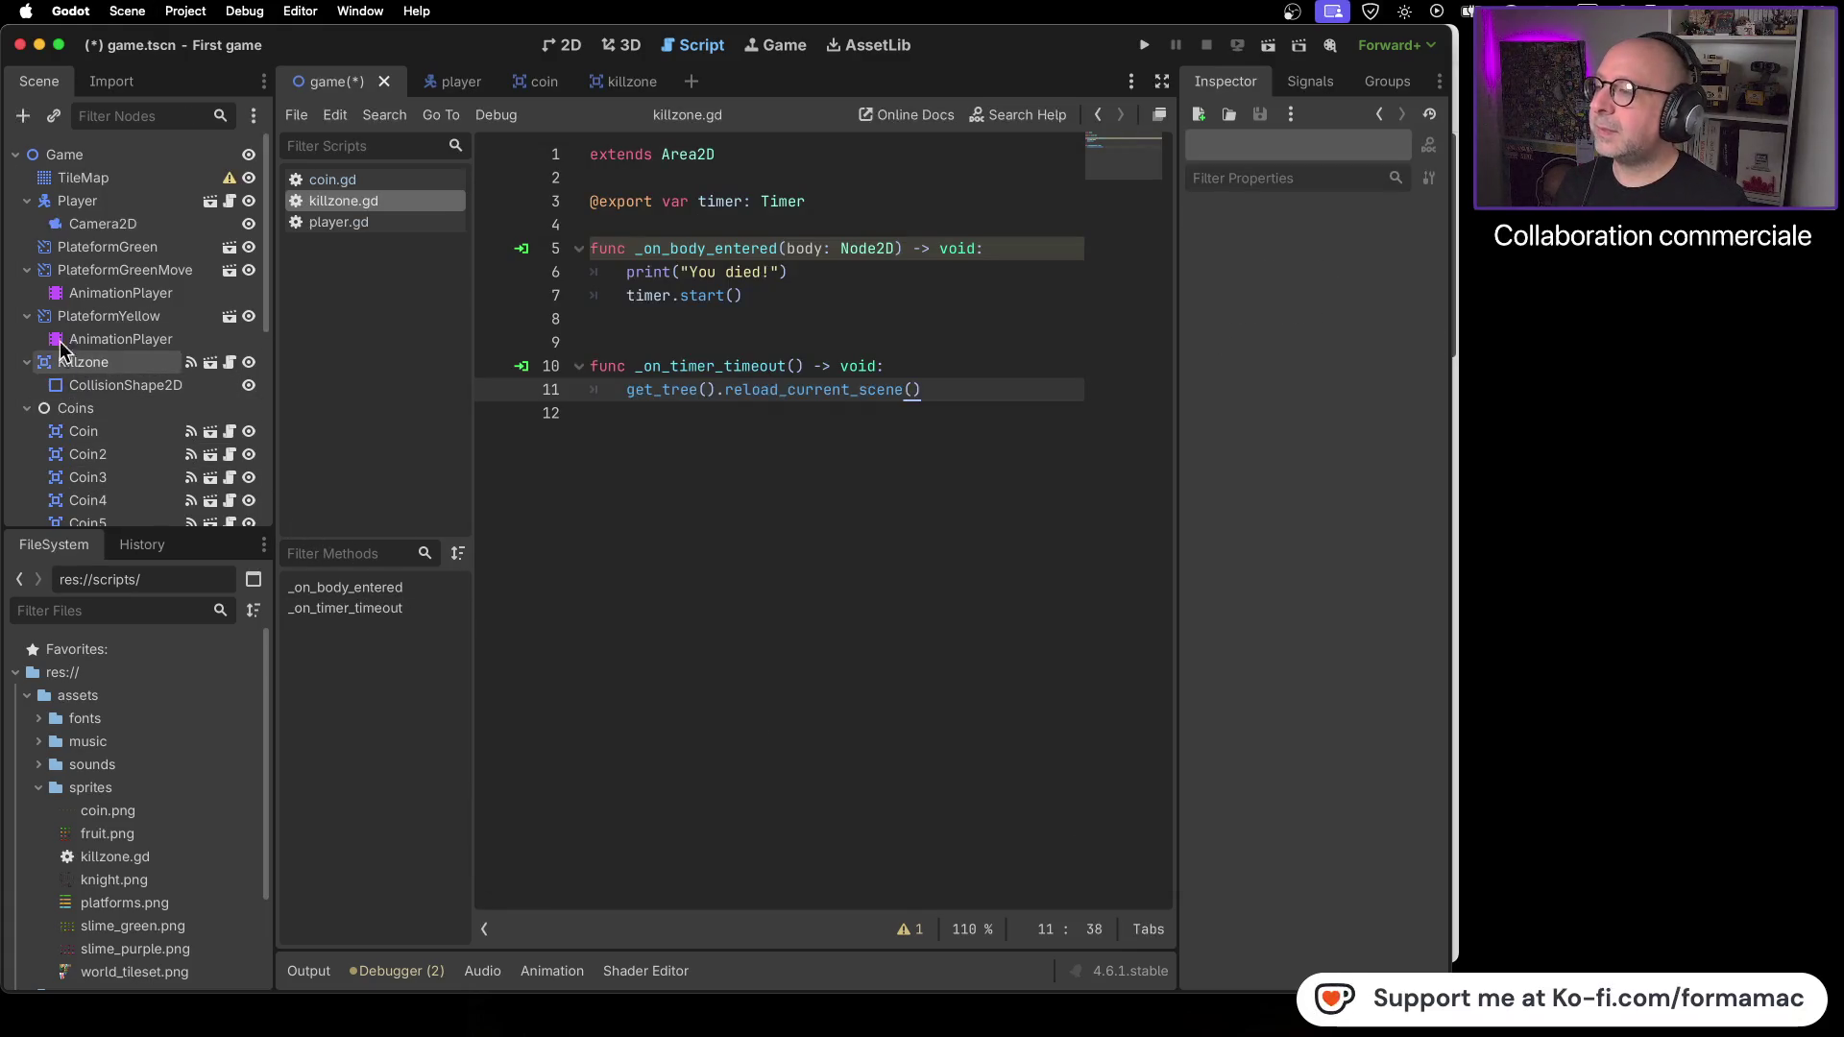
pyautogui.scroll(-5, 8, 478)
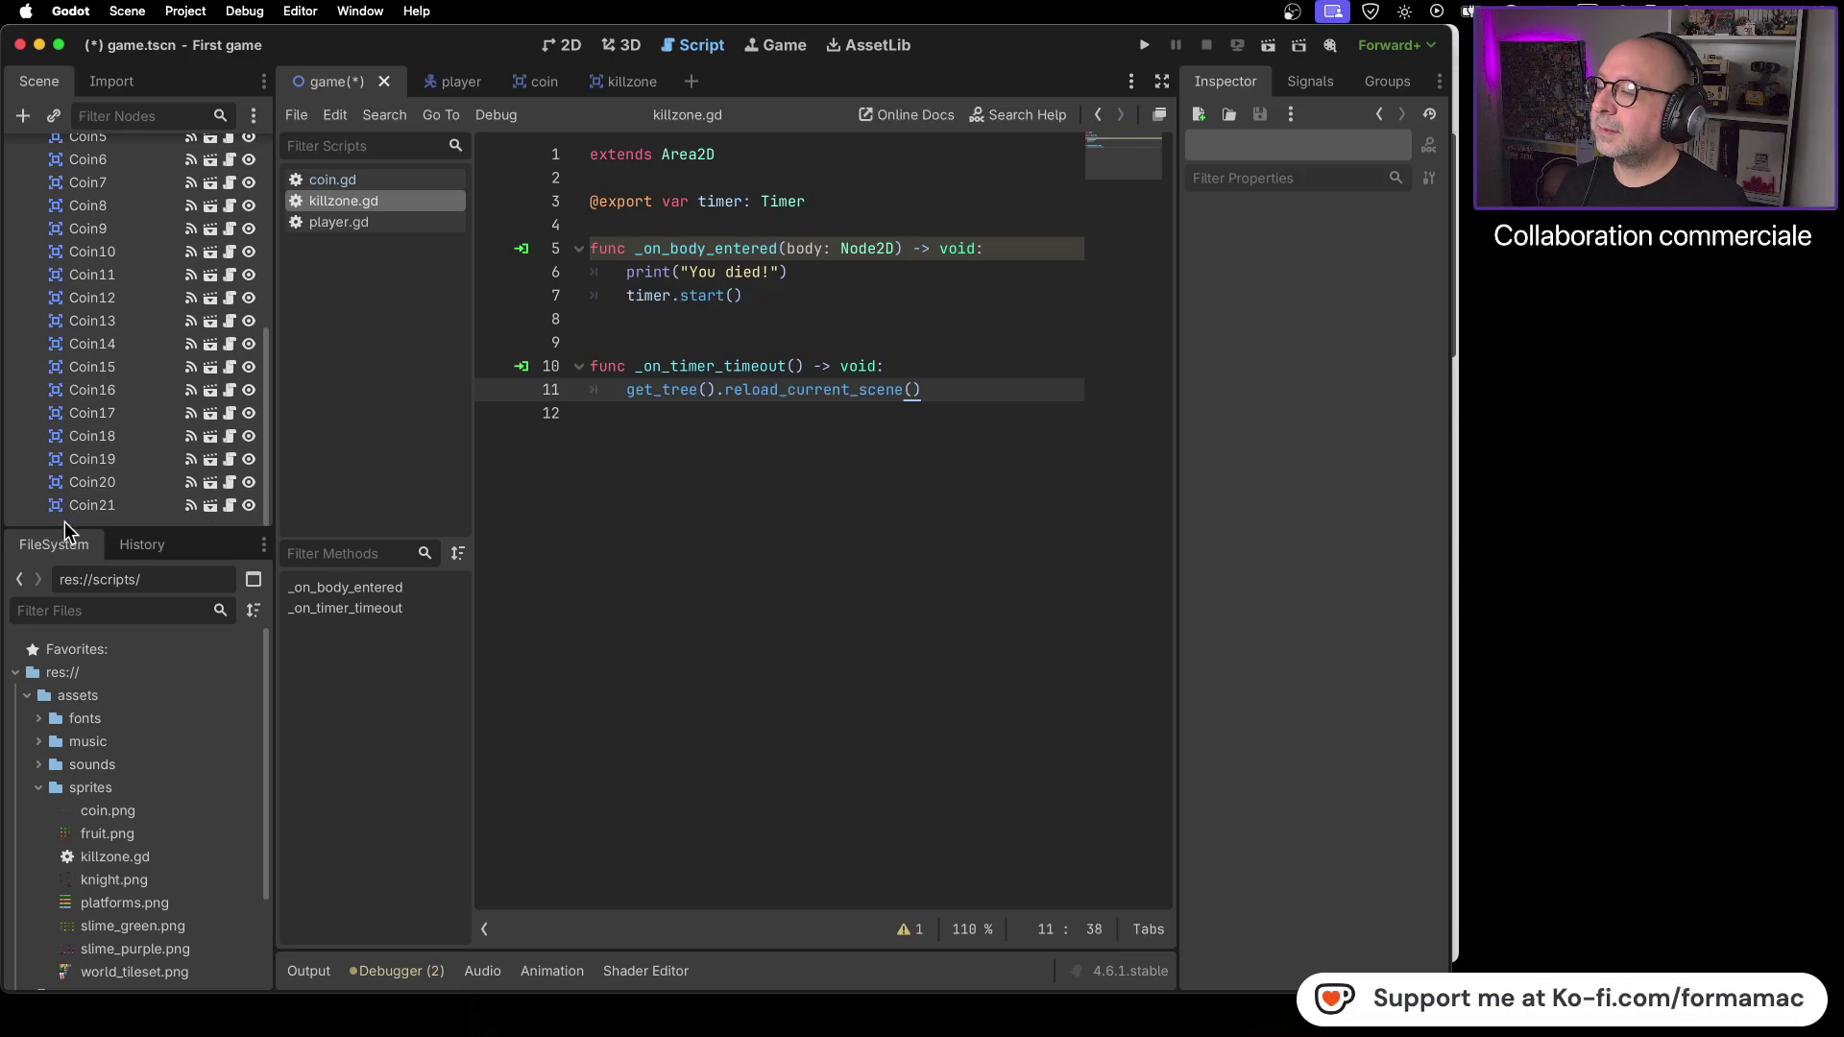
# - Create a plain Node in the game scene and rename it Platforms
pyautogui.scroll(5, 125, 350)
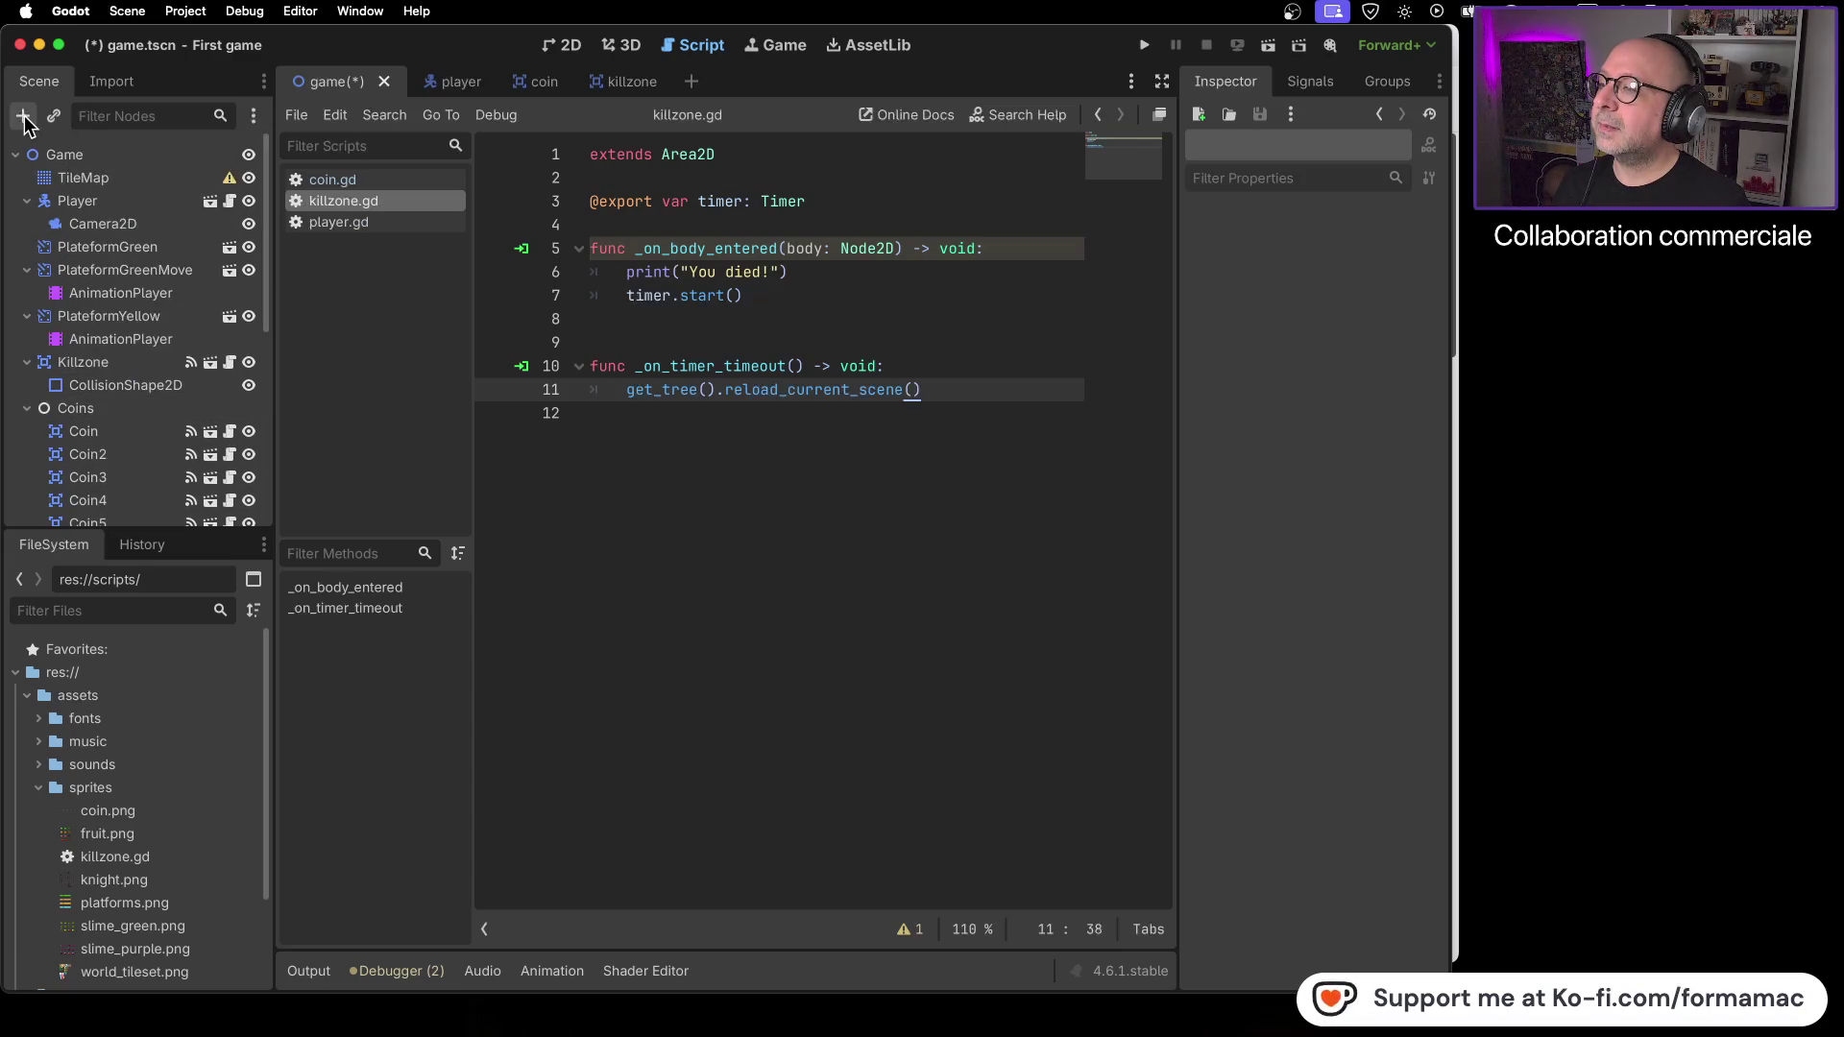
pyautogui.click(23, 116)
pyautogui.click(694, 300)
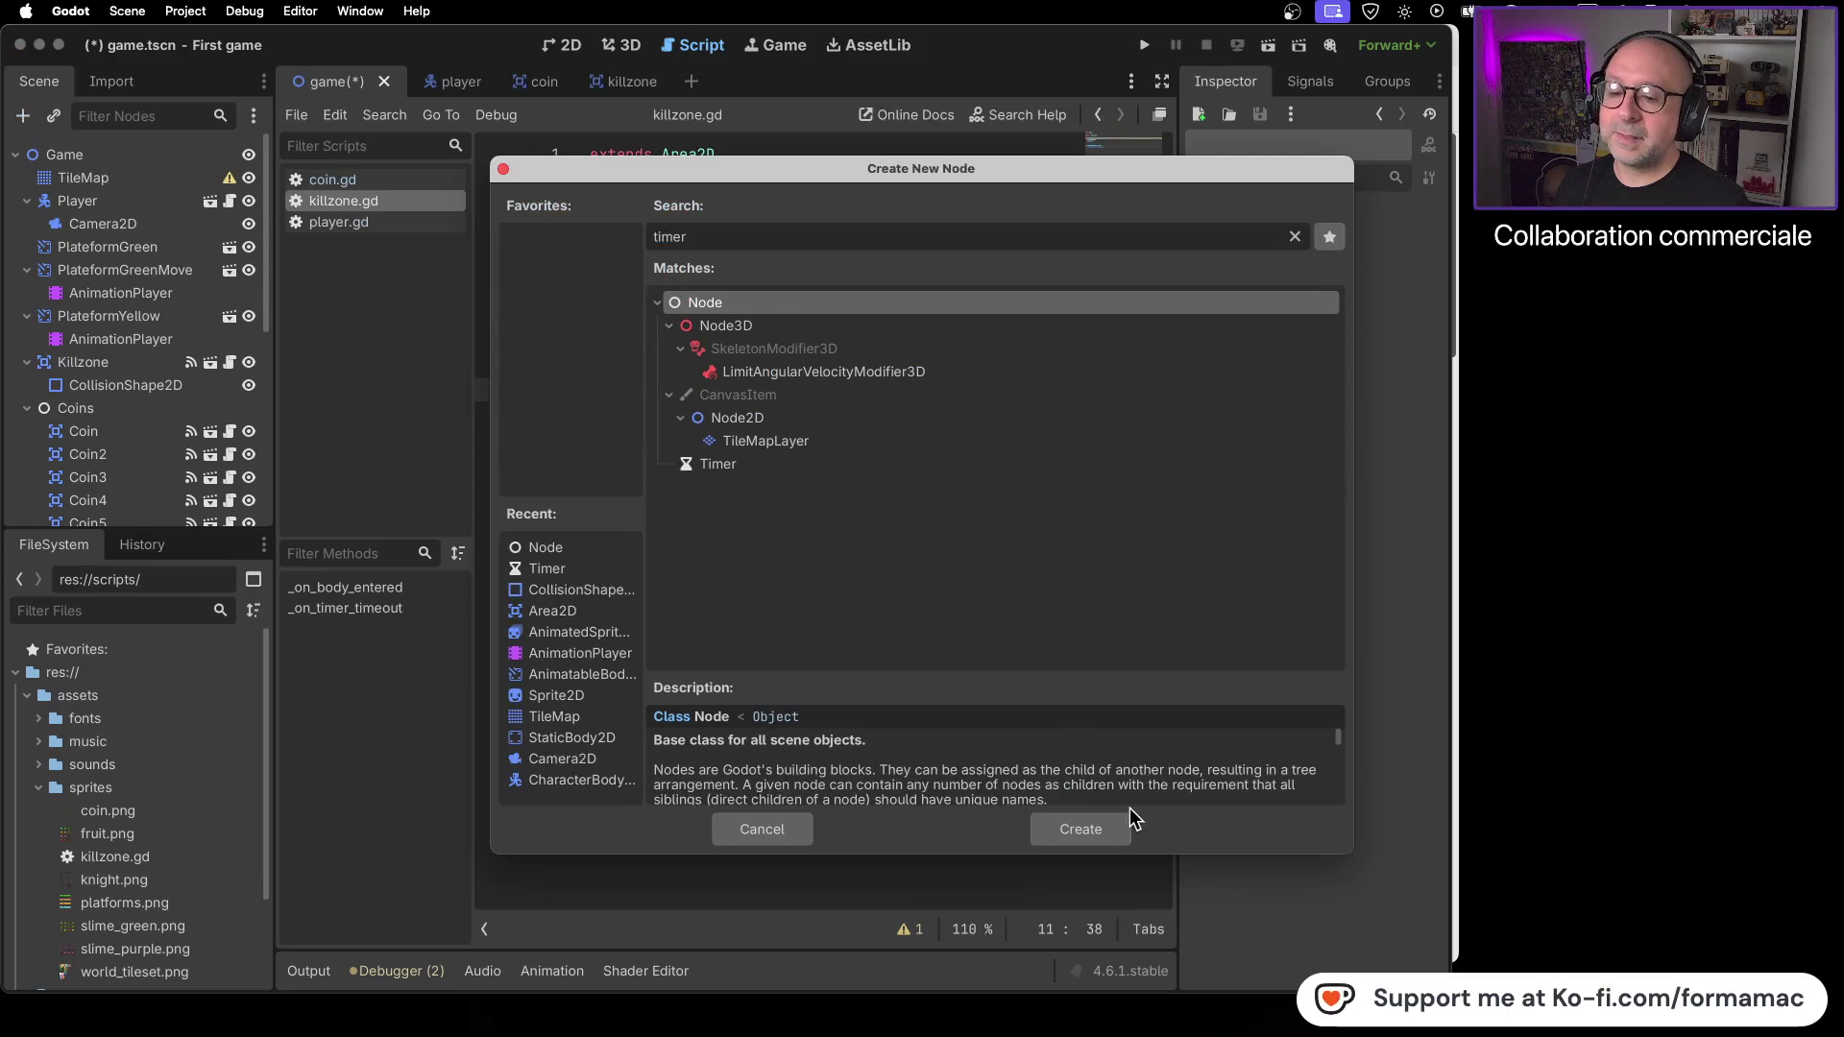
pyautogui.click(1095, 830)
pyautogui.rightClick(106, 509)
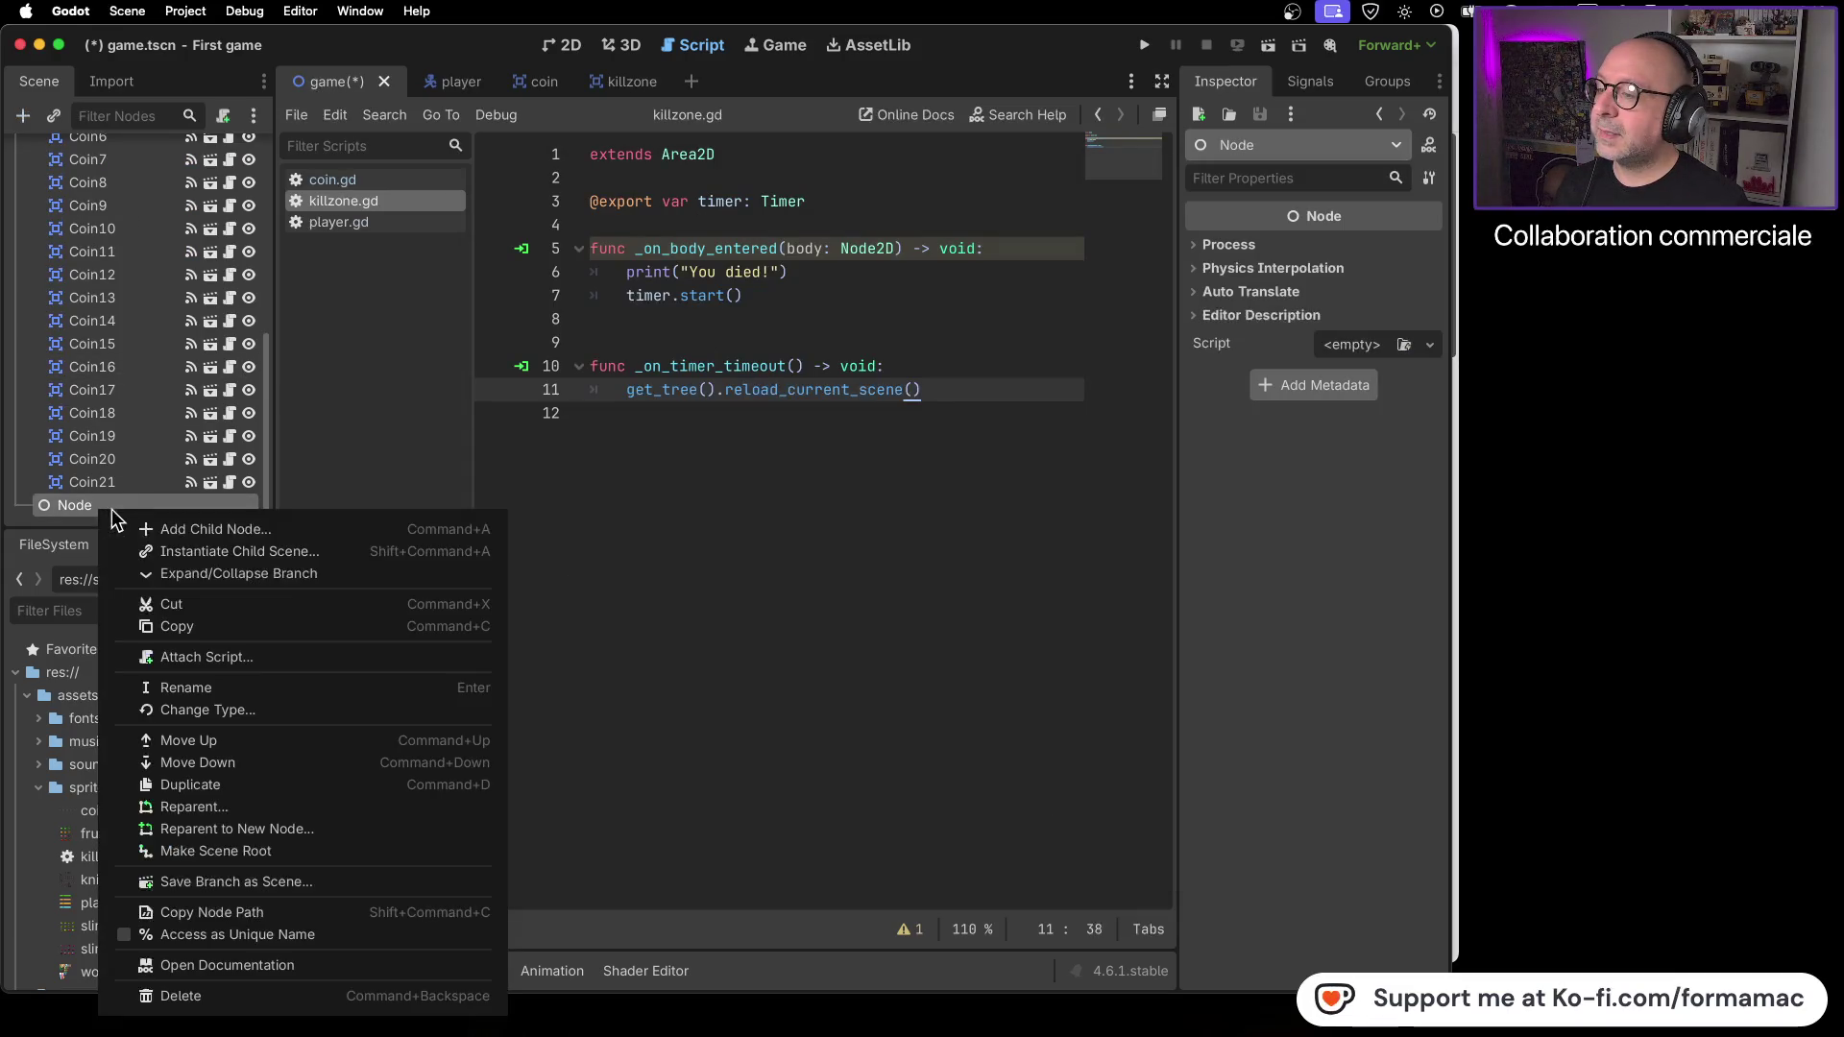
pyautogui.click(203, 688)
pyautogui.write('P')
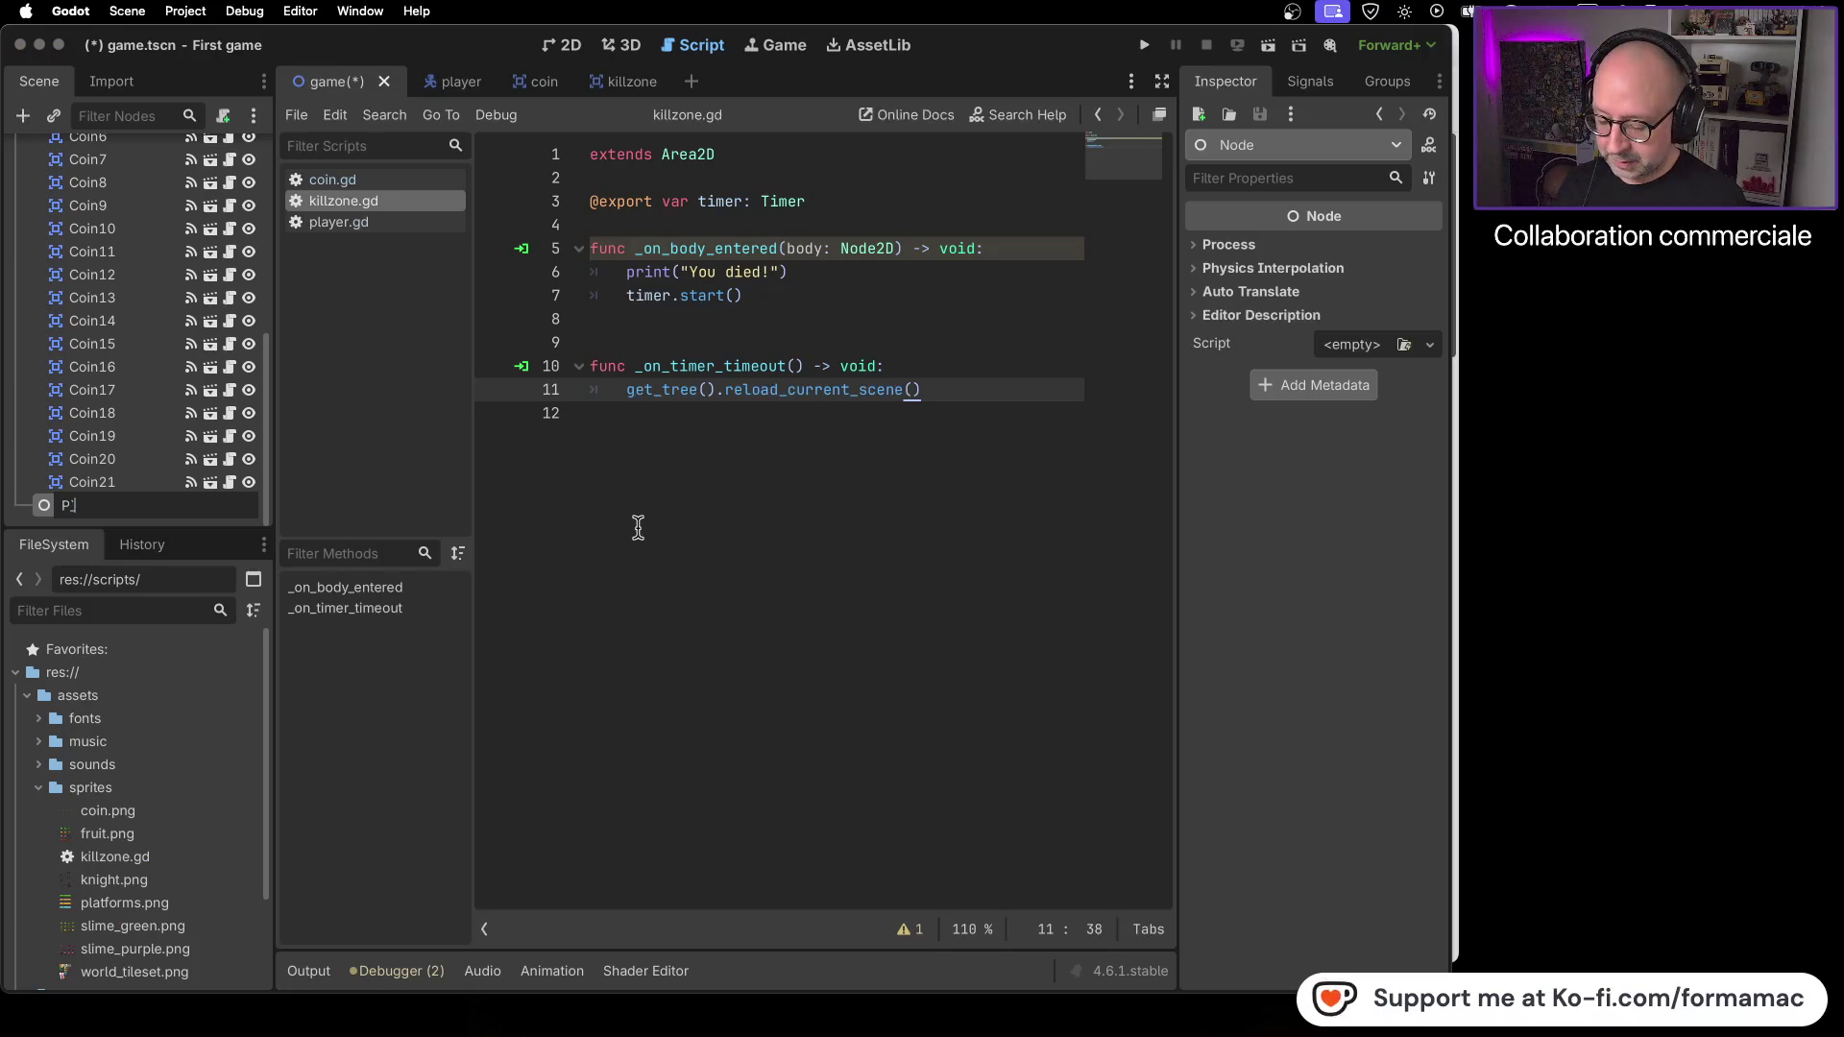
pyautogui.write('latforms')
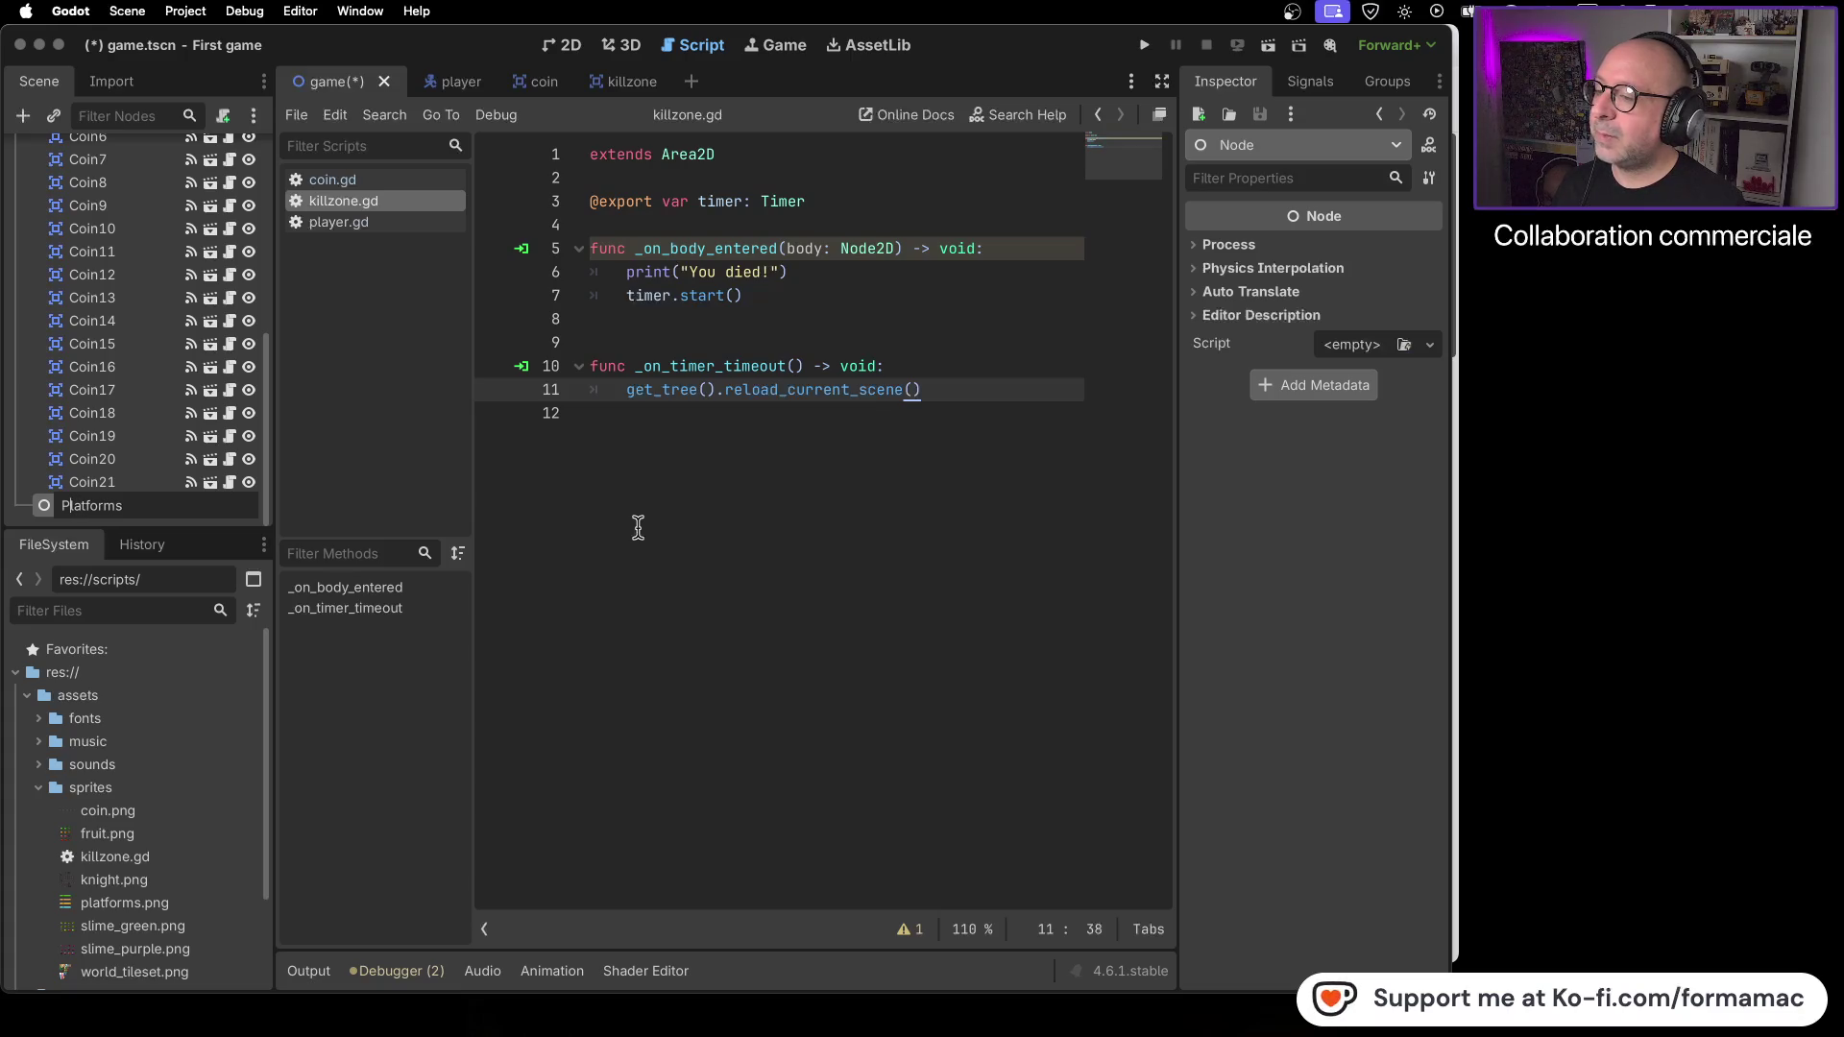
pyautogui.press('Return')
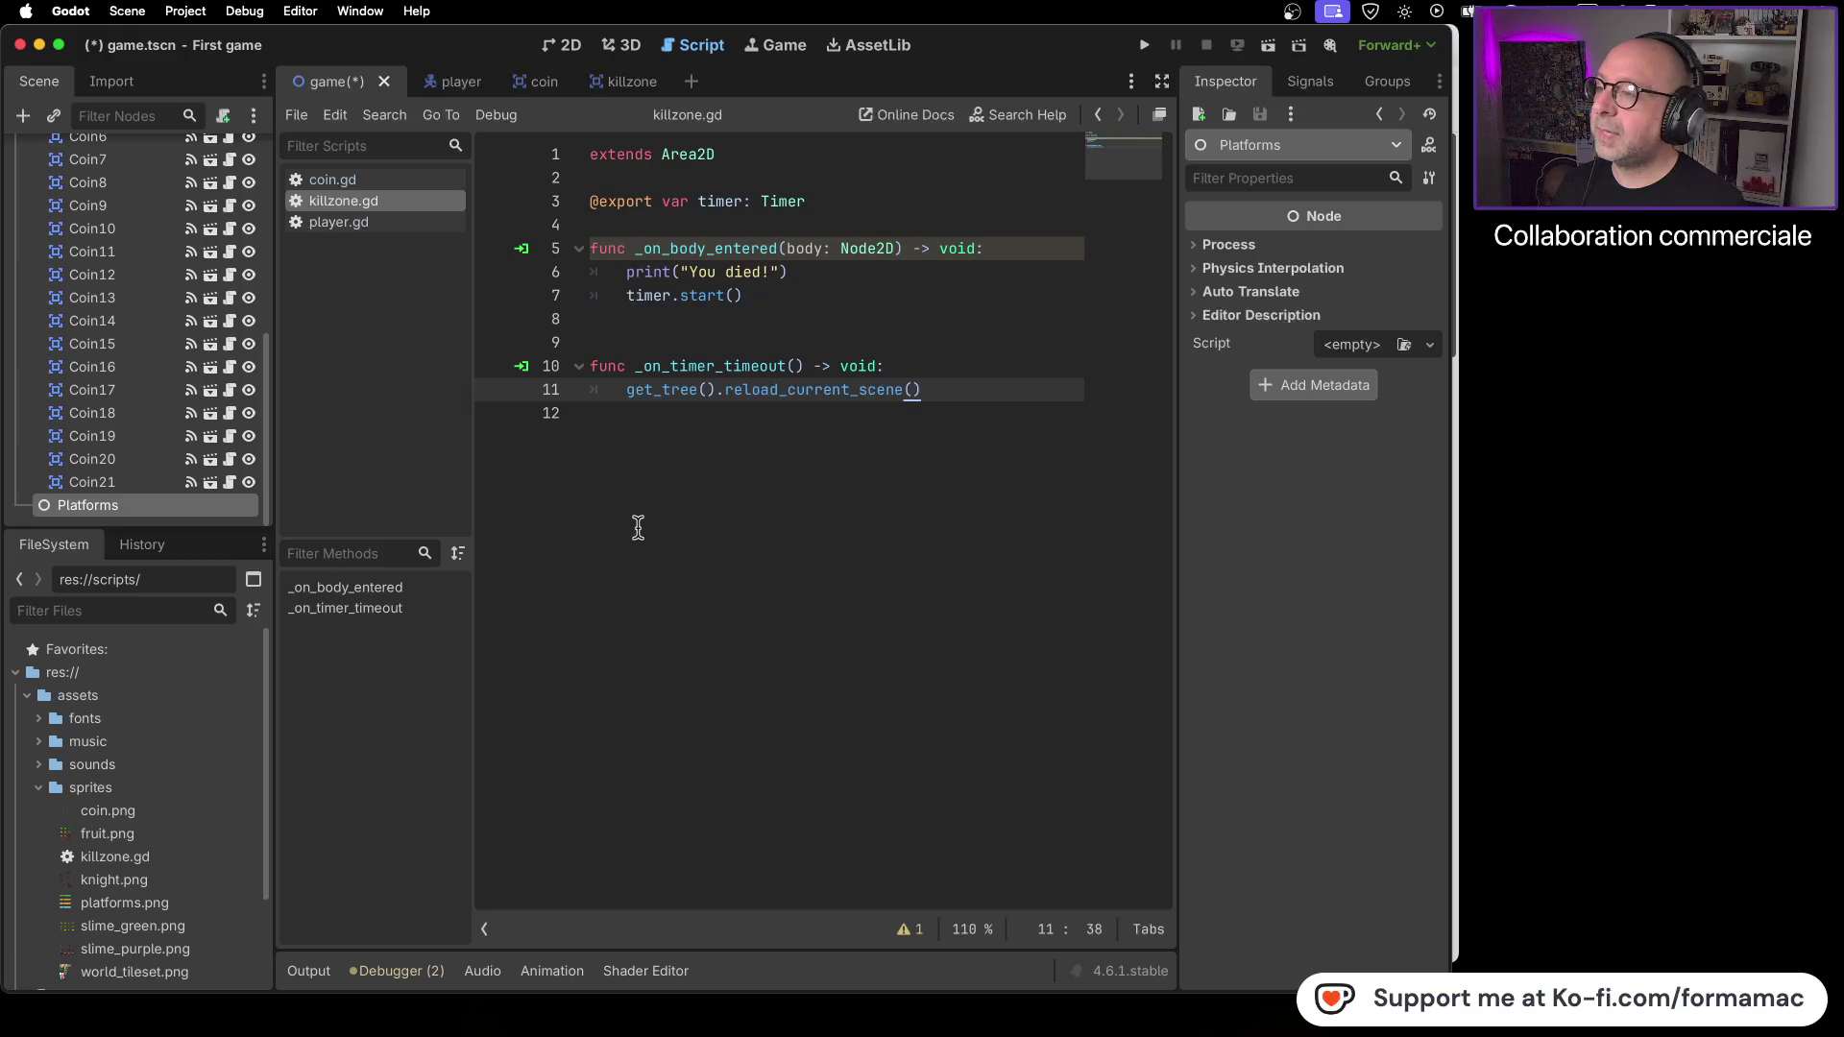
pyautogui.scroll(5, 214, 389)
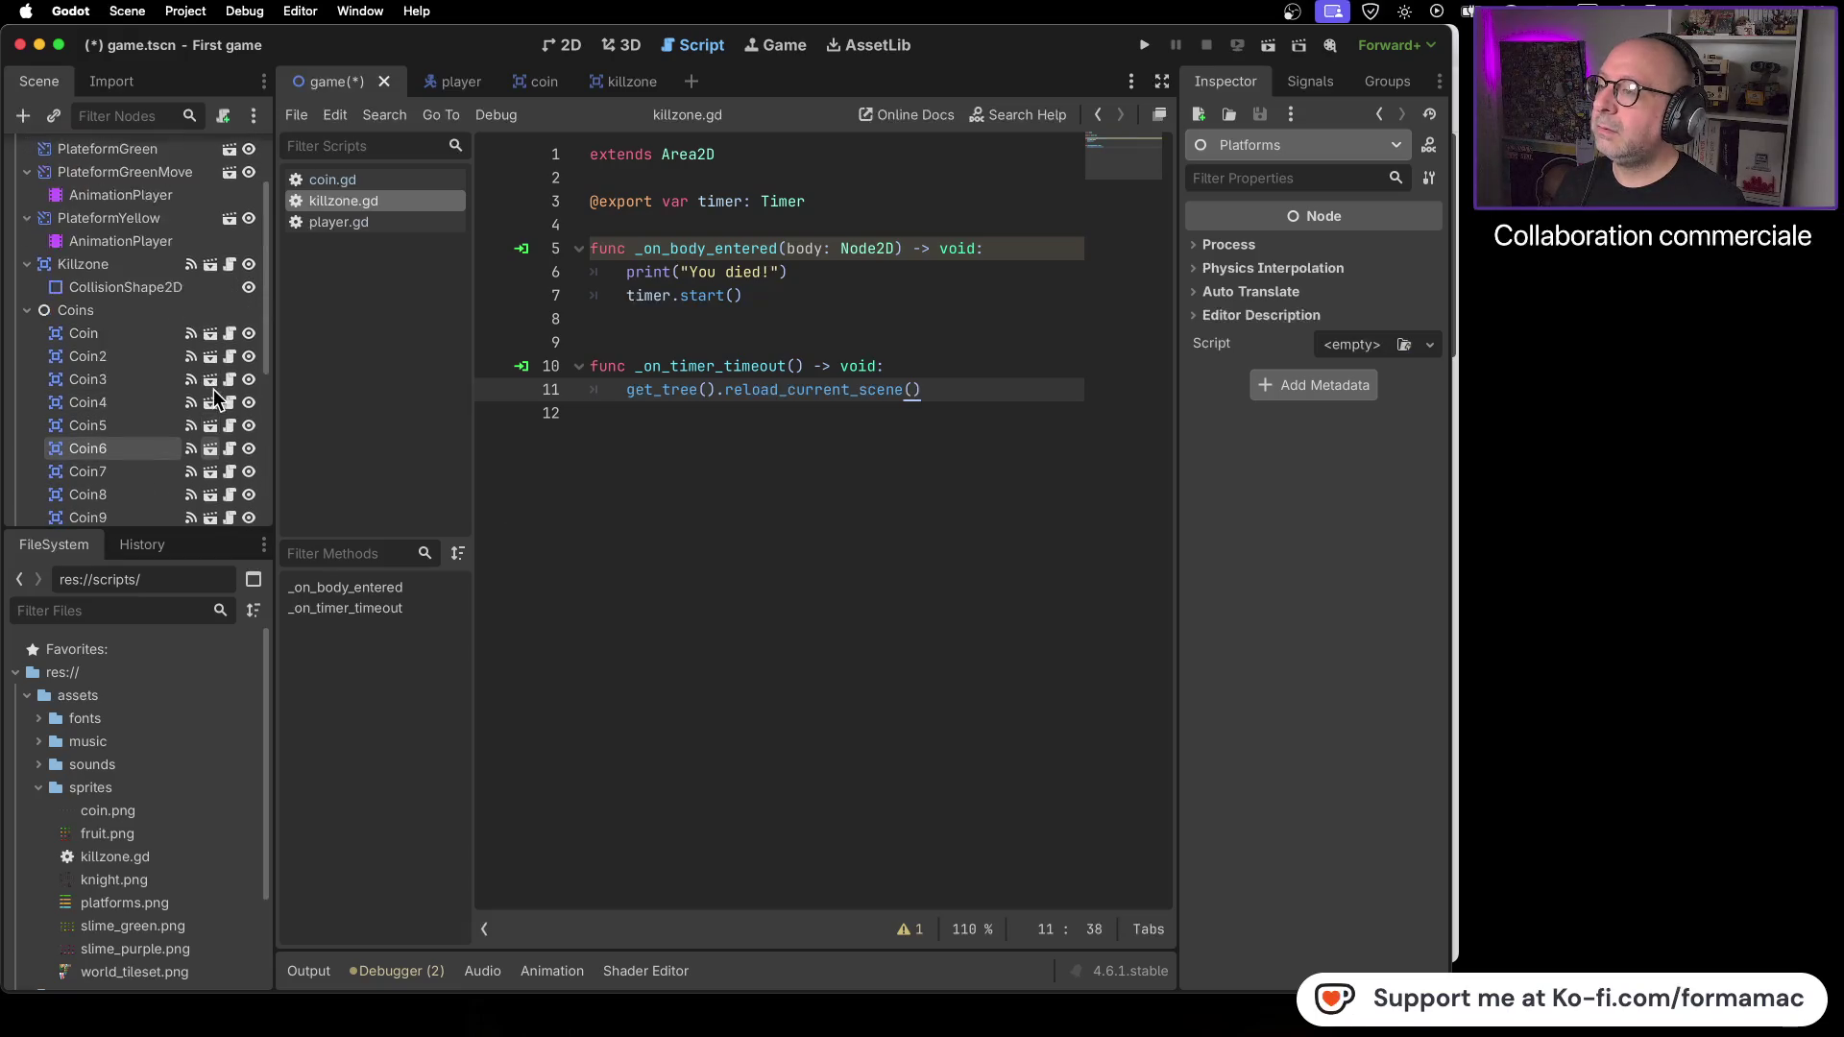
pyautogui.scroll(5, 213, 389)
# - Briefly check the tutorial, then collapse PlateformGreenMove and PlateformYellow in the Scene dock
pyautogui.press('super+Tab')
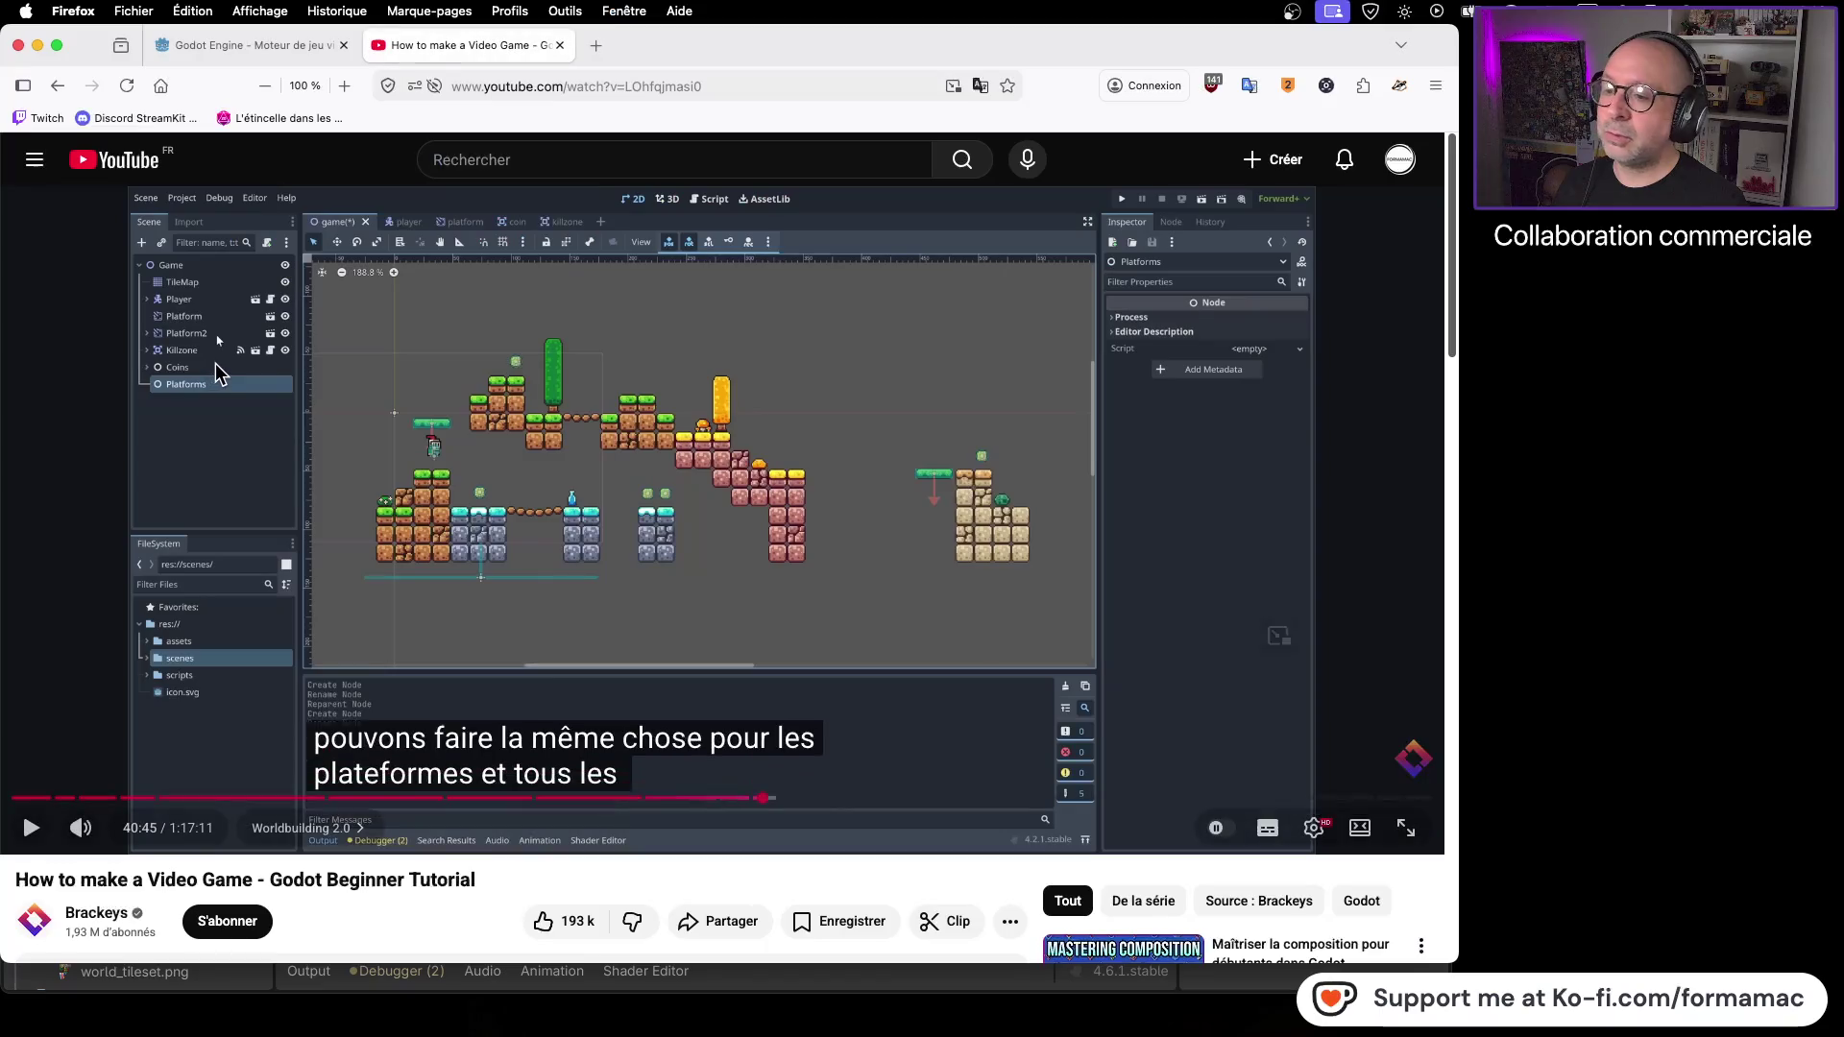
pyautogui.click(642, 447)
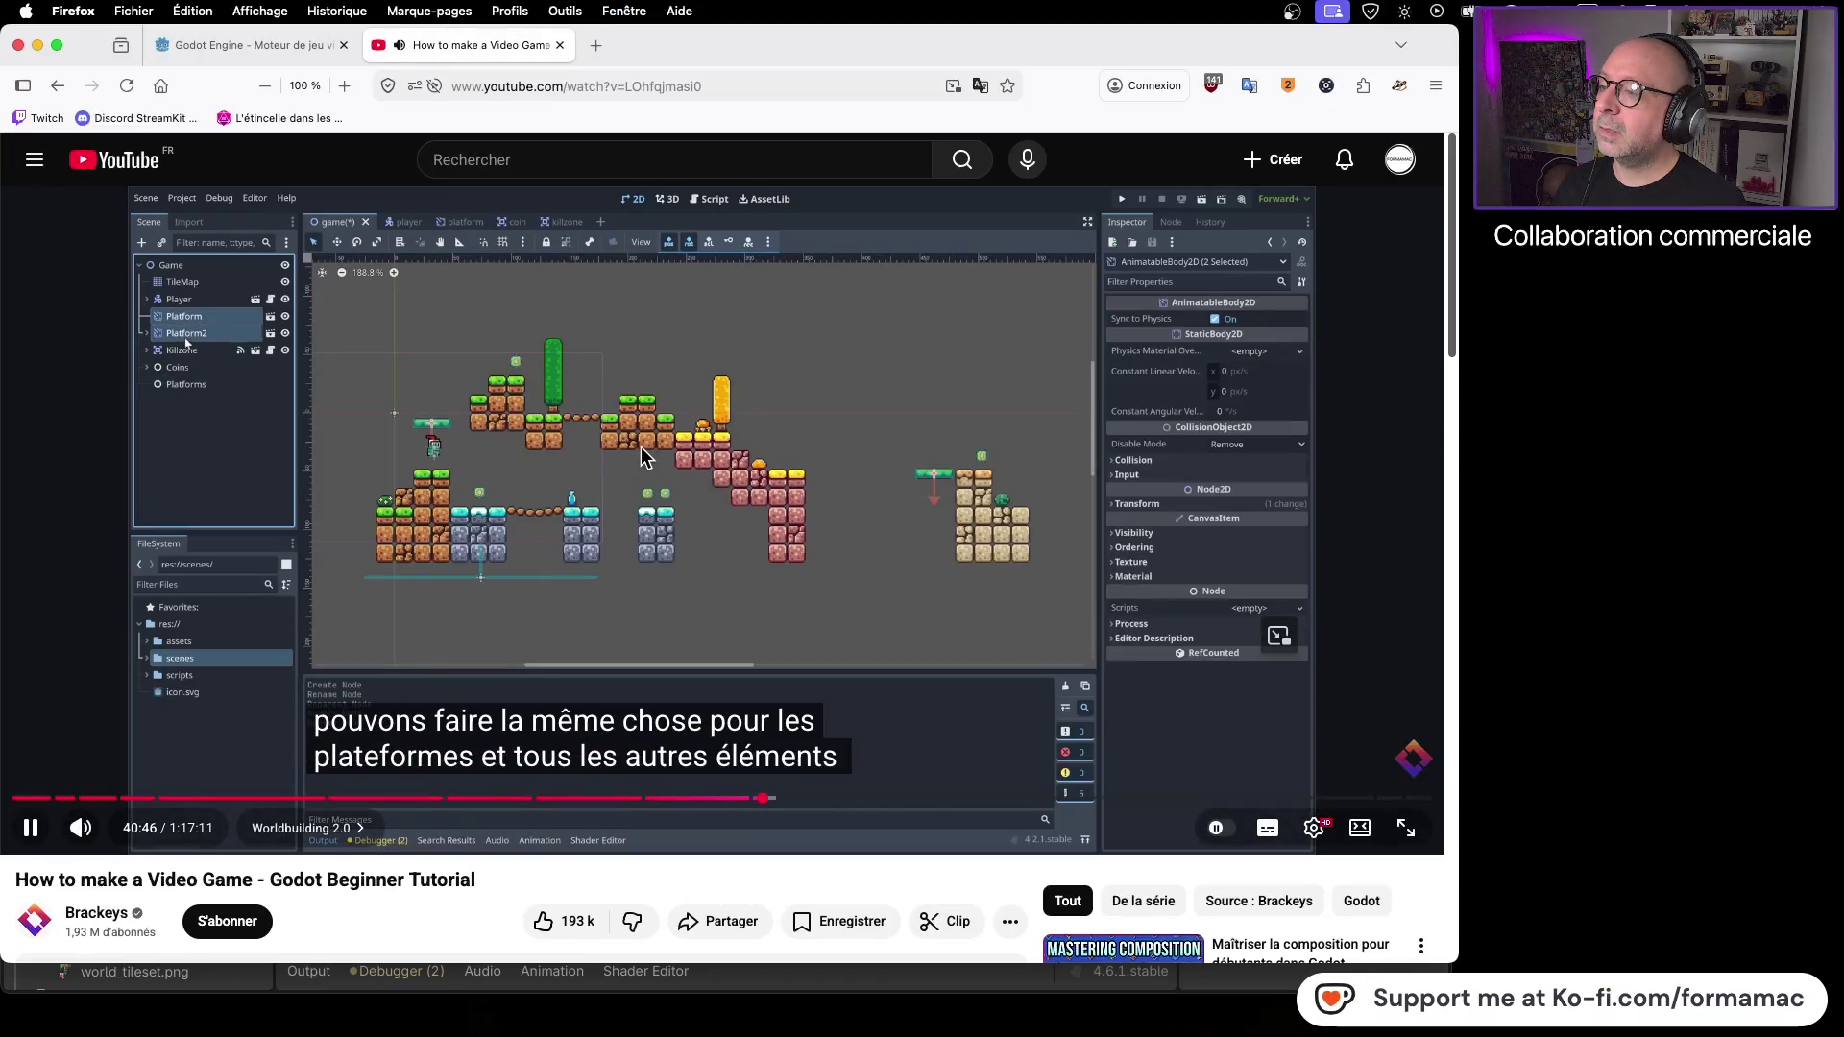
pyautogui.click(639, 447)
pyautogui.press('super+Tab')
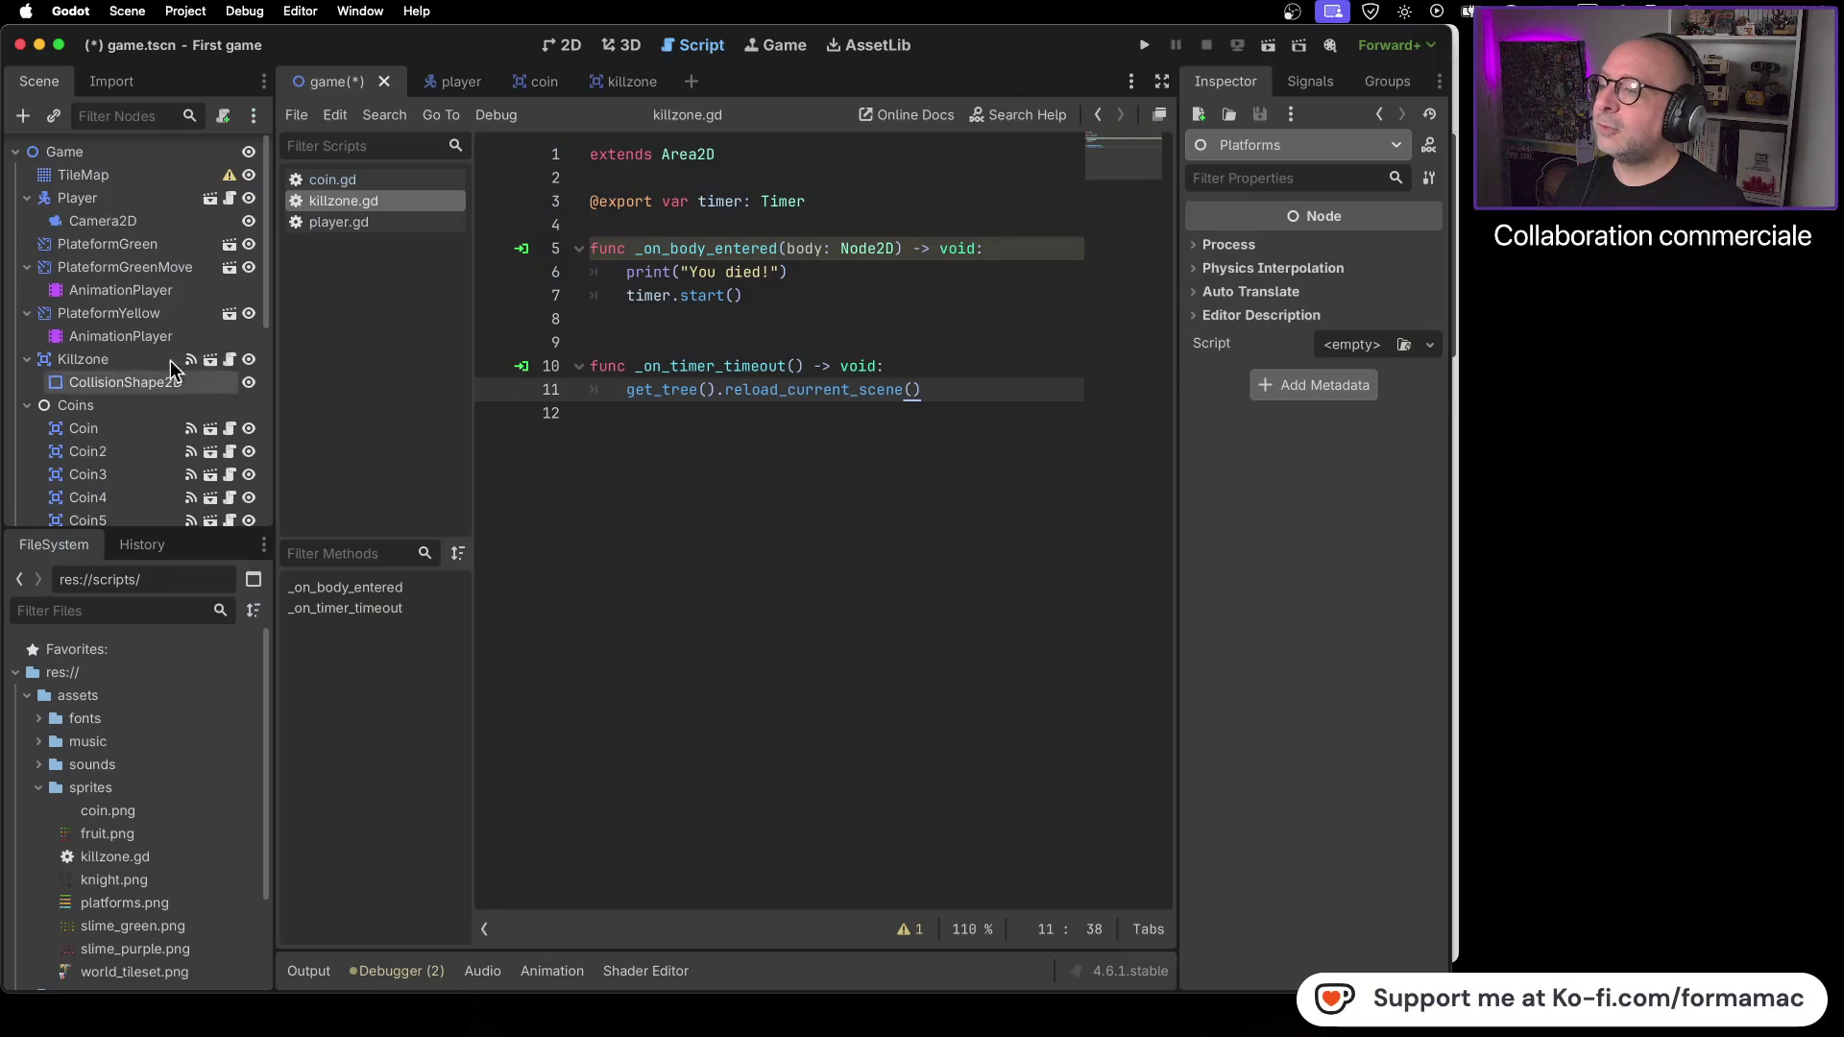
pyautogui.click(27, 267)
pyautogui.click(27, 290)
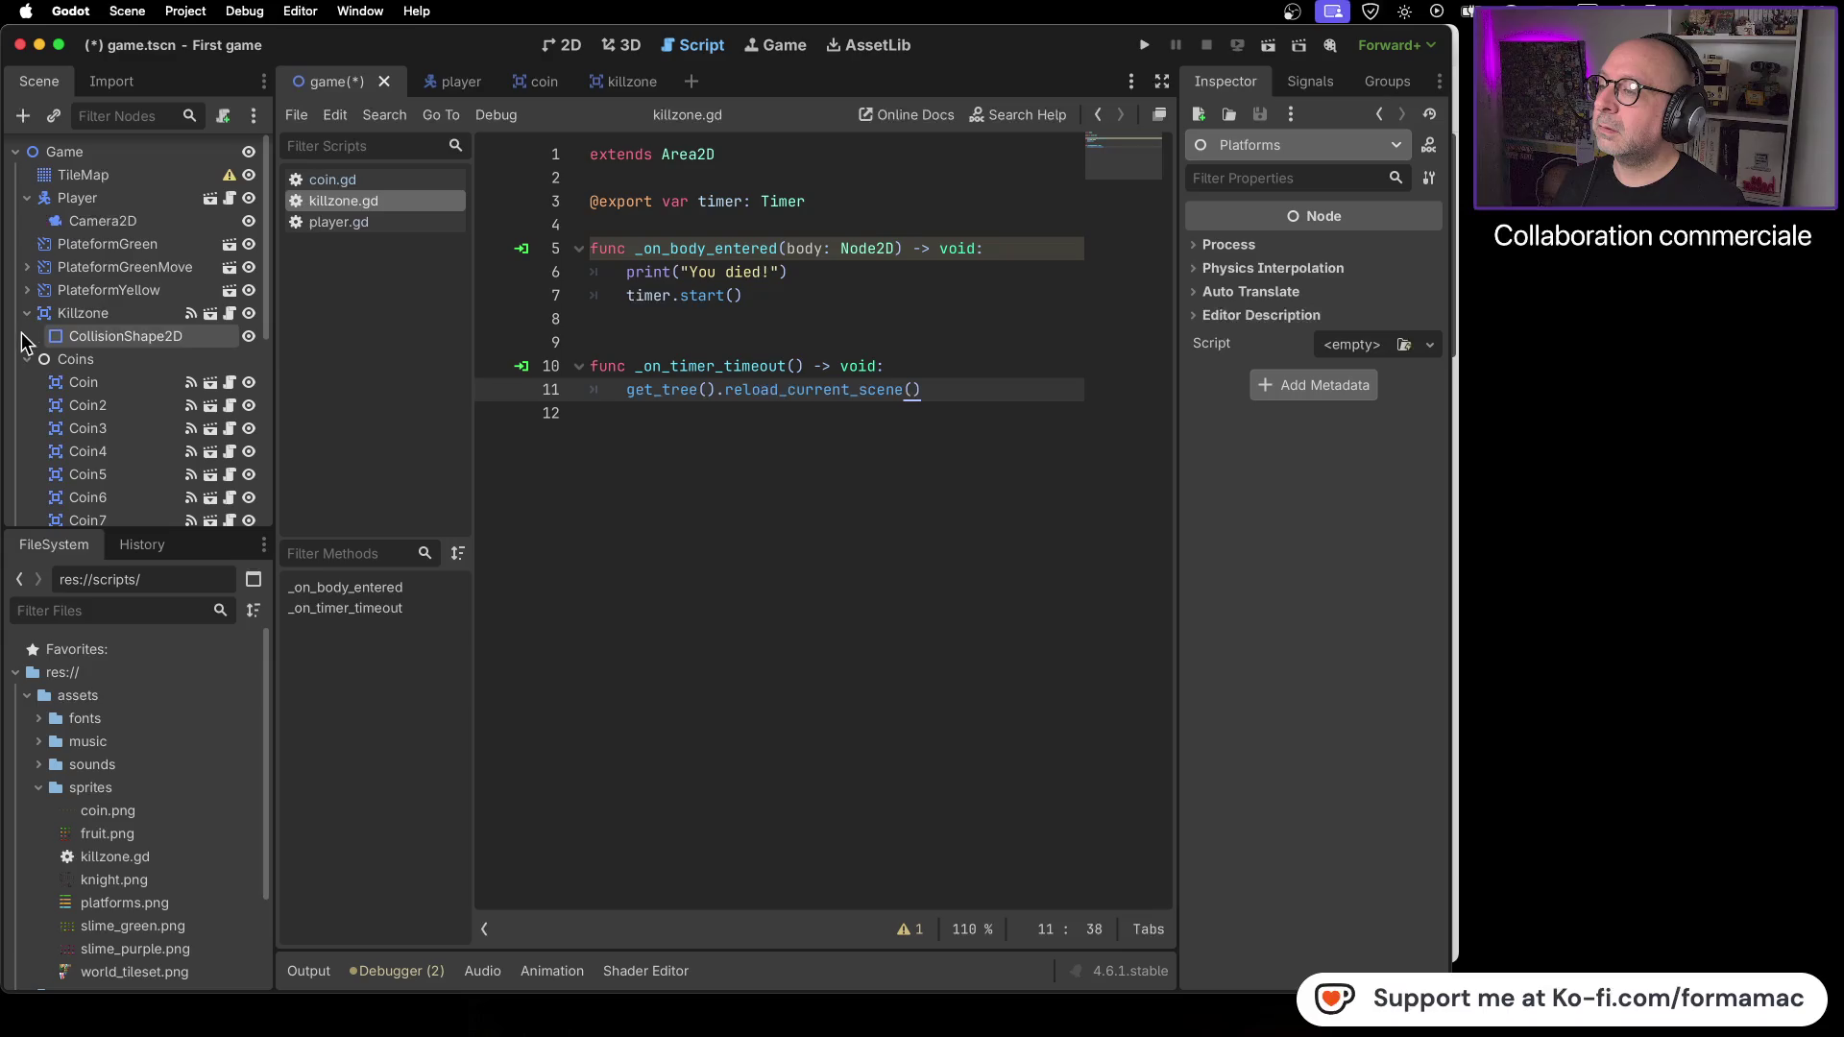
# - Drag PlateformGreenMove and PlateformYellow under Platforms, collapse it, and resume the tutorial
pyautogui.click(115, 267)
pyautogui.keyDown('shift'); pyautogui.click(144, 289); pyautogui.keyUp('shift')
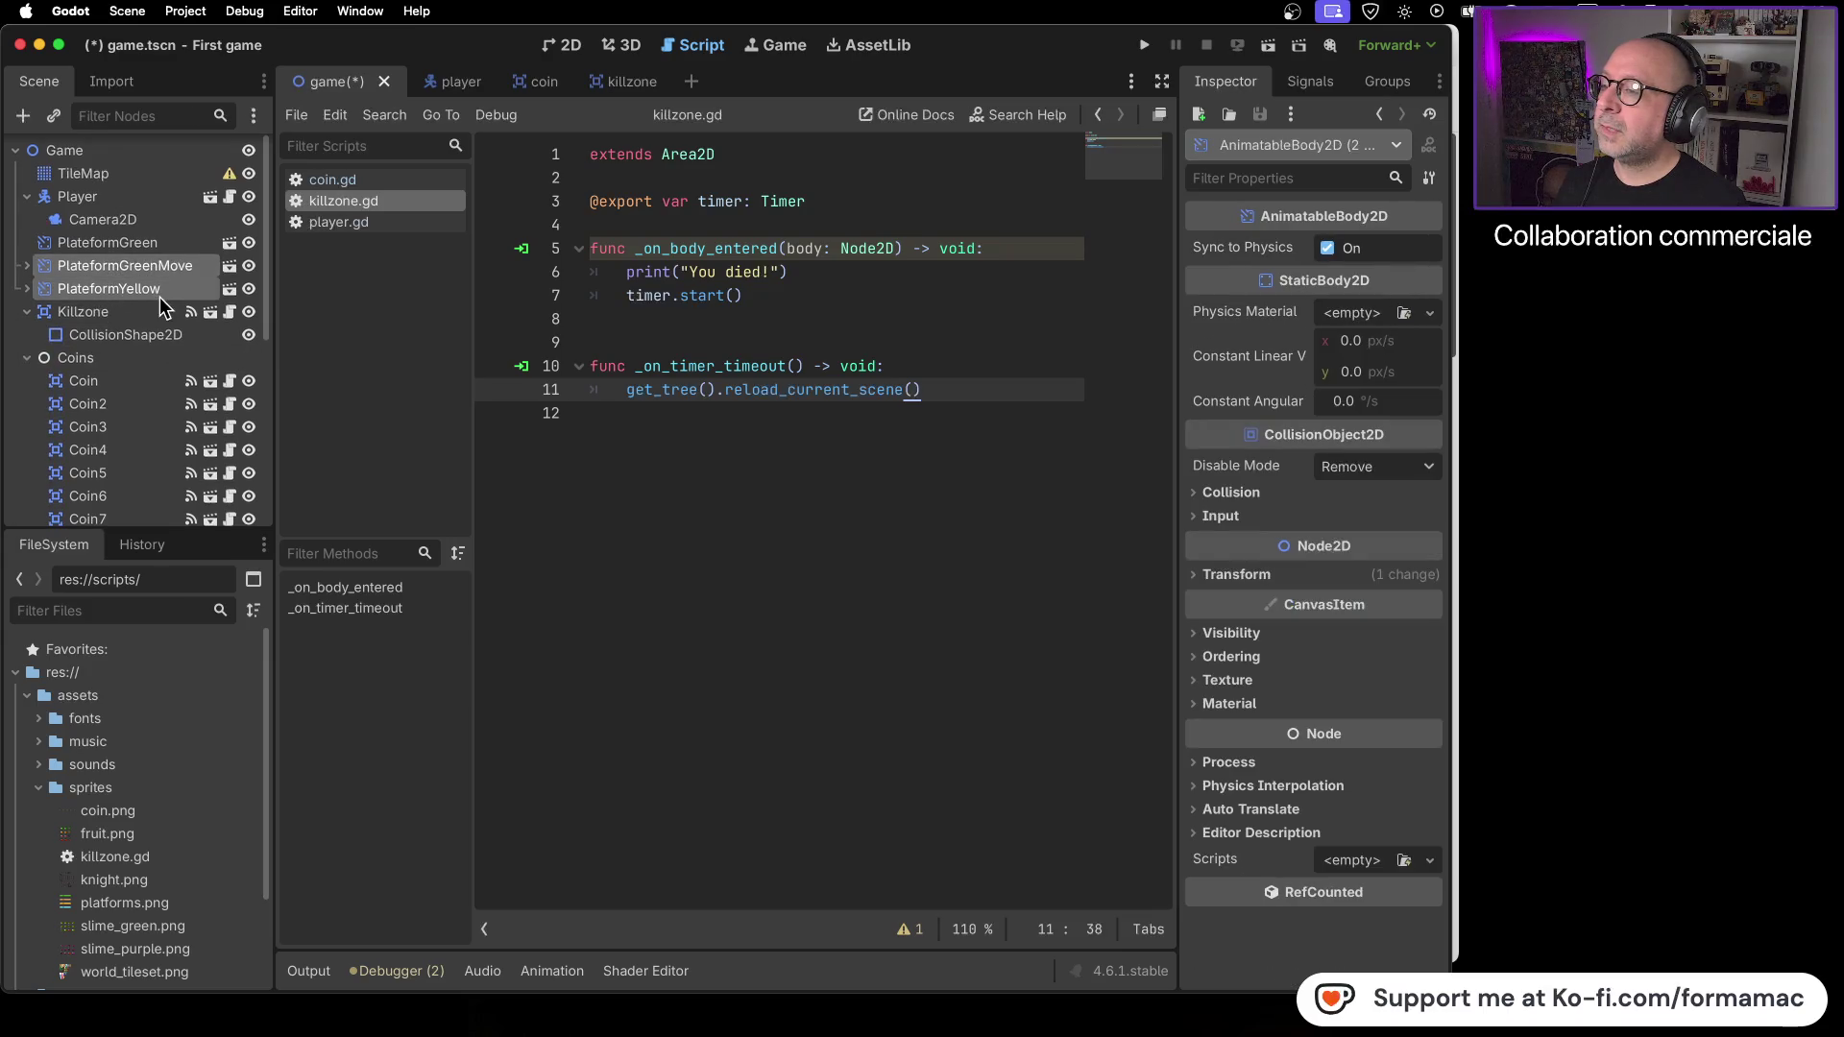
pyautogui.scroll(-1, 161, 306)
pyautogui.click(27, 327)
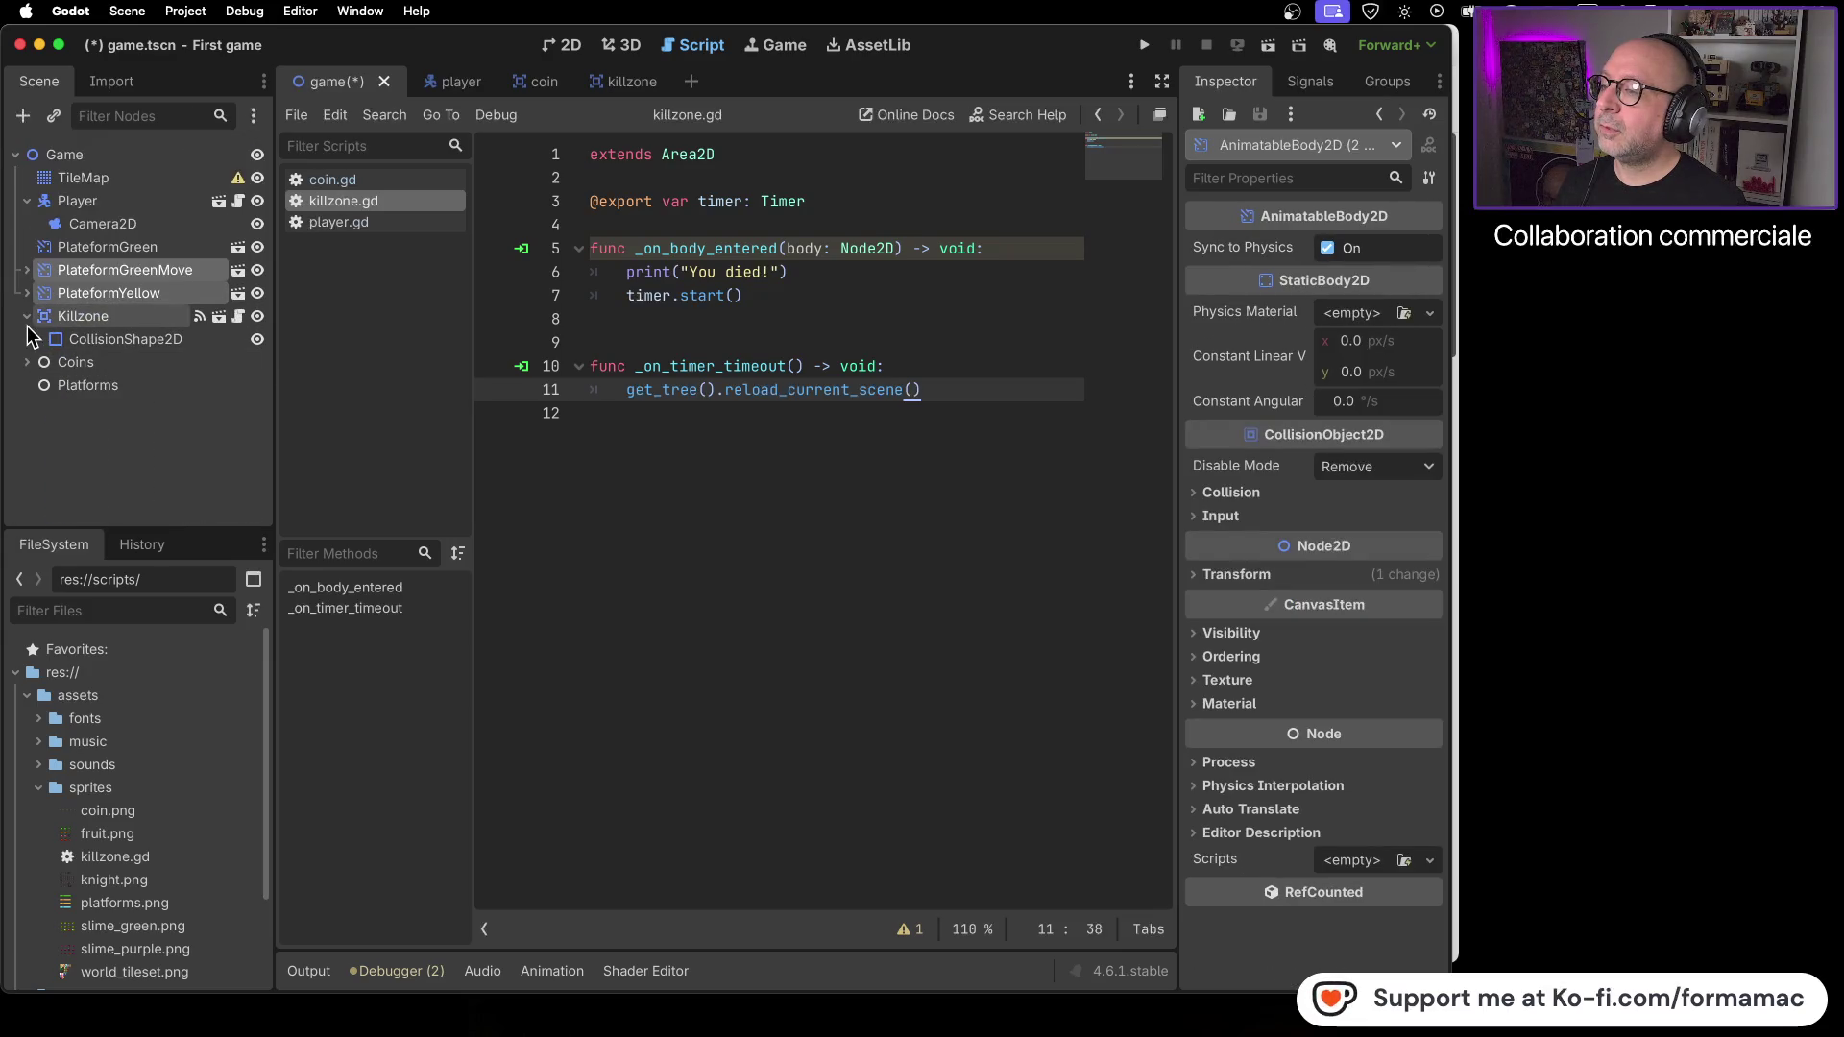
pyautogui.moveTo(53, 280); pyautogui.dragTo(104, 392)
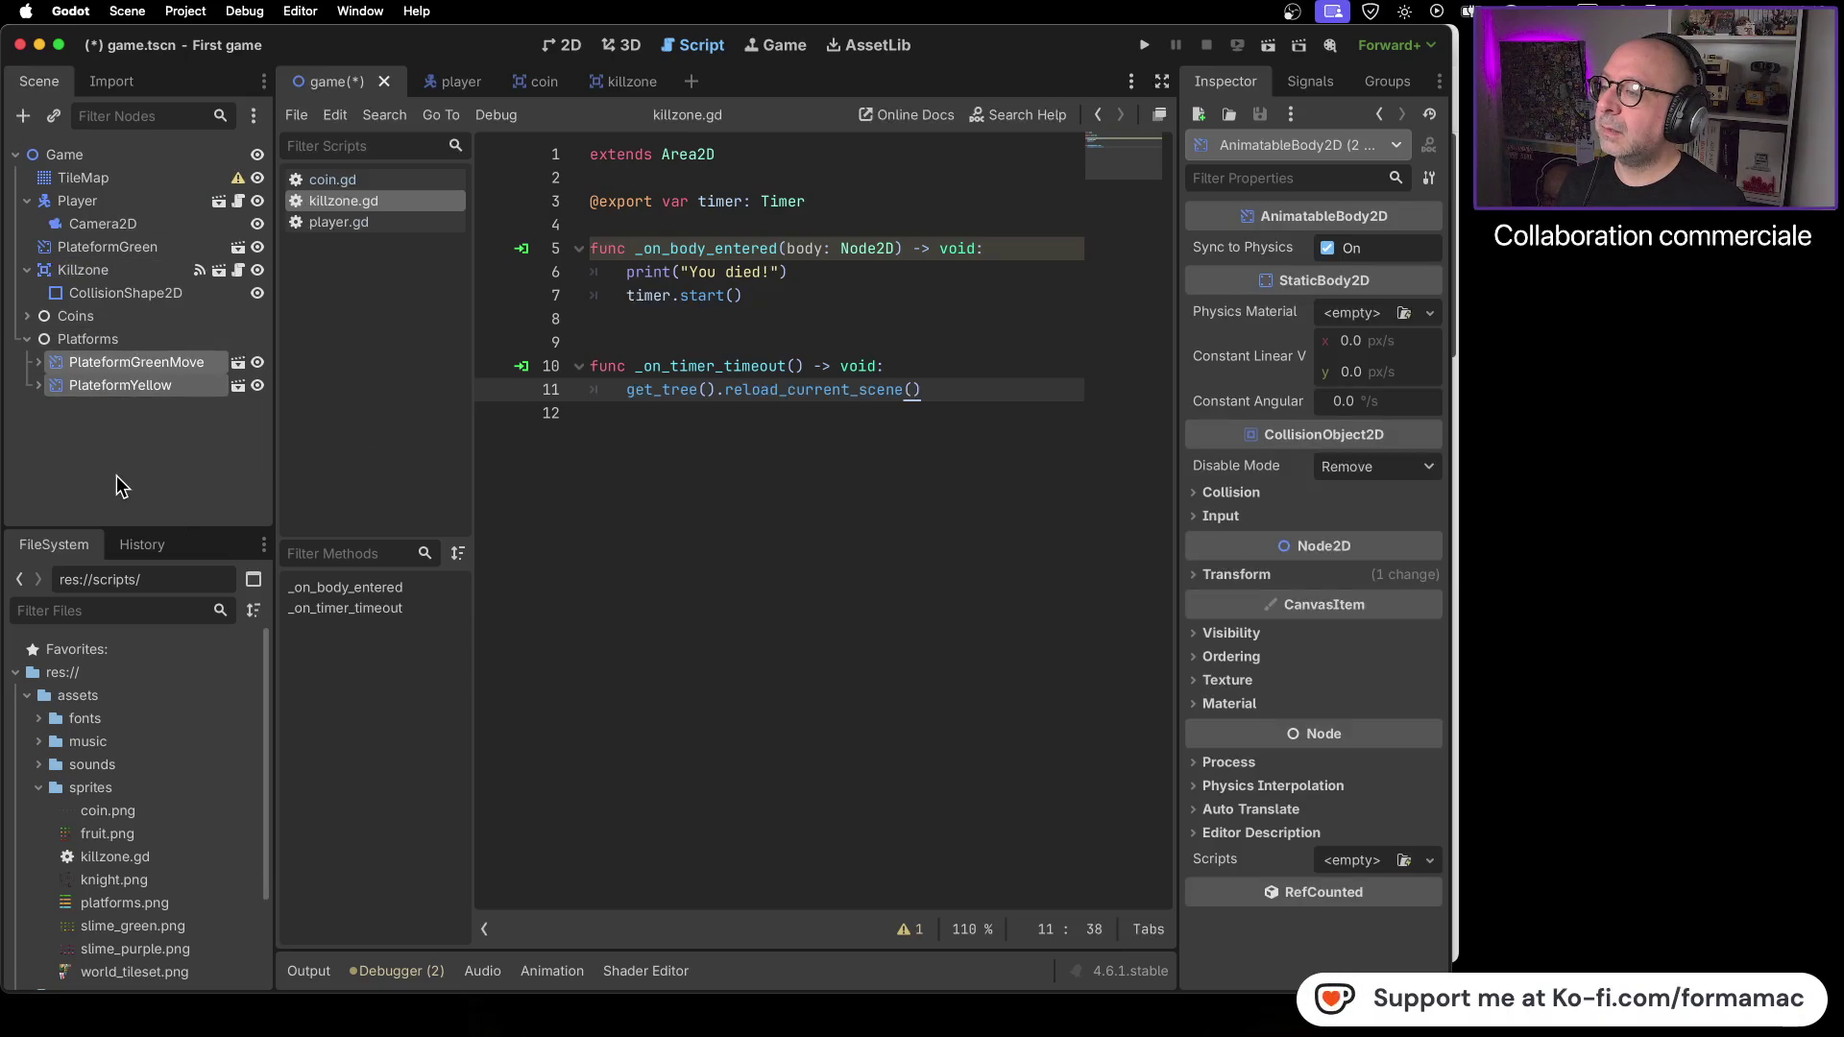
pyautogui.click(27, 339)
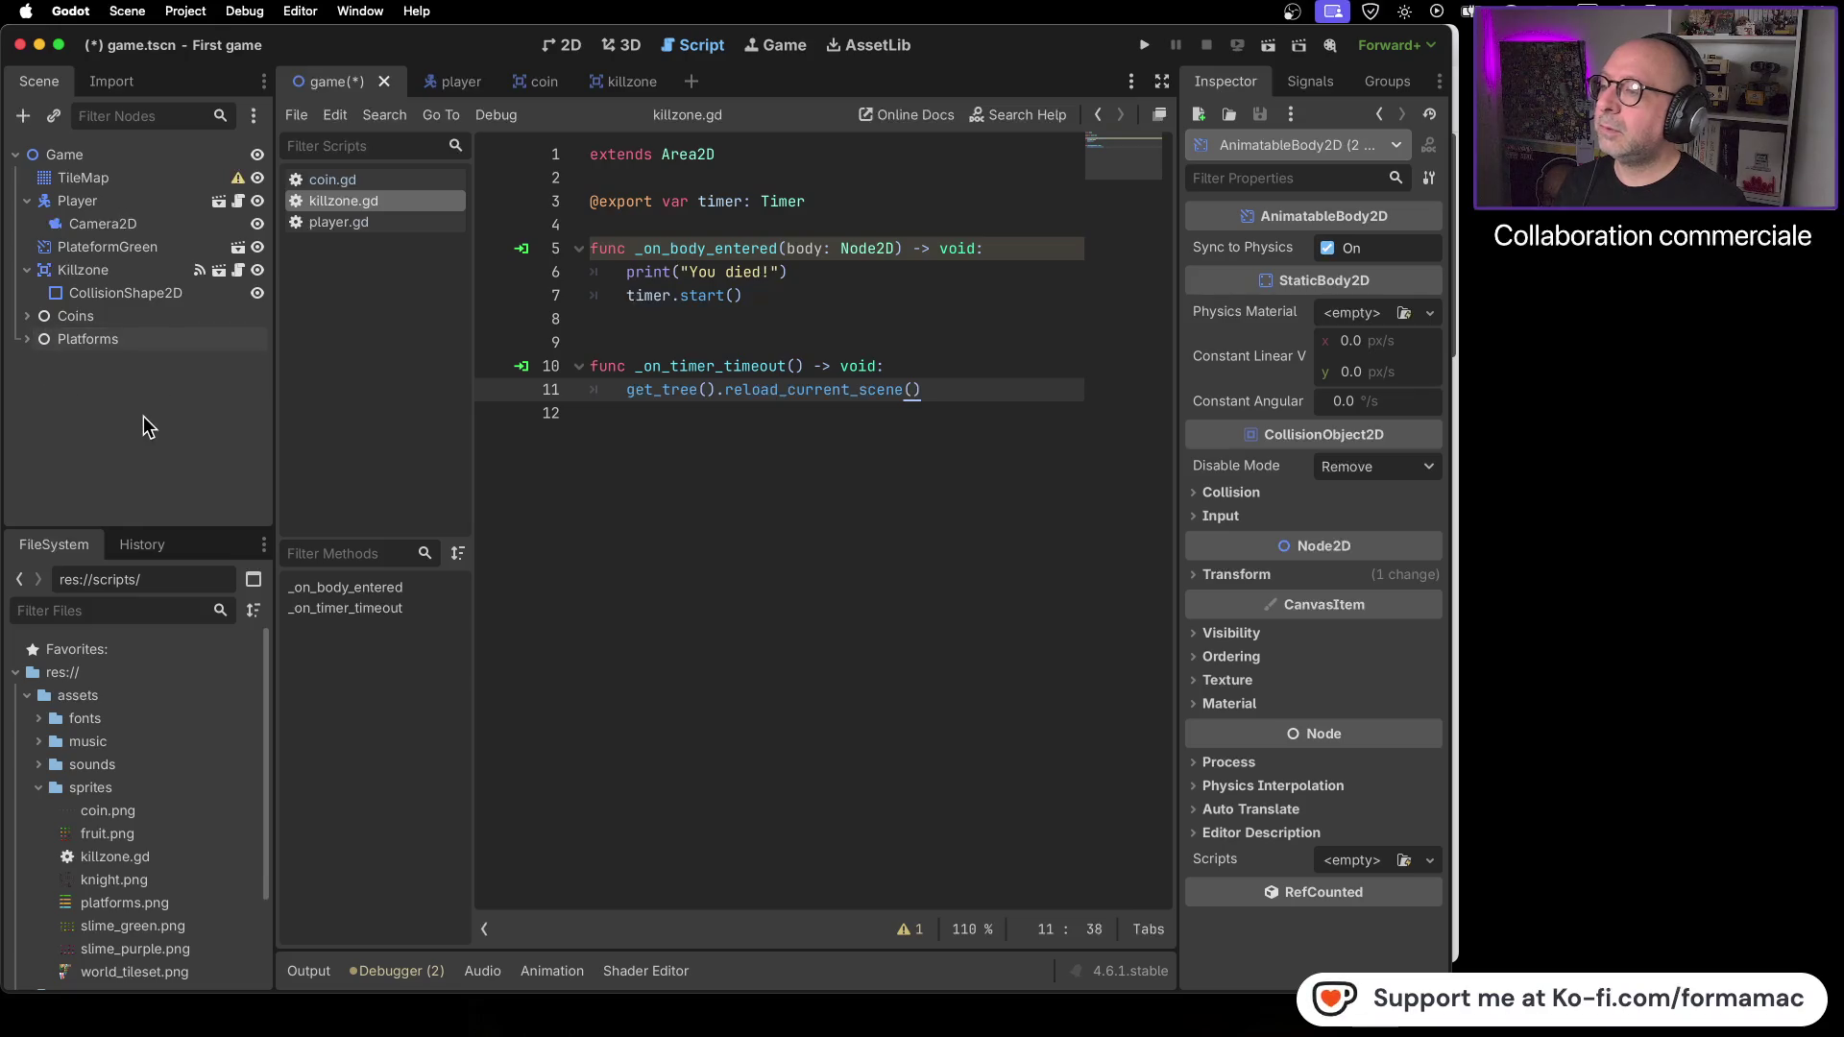
pyautogui.press('super+Tab')
pyautogui.click(1277, 634)
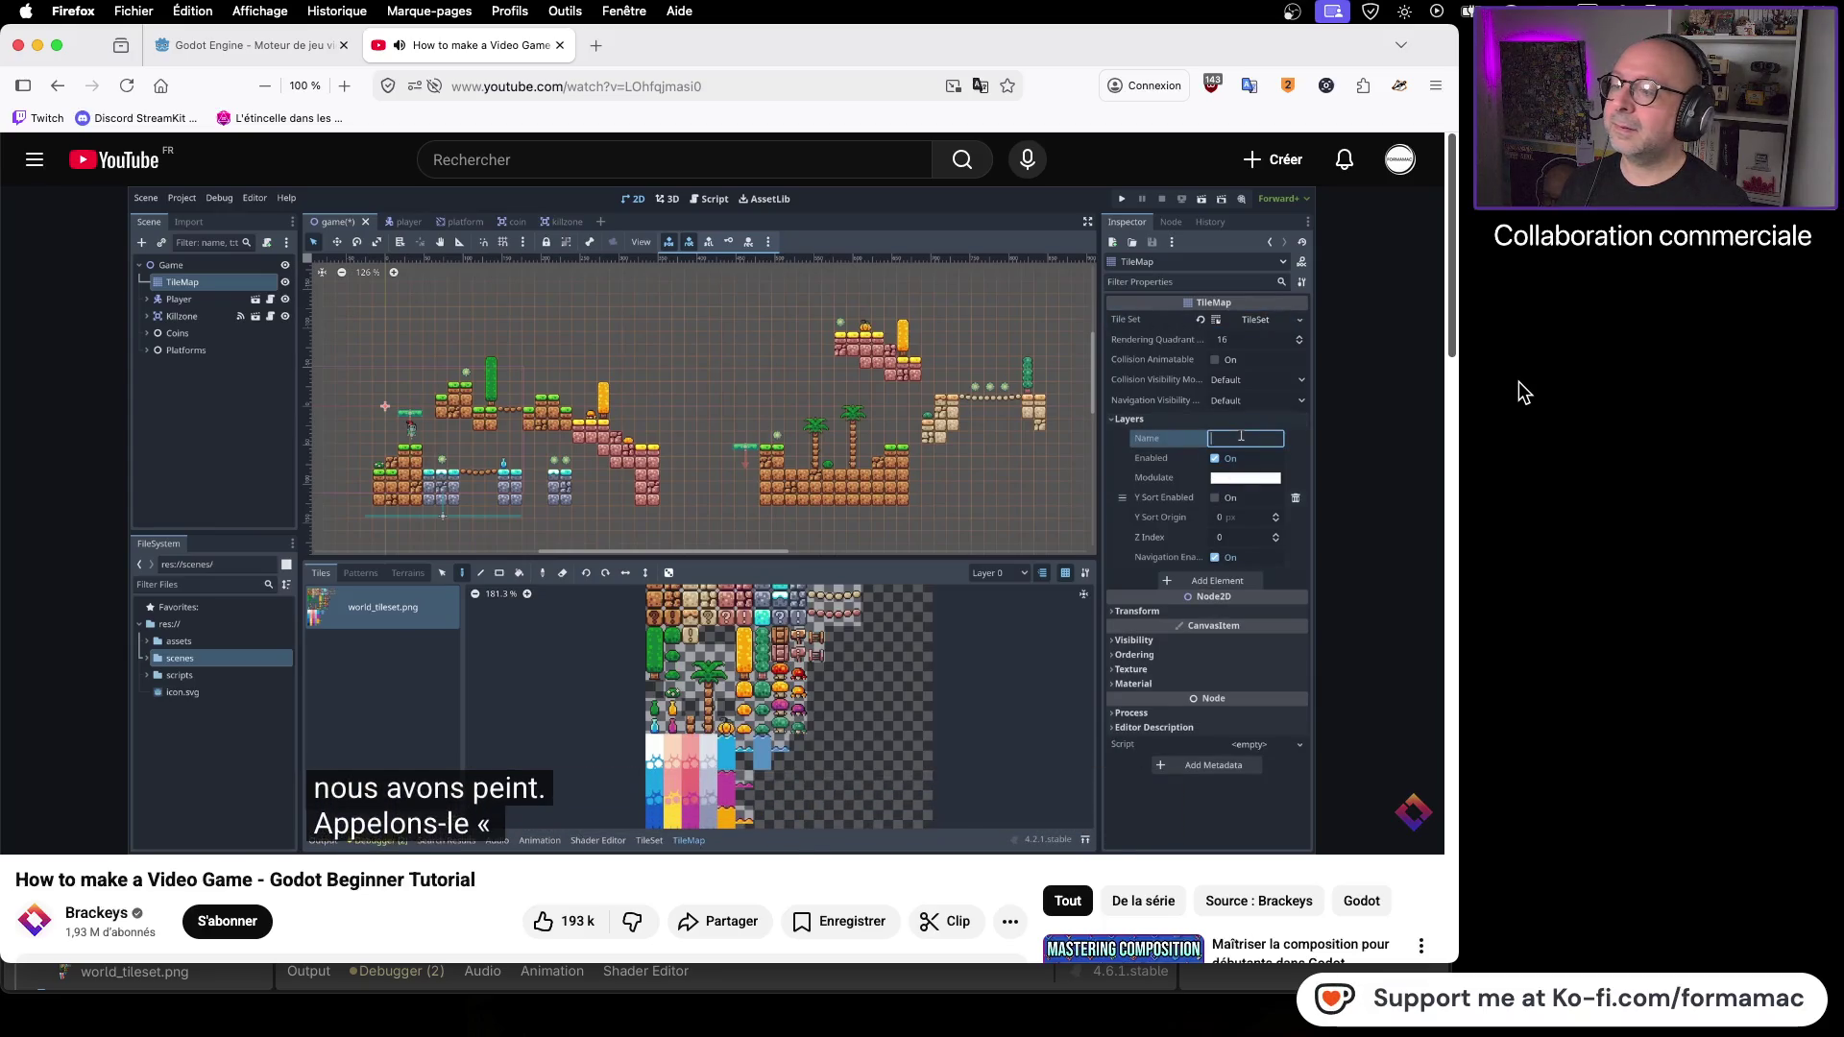
# - Pause the tutorial at the layers part and select the TileMap node showing its 16 px tiles
pyautogui.click(886, 457)
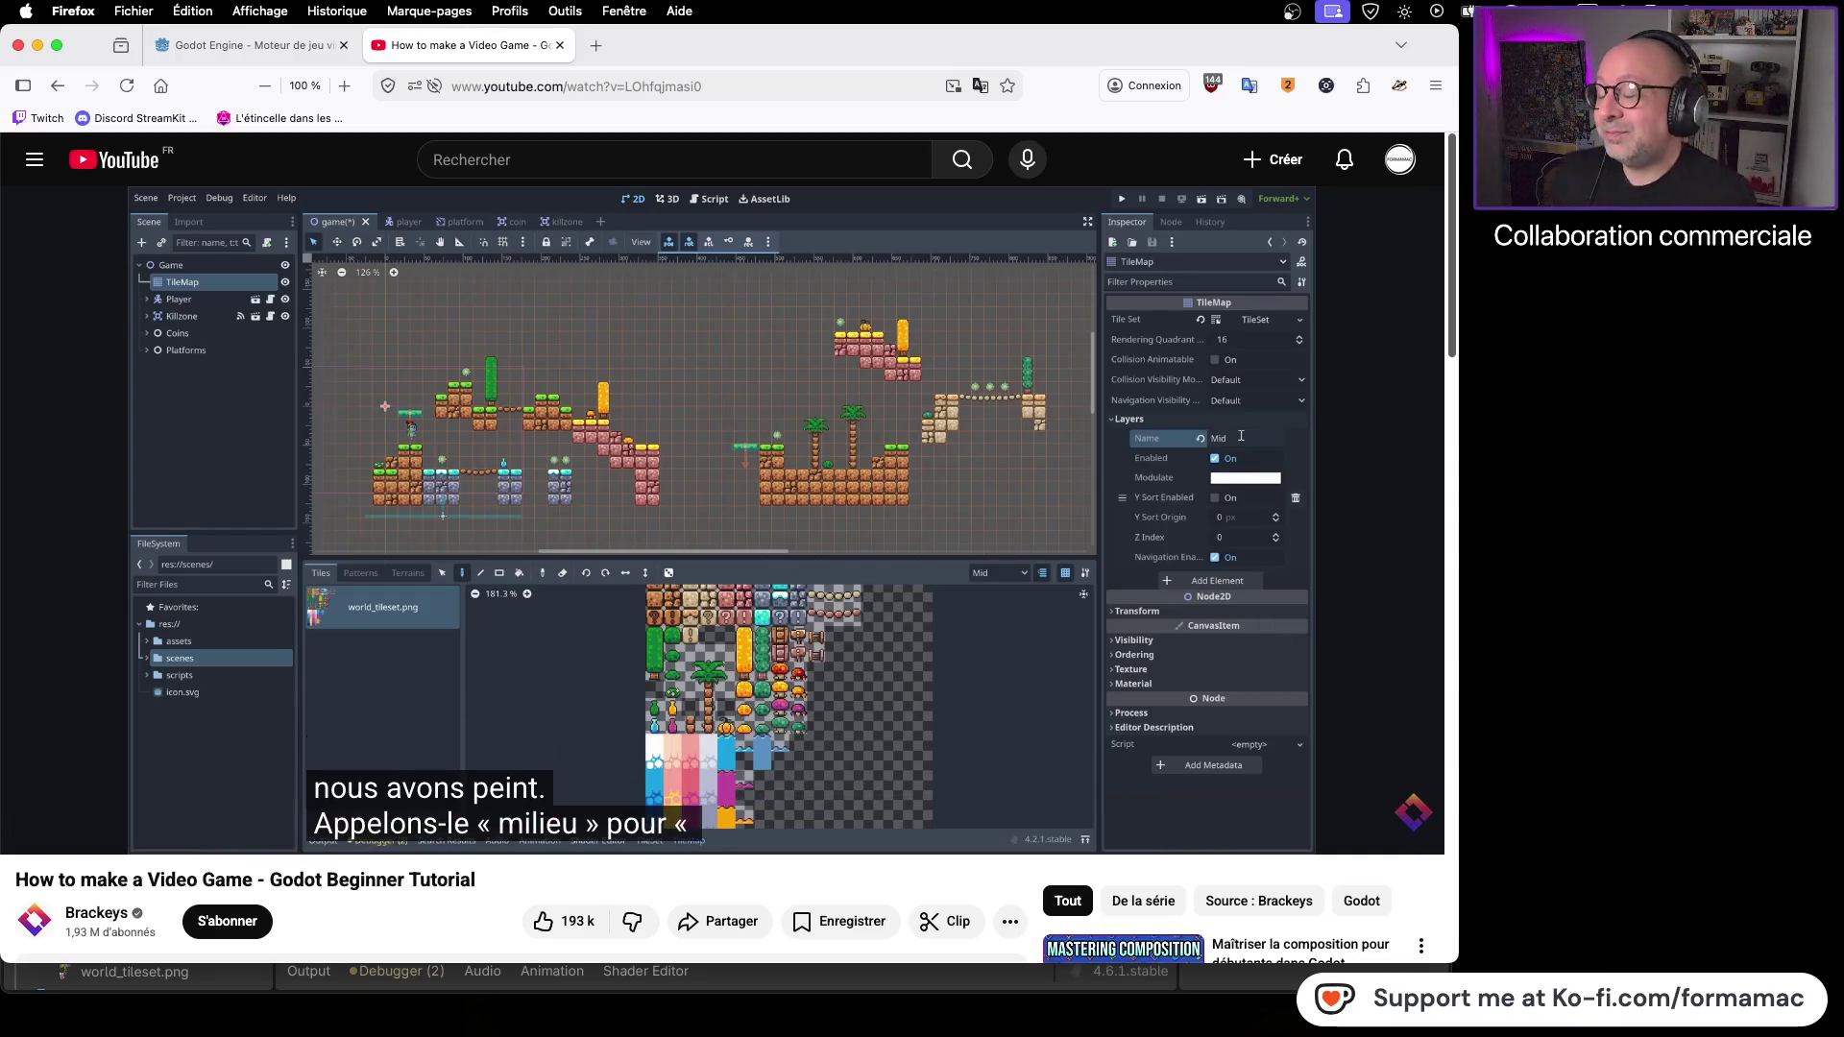
pyautogui.press('super+Tab')
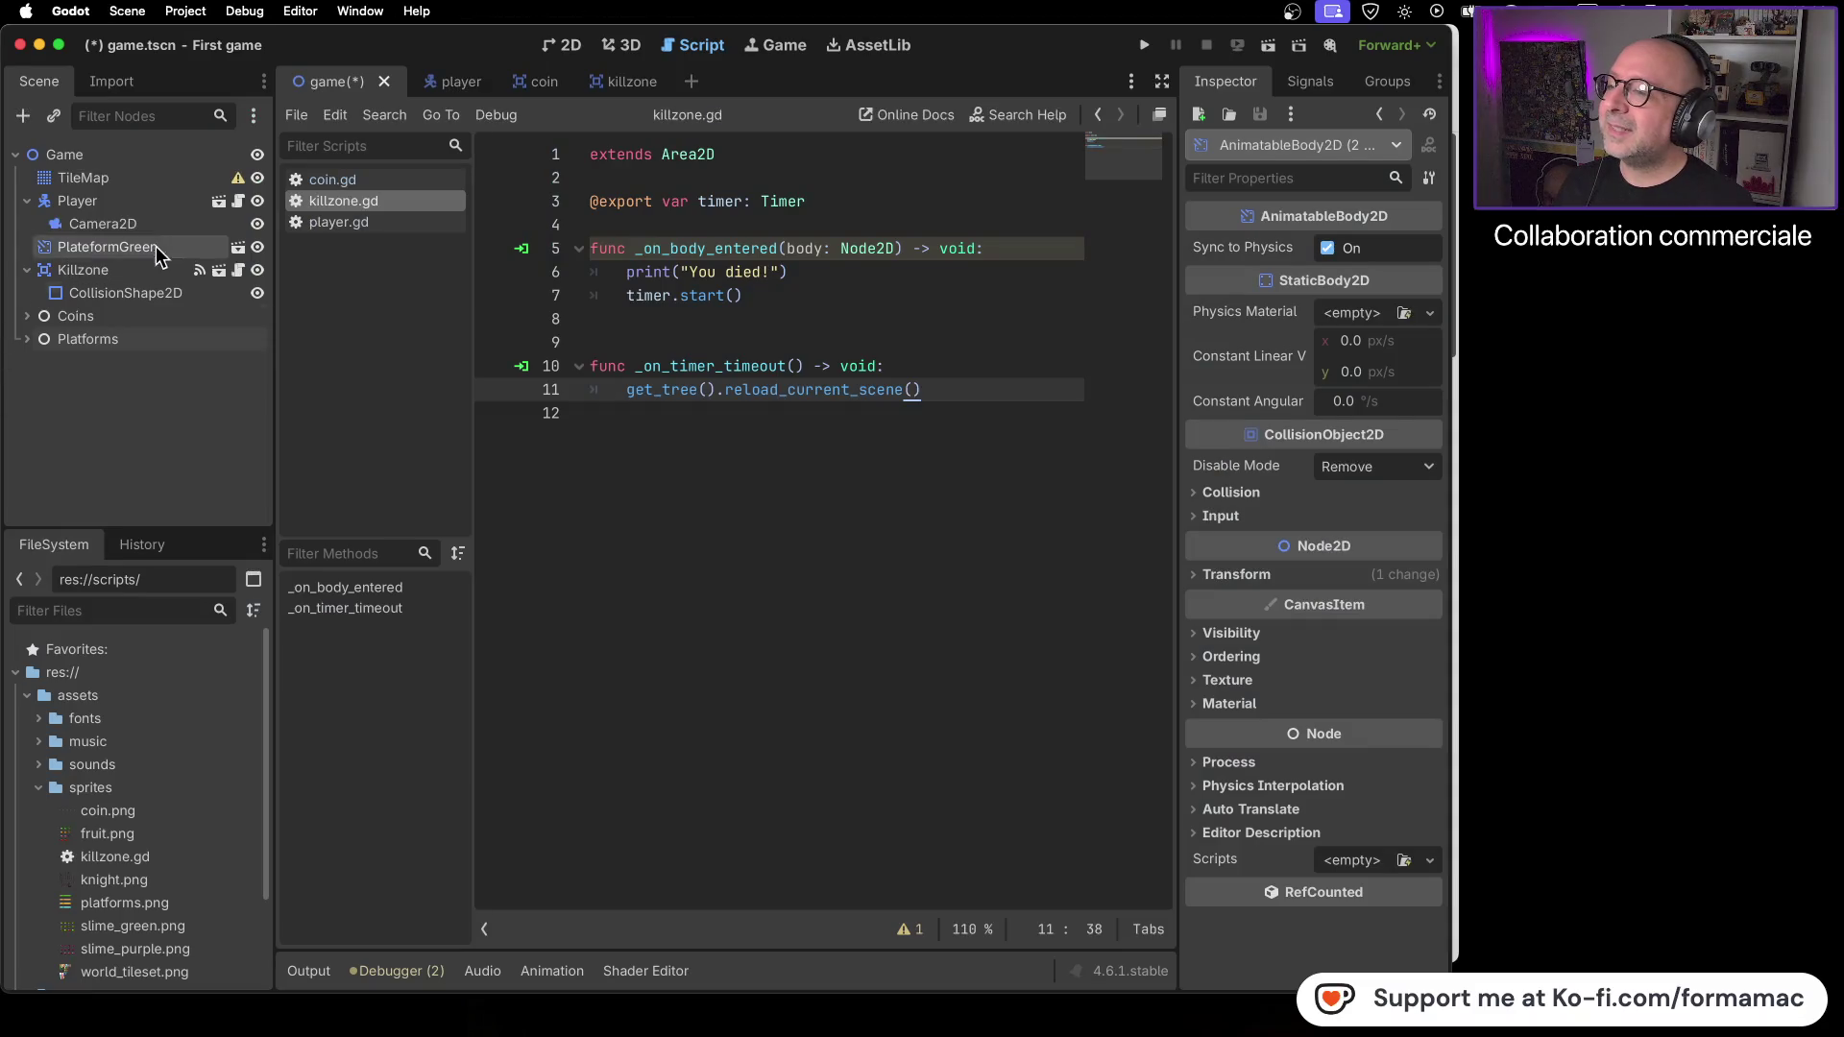
pyautogui.click(135, 175)
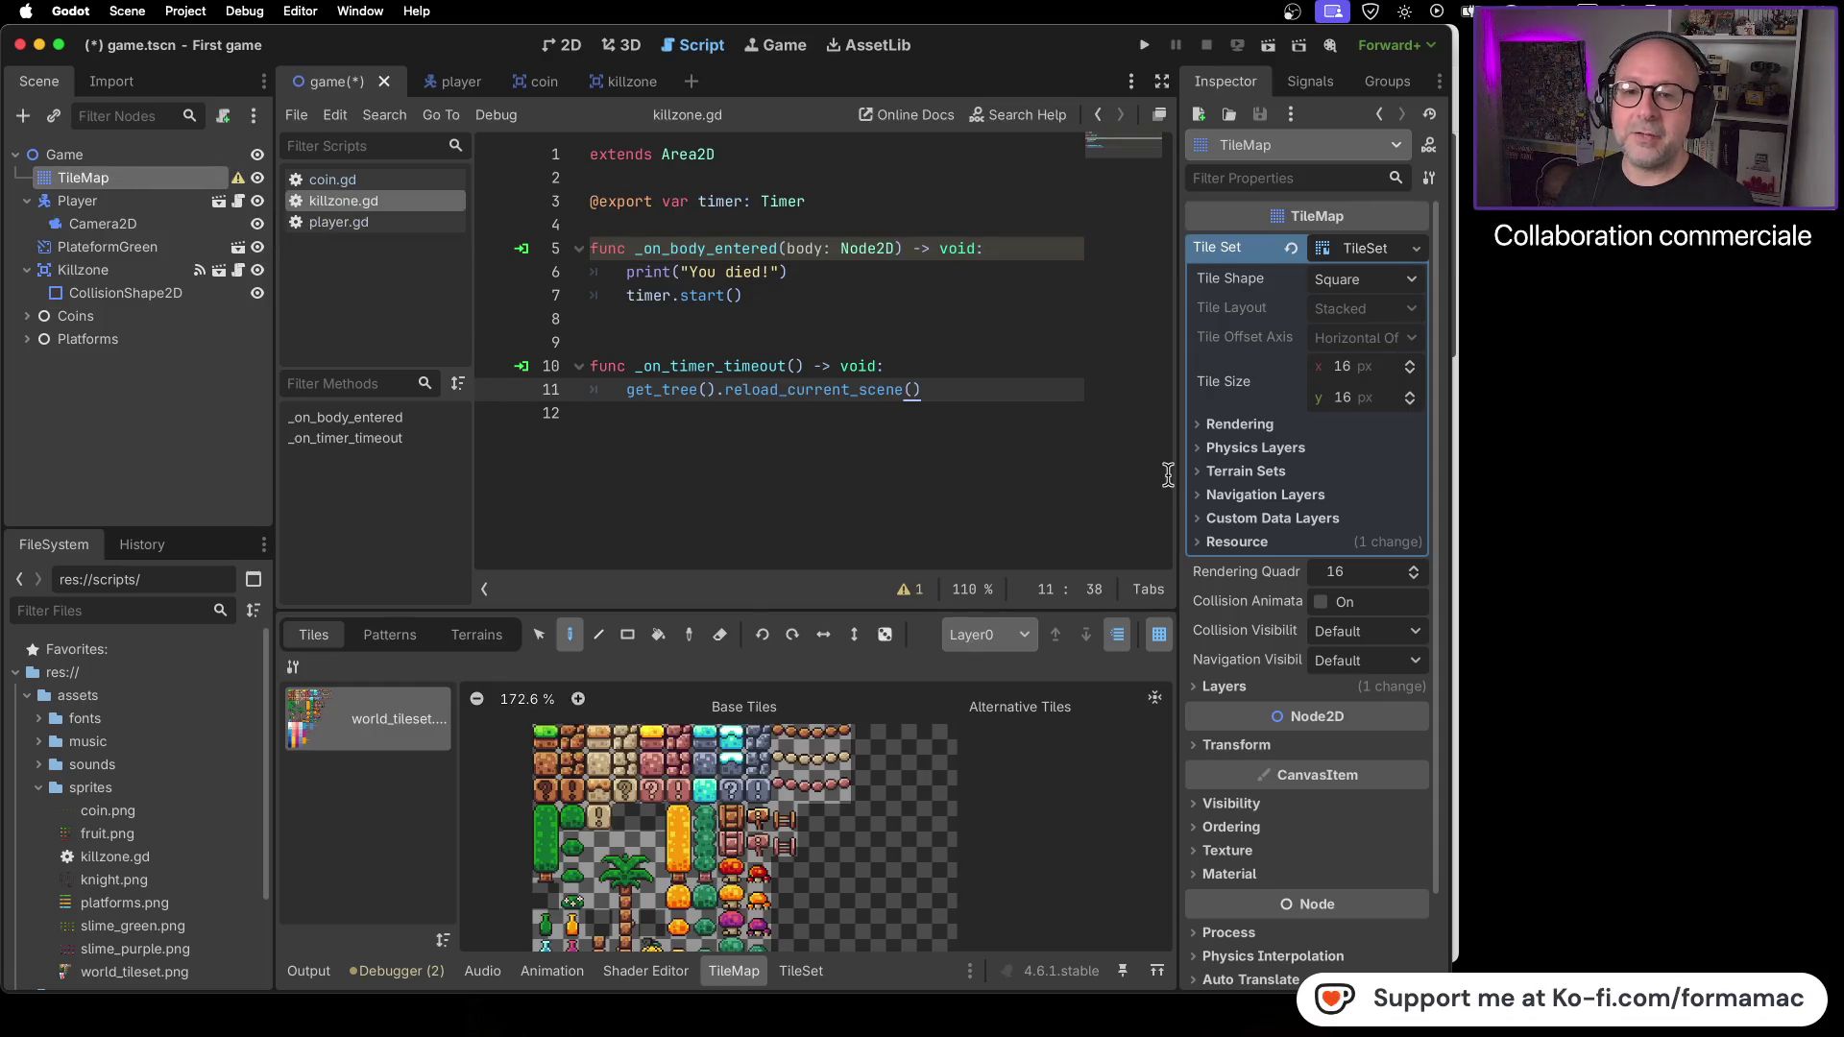
# - Expand the TileMap's Layers section in the Inspector while following the tutorial video
pyautogui.click(1196, 687)
pyautogui.press('super+Tab')
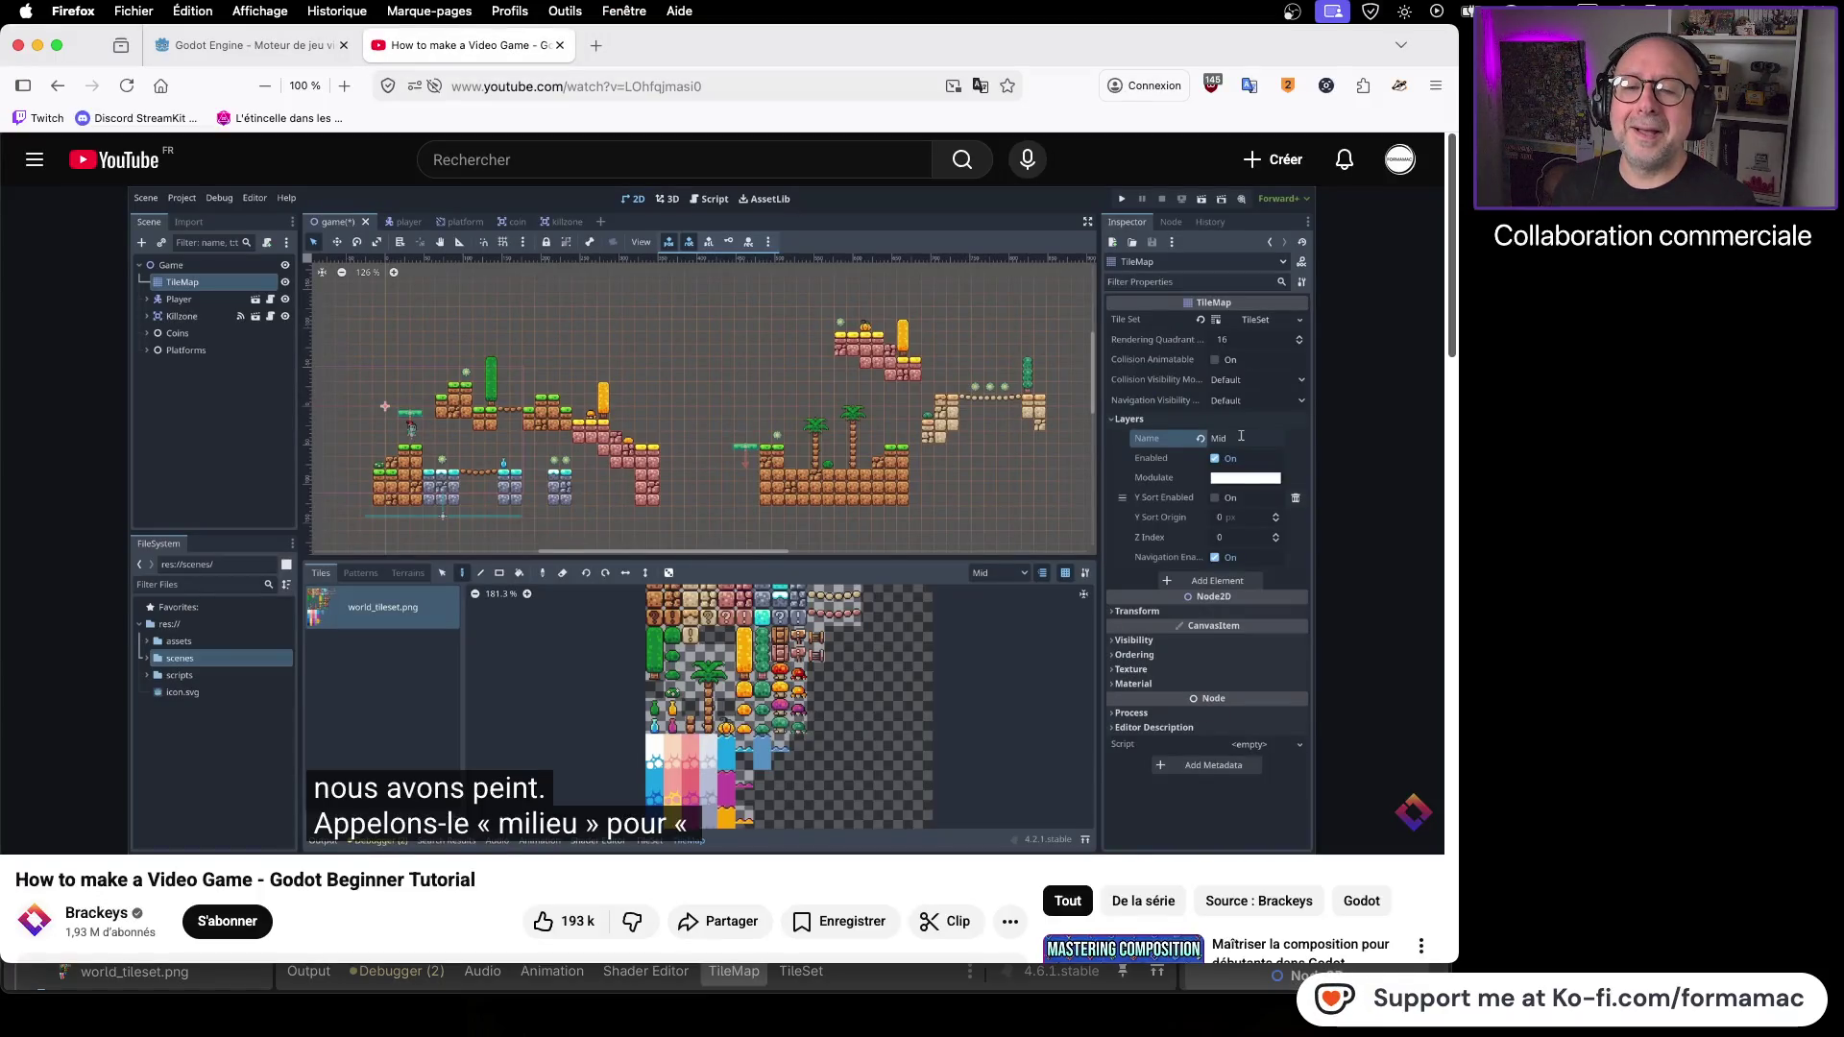
pyautogui.press('super+Tab')
pyautogui.press('super+Tab')
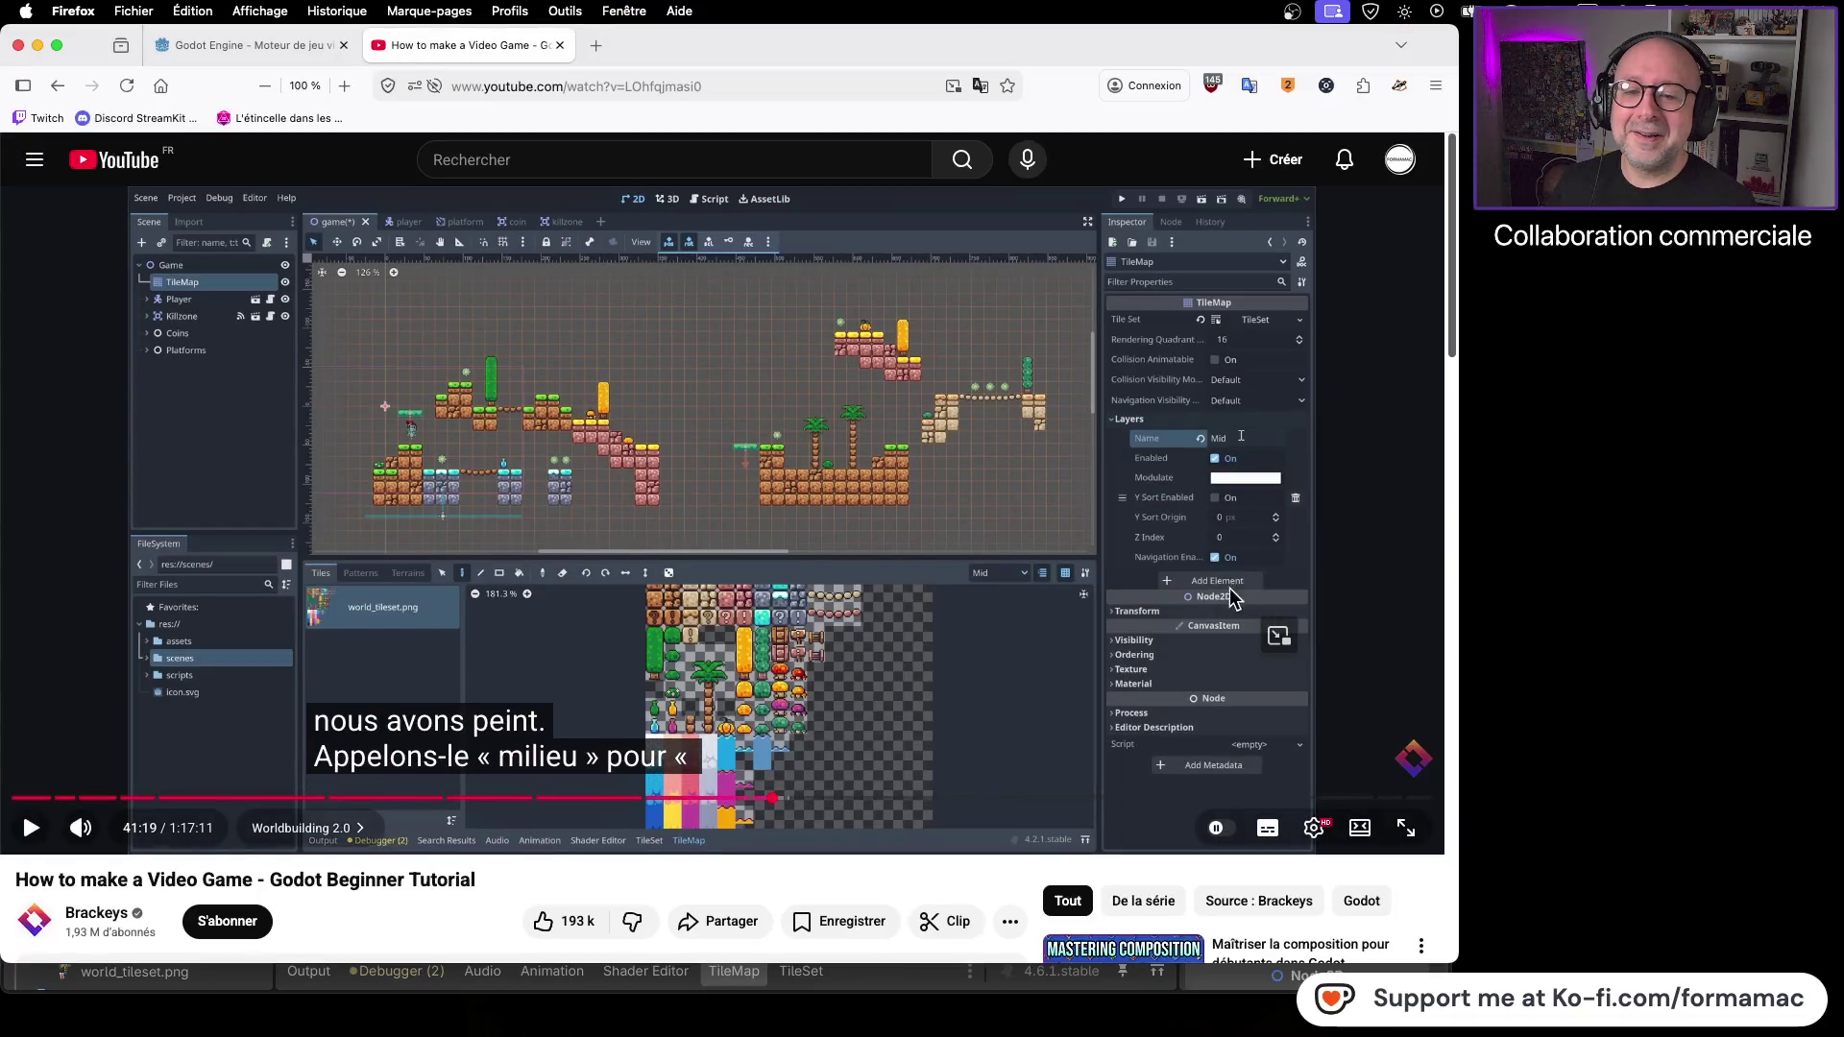
pyautogui.click(953, 636)
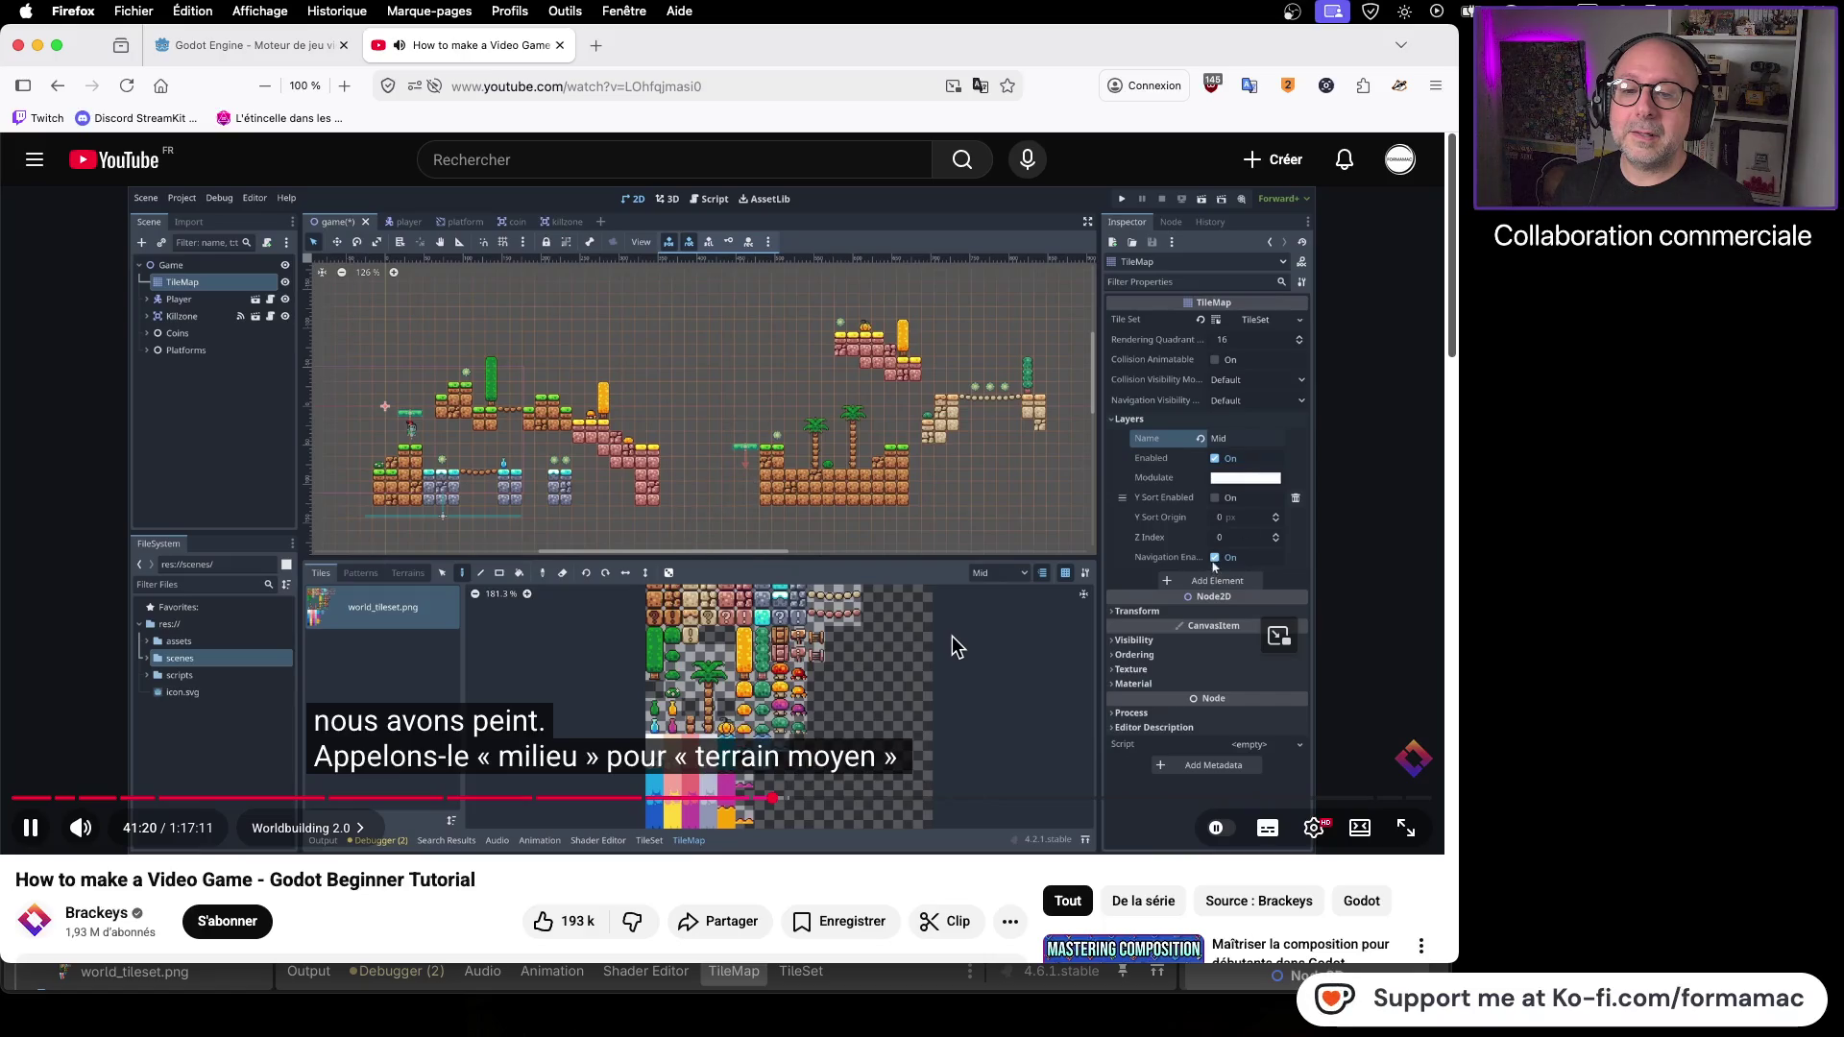
pyautogui.click(953, 636)
pyautogui.press('super+Tab')
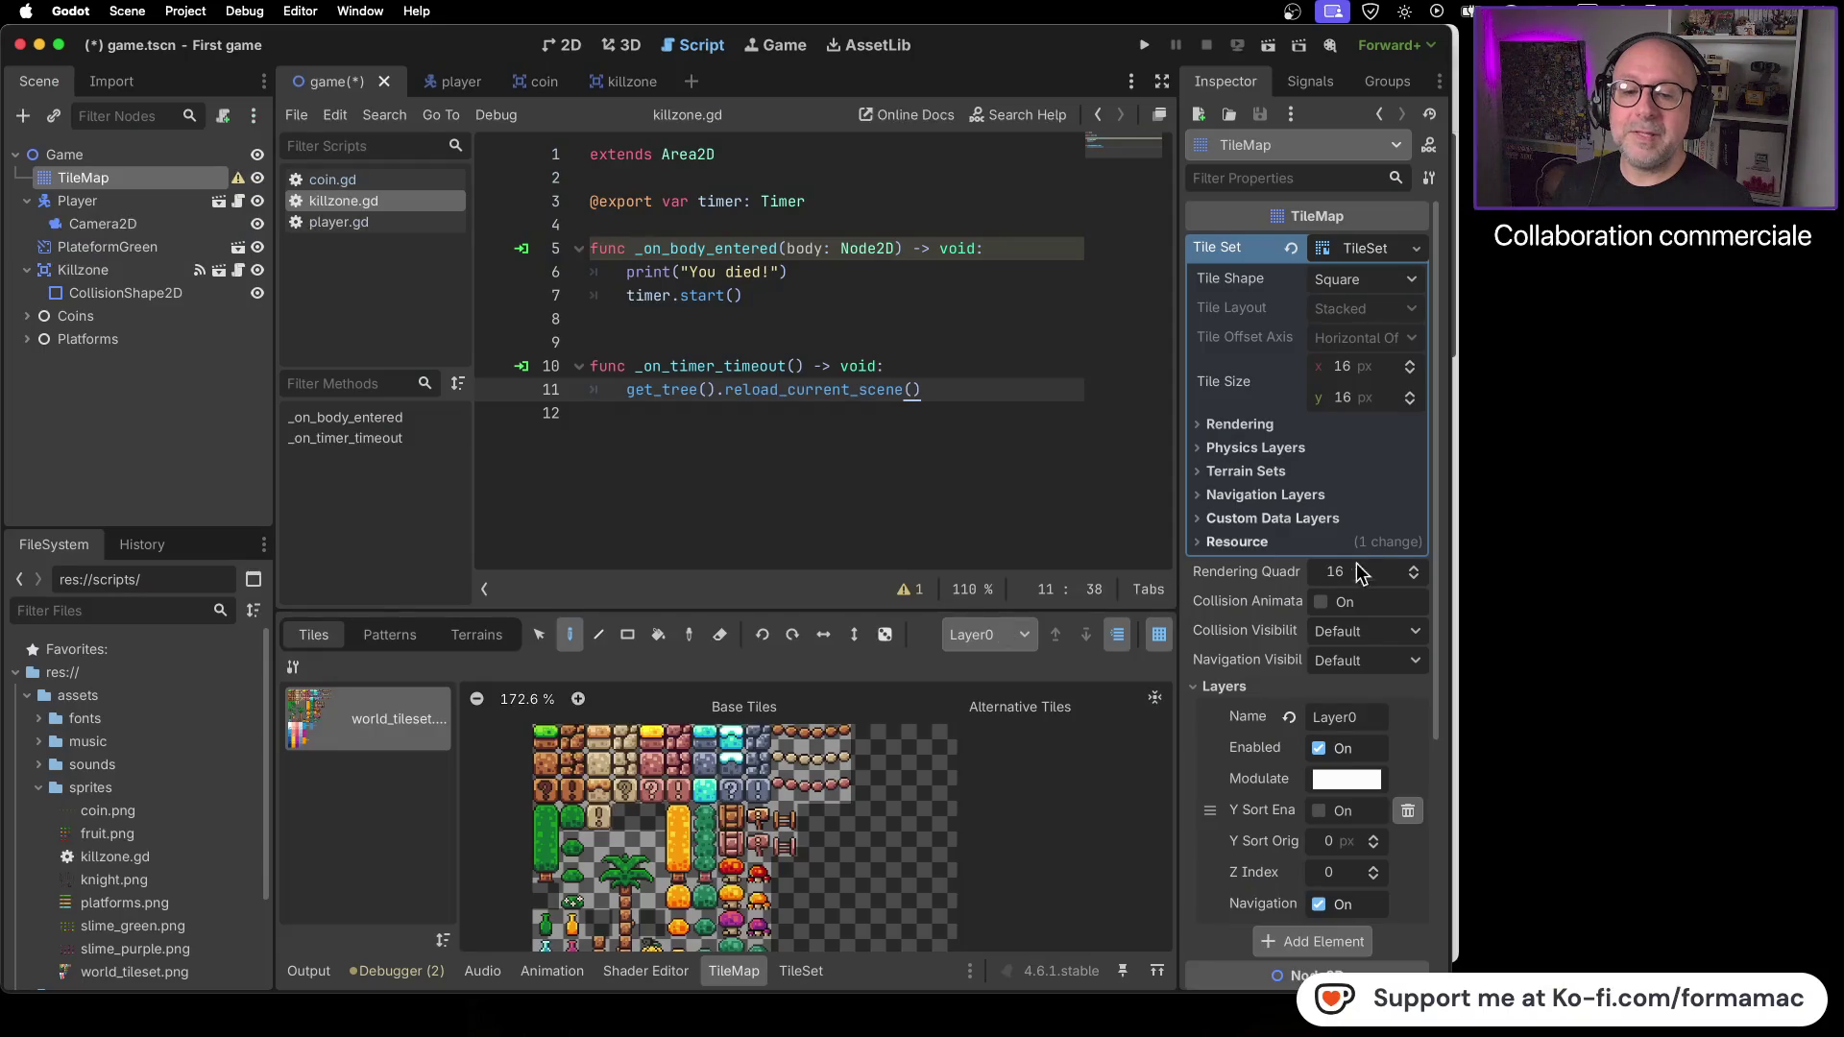
# - Rename the first TileMap layer from Layer0 to Mid
pyautogui.click(1368, 723)
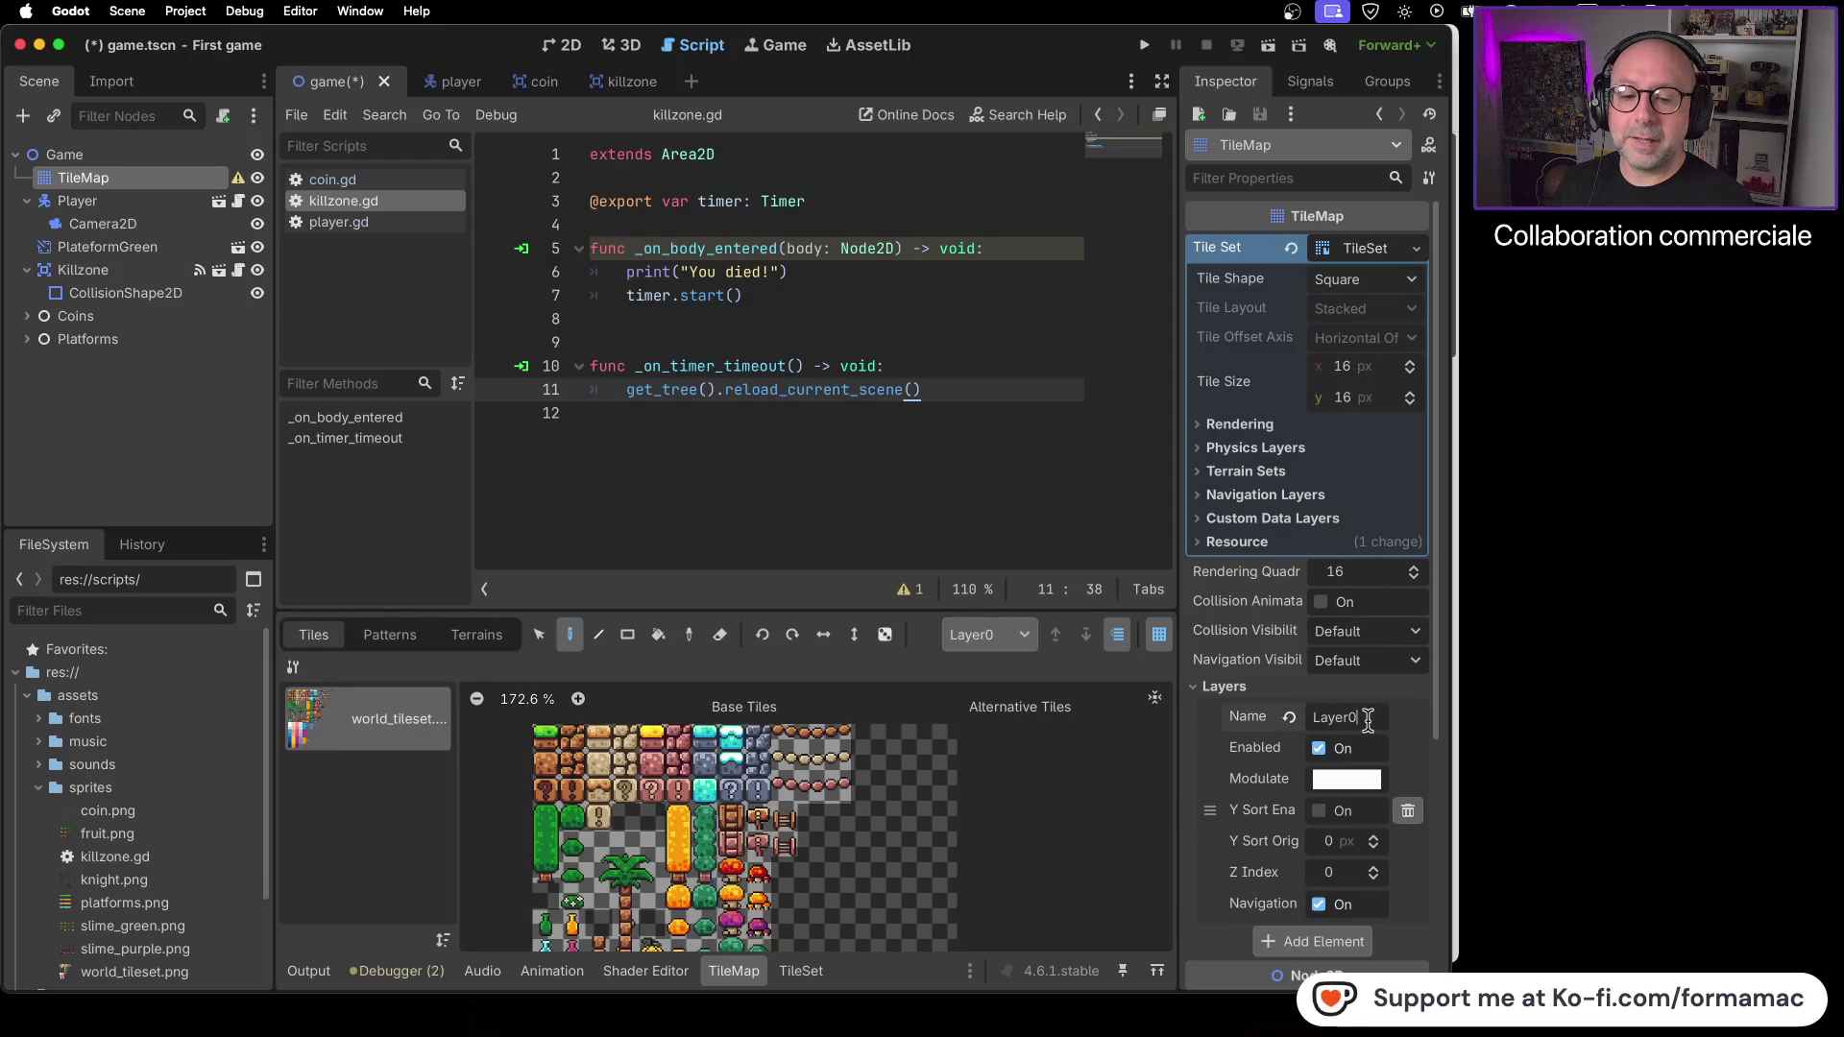
pyautogui.write('Mid')
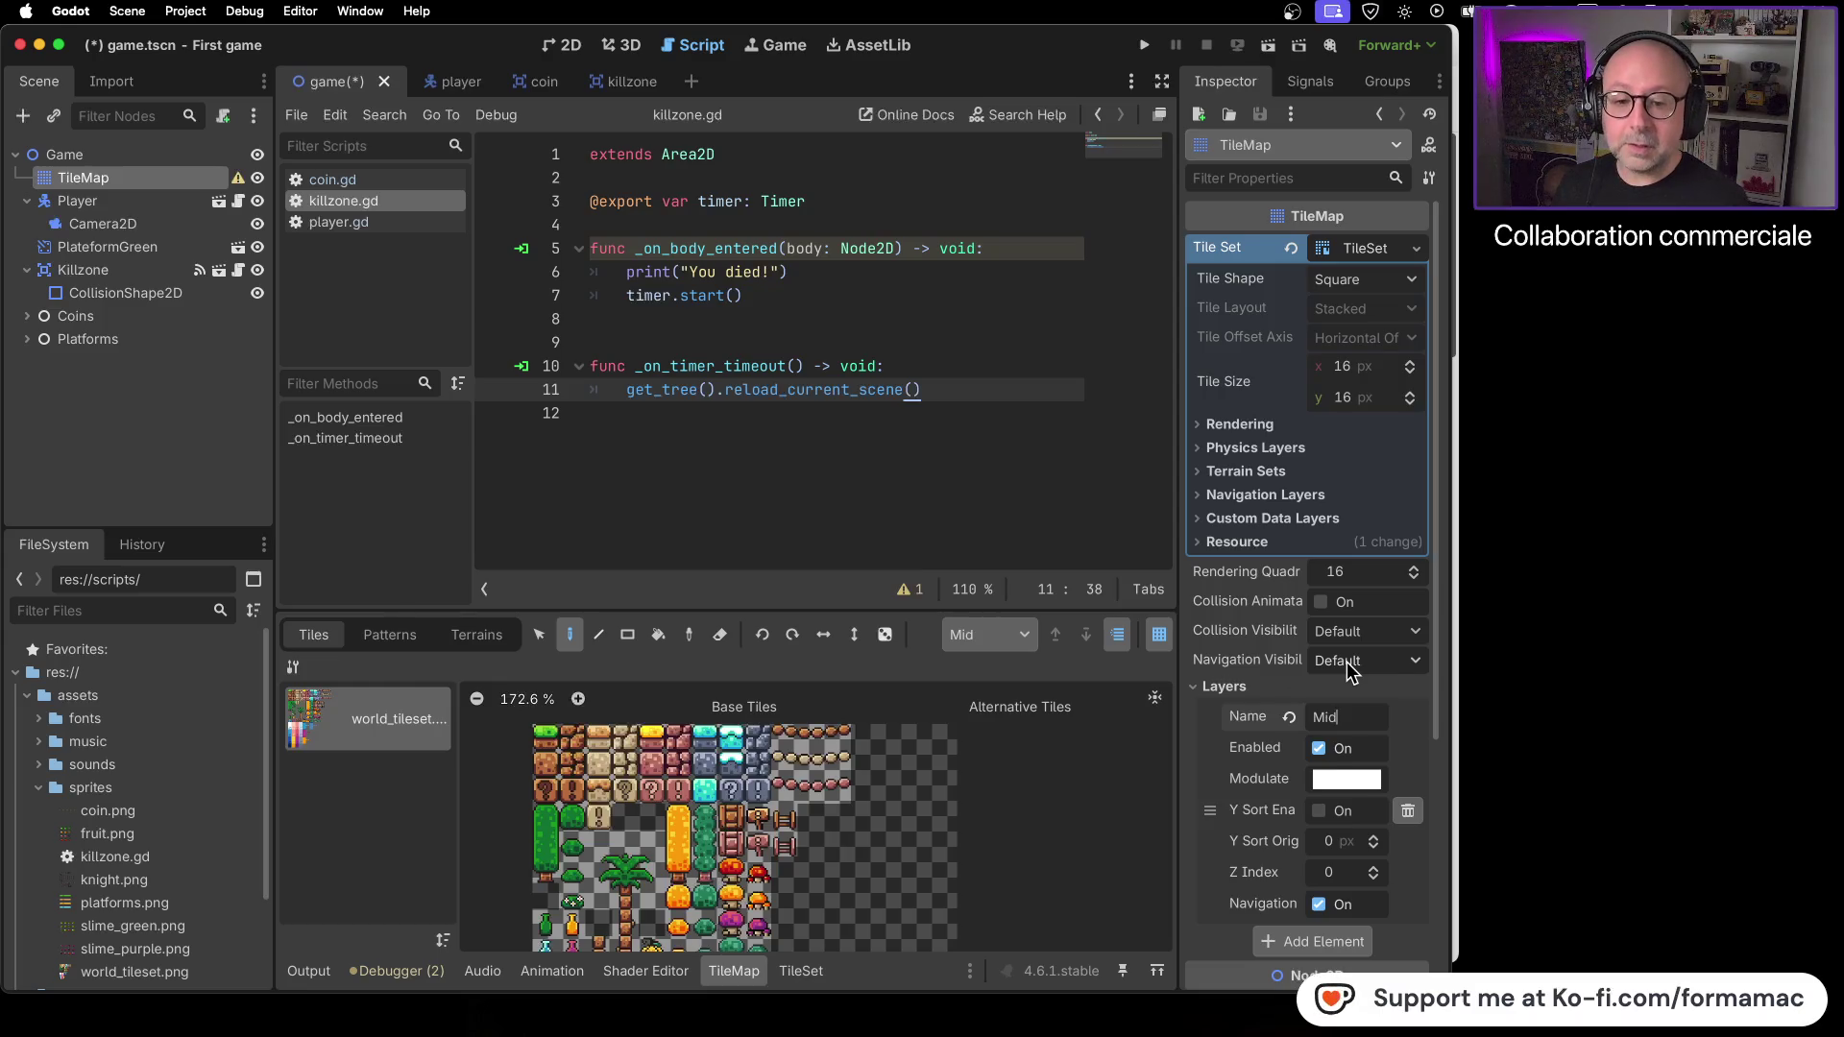
pyautogui.press('super+Tab')
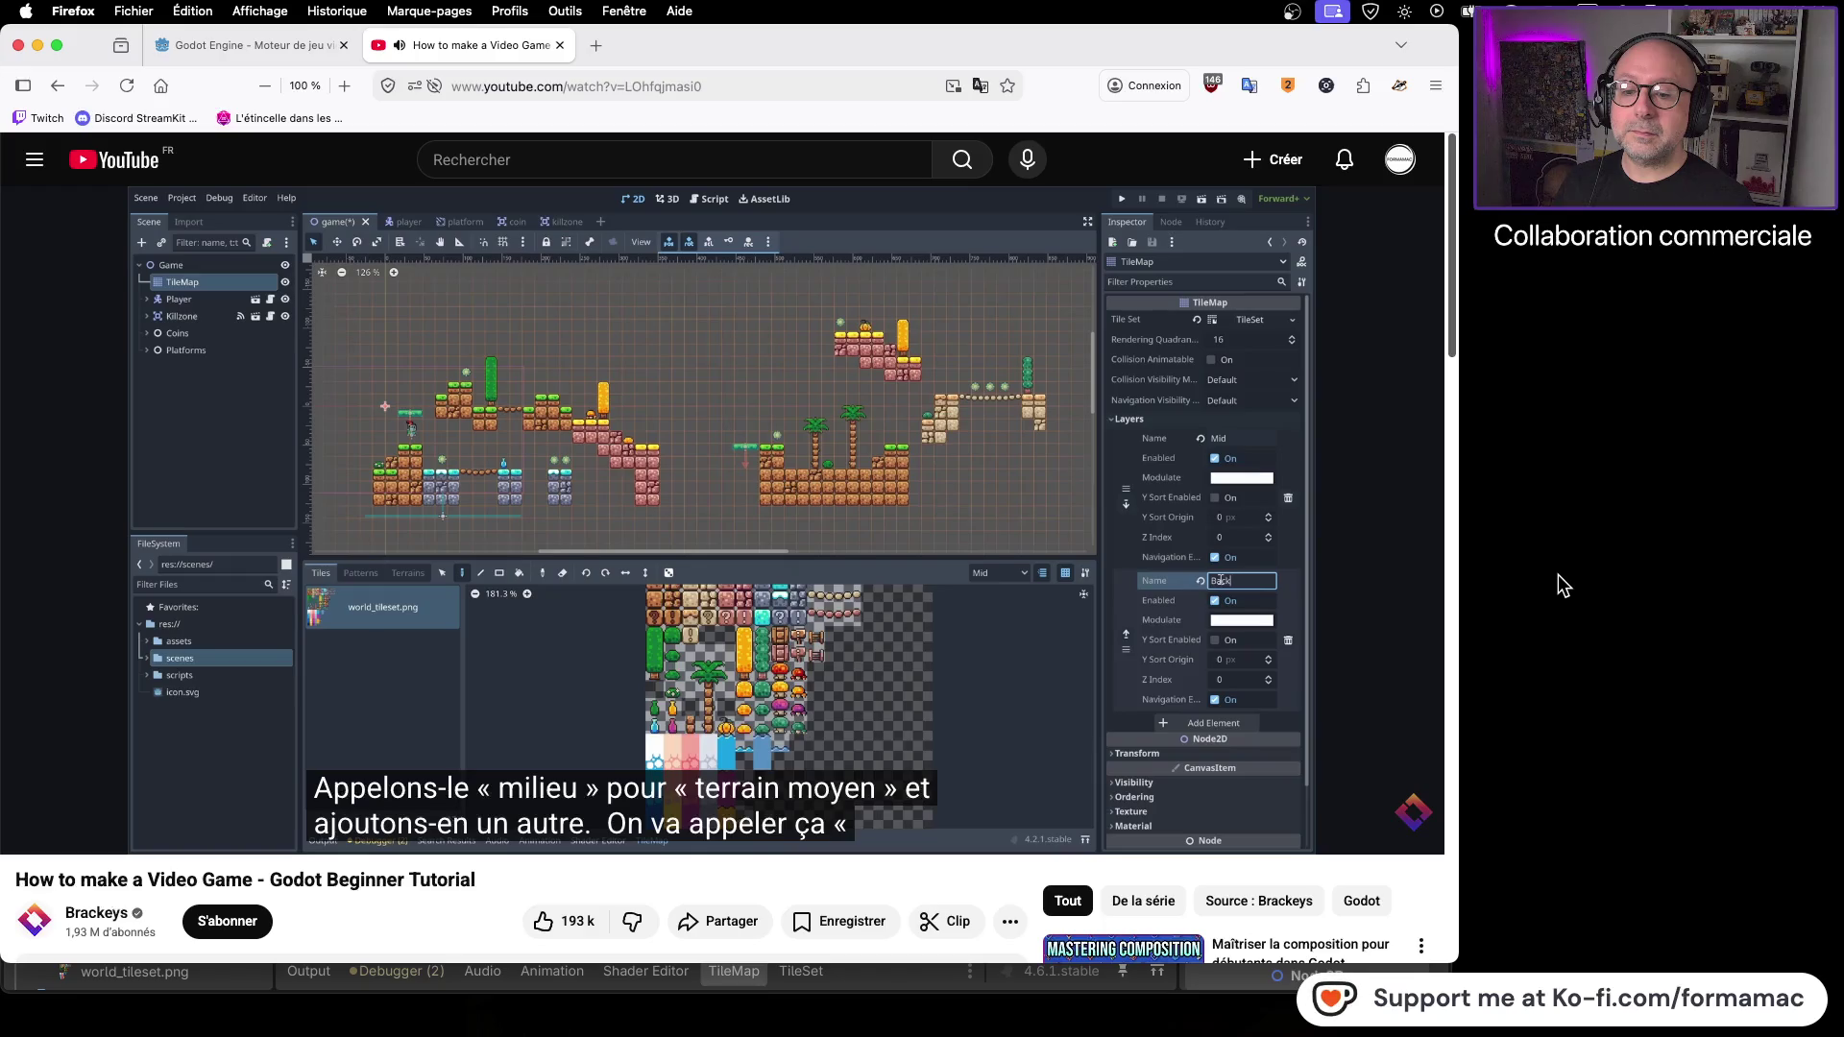
pyautogui.click(1335, 636)
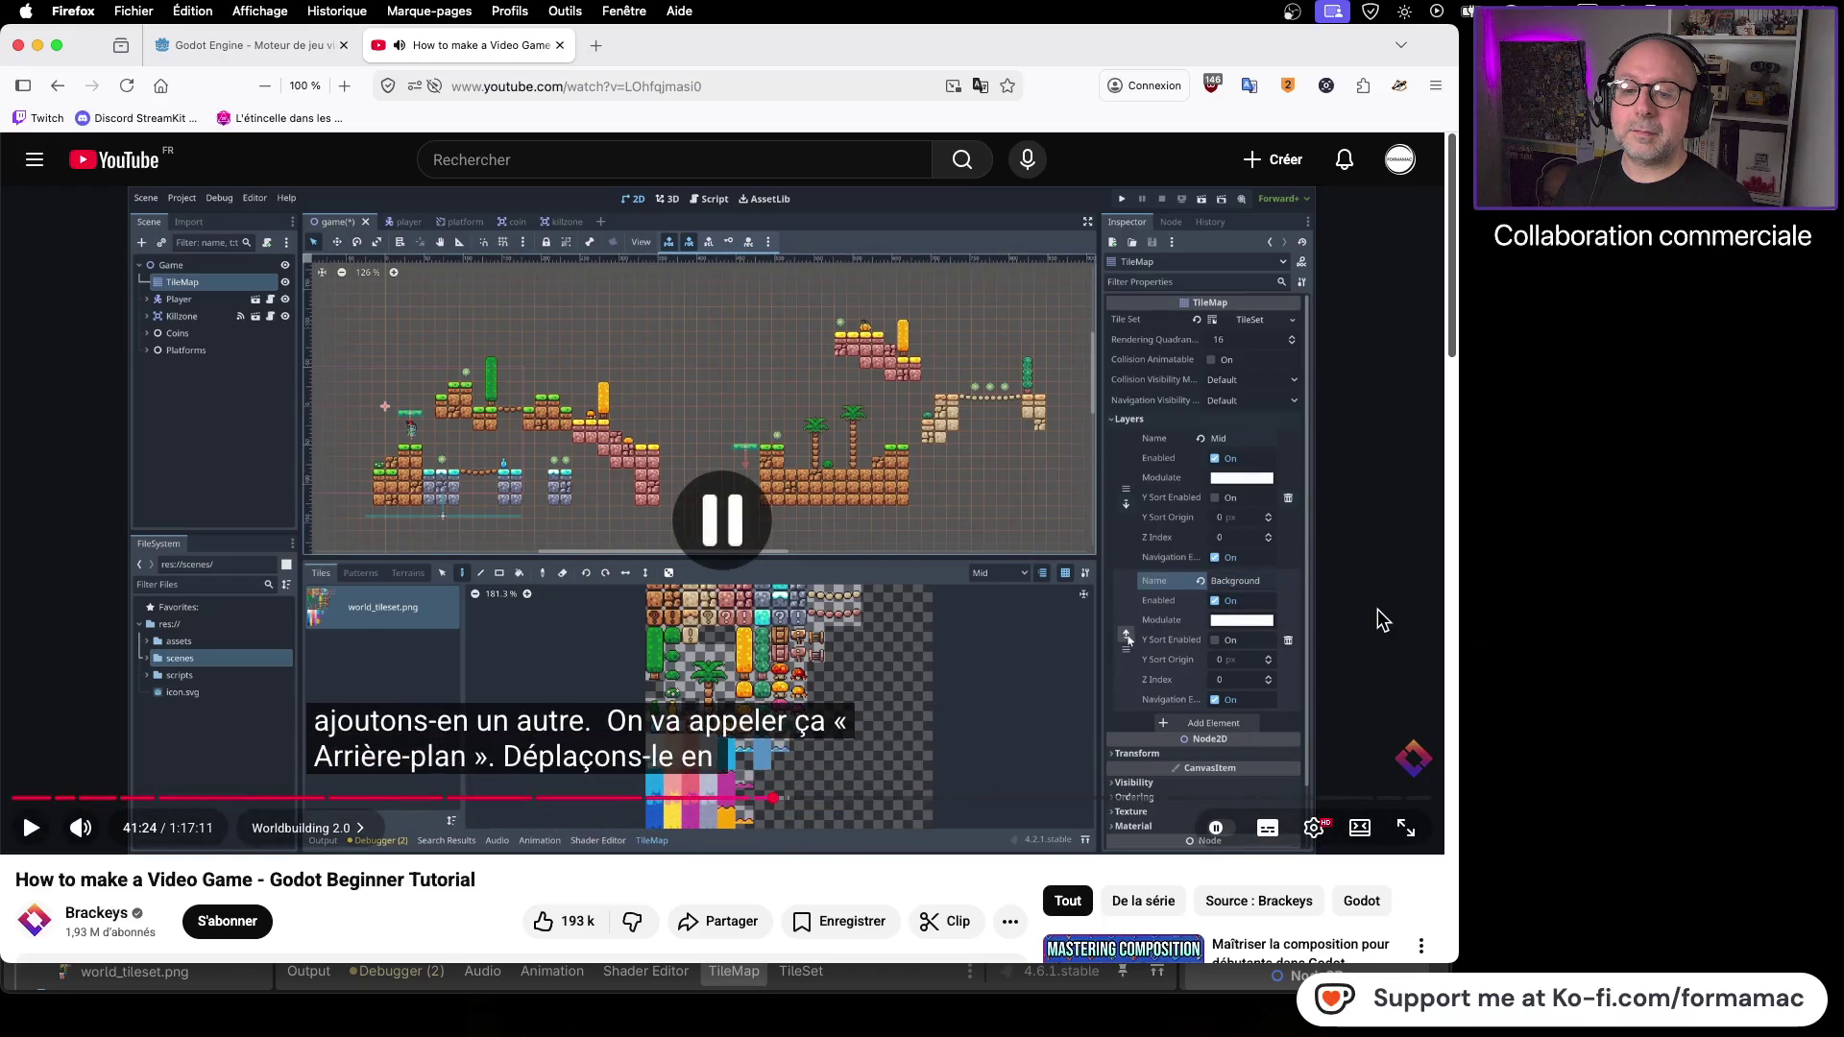
pyautogui.press('super+Tab')
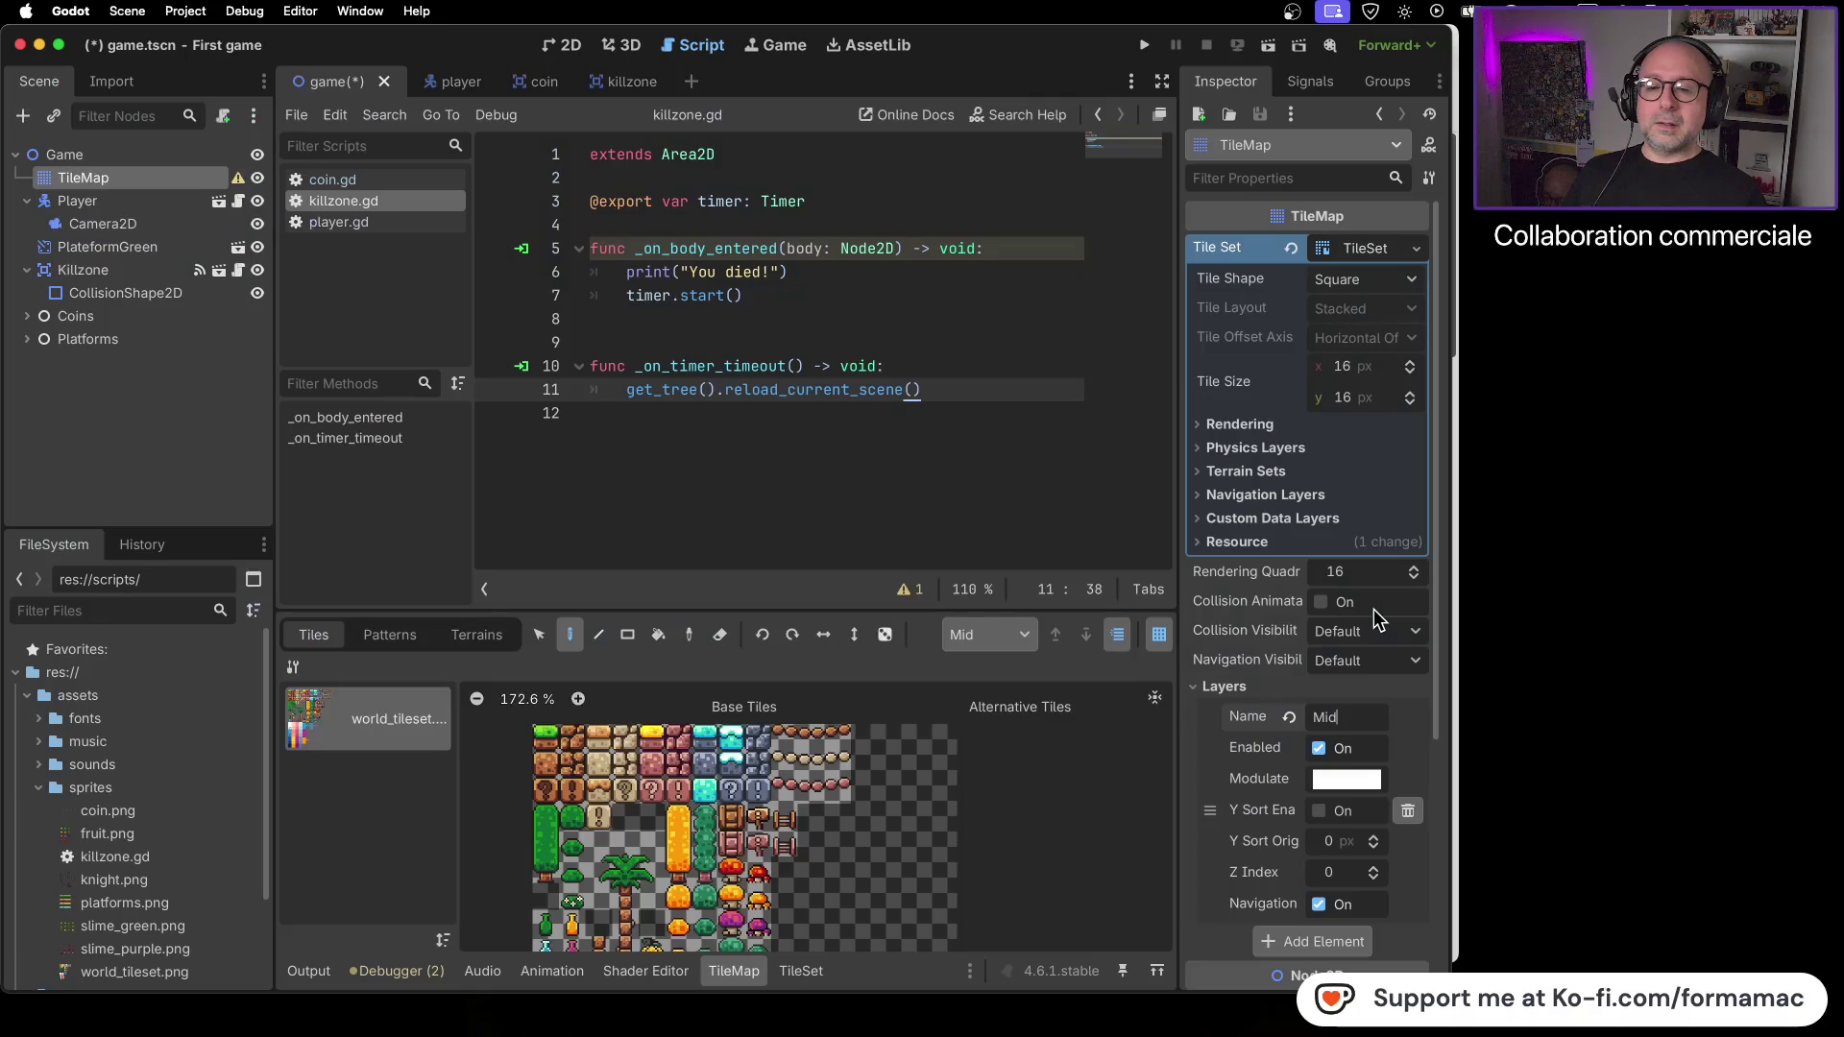
pyautogui.scroll(-2, 1368, 615)
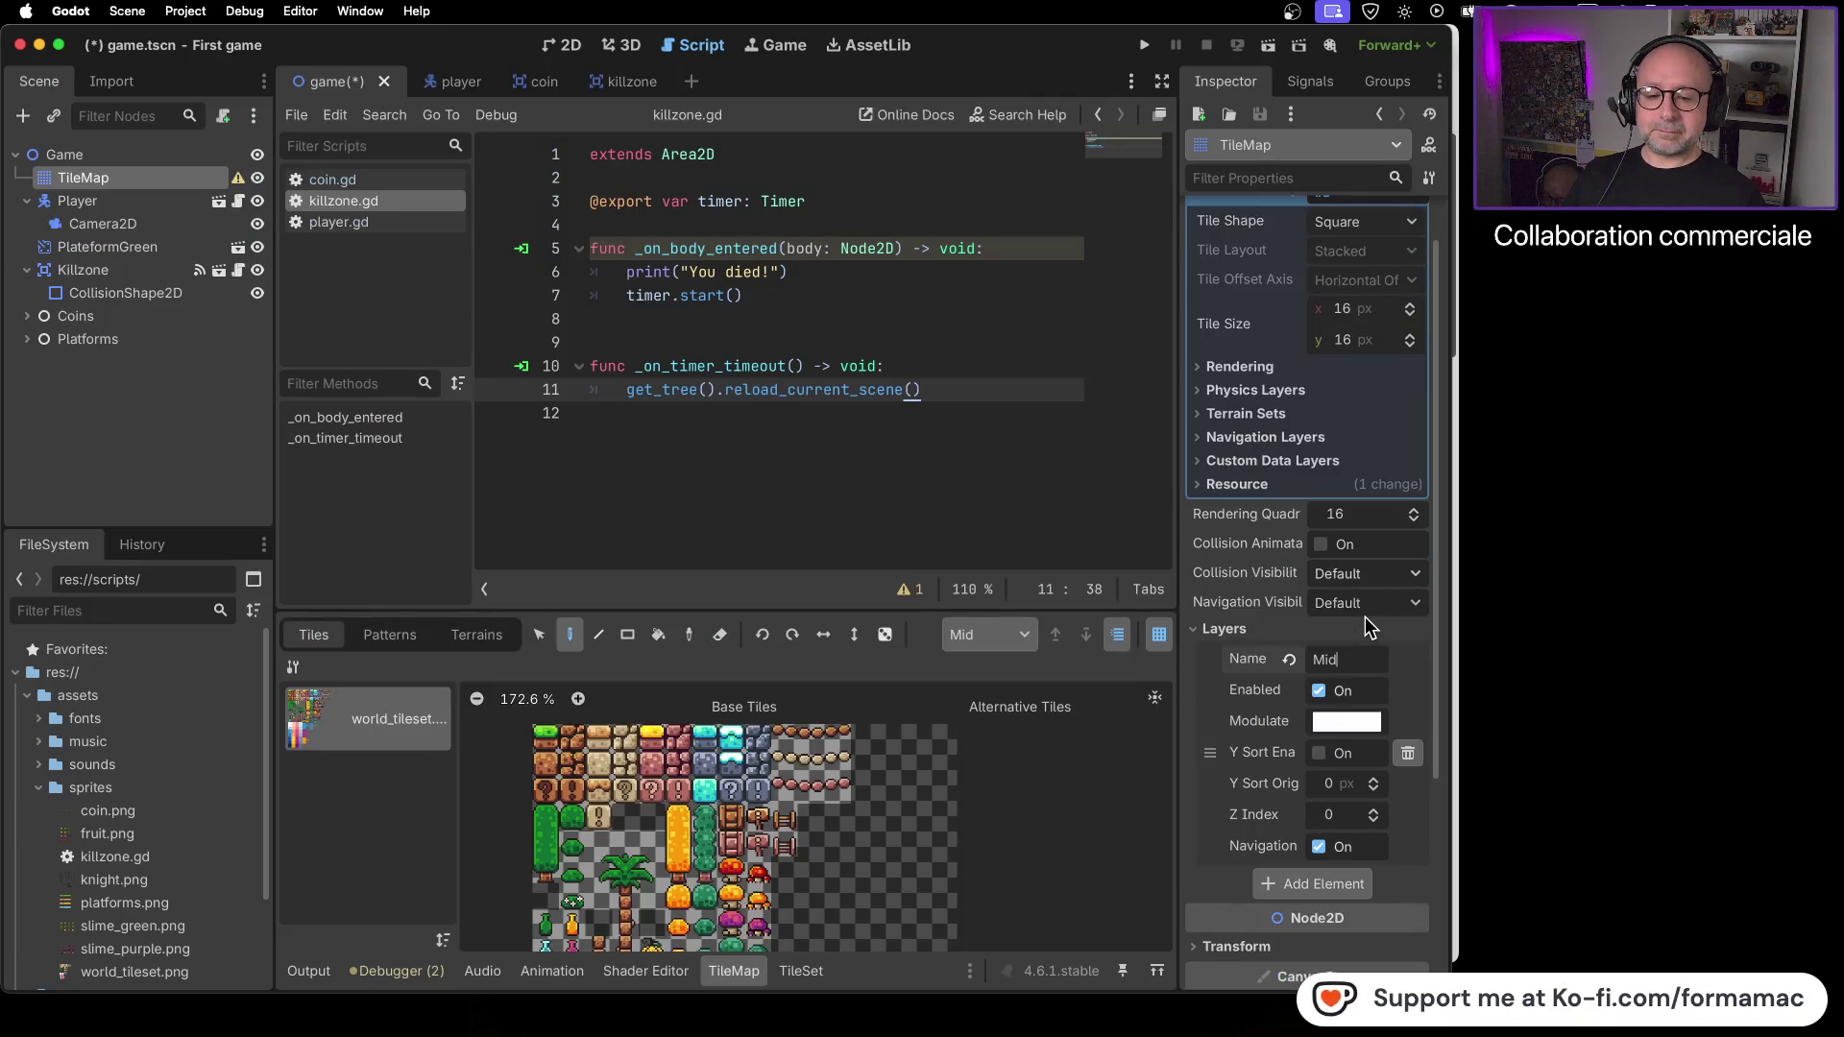
pyautogui.press('super+Tab')
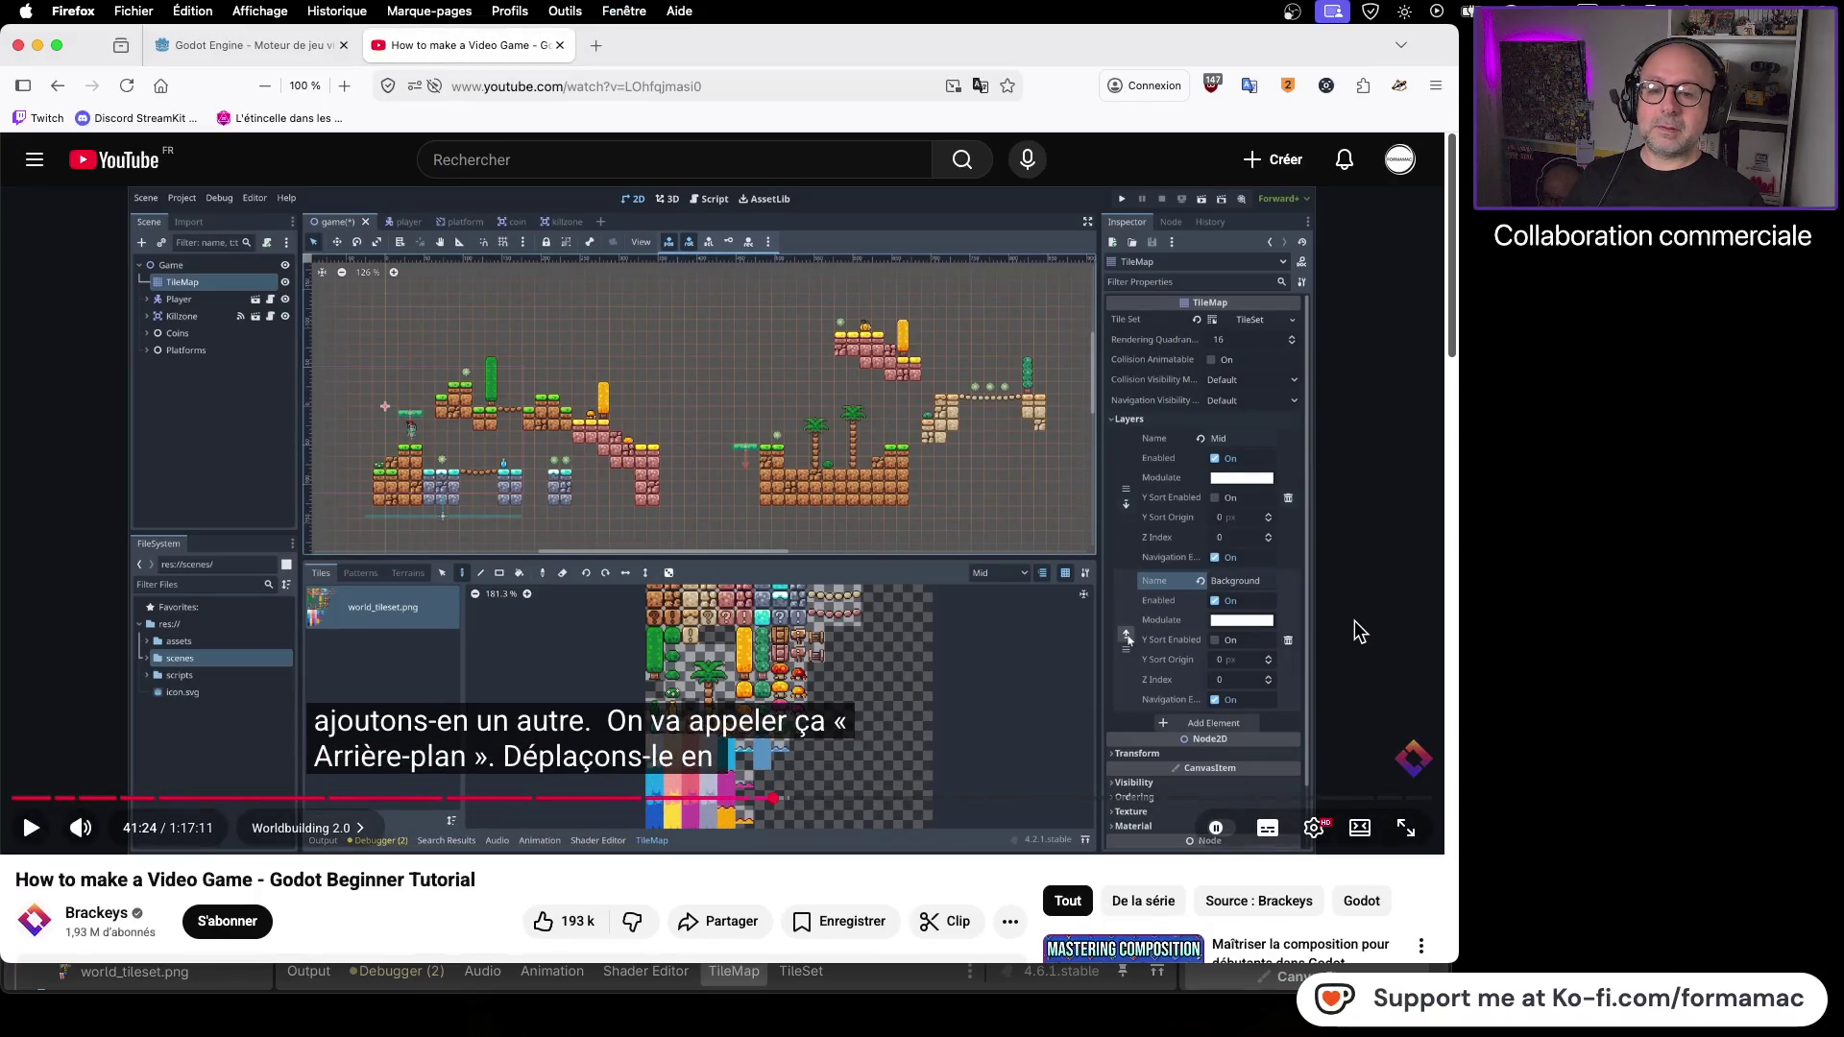
pyautogui.press('super+Tab')
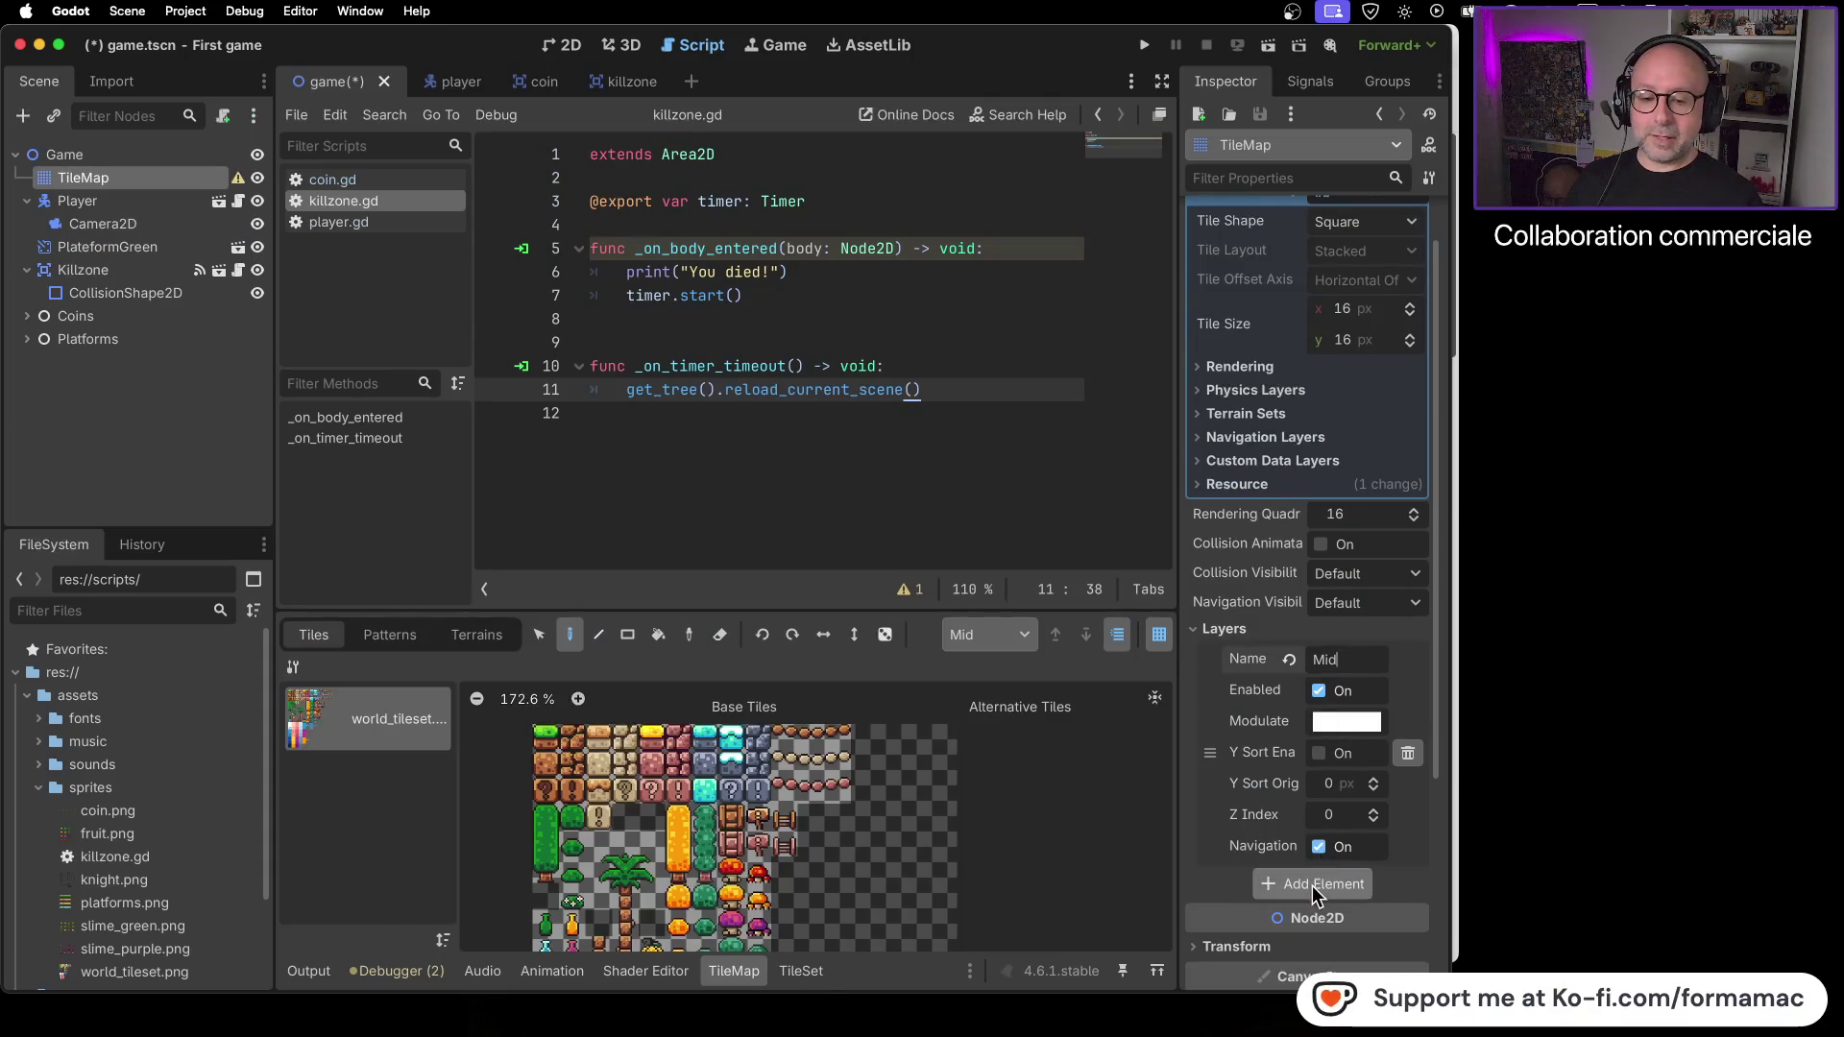
# - Name the second TileMap layer 'Background', checking the tutorial for the next step
pyautogui.scroll(-2, 1397, 730)
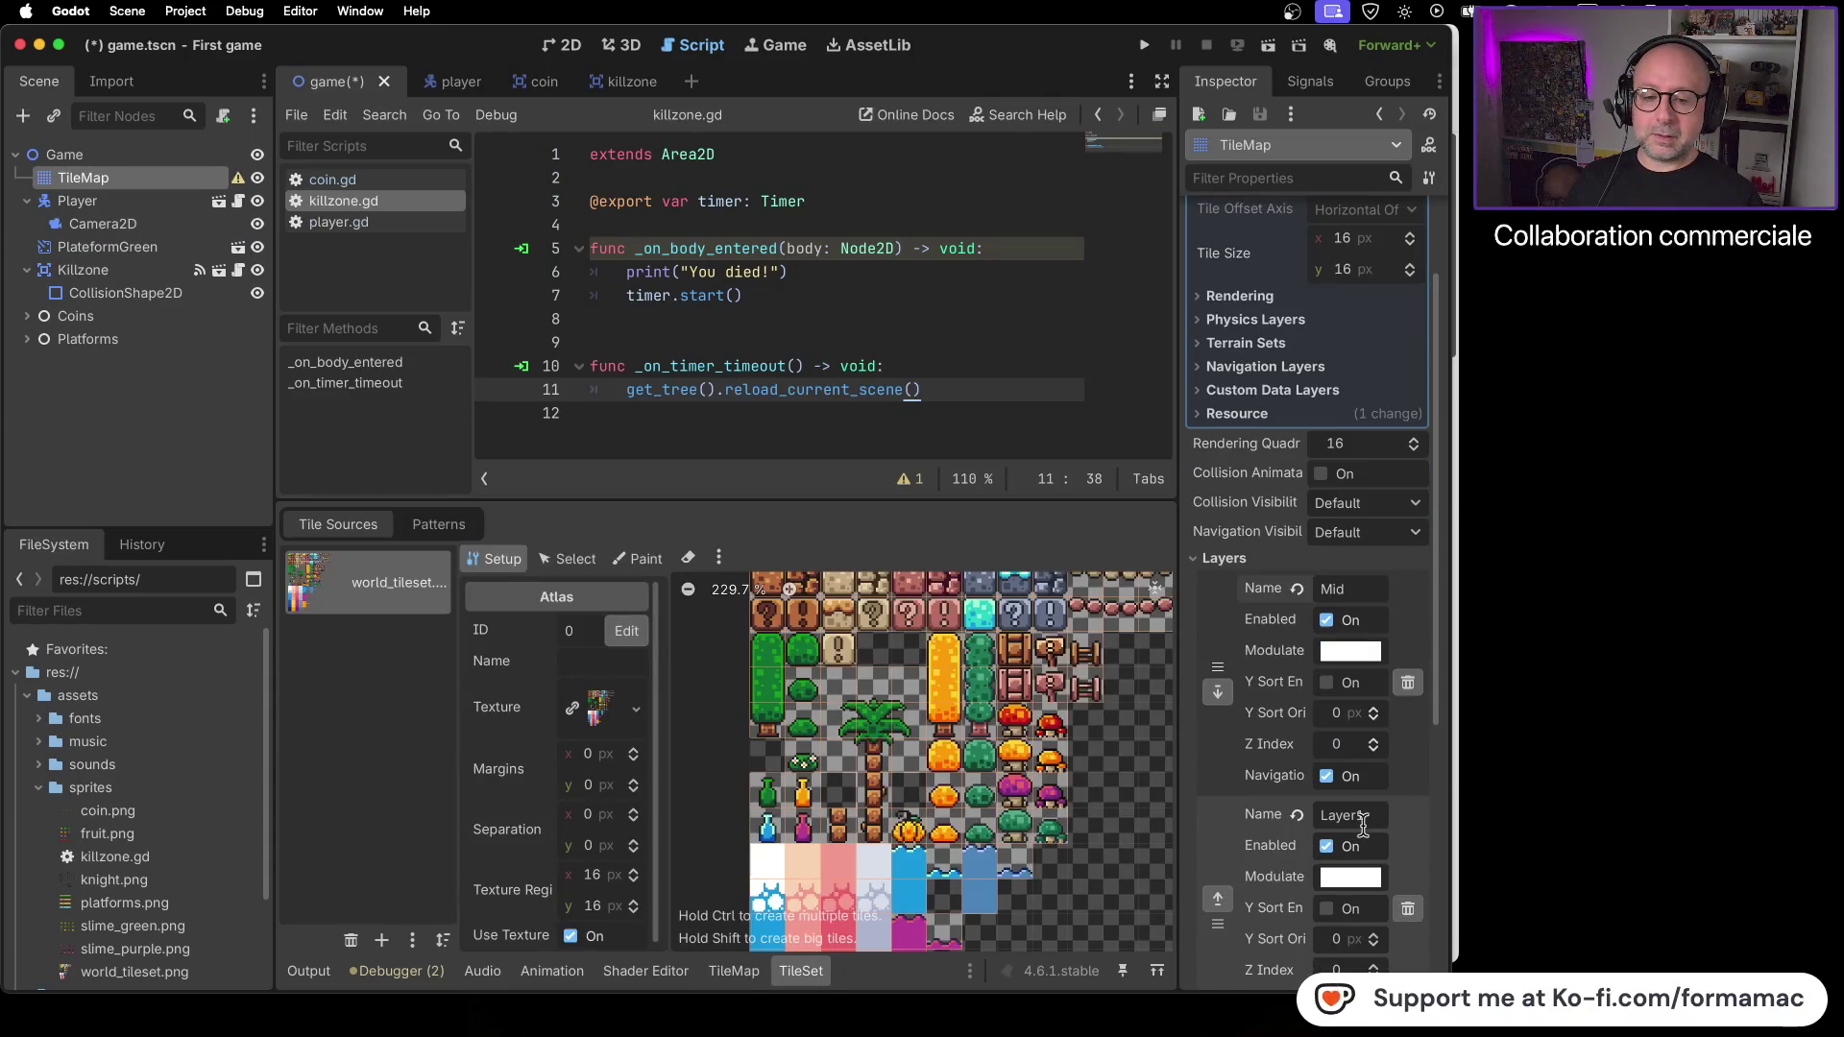
pyautogui.doubleClick(1368, 819)
pyautogui.write('Bac')
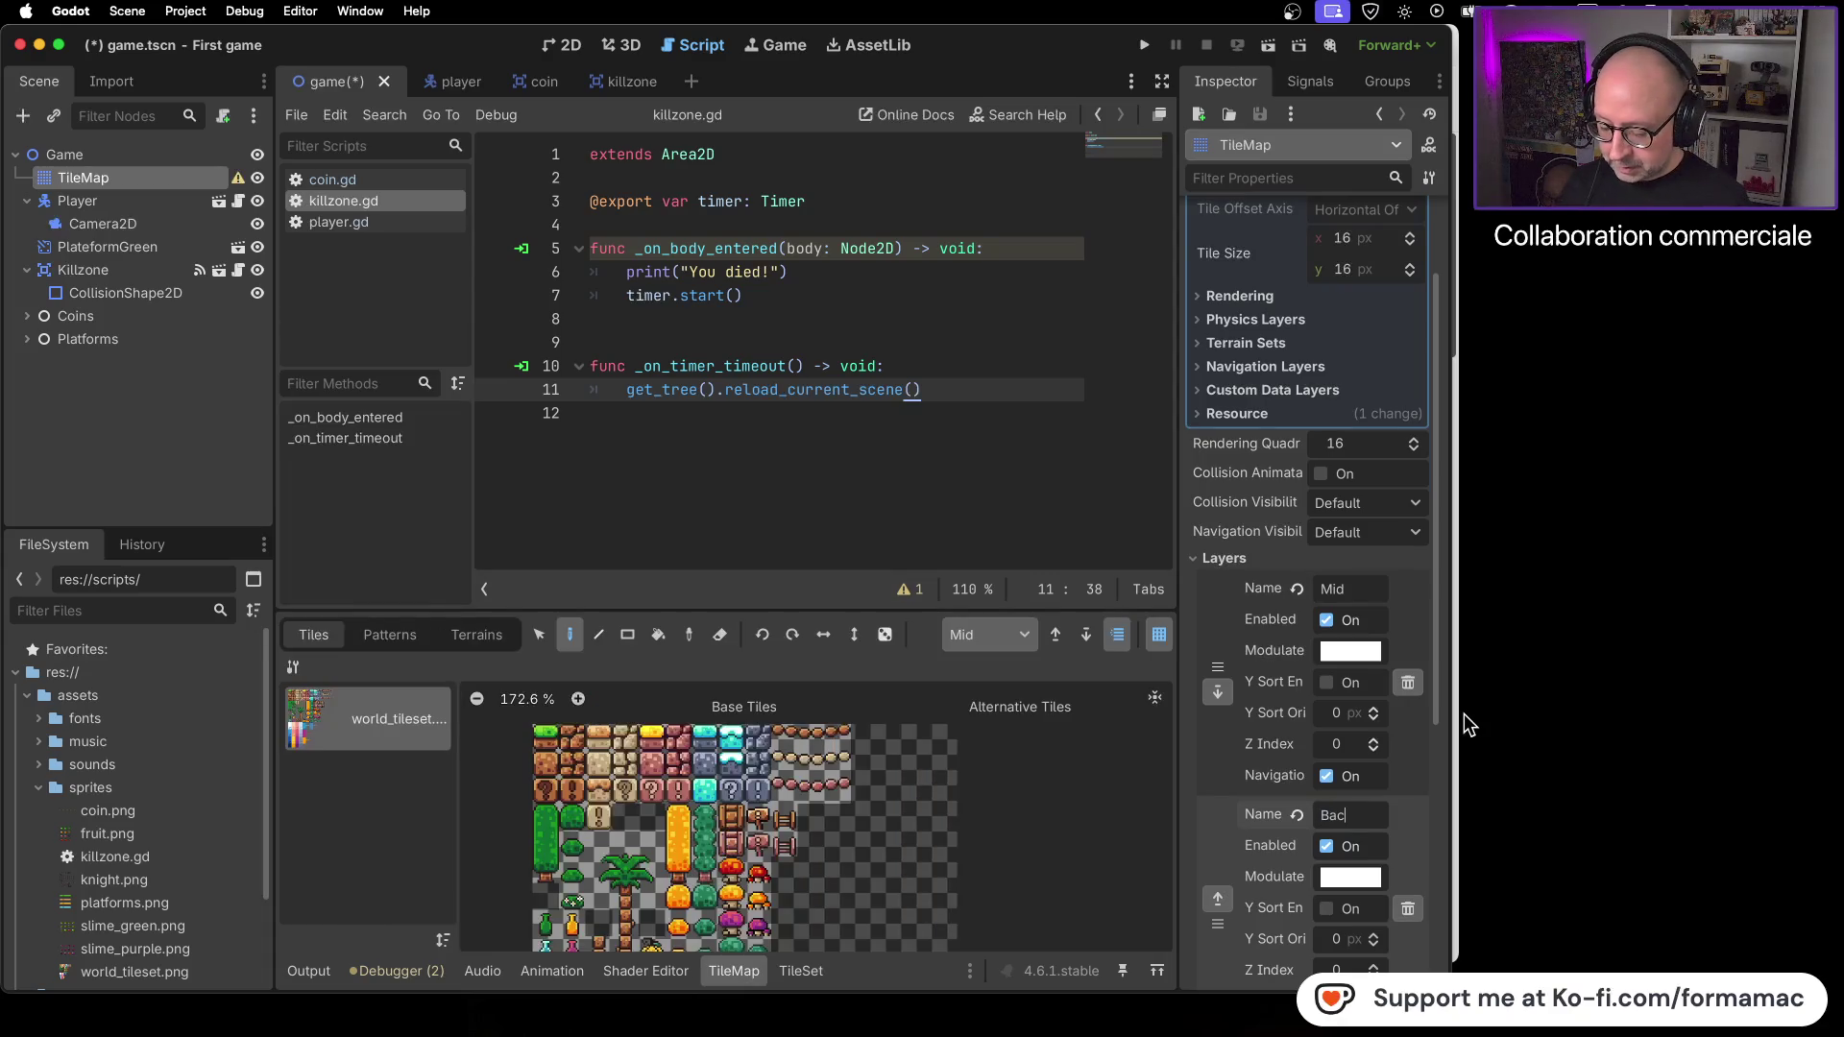
pyautogui.write('kground')
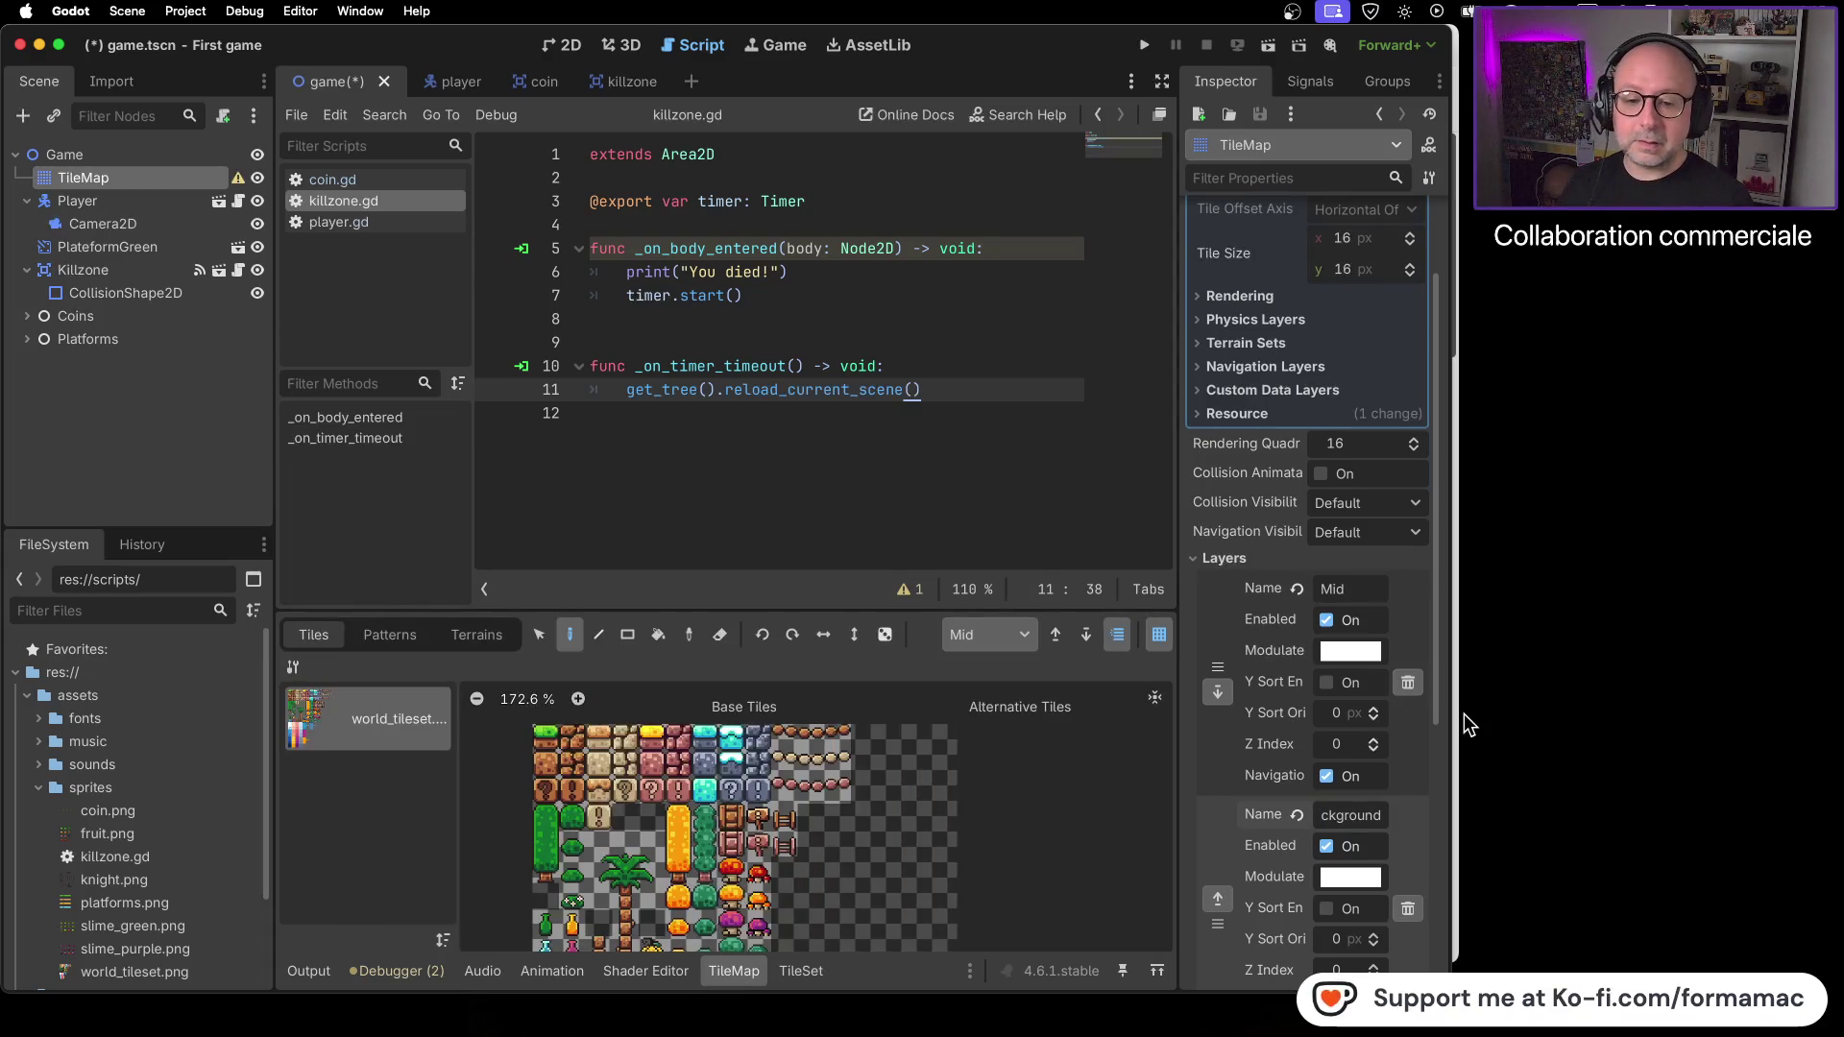
pyautogui.press('super+Tab')
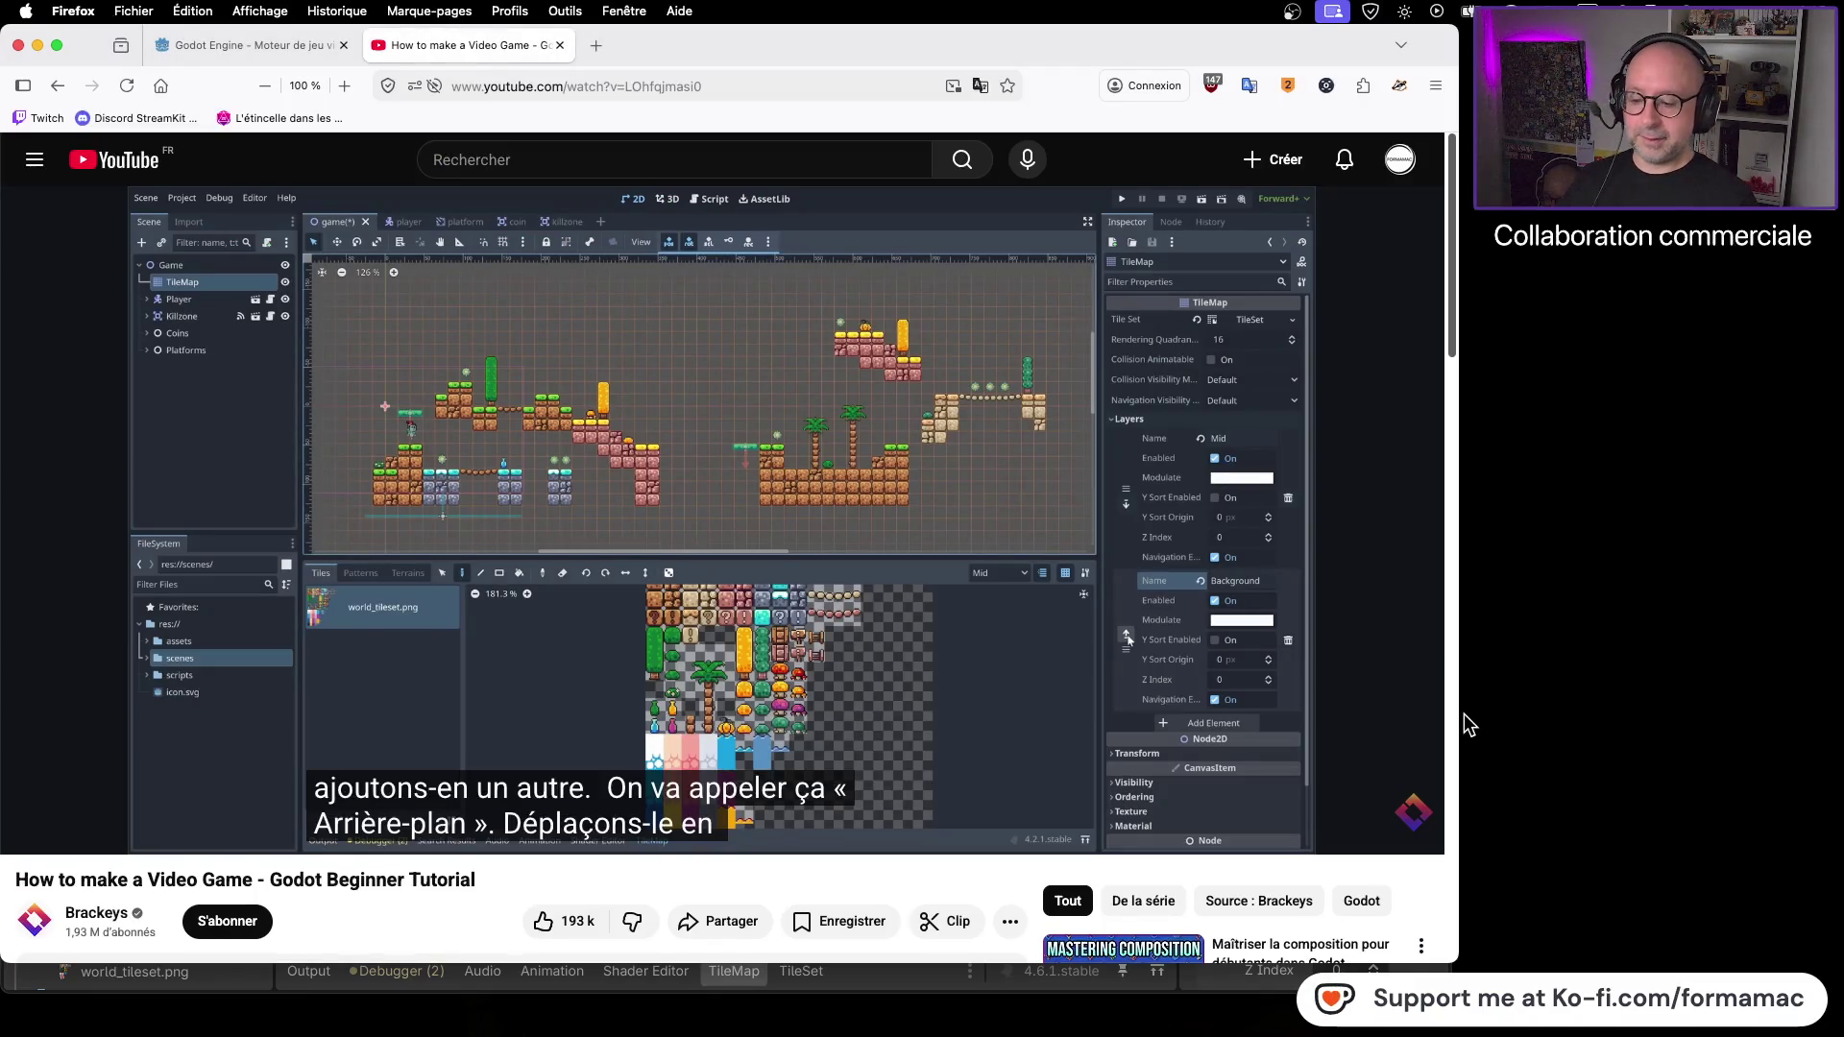
pyautogui.moveTo(1398, 691)
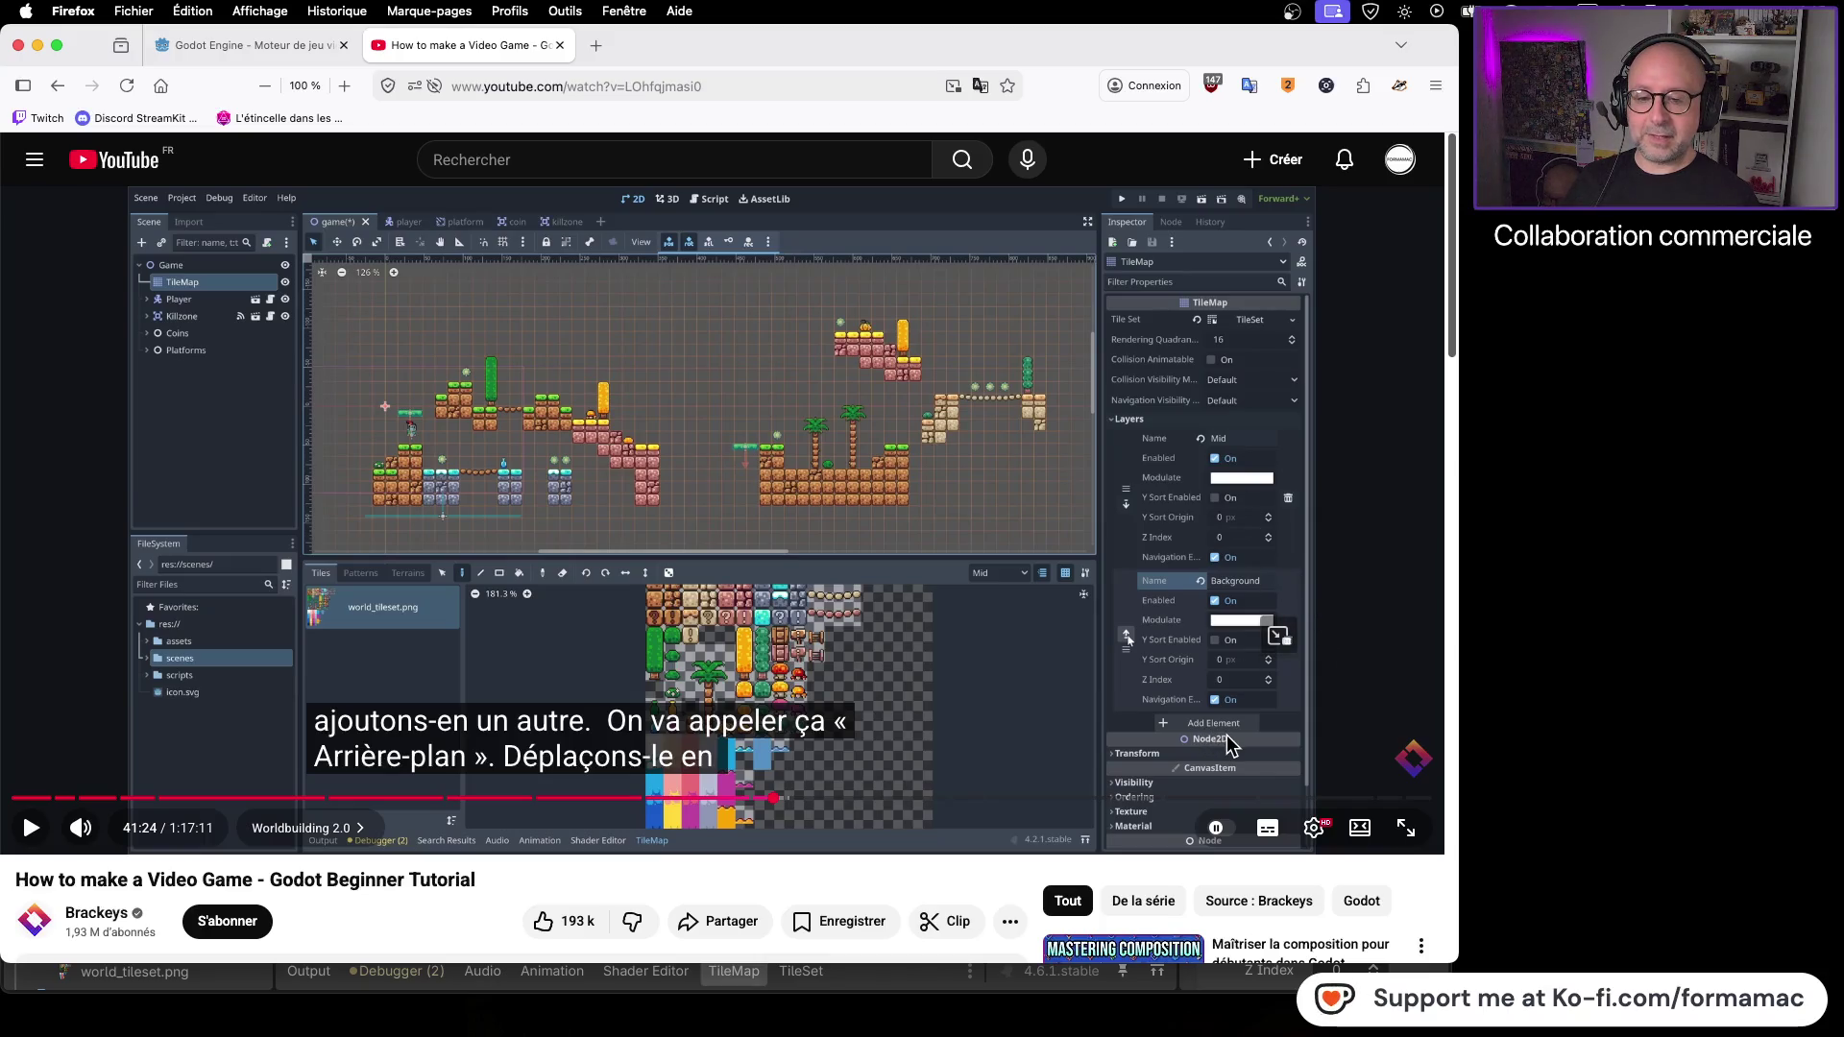
pyautogui.click(786, 643)
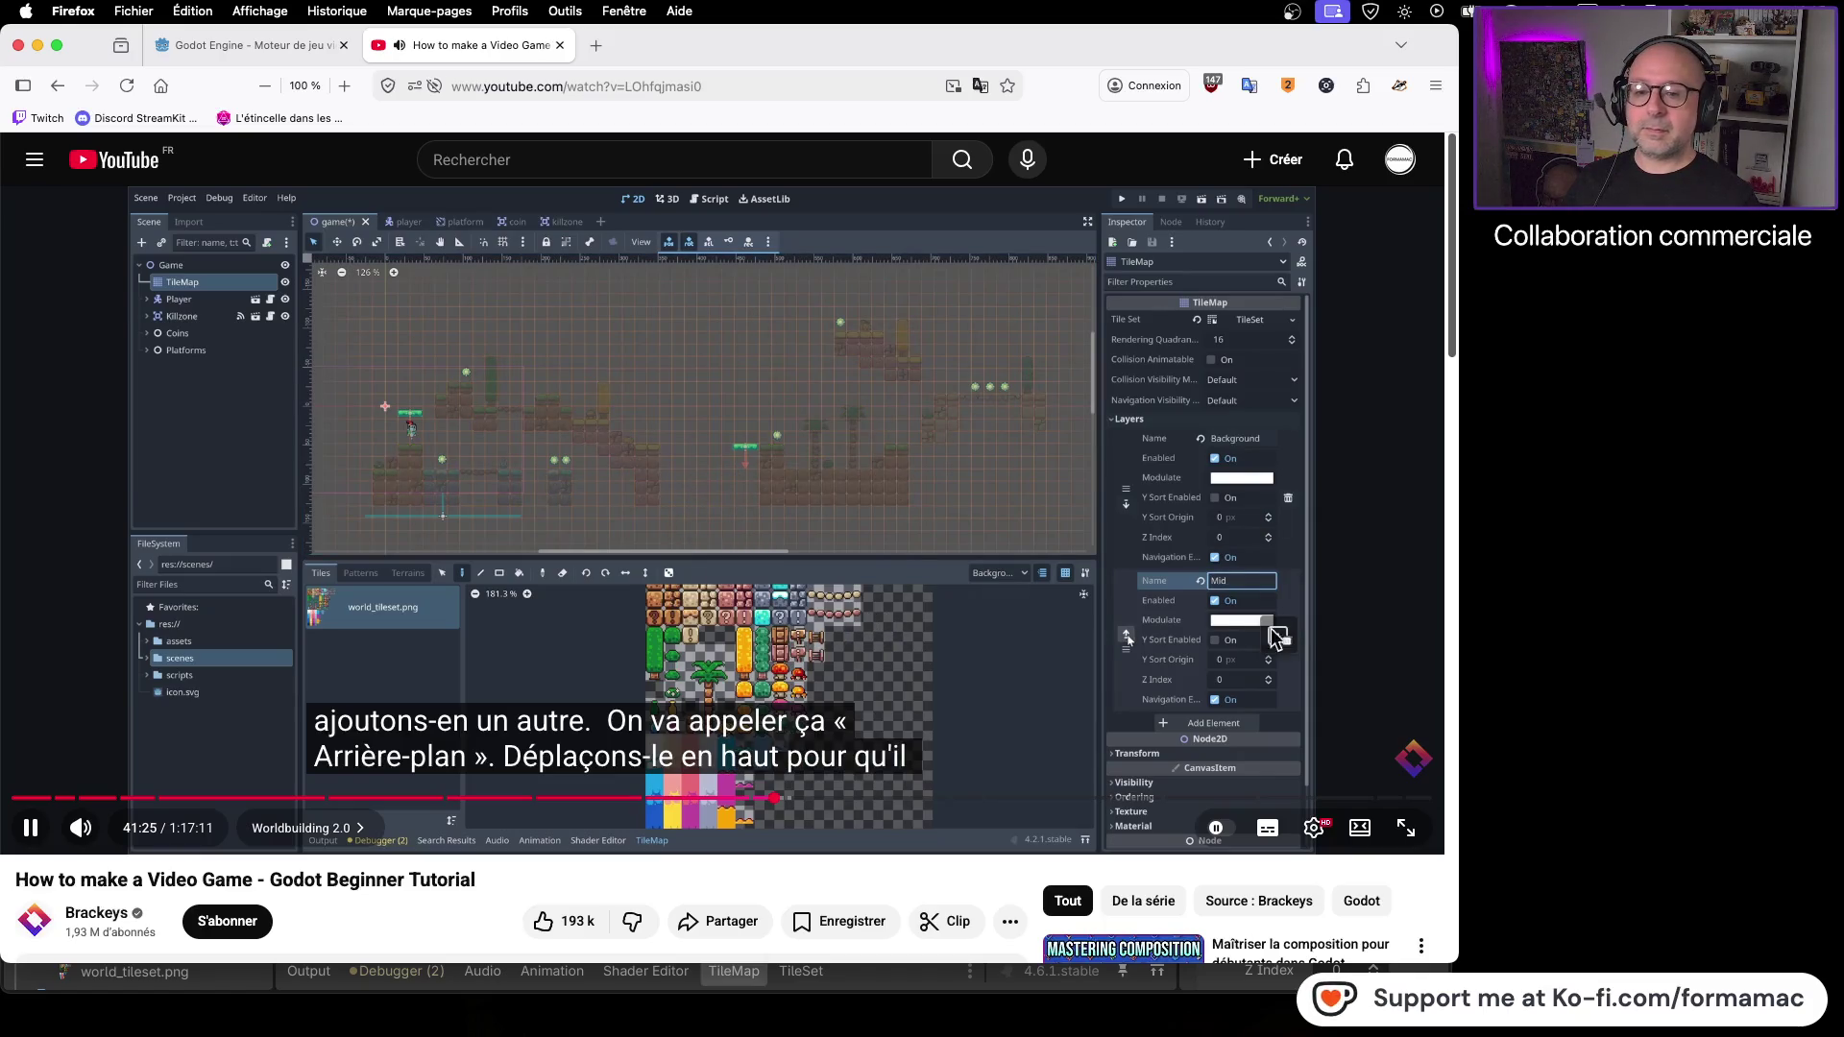
pyautogui.click(1024, 668)
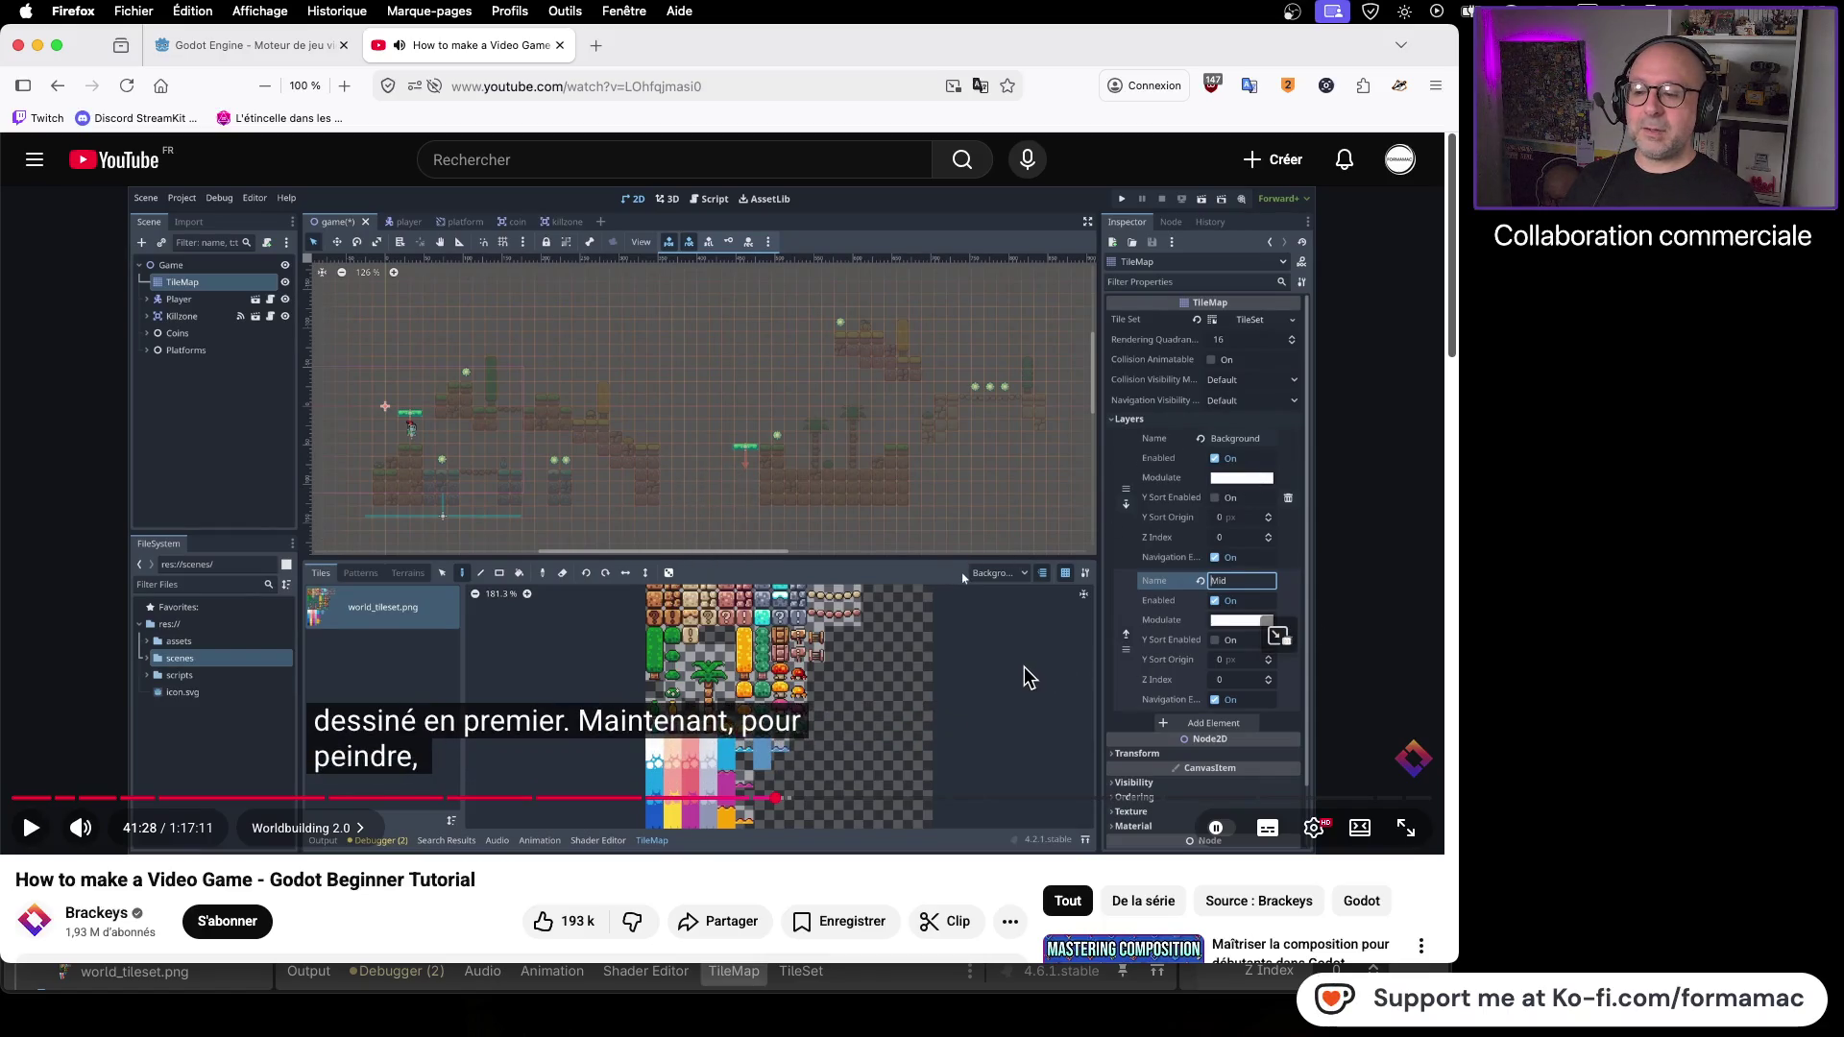
pyautogui.press('super+Tab')
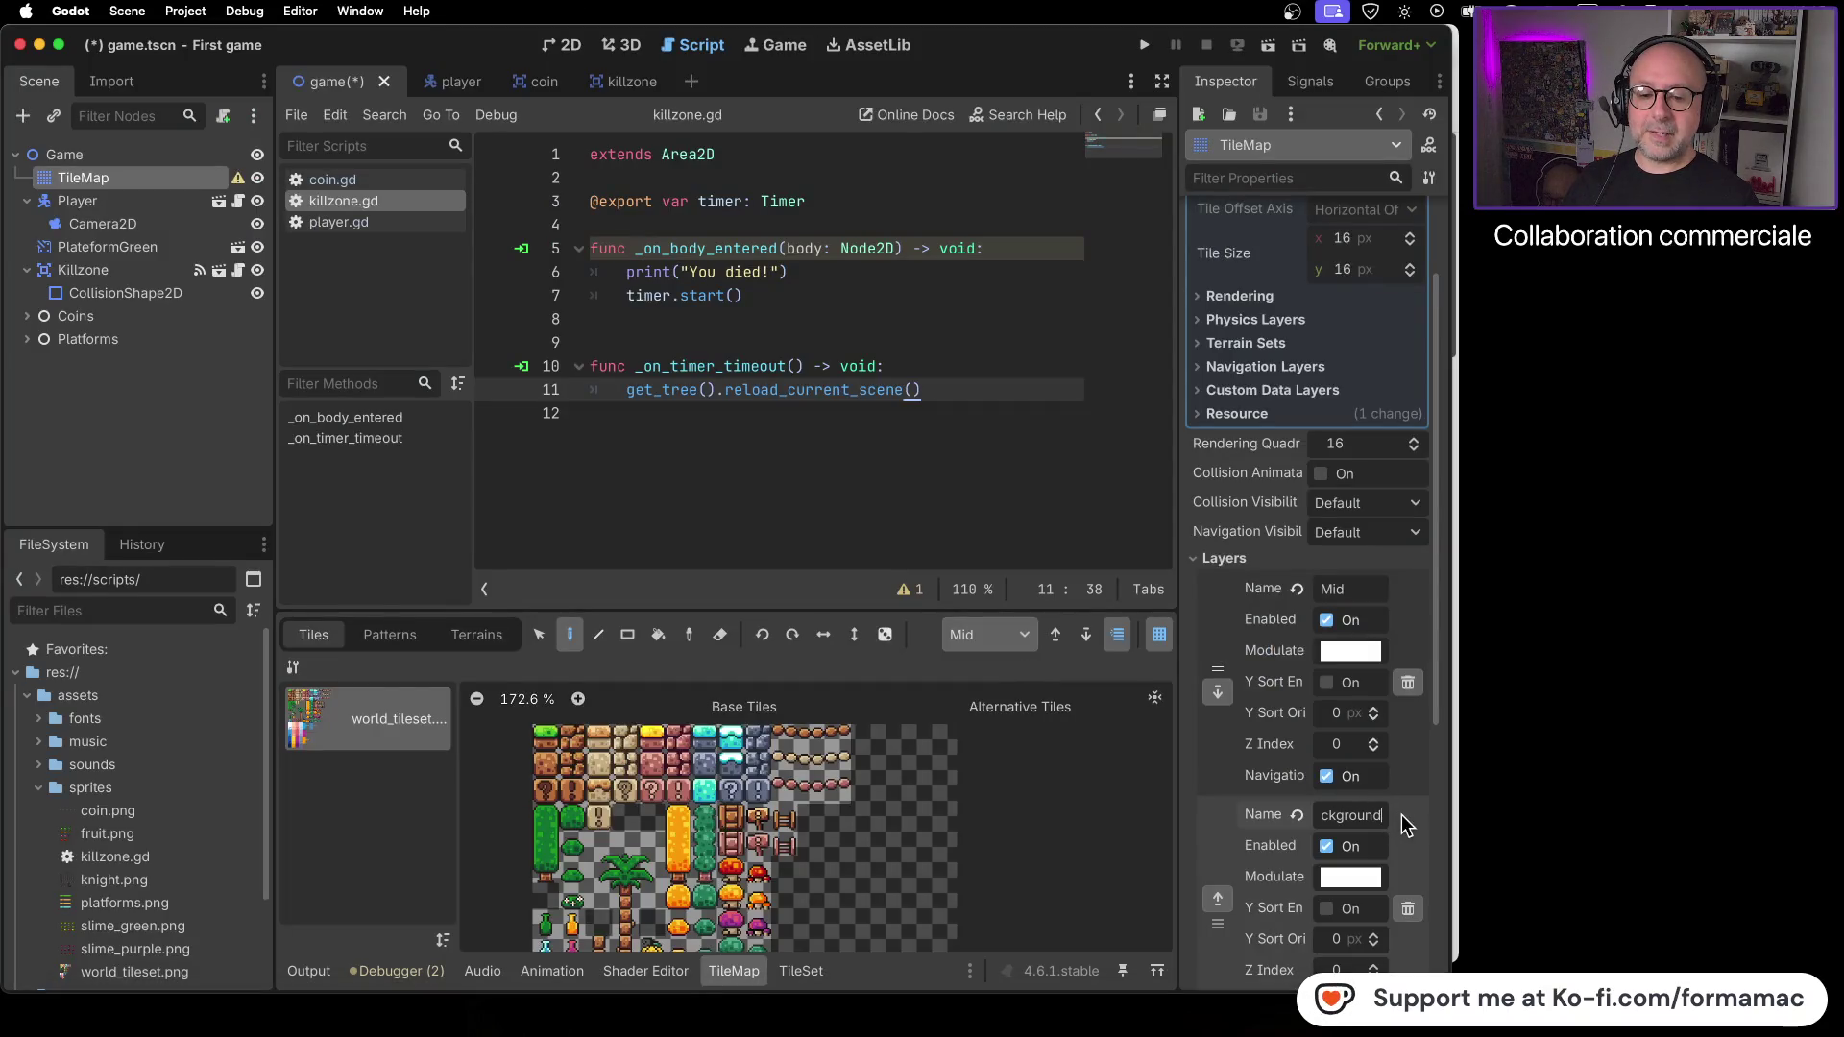
# - Move the Background layer ahead of Mid in the Layers list
pyautogui.scroll(-1, 1405, 813)
pyautogui.moveTo(1398, 634); pyautogui.dragTo(1398, 538)
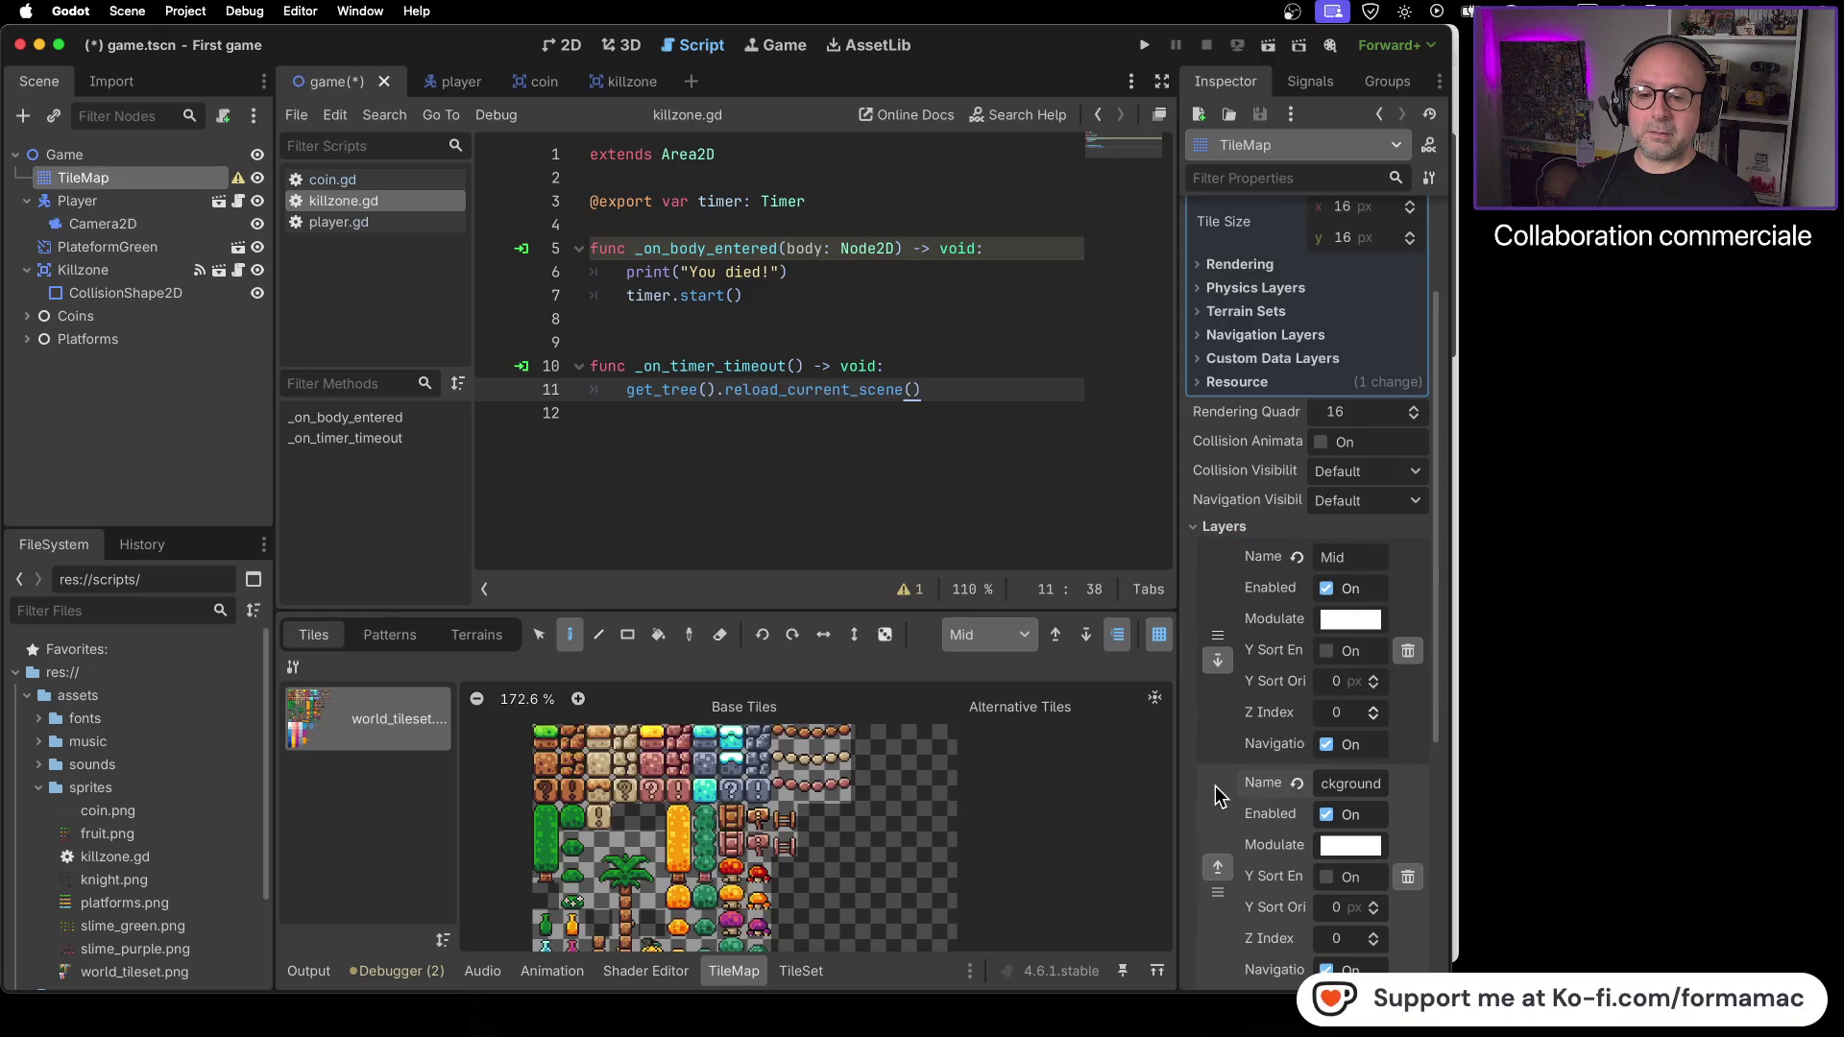
pyautogui.click(1218, 872)
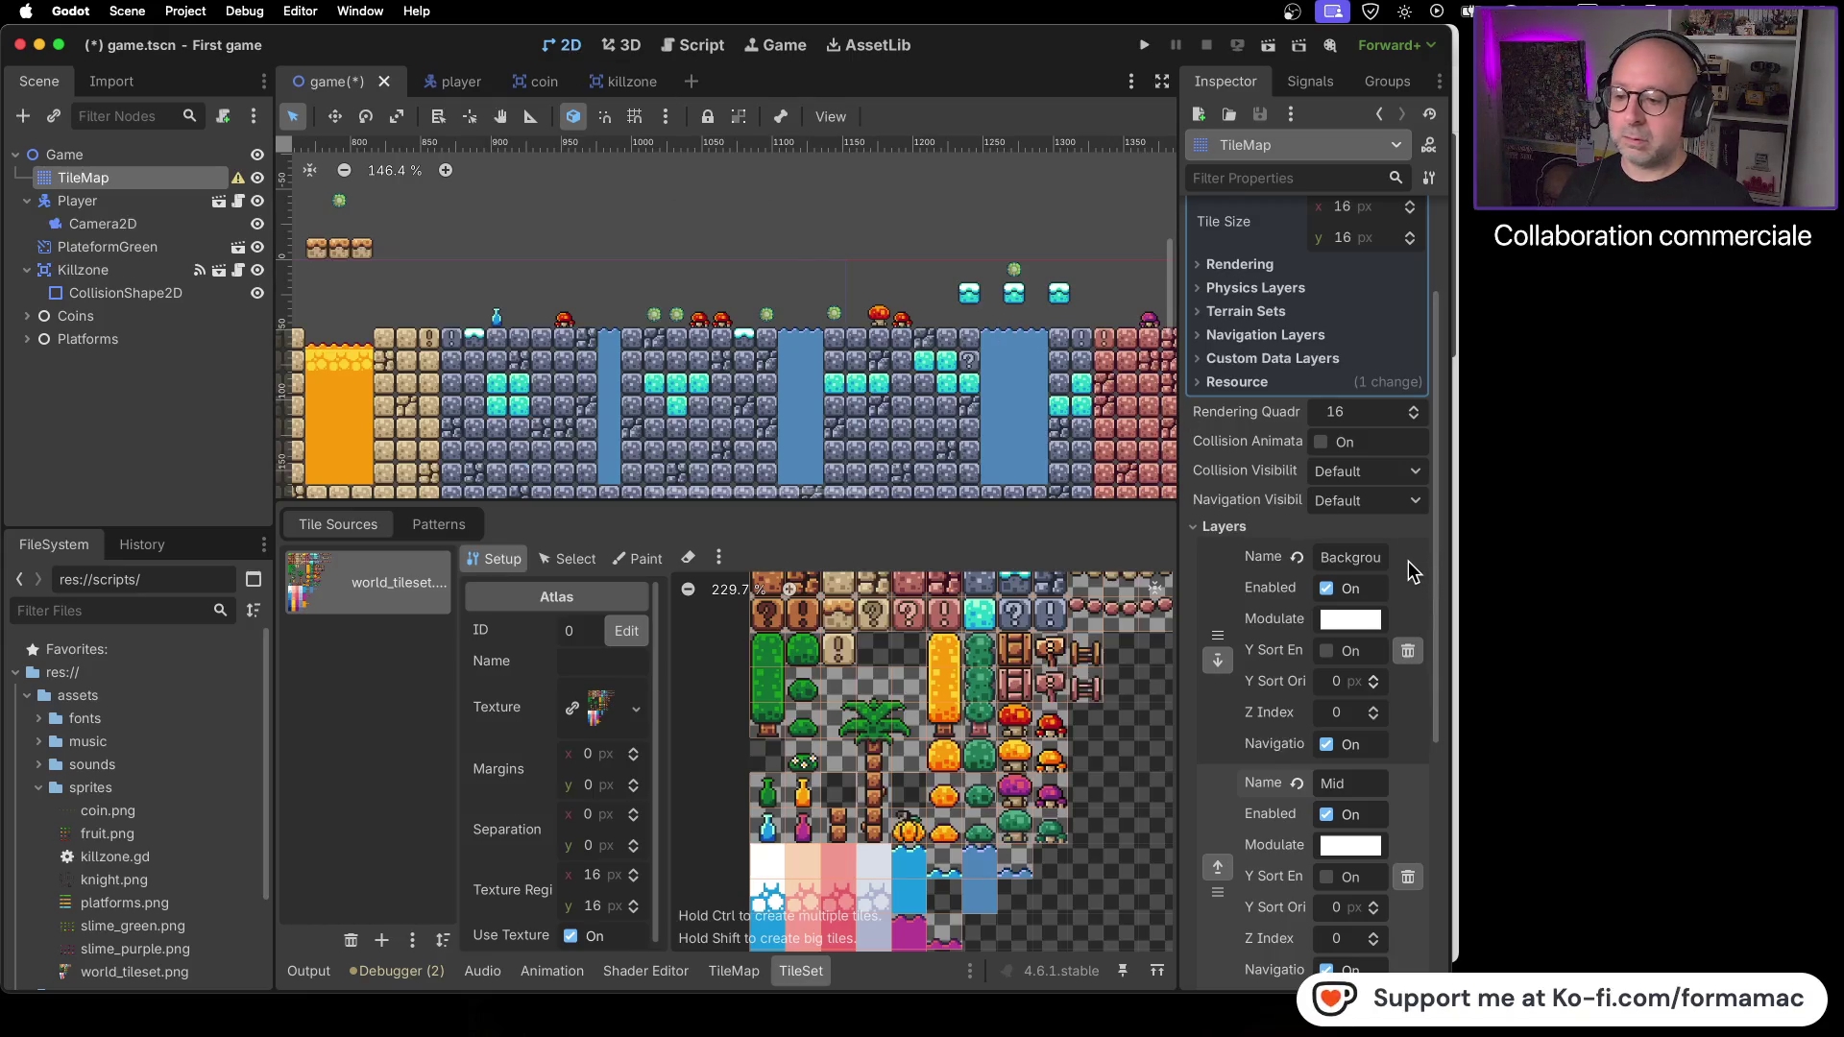
# - Watch the next part of the tutorial on setting up the TileMap layers
pyautogui.press('super+Tab')
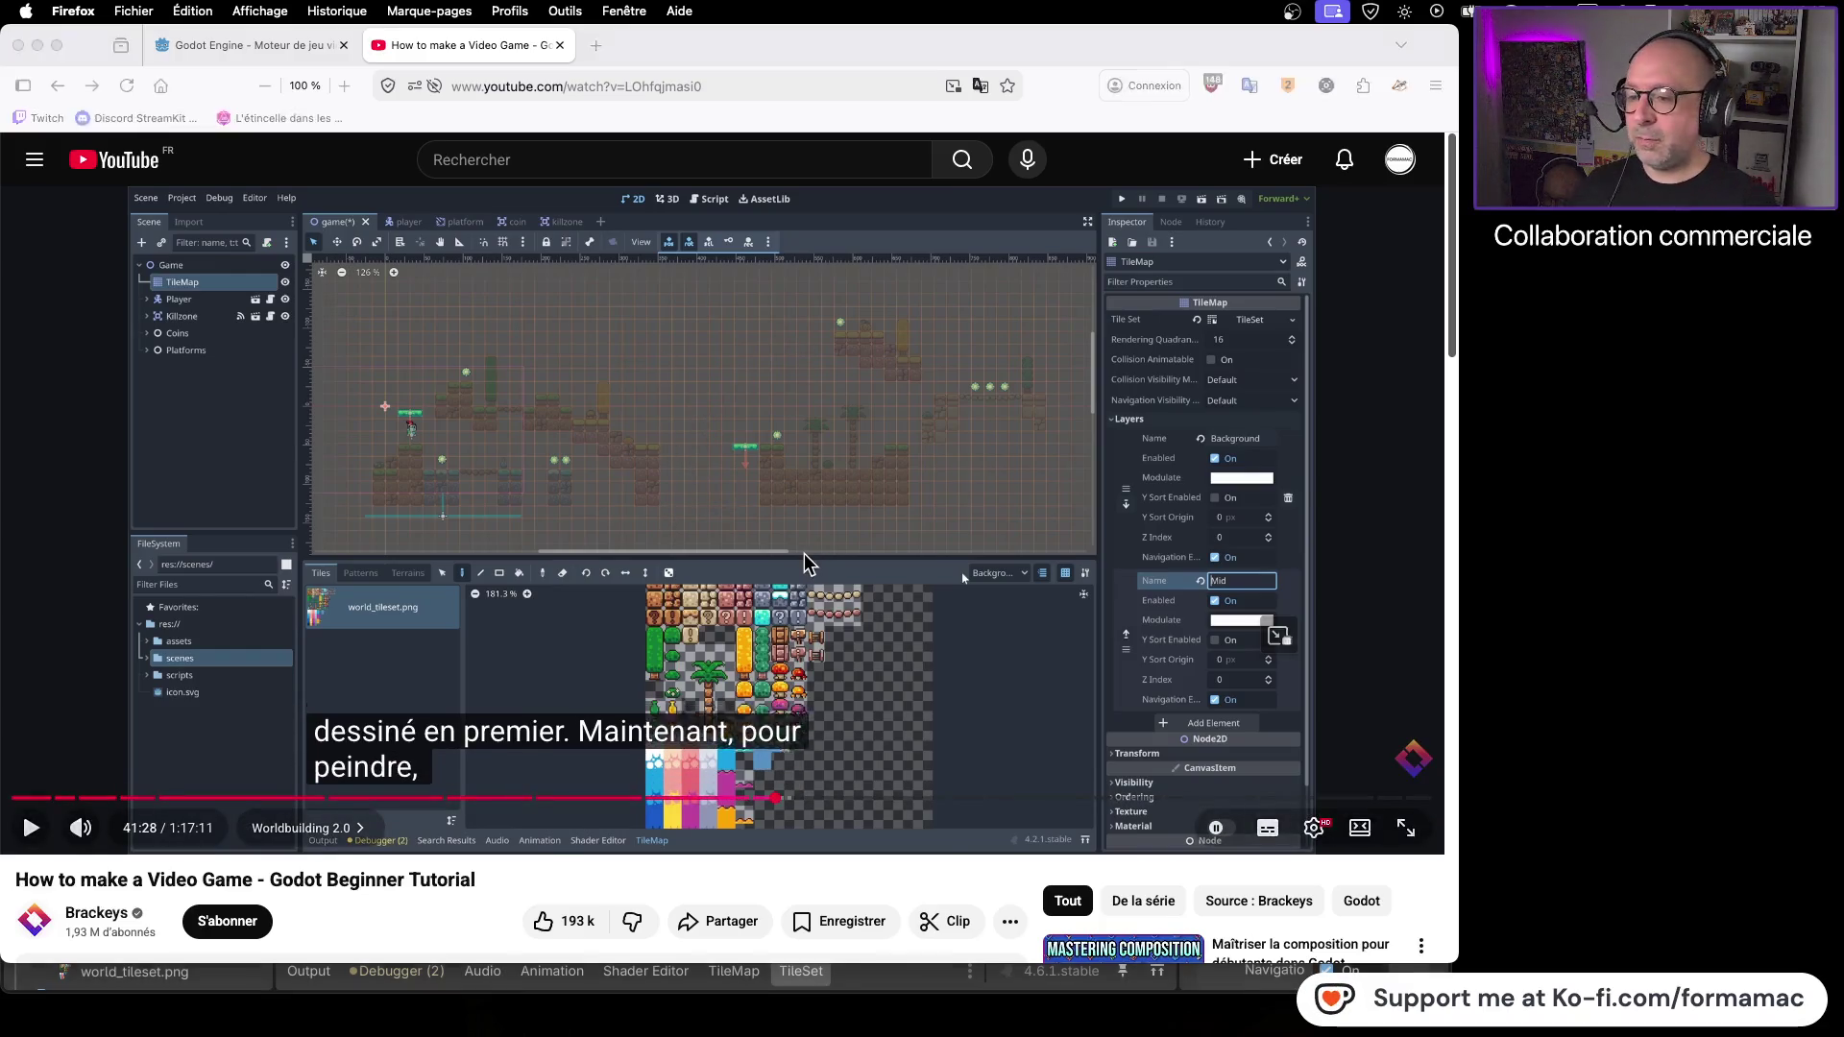
pyautogui.press('super+Tab')
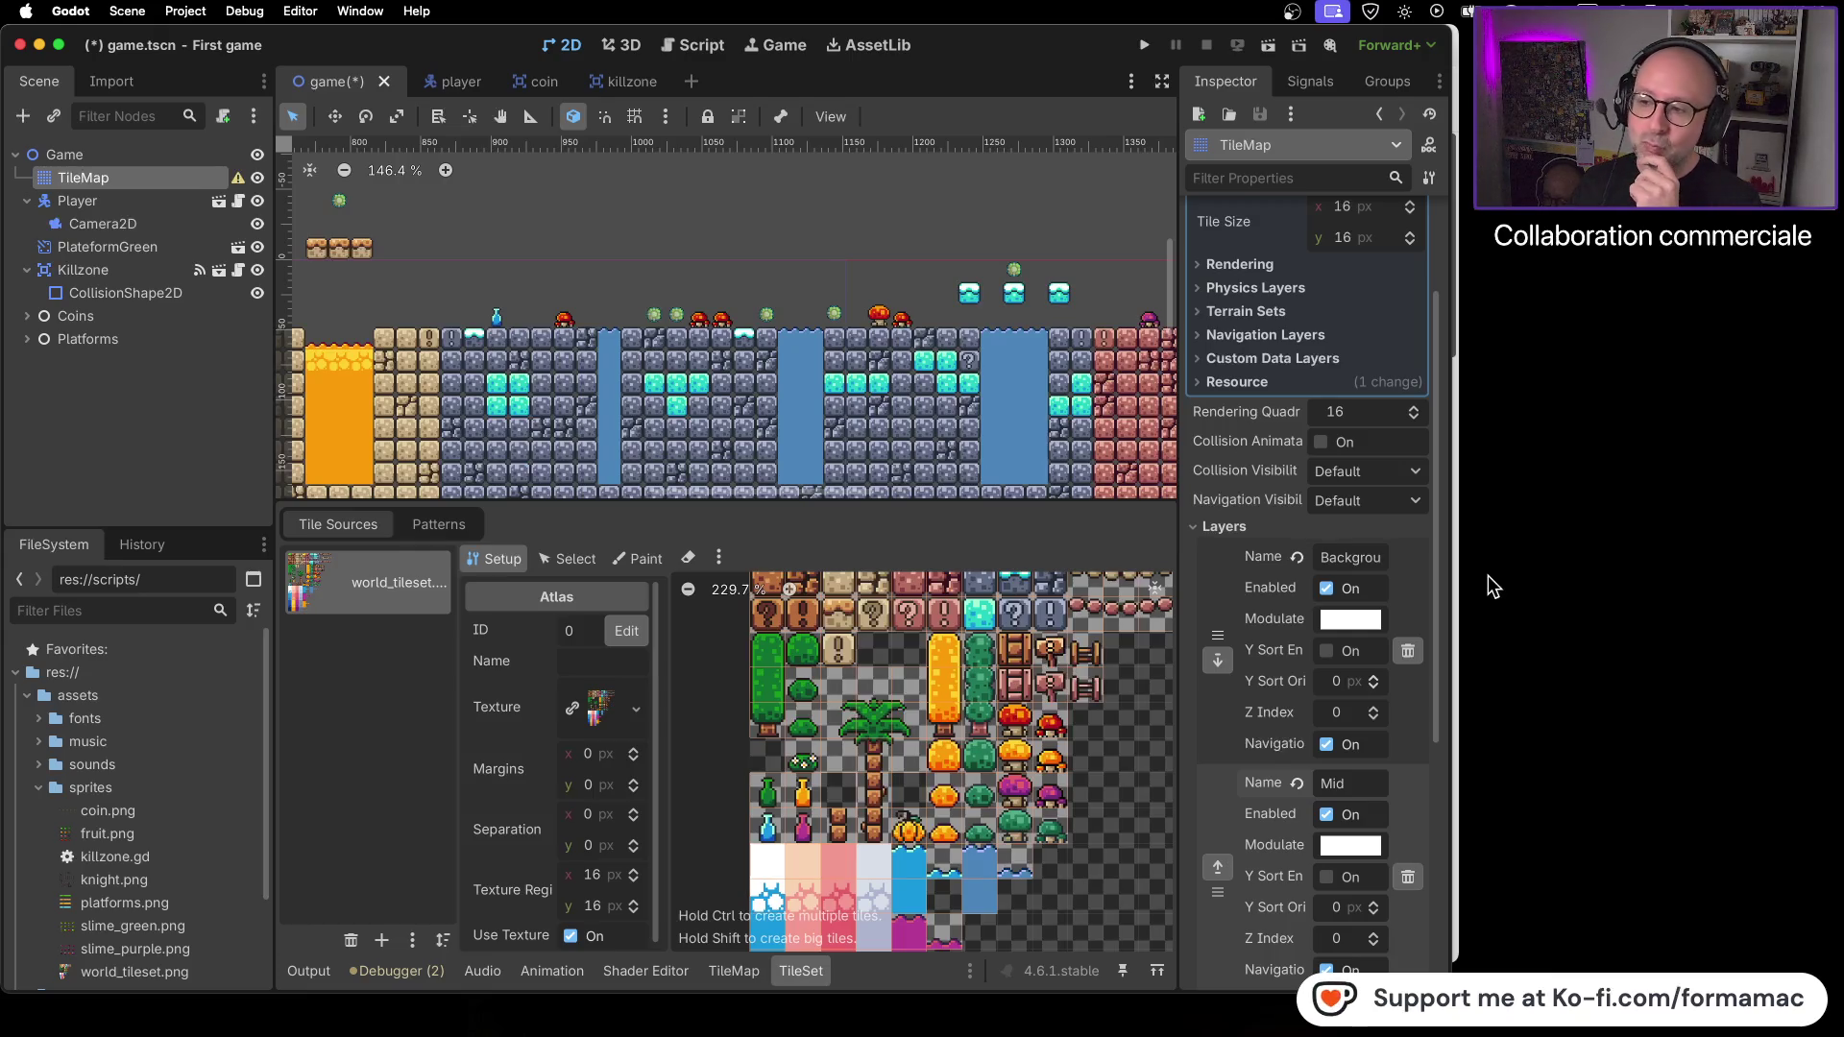
pyautogui.press('super+Tab')
pyautogui.click(965, 661)
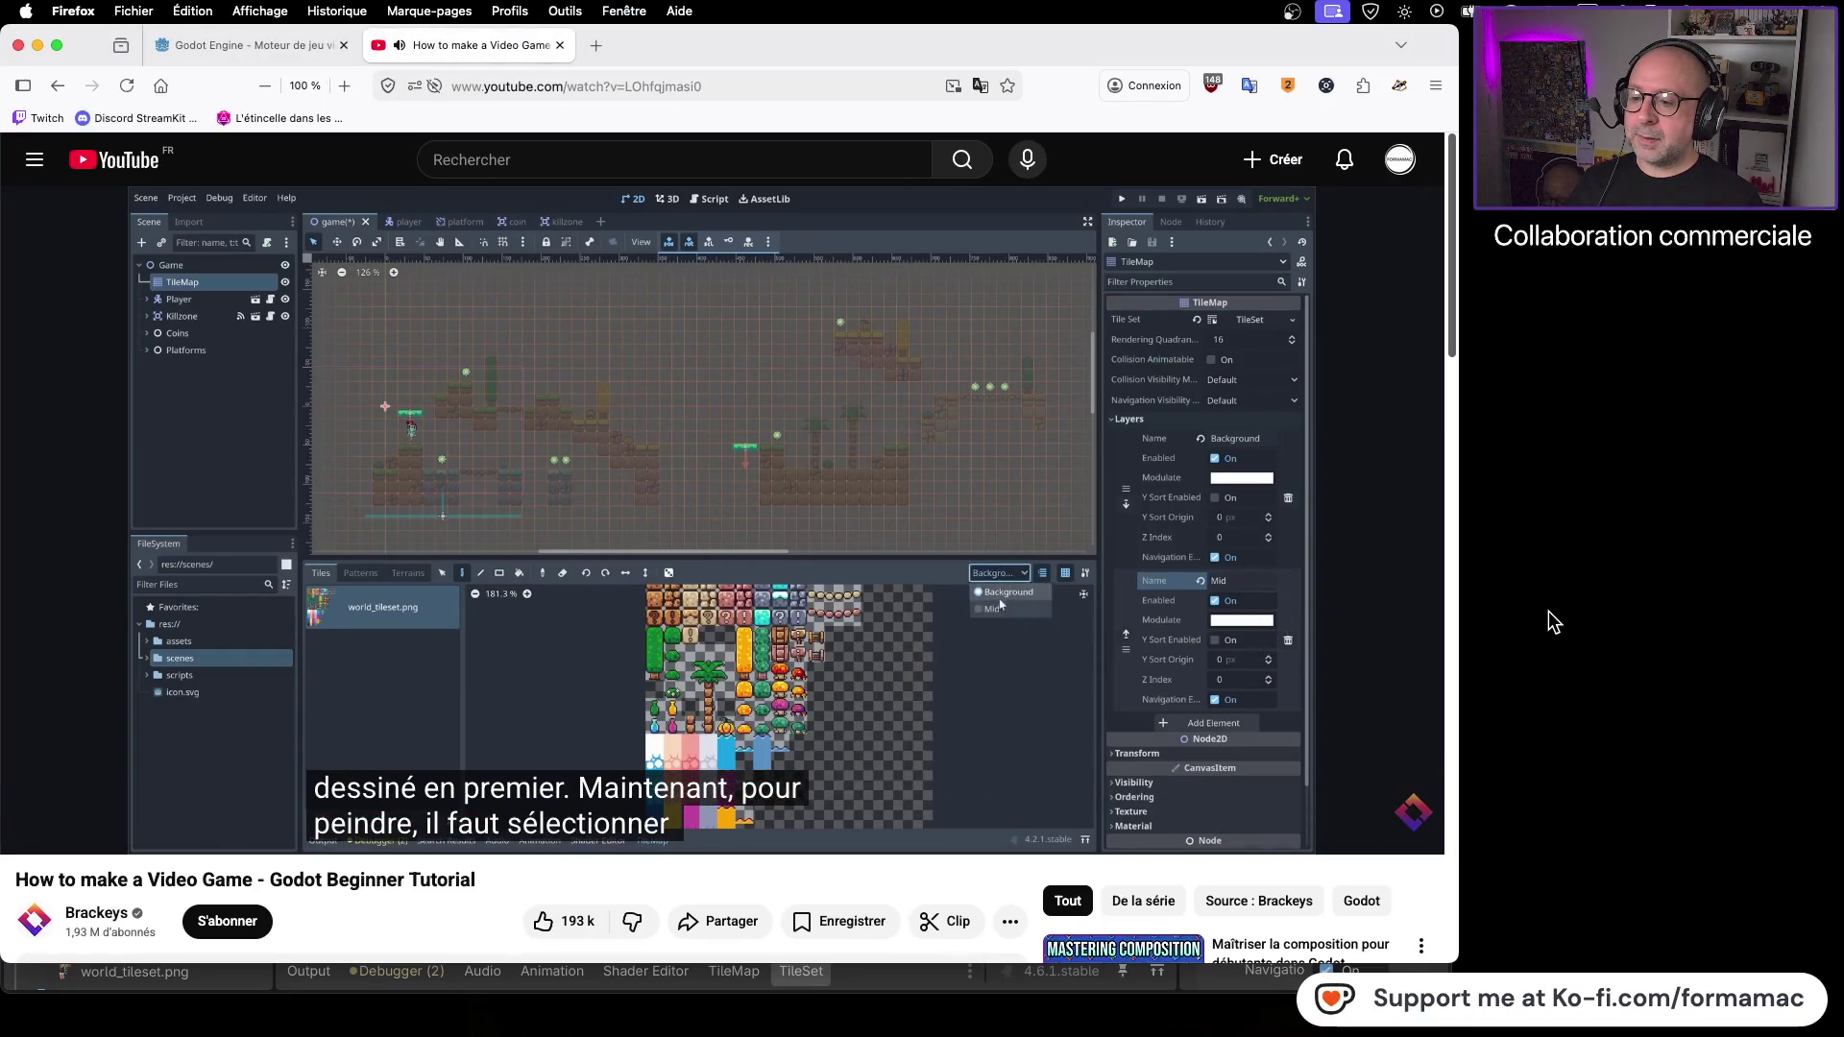
pyautogui.click(1029, 688)
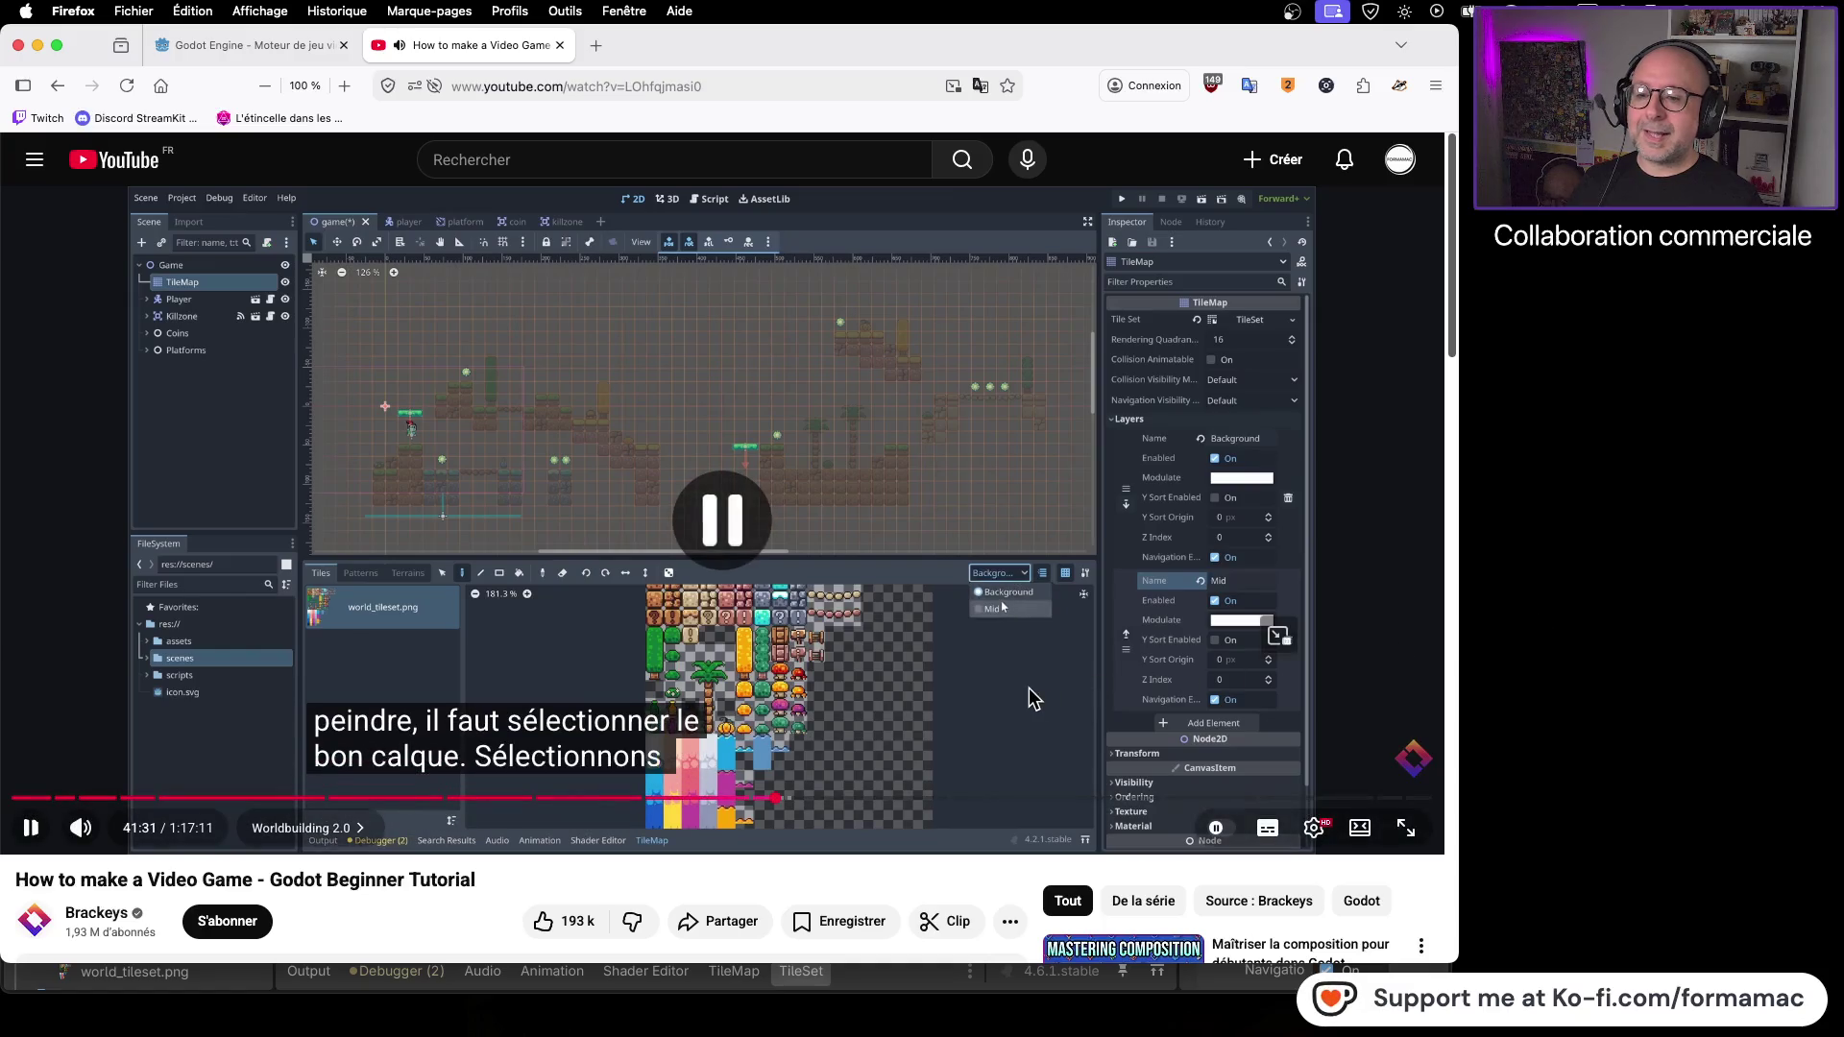
pyautogui.press('super+Tab')
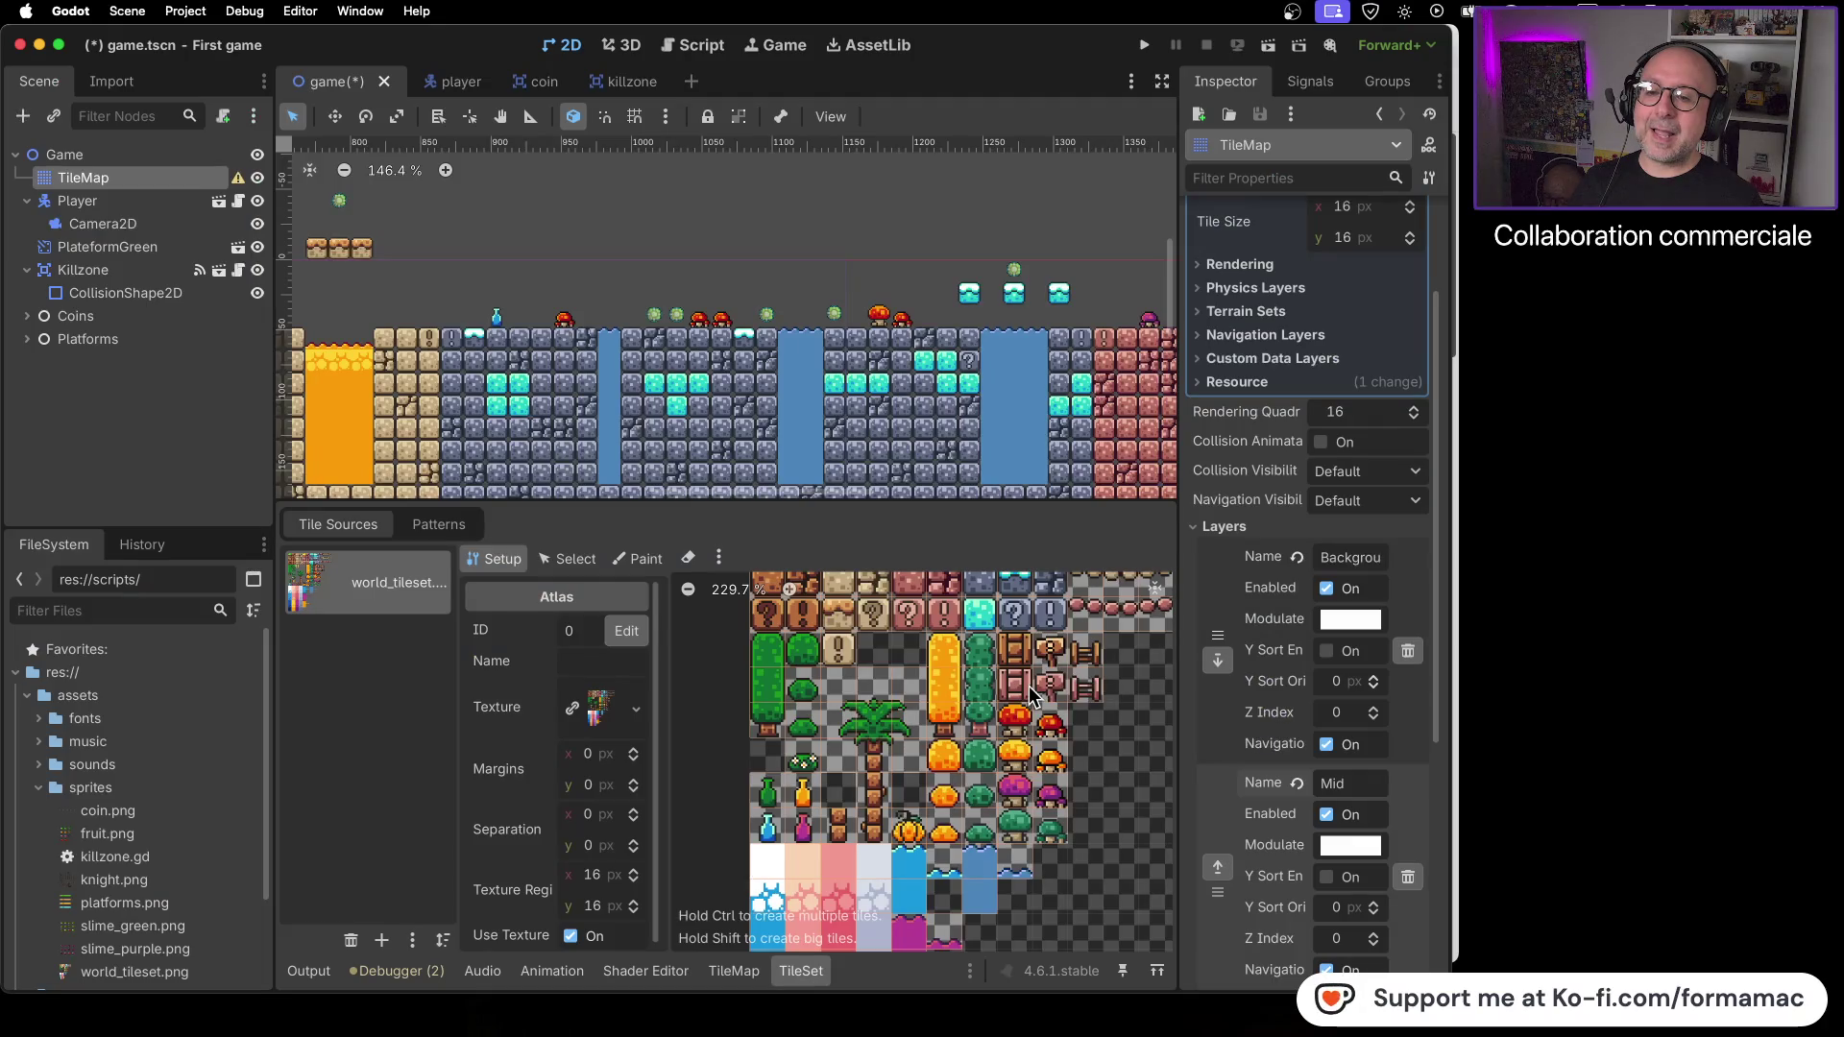
pyautogui.press('super+Tab')
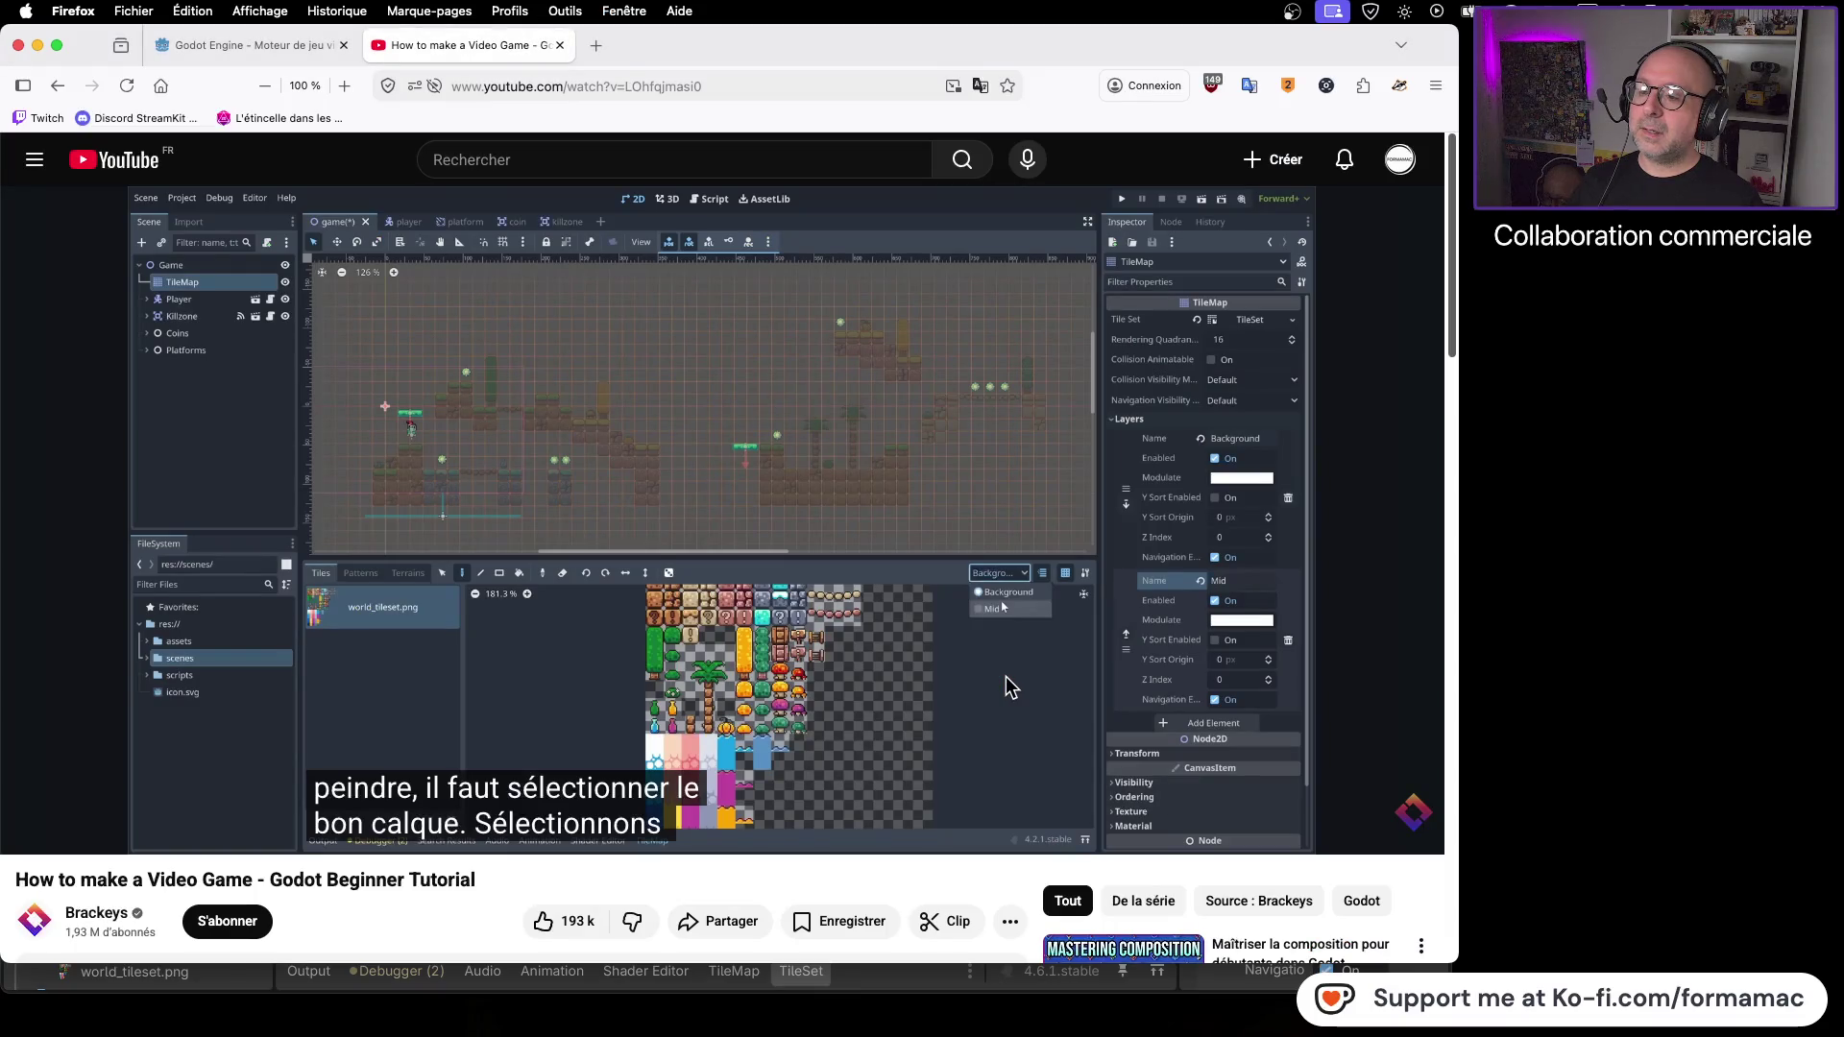
pyautogui.press('super+Tab')
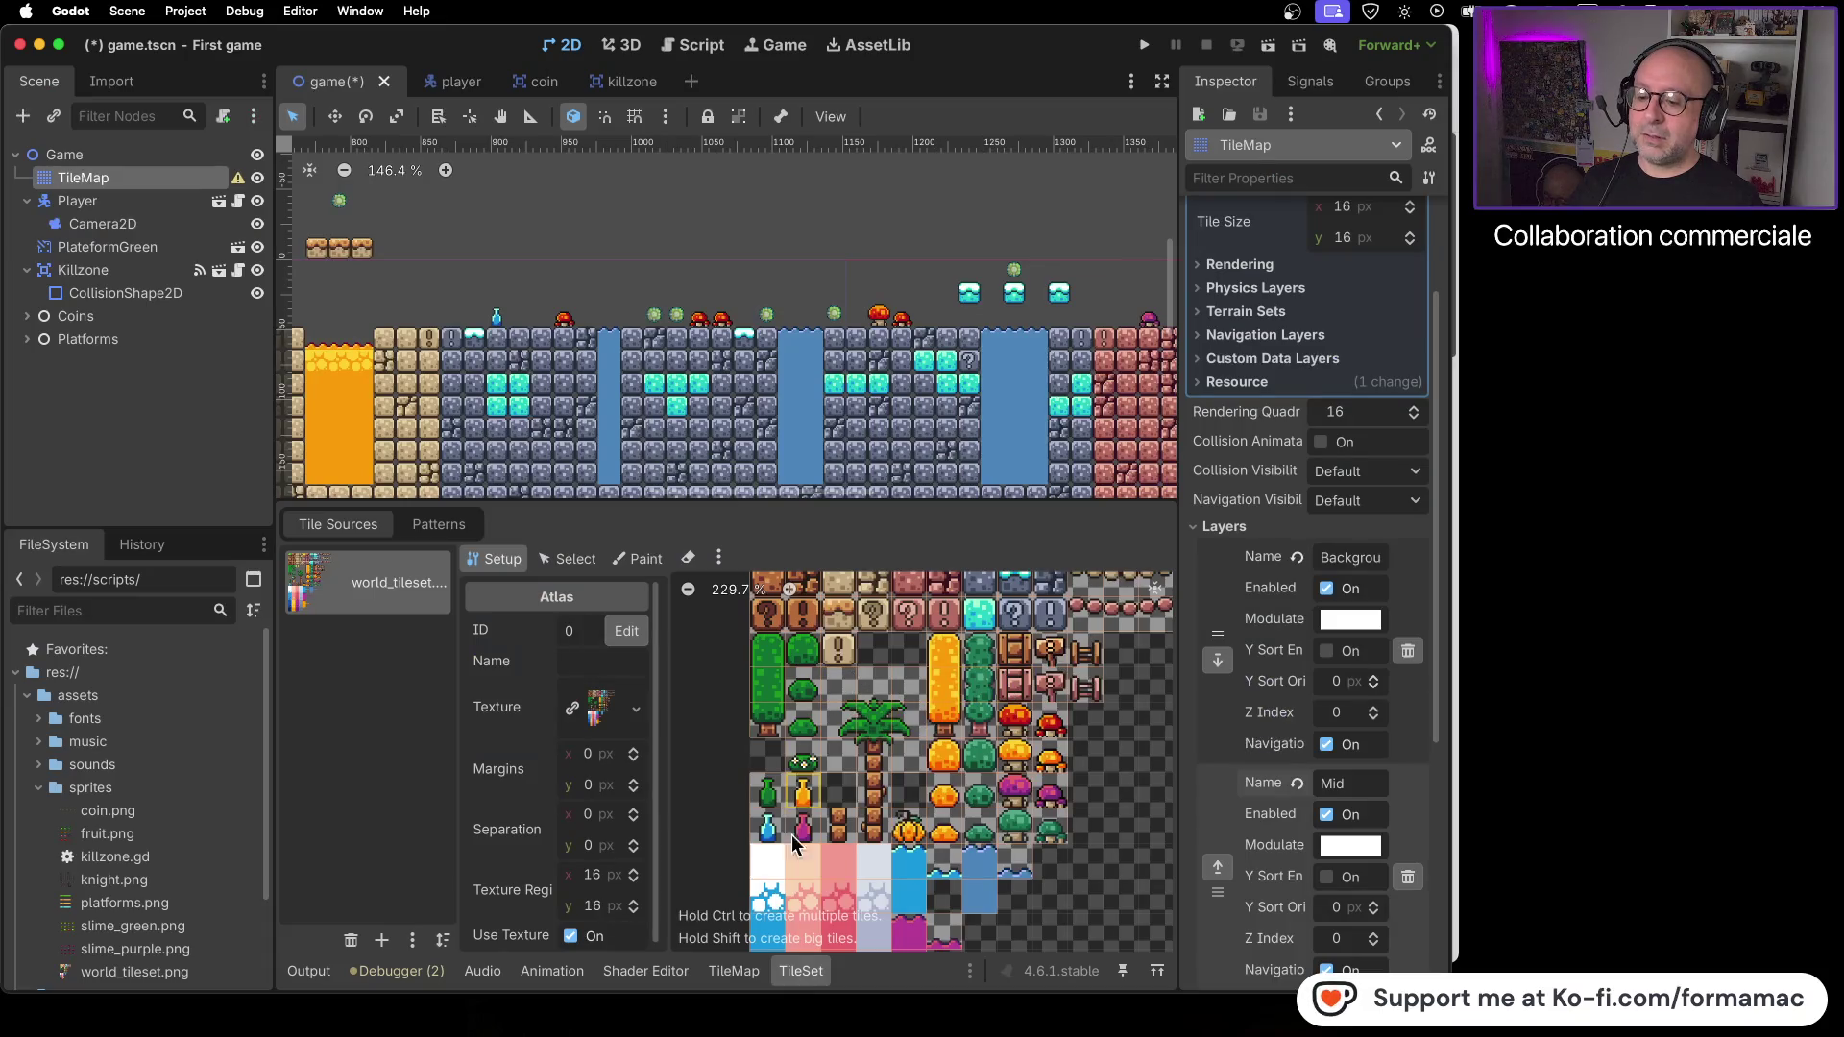
# - Bring up the TileMap tile-painting panel and check its paintable layers
pyautogui.click(732, 971)
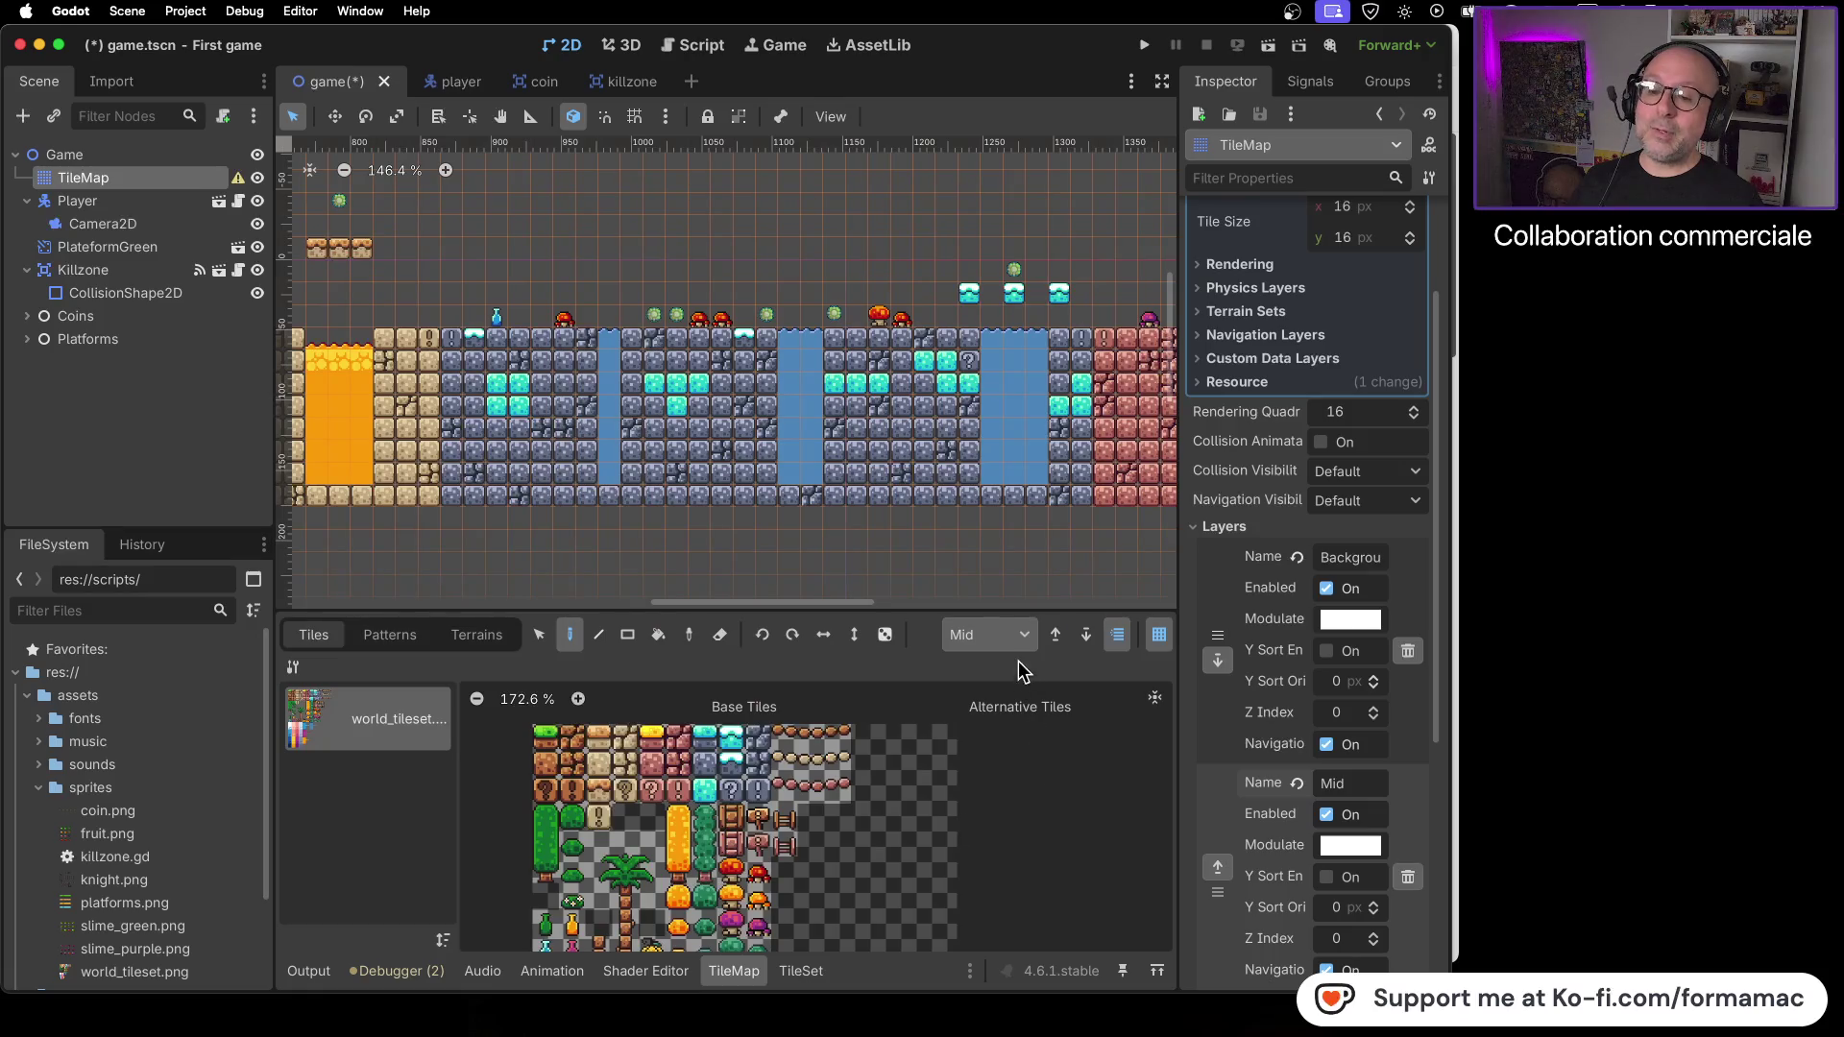
pyautogui.click(1032, 636)
pyautogui.click(1028, 630)
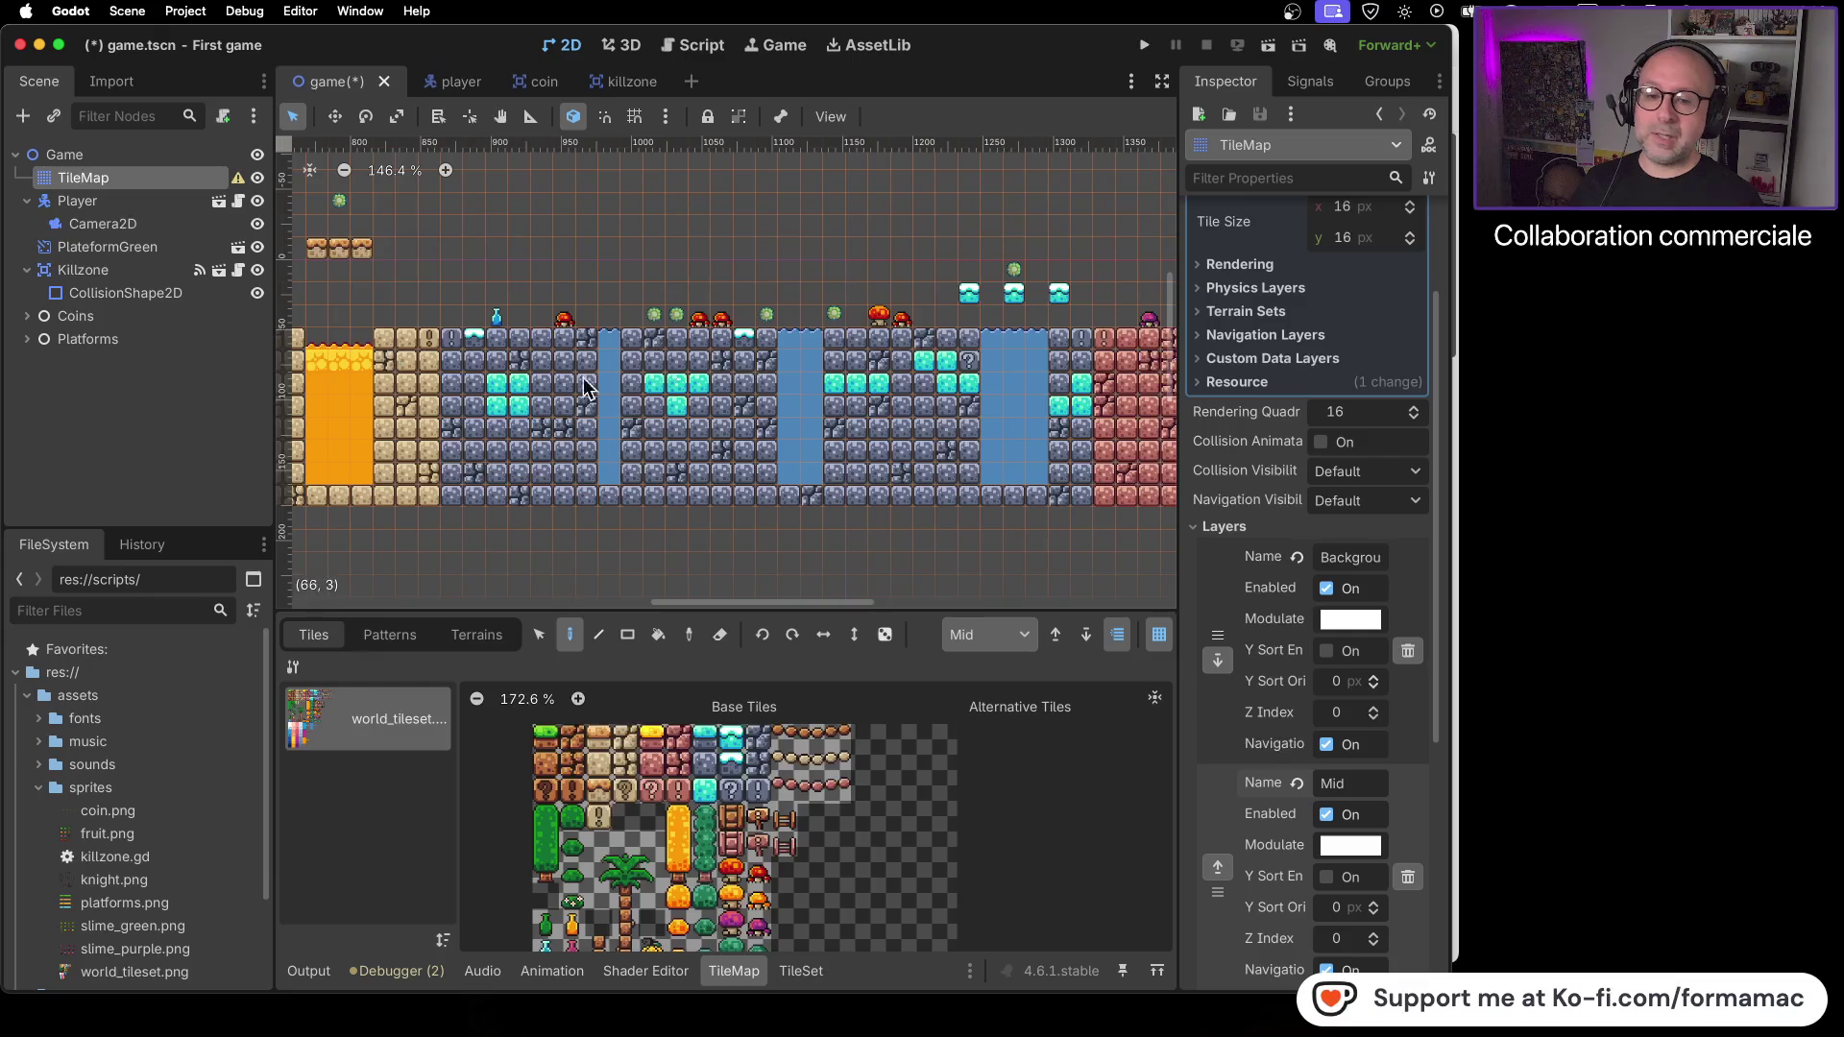
pyautogui.press('super+Tab')
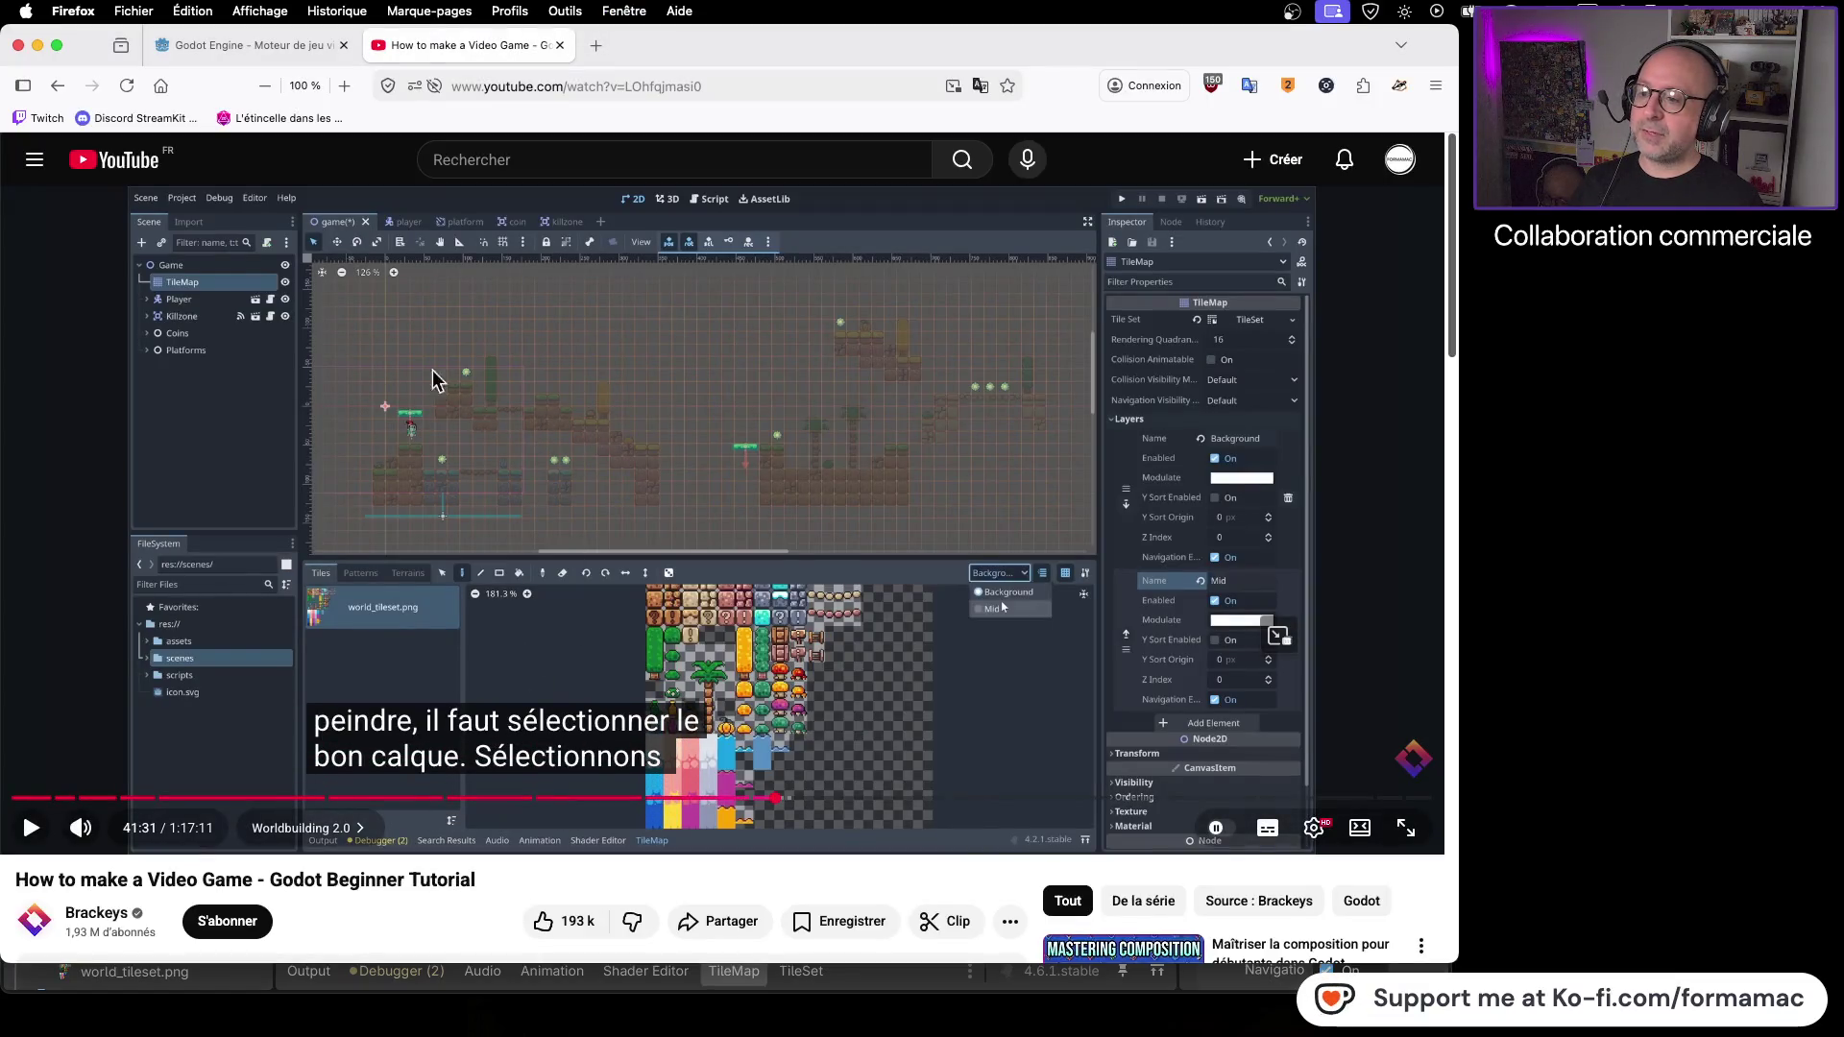
pyautogui.press('super+Tab')
# - Zoom out and pan the 2D viewport to show the whole level
pyautogui.scroll(-5, 671, 343)
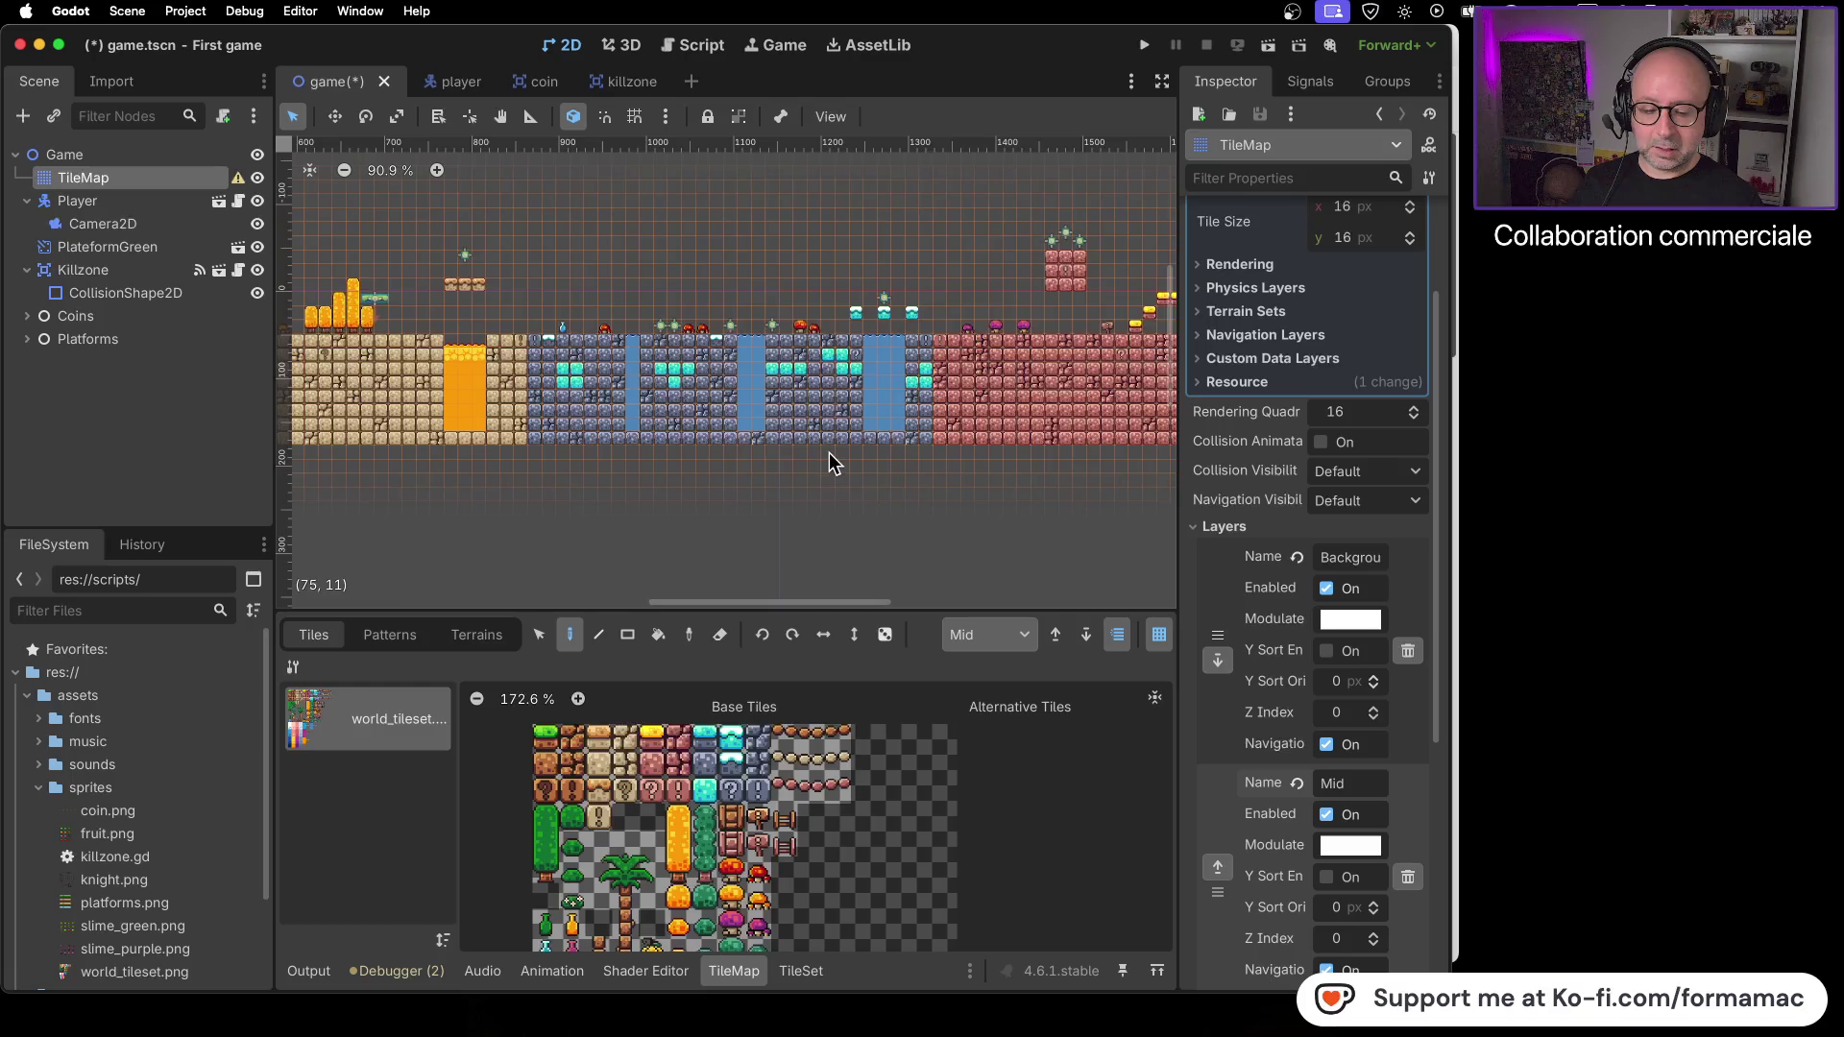
pyautogui.scroll(-4, 828, 465)
pyautogui.scroll(-3, 829, 465)
pyautogui.moveTo(759, 481)
pyautogui.mouseDown()
pyautogui.moveTo(899, 475)
pyautogui.moveTo(711, 492)
pyautogui.mouseUp()
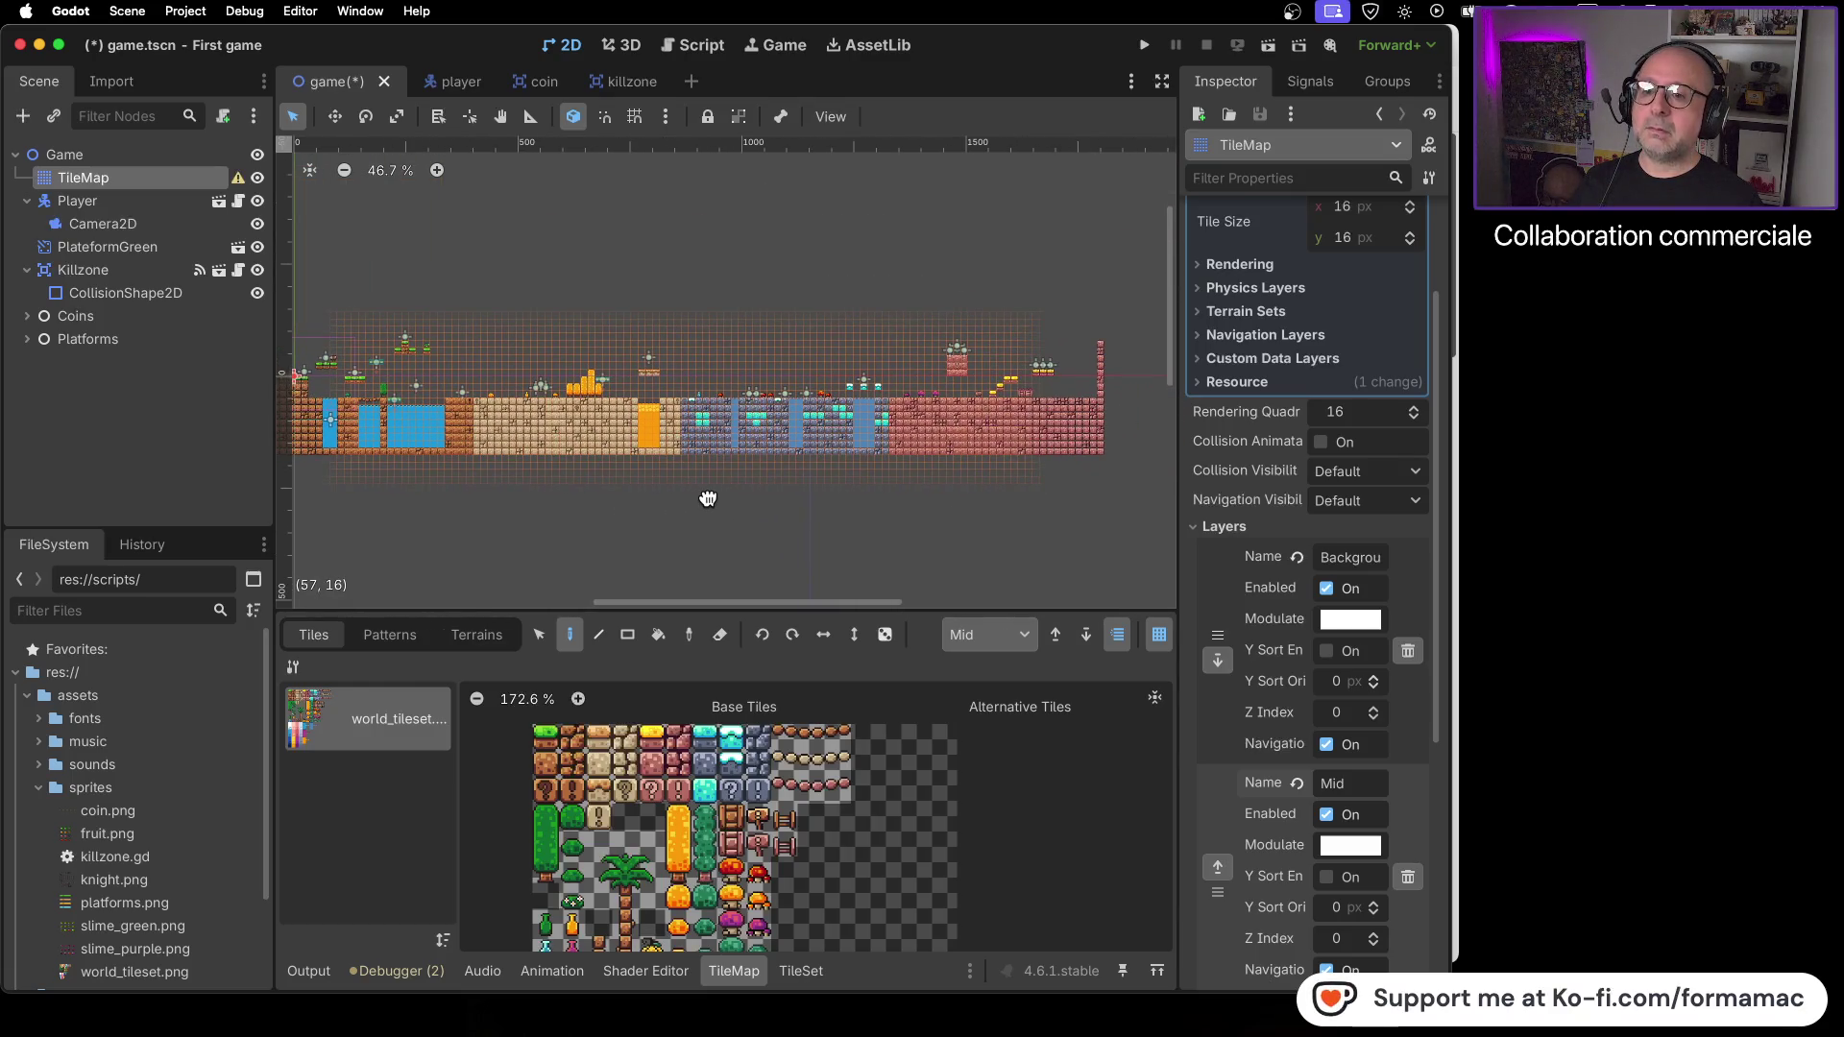
pyautogui.hscroll(-3, 826, 514)
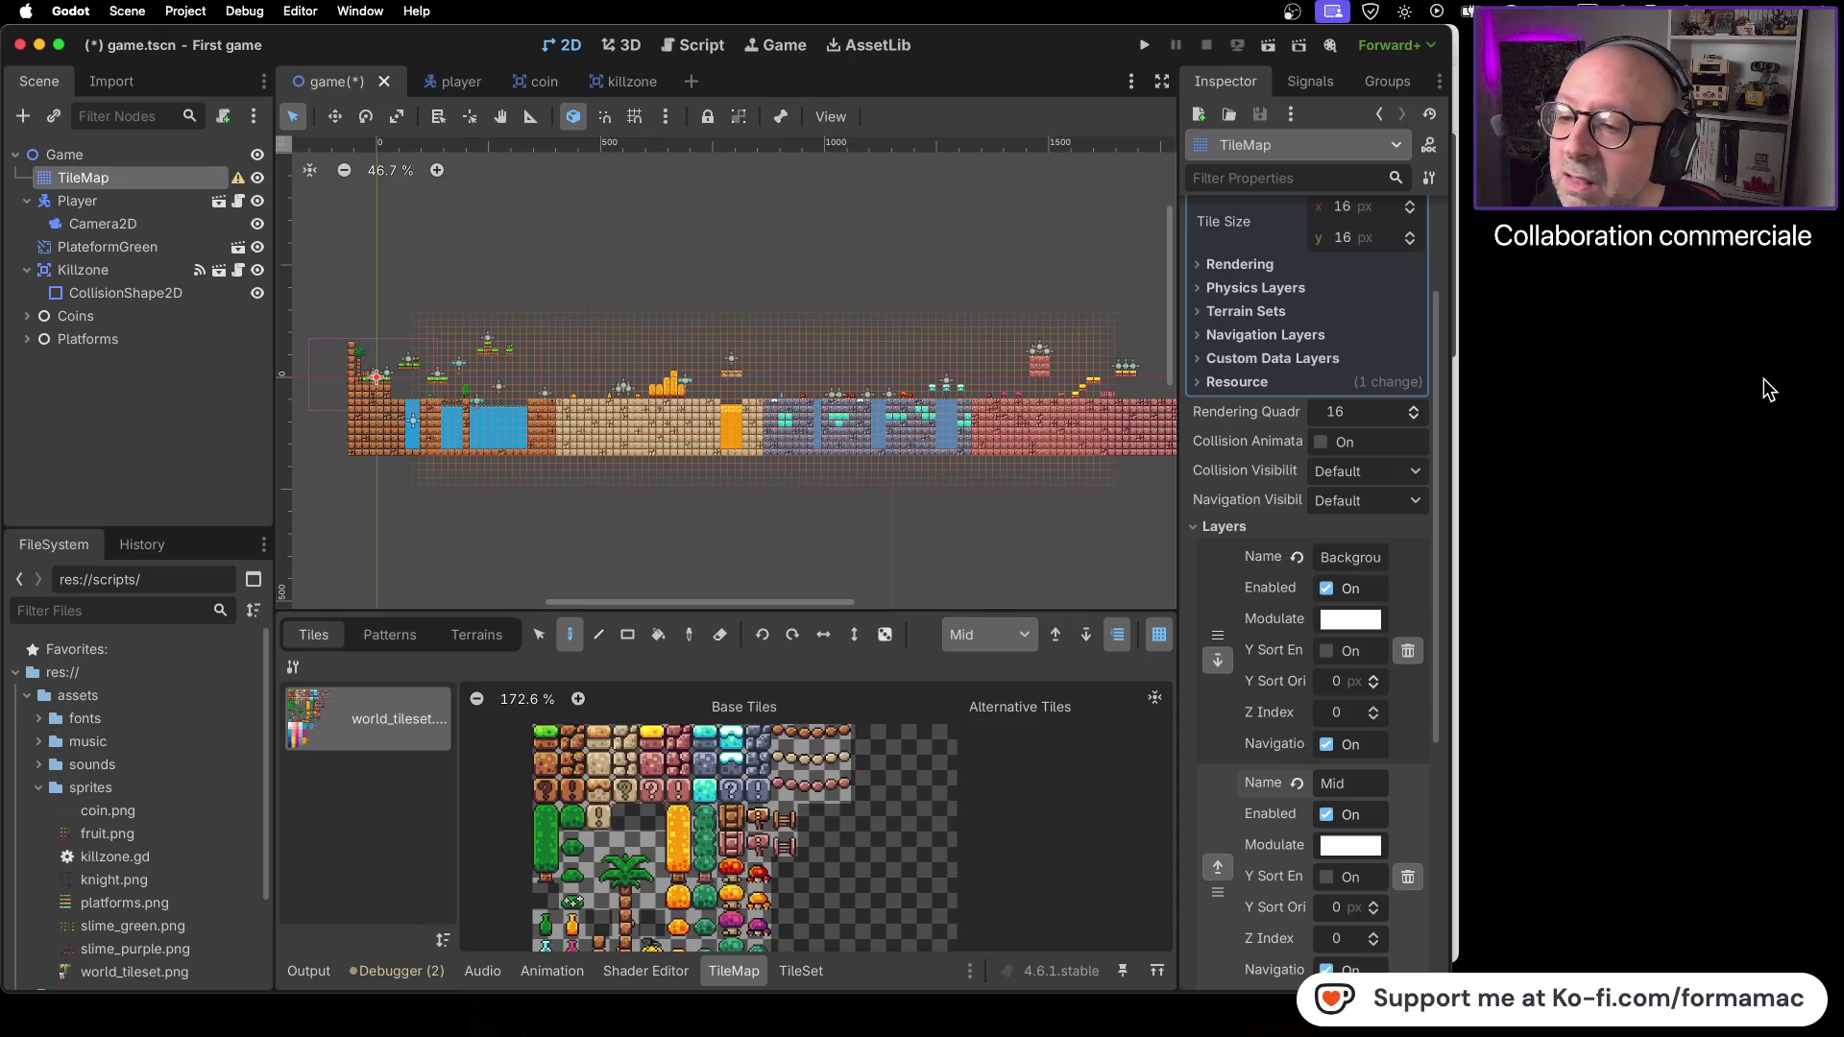
# - Choose Background as the TileMap painting layer, then resume the tutorial video
pyautogui.click(1026, 638)
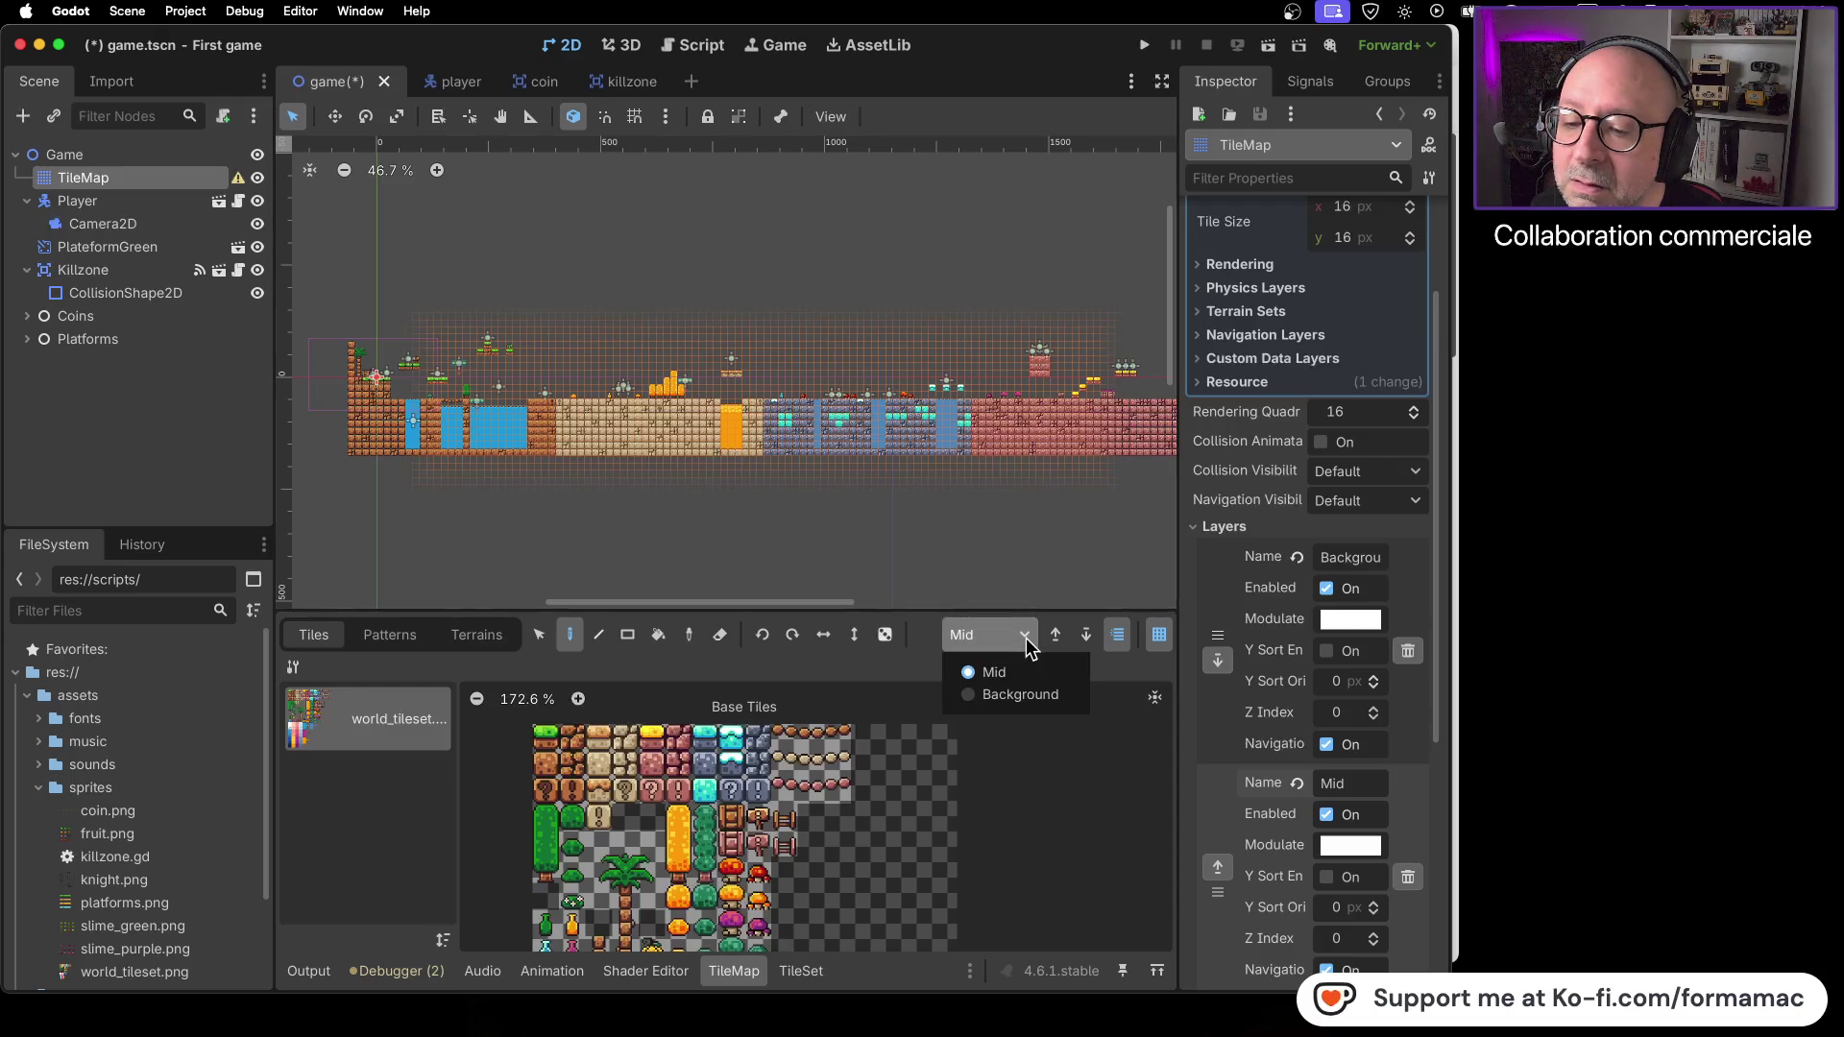
pyautogui.click(1013, 701)
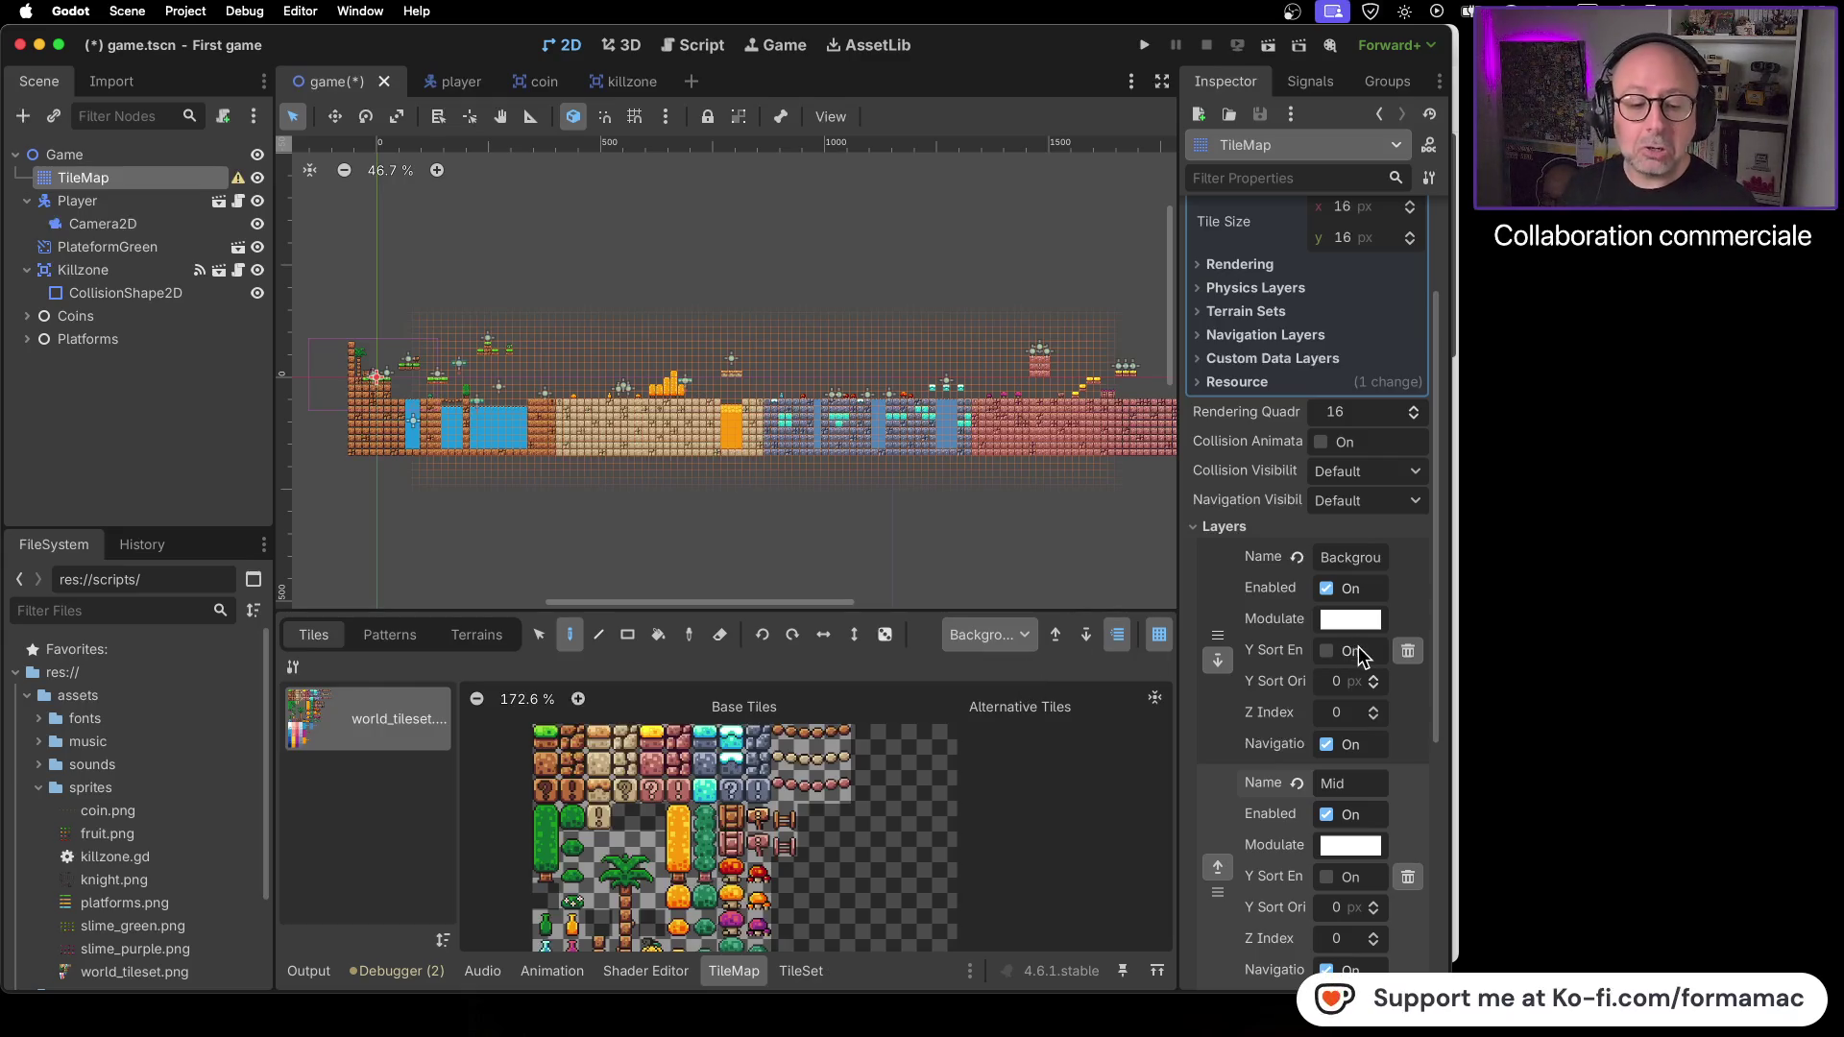
pyautogui.press('super+Tab')
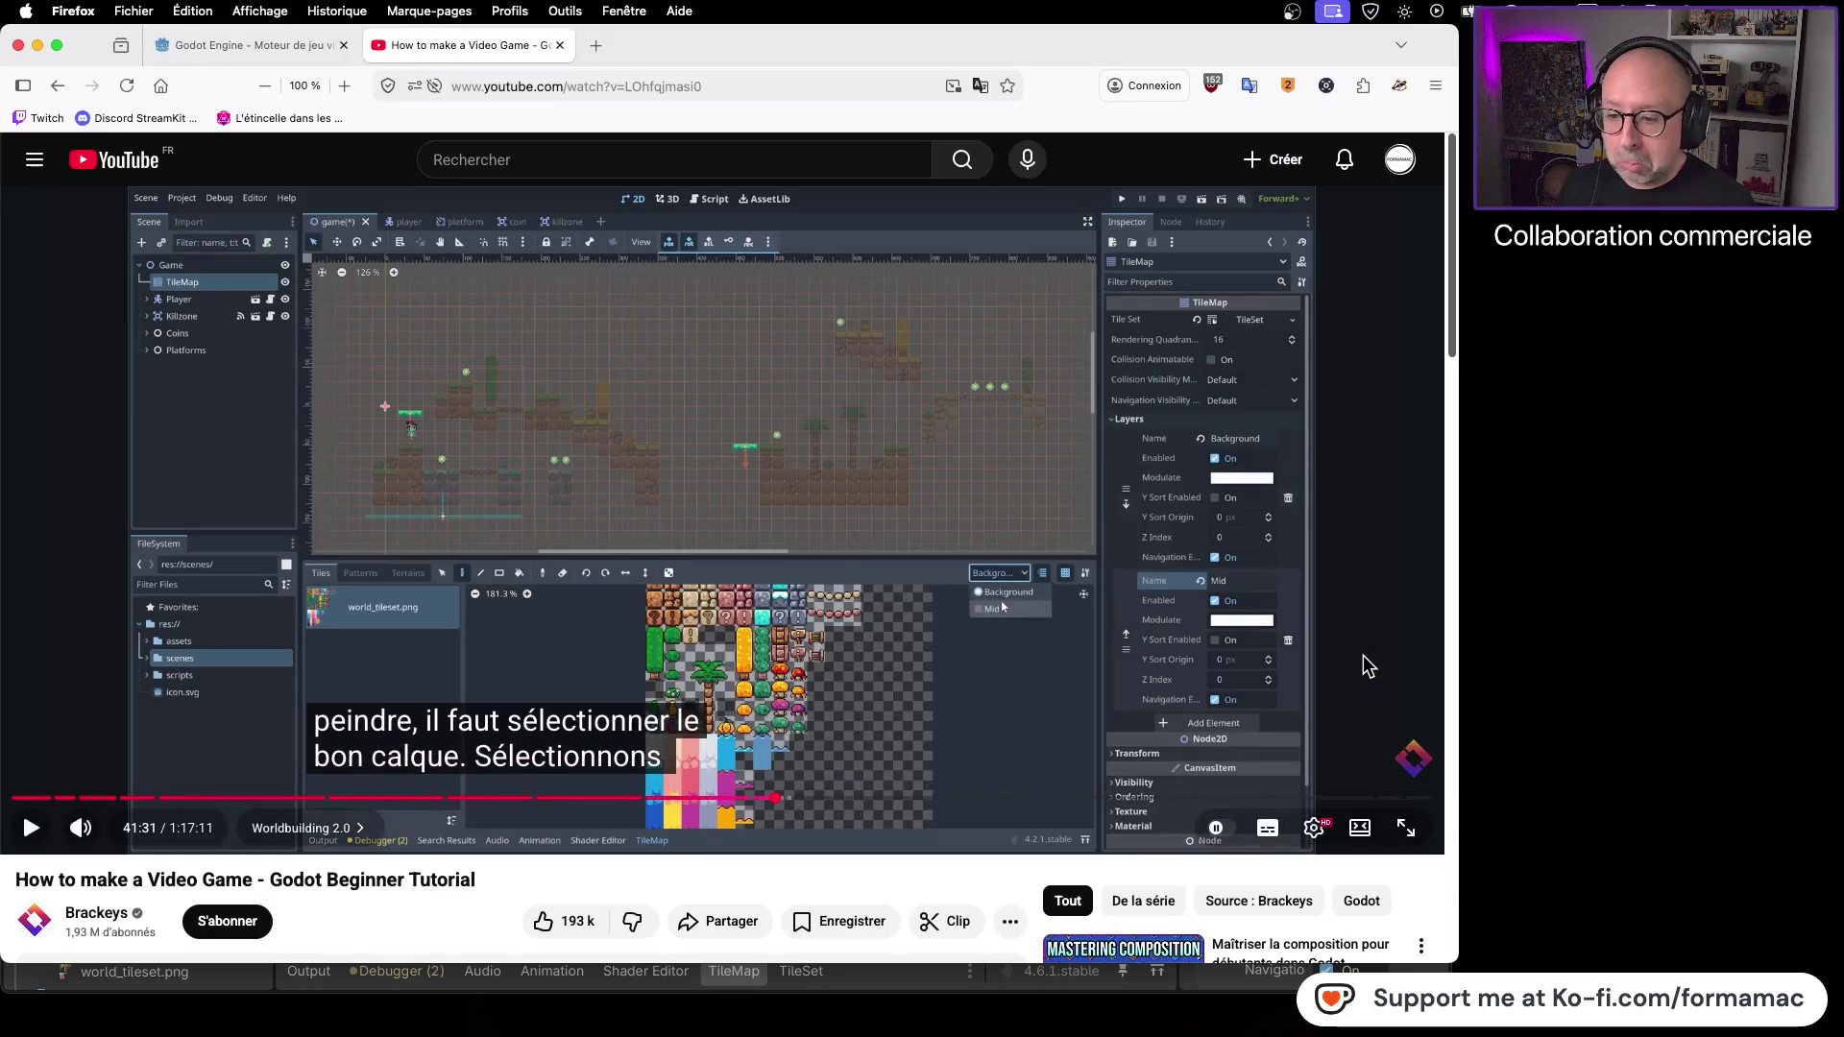
pyautogui.click(984, 709)
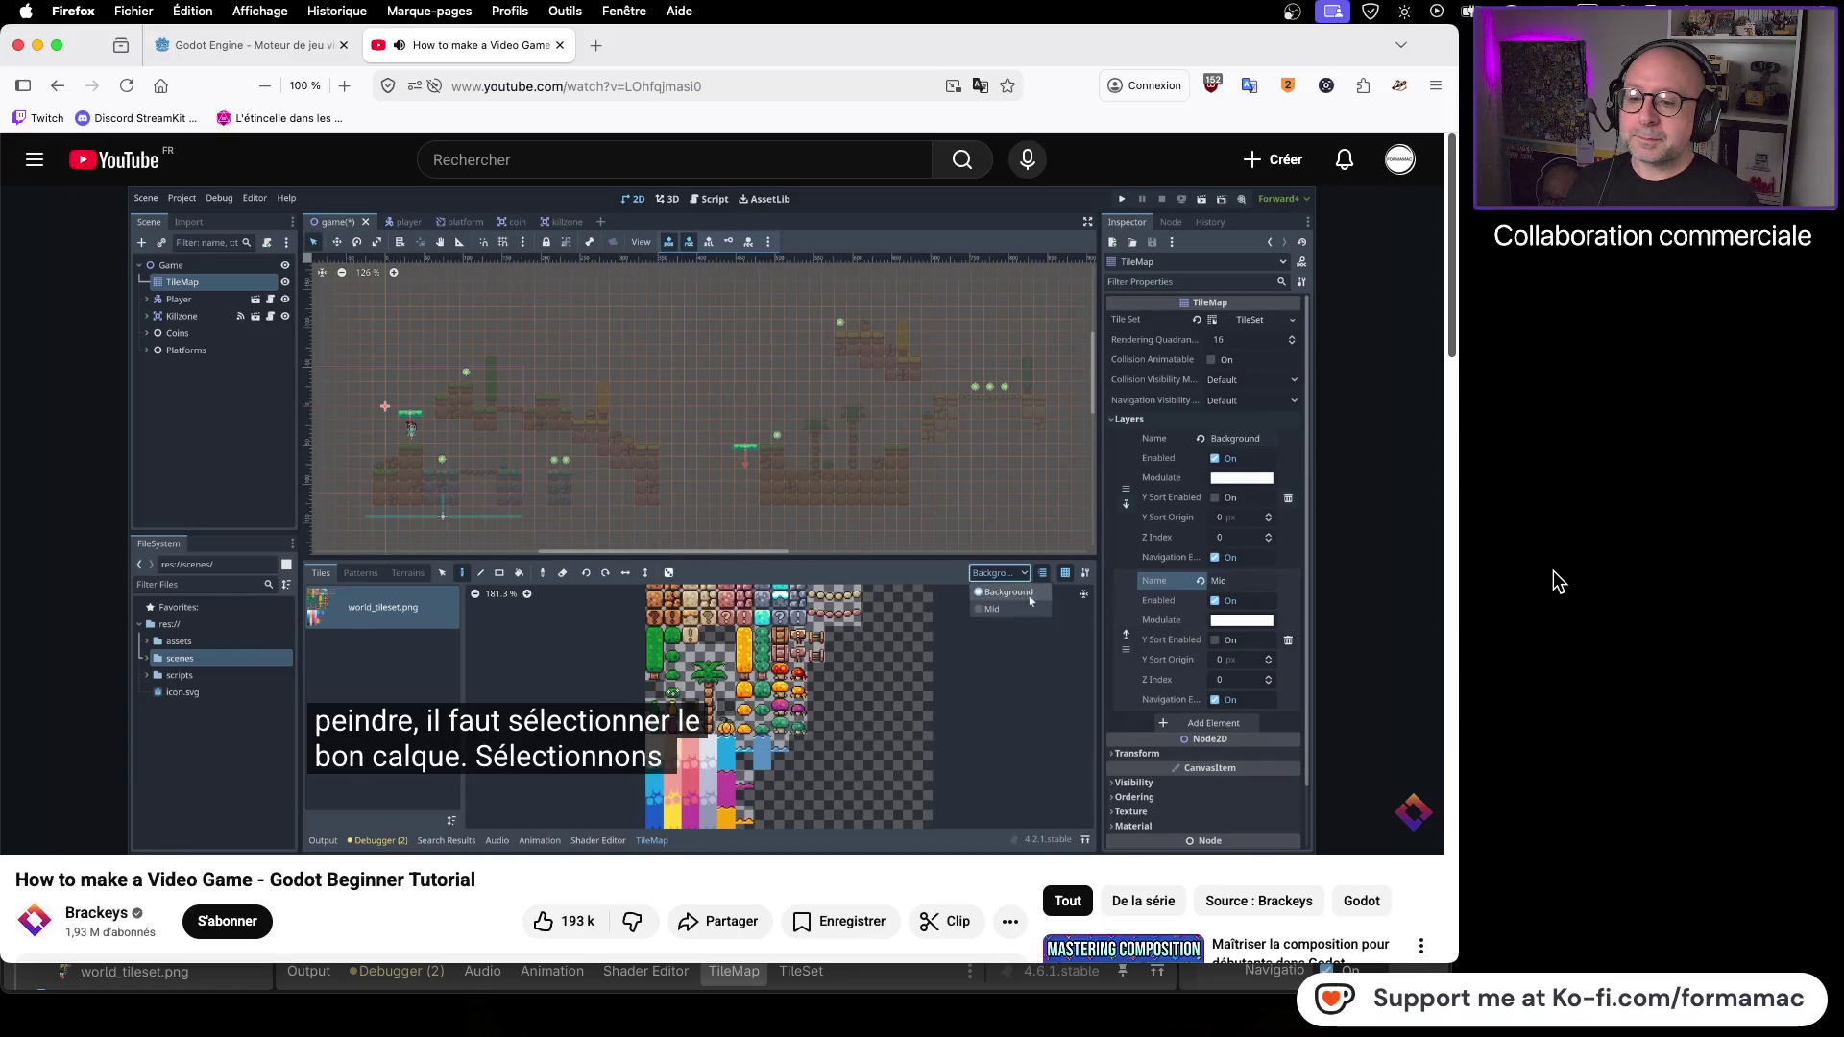
pyautogui.press('super+Tab')
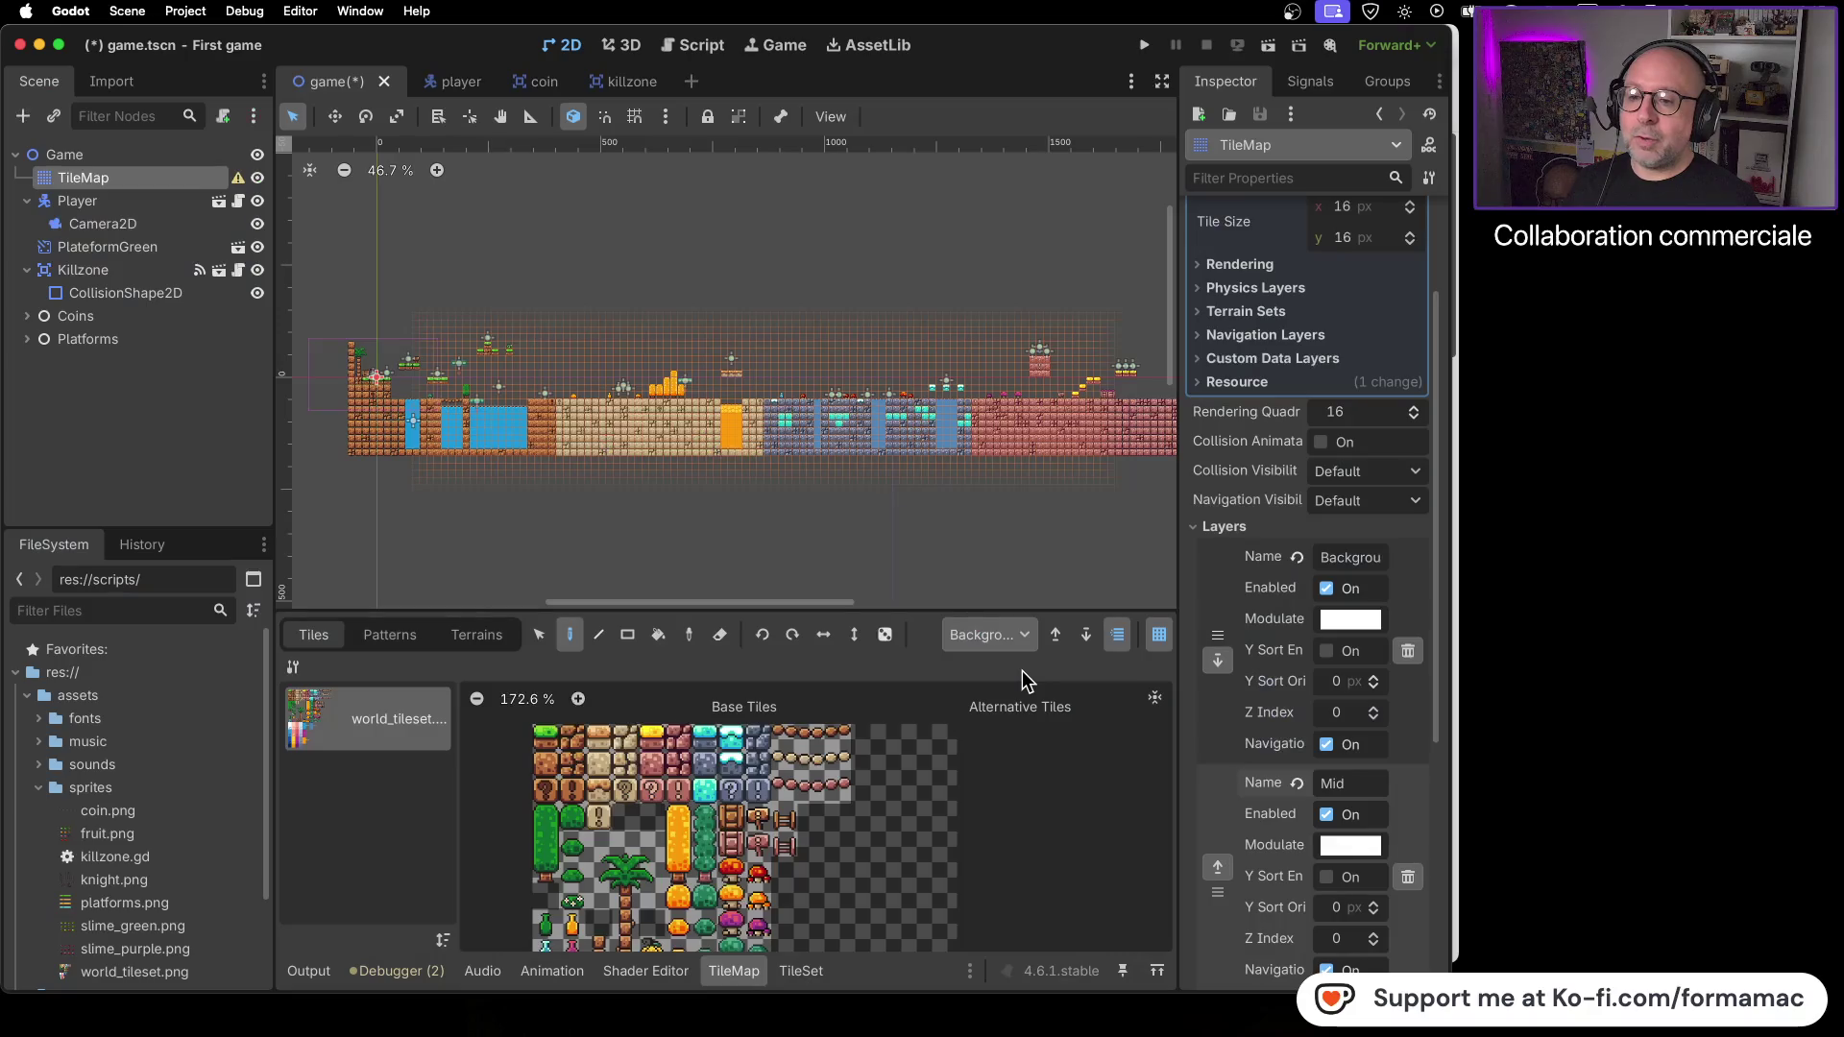
# - Play the tutorial to its blue-water playtest and pause there at 41:49
pyautogui.press('super+Tab')
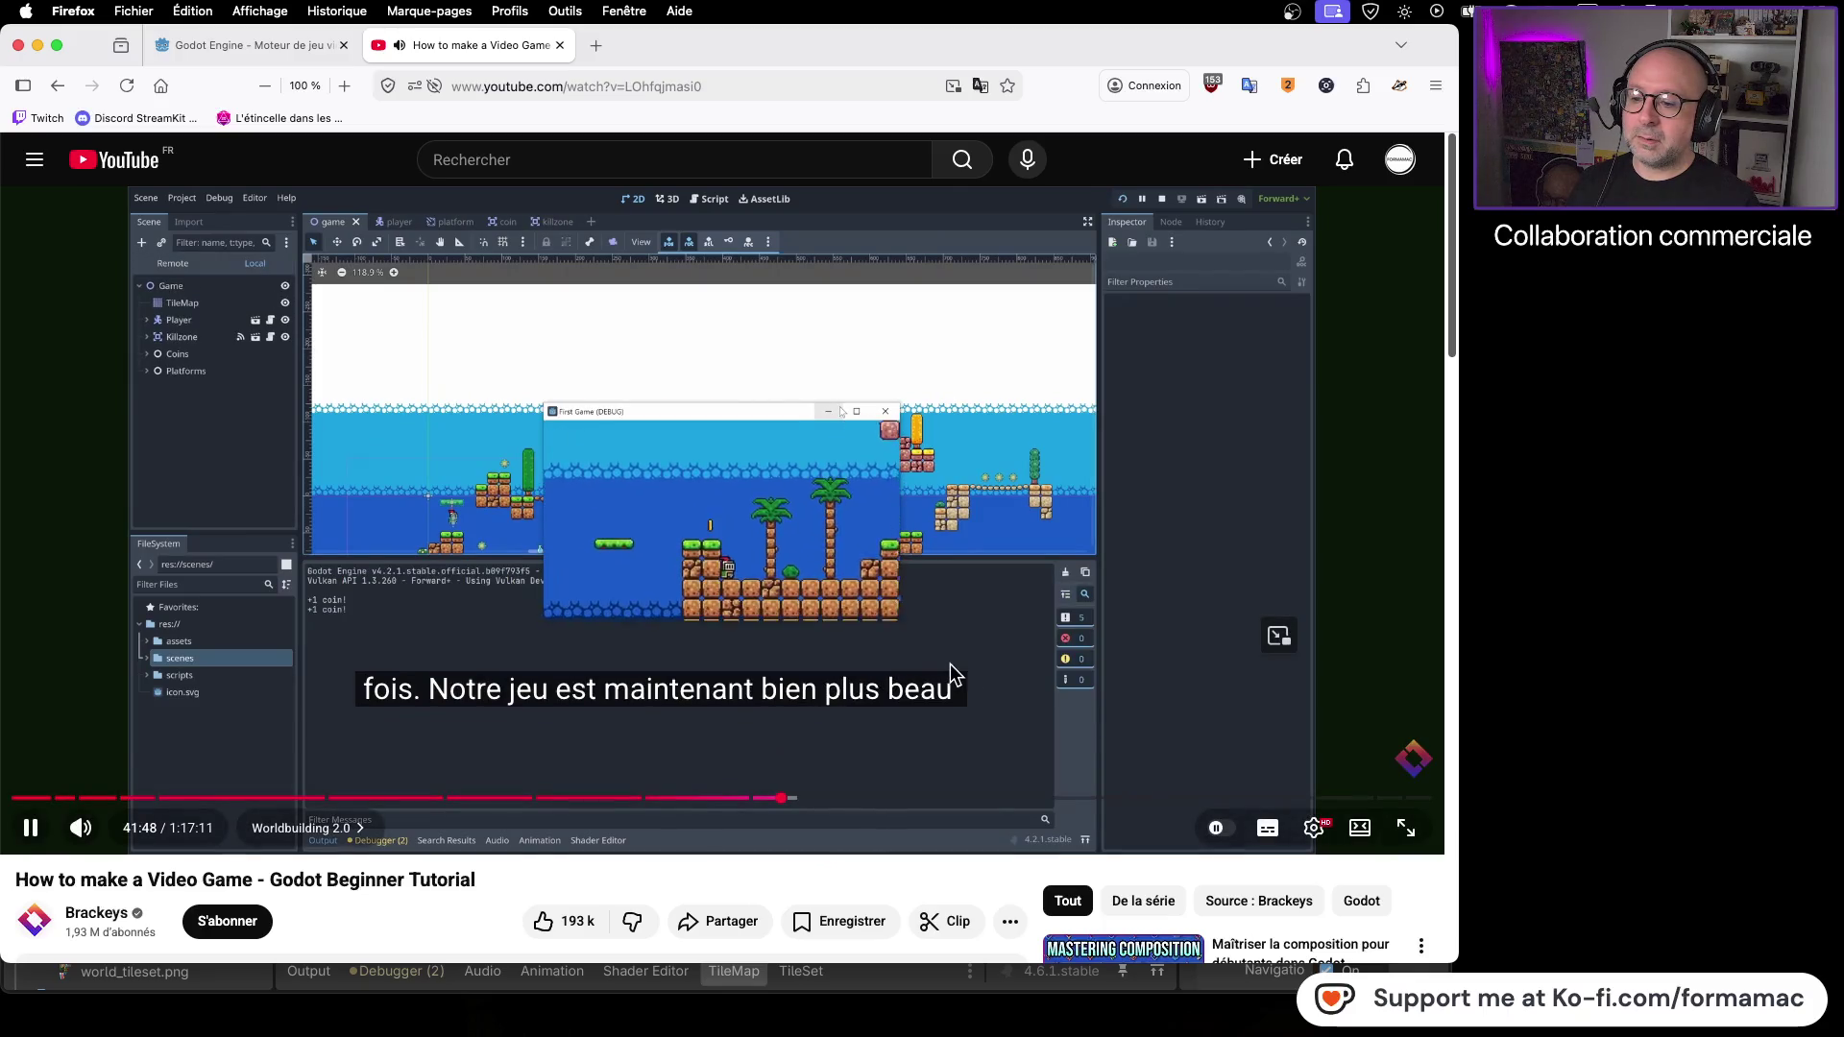
pyautogui.click(948, 667)
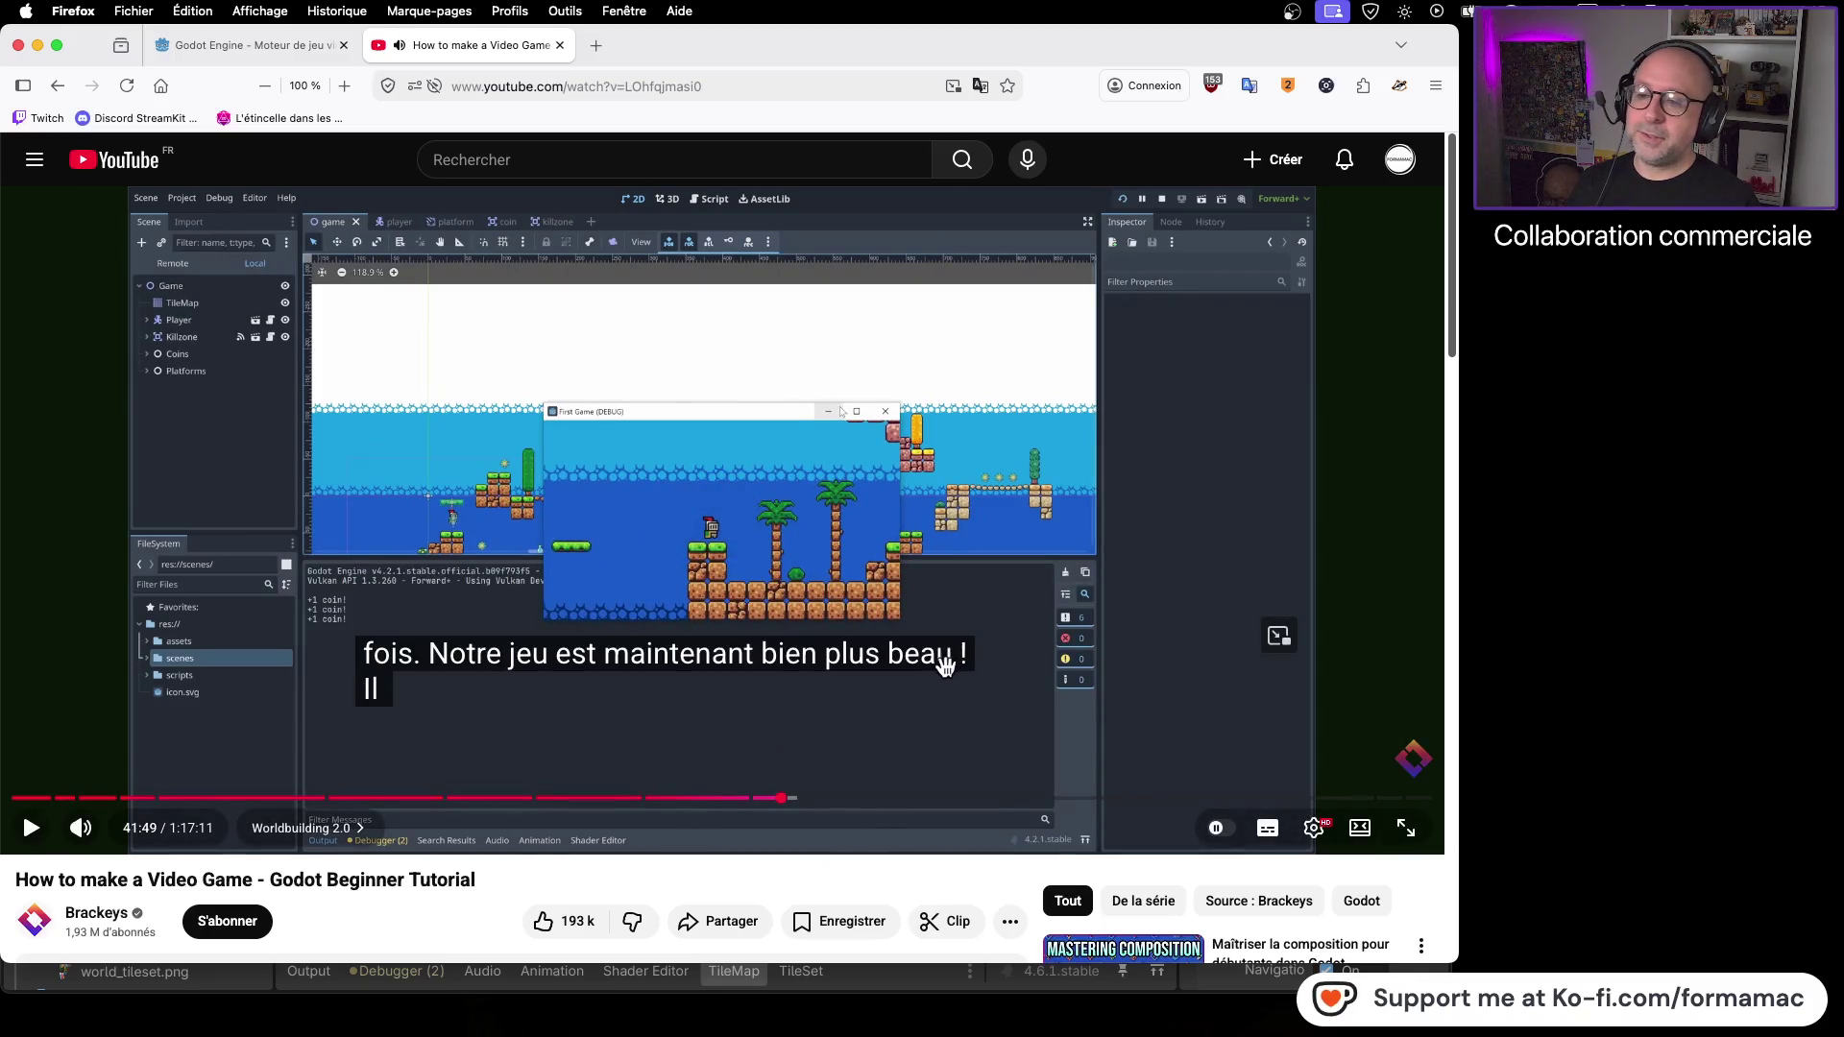
pyautogui.press('super+Tab')
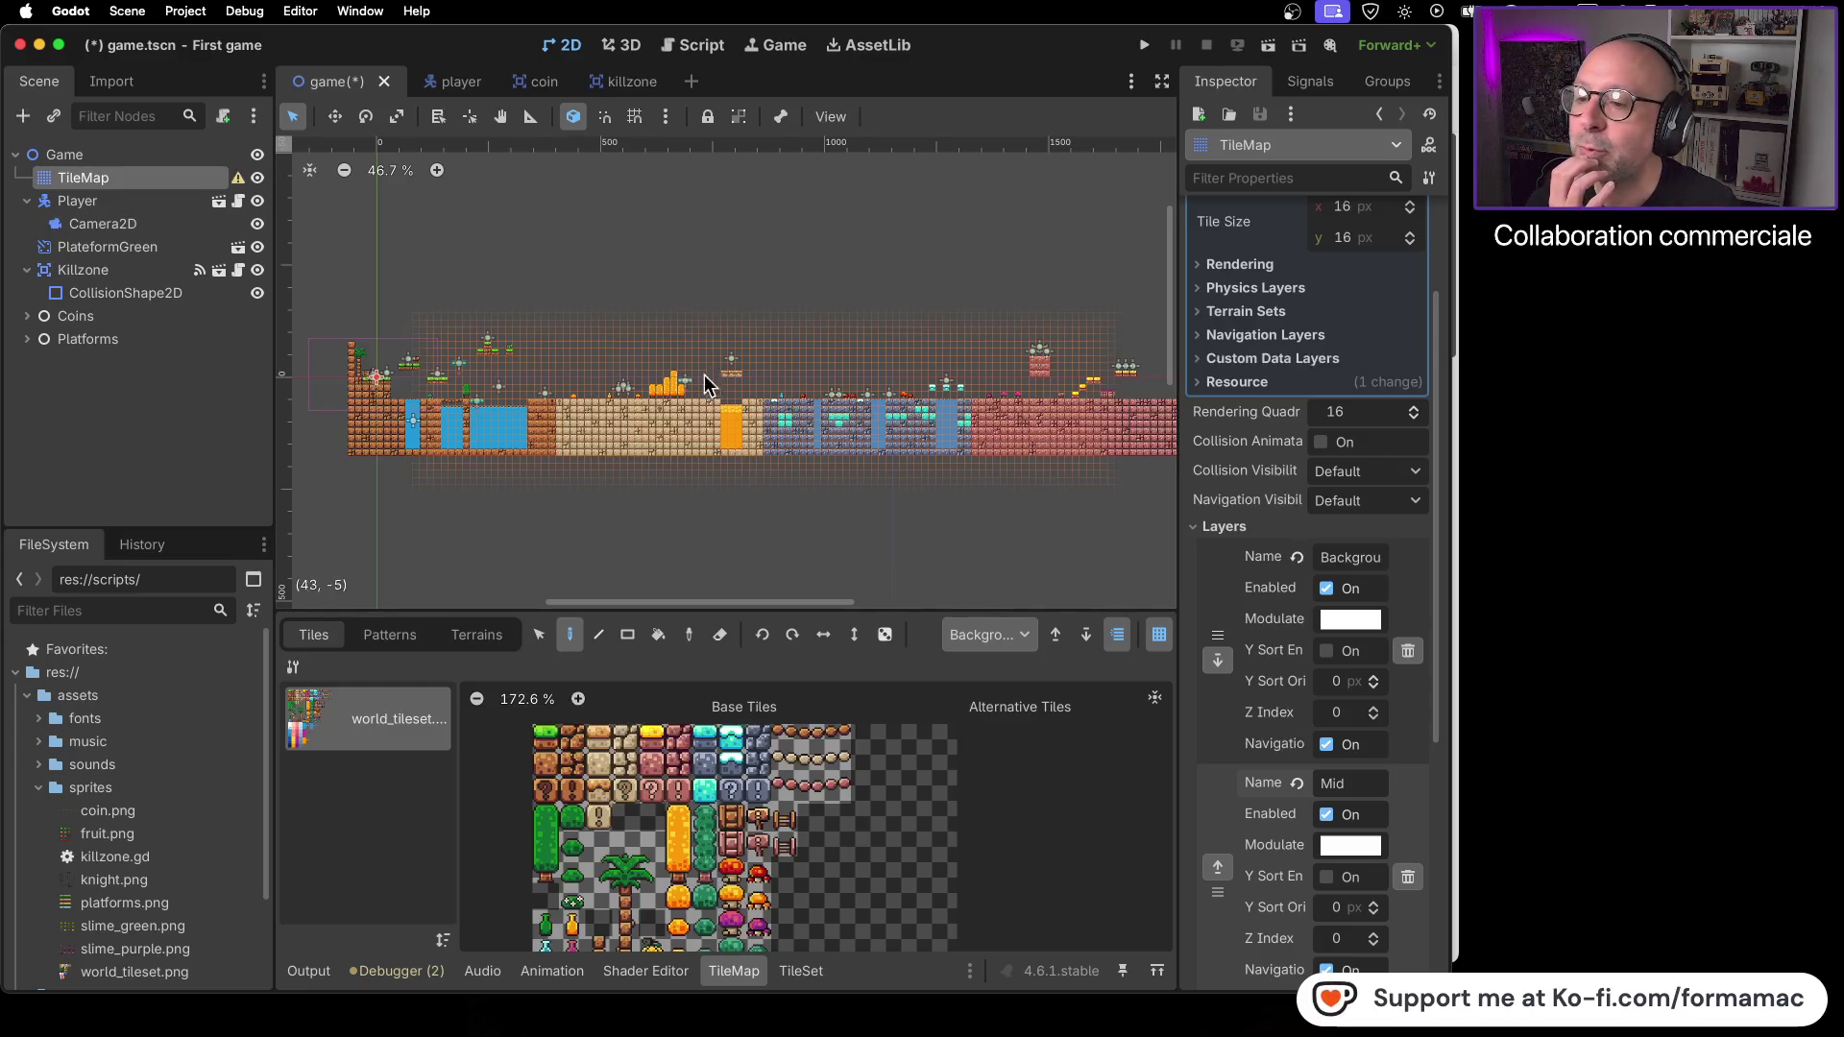
# - Erase the lava block's wavy top row and fill it with plain orange tiles
pyautogui.scroll(-2, 895, 739)
pyautogui.scroll(-3, 895, 730)
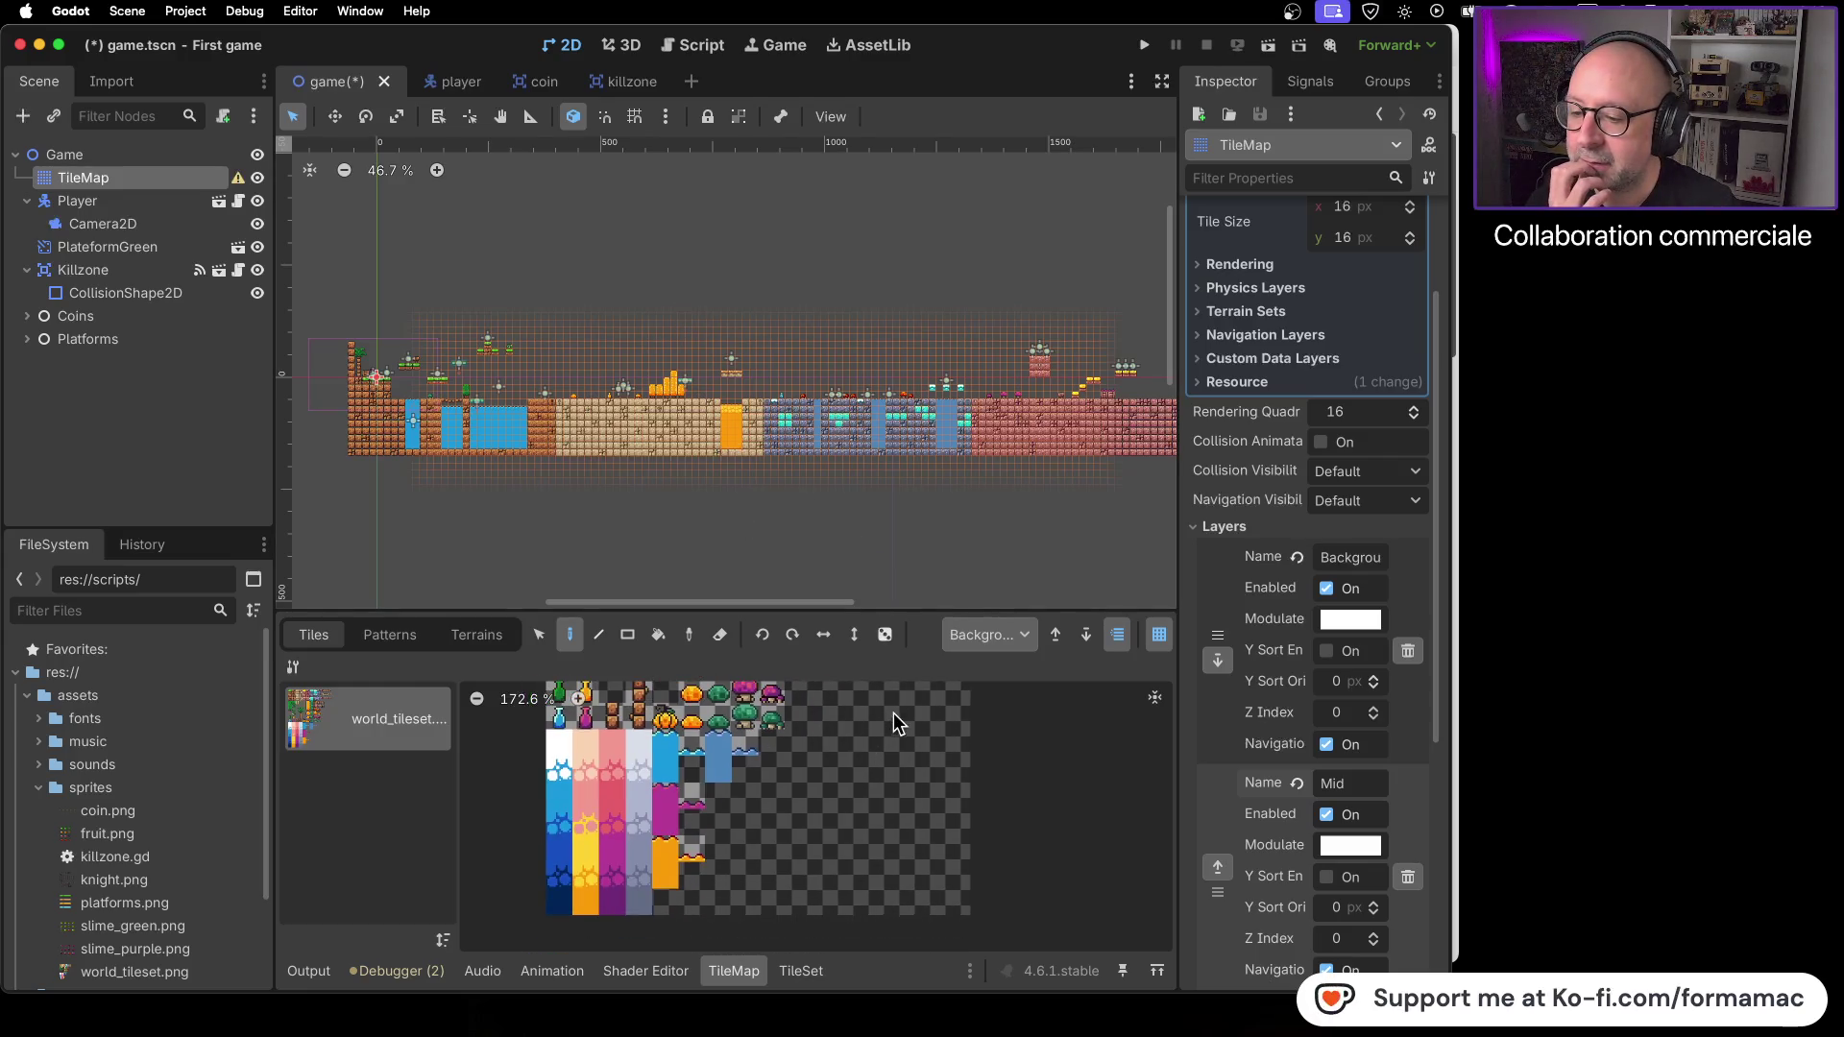
pyautogui.scroll(10, 759, 399)
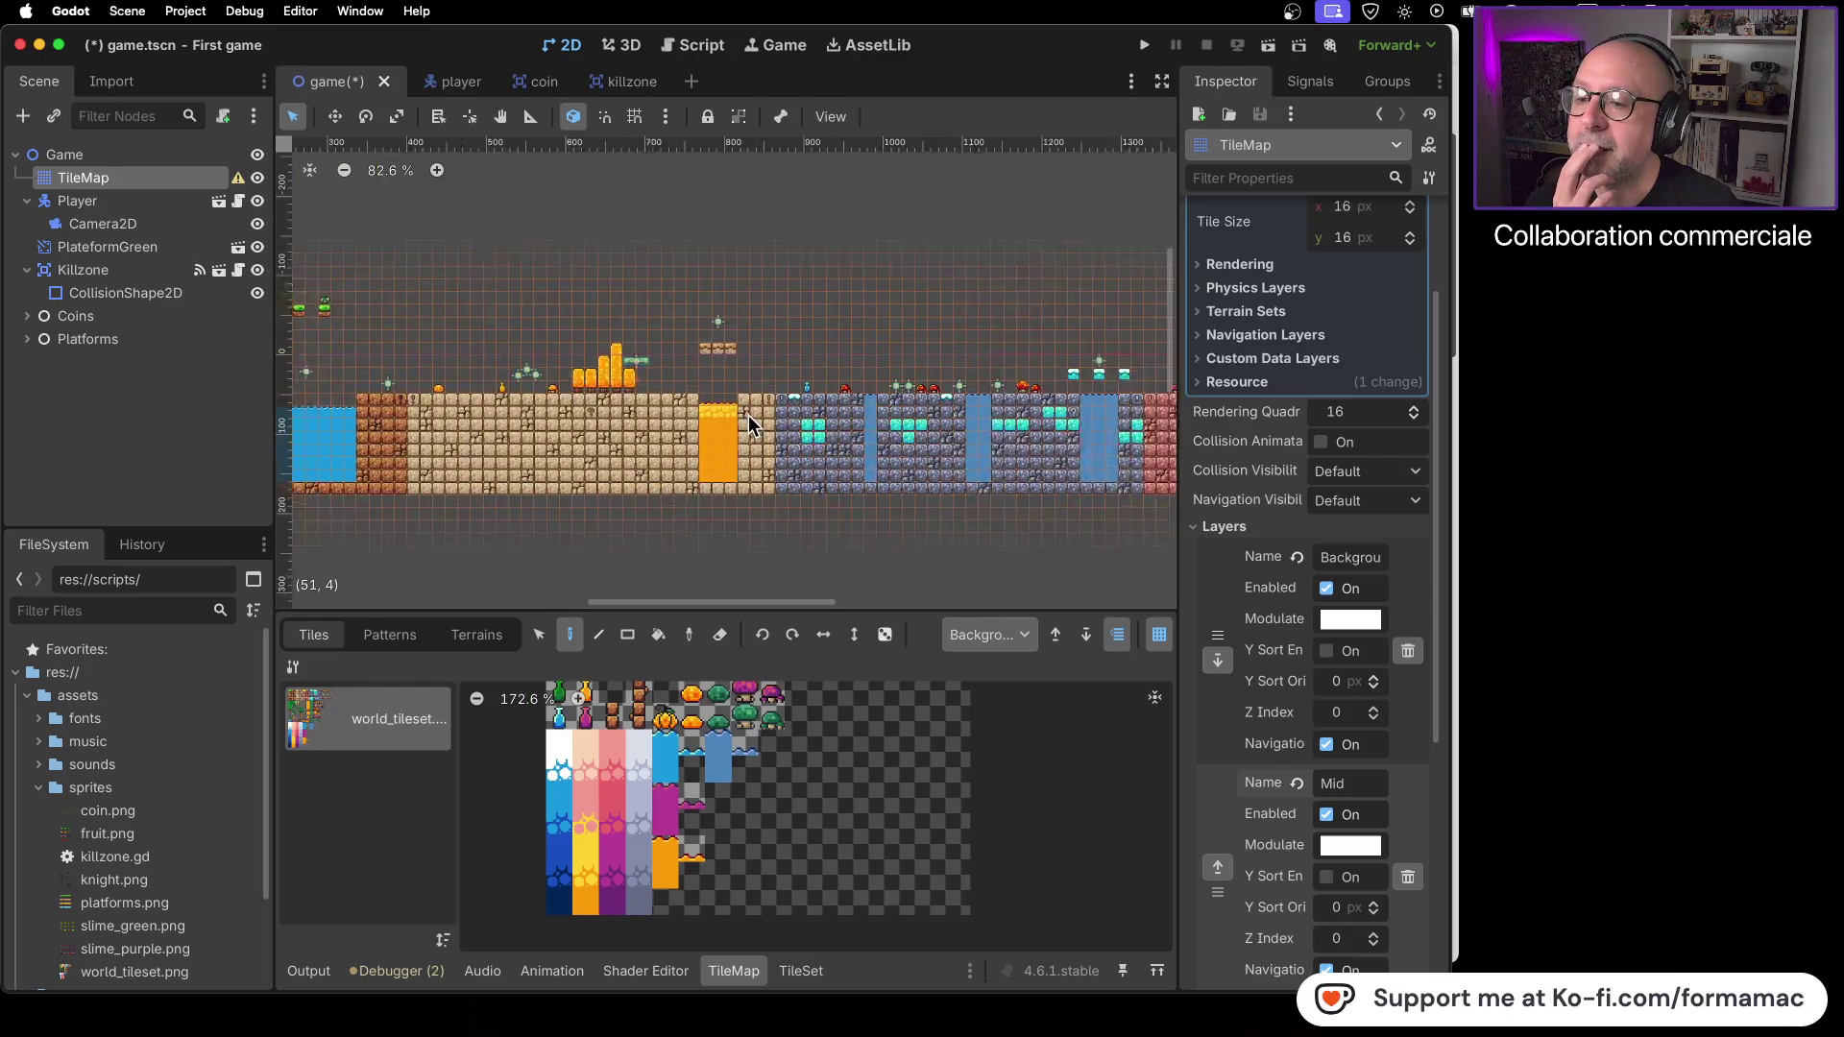
pyautogui.scroll(5, 724, 430)
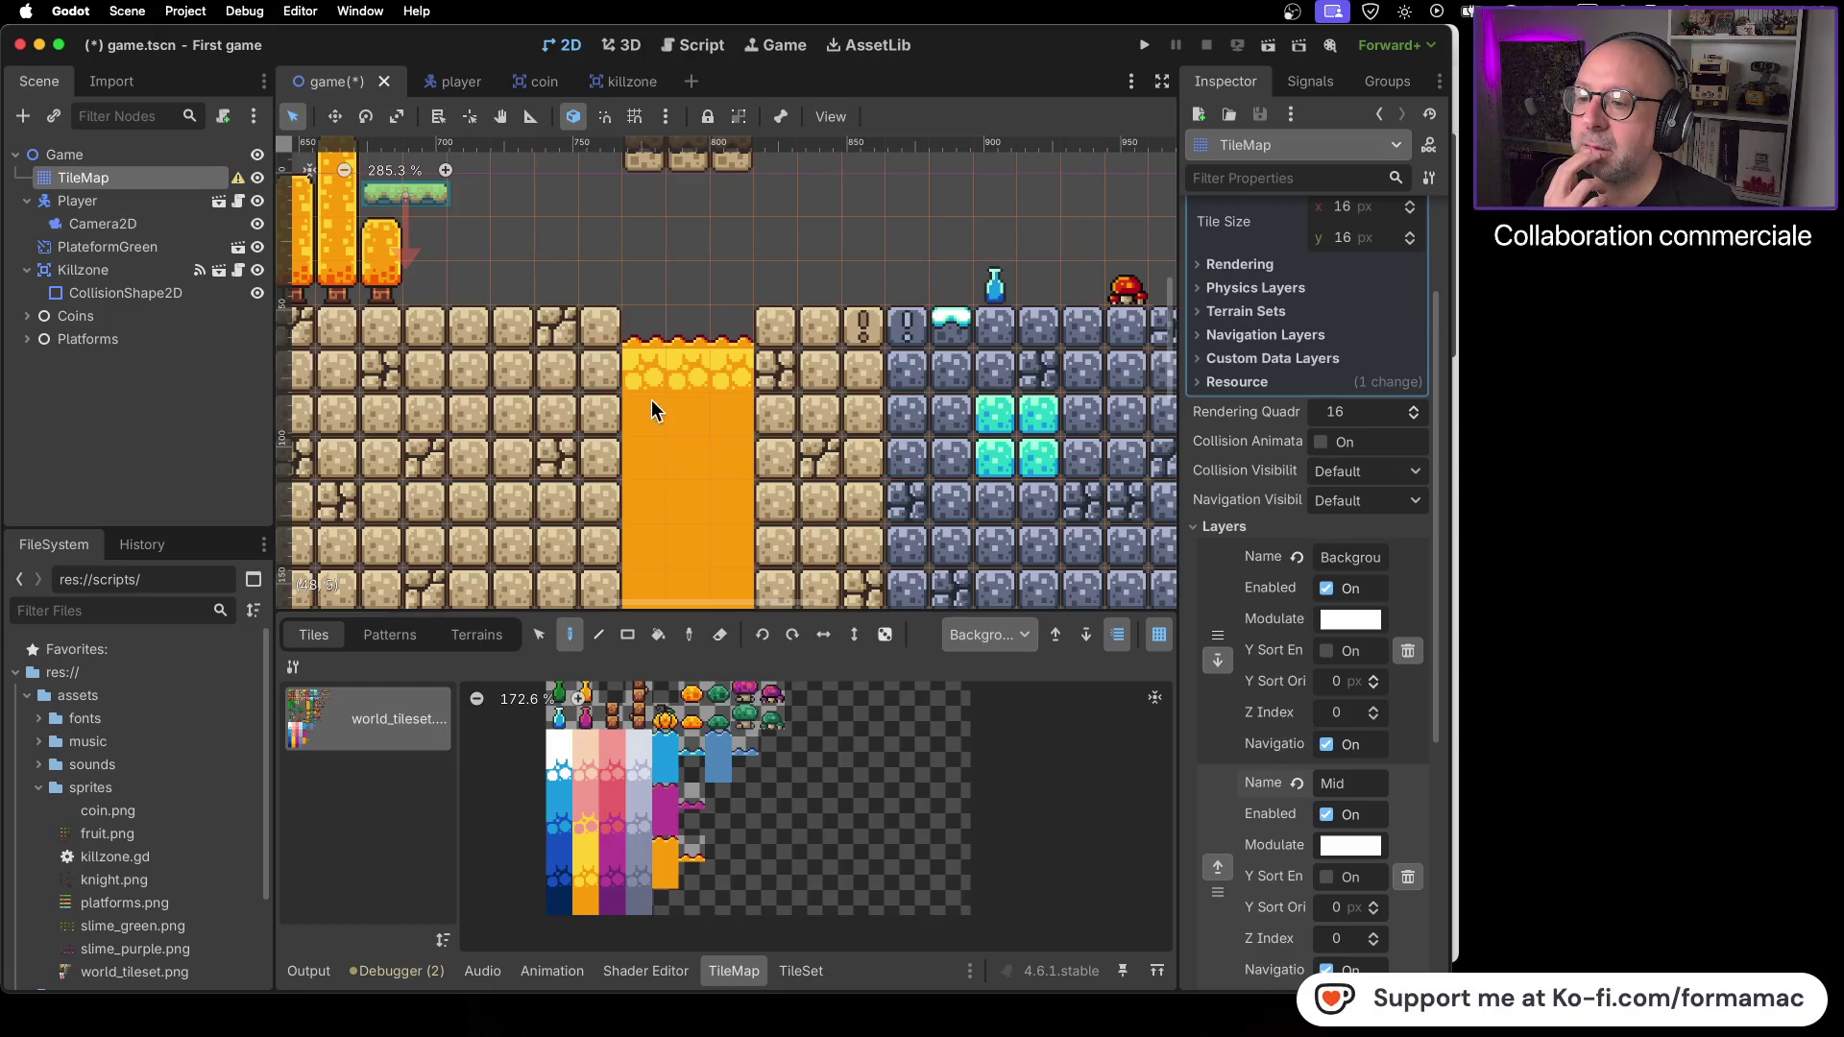
pyautogui.moveTo(649, 374)
pyautogui.mouseDown()
pyautogui.moveTo(738, 386)
pyautogui.moveTo(653, 377)
pyautogui.moveTo(701, 372)
pyautogui.mouseUp()
pyautogui.click(661, 869)
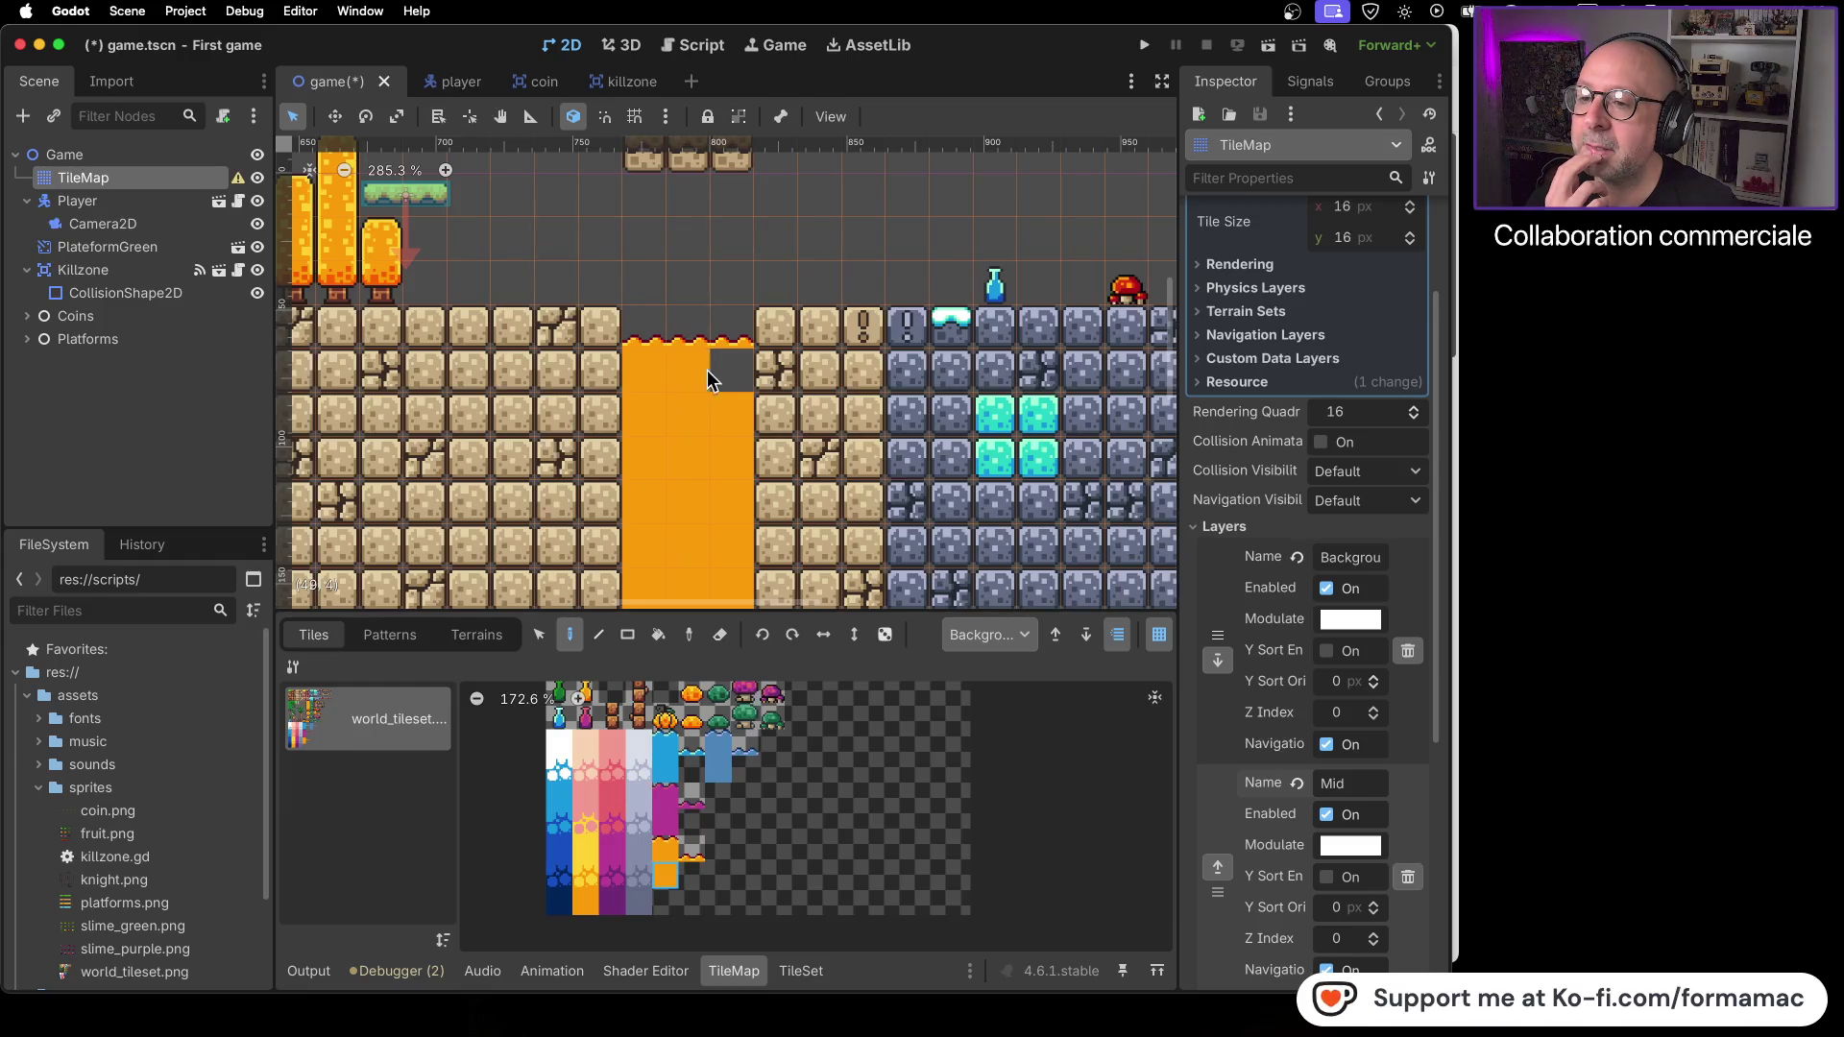
pyautogui.scroll(-10, 684, 428)
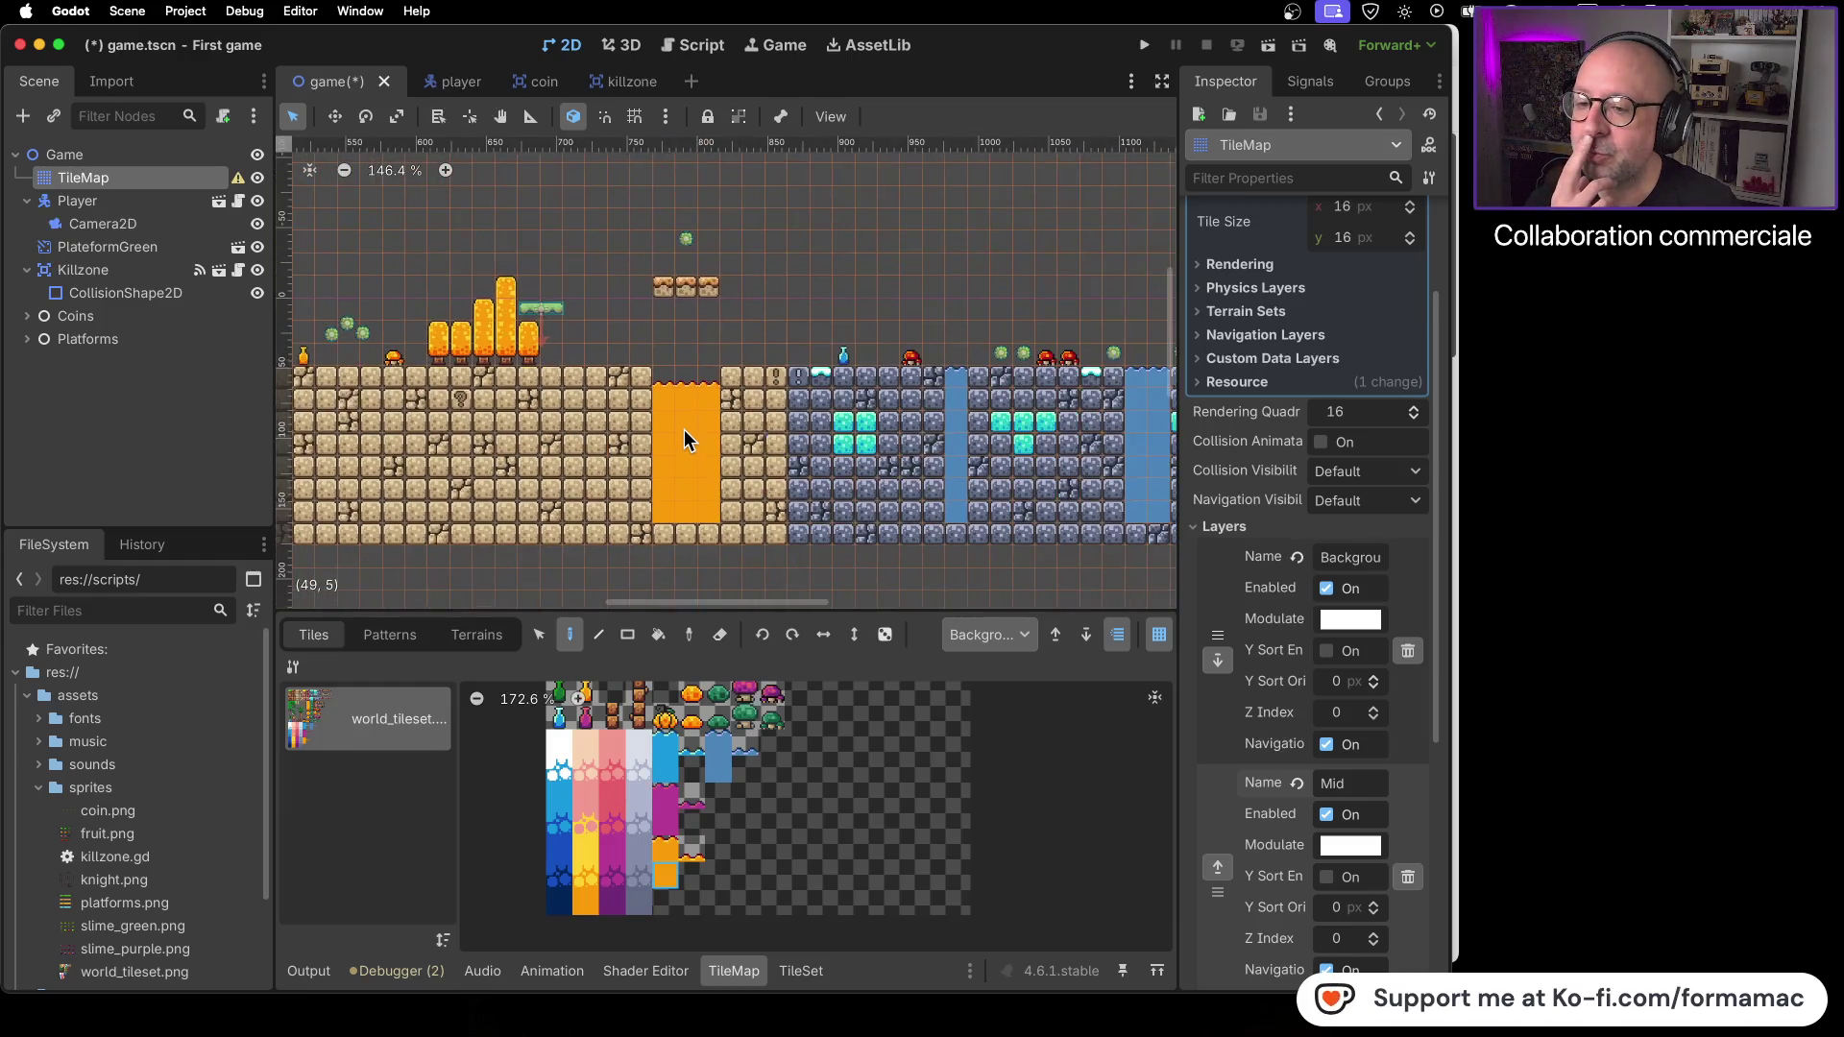
pyautogui.scroll(-9, 683, 431)
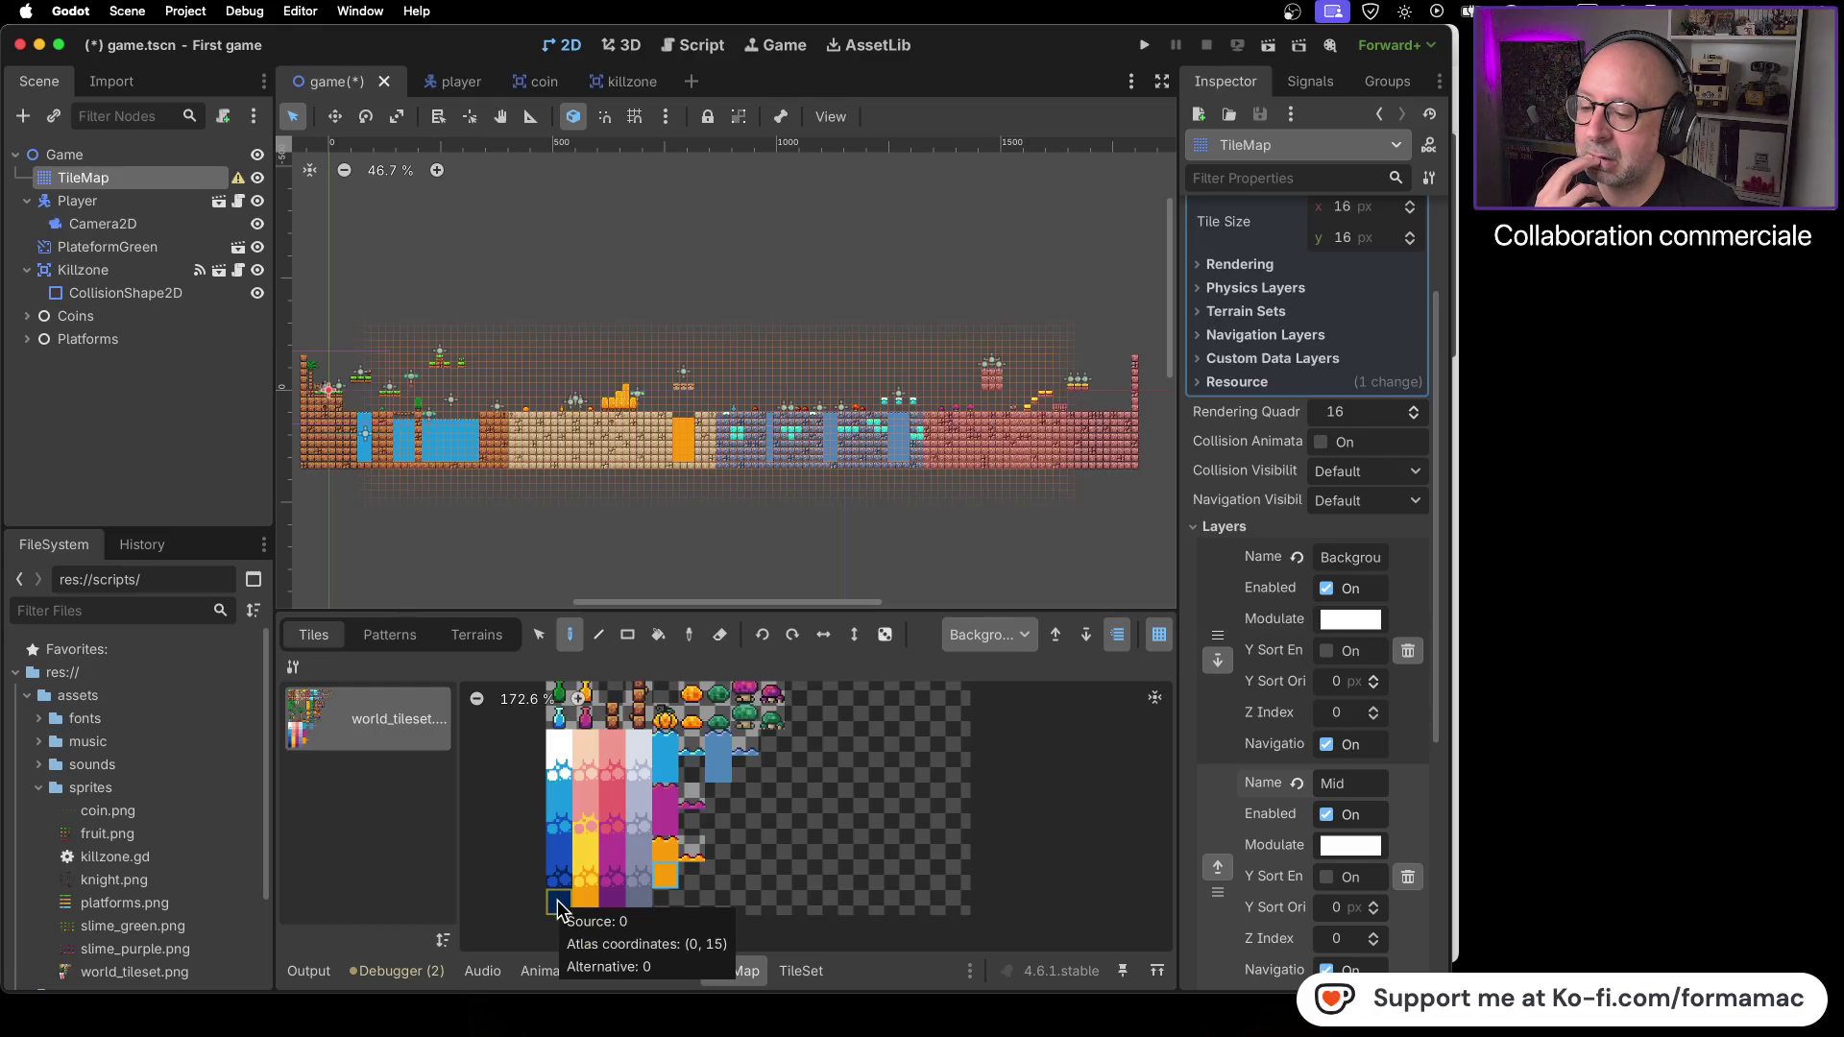
# - Paint a row of dark navy tiles beneath the ground at the left end, undoing an extra row
pyautogui.hscroll(-5, 517, 515)
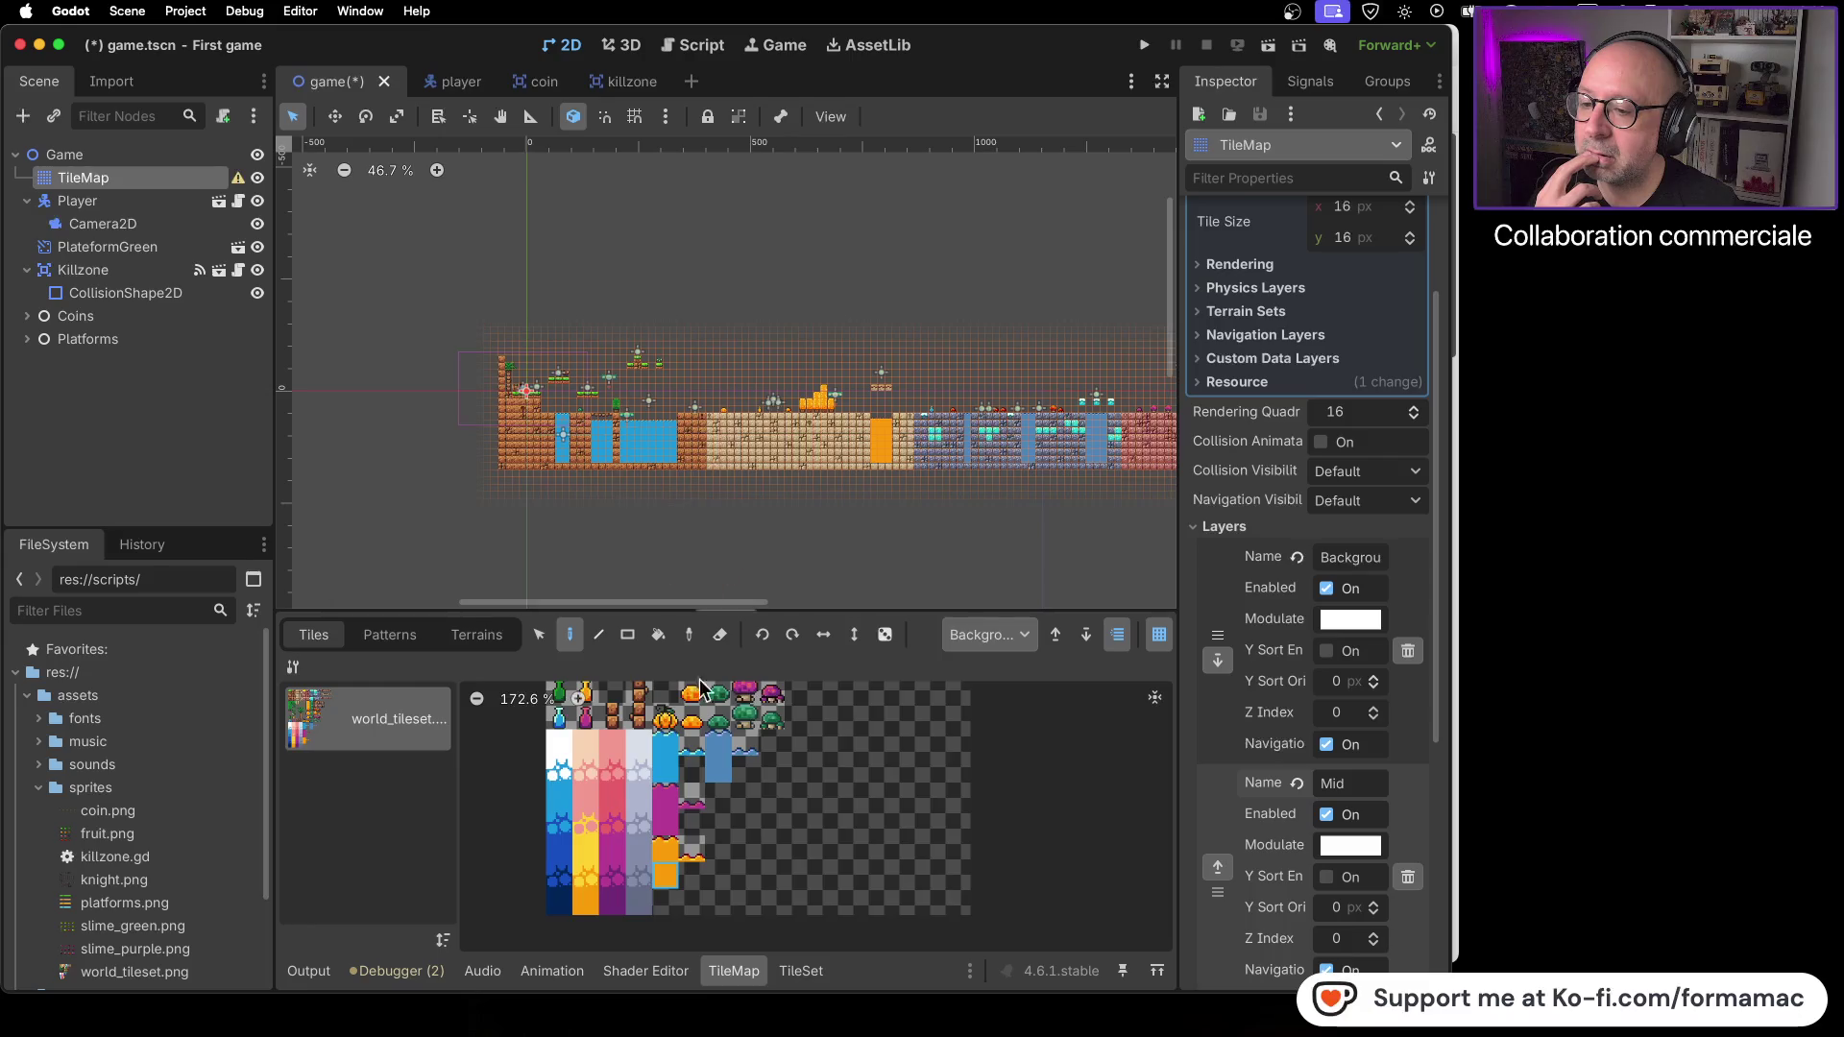
pyautogui.click(559, 901)
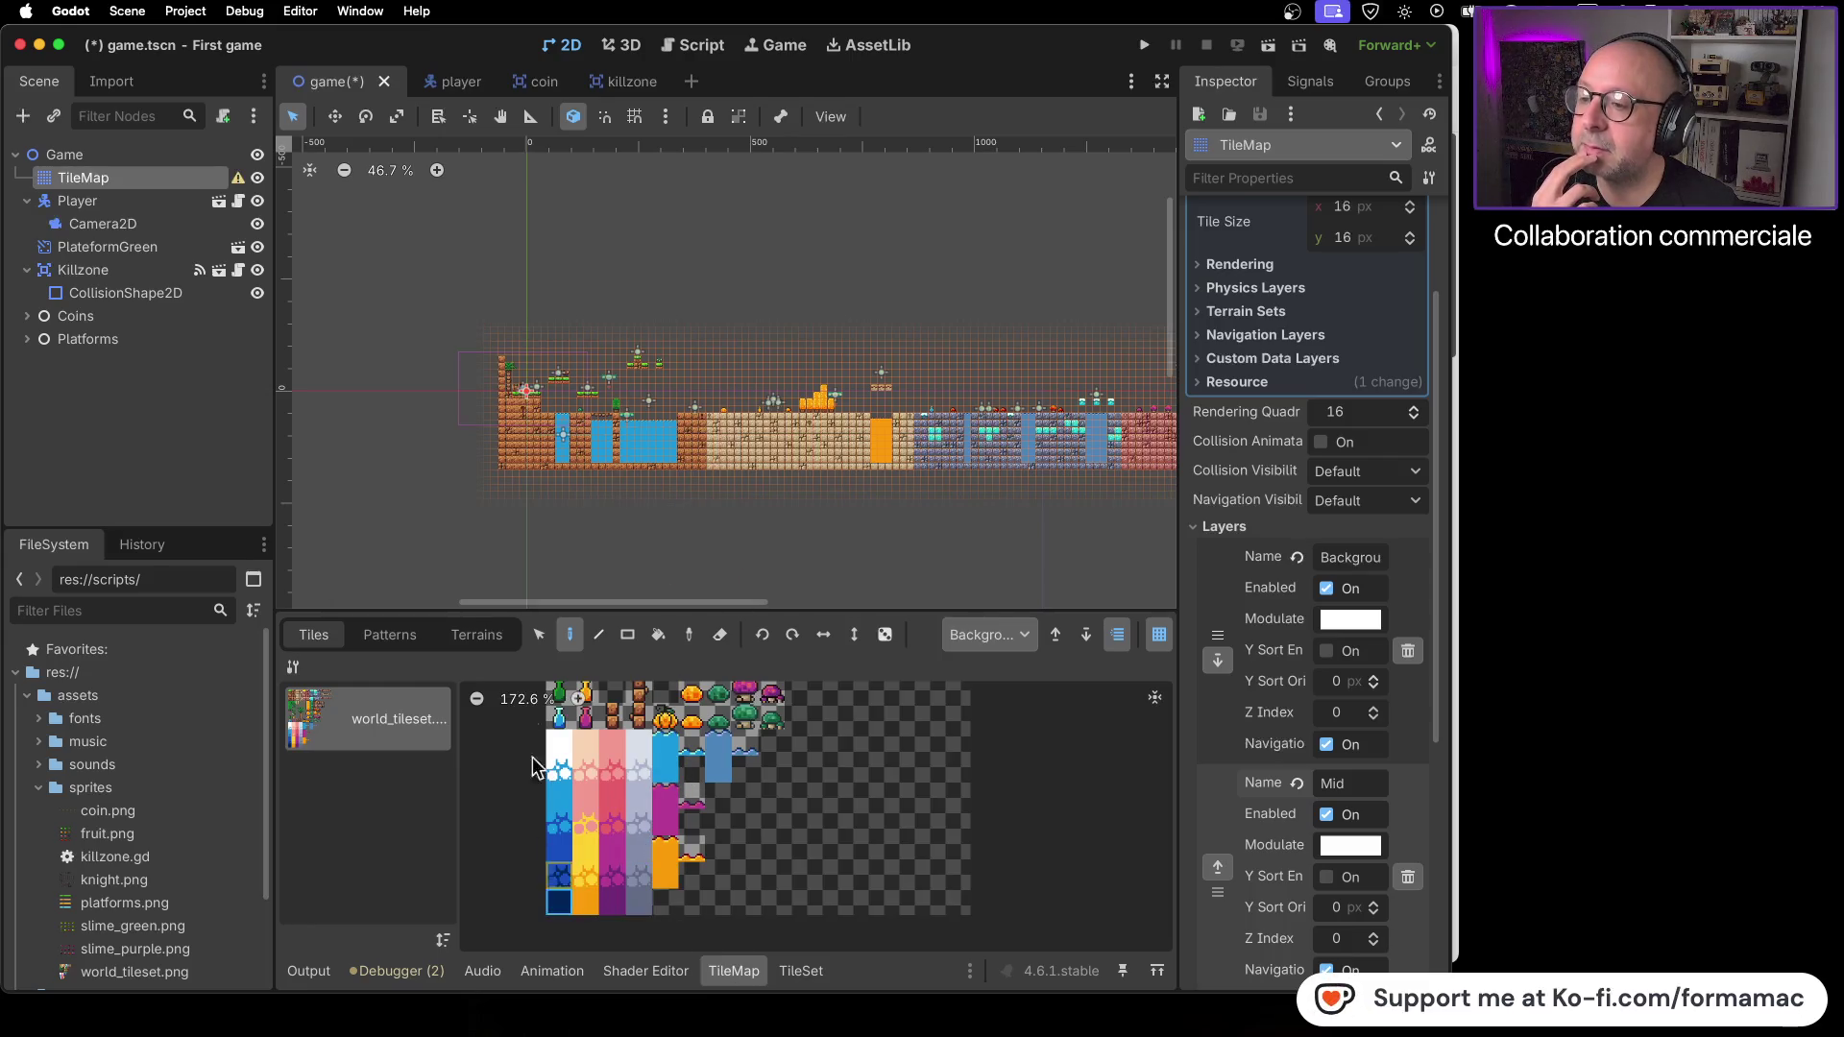
pyautogui.scroll(6, 500, 485)
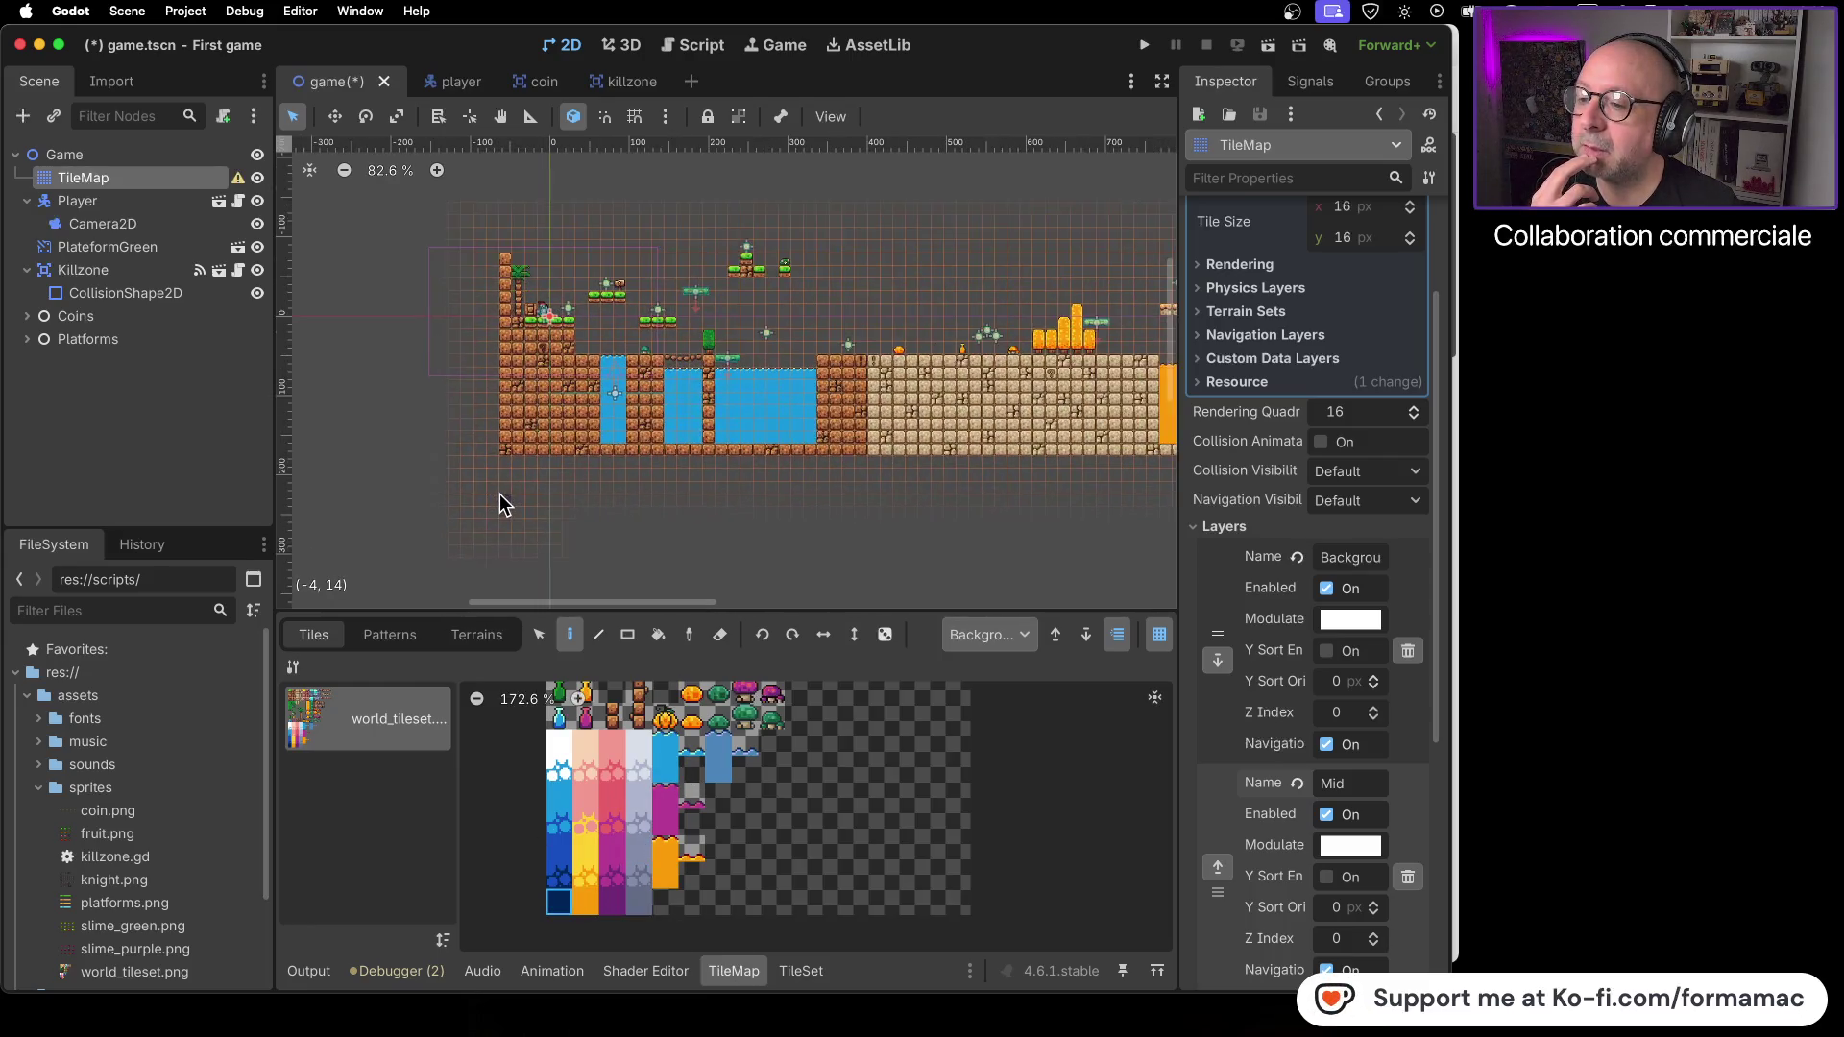
pyautogui.scroll(1, 499, 494)
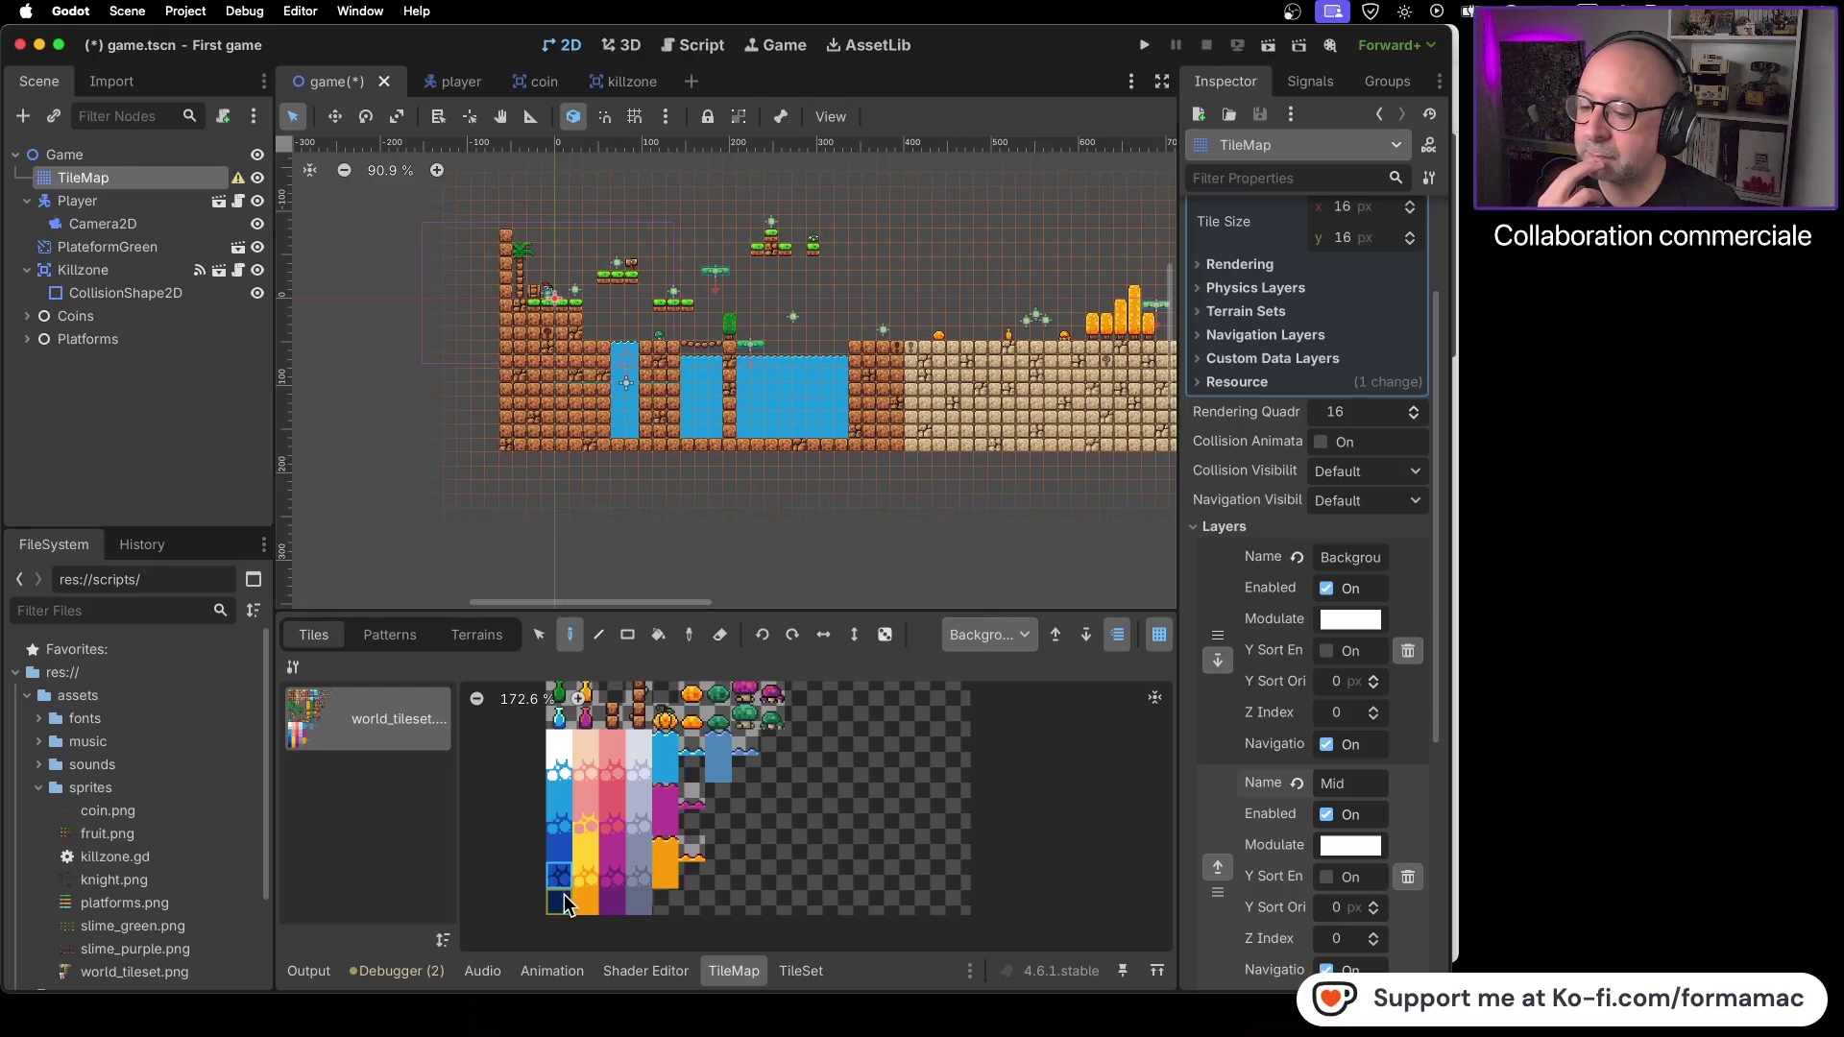
pyautogui.moveTo(510, 457); pyautogui.dragTo(914, 464)
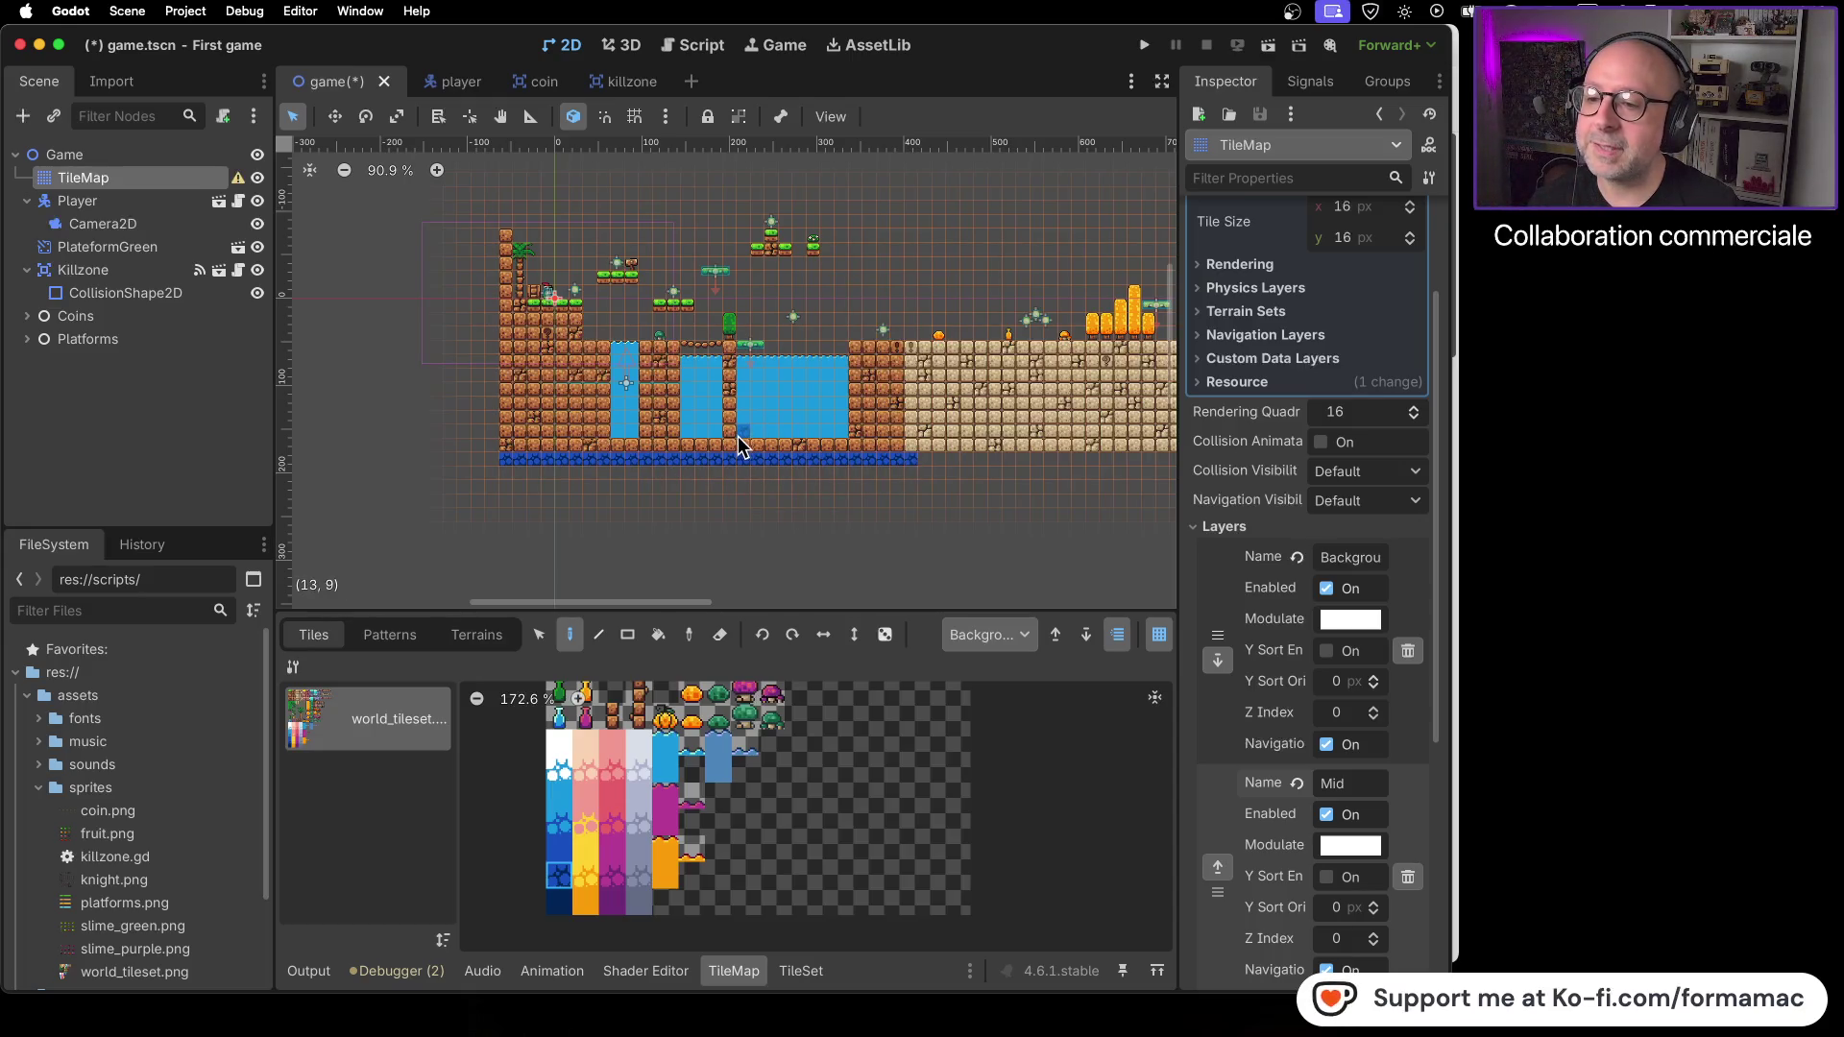
pyautogui.moveTo(478, 446); pyautogui.dragTo(636, 448)
pyautogui.press('super+z')
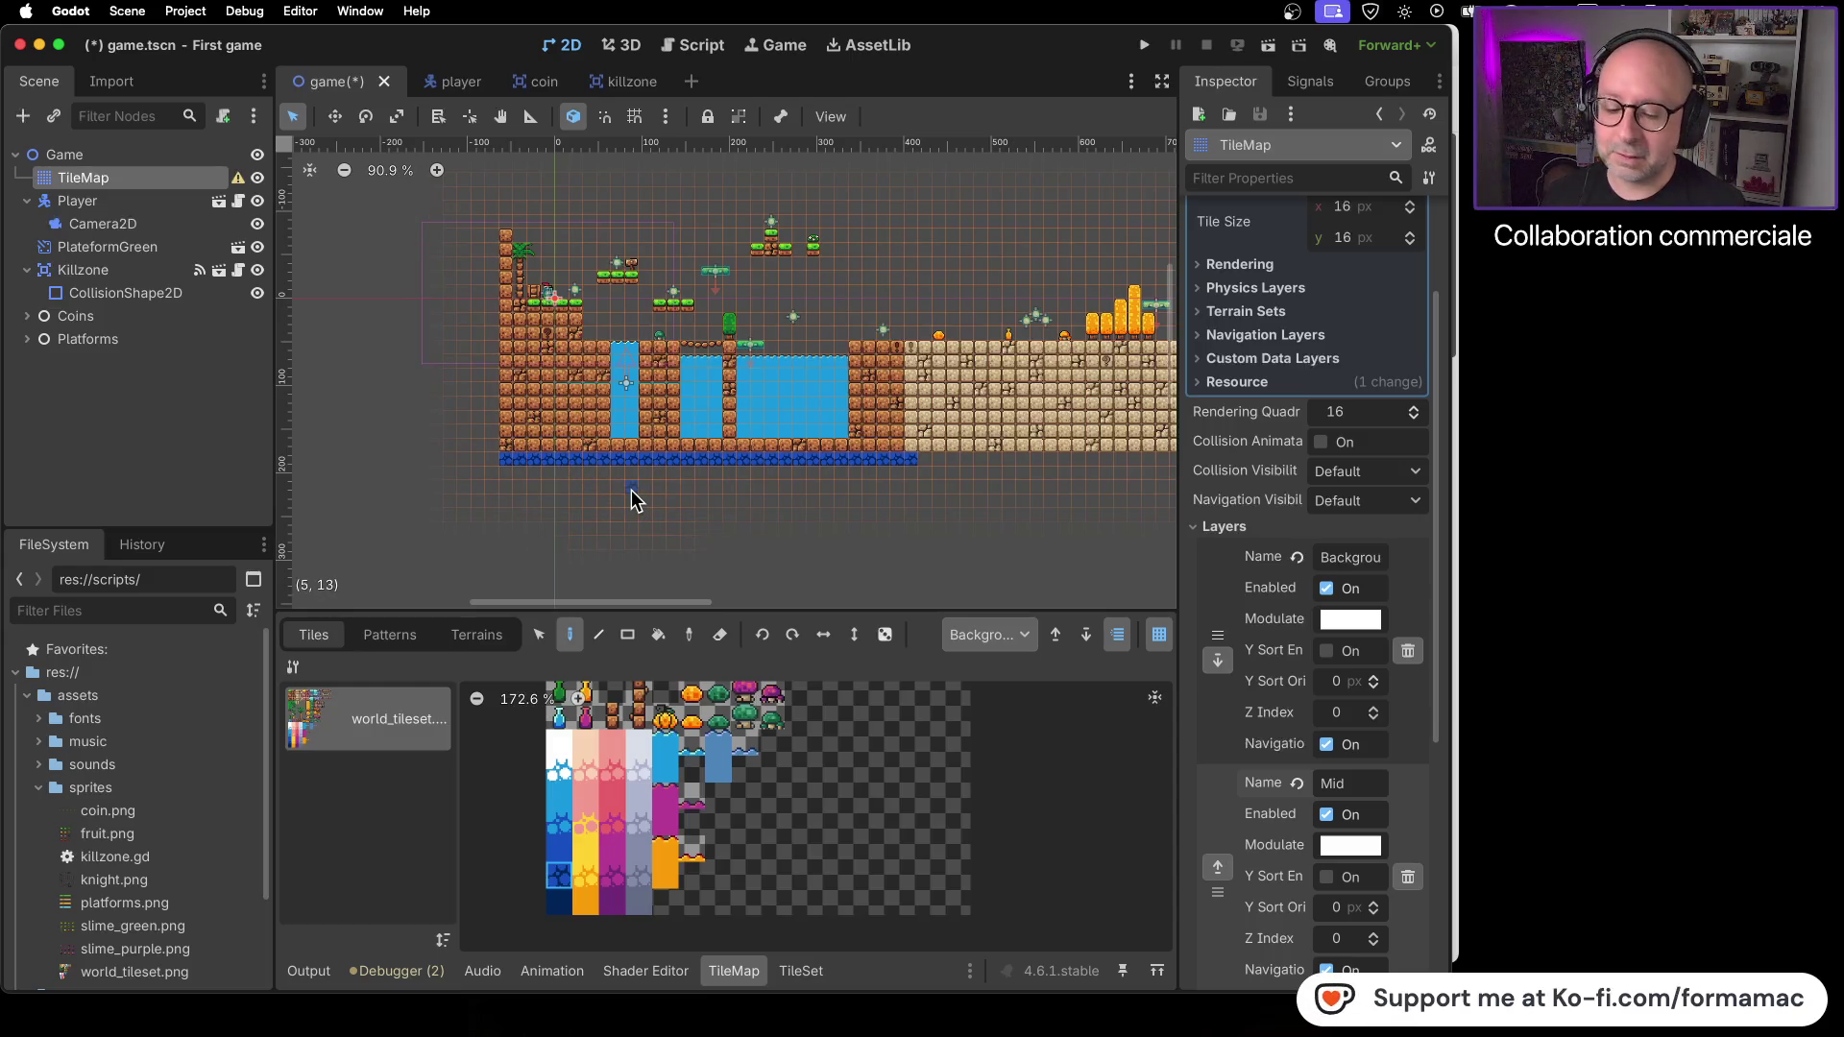
pyautogui.scroll(-4, 630, 488)
pyautogui.hscroll(3, 741, 470)
# - Switch the painting layer between Mid and Background in the layer dropdown
pyautogui.hscroll(3, 727, 506)
pyautogui.click(1021, 642)
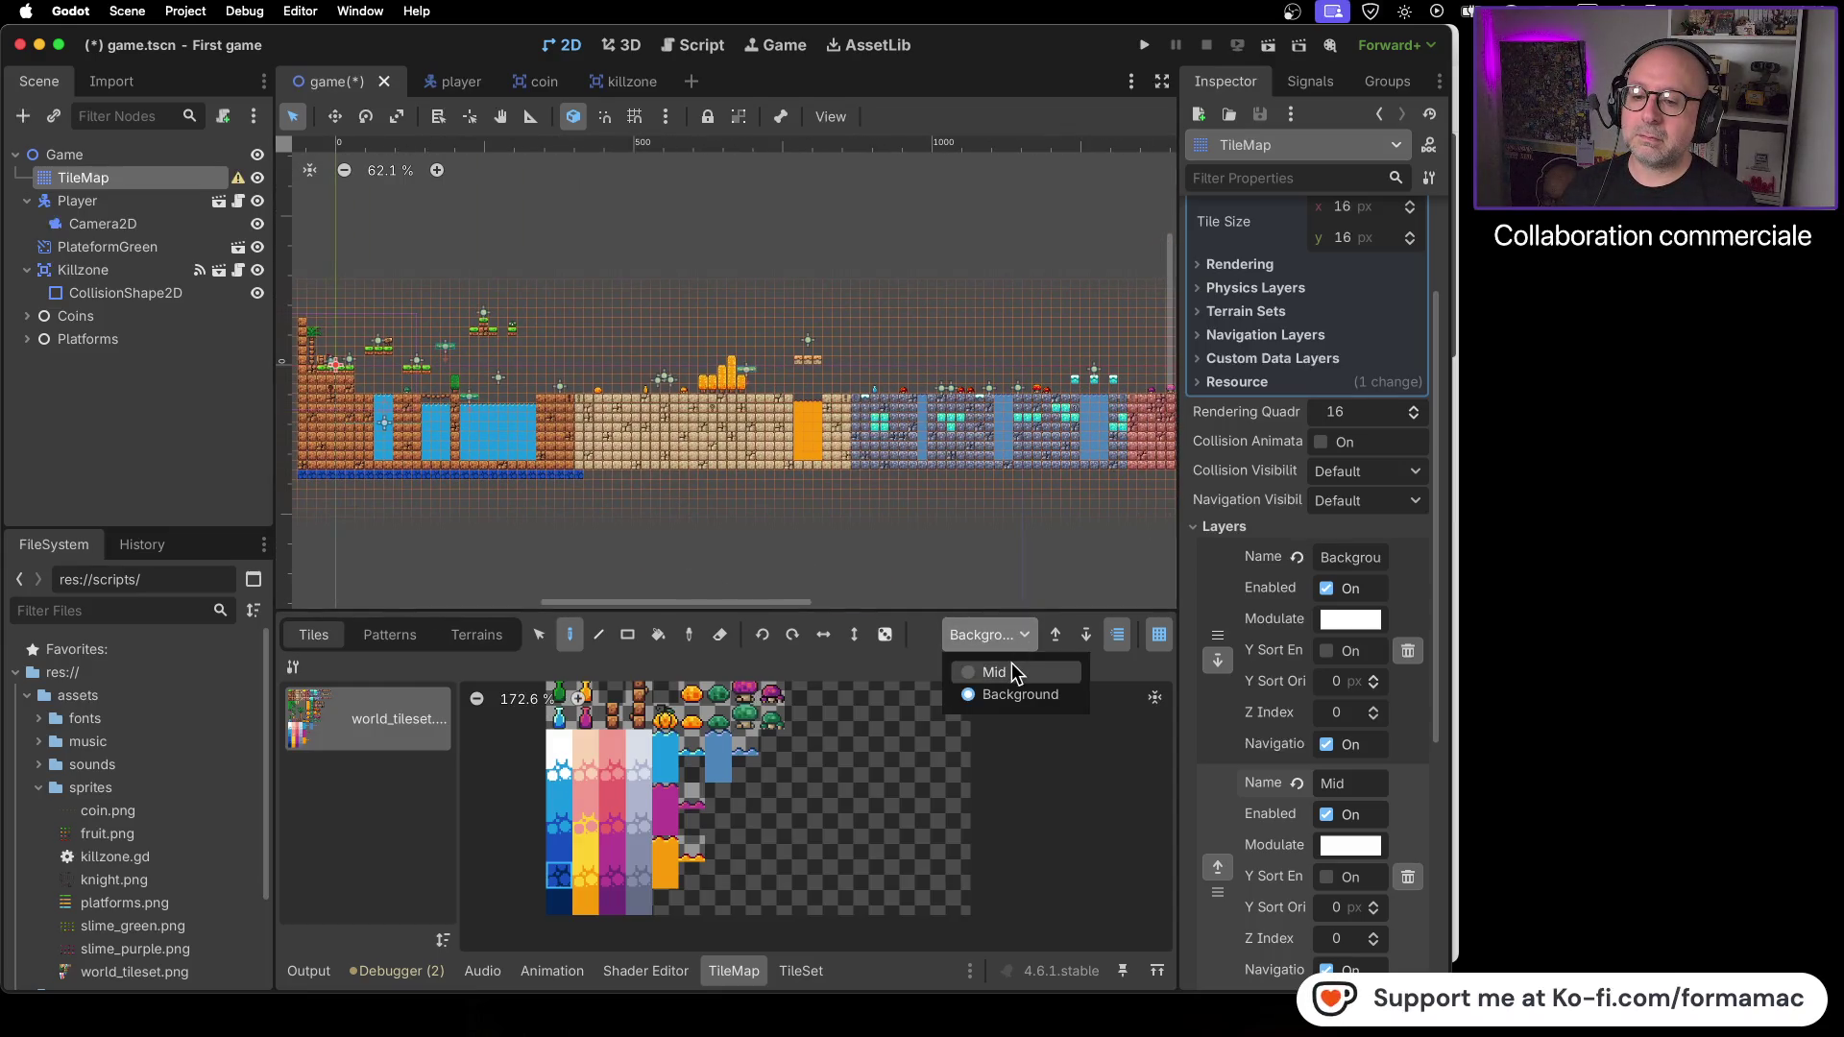
pyautogui.click(1012, 669)
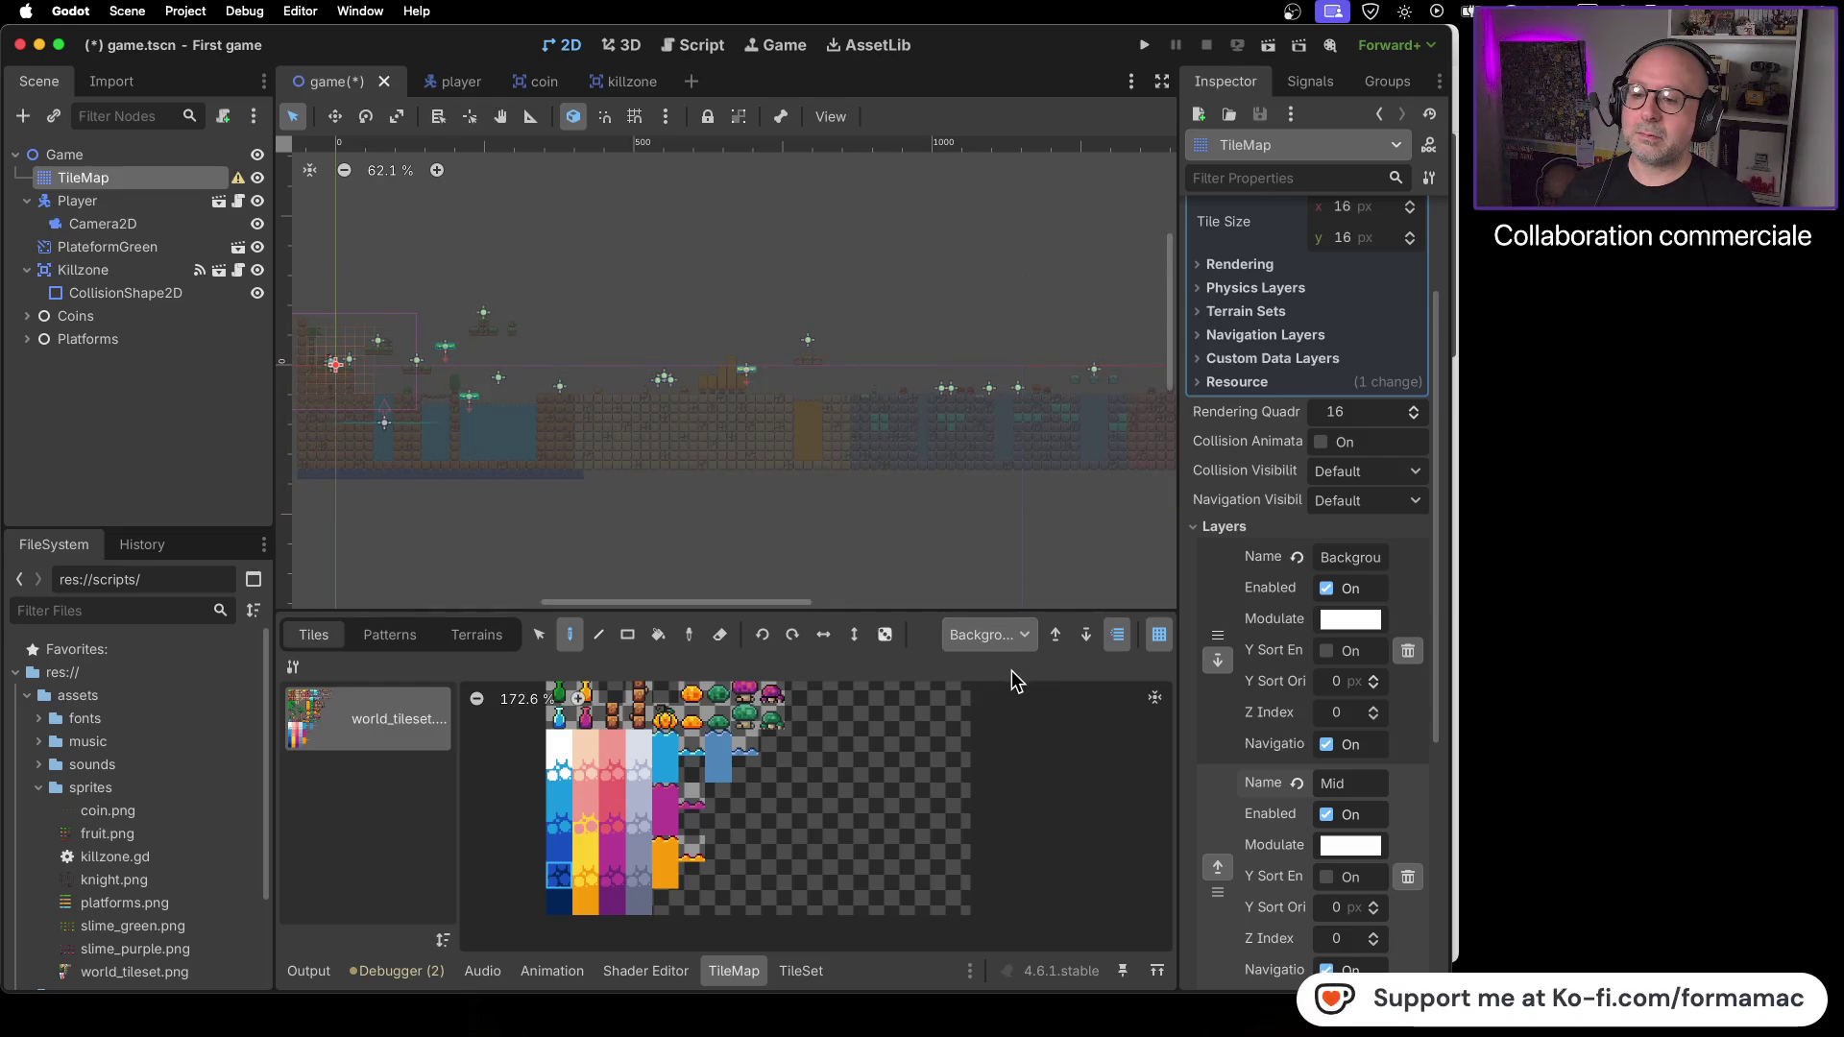
pyautogui.click(1021, 638)
pyautogui.click(999, 692)
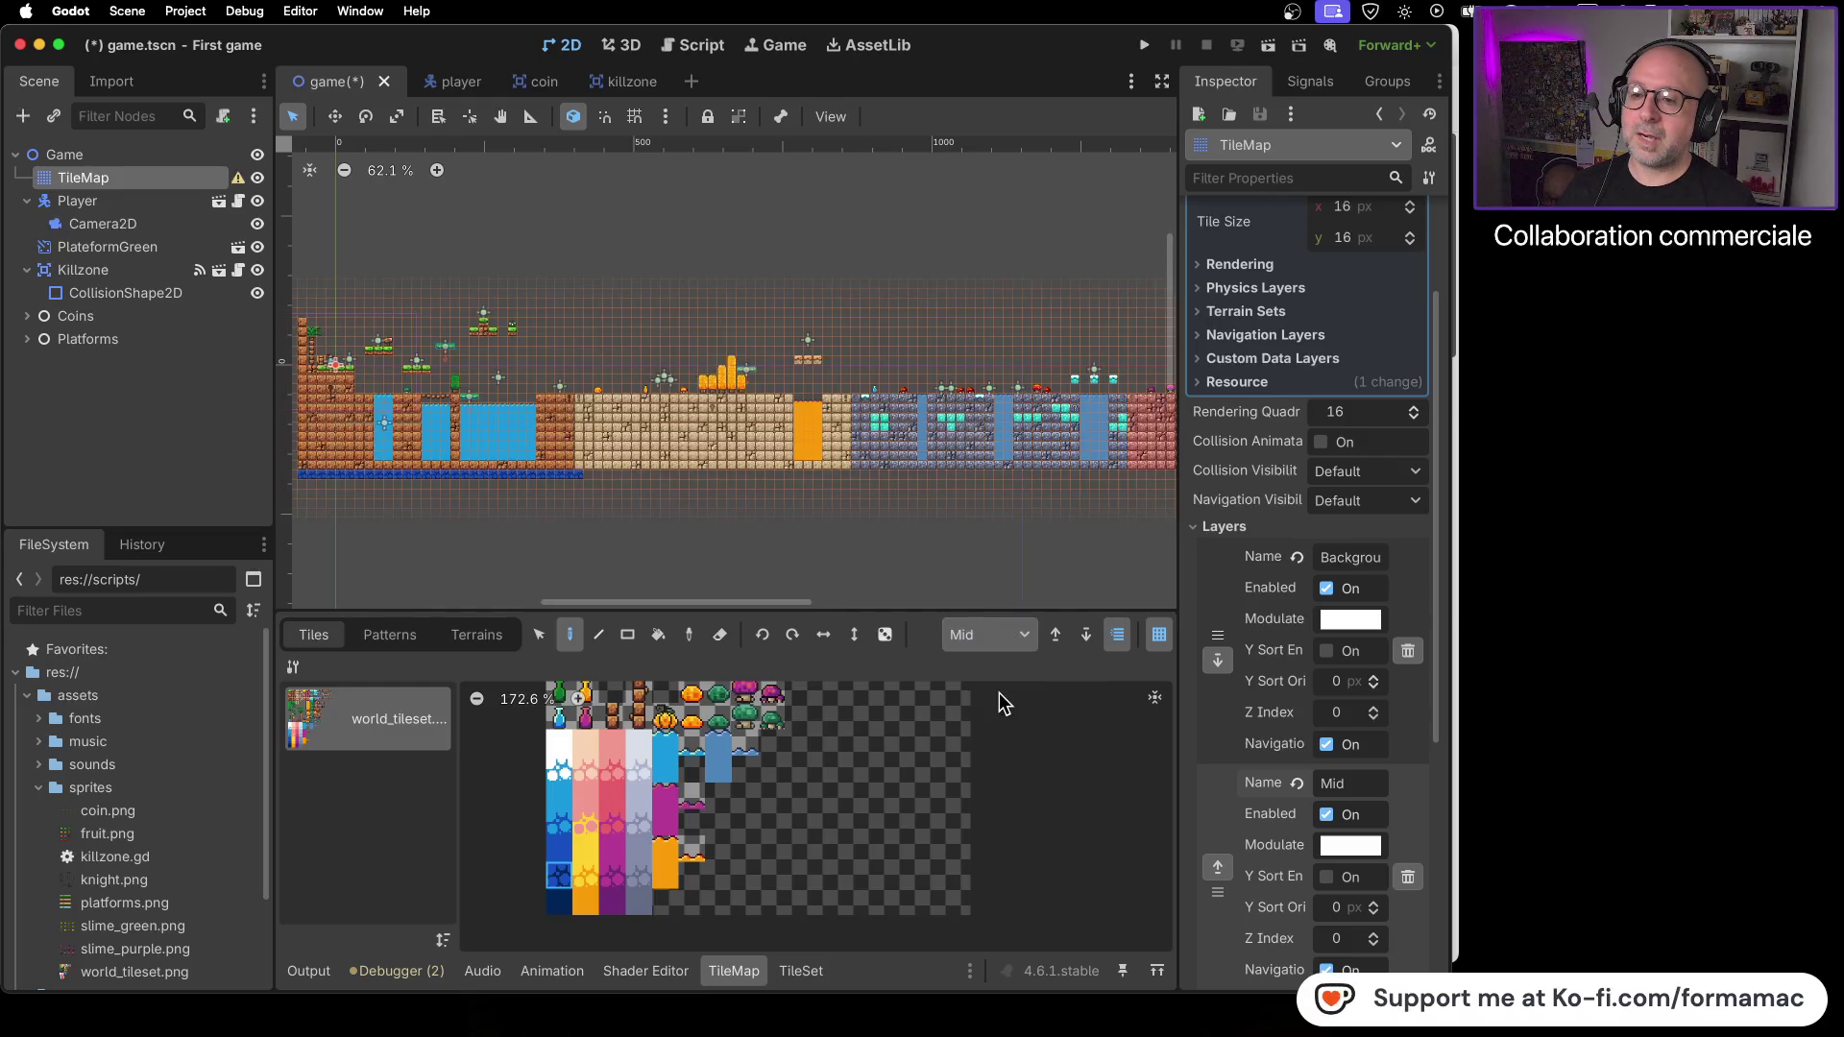
pyautogui.click(1021, 634)
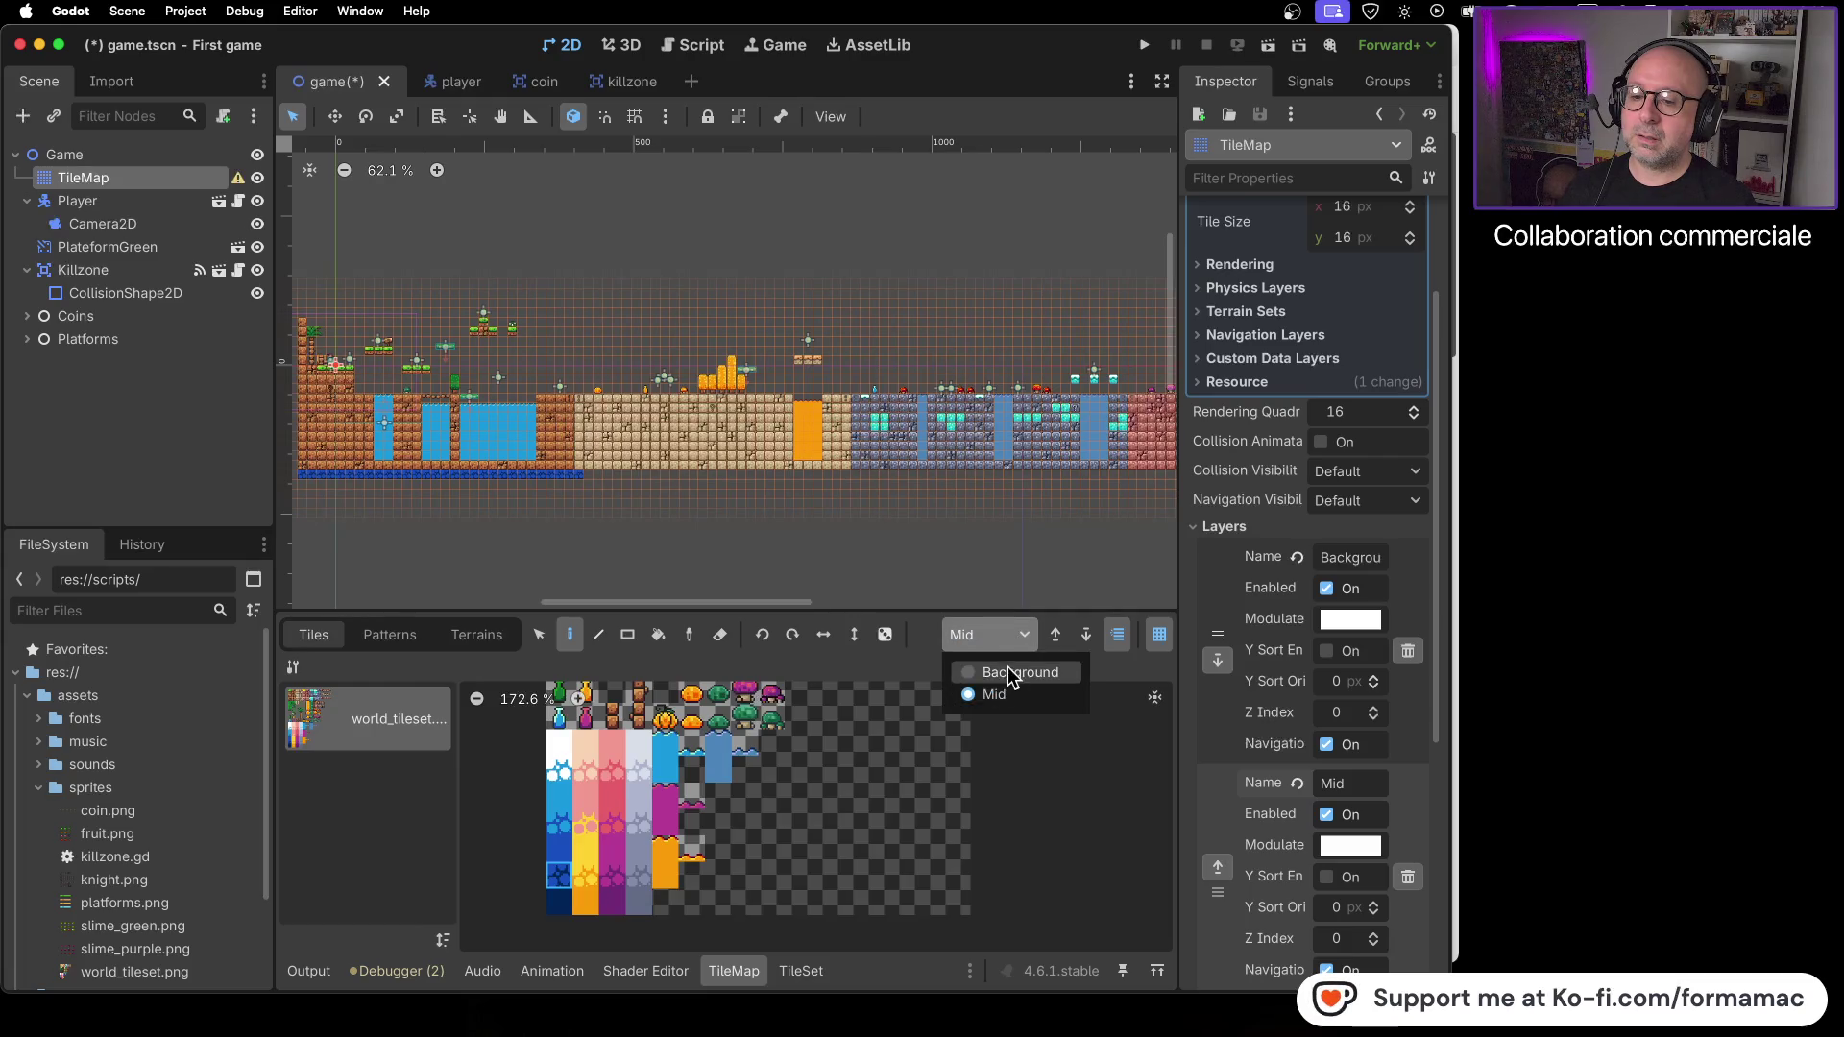
pyautogui.click(970, 672)
pyautogui.moveTo(474, 476); pyautogui.dragTo(786, 501)
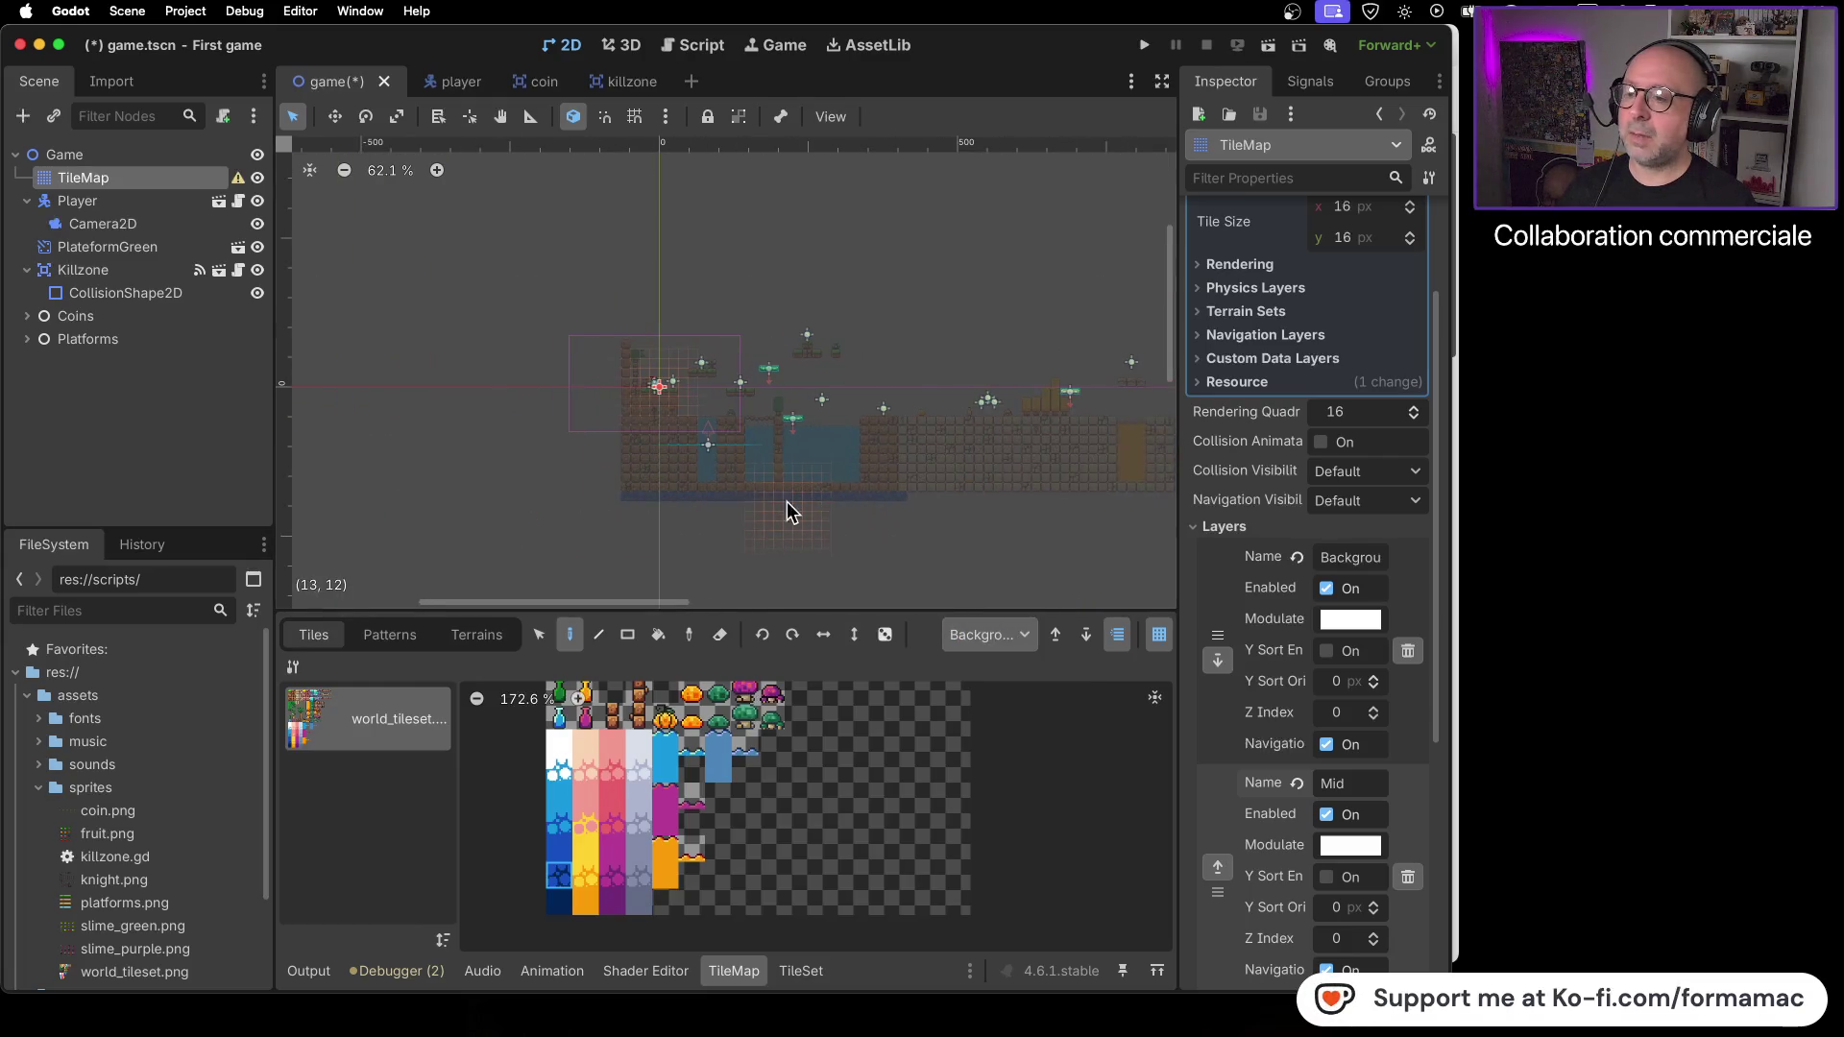
pyautogui.scroll(4, 703, 496)
# - Undo the dark blue strip under the ground, reselect Background, and place the first blue tile
pyautogui.click(987, 635)
pyautogui.hotkey('ctrl', 'z')
pyautogui.click(978, 636)
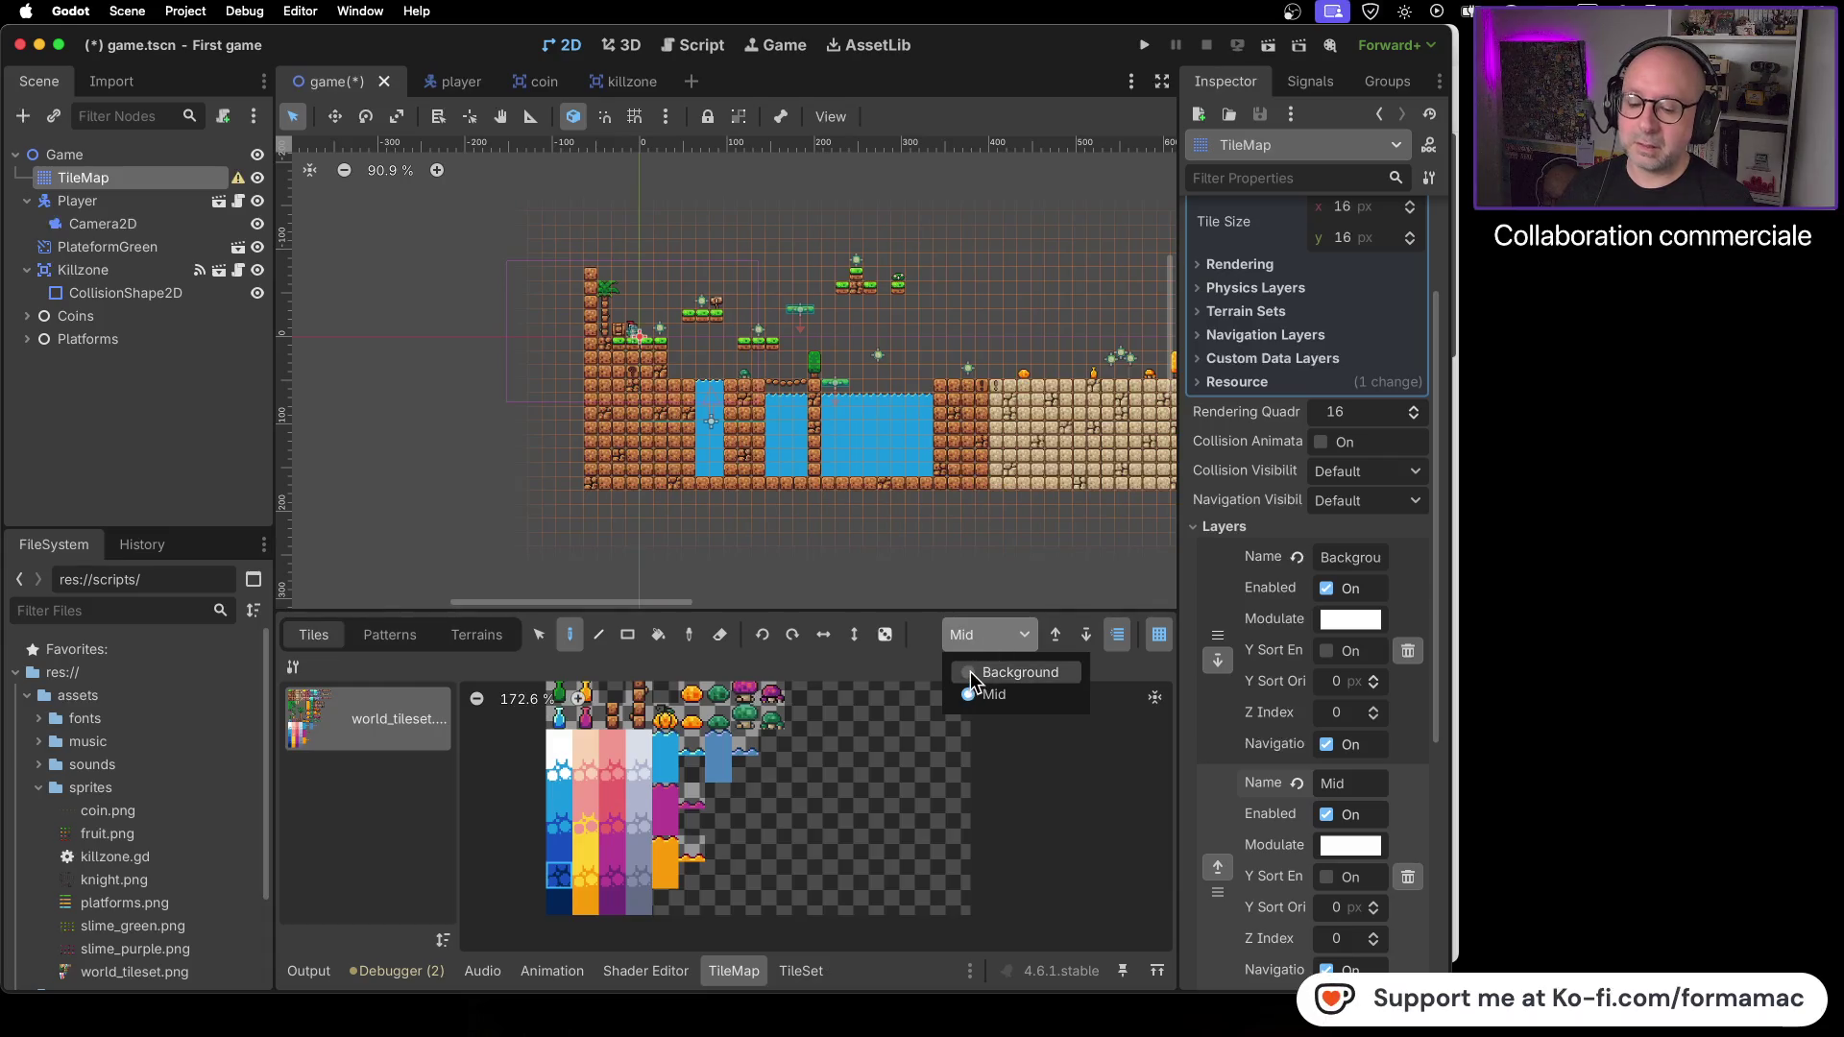
pyautogui.click(970, 671)
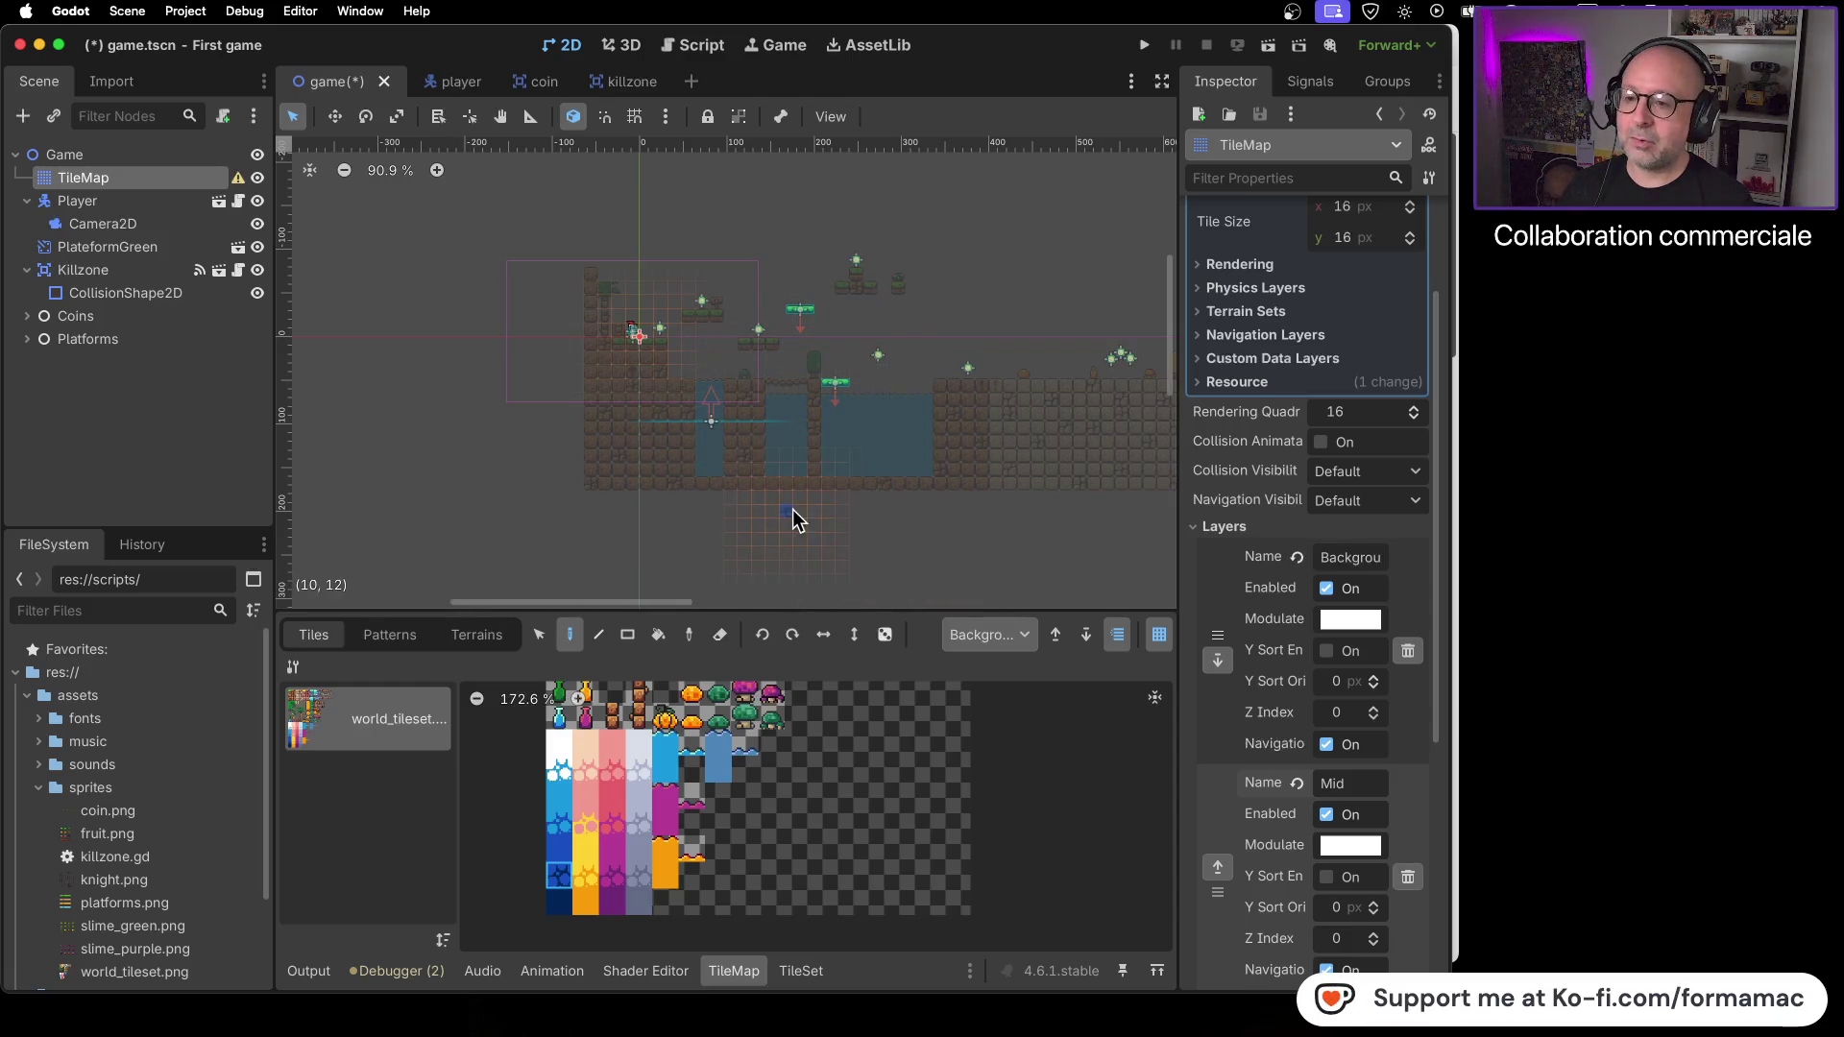
pyautogui.scroll(2, 569, 467)
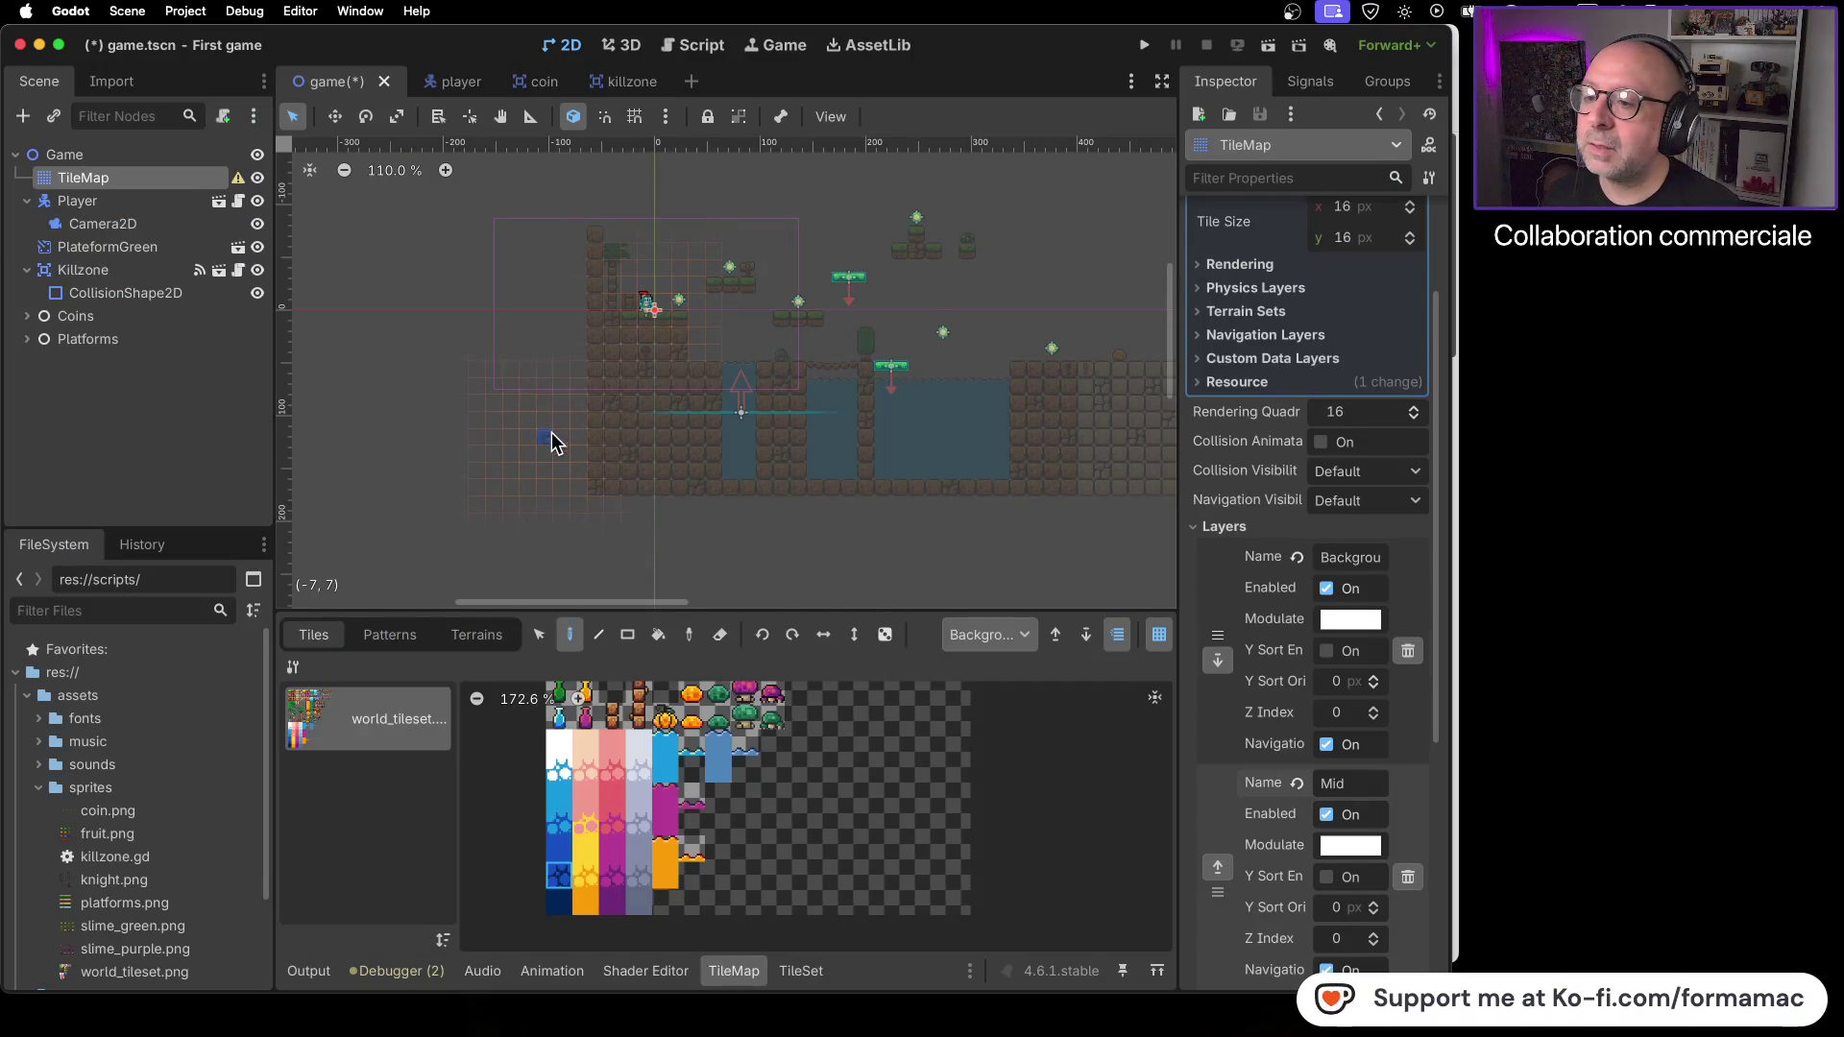
pyautogui.click(509, 372)
# - Paint a blue tile row along the ground surface across to the level's right end
pyautogui.moveTo(509, 372); pyautogui.dragTo(956, 384)
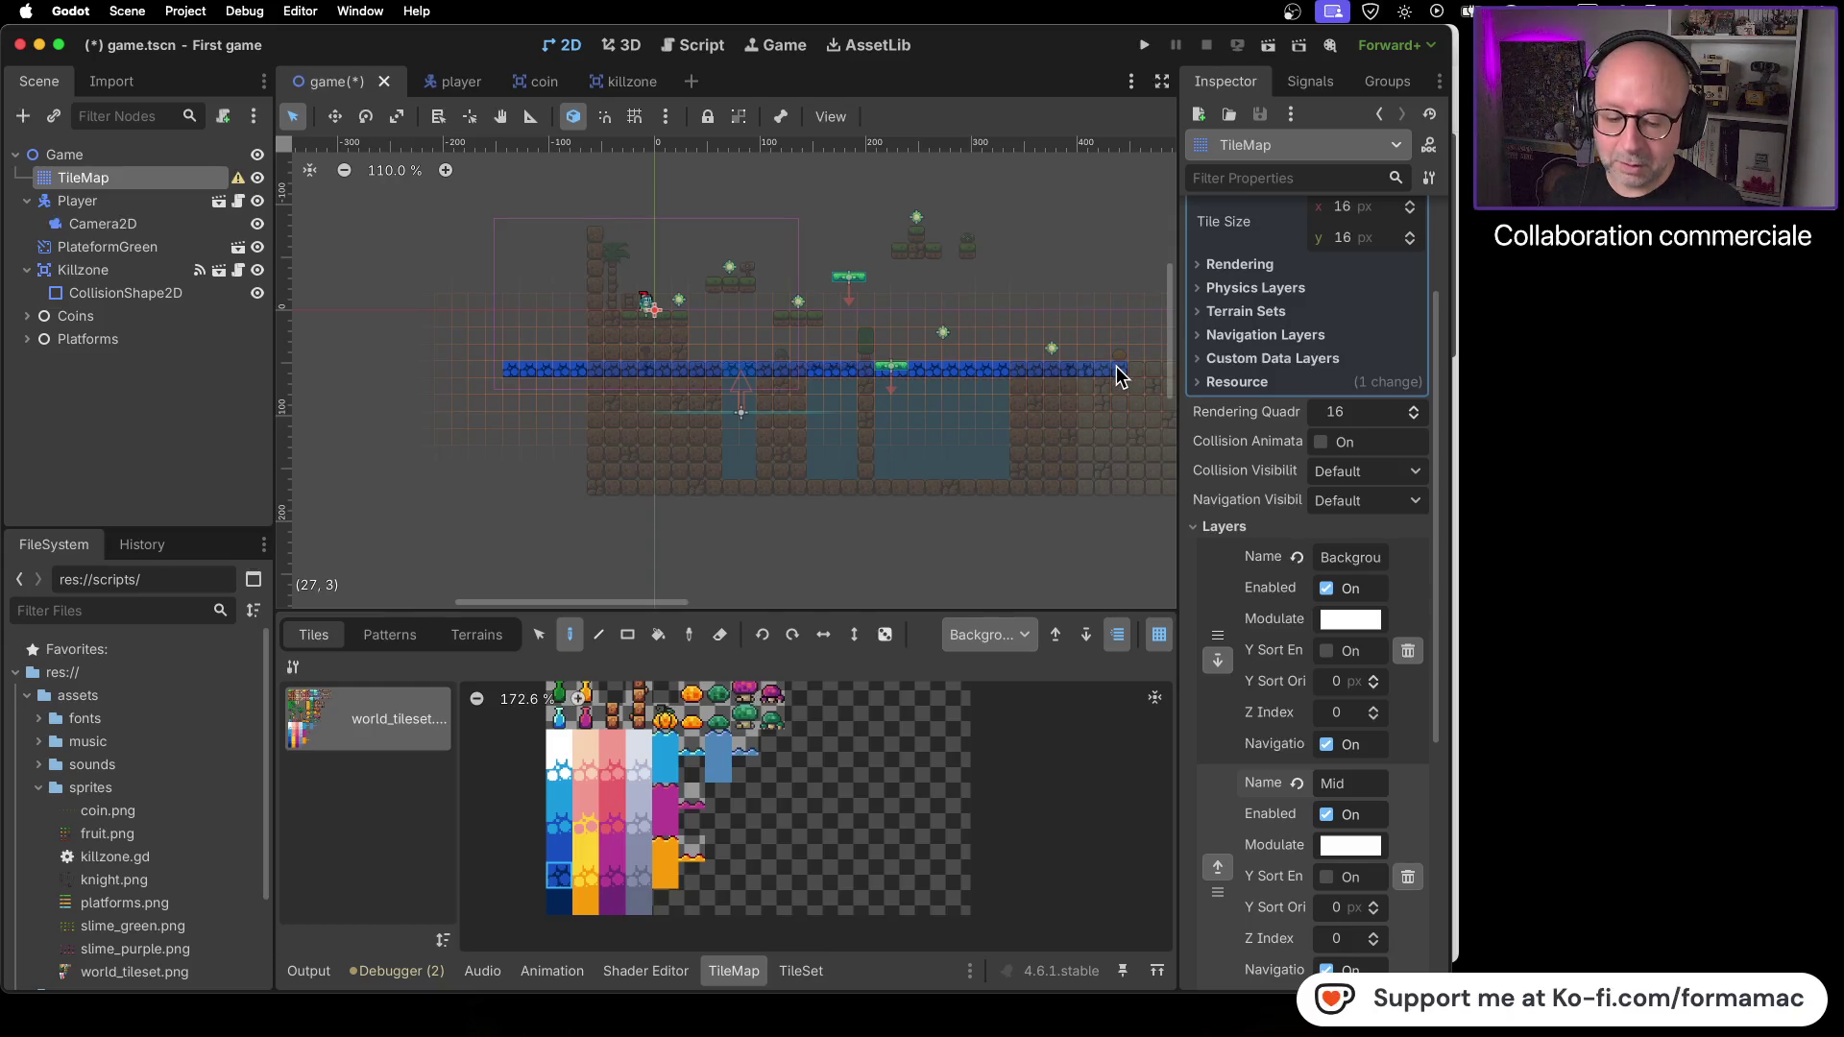
pyautogui.scroll(-5, 1117, 375)
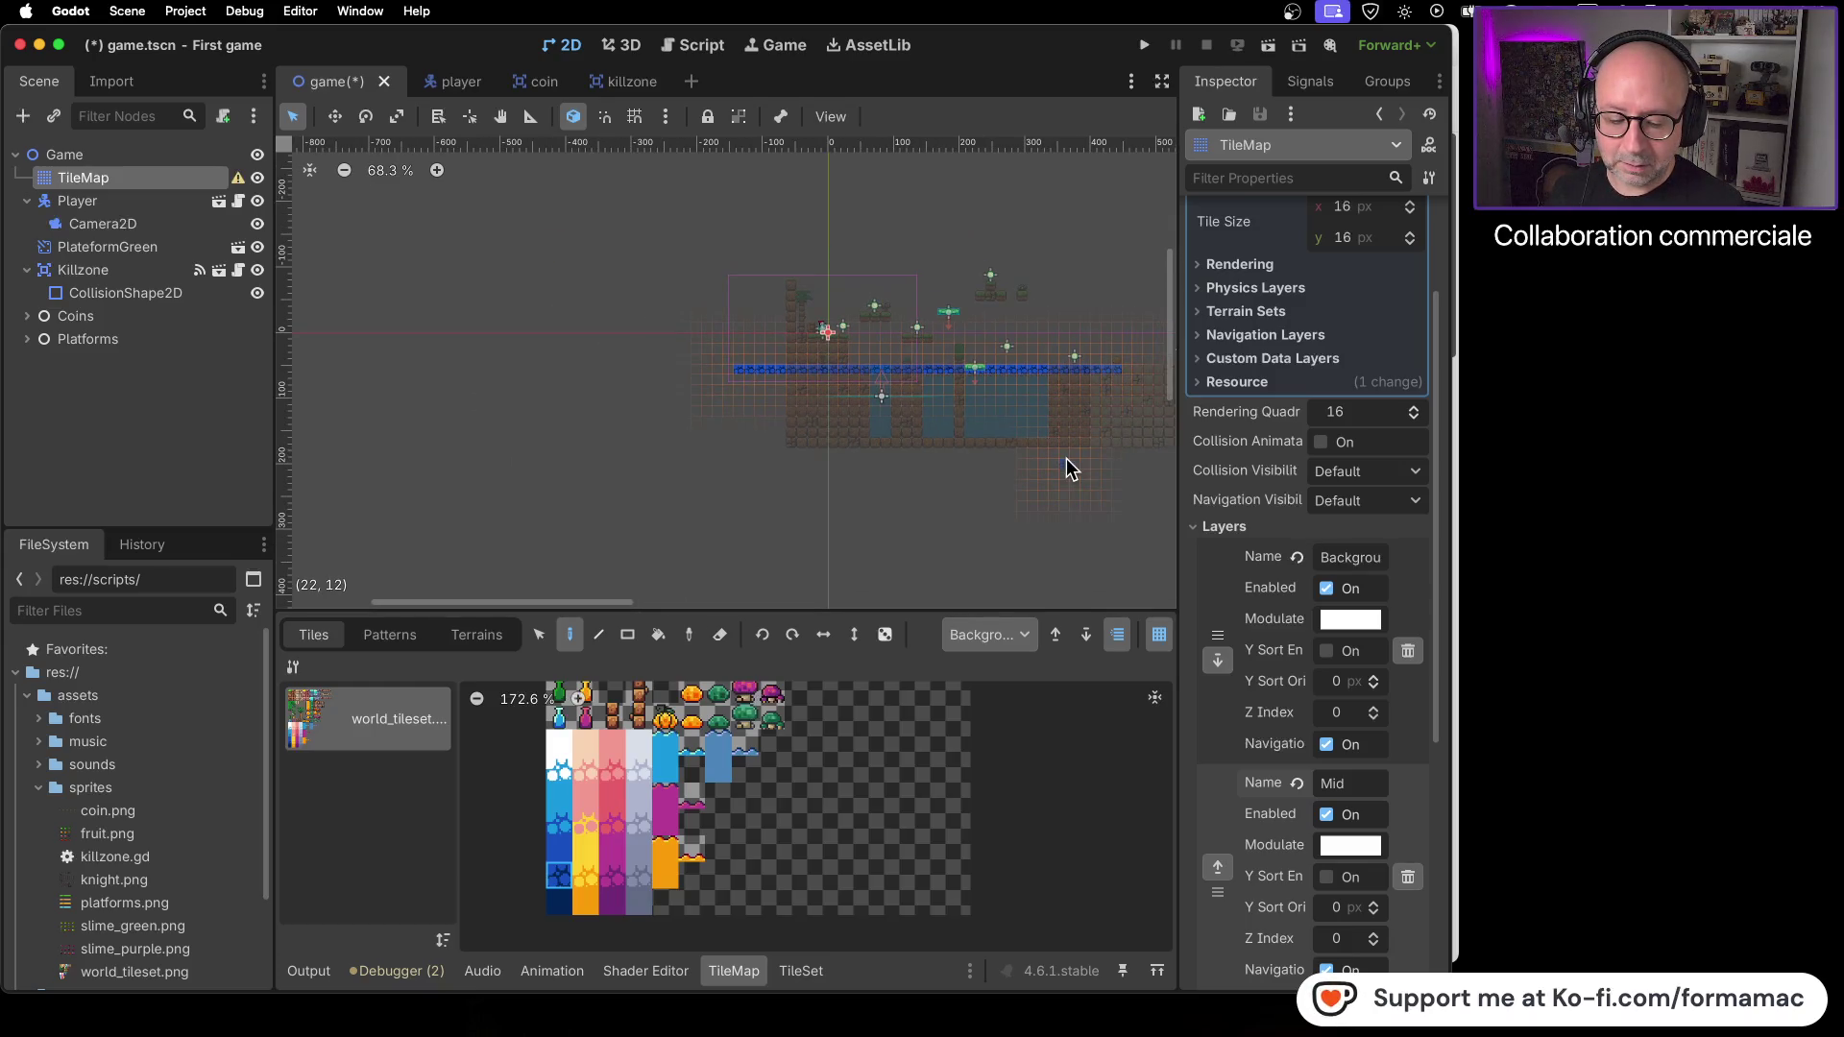
pyautogui.hscroll(10, 1066, 458)
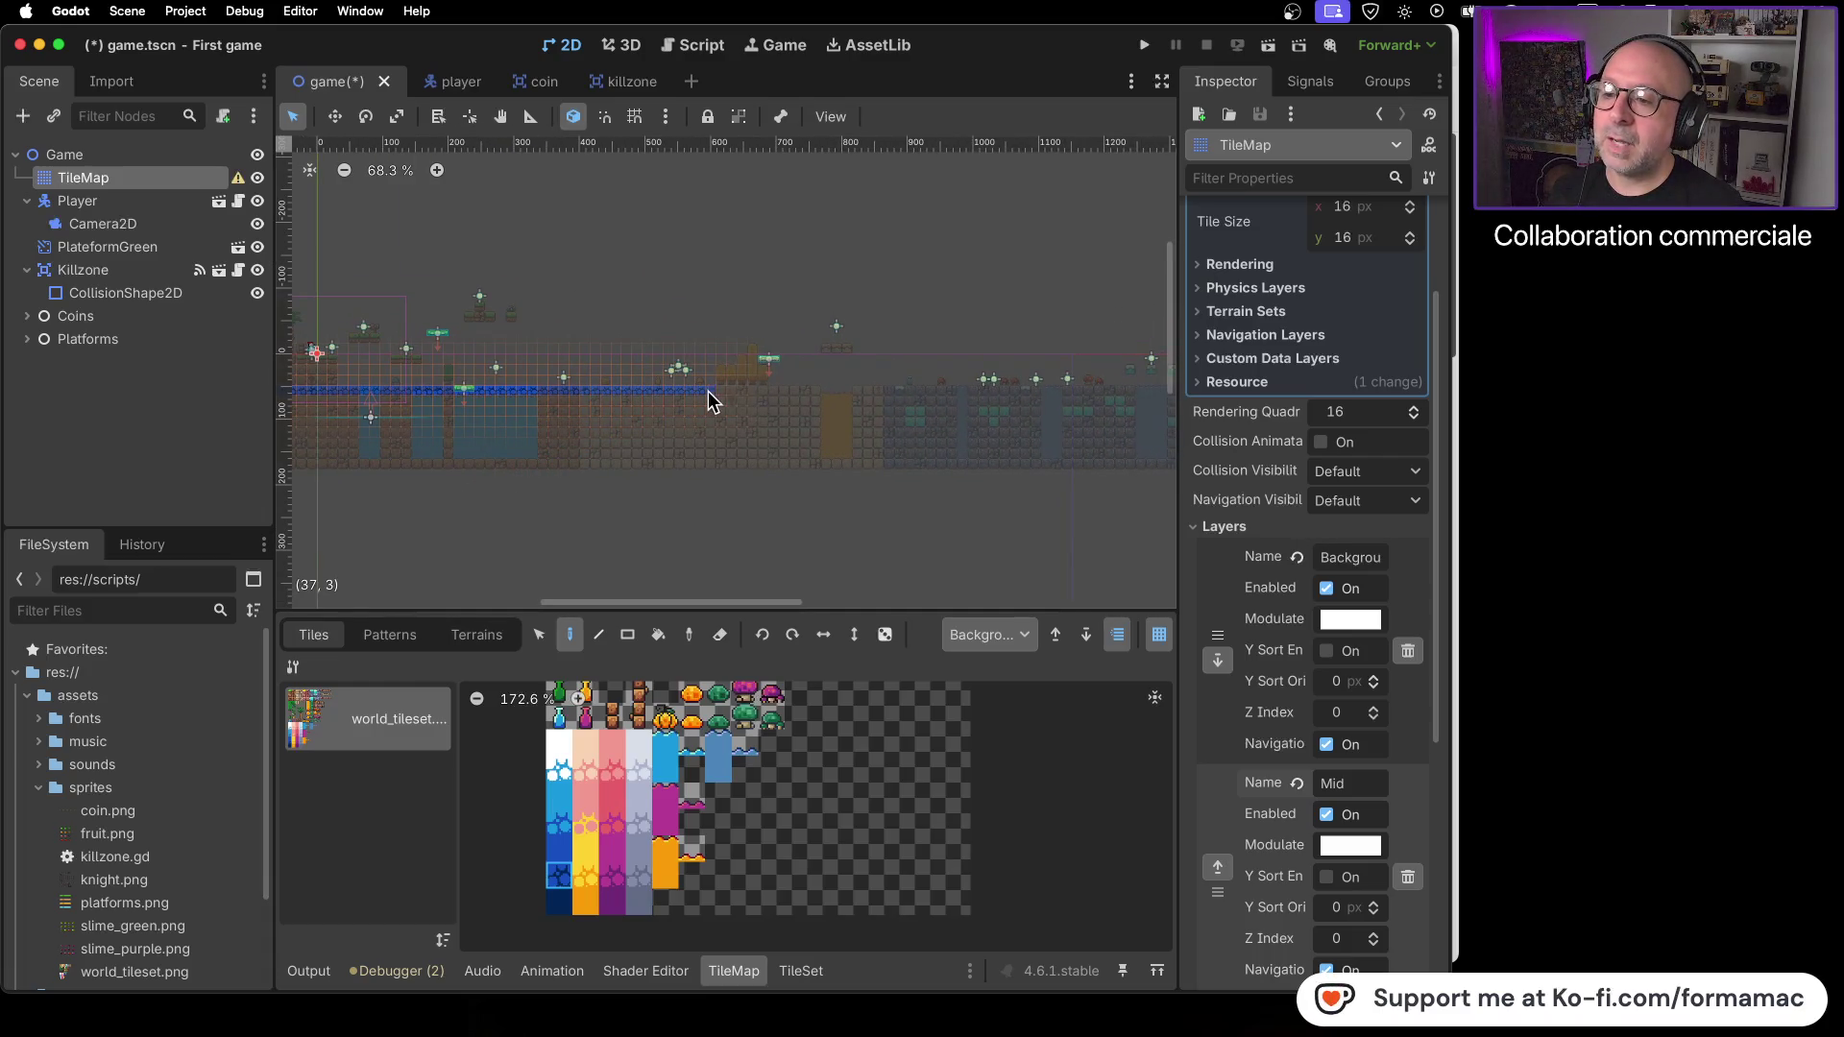
pyautogui.moveTo(779, 394); pyautogui.dragTo(985, 394)
pyautogui.scroll(-2, 1004, 424)
pyautogui.scroll(1, 706, 445)
pyautogui.moveTo(654, 418); pyautogui.dragTo(863, 417)
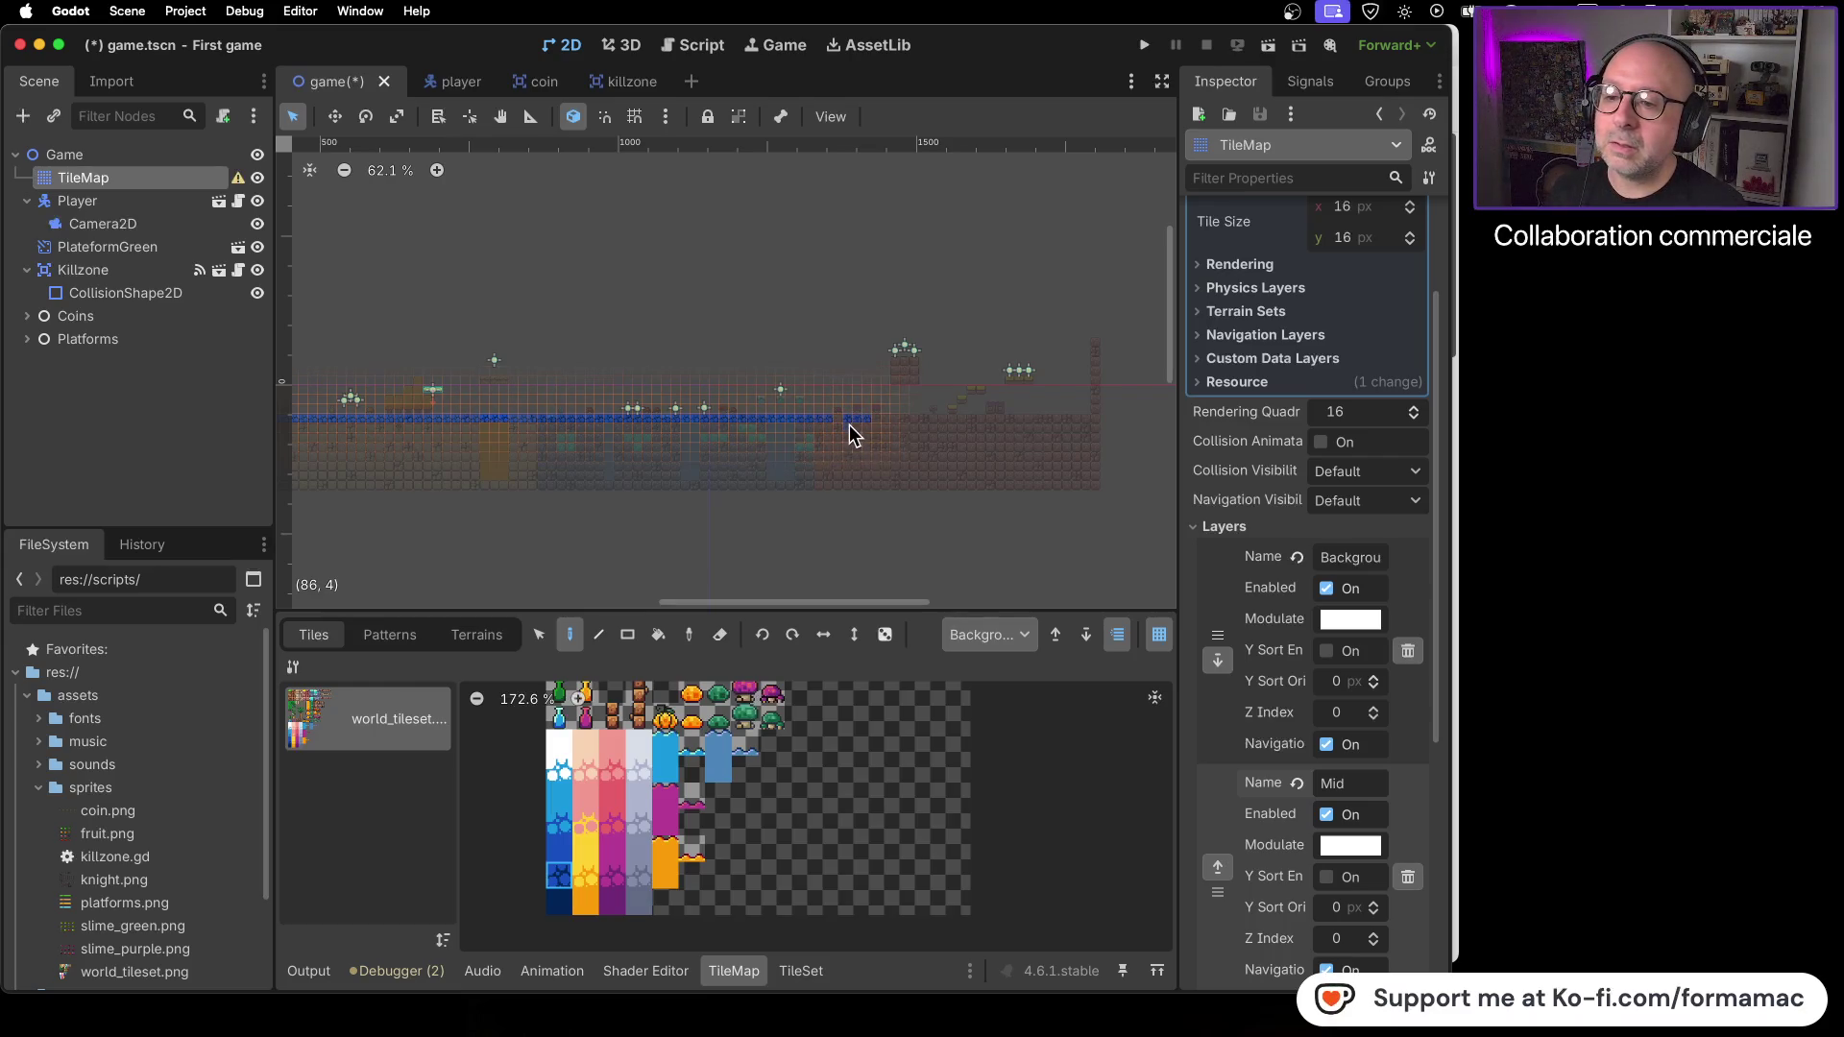
pyautogui.moveTo(862, 423)
pyautogui.mouseDown()
pyautogui.moveTo(838, 417)
pyautogui.moveTo(852, 424)
pyautogui.mouseUp()
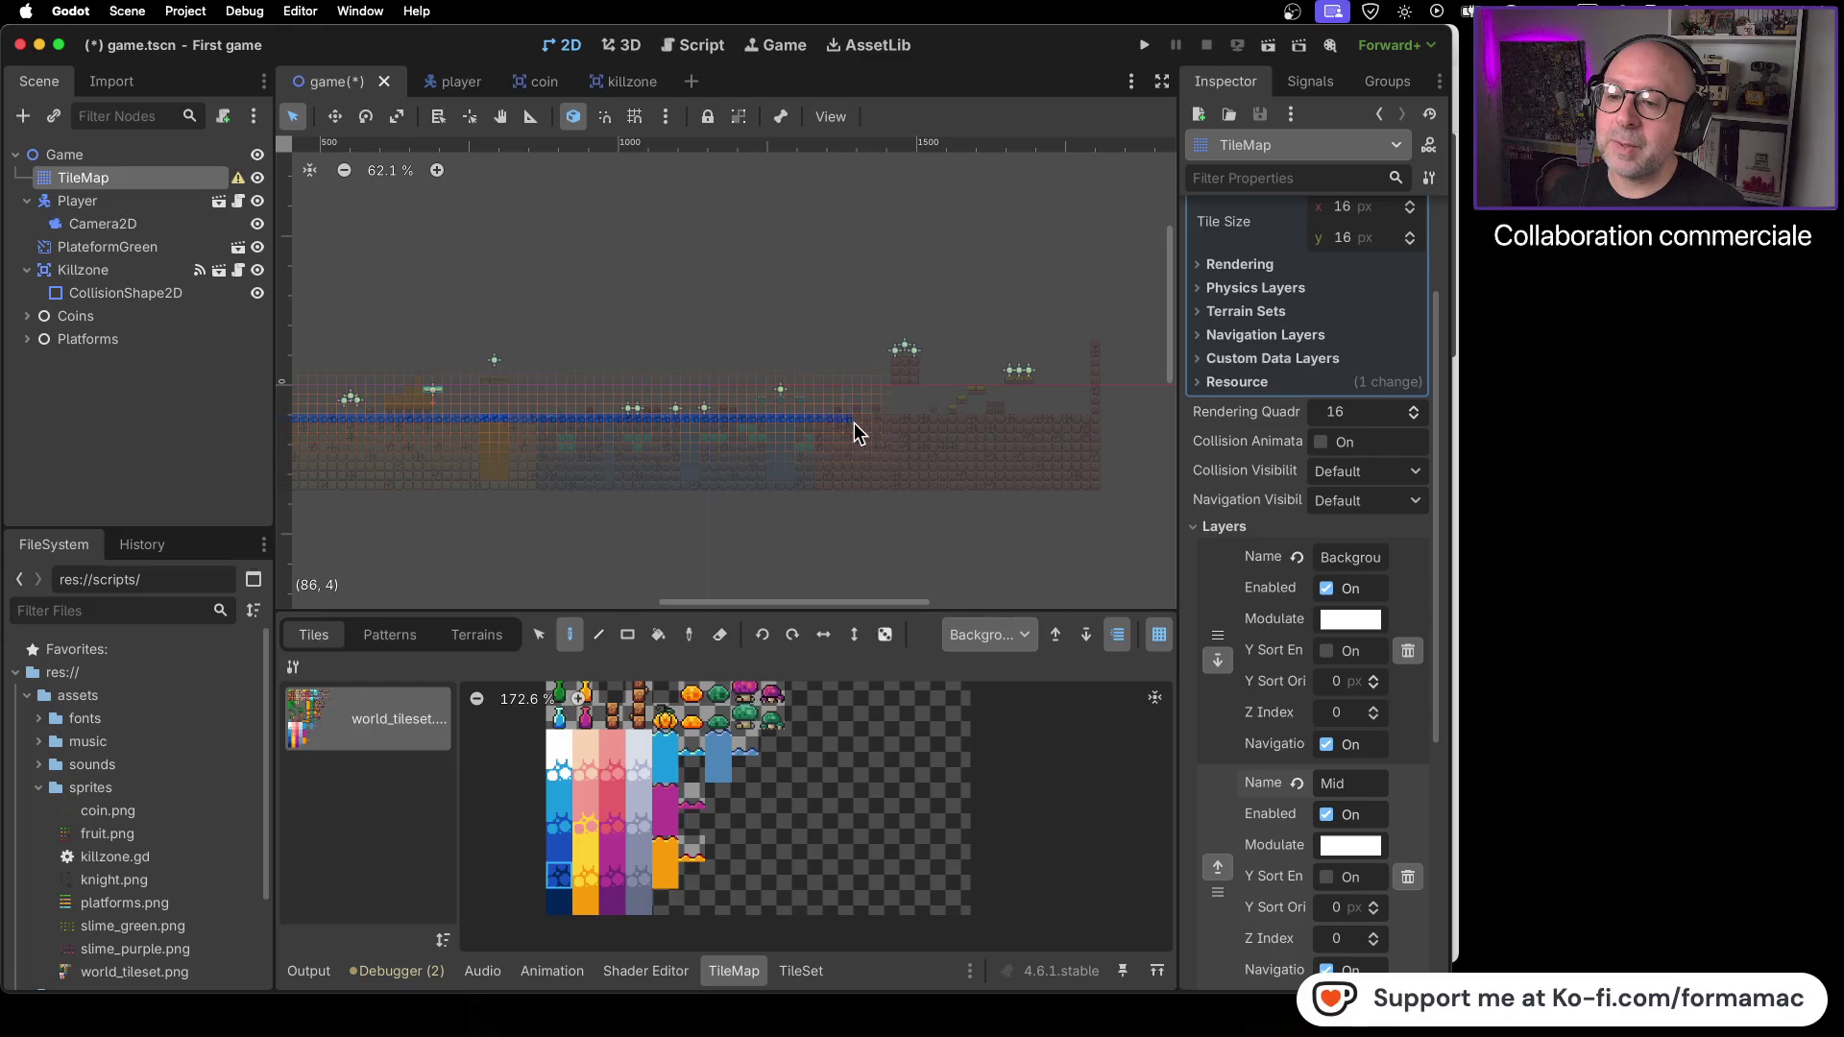
pyautogui.scroll(5, 873, 429)
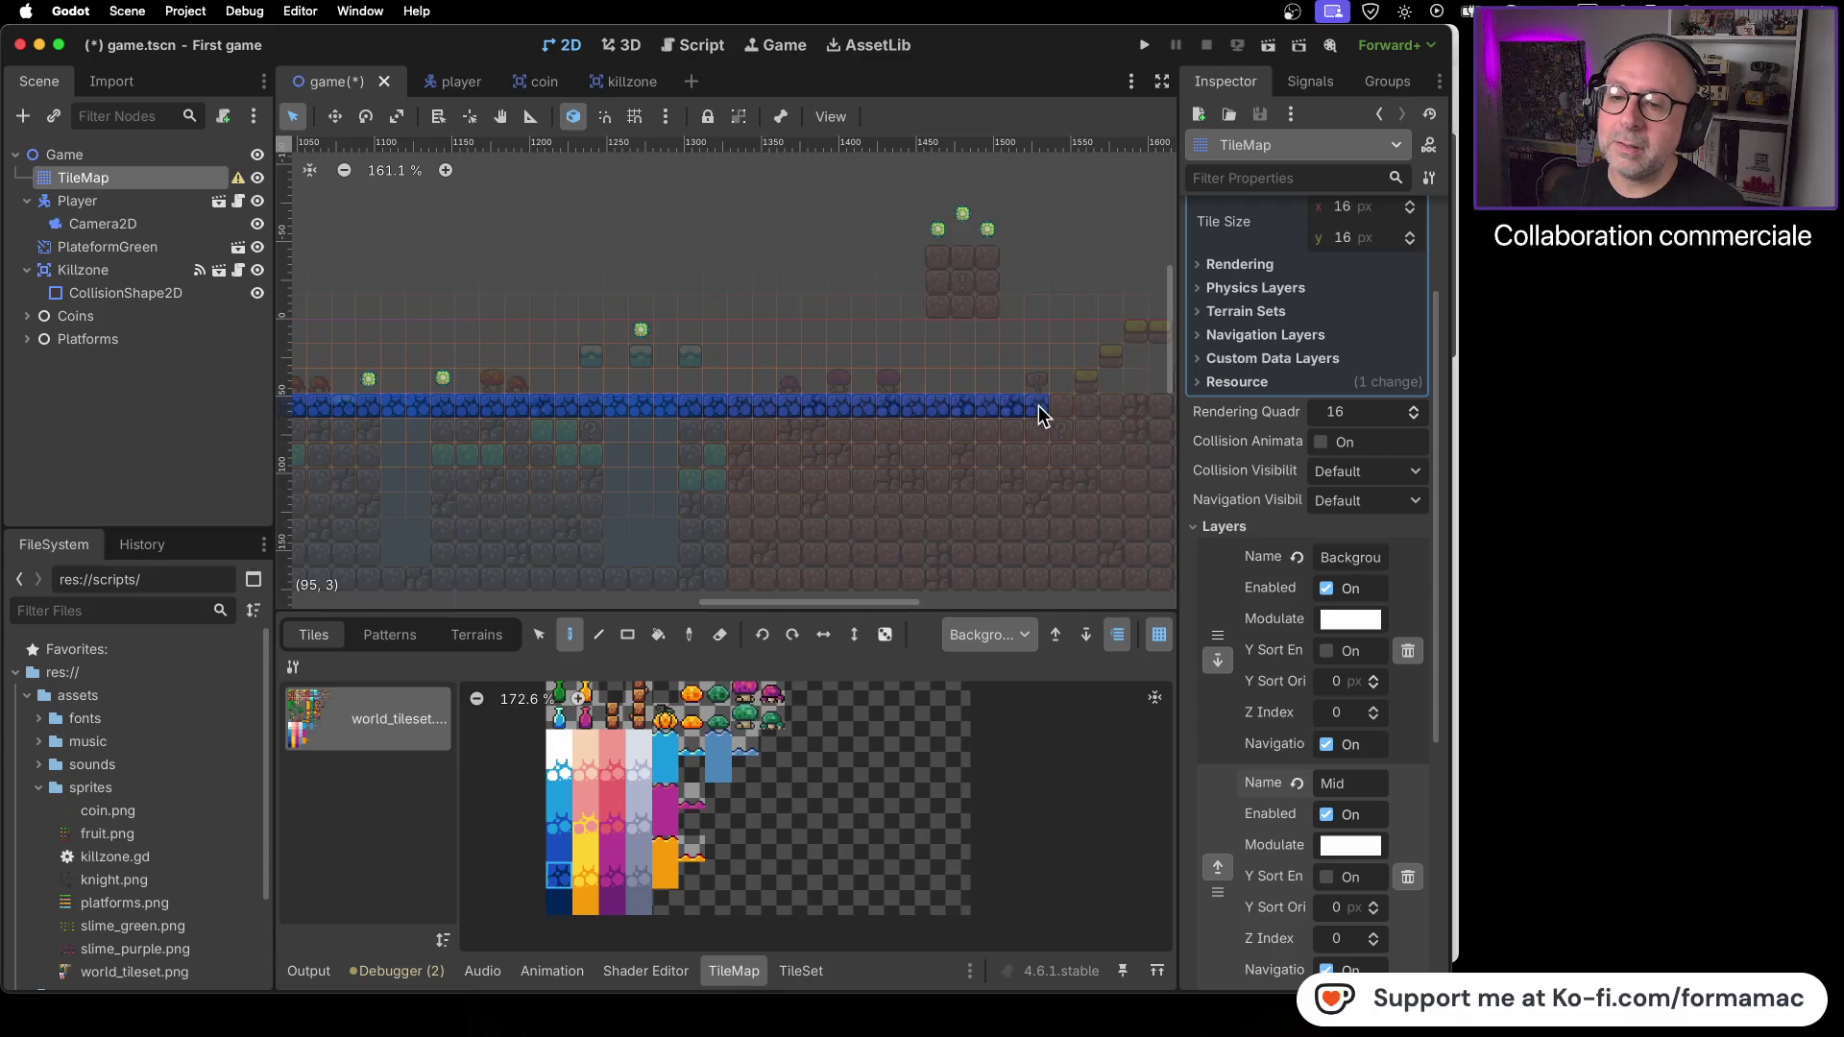
pyautogui.hscroll(6, 859, 529)
pyautogui.moveTo(463, 393); pyautogui.dragTo(789, 390)
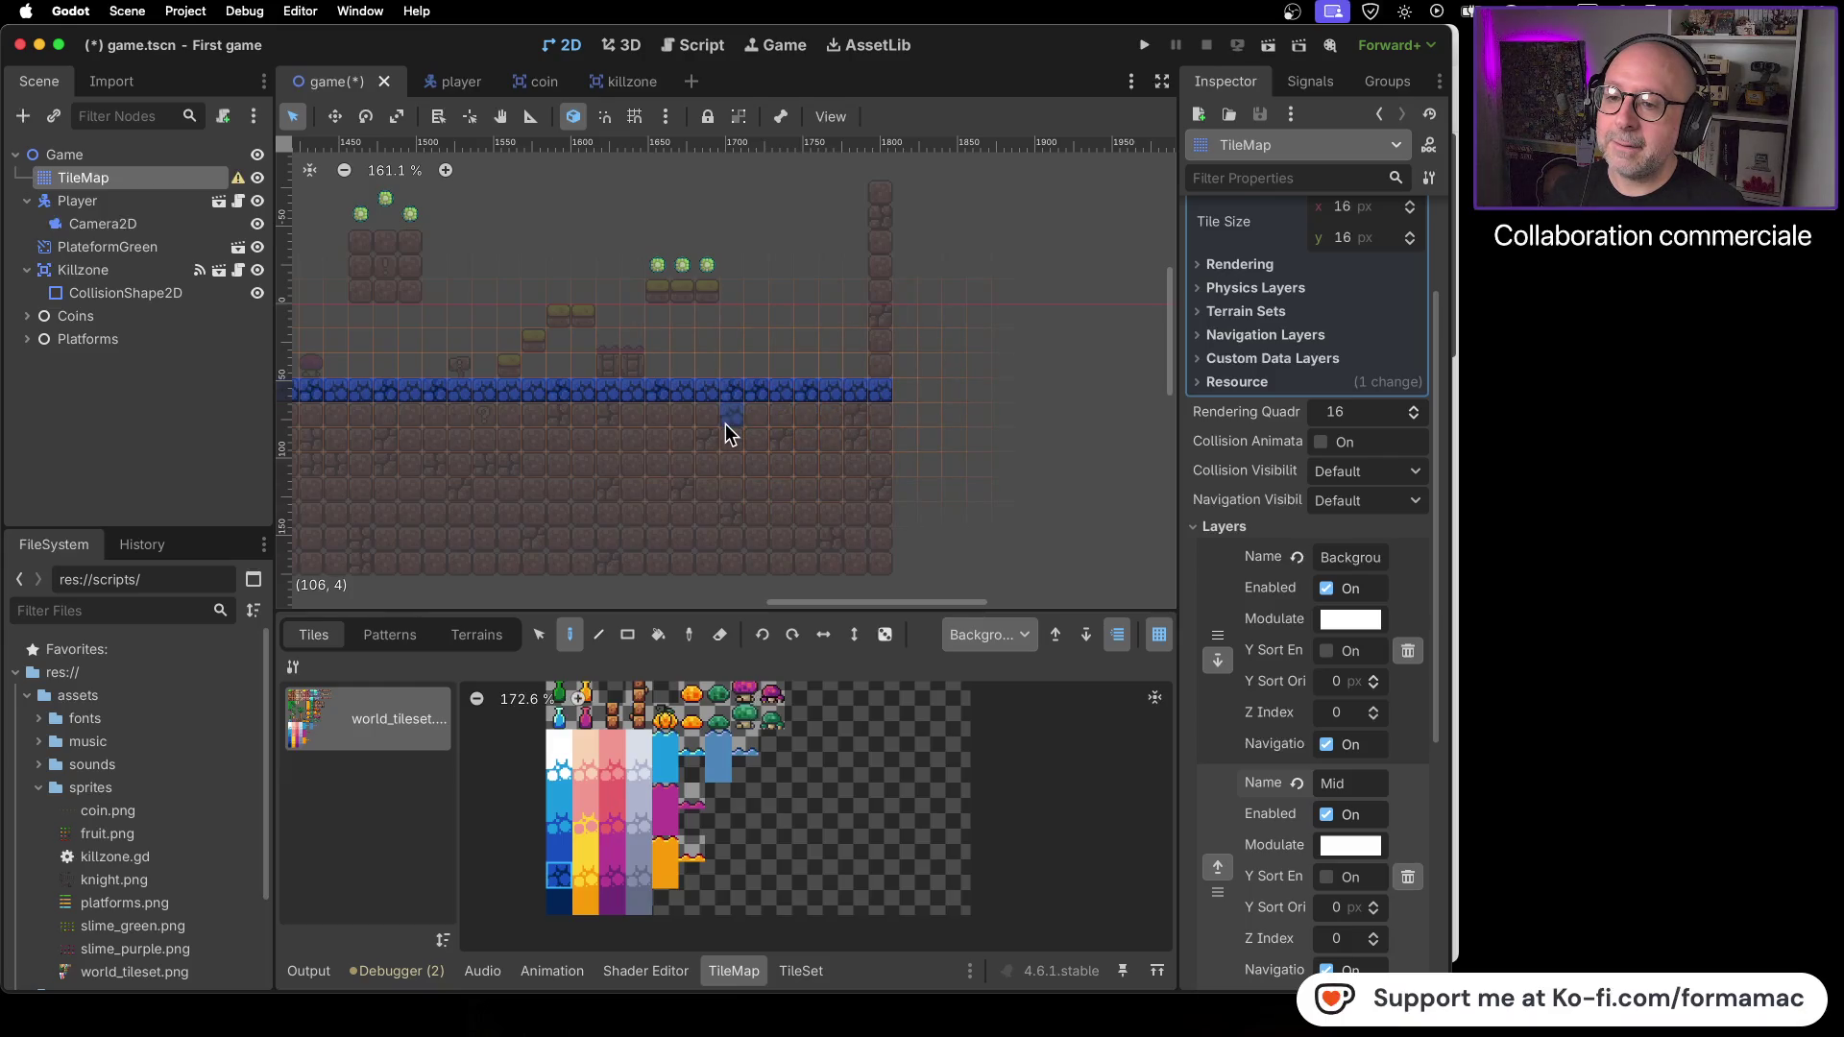
pyautogui.scroll(-5, 719, 429)
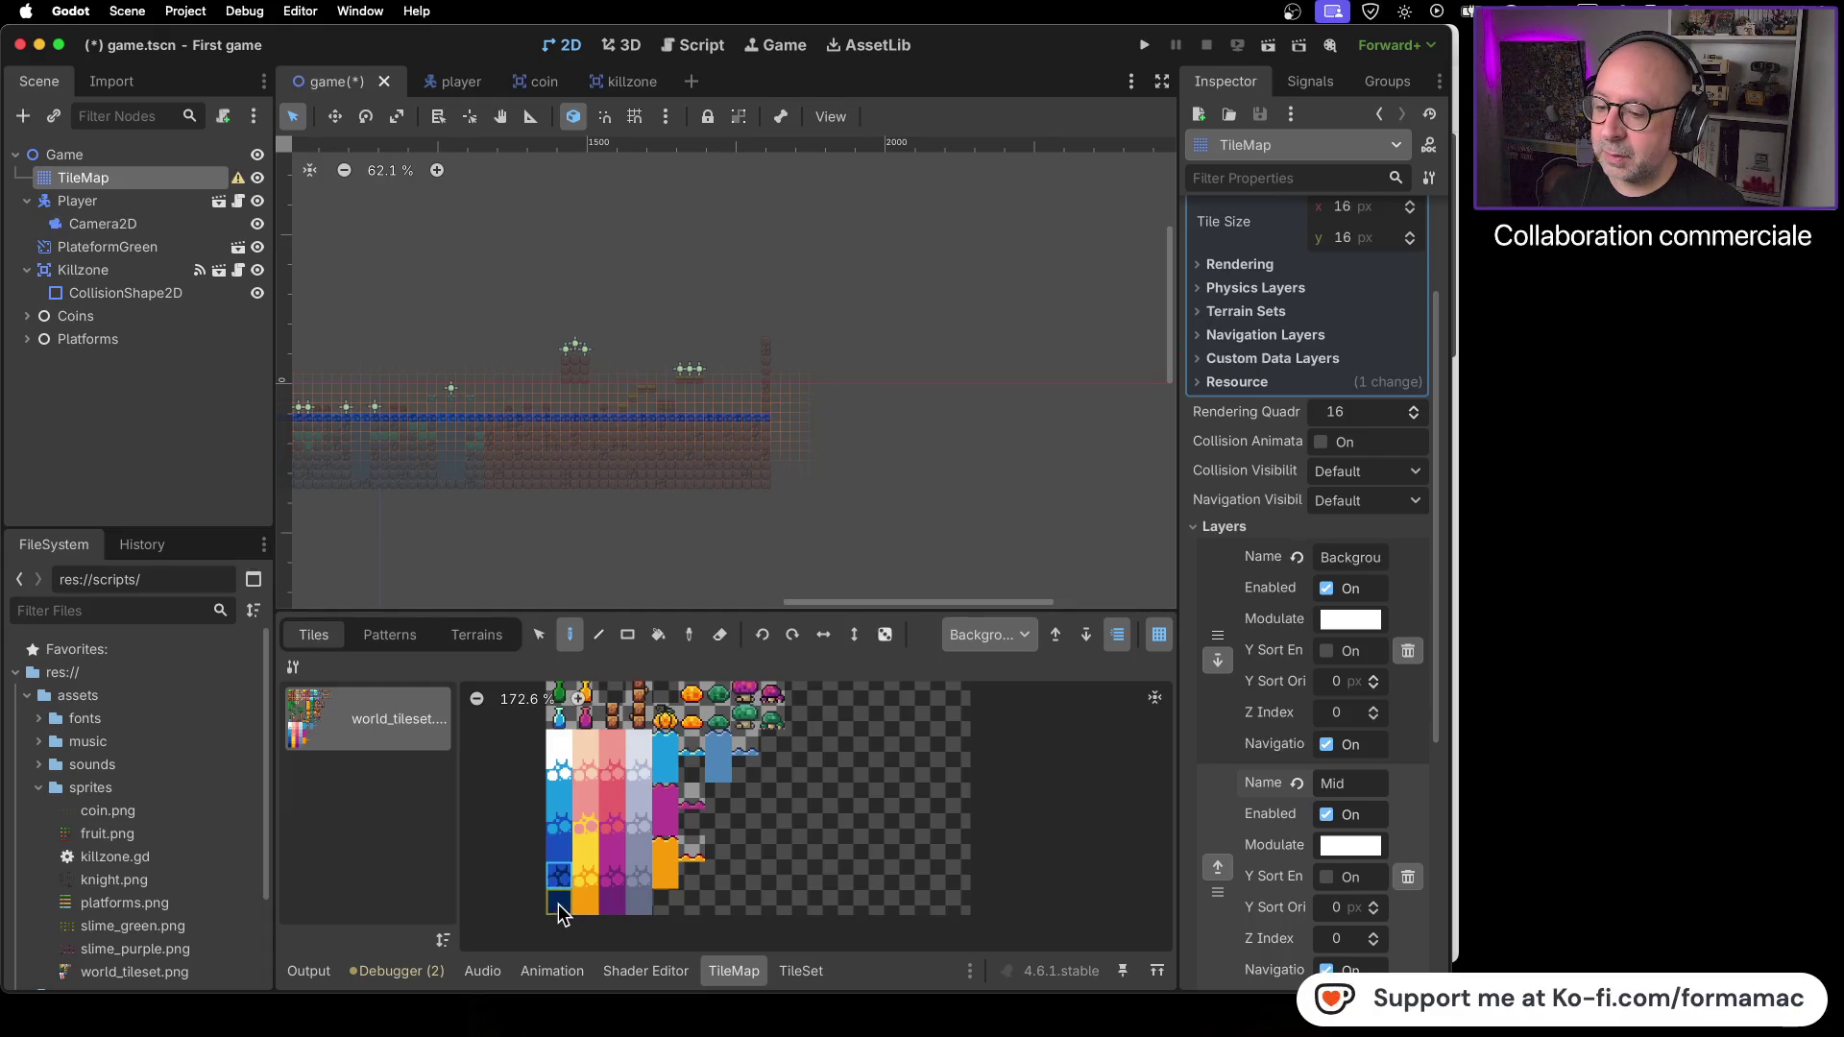
pyautogui.hscroll(-10, 423, 476)
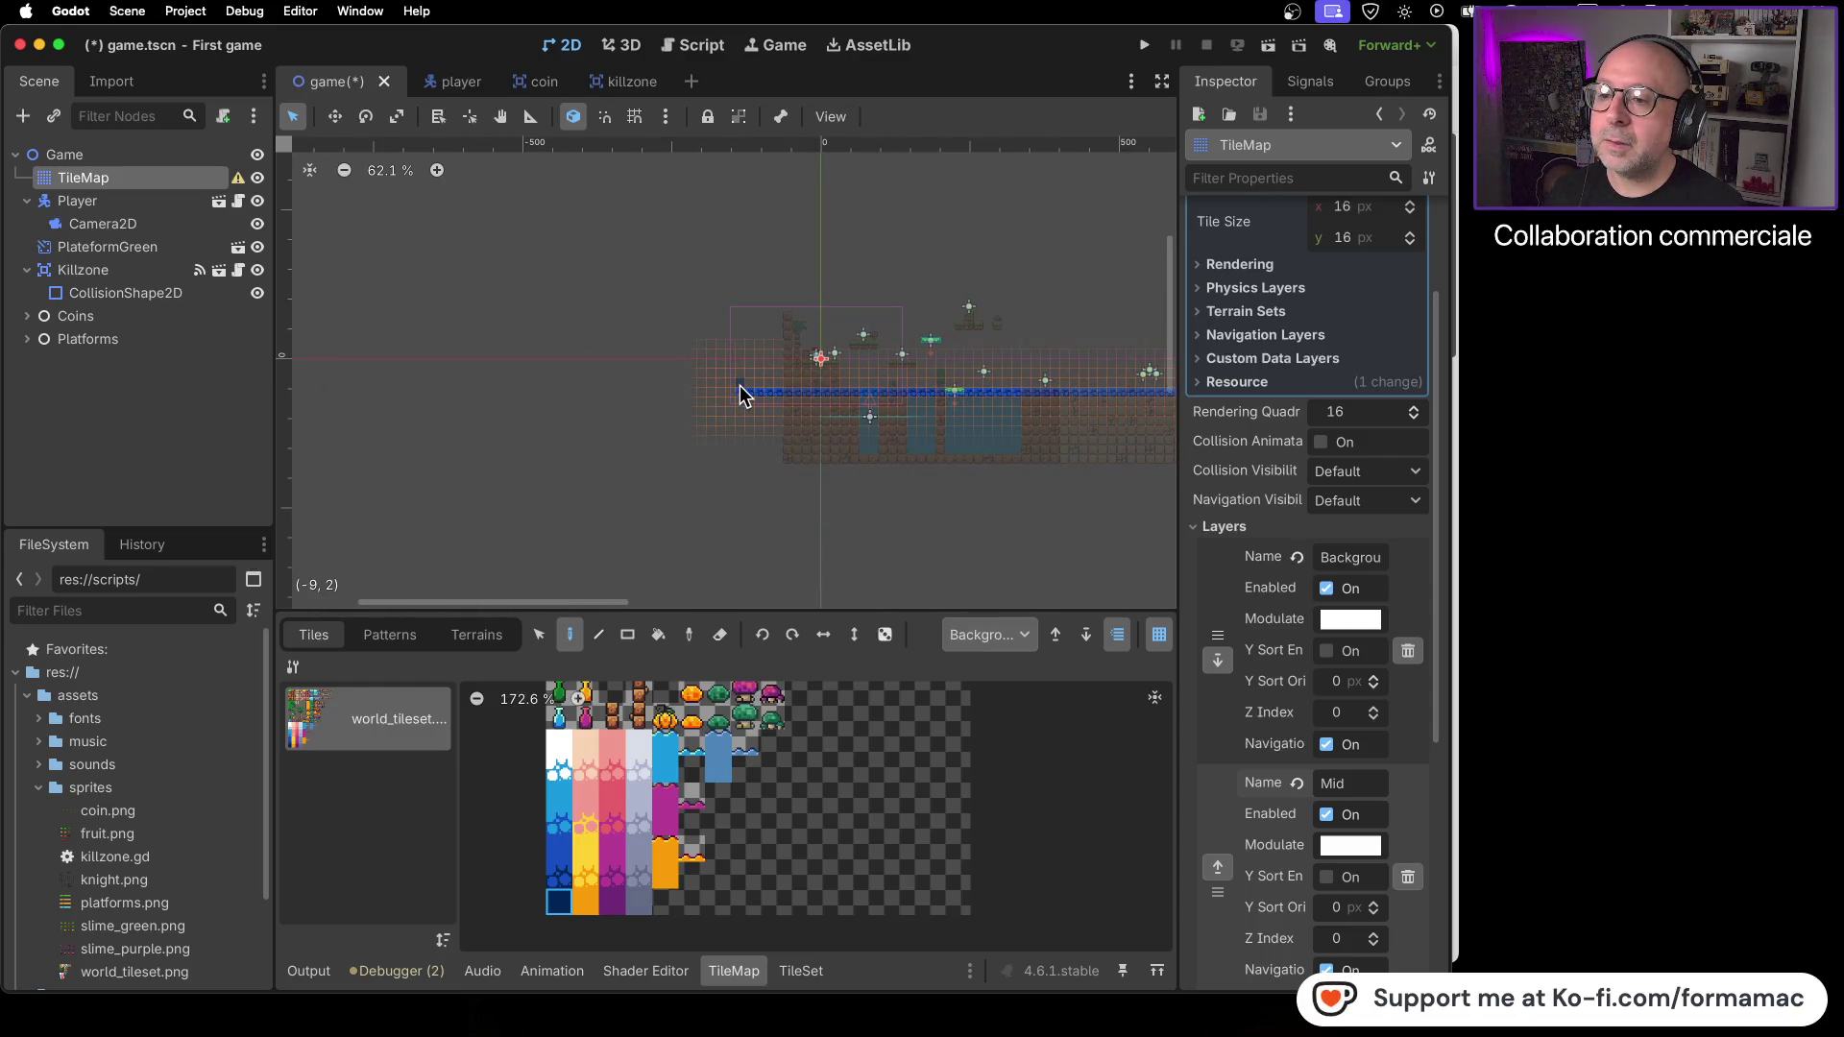
# - Paint a block of dark navy tiles above the blue row's left end
pyautogui.moveTo(739, 374); pyautogui.dragTo(774, 342)
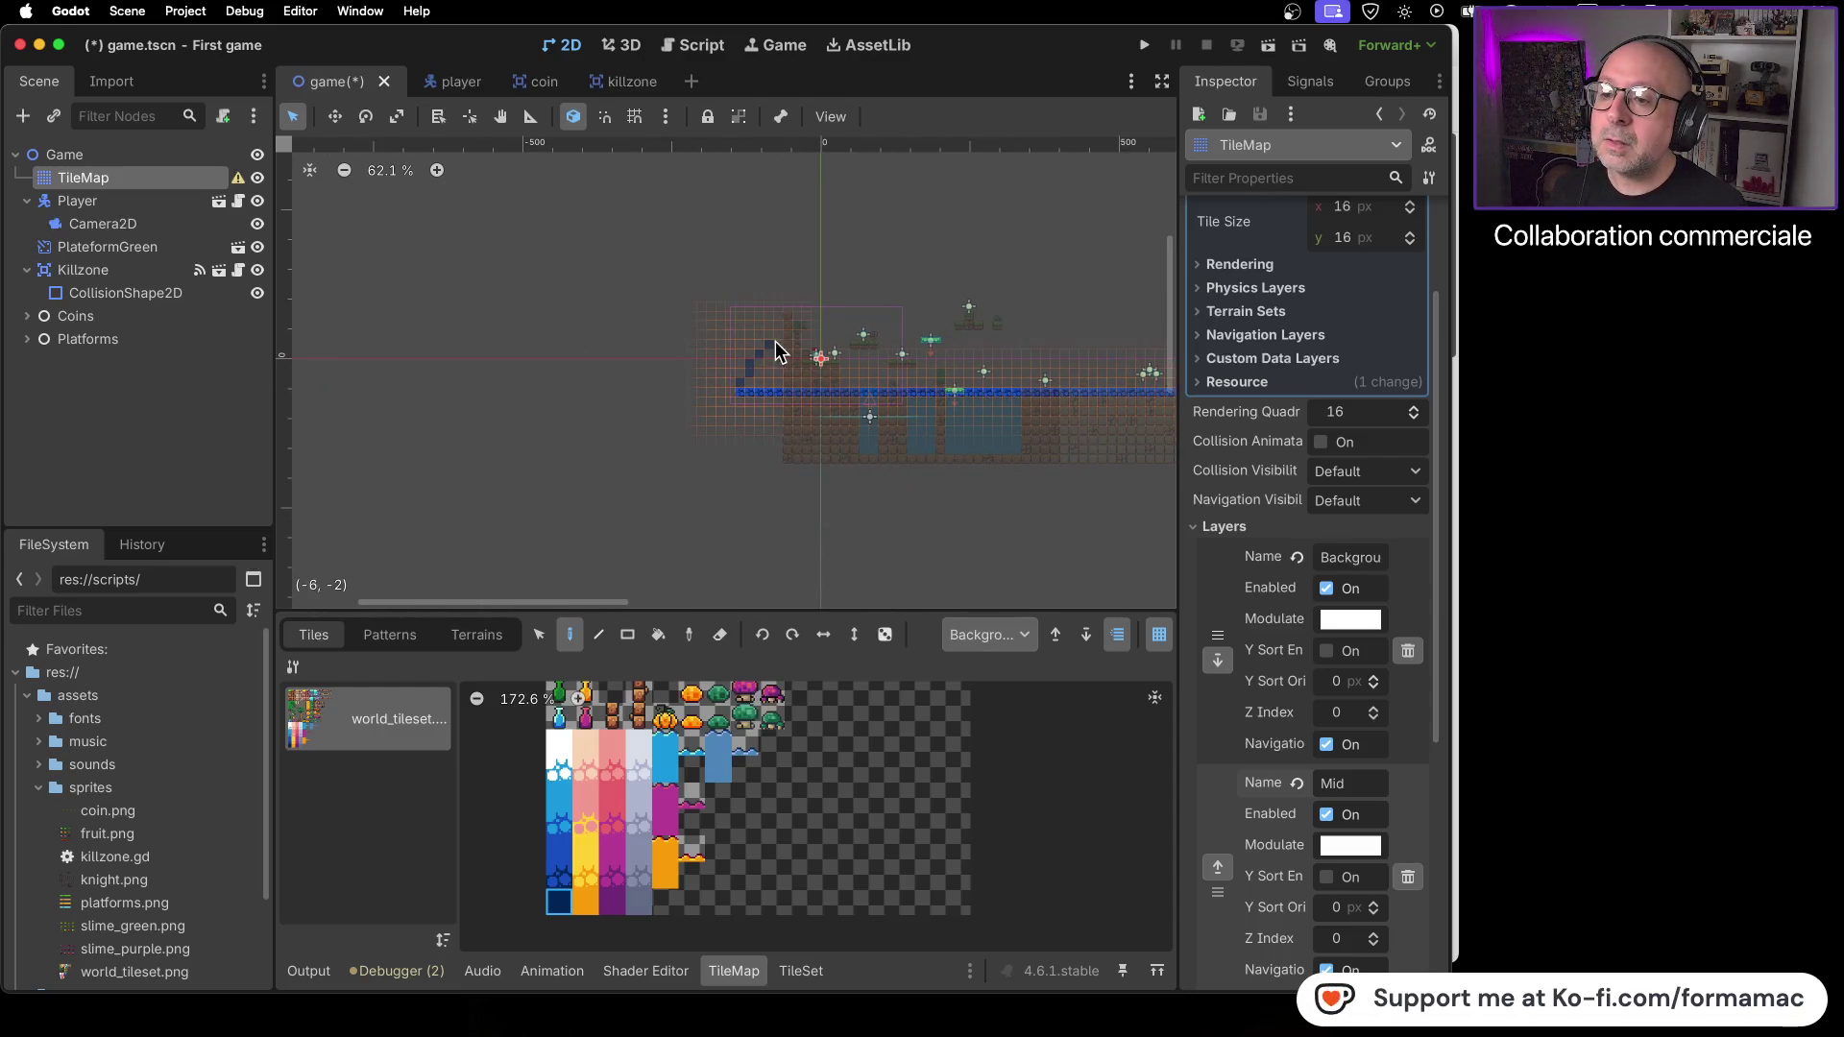
pyautogui.click(739, 343)
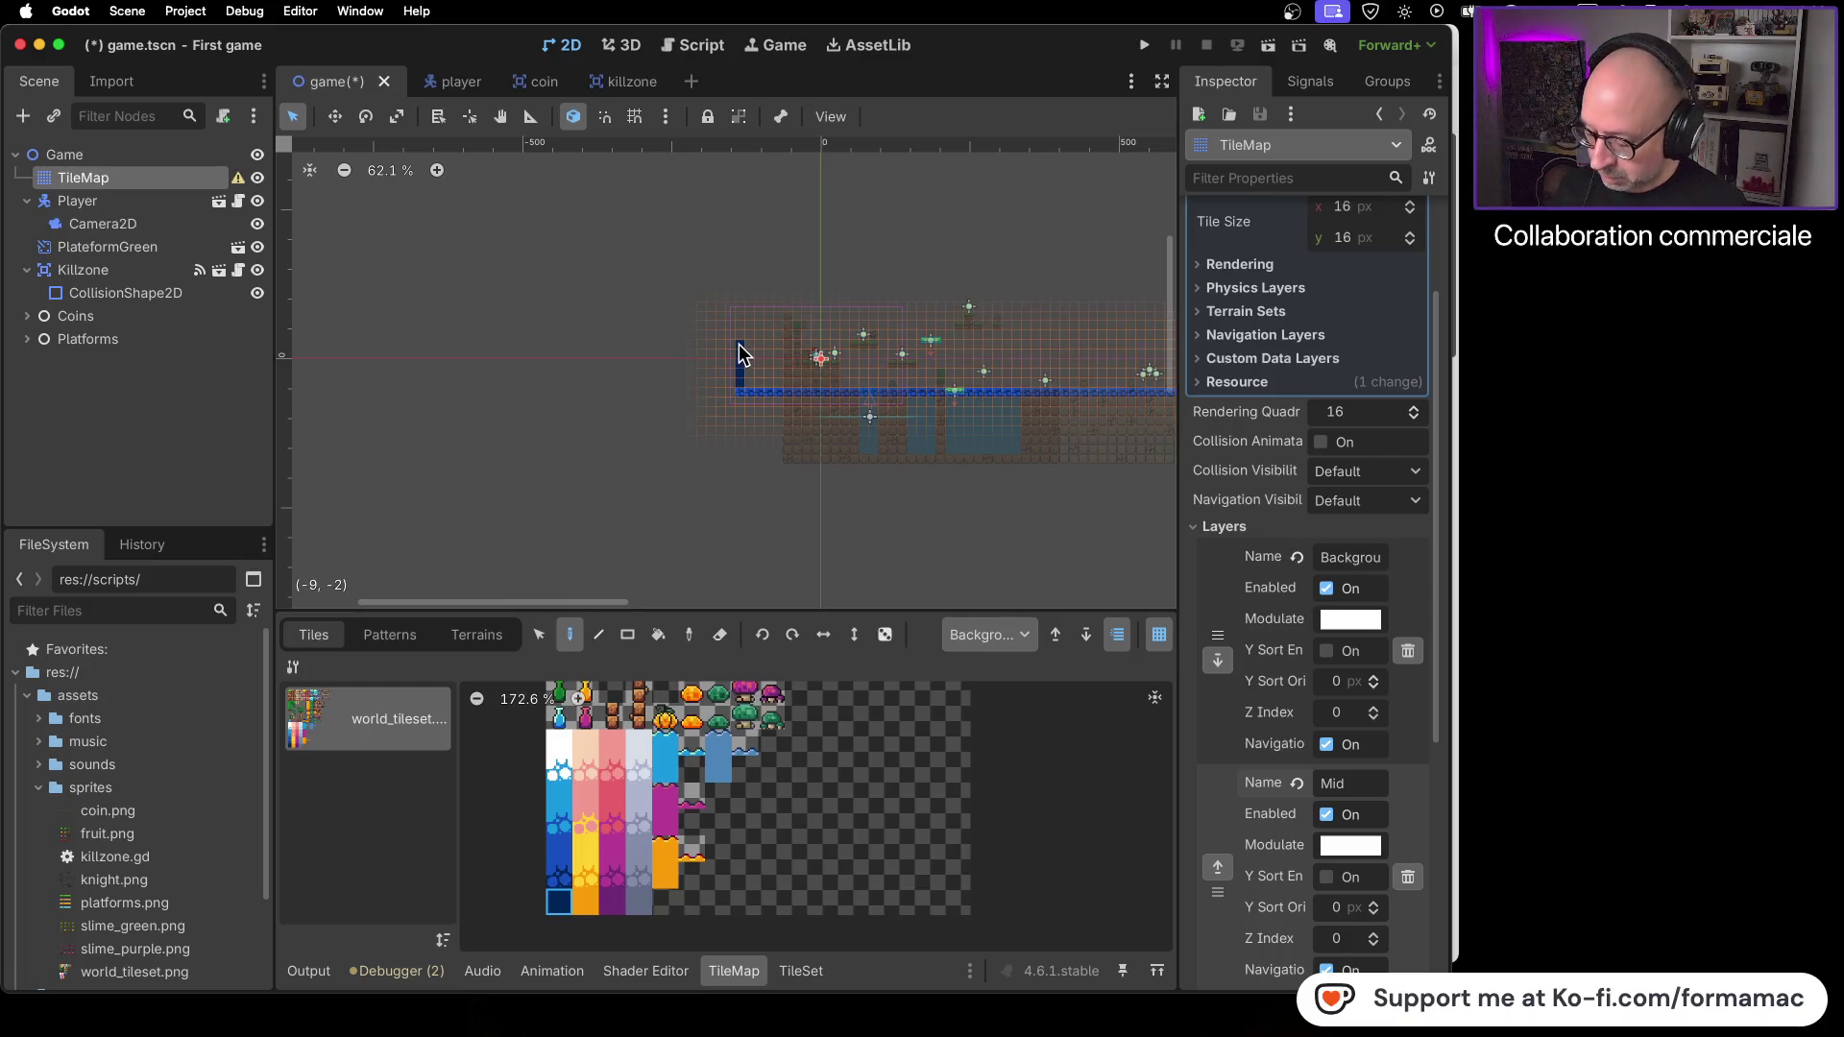
pyautogui.moveTo(748, 343)
pyautogui.mouseDown()
pyautogui.moveTo(772, 346)
pyautogui.moveTo(775, 373)
pyautogui.mouseUp()
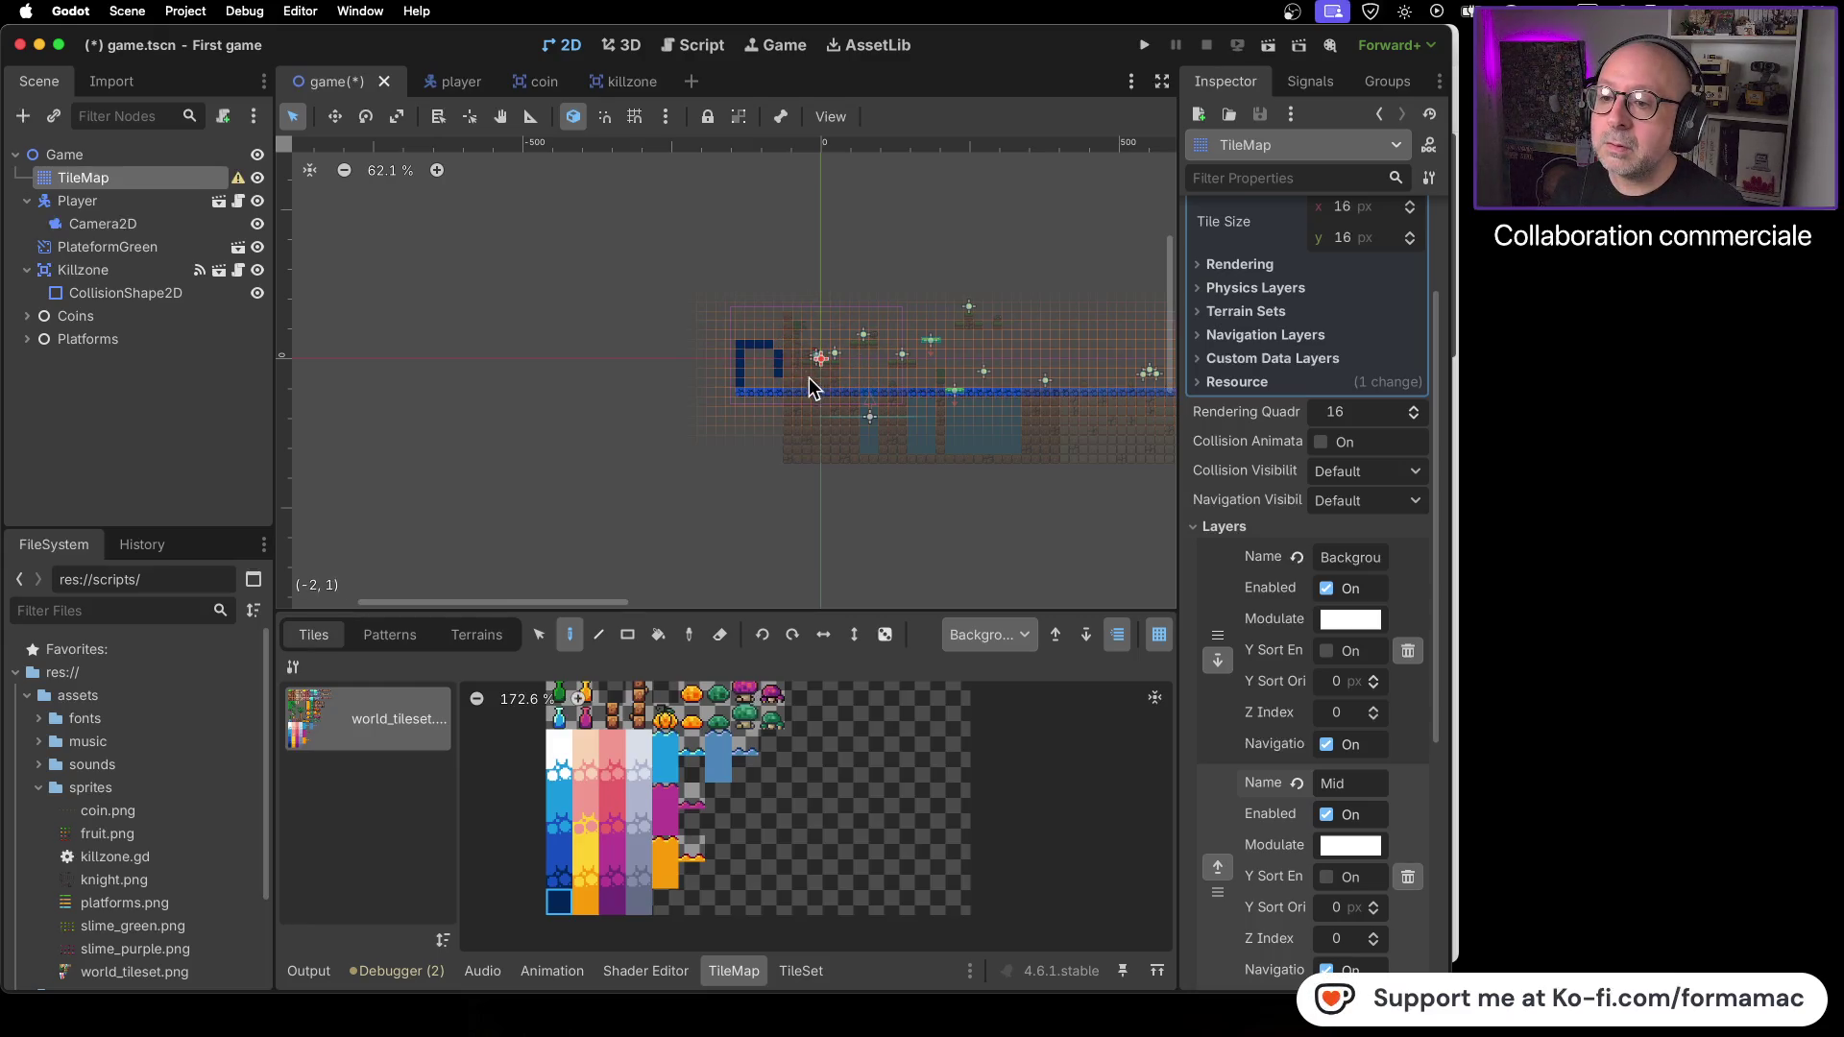
pyautogui.moveTo(759, 355)
pyautogui.mouseDown()
pyautogui.moveTo(768, 370)
pyautogui.moveTo(747, 383)
pyautogui.mouseUp()
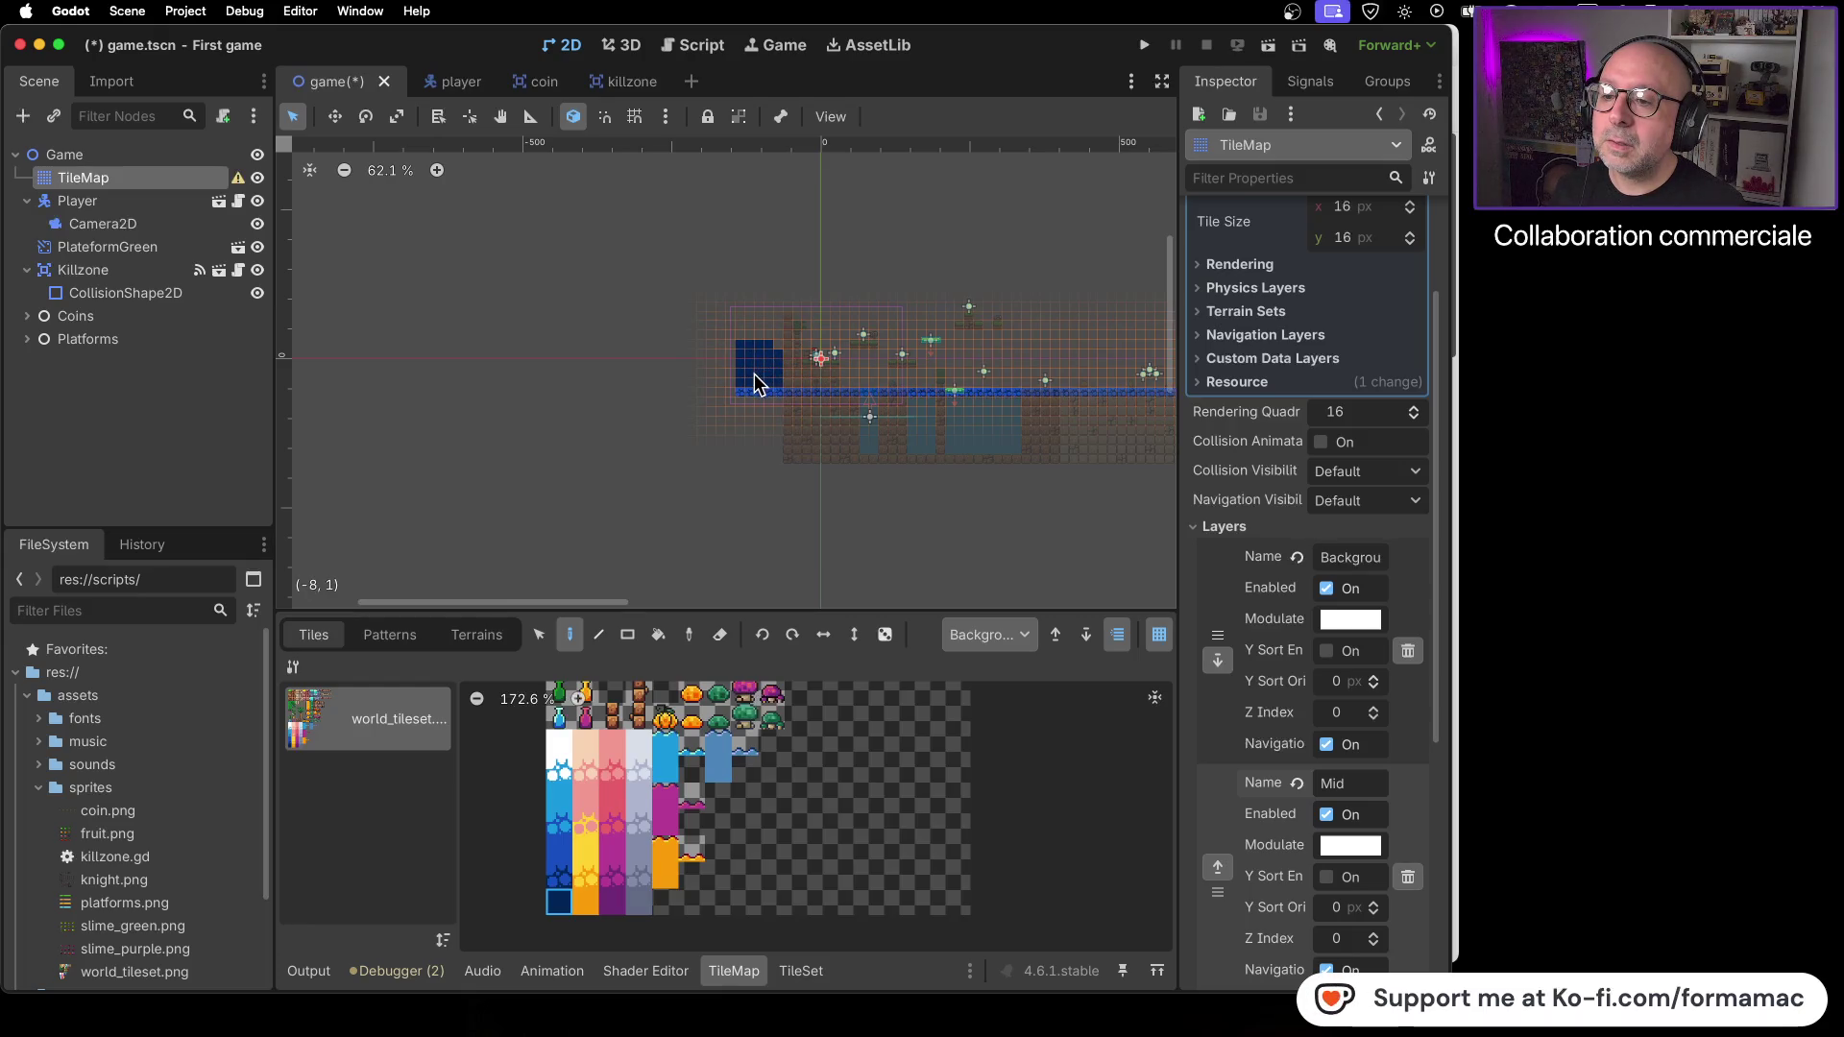
pyautogui.scroll(5, 787, 387)
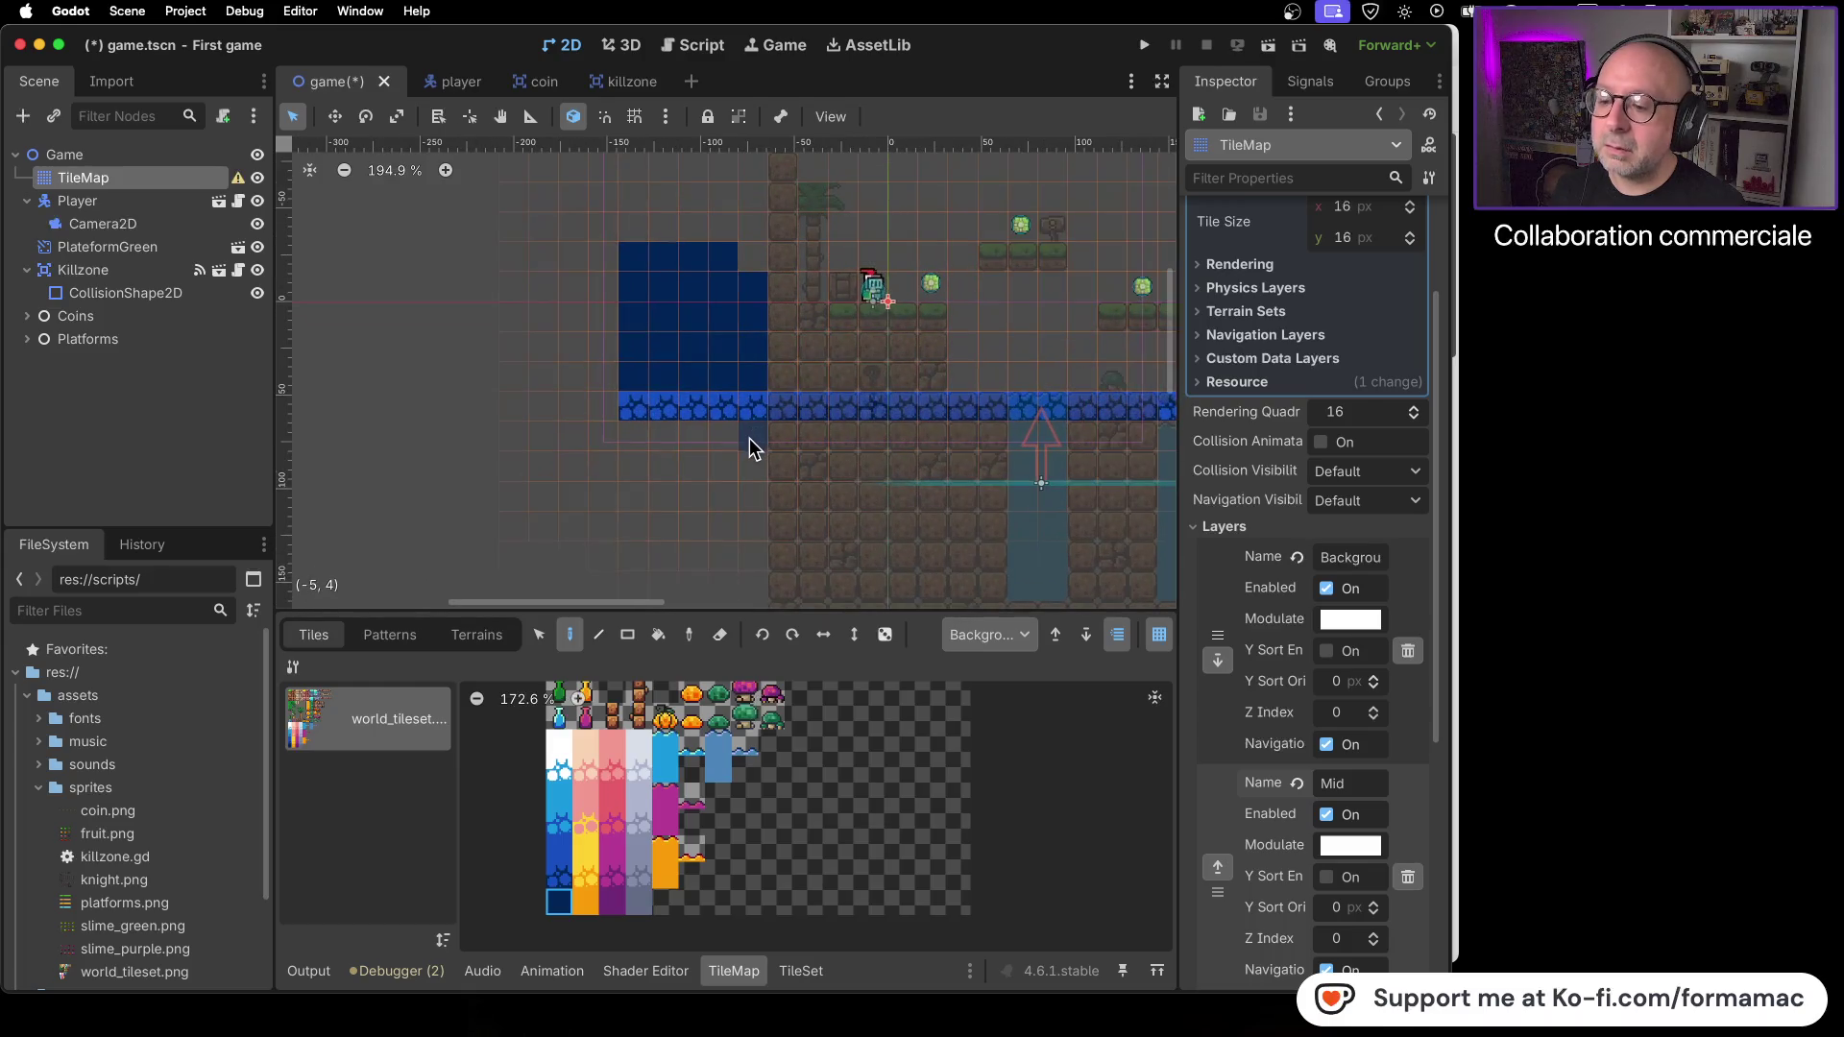
# - Pick the medium blue tile and paint it around the dark block and rightward
pyautogui.click(559, 875)
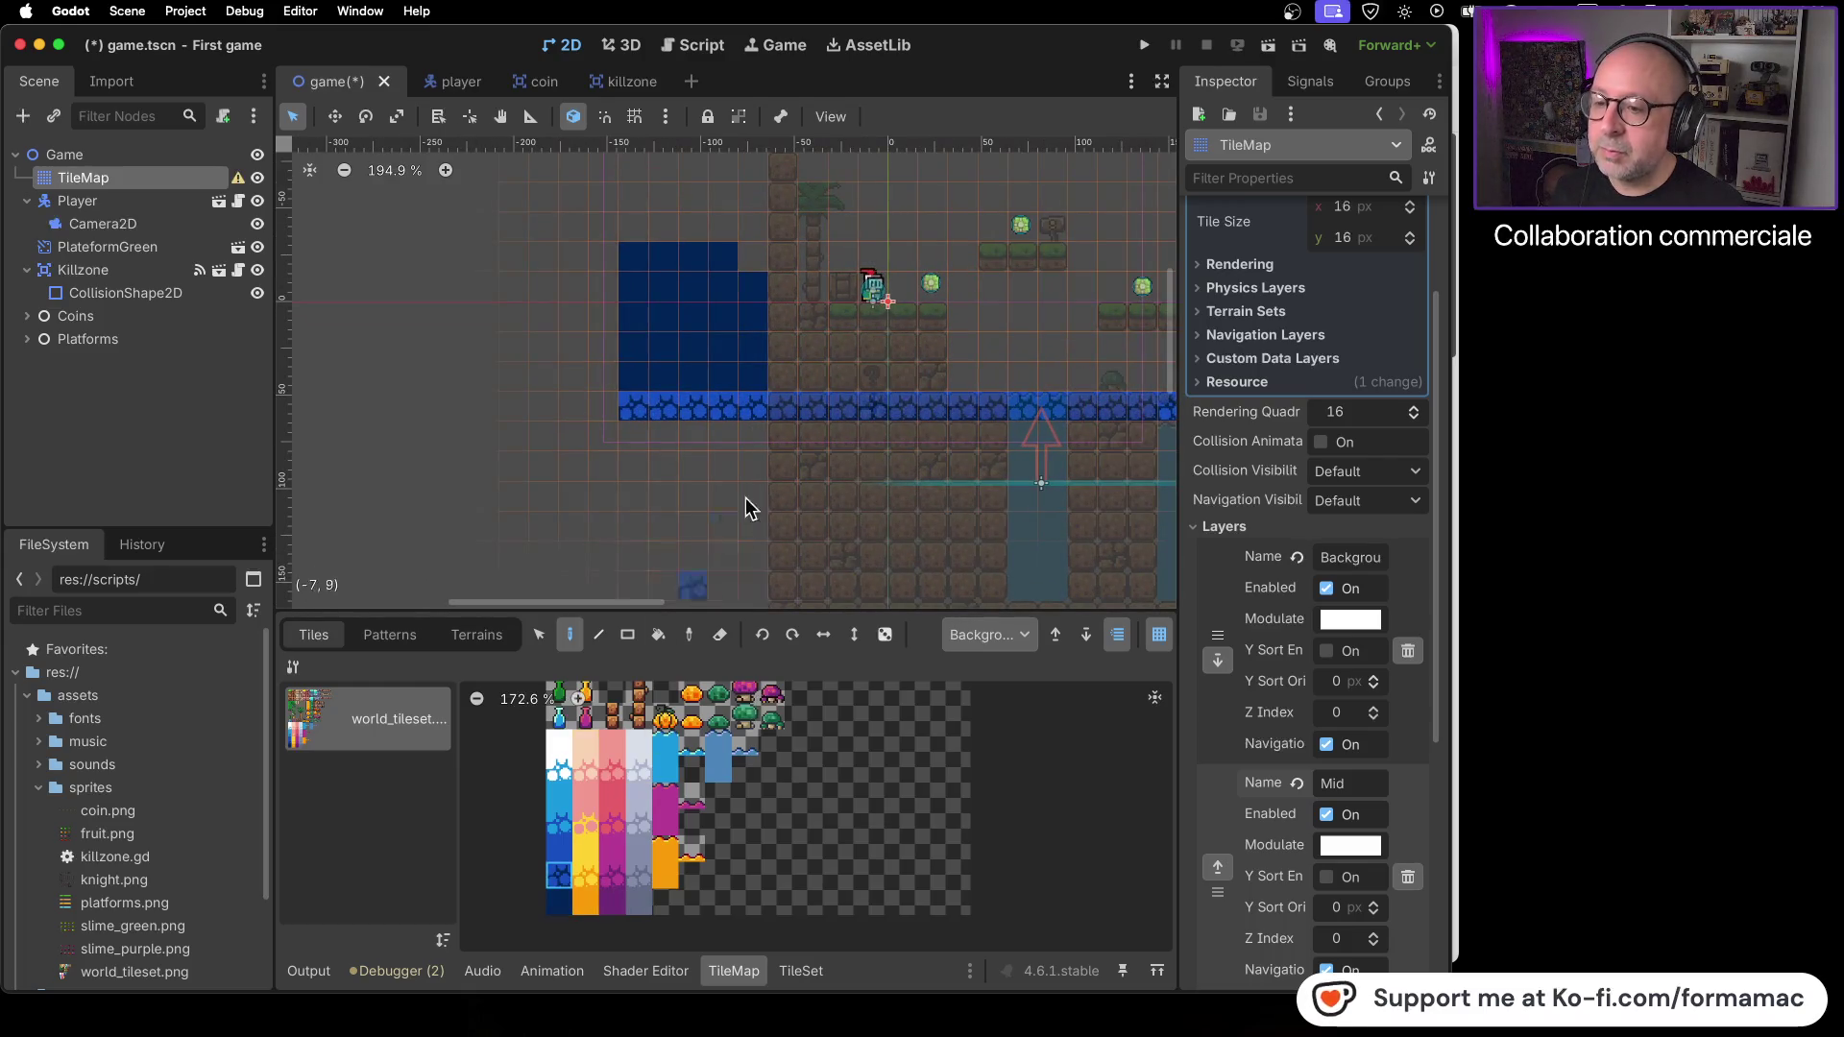
pyautogui.click(556, 906)
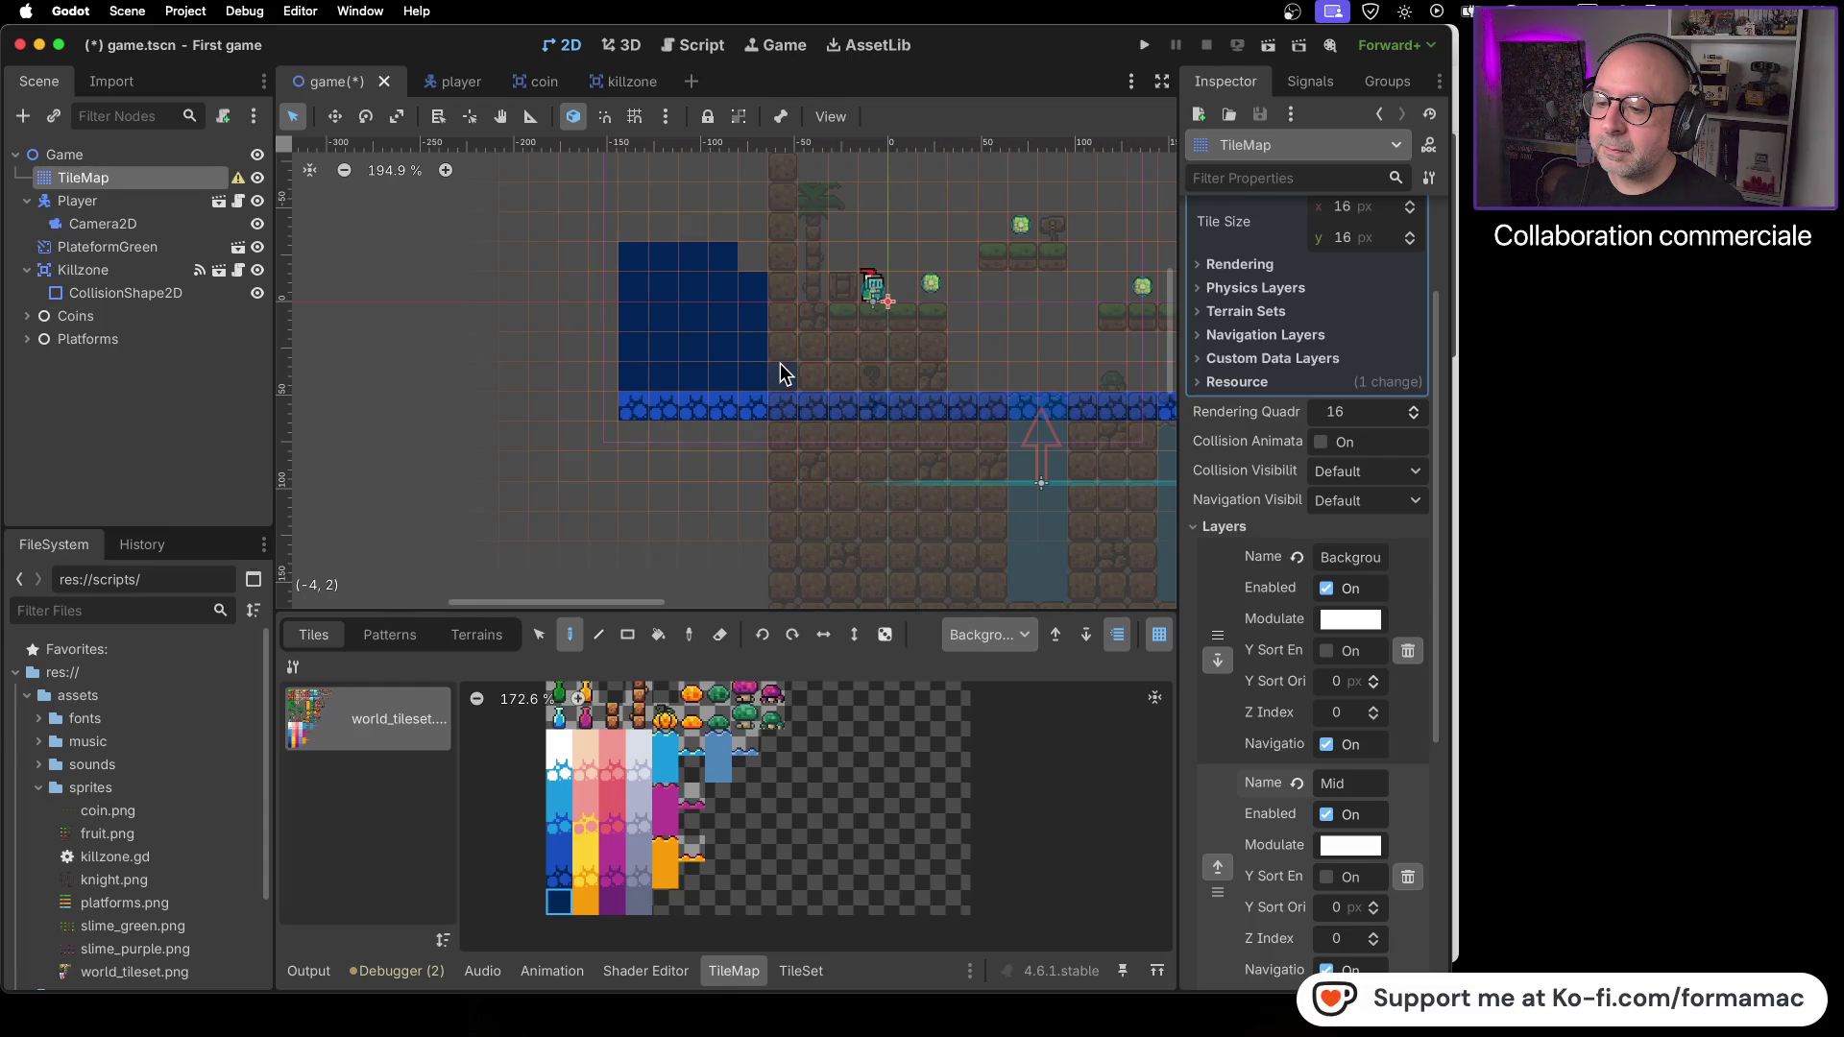
pyautogui.click(559, 851)
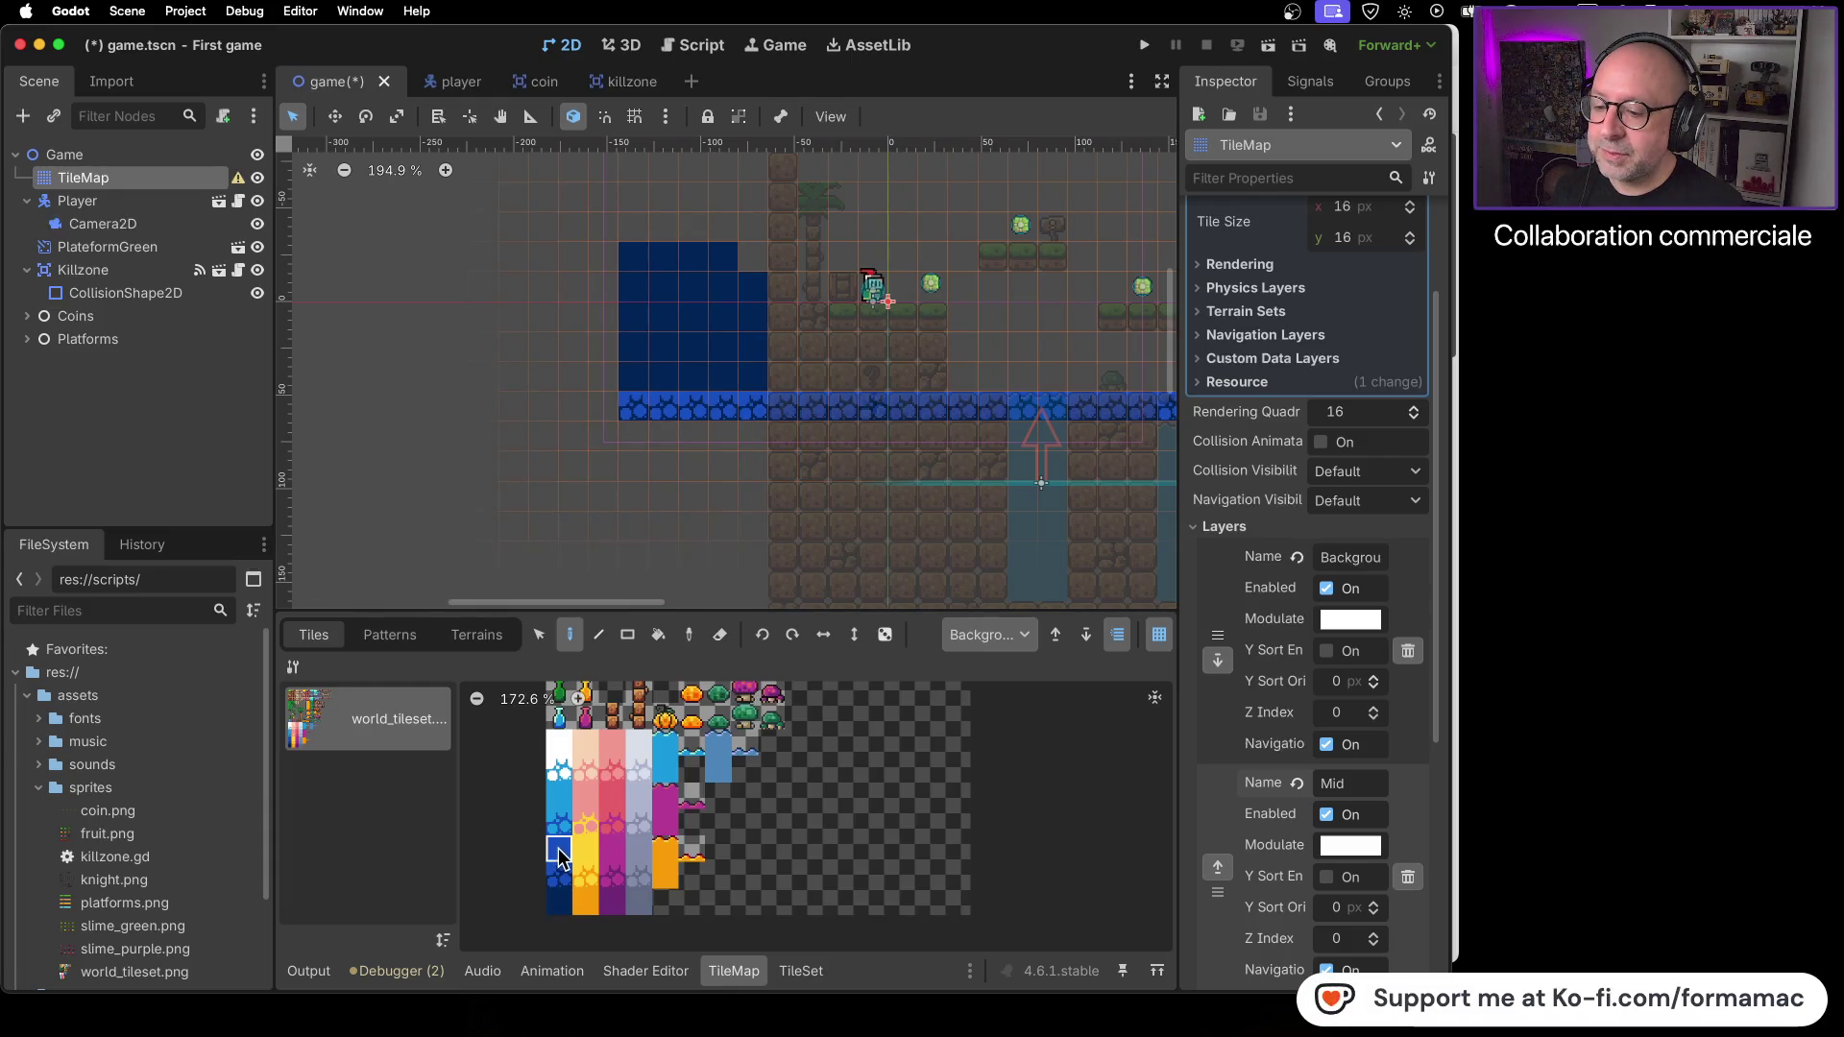
pyautogui.moveTo(642, 382)
pyautogui.mouseDown()
pyautogui.moveTo(753, 366)
pyautogui.moveTo(746, 280)
pyautogui.moveTo(642, 265)
pyautogui.moveTo(663, 355)
pyautogui.moveTo(704, 284)
pyautogui.moveTo(692, 313)
pyautogui.moveTo(757, 269)
pyautogui.moveTo(1055, 257)
pyautogui.moveTo(779, 297)
pyautogui.moveTo(1114, 288)
pyautogui.moveTo(976, 329)
pyautogui.moveTo(791, 329)
pyautogui.moveTo(813, 379)
pyautogui.moveTo(1080, 378)
pyautogui.mouseUp()
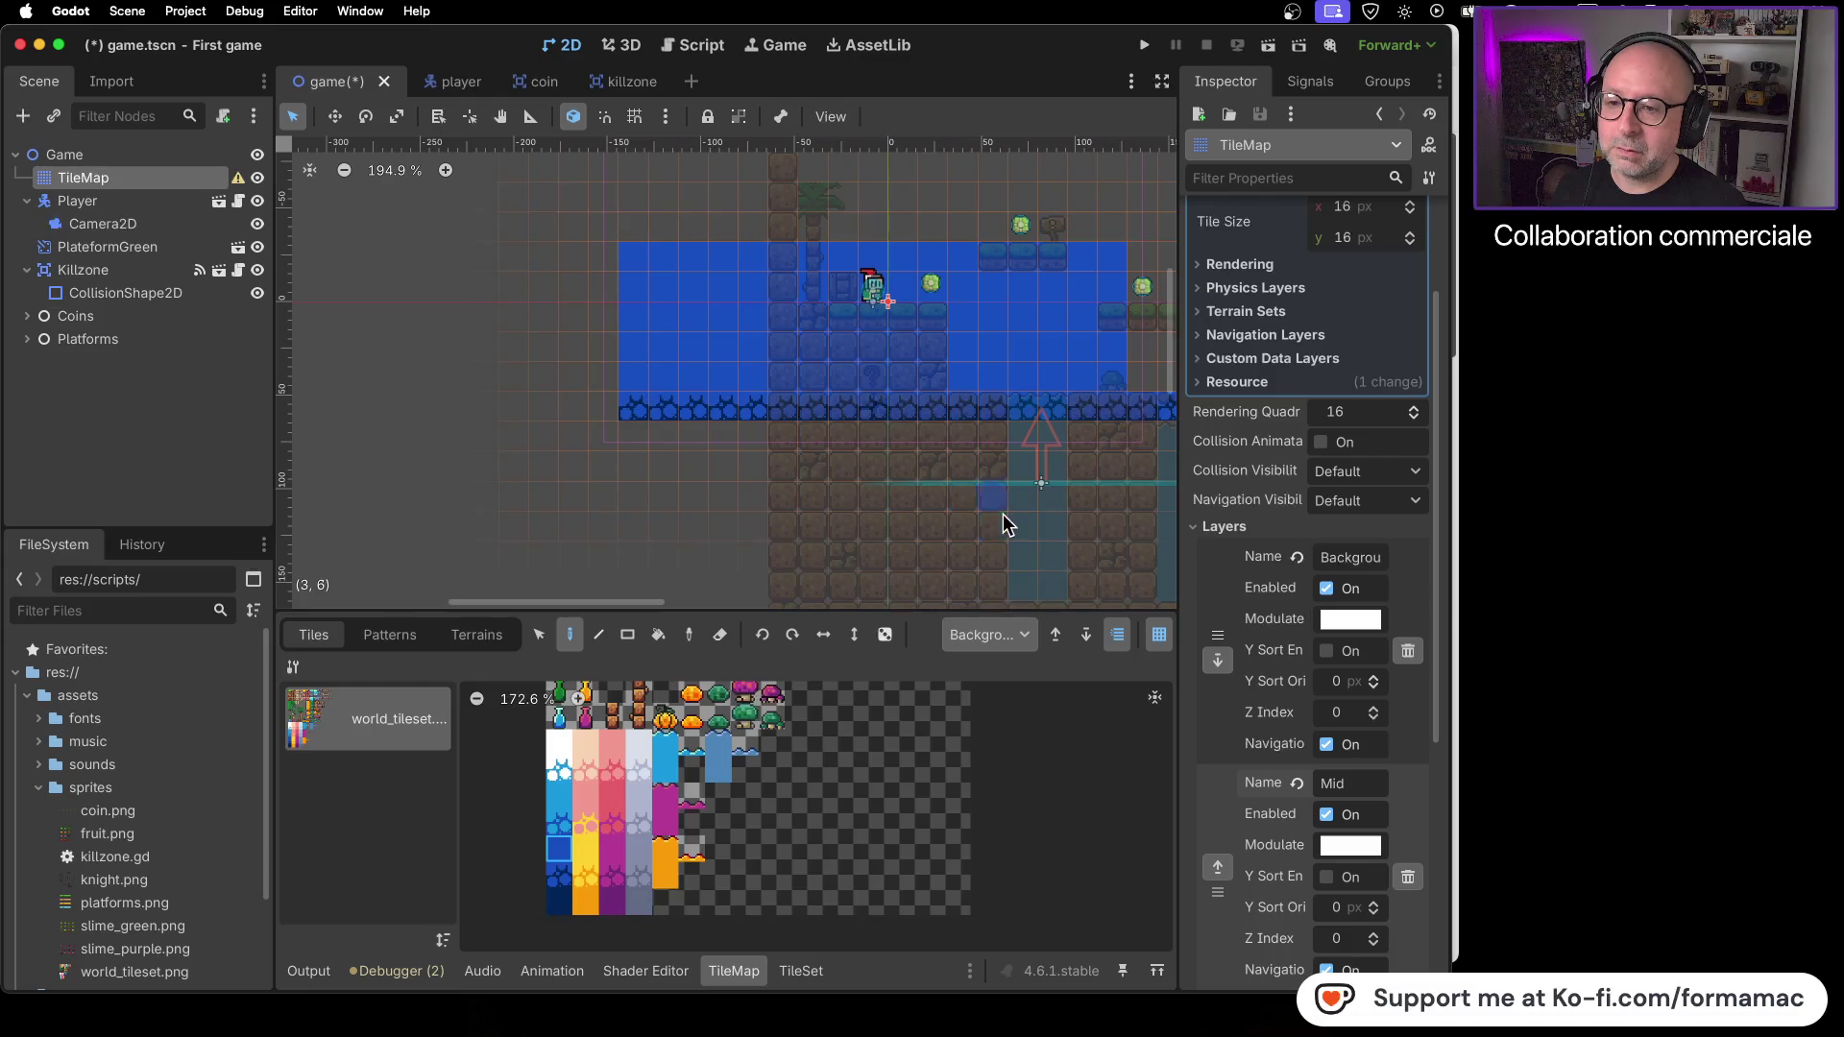
pyautogui.hscroll(10, 865, 523)
pyautogui.moveTo(751, 290)
pyautogui.mouseDown()
pyautogui.moveTo(1006, 290)
pyautogui.moveTo(1011, 325)
pyautogui.mouseUp()
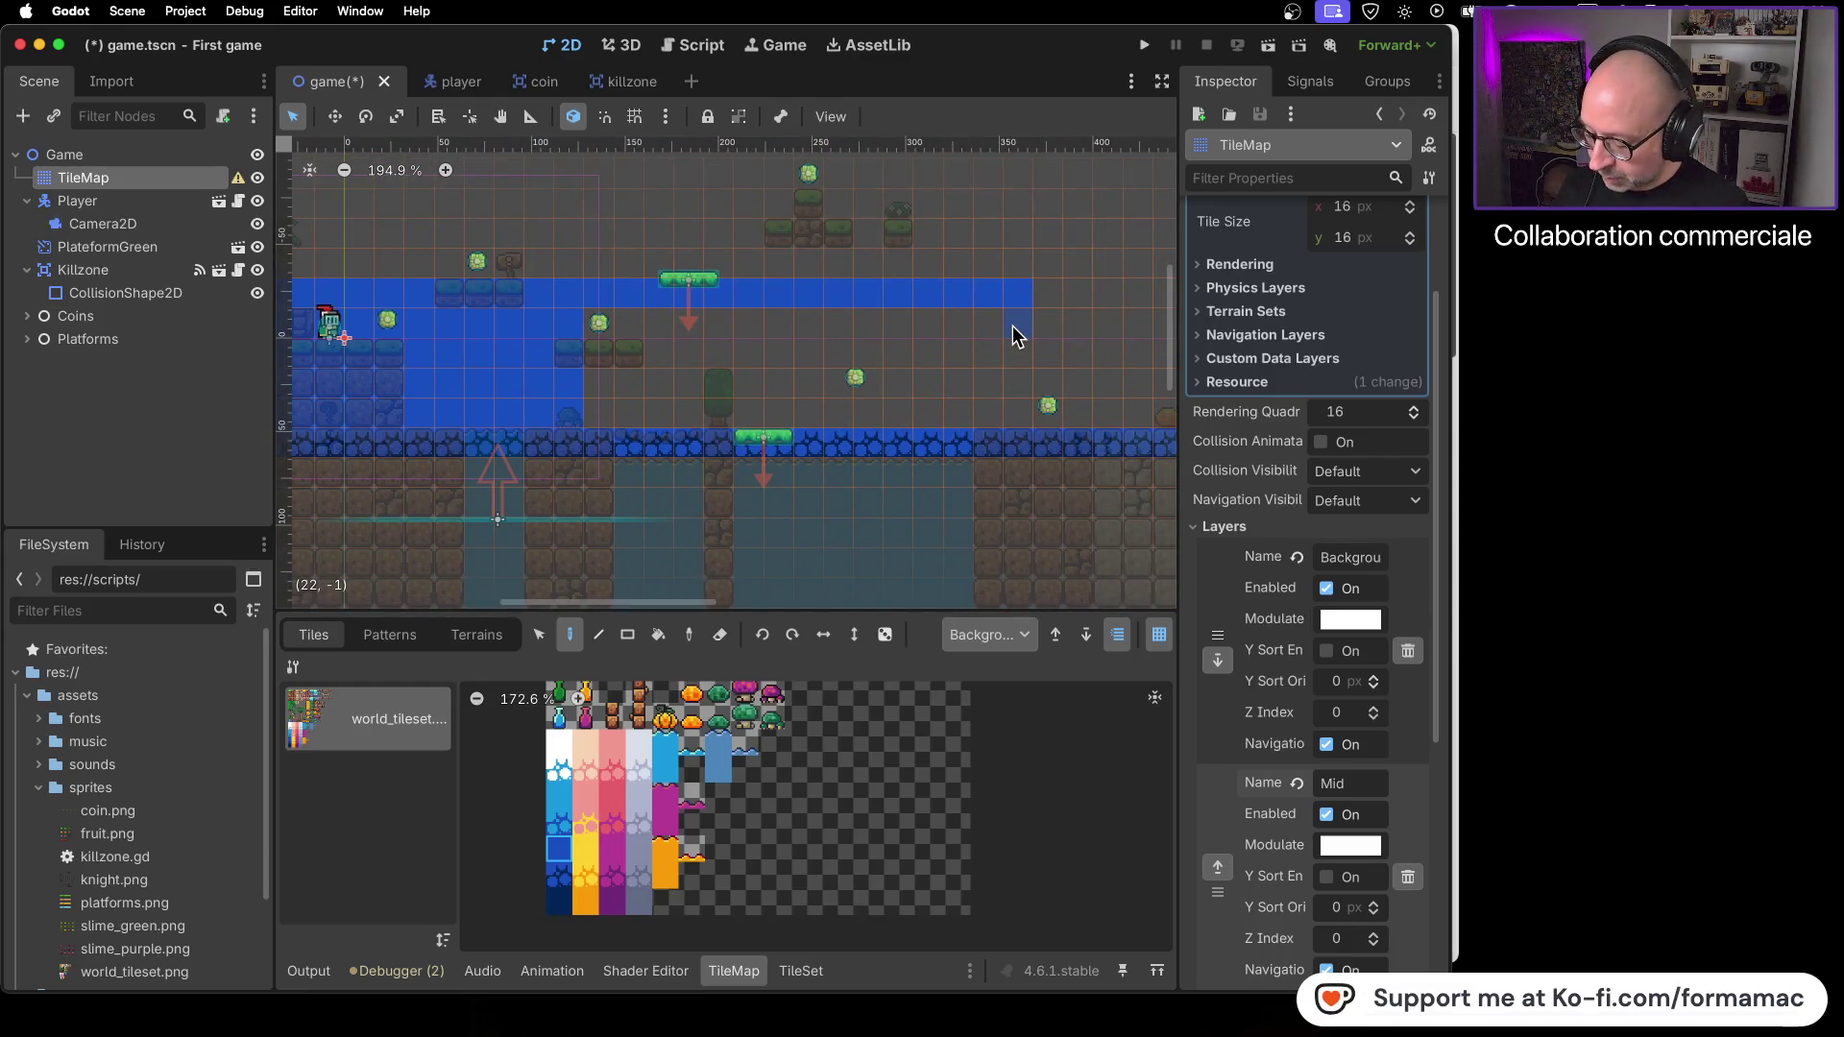
pyautogui.moveTo(1014, 325)
pyautogui.mouseDown()
pyautogui.moveTo(1013, 406)
pyautogui.moveTo(942, 420)
pyautogui.moveTo(650, 424)
pyautogui.moveTo(605, 391)
pyautogui.mouseUp()
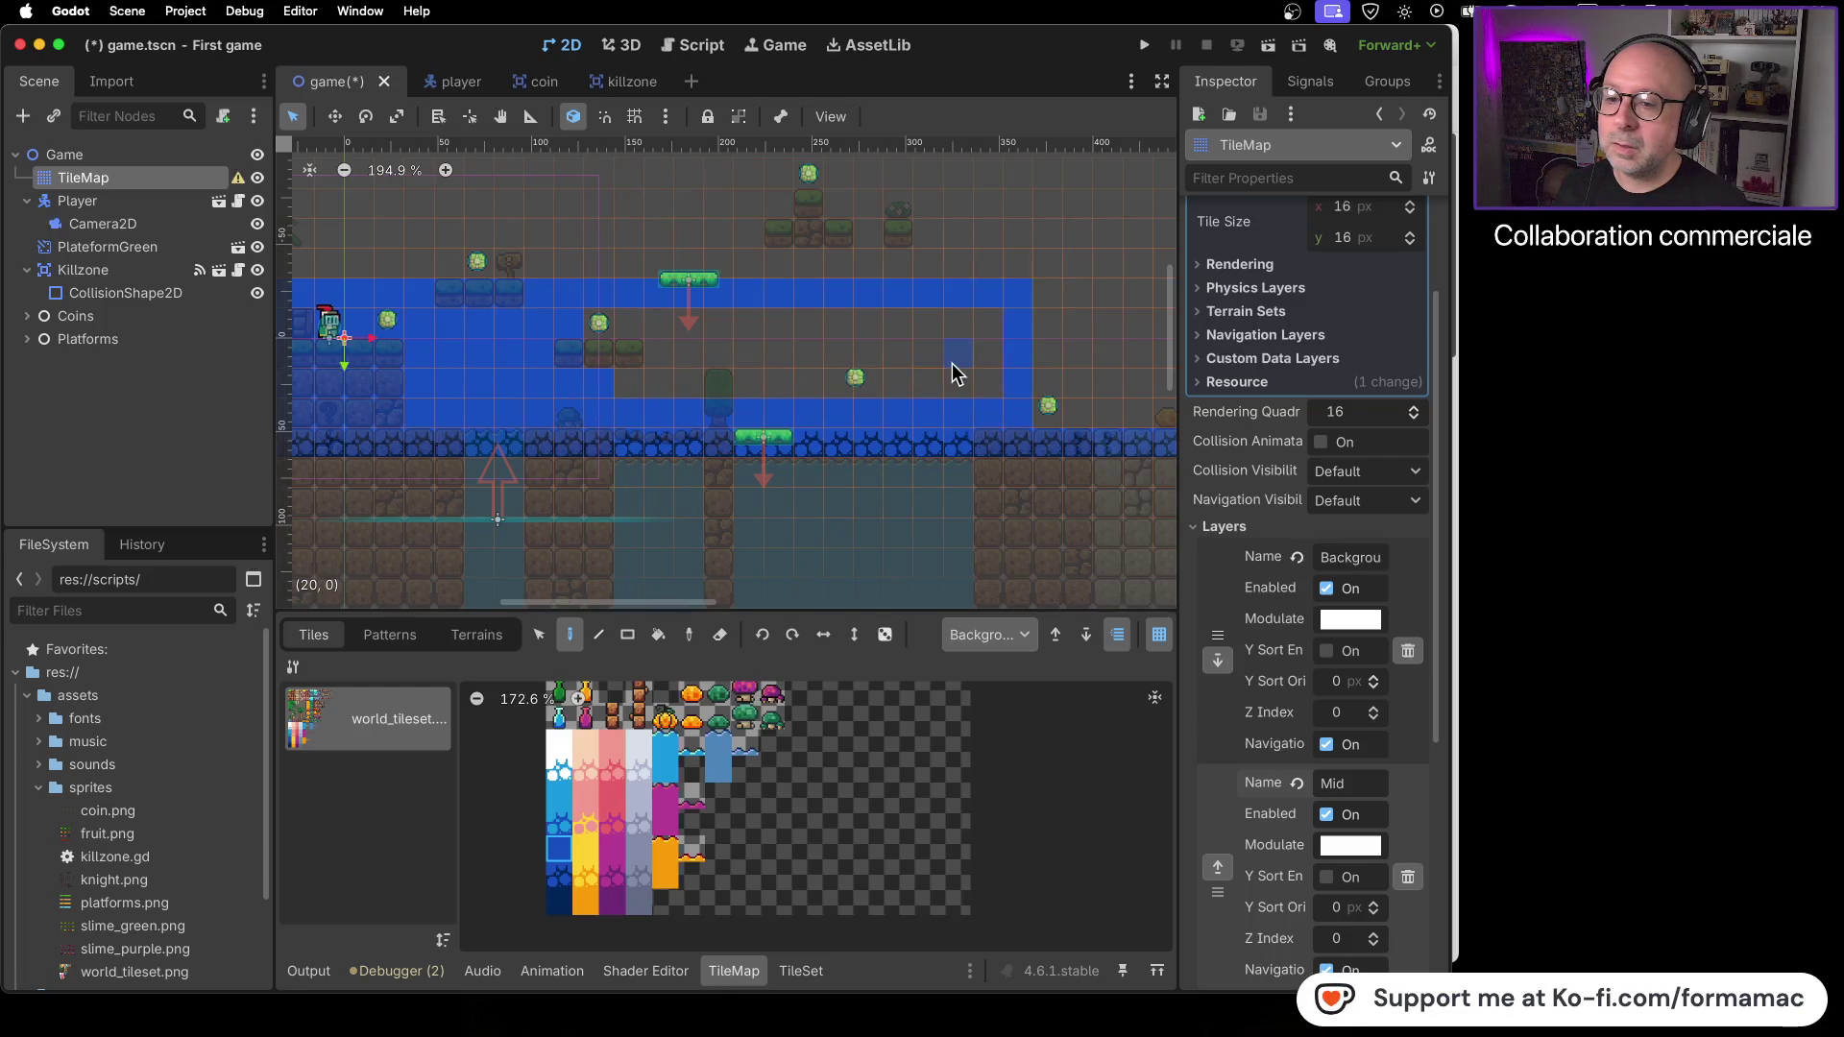
pyautogui.moveTo(988, 374); pyautogui.dragTo(973, 363)
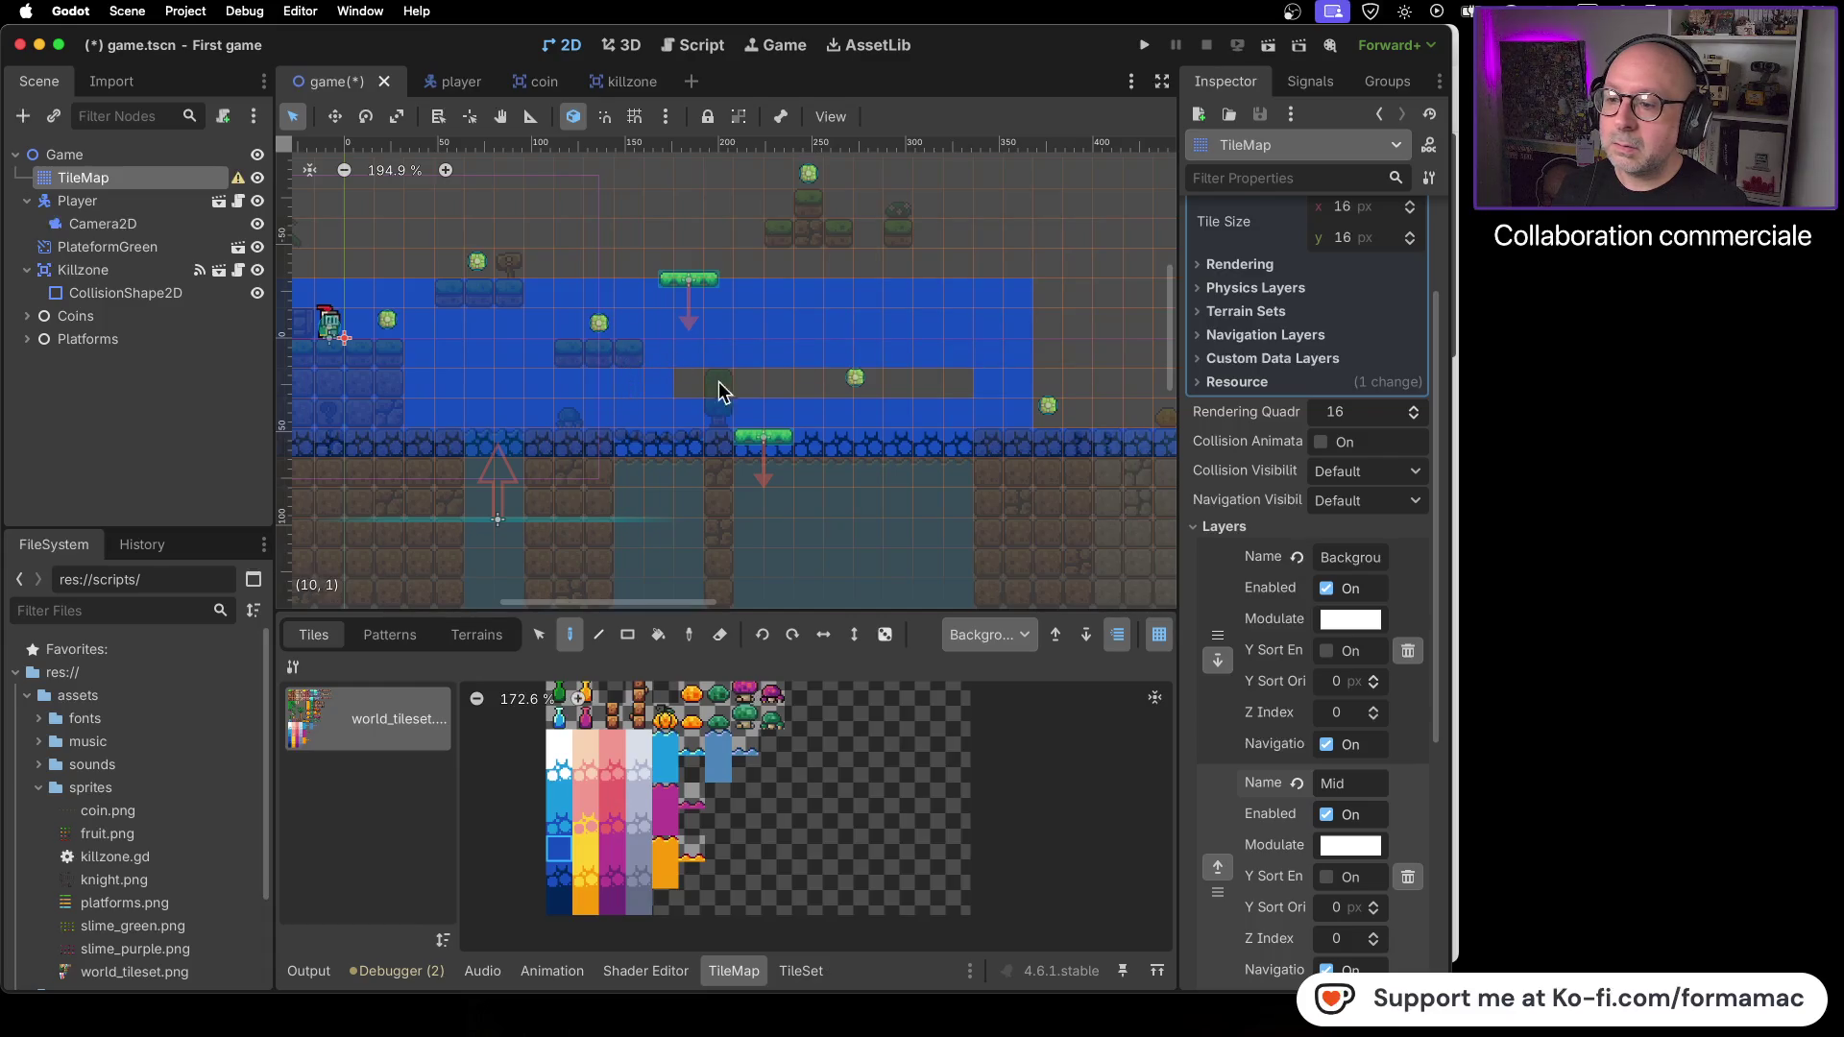
# - Fill the next stretch of sky, the lower gap and pillars with blue tiles
pyautogui.hscroll(10, 987, 413)
pyautogui.moveTo(547, 343)
pyautogui.mouseDown()
pyautogui.moveTo(1030, 348)
pyautogui.moveTo(1081, 470)
pyautogui.mouseUp()
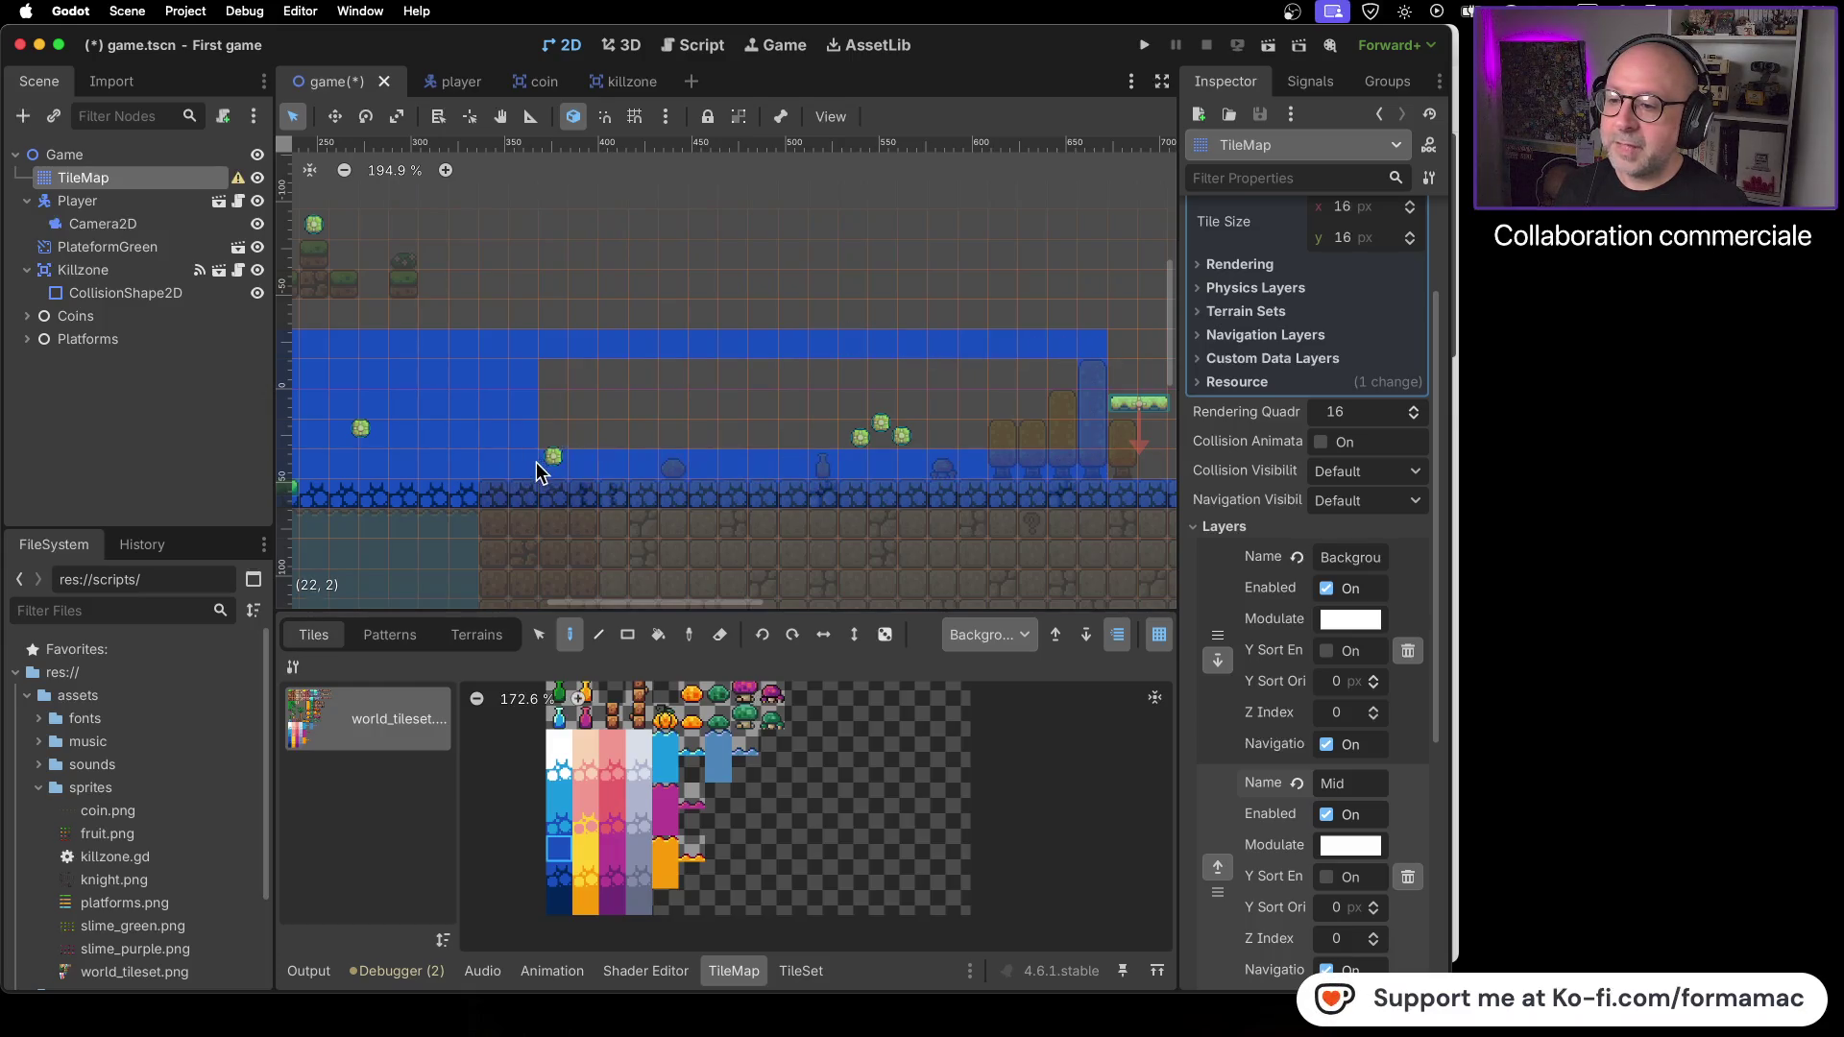
pyautogui.moveTo(1054, 379)
pyautogui.mouseDown()
pyautogui.moveTo(997, 441)
pyautogui.moveTo(577, 437)
pyautogui.mouseUp()
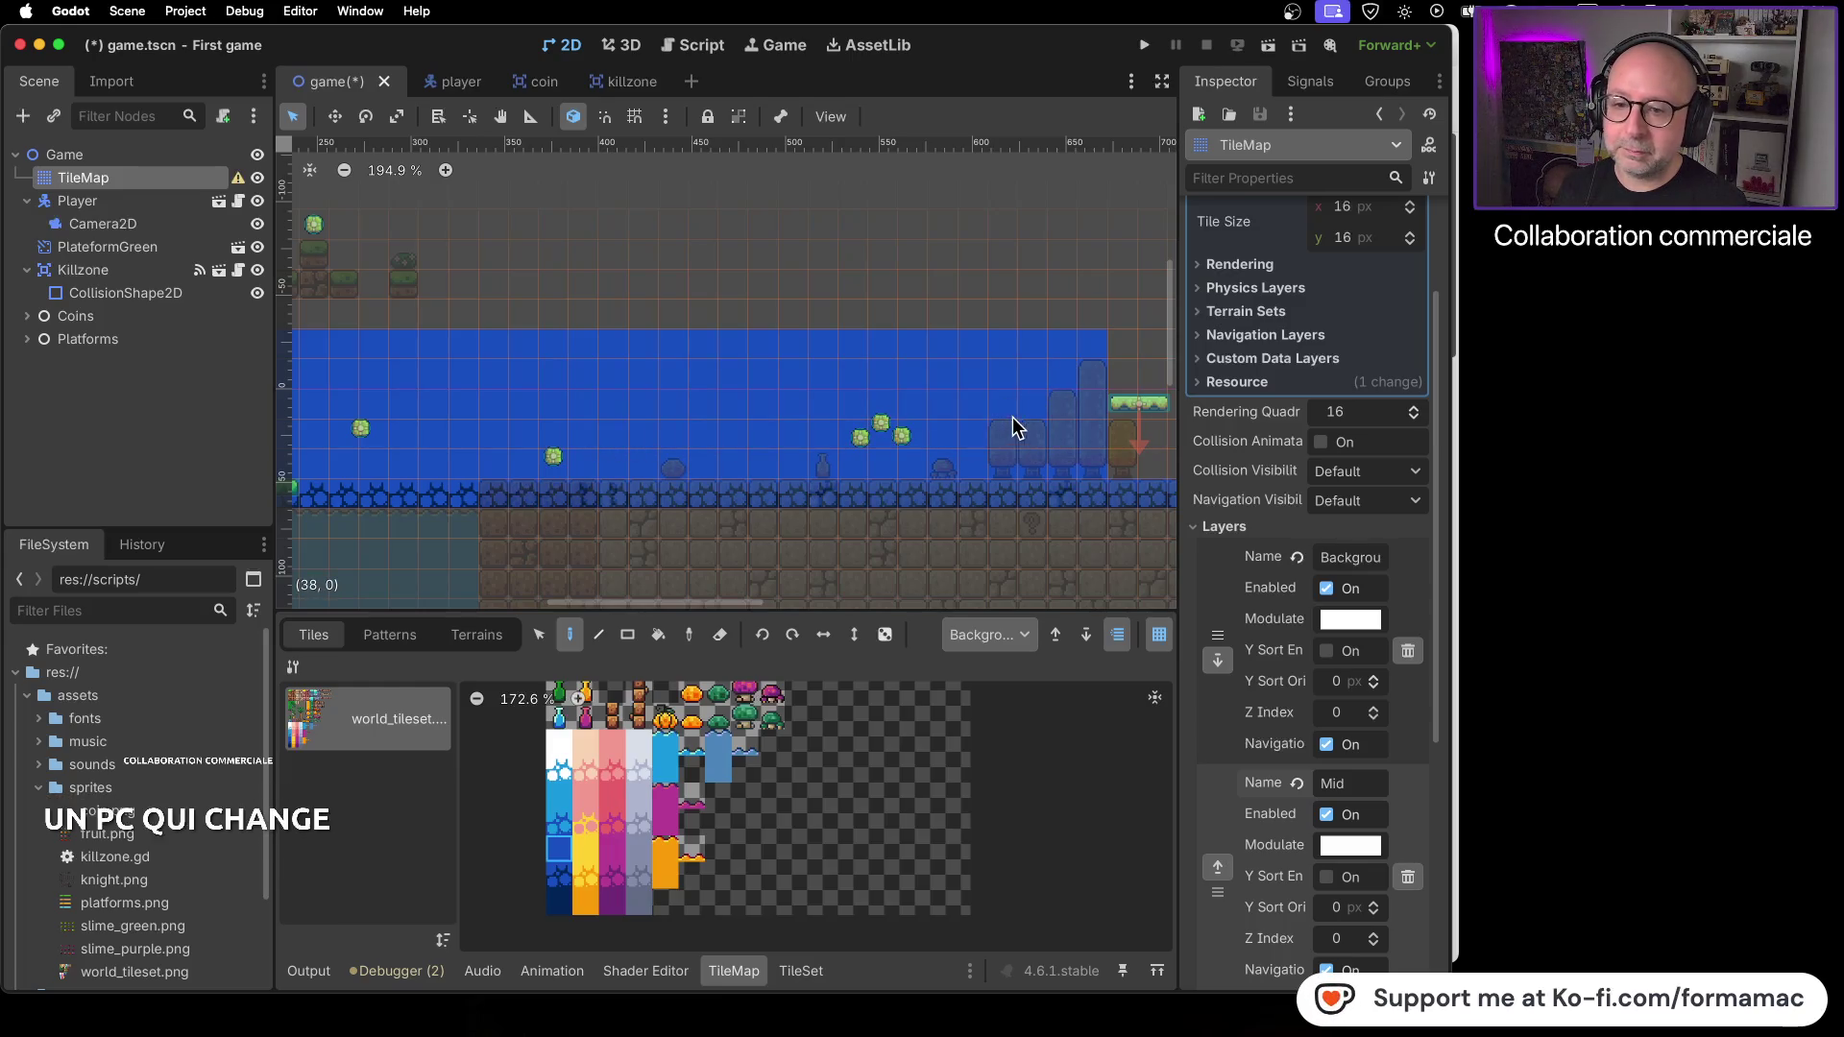
pyautogui.hscroll(10, 1012, 428)
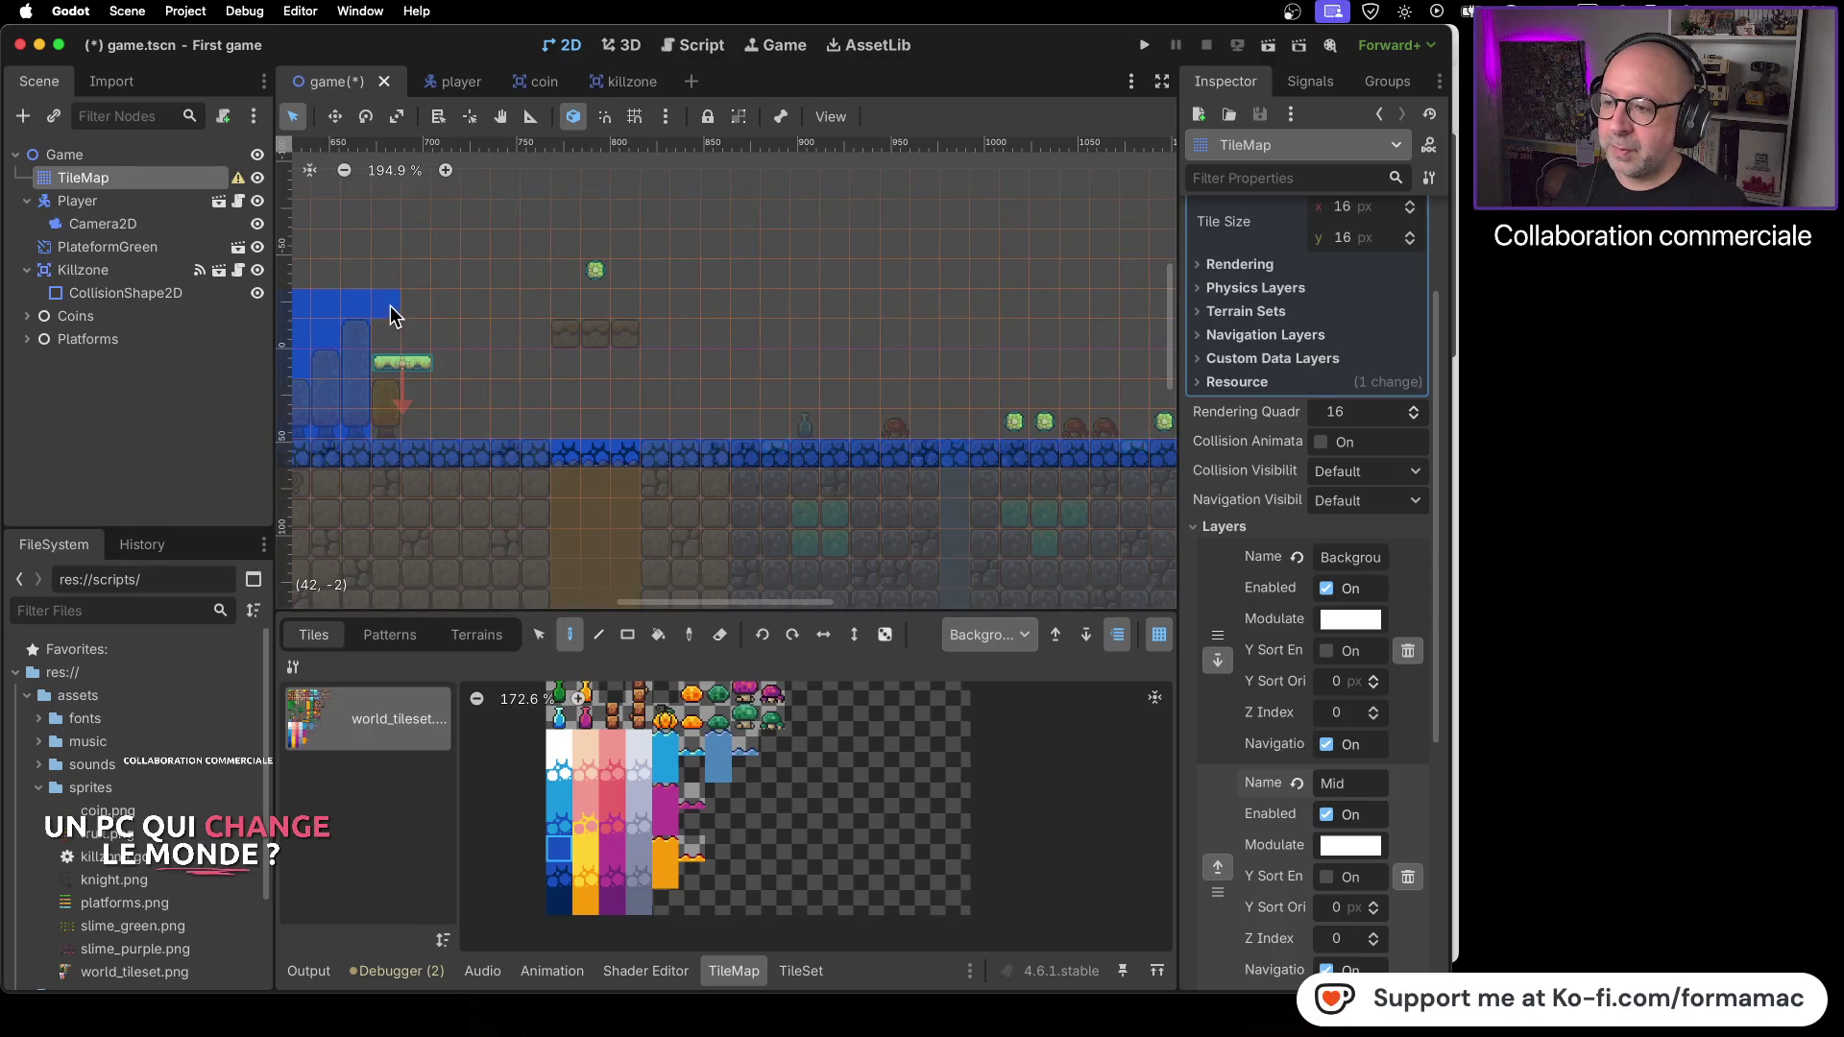
# - Paint blue rows rightward across the next stretch, undoing one stray upper row
pyautogui.moveTo(532, 314); pyautogui.dragTo(1084, 286)
pyautogui.press('super+z')
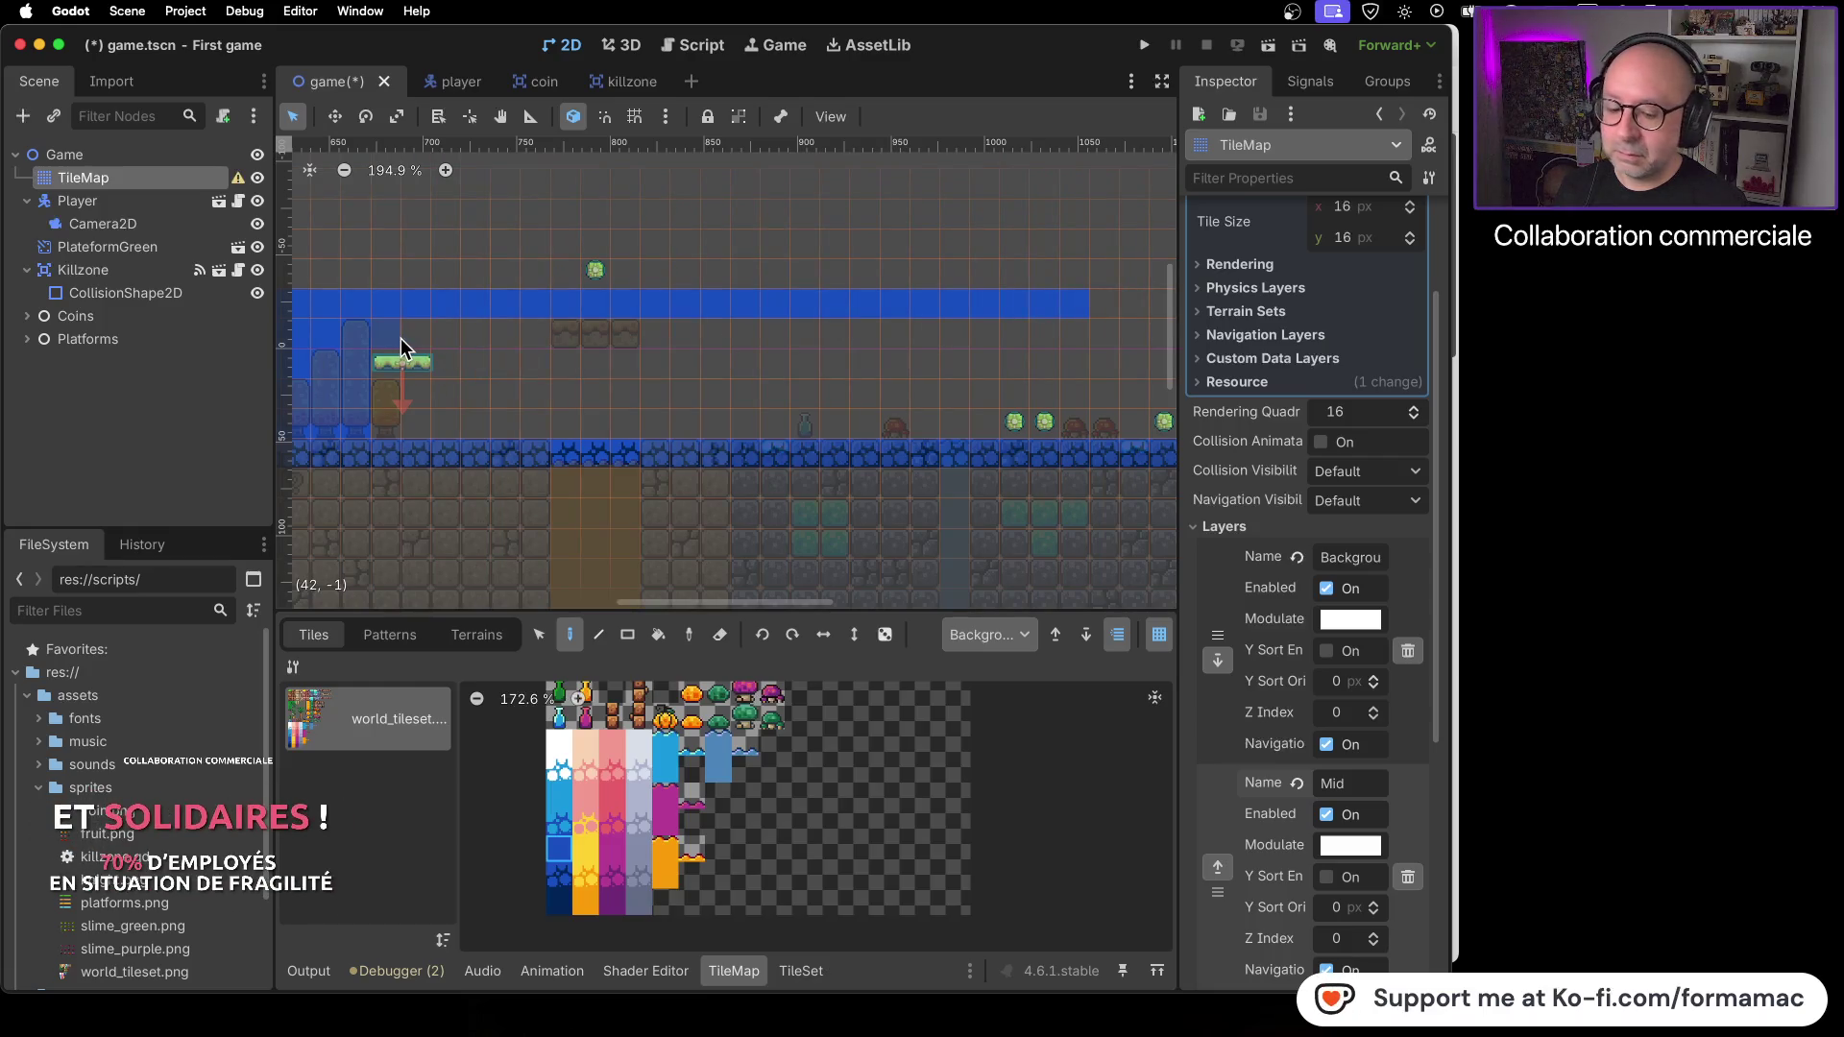
pyautogui.moveTo(865, 355)
pyautogui.mouseDown()
pyautogui.moveTo(1111, 357)
pyautogui.moveTo(424, 369)
pyautogui.moveTo(389, 389)
pyautogui.moveTo(1099, 394)
pyautogui.moveTo(960, 423)
pyautogui.moveTo(515, 423)
pyautogui.mouseUp()
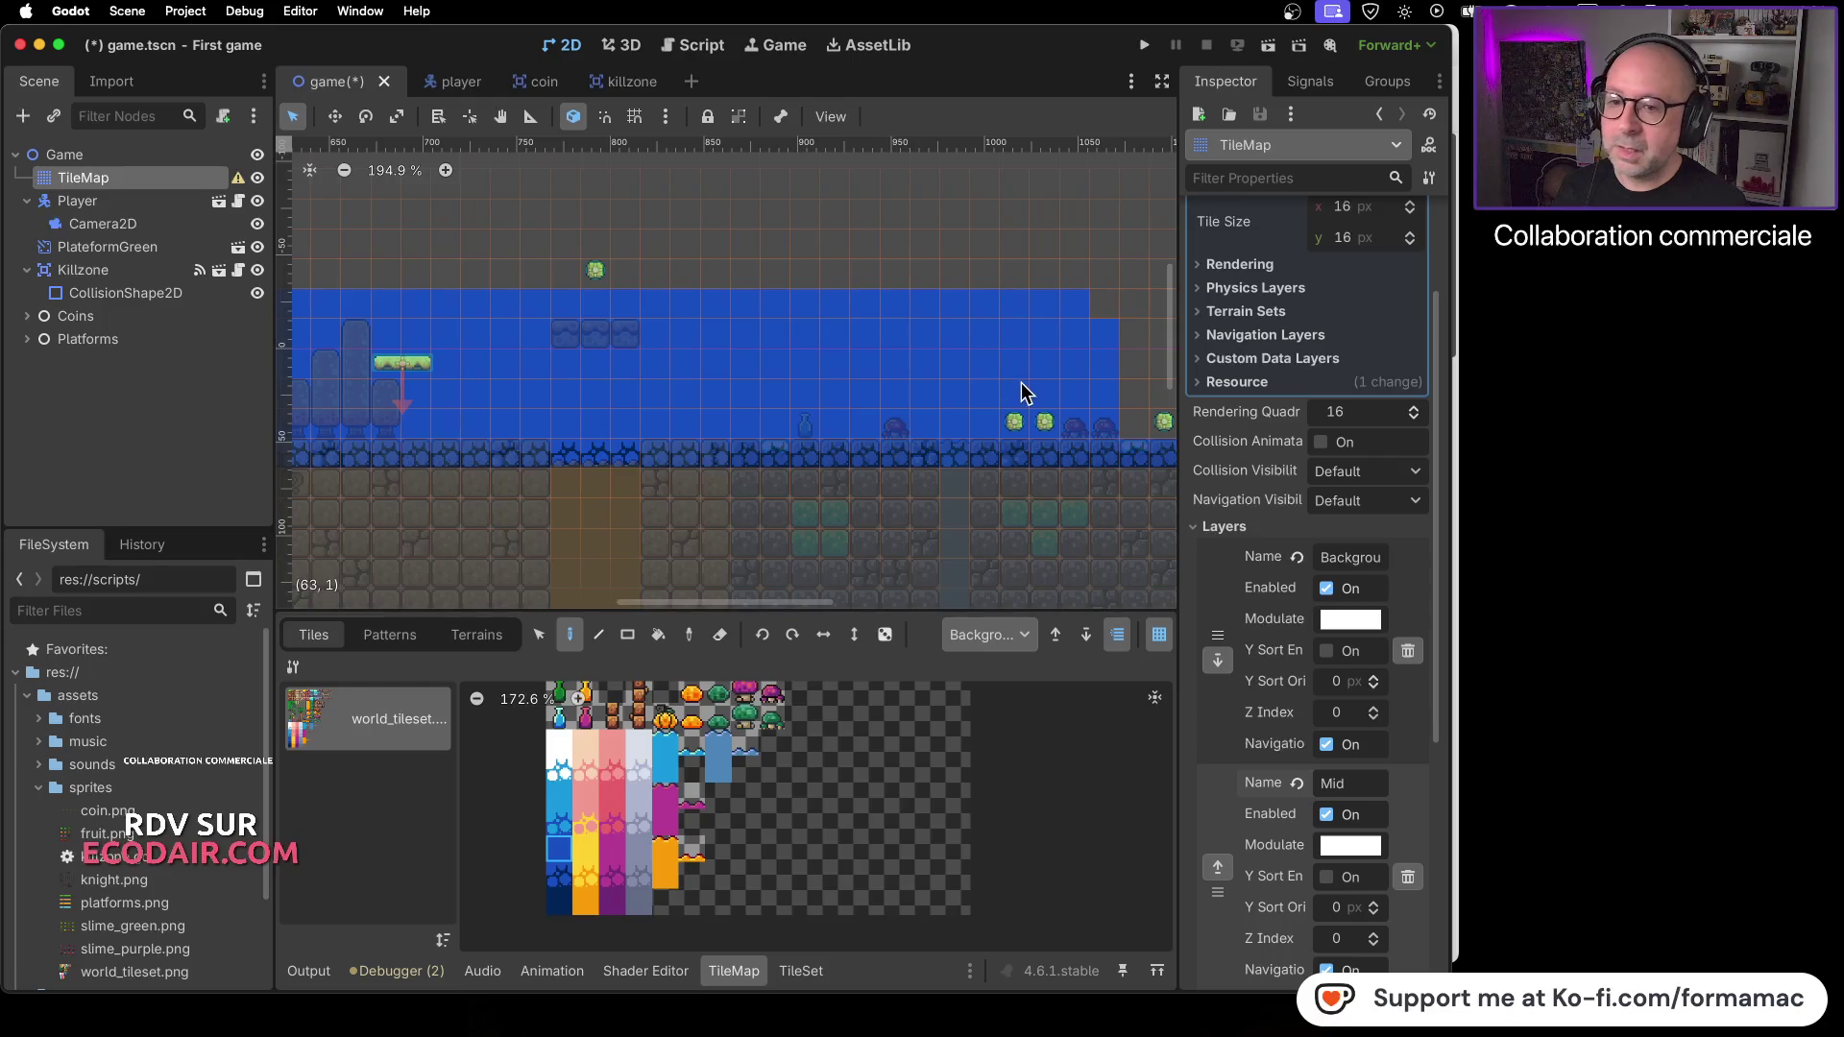
pyautogui.moveTo(1022, 382); pyautogui.dragTo(338, 385)
pyautogui.moveTo(459, 319); pyautogui.dragTo(1143, 329)
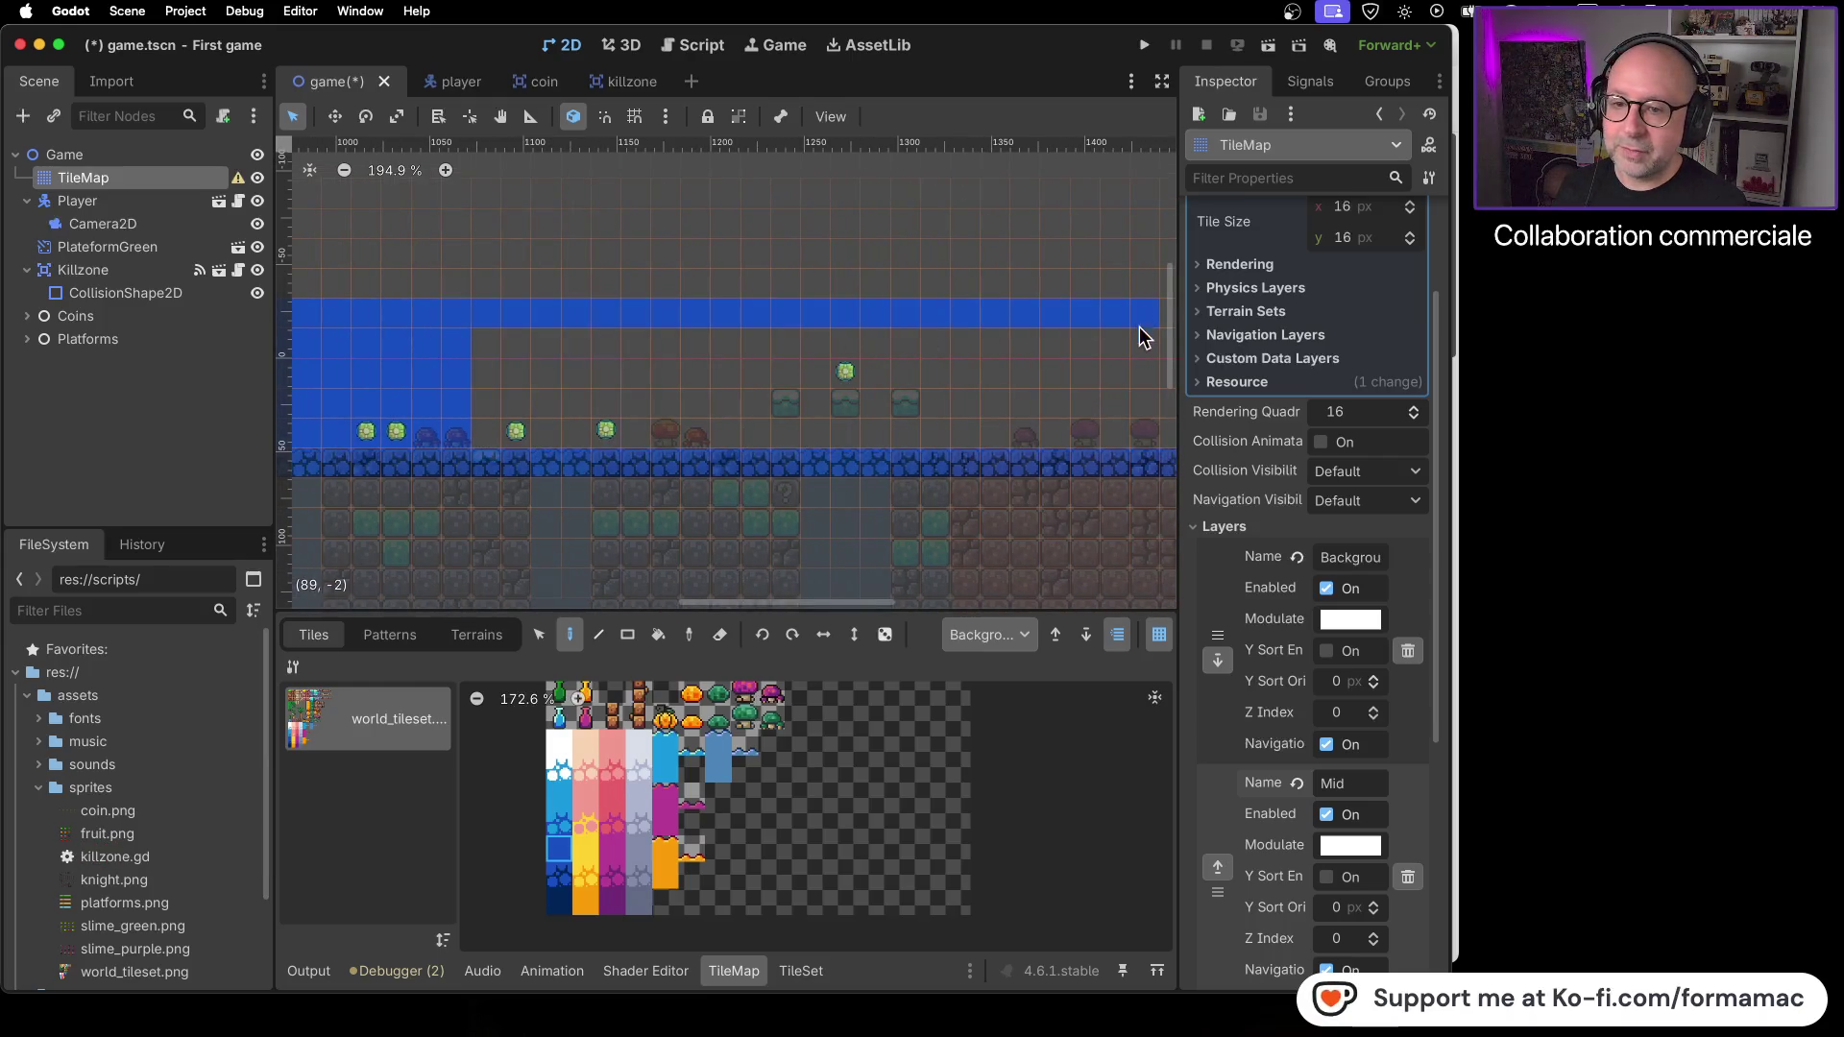
pyautogui.moveTo(1116, 438)
pyautogui.mouseDown()
pyautogui.moveTo(774, 445)
pyautogui.moveTo(539, 428)
pyautogui.moveTo(477, 400)
pyautogui.moveTo(621, 353)
pyautogui.mouseUp()
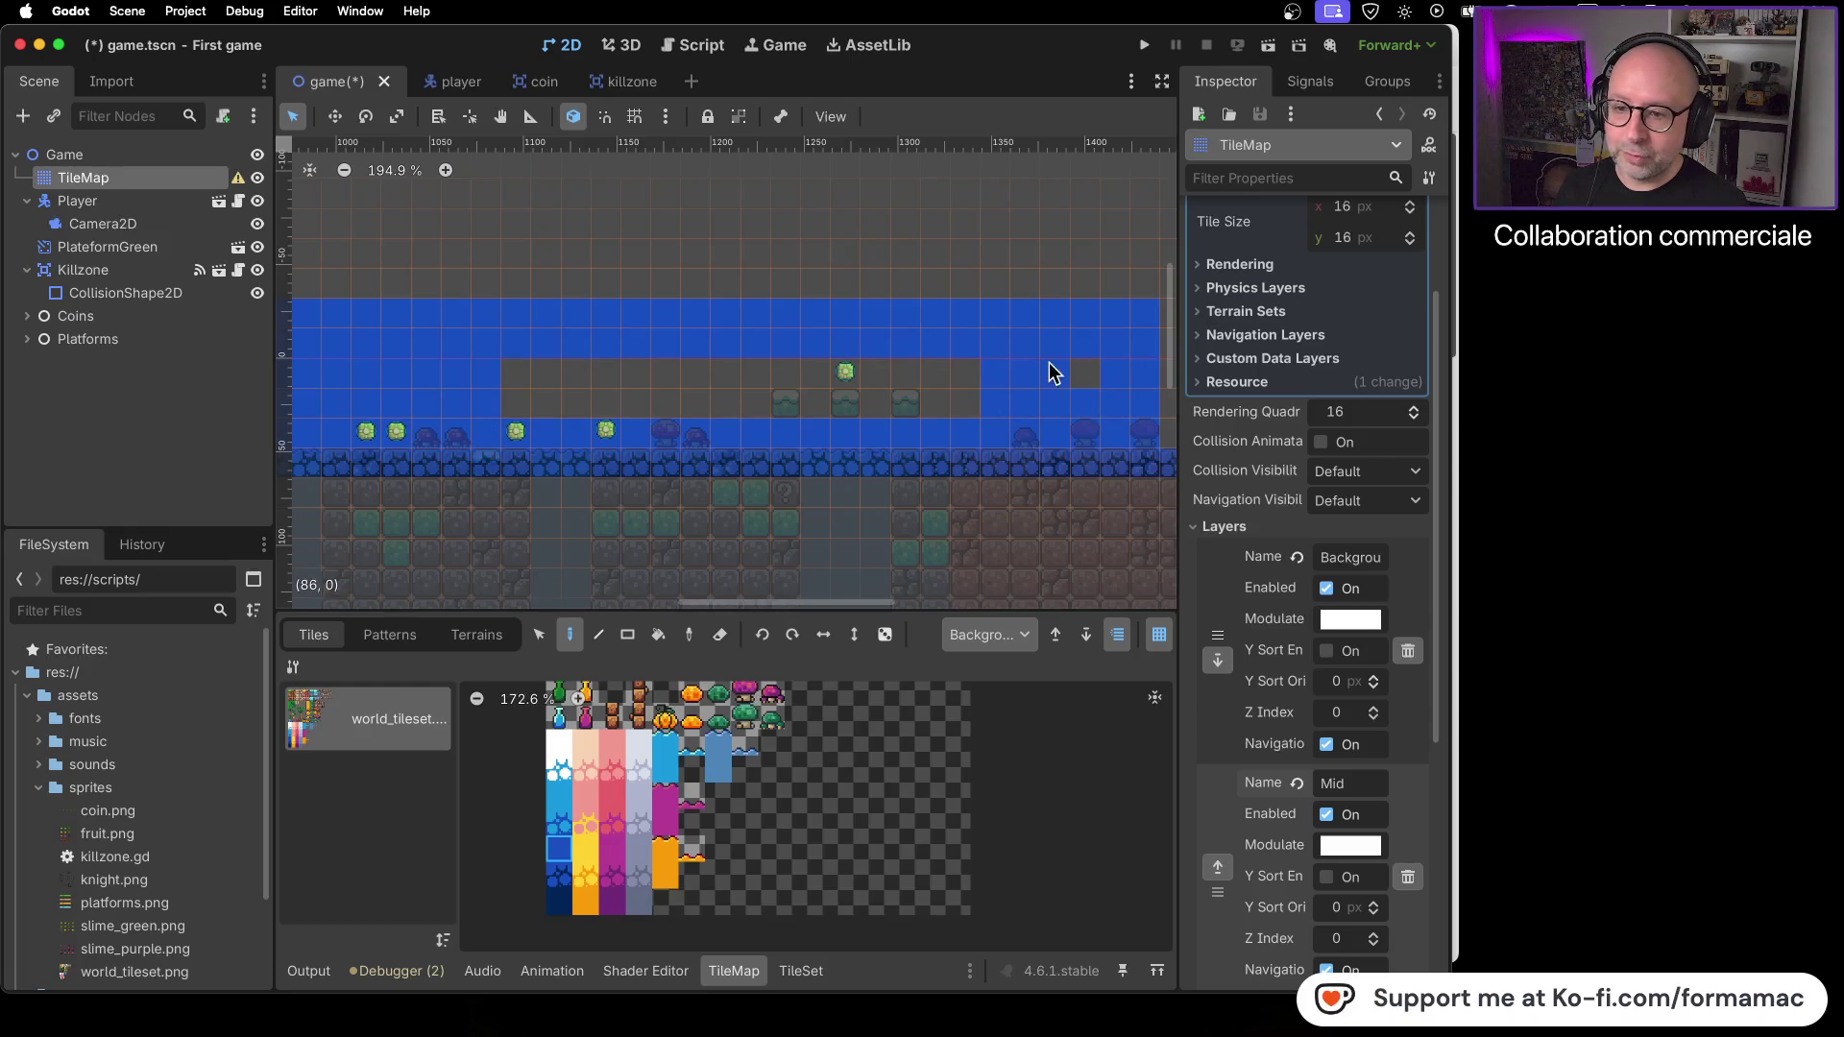
pyautogui.moveTo(752, 401)
pyautogui.mouseDown()
pyautogui.moveTo(519, 387)
pyautogui.moveTo(733, 407)
pyautogui.moveTo(976, 395)
pyautogui.moveTo(706, 375)
pyautogui.mouseUp()
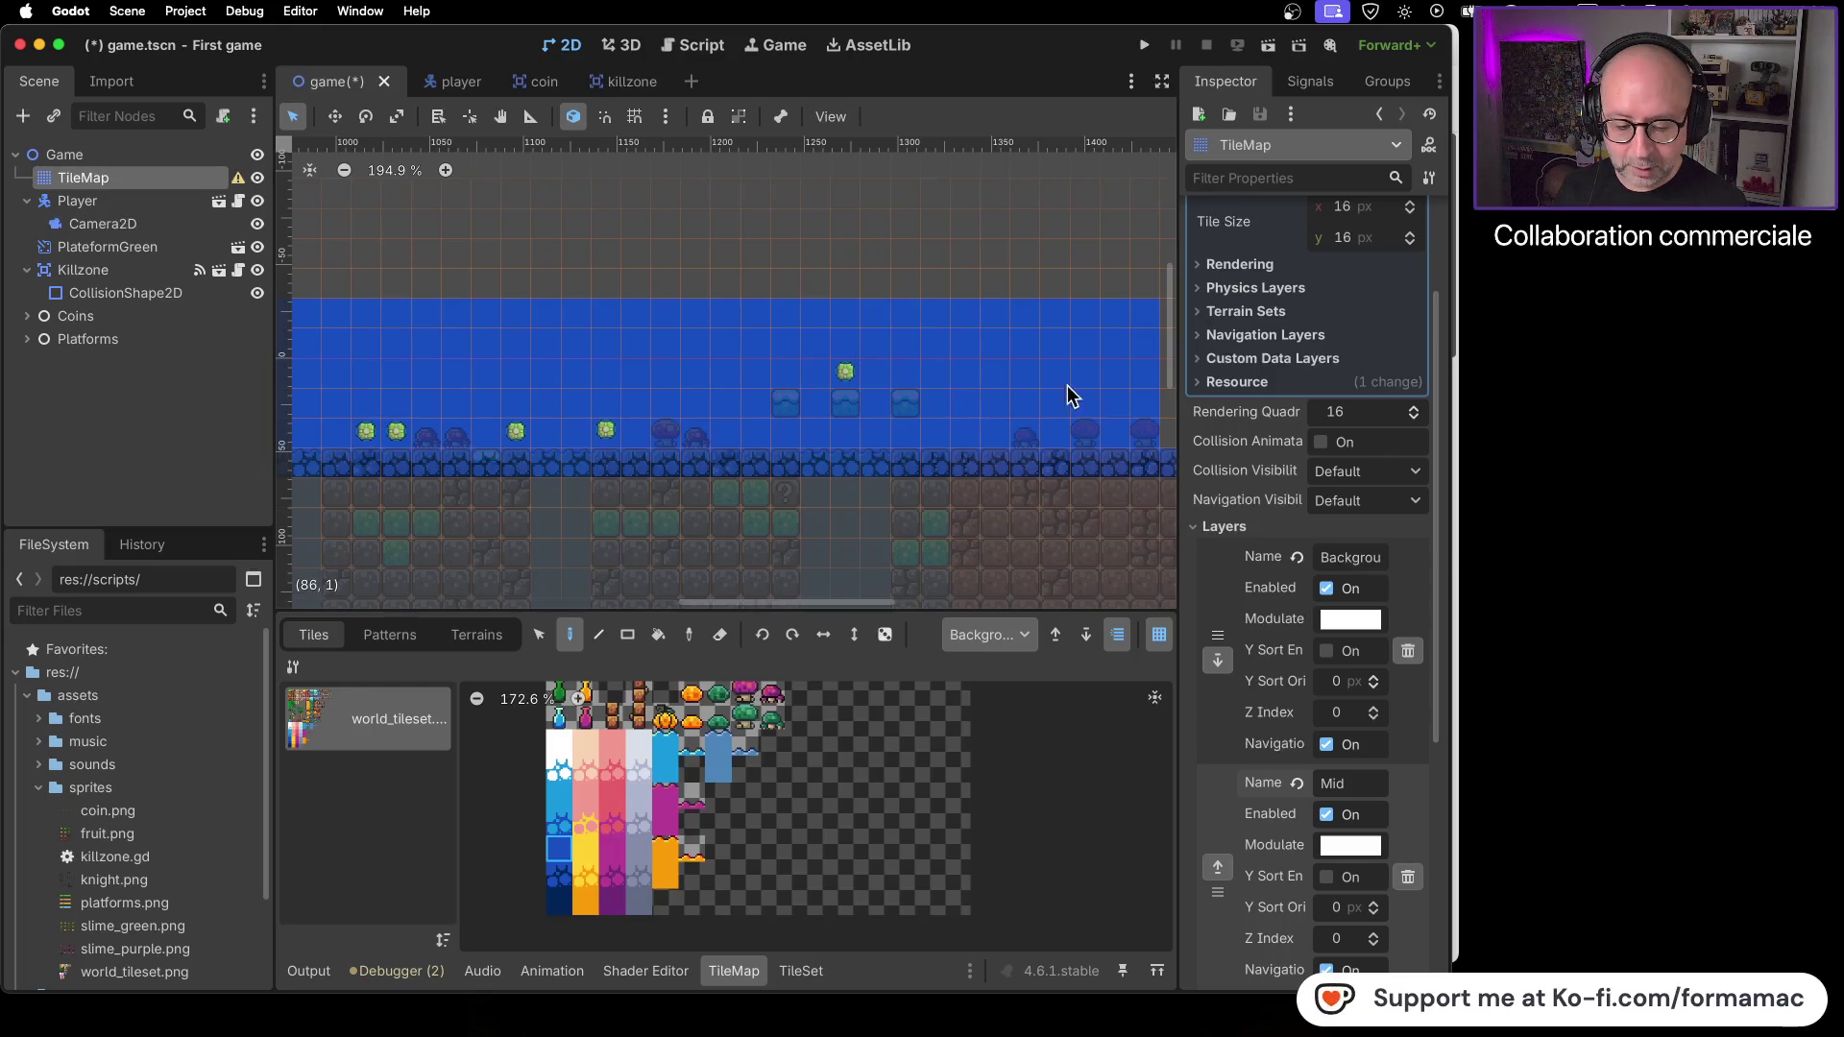
# - Carry the blue fill to the level's right end and patch the last grey gaps
pyautogui.hscroll(10, 651, 413)
pyautogui.moveTo(672, 369); pyautogui.dragTo(989, 366)
pyautogui.moveTo(1120, 400)
pyautogui.mouseDown()
pyautogui.moveTo(1120, 507)
pyautogui.moveTo(910, 496)
pyautogui.mouseUp()
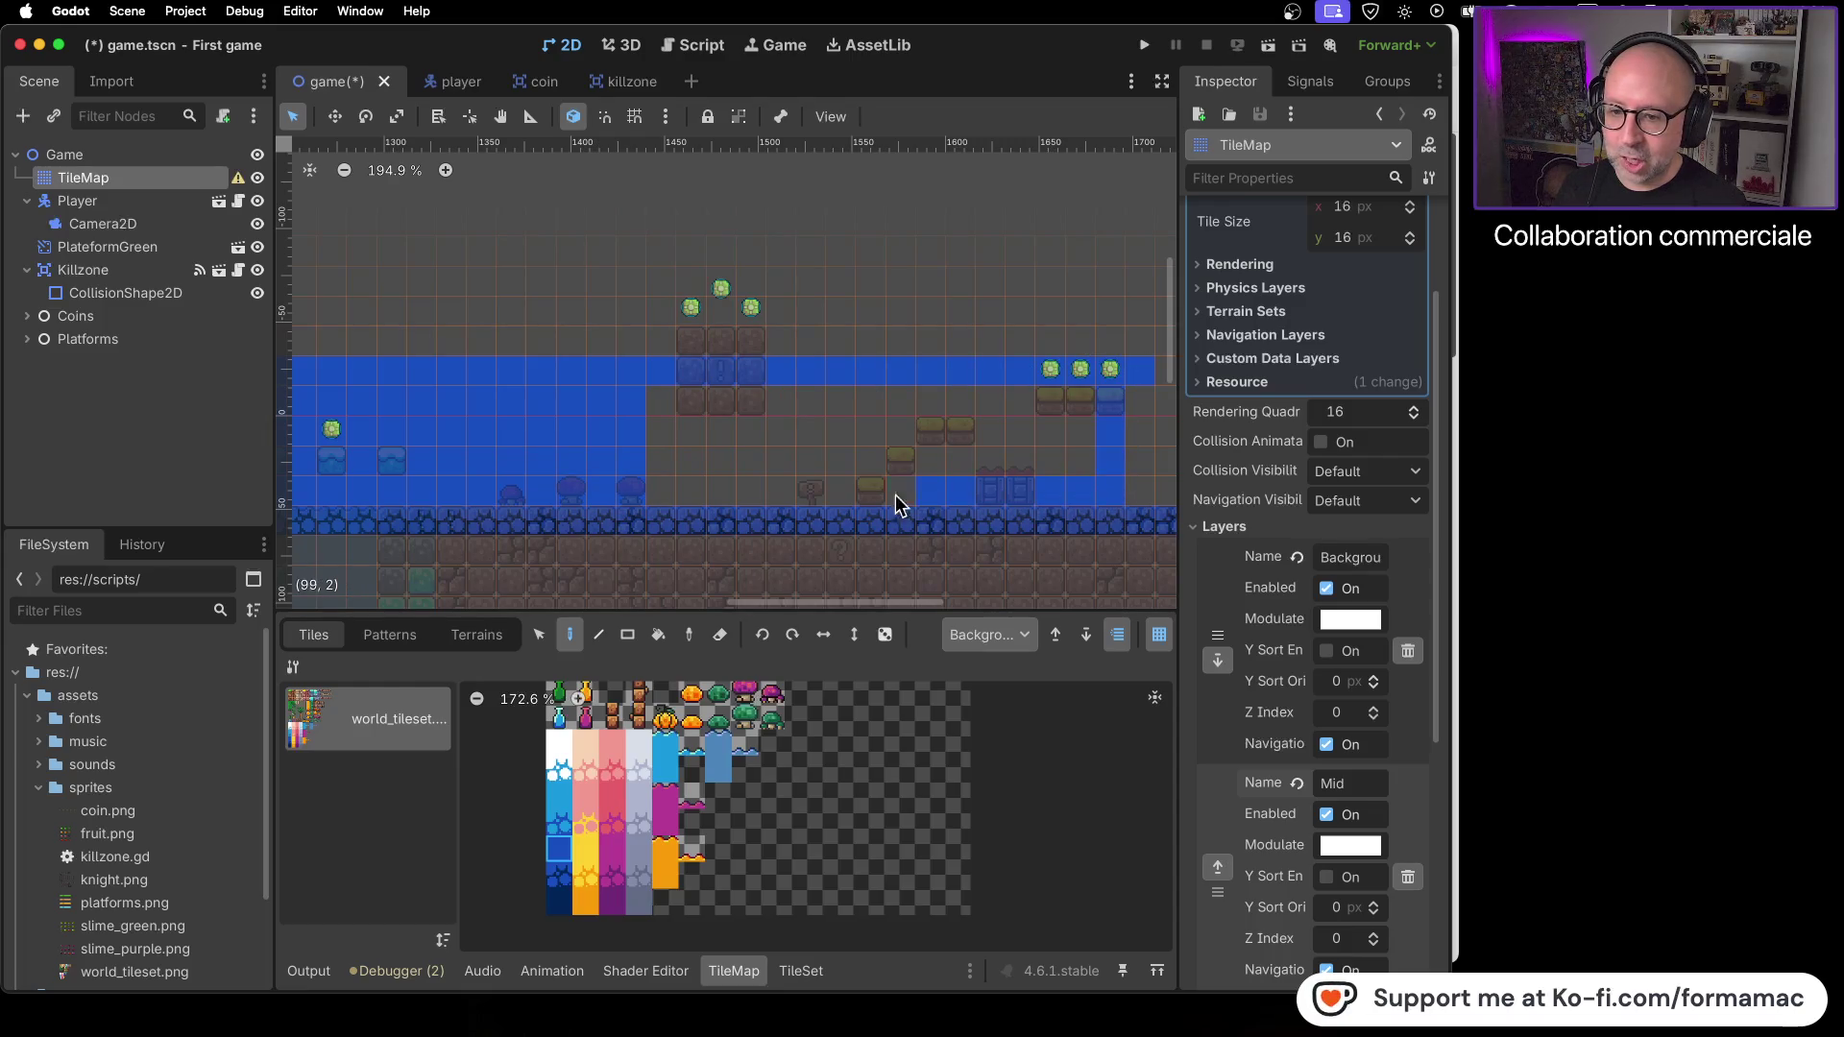
pyautogui.moveTo(646, 499)
pyautogui.mouseDown()
pyautogui.moveTo(688, 470)
pyautogui.moveTo(1042, 458)
pyautogui.moveTo(1063, 428)
pyautogui.moveTo(720, 423)
pyautogui.mouseUp()
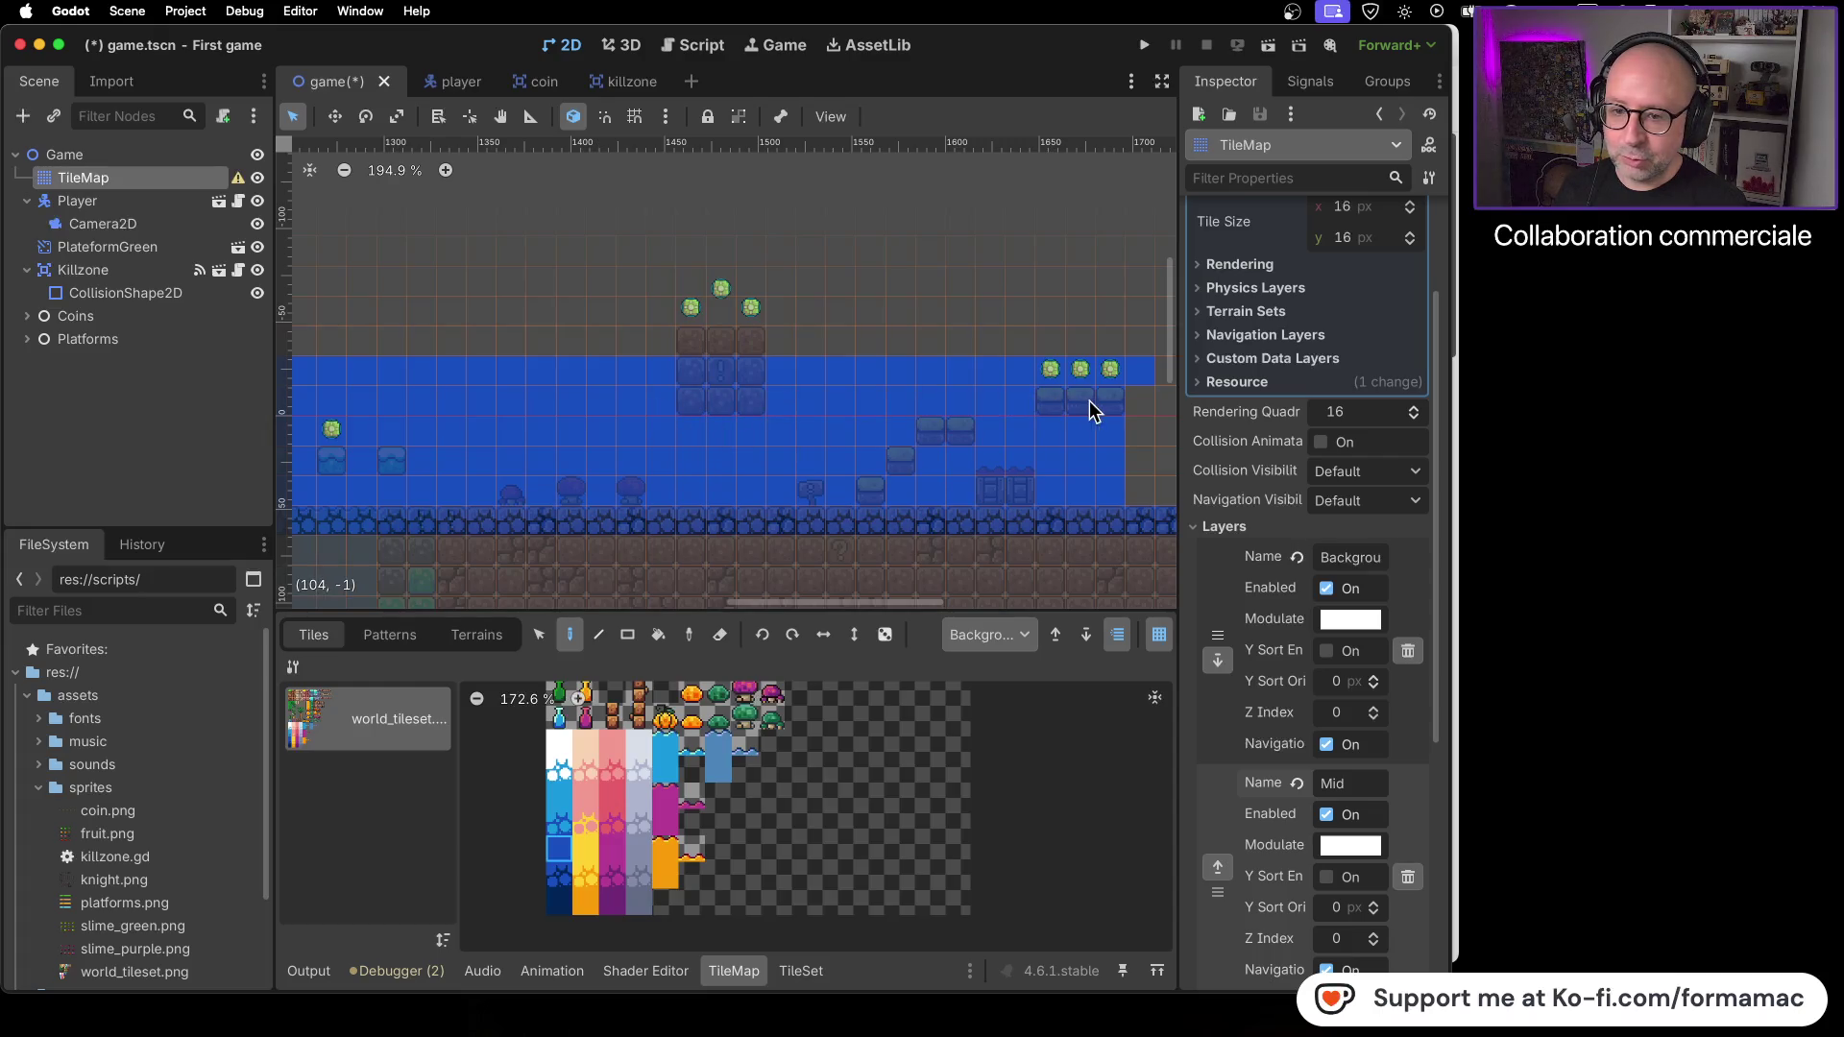
pyautogui.hscroll(5, 1060, 426)
pyautogui.moveTo(672, 370)
pyautogui.mouseDown()
pyautogui.moveTo(625, 374)
pyautogui.moveTo(775, 370)
pyautogui.moveTo(795, 445)
pyautogui.moveTo(751, 495)
pyautogui.mouseUp()
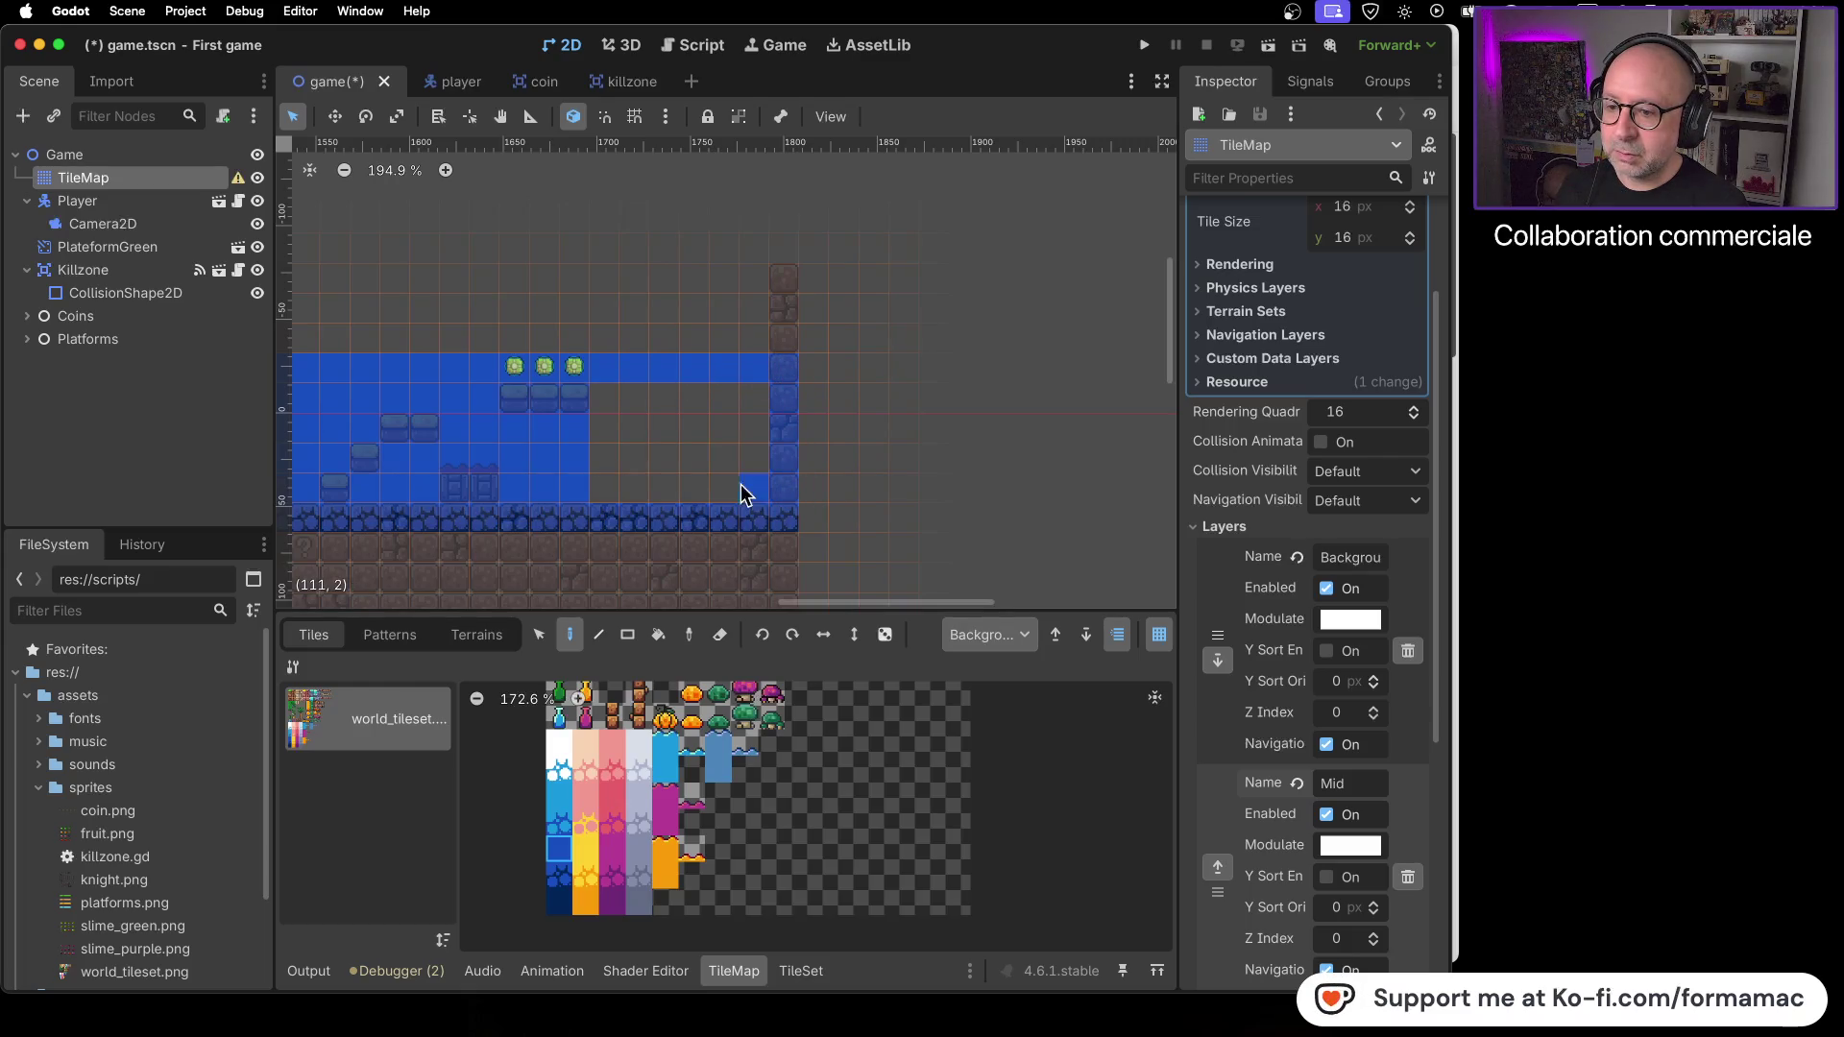
pyautogui.moveTo(605, 384); pyautogui.dragTo(769, 432)
pyautogui.moveTo(655, 458); pyautogui.dragTo(688, 405)
pyautogui.click(763, 470)
pyautogui.click(634, 466)
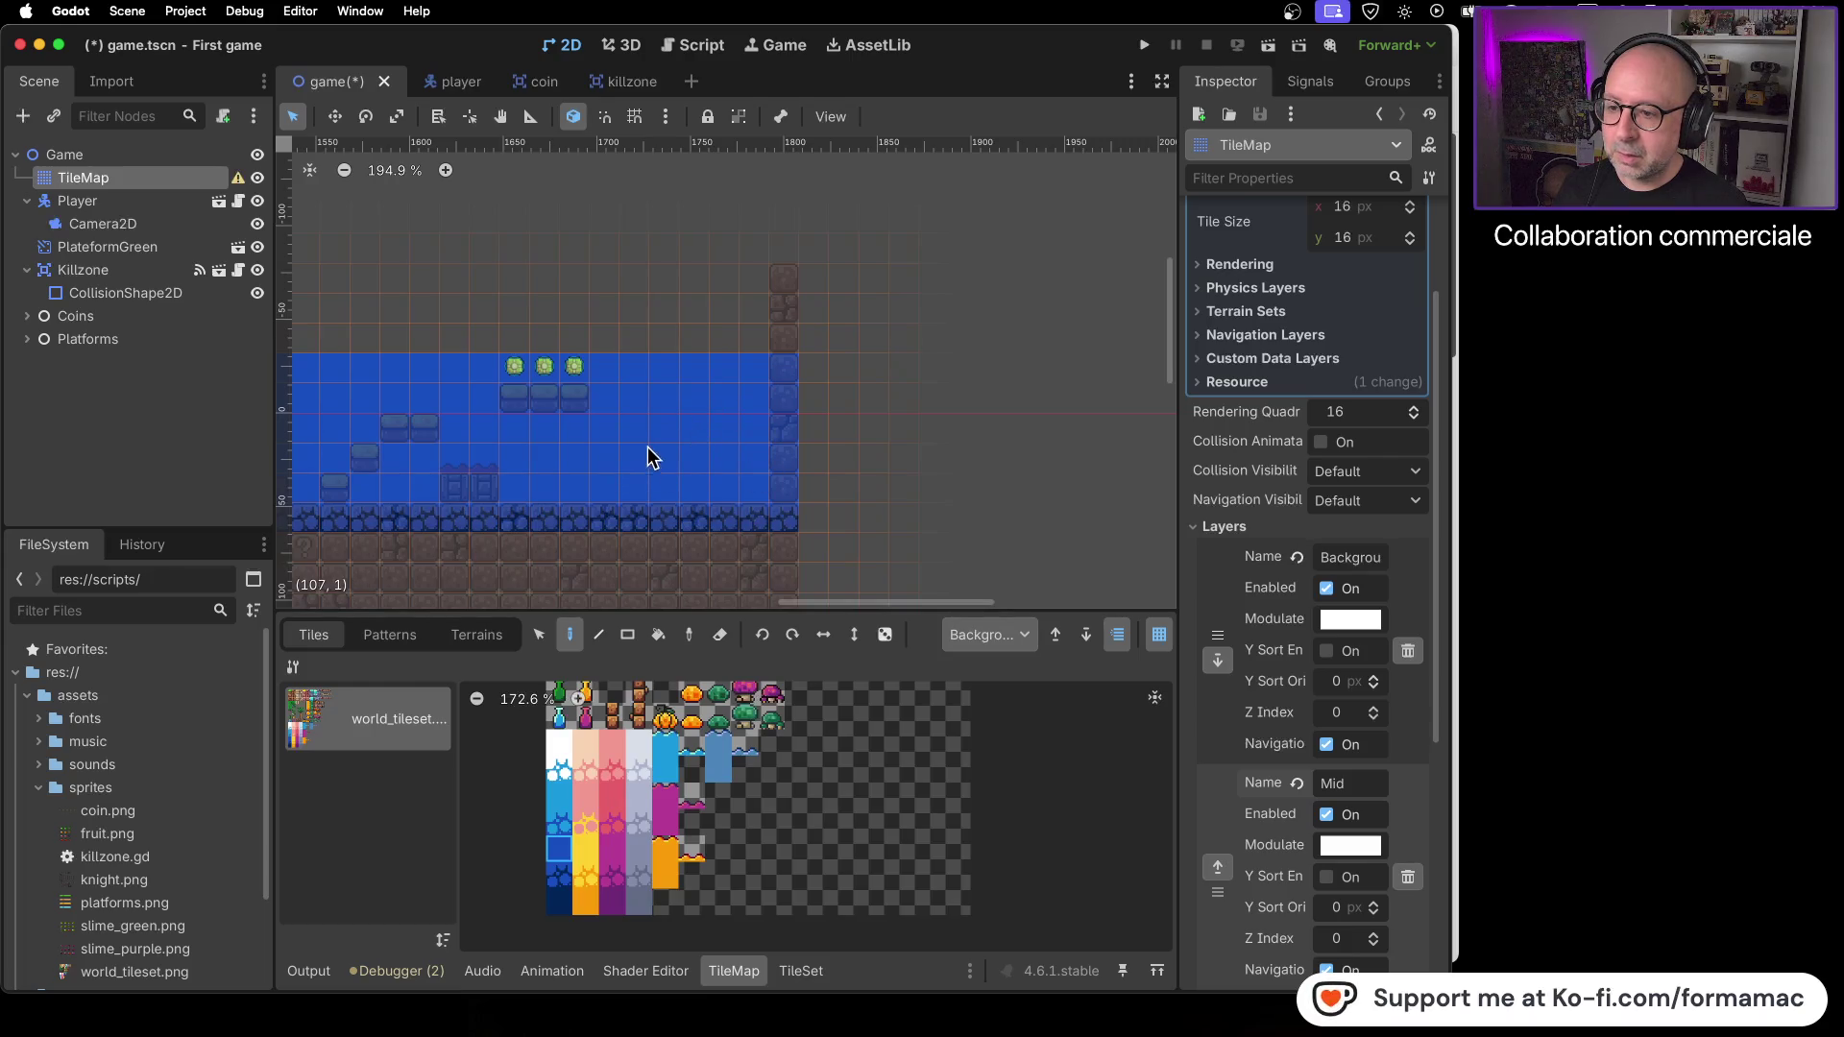
pyautogui.scroll(-5, 624, 418)
pyautogui.hscroll(-15, 603, 427)
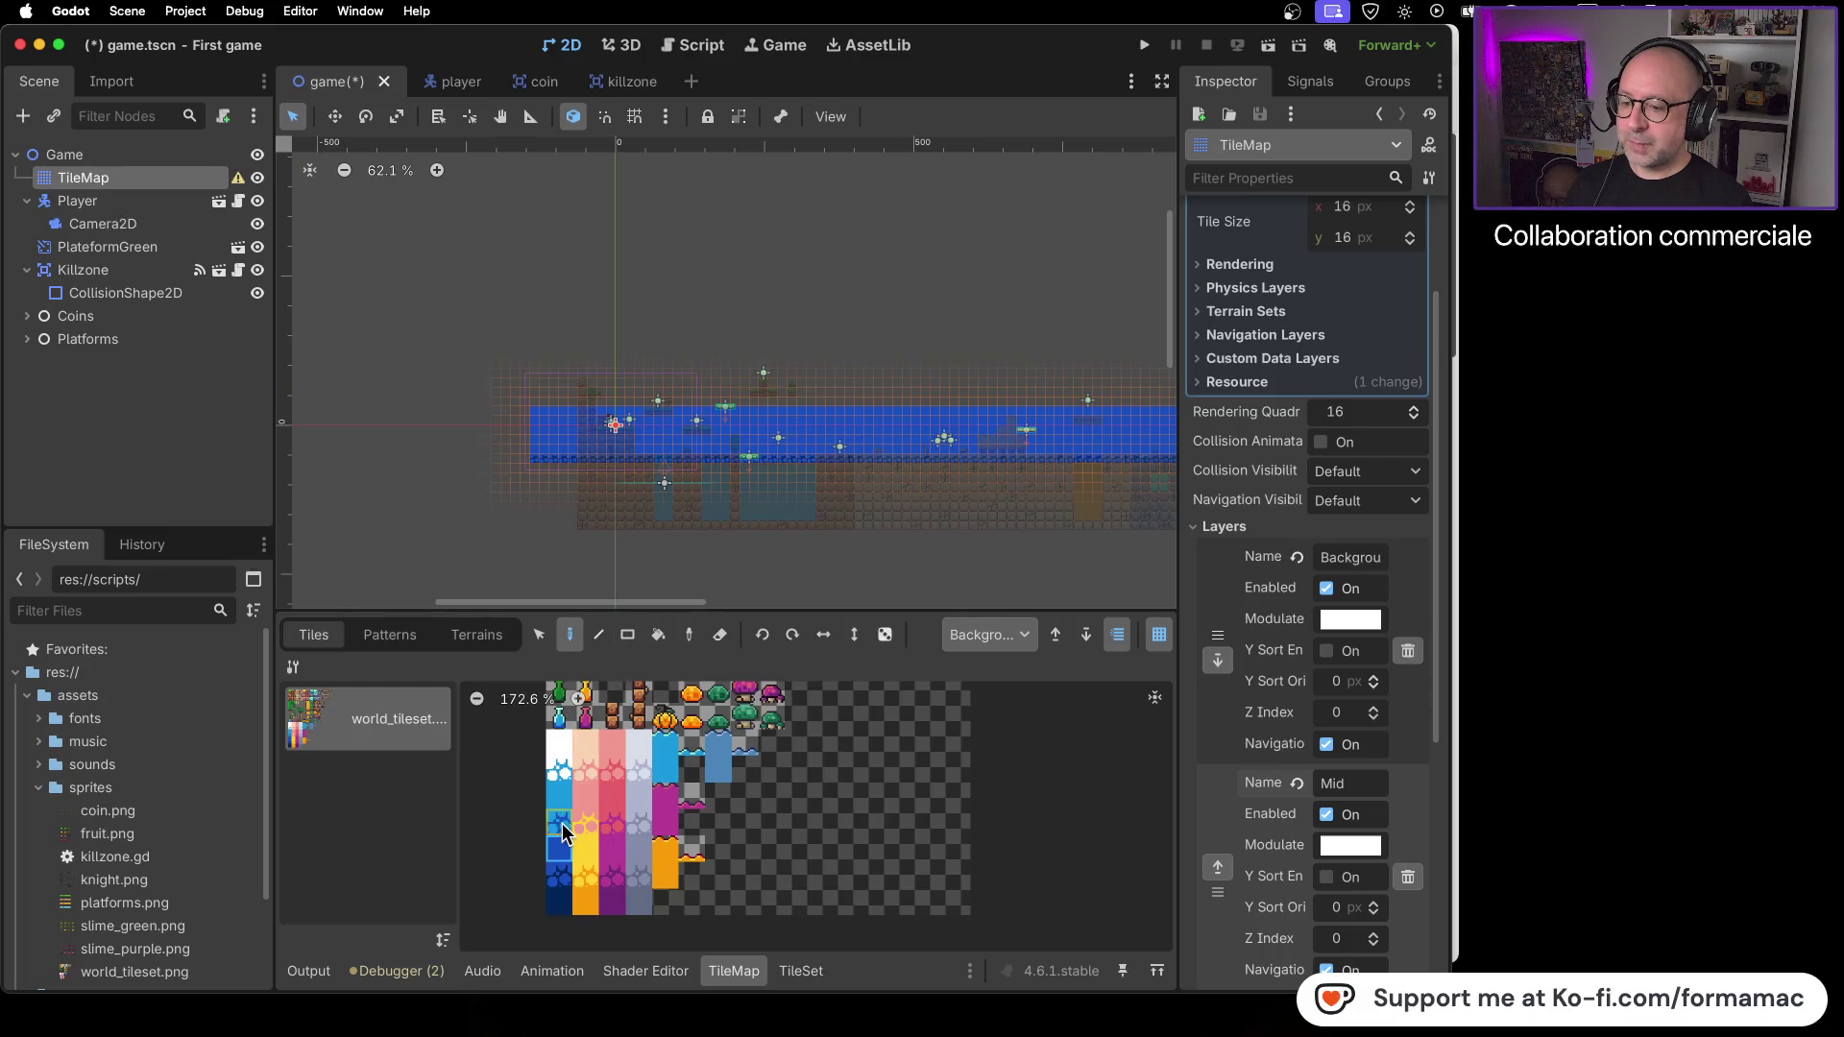
# - Paint light-blue wave tiles along the top edge of the blue background
pyautogui.scroll(5, 563, 423)
pyautogui.scroll(1, 526, 440)
pyautogui.moveTo(515, 428); pyautogui.dragTo(1081, 429)
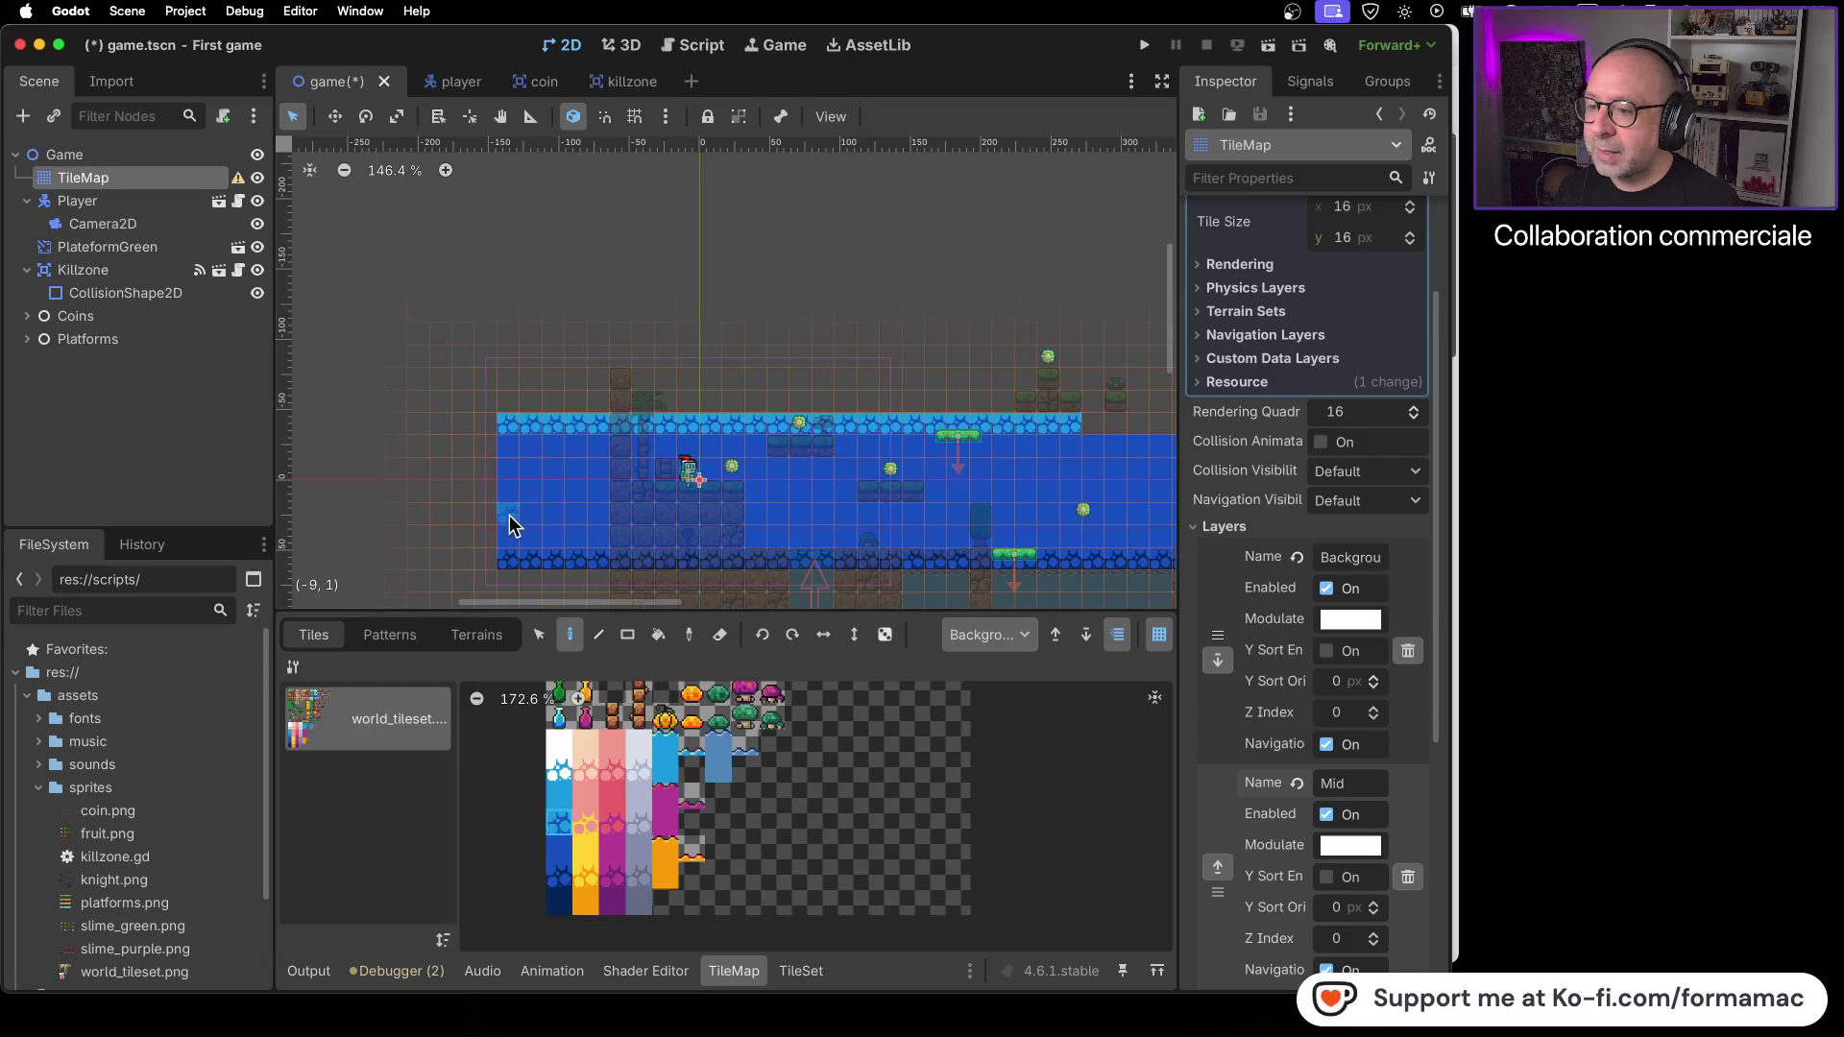
pyautogui.hscroll(10, 926, 446)
pyautogui.hscroll(-3, 823, 400)
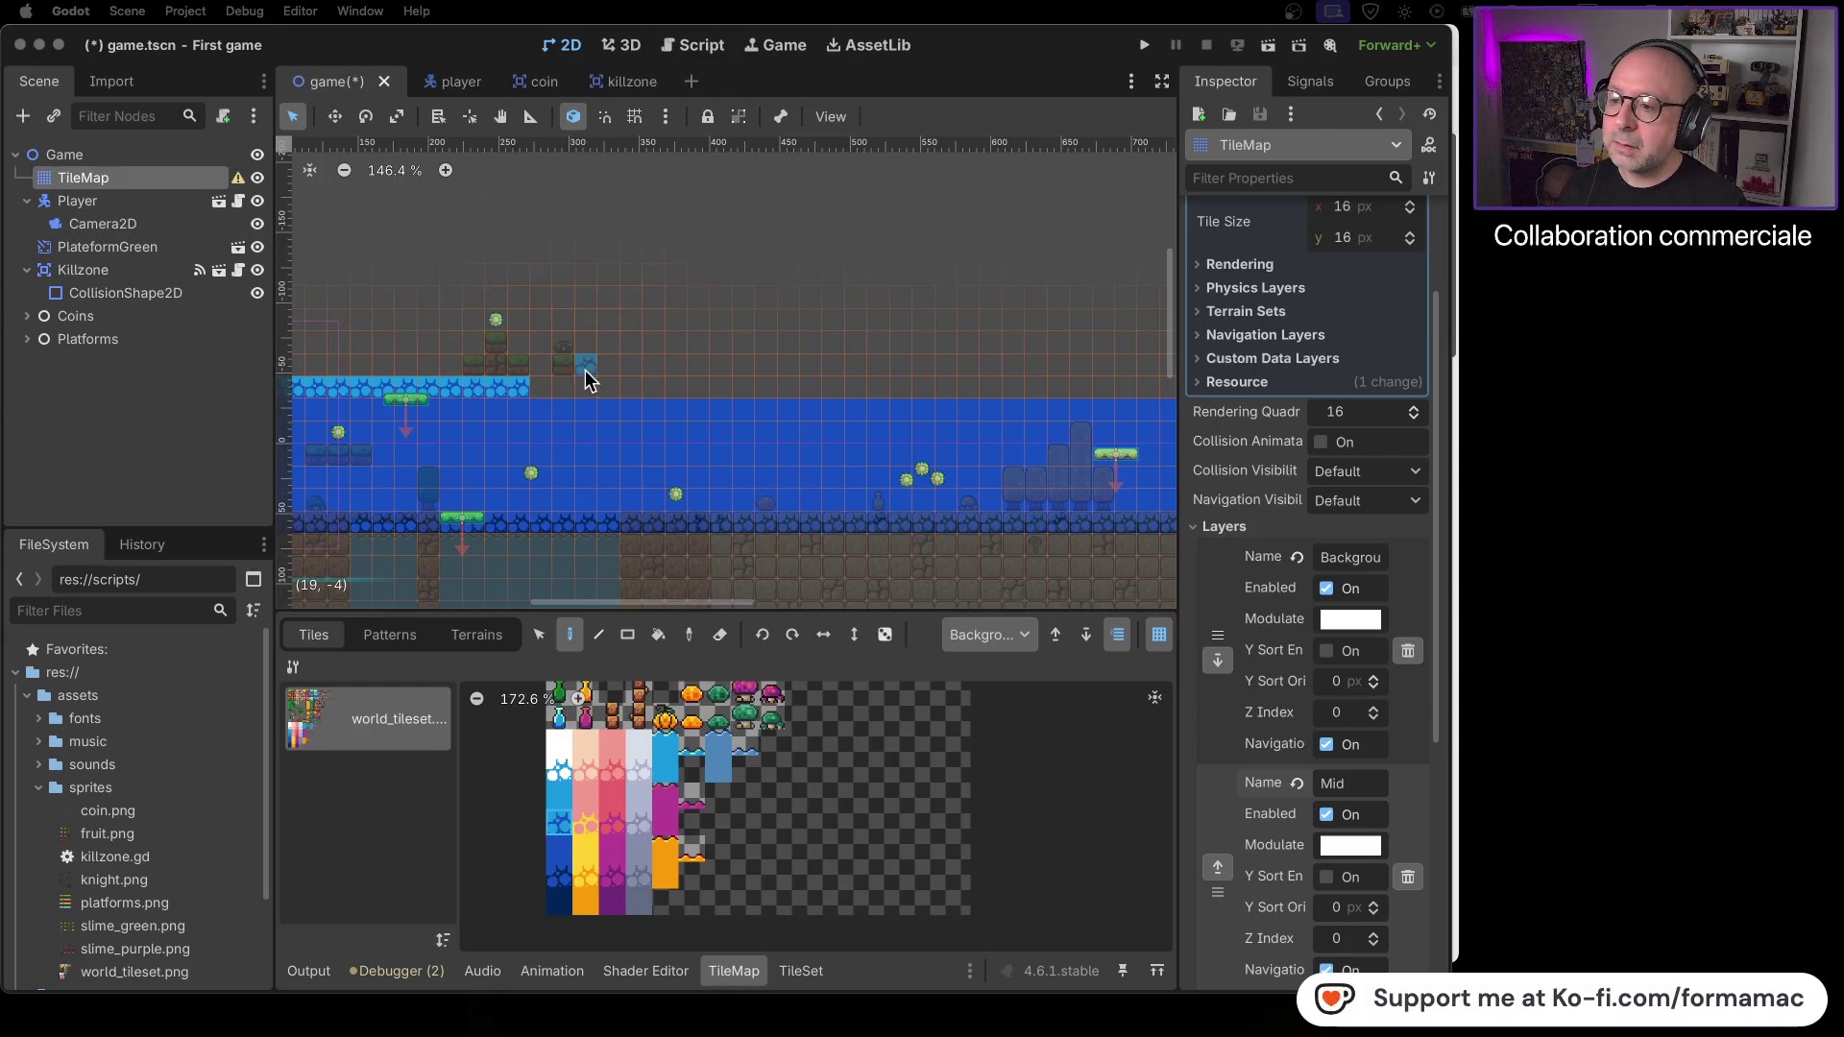
pyautogui.moveTo(542, 399); pyautogui.dragTo(1004, 398)
# - Continue the wave row to the right end, undoing a stray segment, and raise a light-blue column
pyautogui.hscroll(10, 1042, 465)
pyautogui.moveTo(391, 403); pyautogui.dragTo(668, 410)
pyautogui.moveTo(936, 403); pyautogui.dragTo(1124, 400)
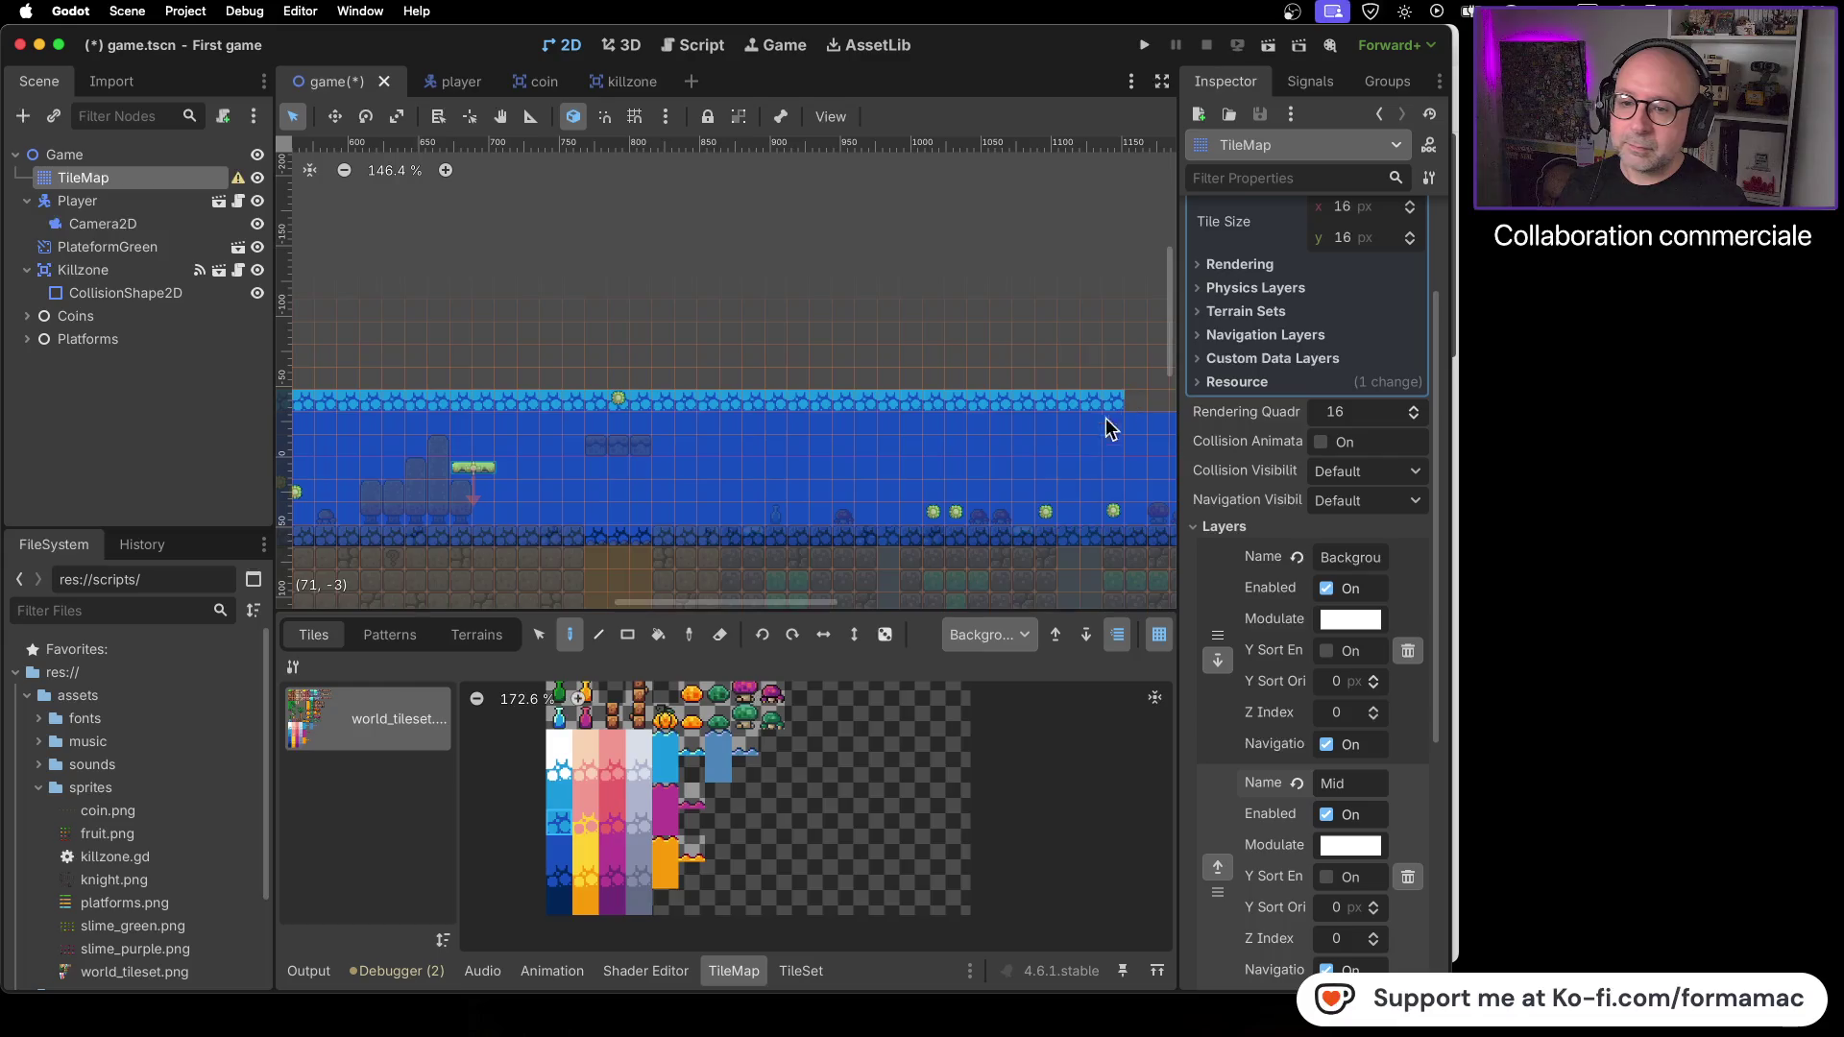
pyautogui.hscroll(10, 748, 408)
pyautogui.moveTo(581, 453)
pyautogui.mouseDown()
pyautogui.moveTo(808, 438)
pyautogui.moveTo(744, 451)
pyautogui.moveTo(1050, 464)
pyautogui.mouseUp()
pyautogui.hotkey('ctrl', 'z')
pyautogui.hscroll(10, 1050, 464)
pyautogui.moveTo(535, 506); pyautogui.dragTo(897, 502)
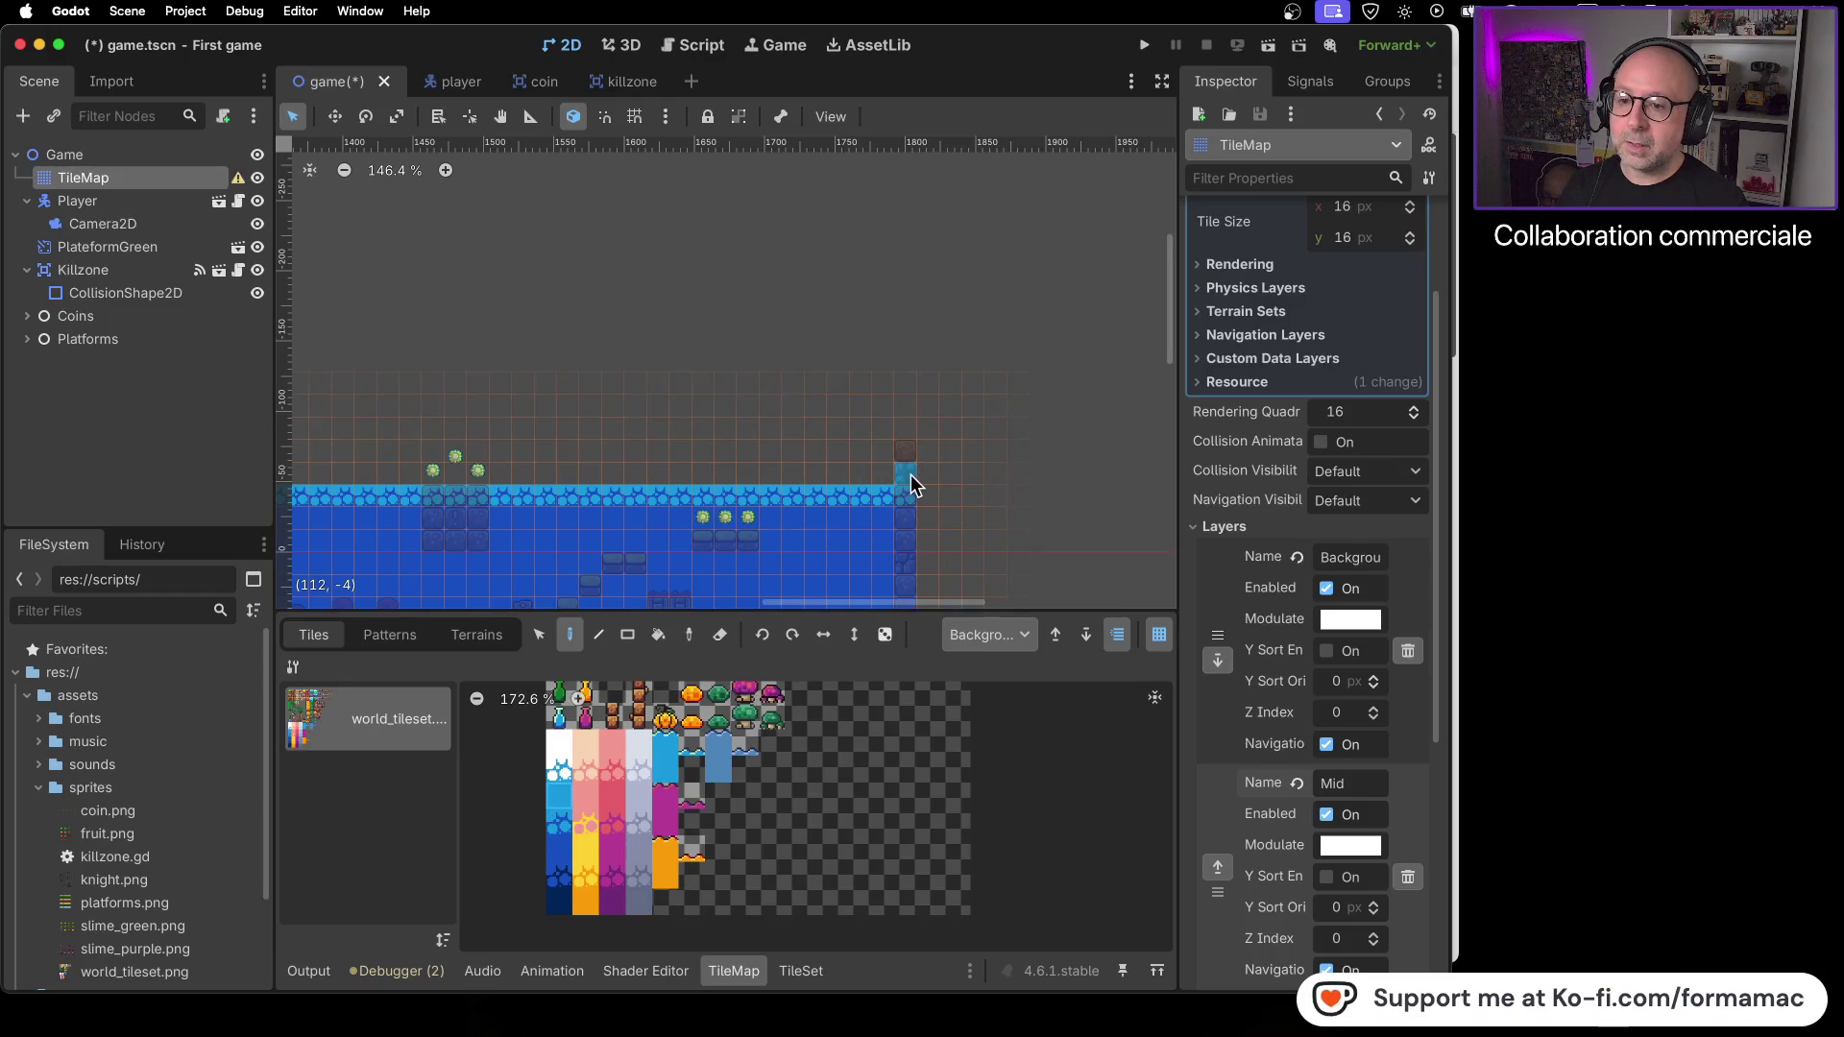
pyautogui.moveTo(907, 453); pyautogui.dragTo(903, 388)
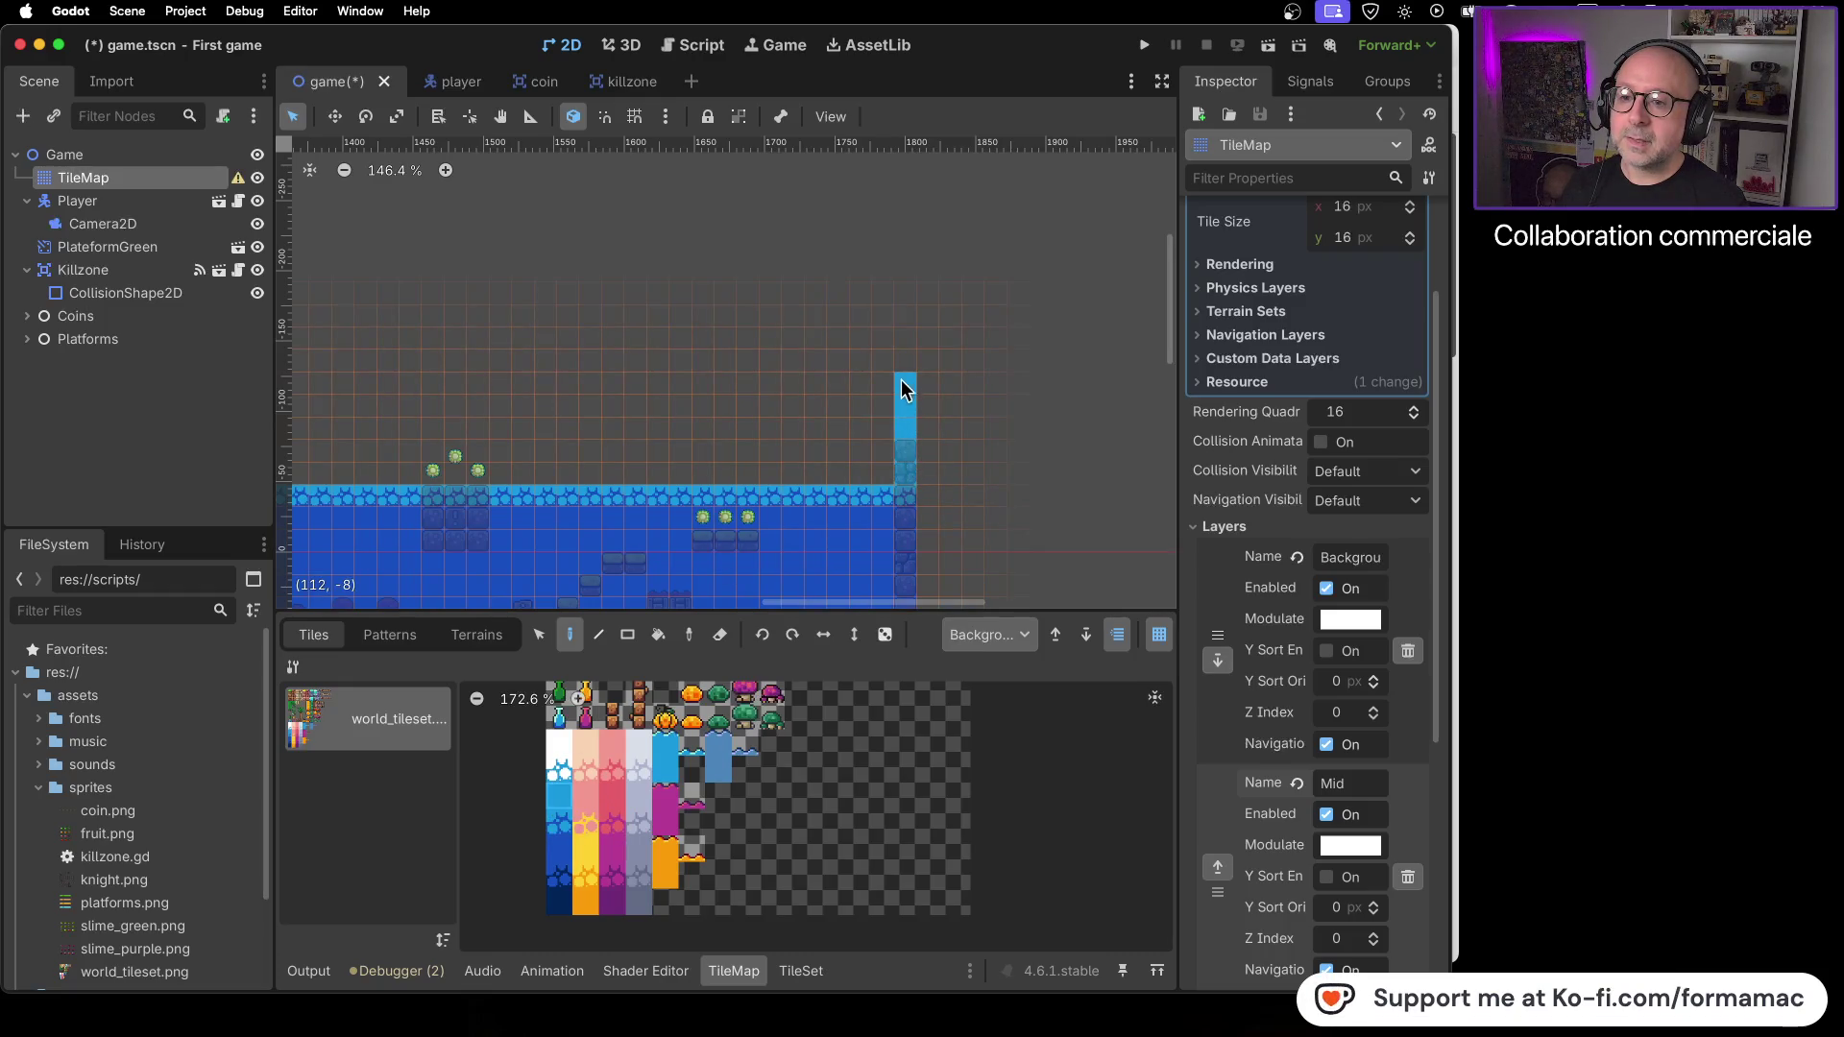
# - Paint a high light-blue row leftward to the level's start and save the scene
pyautogui.moveTo(760, 377); pyautogui.dragTo(538, 380)
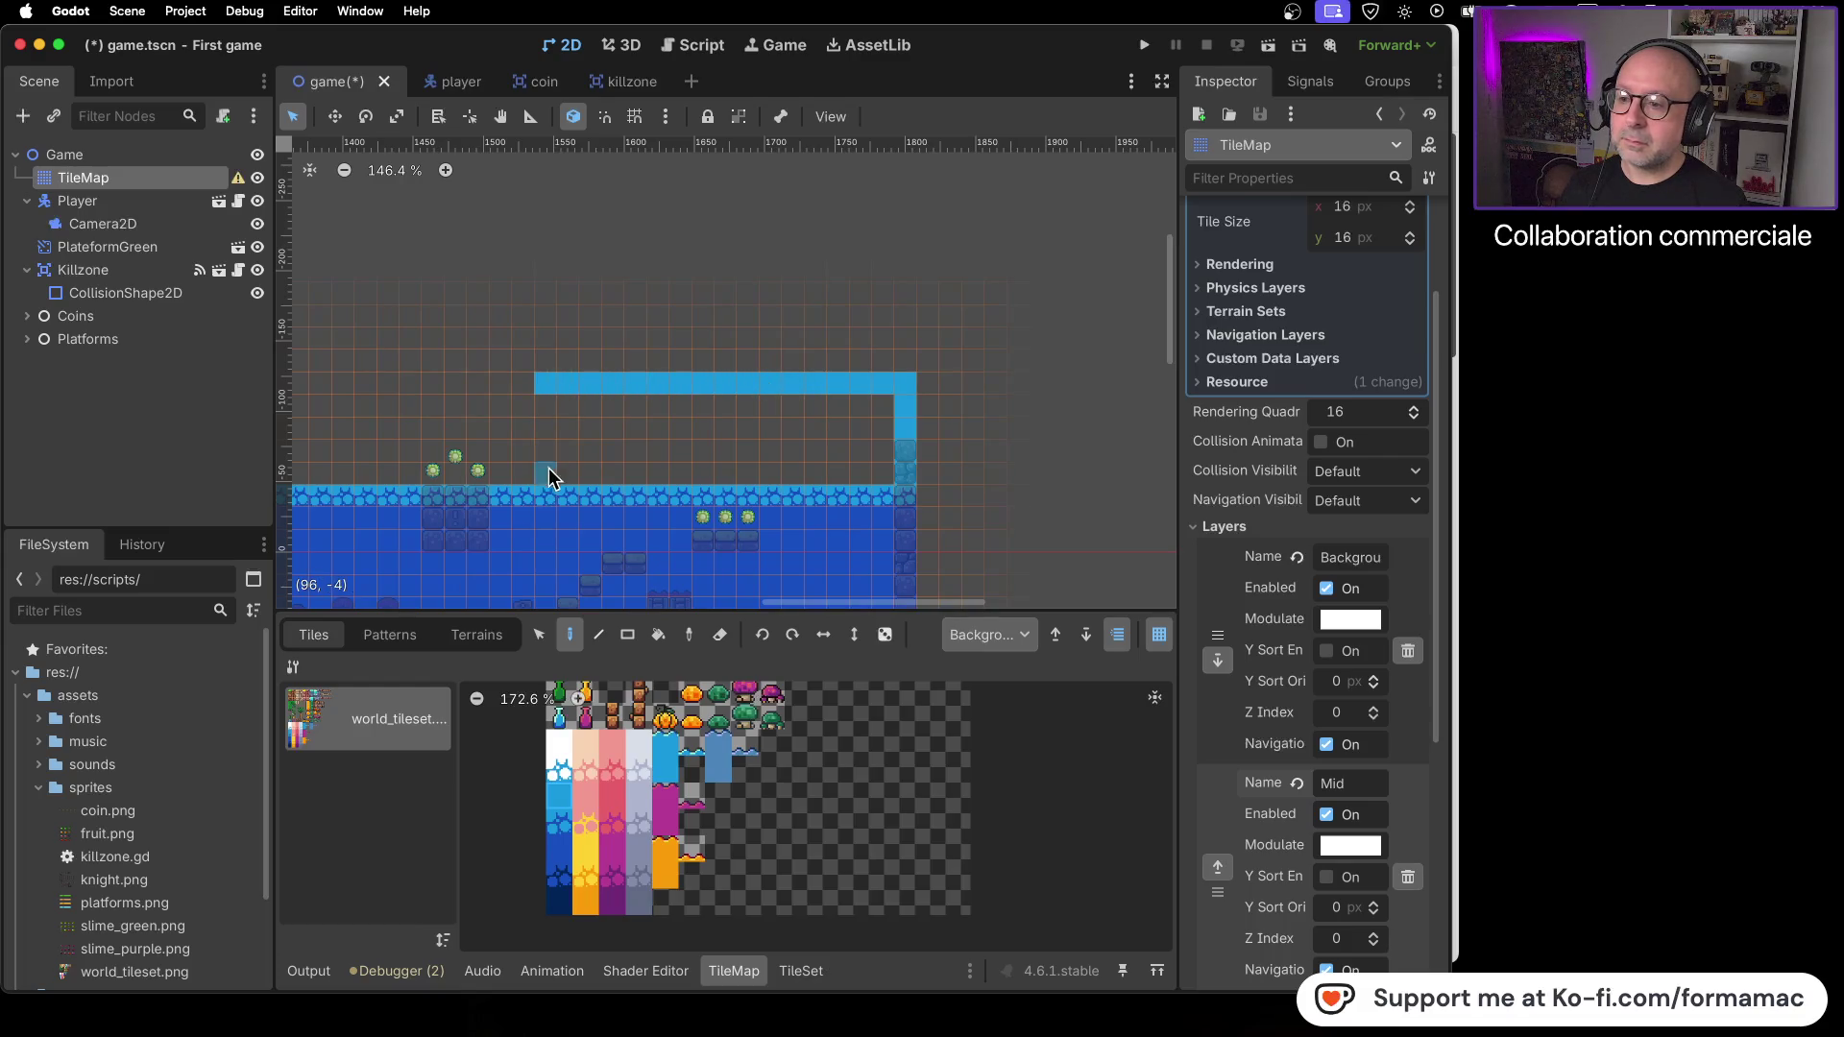
pyautogui.hscroll(-6, 907, 416)
pyautogui.moveTo(1143, 359)
pyautogui.mouseDown()
pyautogui.moveTo(613, 377)
pyautogui.moveTo(1076, 373)
pyautogui.mouseUp()
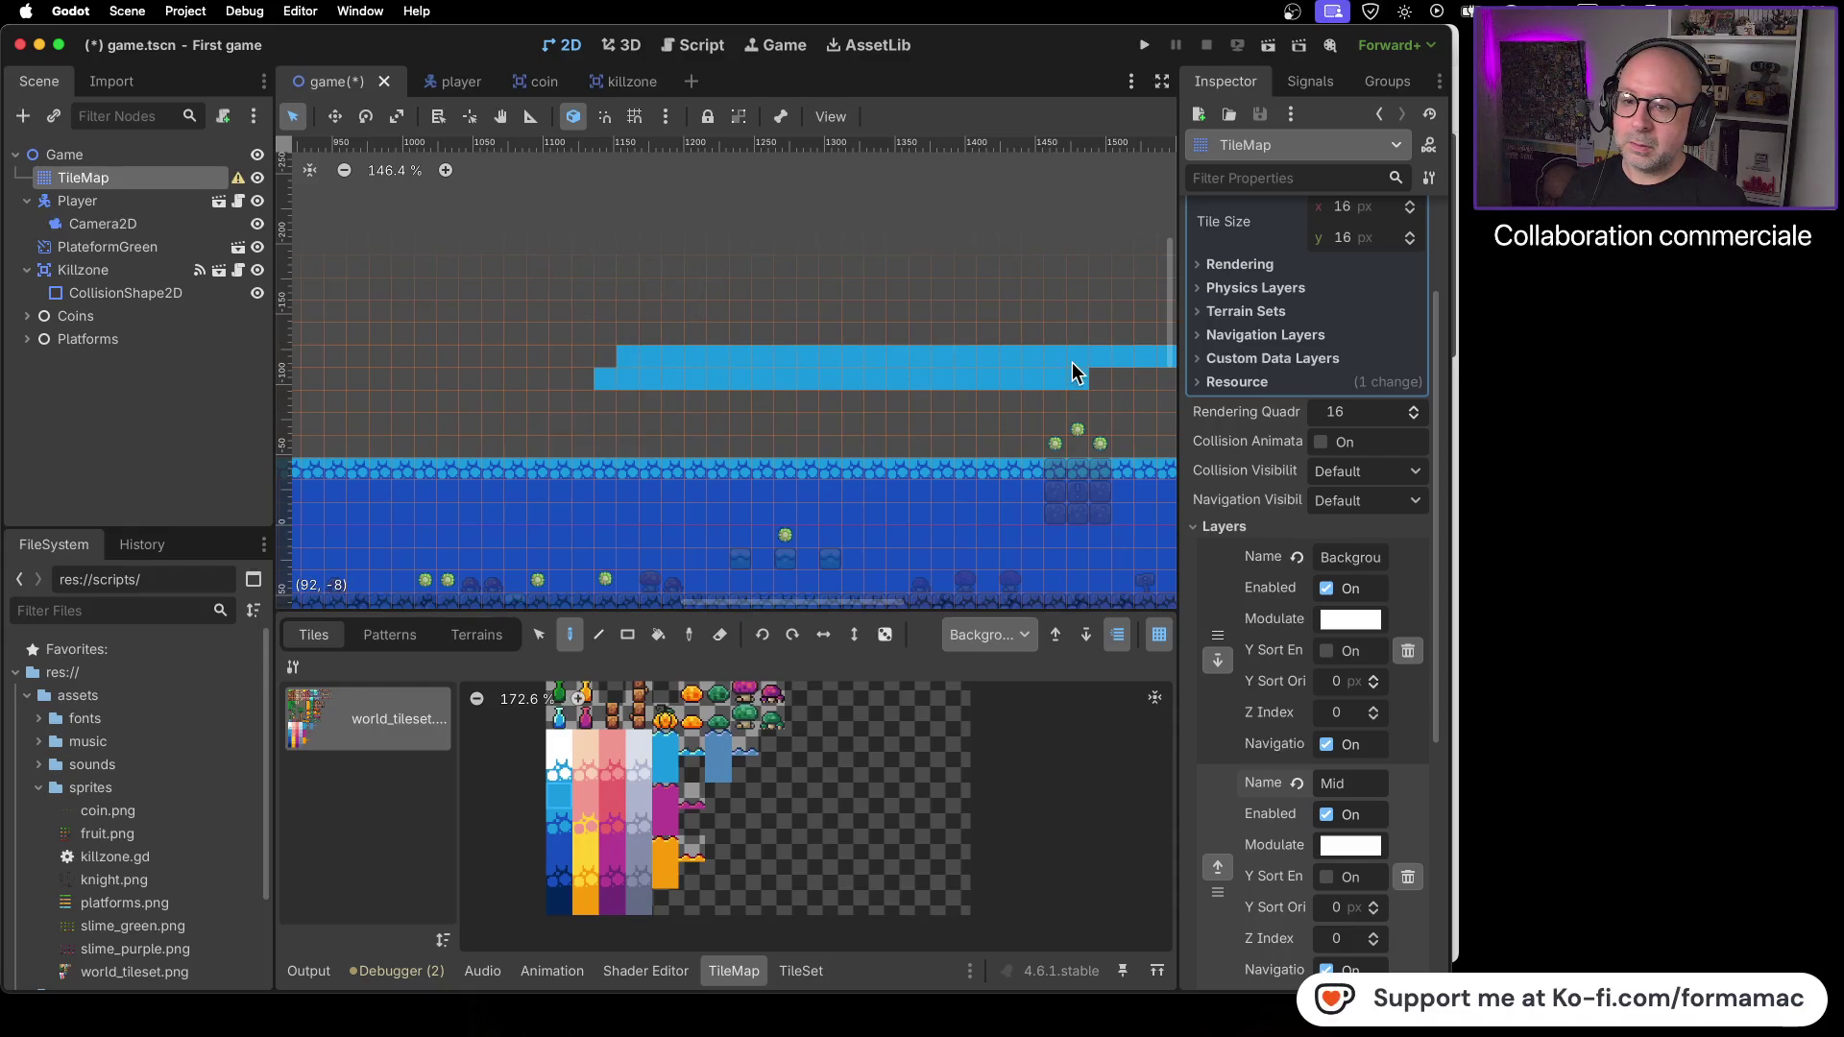
pyautogui.moveTo(548, 367); pyautogui.dragTo(375, 383)
pyautogui.hscroll(-6, 1151, 423)
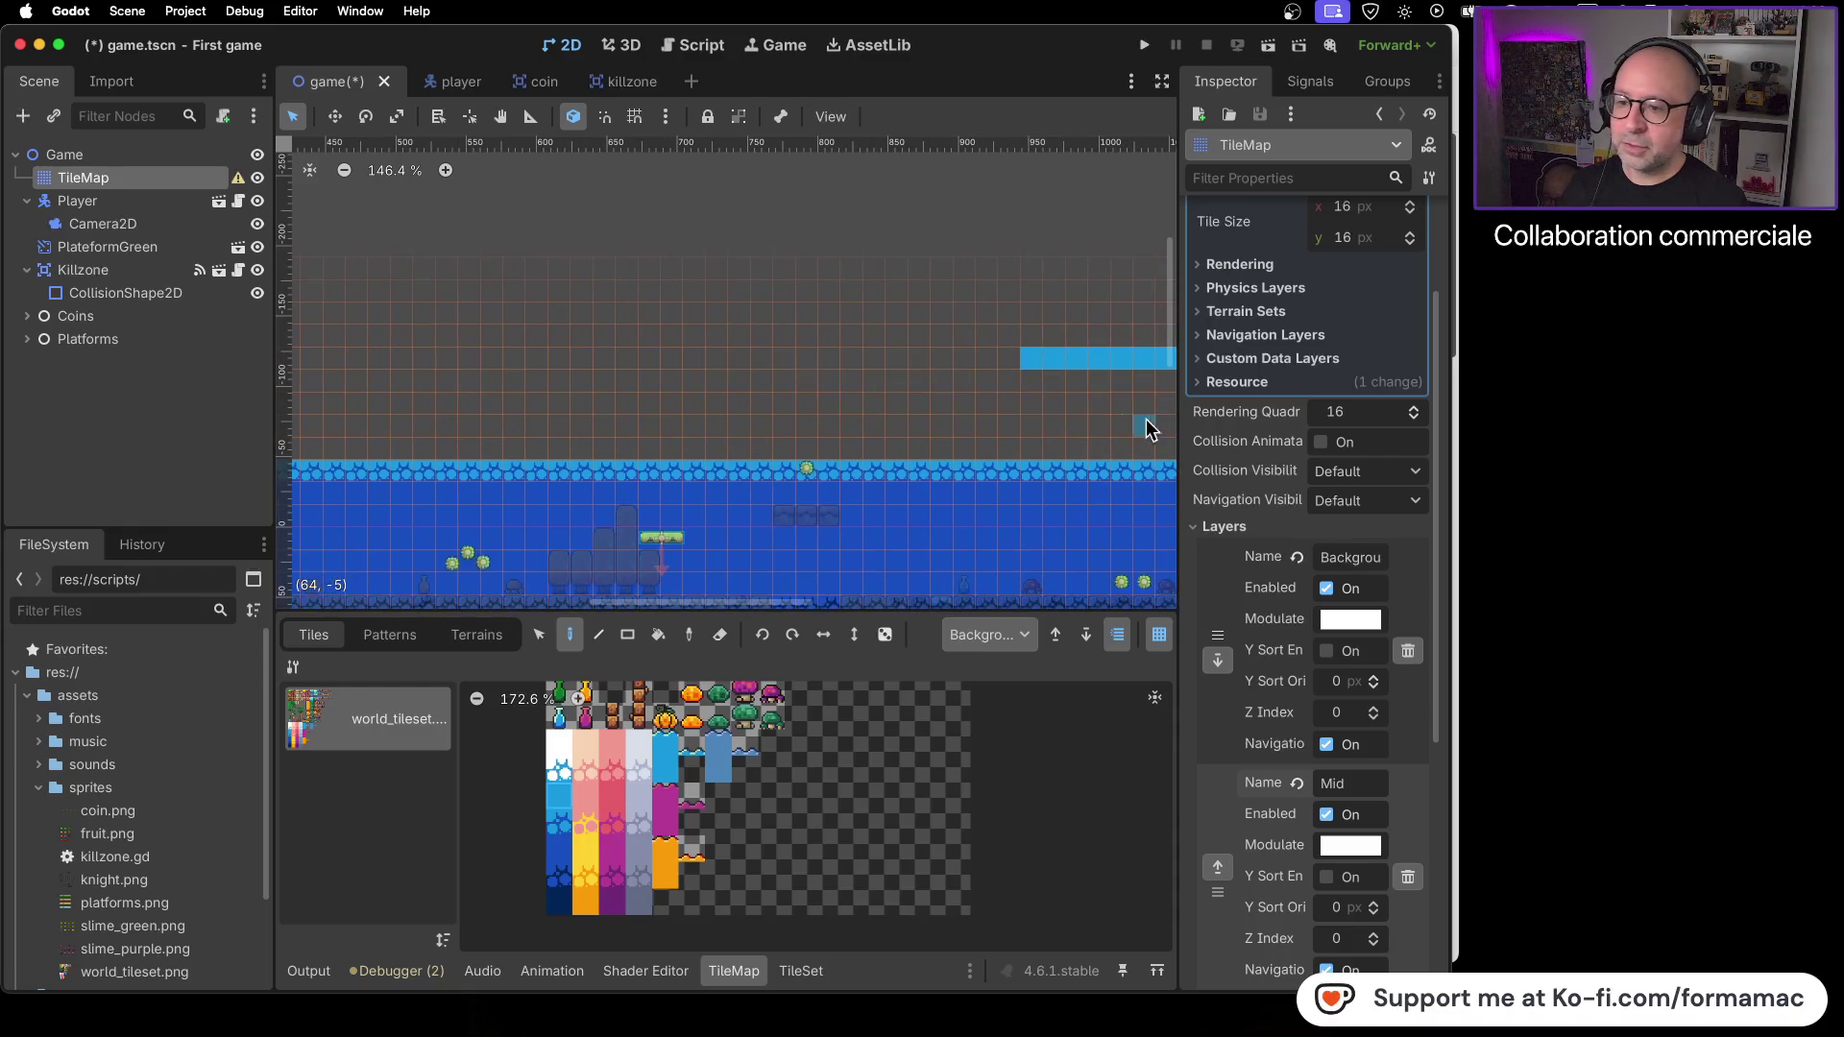
pyautogui.moveTo(1013, 360); pyautogui.dragTo(343, 381)
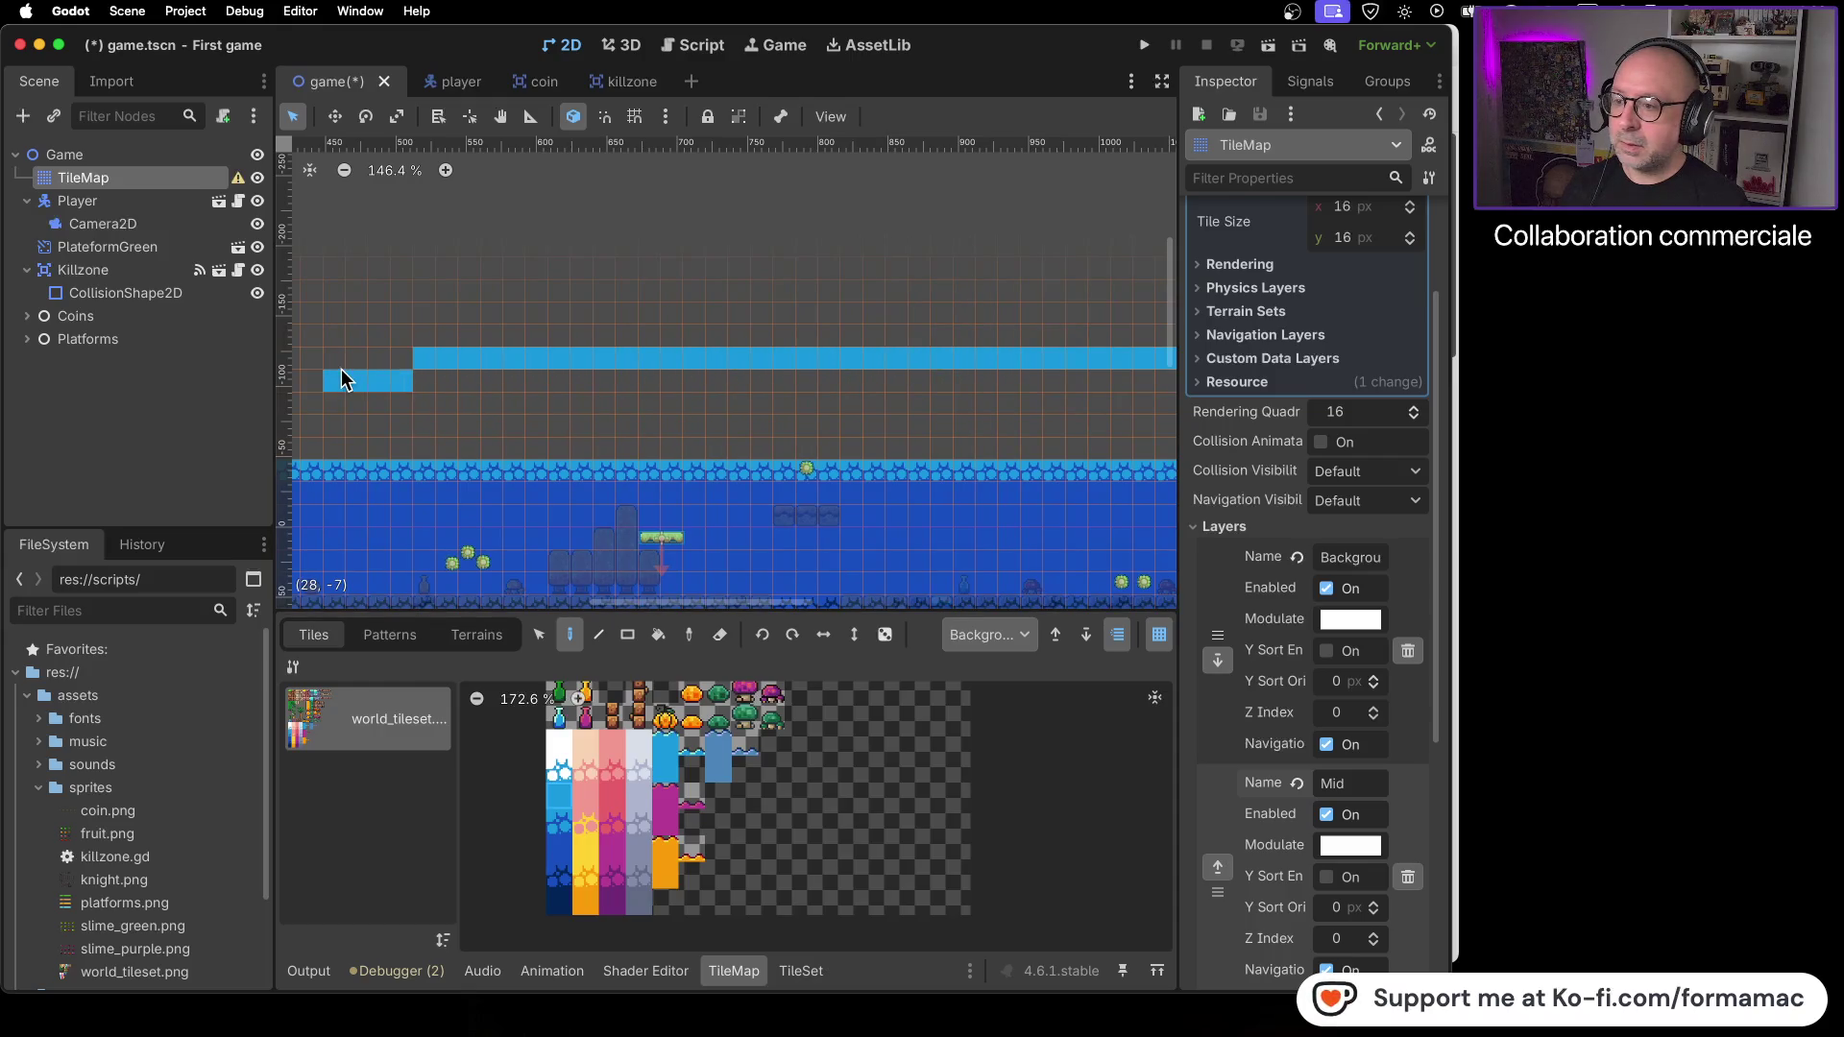
pyautogui.hscroll(-8, 423, 408)
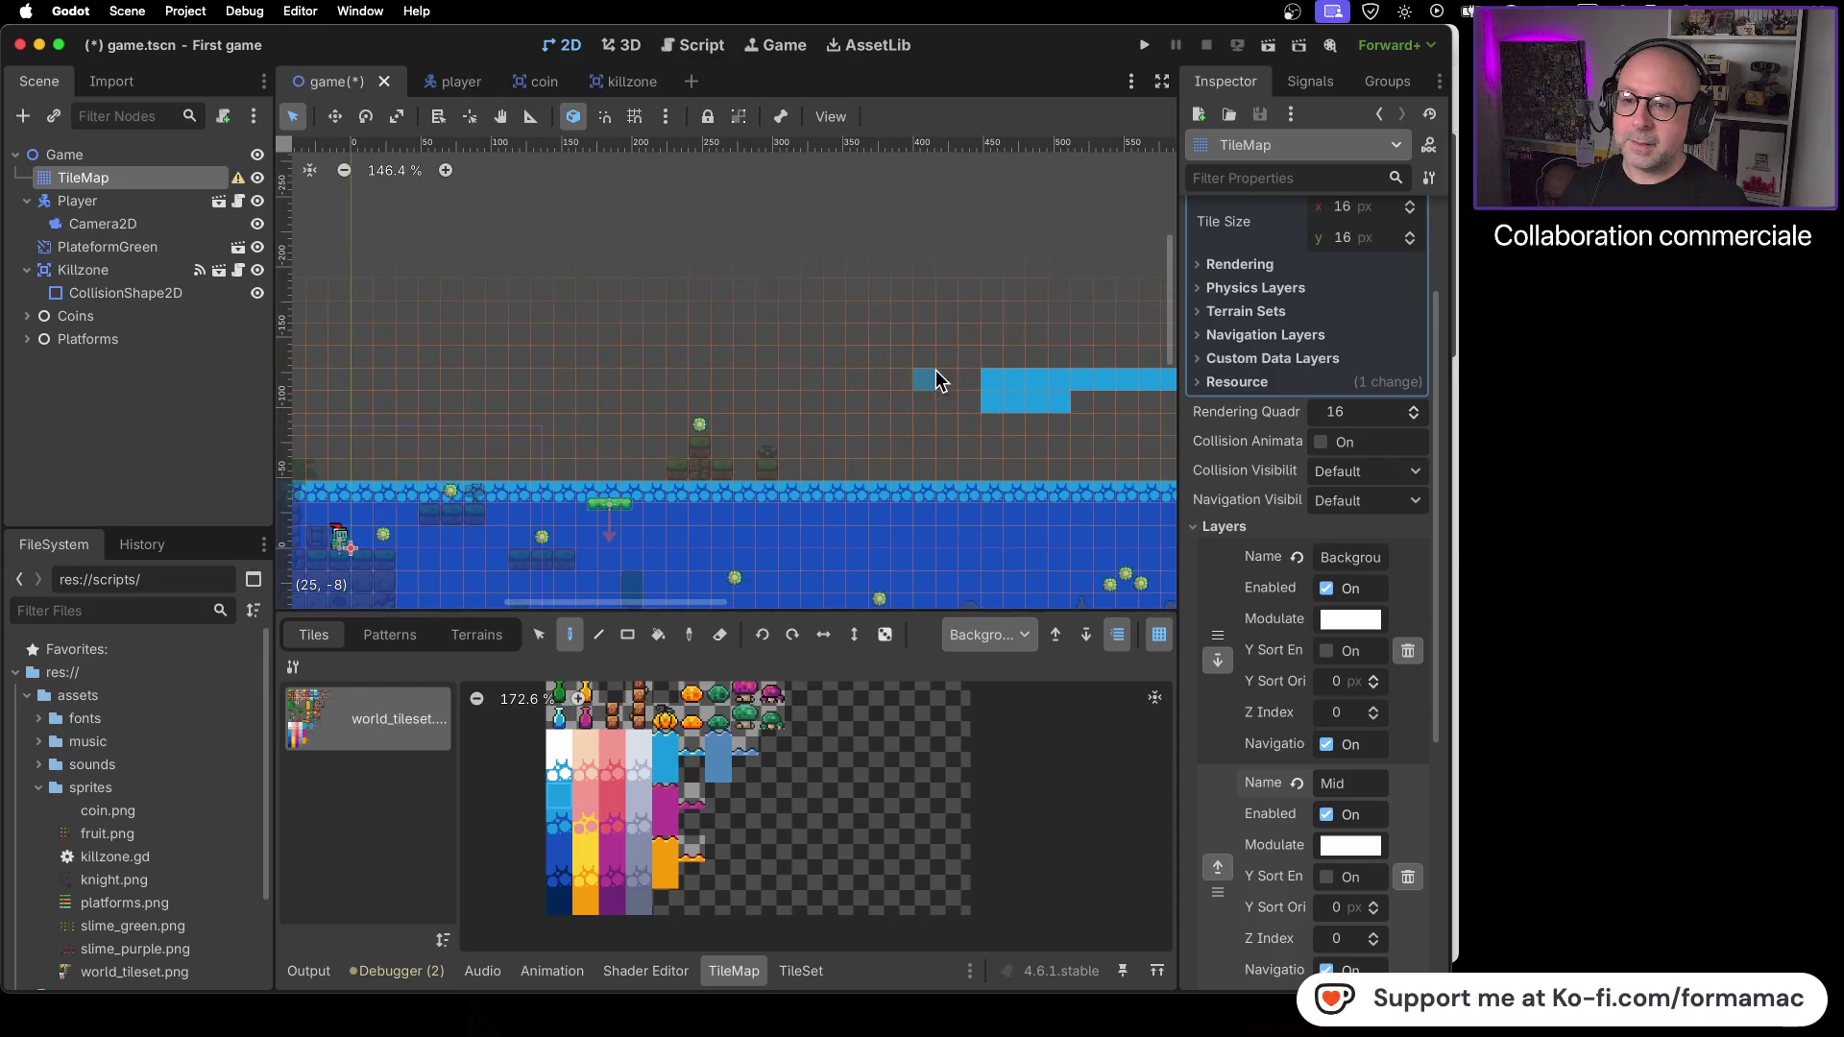
pyautogui.moveTo(954, 383); pyautogui.dragTo(327, 383)
pyautogui.hscroll(-10, 1020, 394)
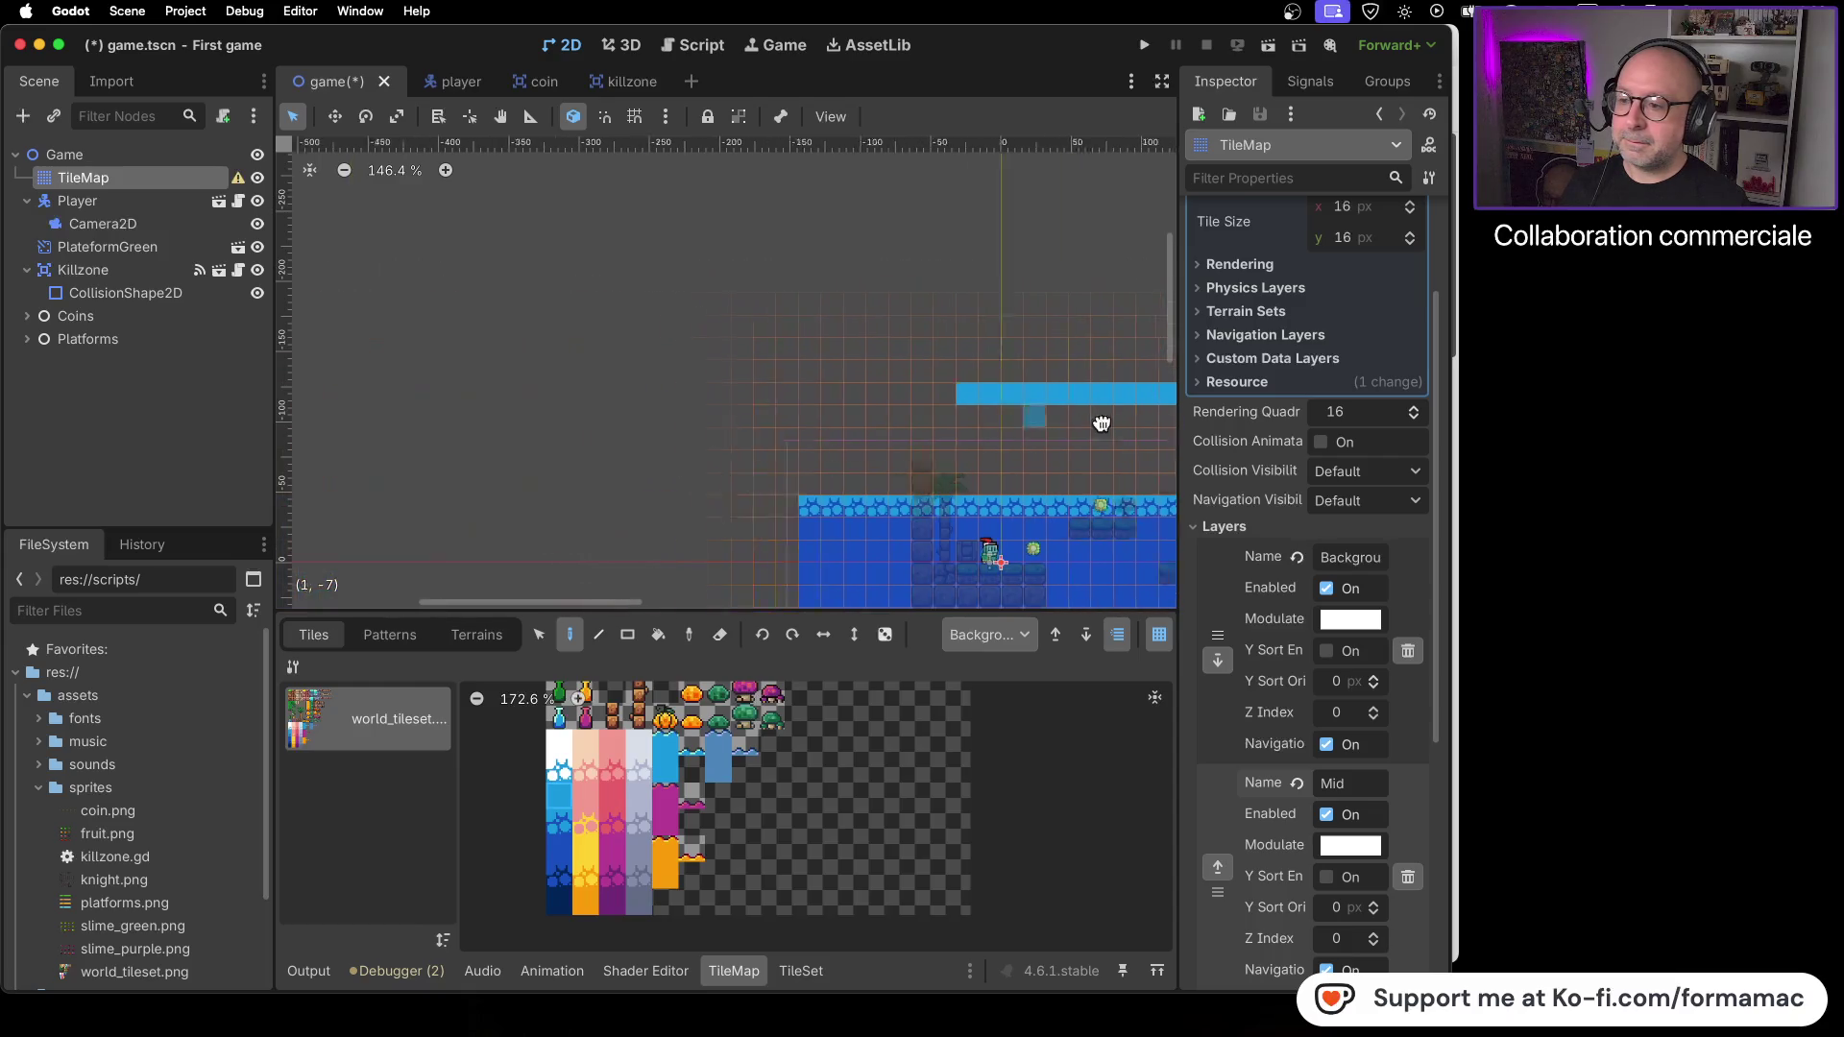
pyautogui.moveTo(891, 487)
pyautogui.mouseDown()
pyautogui.moveTo(1071, 470)
pyautogui.moveTo(984, 412)
pyautogui.moveTo(911, 433)
pyautogui.mouseUp()
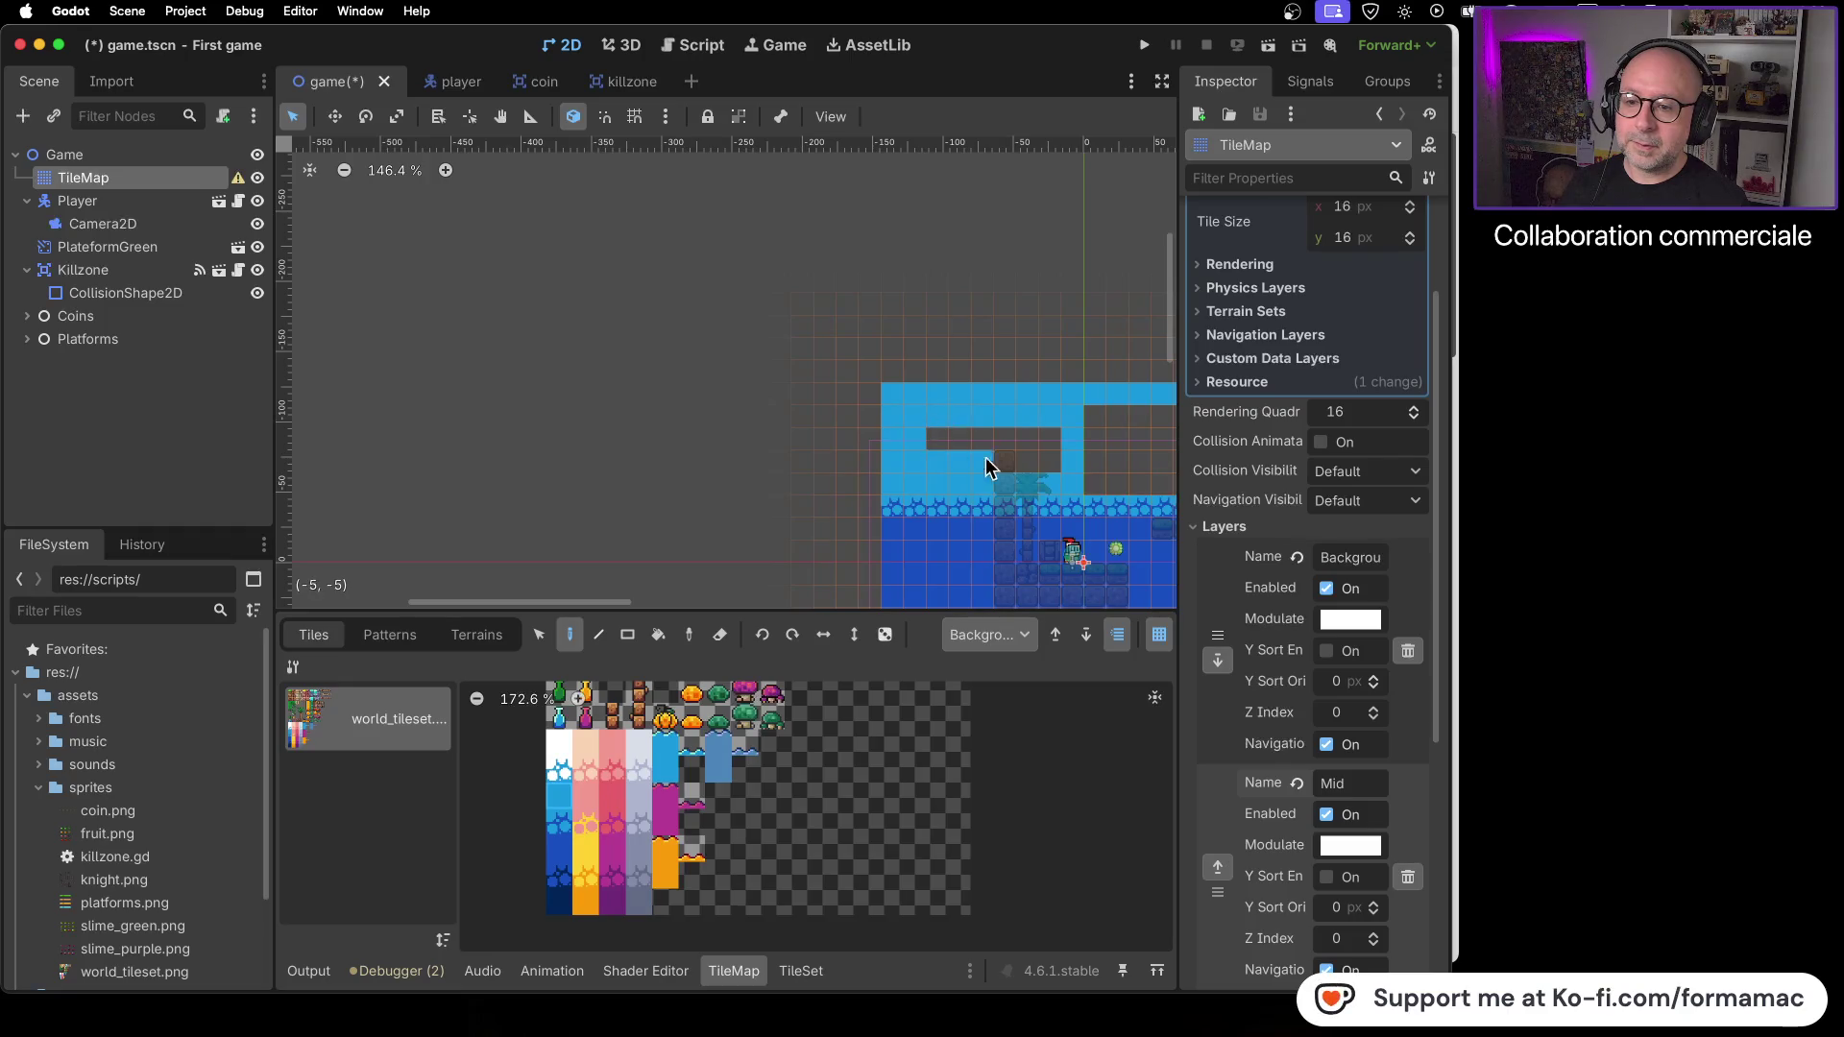
pyautogui.hscroll(7, 533, 408)
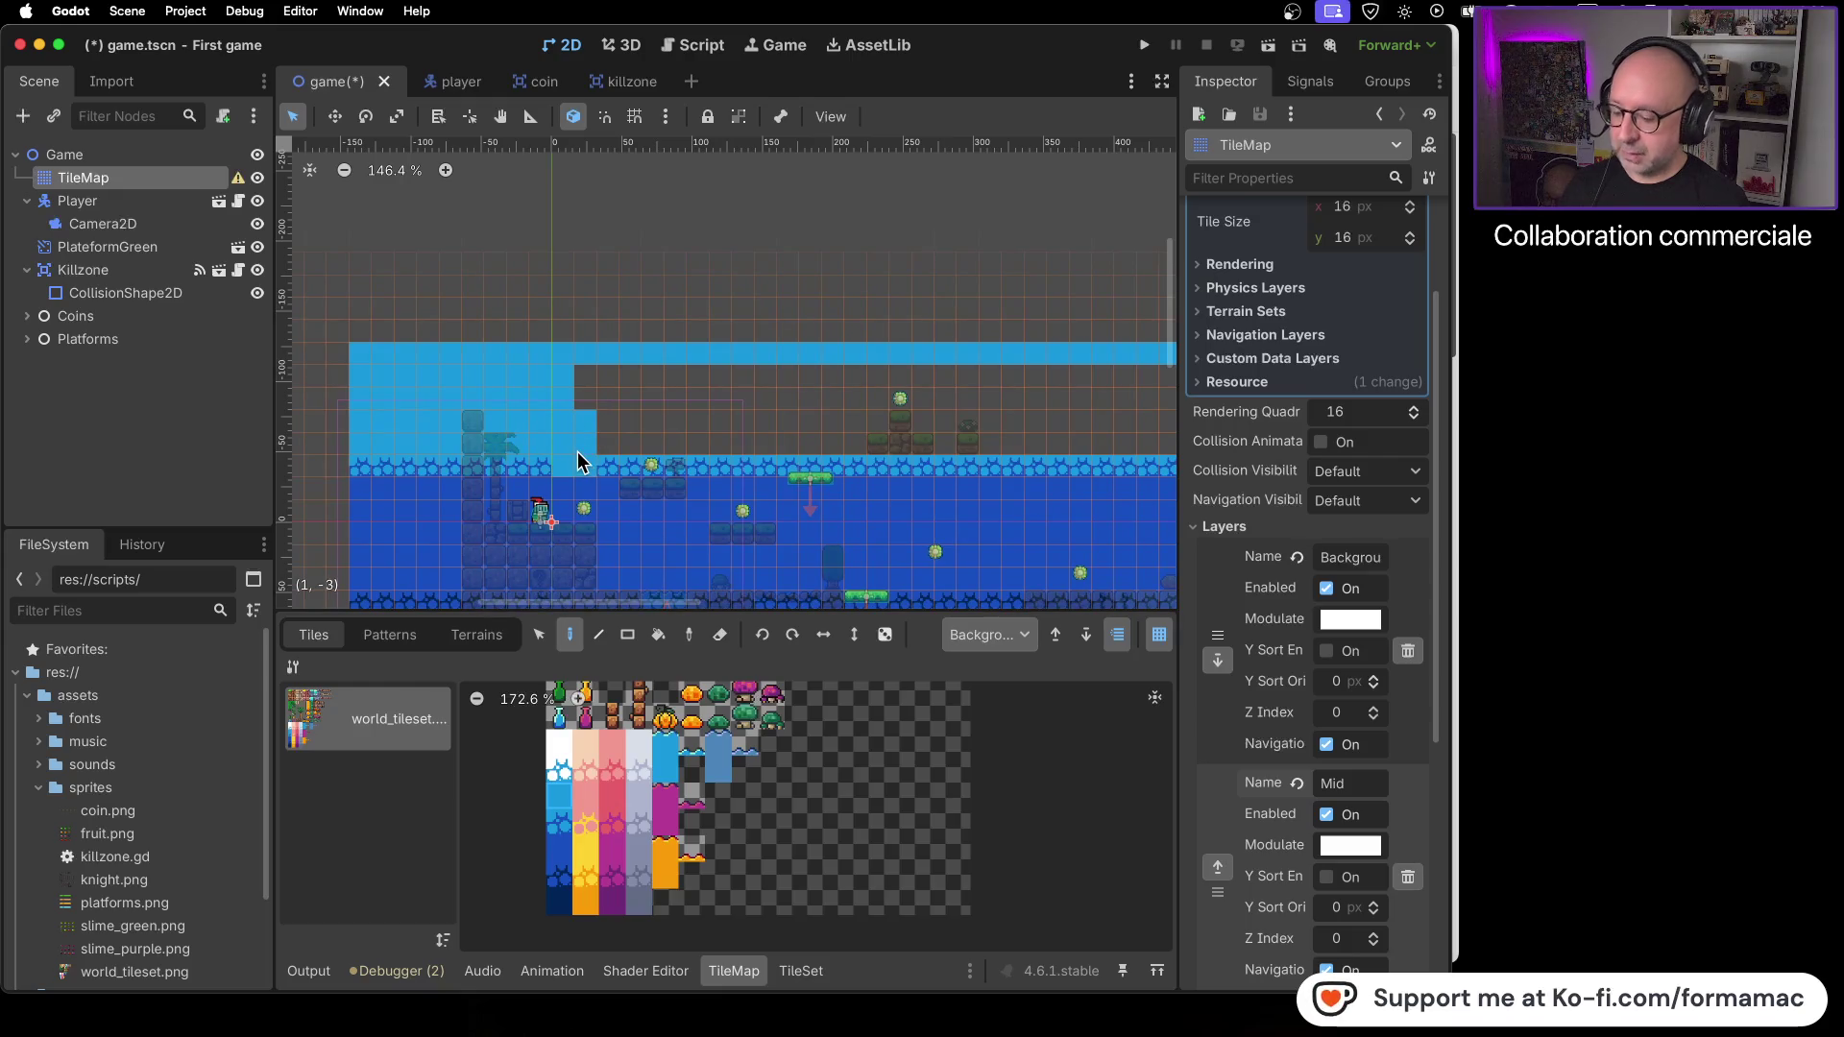
pyautogui.press('super+s')
# - Fill the dark blocks and strips just above the water with light-blue tiles
pyautogui.moveTo(576, 445)
pyautogui.mouseDown()
pyautogui.moveTo(567, 422)
pyautogui.moveTo(730, 383)
pyautogui.mouseUp()
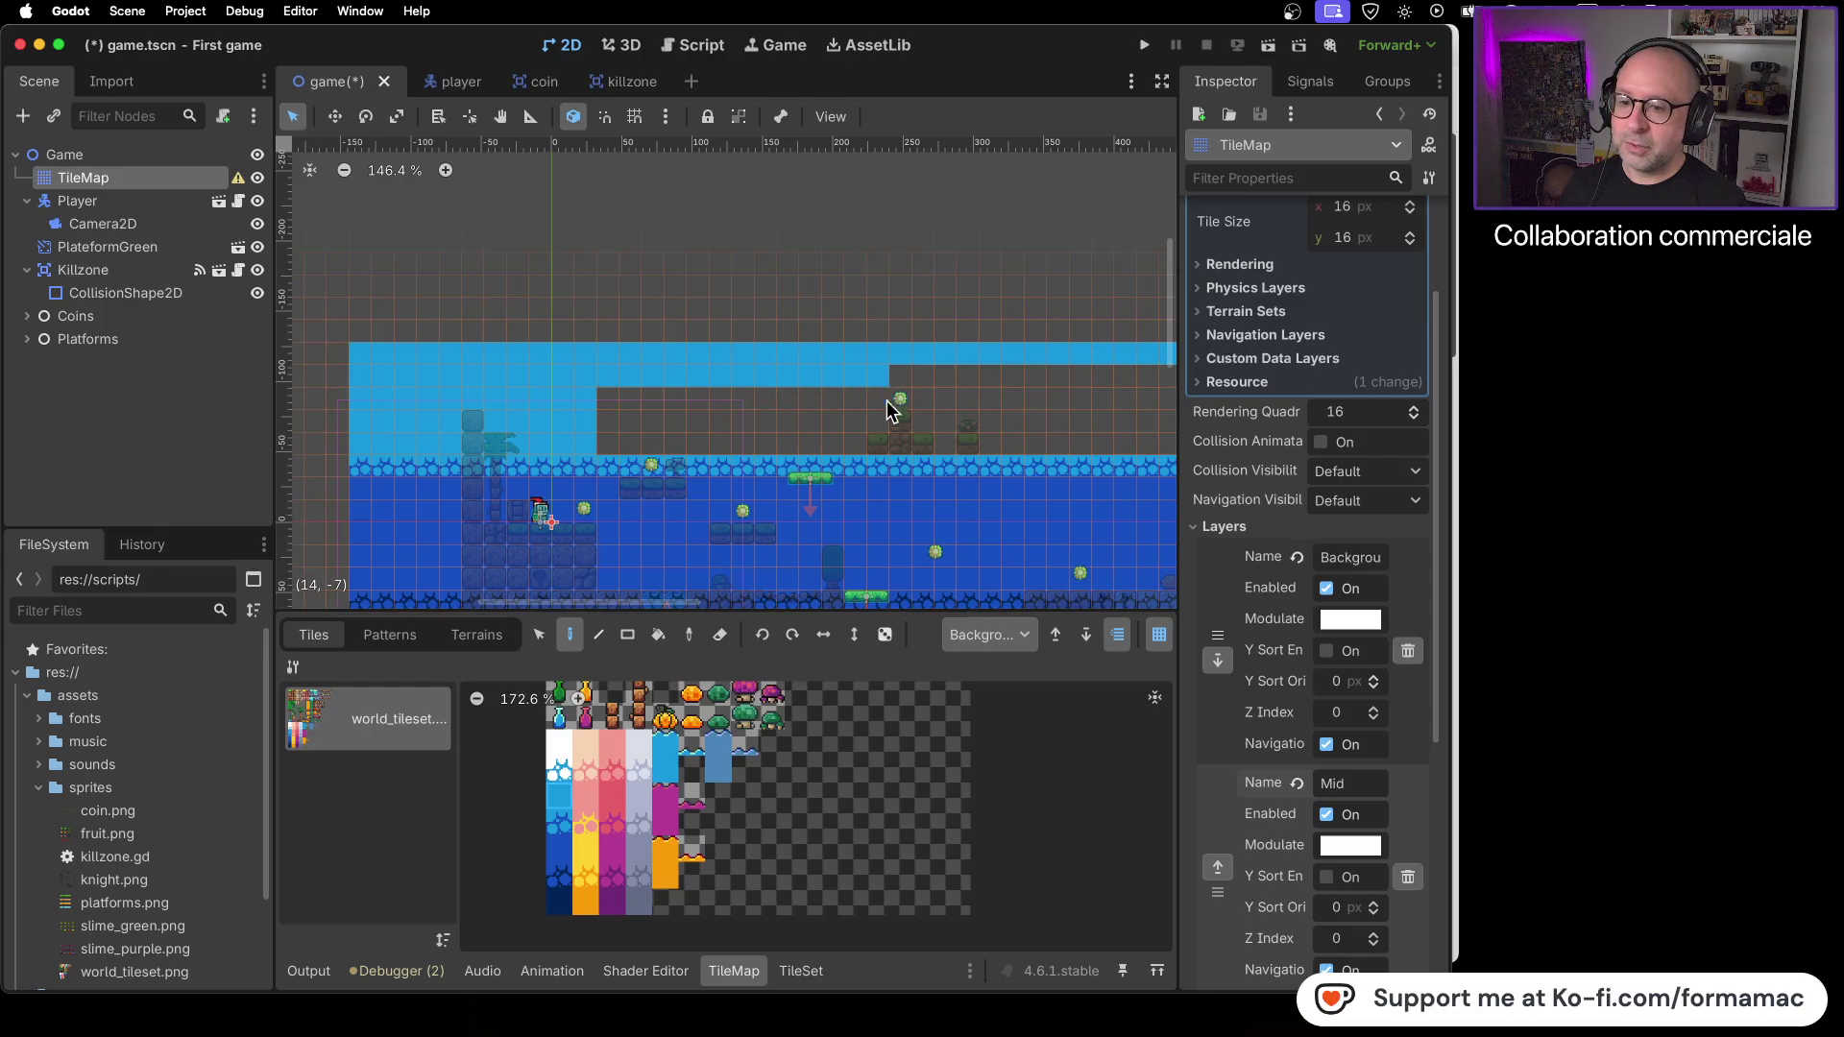
pyautogui.moveTo(837, 446)
pyautogui.mouseDown()
pyautogui.moveTo(620, 447)
pyautogui.moveTo(746, 399)
pyautogui.mouseUp()
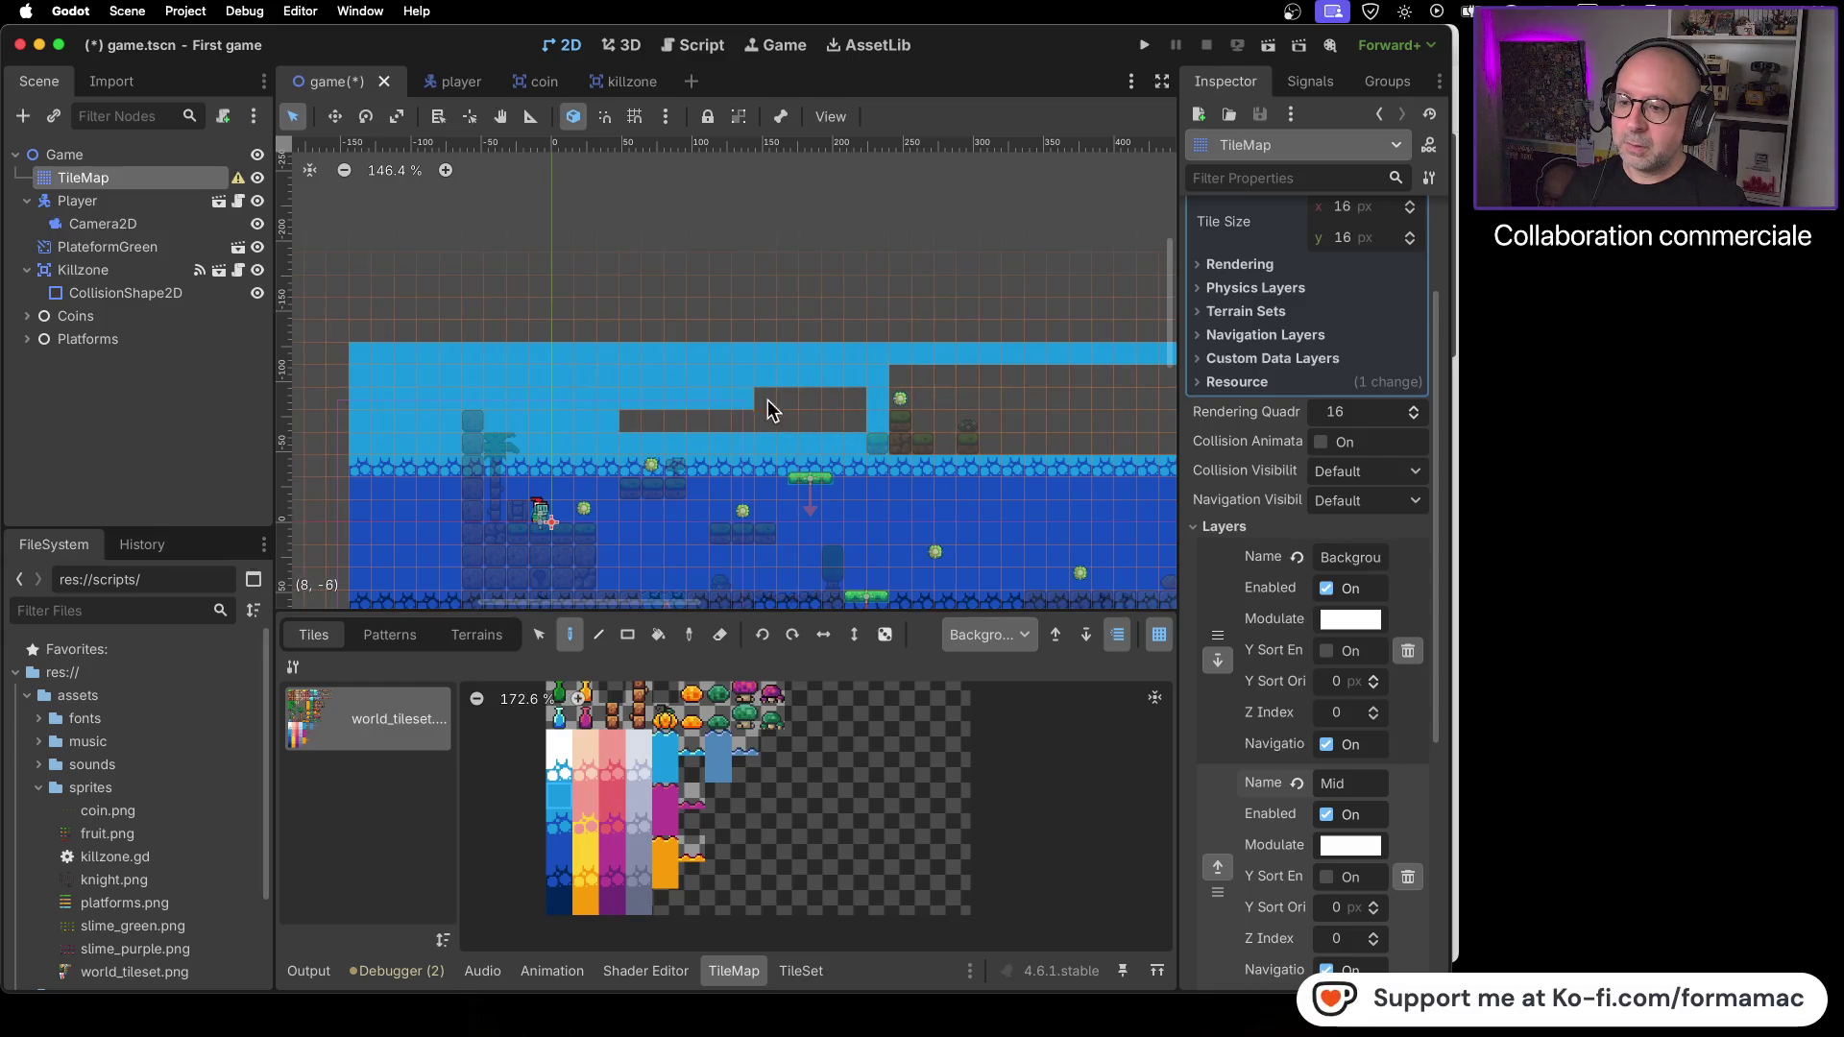
pyautogui.moveTo(858, 419); pyautogui.dragTo(621, 427)
pyautogui.hscroll(5, 908, 494)
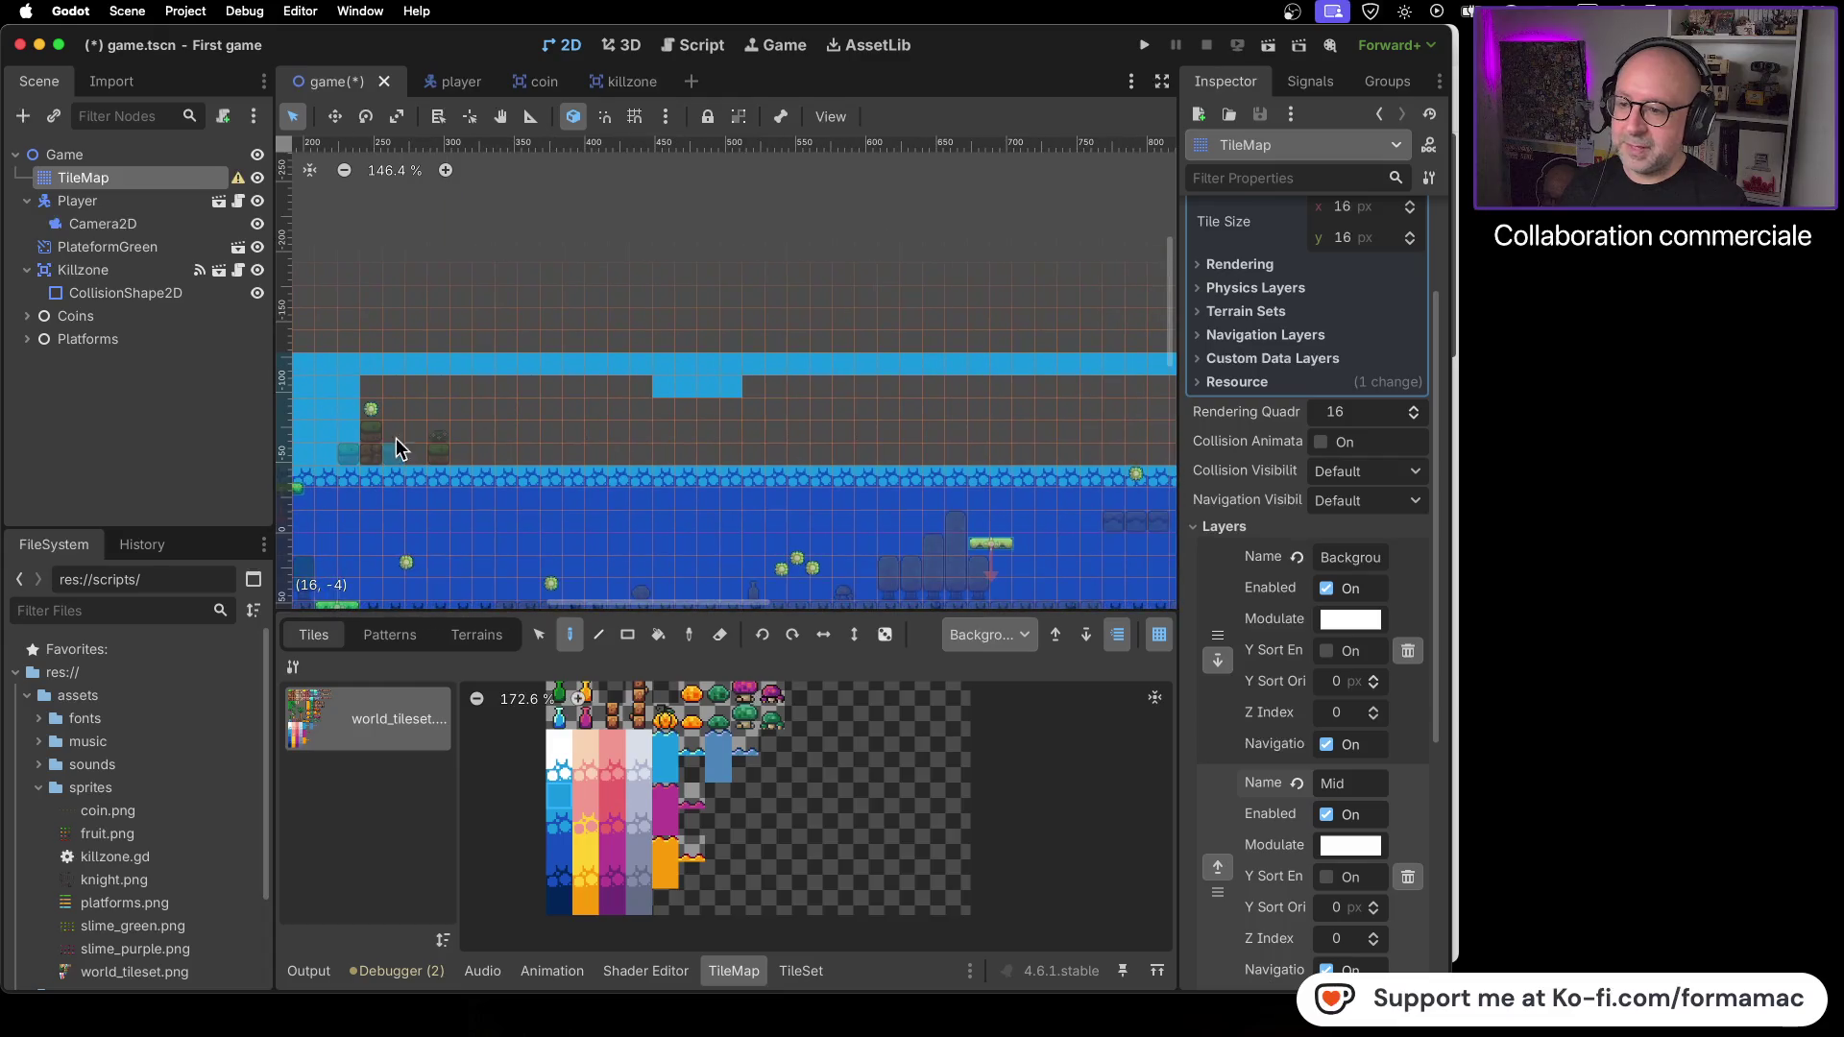
pyautogui.moveTo(372, 392); pyautogui.dragTo(557, 386)
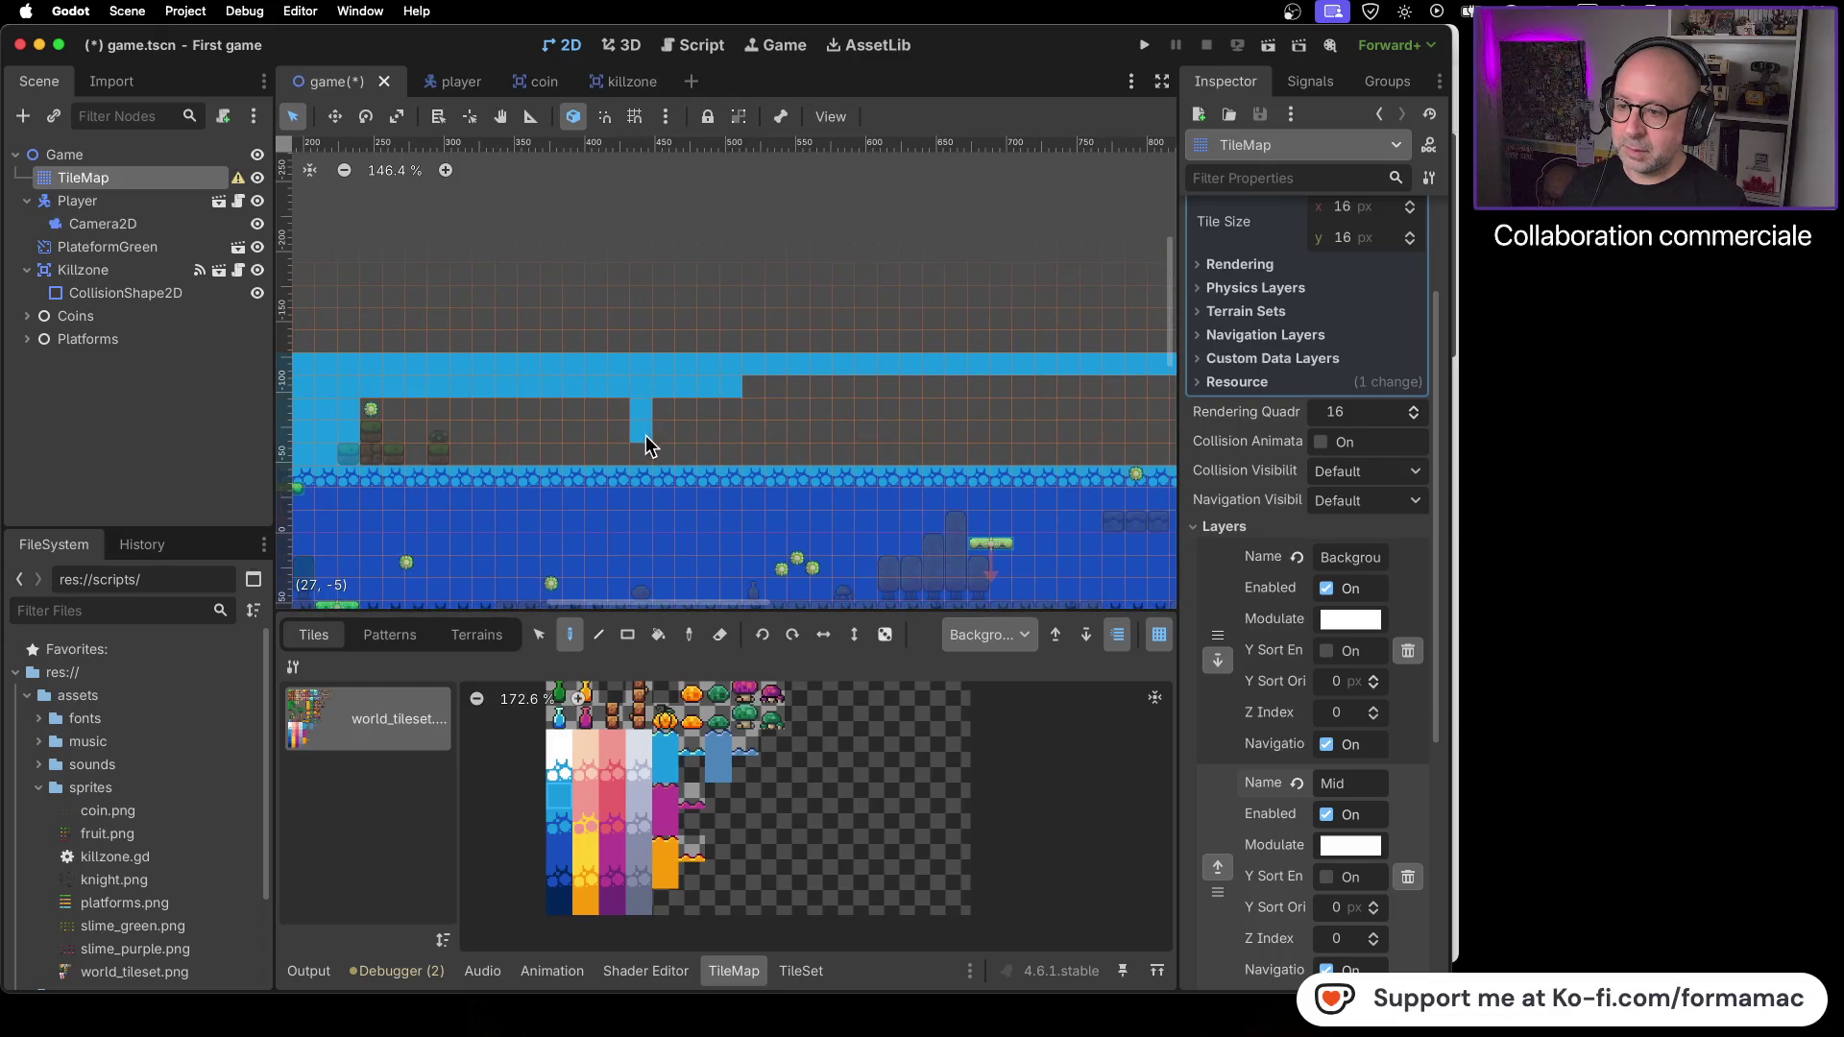
pyautogui.moveTo(576, 461)
pyautogui.mouseDown()
pyautogui.moveTo(370, 461)
pyautogui.moveTo(442, 424)
pyautogui.moveTo(611, 433)
pyautogui.moveTo(377, 409)
pyautogui.mouseUp()
# - Save the scene and fill the dark top rows and single dark cells with light blue
pyautogui.hotkey('ctrl', 's')
pyautogui.hscroll(5, 727, 459)
pyautogui.moveTo(538, 409)
pyautogui.mouseDown()
pyautogui.moveTo(814, 392)
pyautogui.moveTo(544, 397)
pyautogui.moveTo(576, 429)
pyautogui.moveTo(1105, 431)
pyautogui.moveTo(639, 409)
pyautogui.mouseUp()
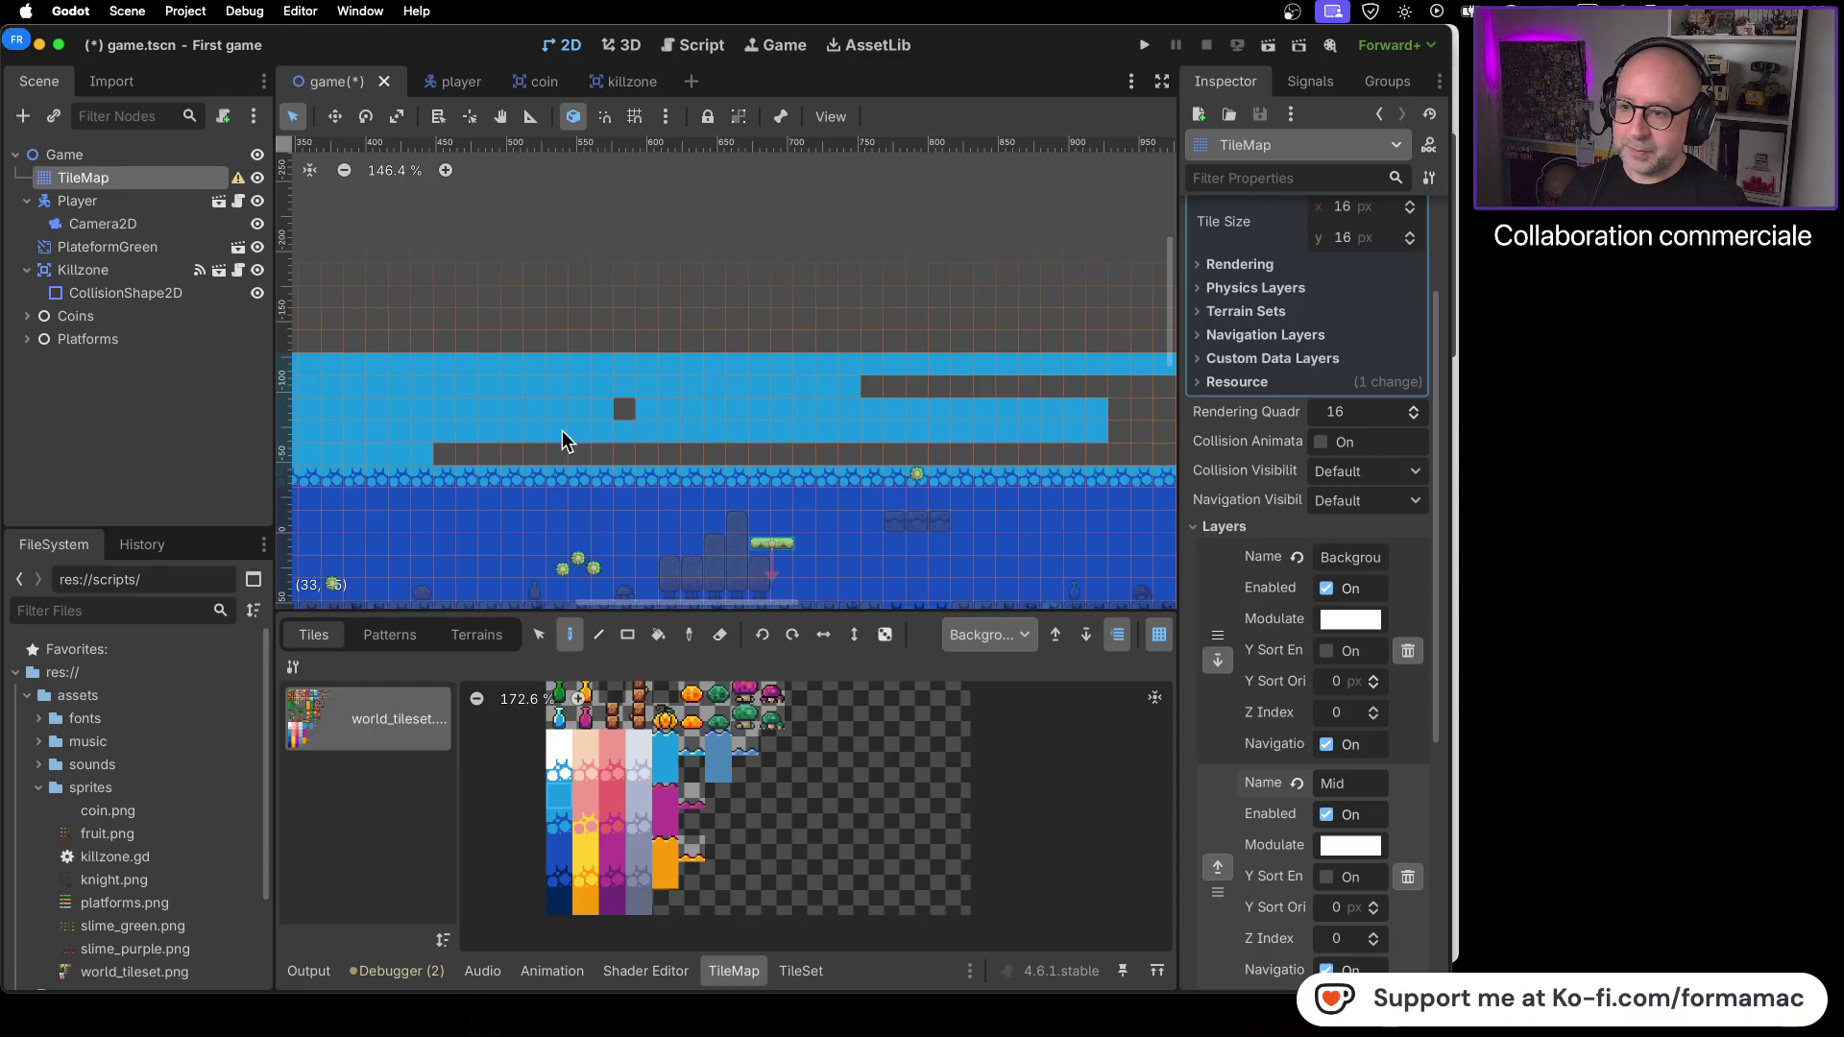
pyautogui.moveTo(463, 457); pyautogui.dragTo(1099, 453)
pyautogui.click(804, 454)
pyautogui.click(641, 456)
pyautogui.click(629, 461)
pyautogui.moveTo(1024, 520); pyautogui.dragTo(531, 581)
pyautogui.moveTo(392, 441); pyautogui.dragTo(437, 444)
pyautogui.moveTo(700, 432); pyautogui.dragTo(754, 437)
pyautogui.moveTo(870, 451); pyautogui.dragTo(488, 441)
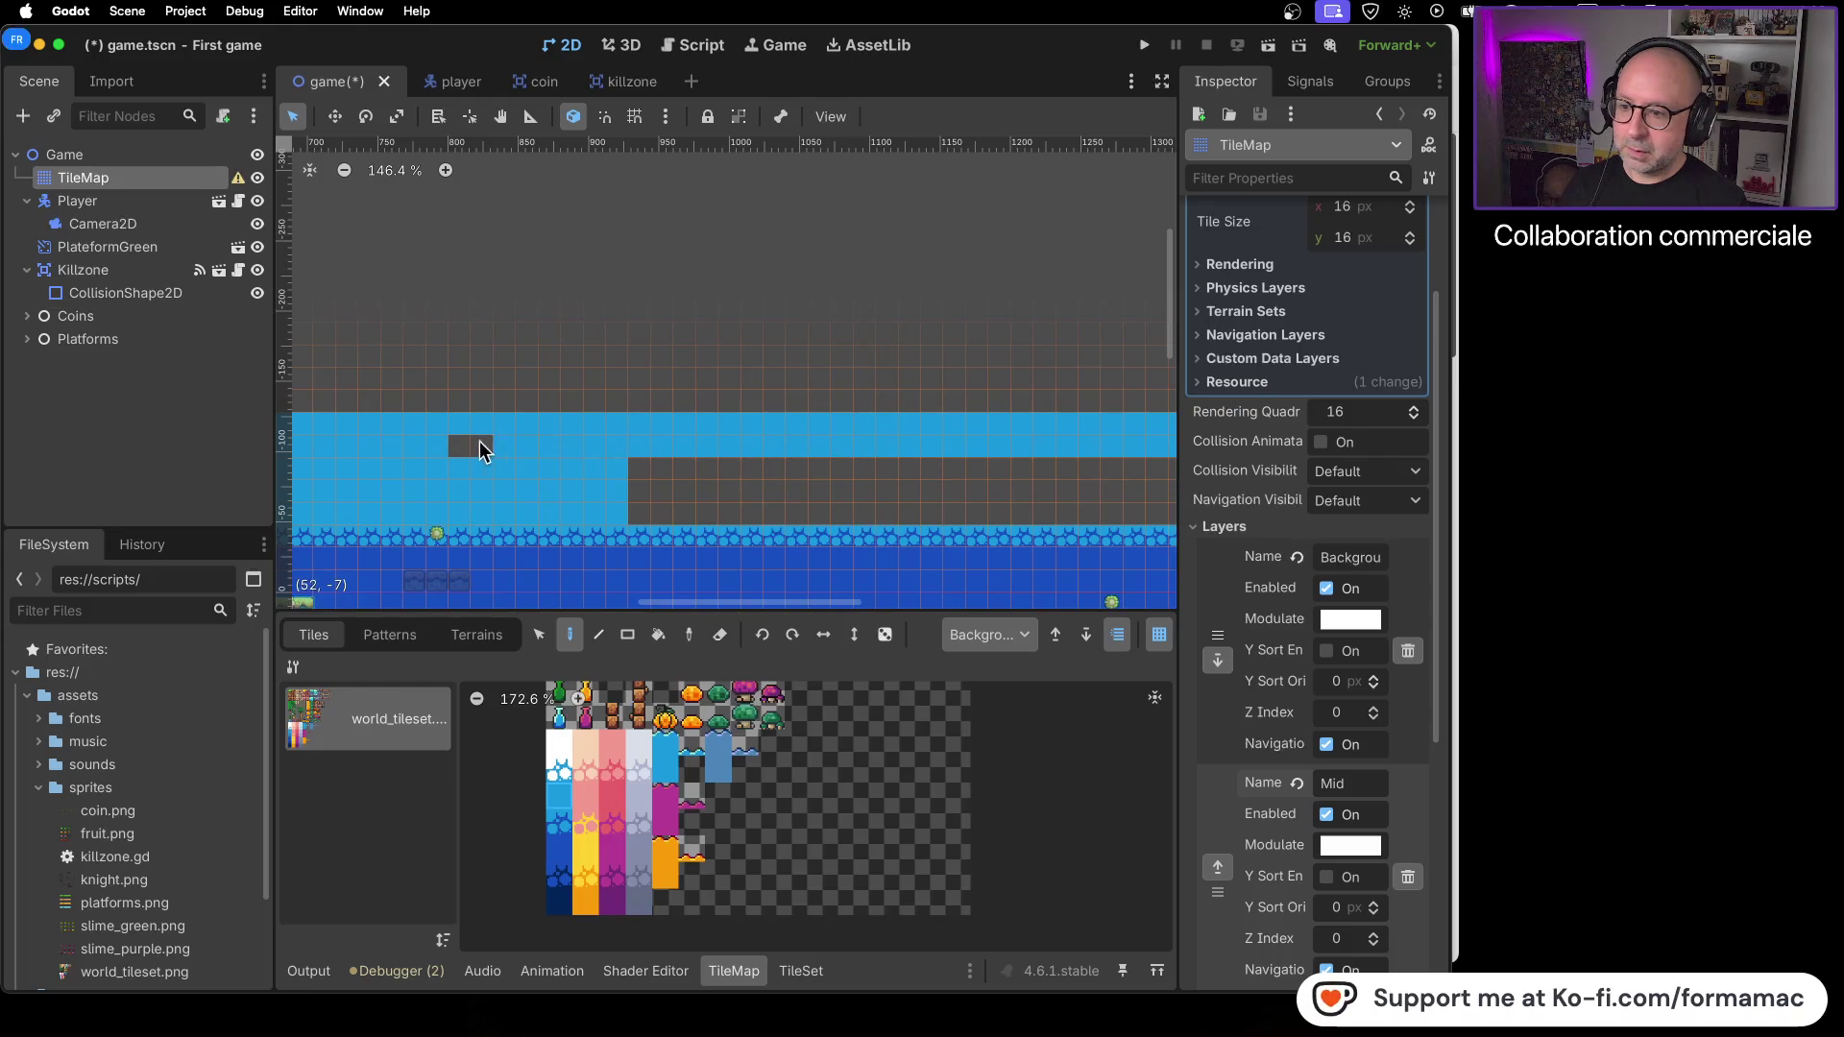
pyautogui.moveTo(632, 472)
pyautogui.mouseDown()
pyautogui.moveTo(971, 469)
pyautogui.moveTo(647, 495)
pyautogui.moveTo(972, 523)
pyautogui.moveTo(995, 555)
pyautogui.mouseUp()
# - Paint the remaining dark rows light blue further along the level
pyautogui.hscroll(5, 769, 509)
pyautogui.scroll(1, 574, 504)
pyautogui.moveTo(517, 502)
pyautogui.mouseDown()
pyautogui.moveTo(953, 475)
pyautogui.moveTo(540, 490)
pyautogui.moveTo(584, 483)
pyautogui.moveTo(601, 532)
pyautogui.moveTo(1004, 531)
pyautogui.moveTo(985, 546)
pyautogui.mouseUp()
pyautogui.hscroll(5, 983, 539)
pyautogui.moveTo(577, 470)
pyautogui.mouseDown()
pyautogui.moveTo(555, 471)
pyautogui.moveTo(938, 471)
pyautogui.moveTo(966, 476)
pyautogui.moveTo(971, 523)
pyautogui.moveTo(947, 539)
pyautogui.moveTo(971, 539)
pyautogui.moveTo(620, 542)
pyautogui.moveTo(630, 495)
pyautogui.moveTo(955, 500)
pyautogui.moveTo(621, 520)
pyautogui.mouseUp()
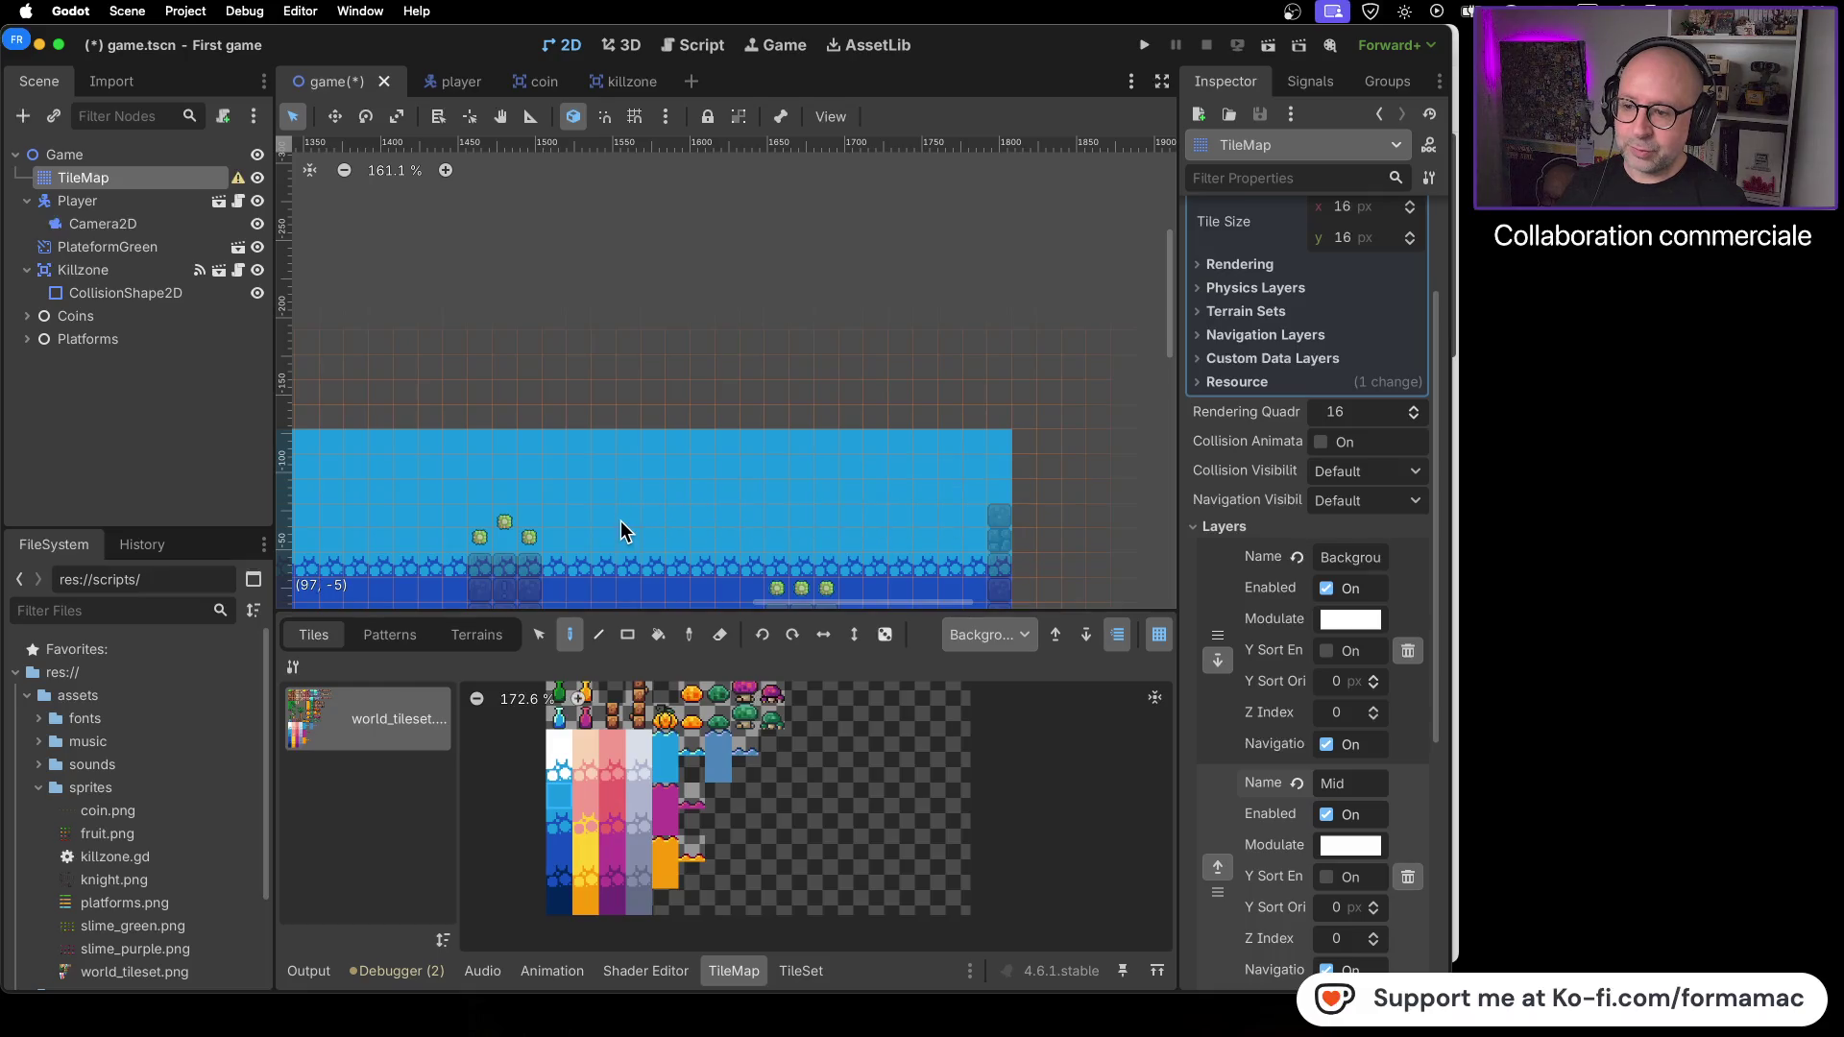
pyautogui.scroll(-3, 567, 525)
pyautogui.hscroll(-2, 625, 471)
pyautogui.hscroll(-3, 693, 459)
pyautogui.scroll(-1, 693, 459)
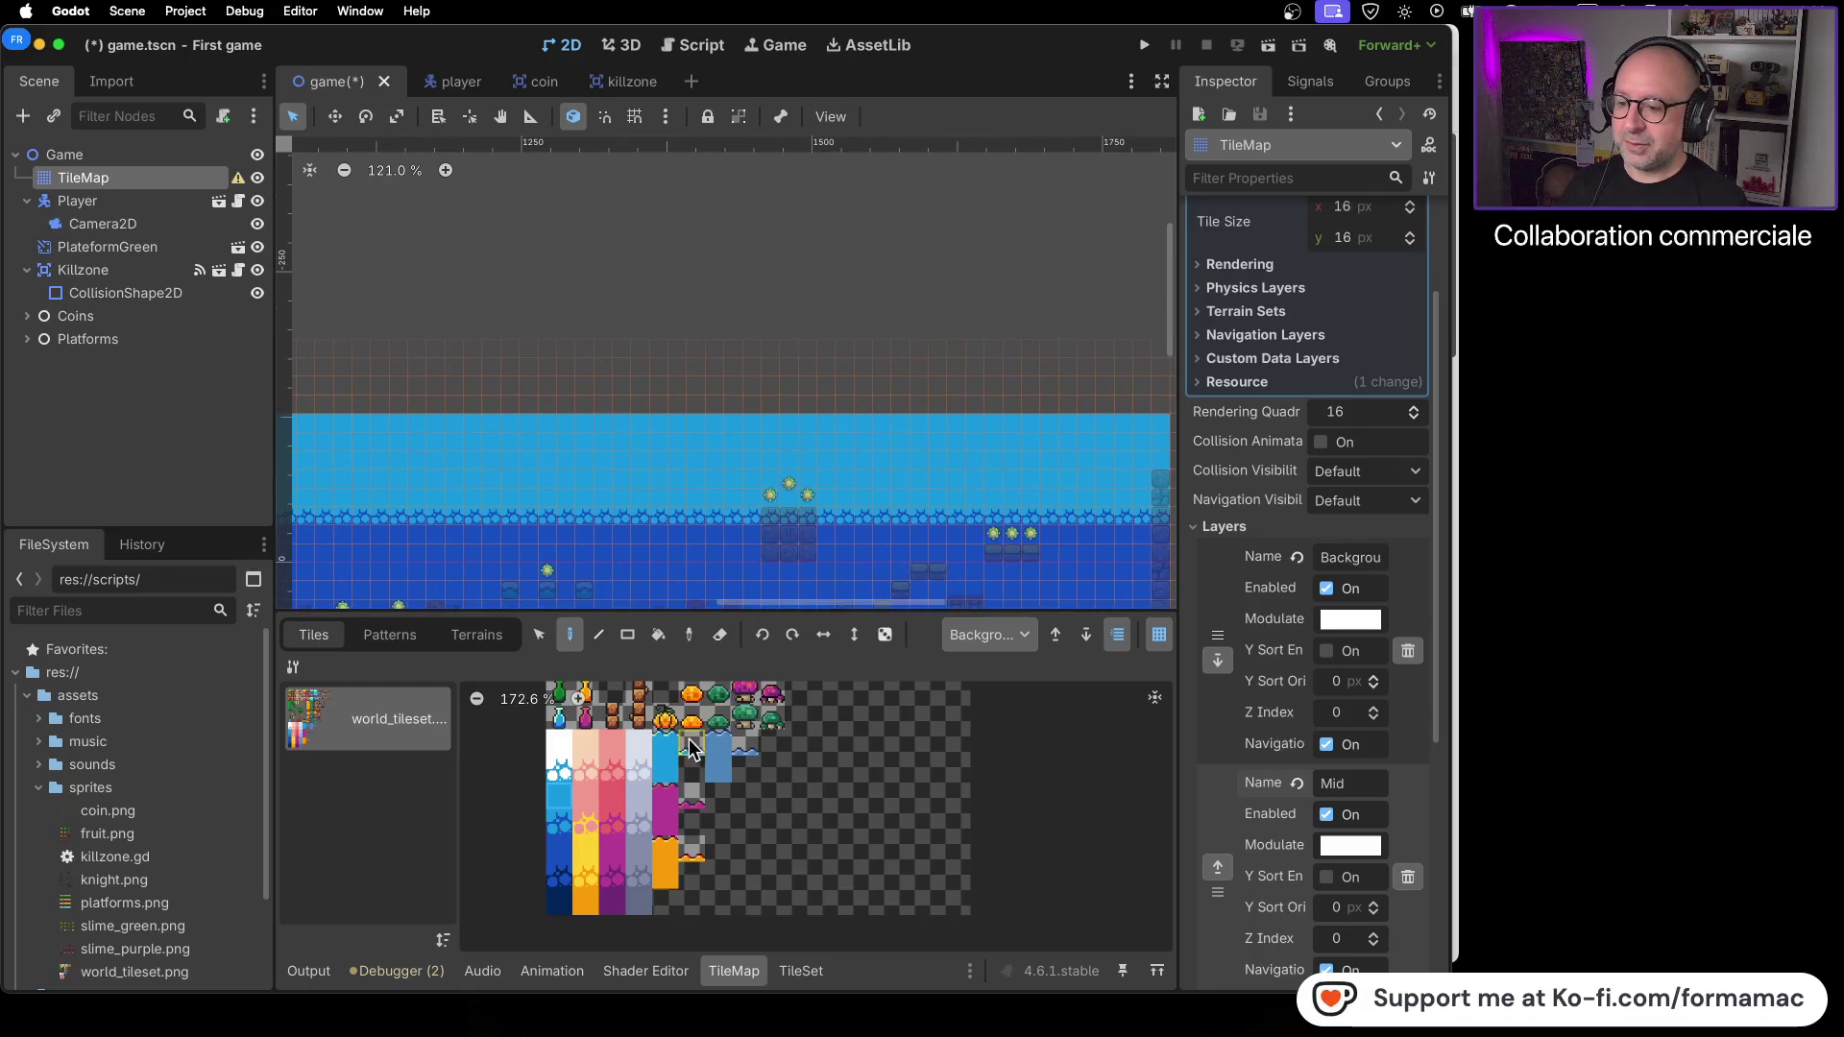
pyautogui.hscroll(8, 1064, 575)
pyautogui.scroll(2, 1065, 574)
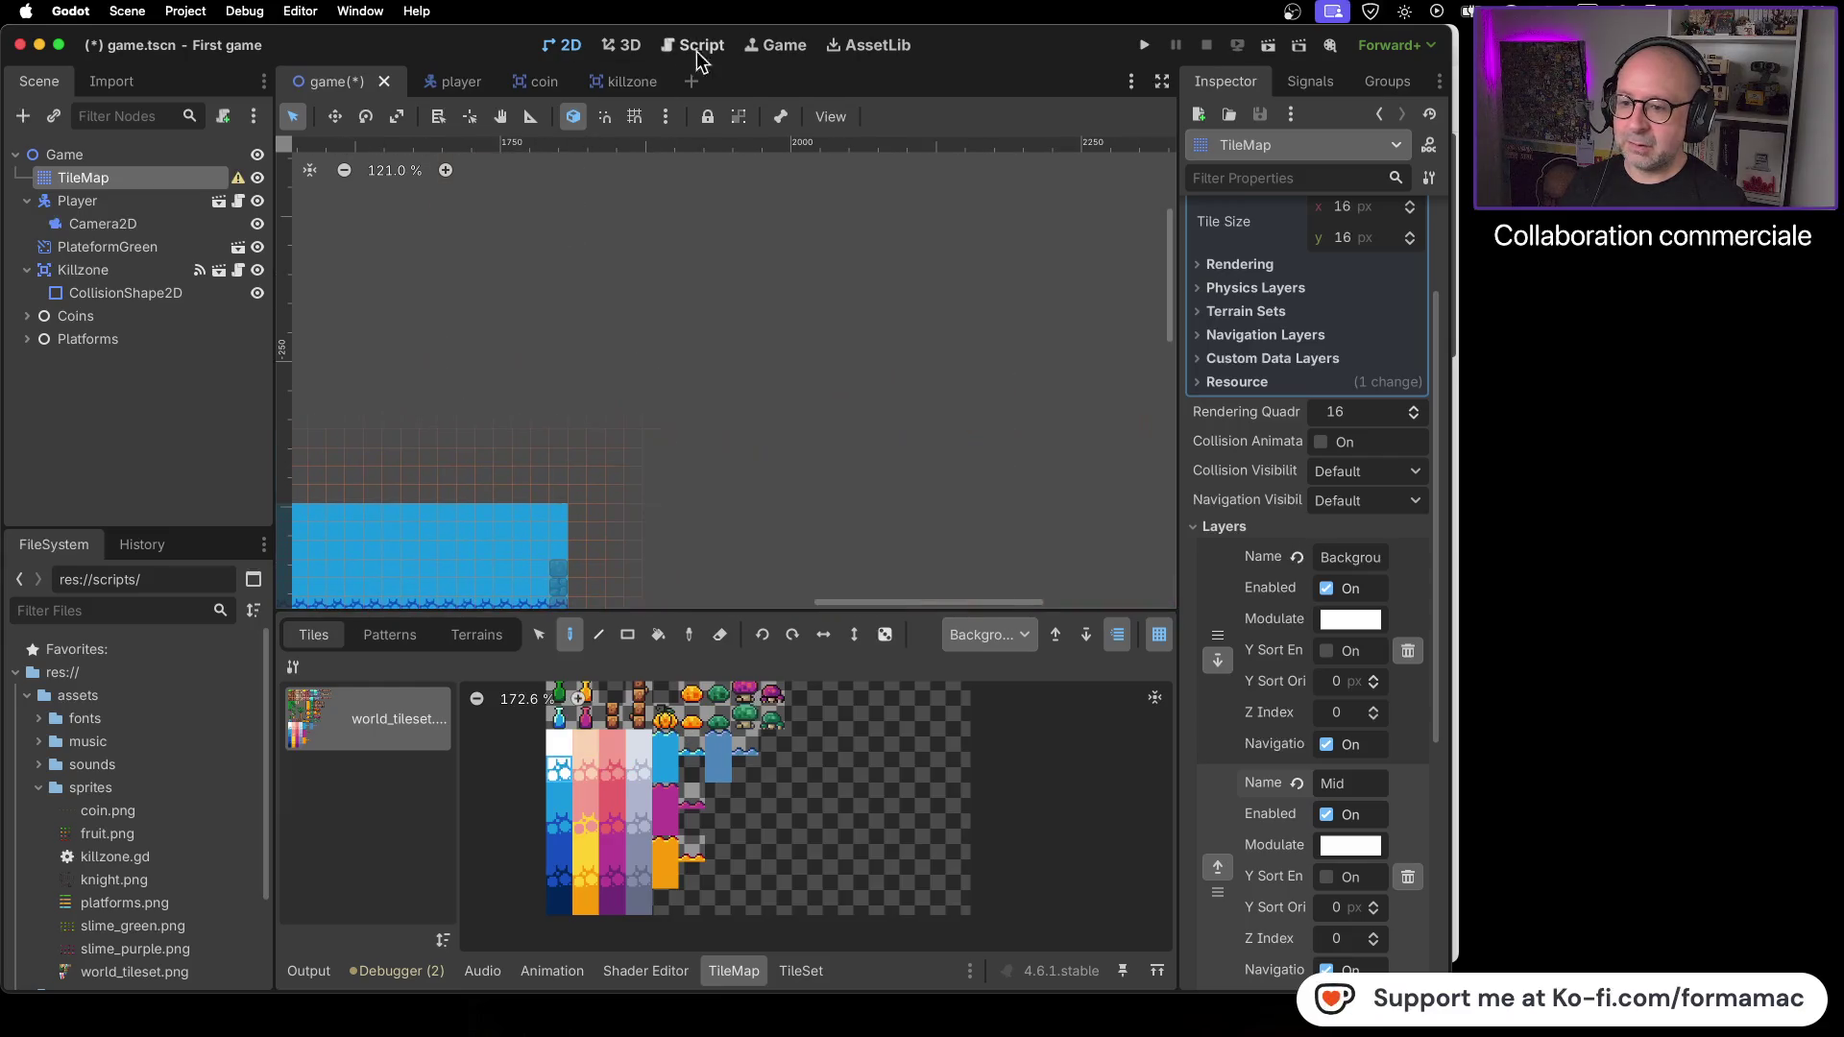
# - Paint a white-topped tile row leftward along the top of the light blue, erasing dark tiles
pyautogui.moveTo(551, 492); pyautogui.dragTo(361, 495)
pyautogui.hscroll(-10, 509, 423)
pyautogui.scroll(-2, 509, 423)
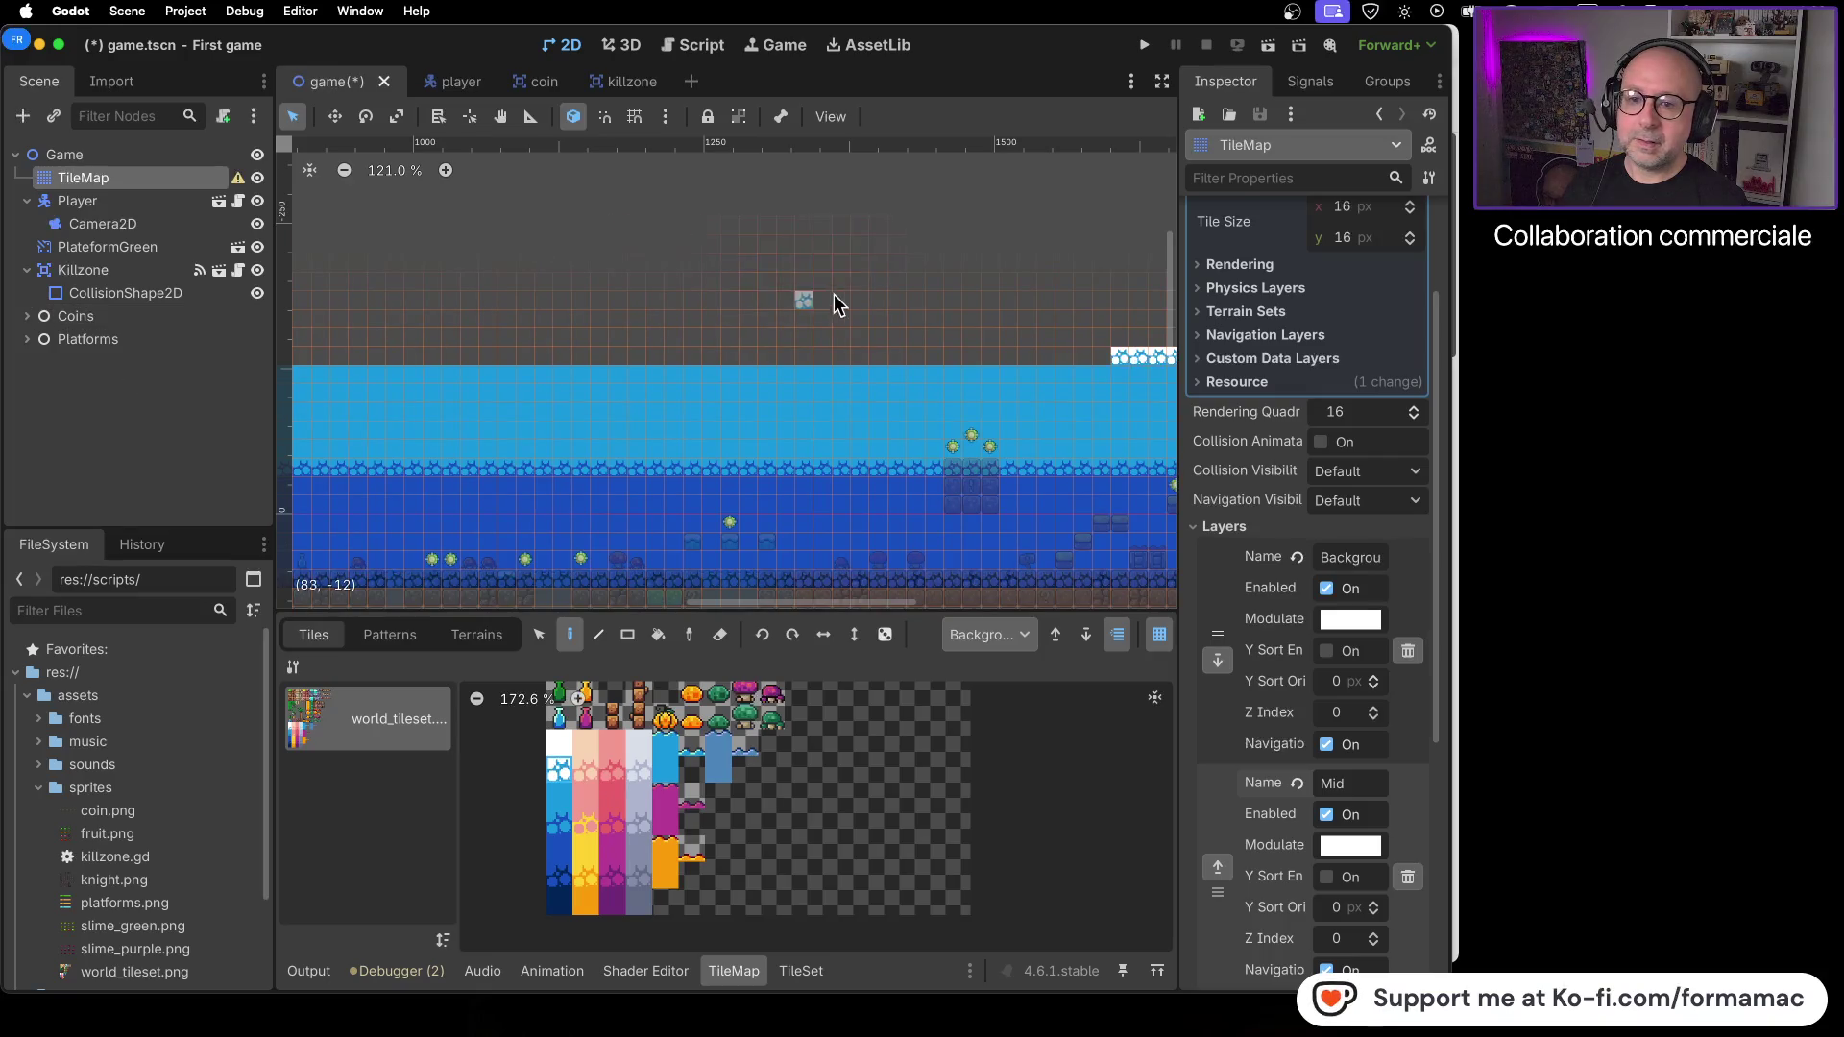
pyautogui.moveTo(1098, 356); pyautogui.dragTo(1003, 356)
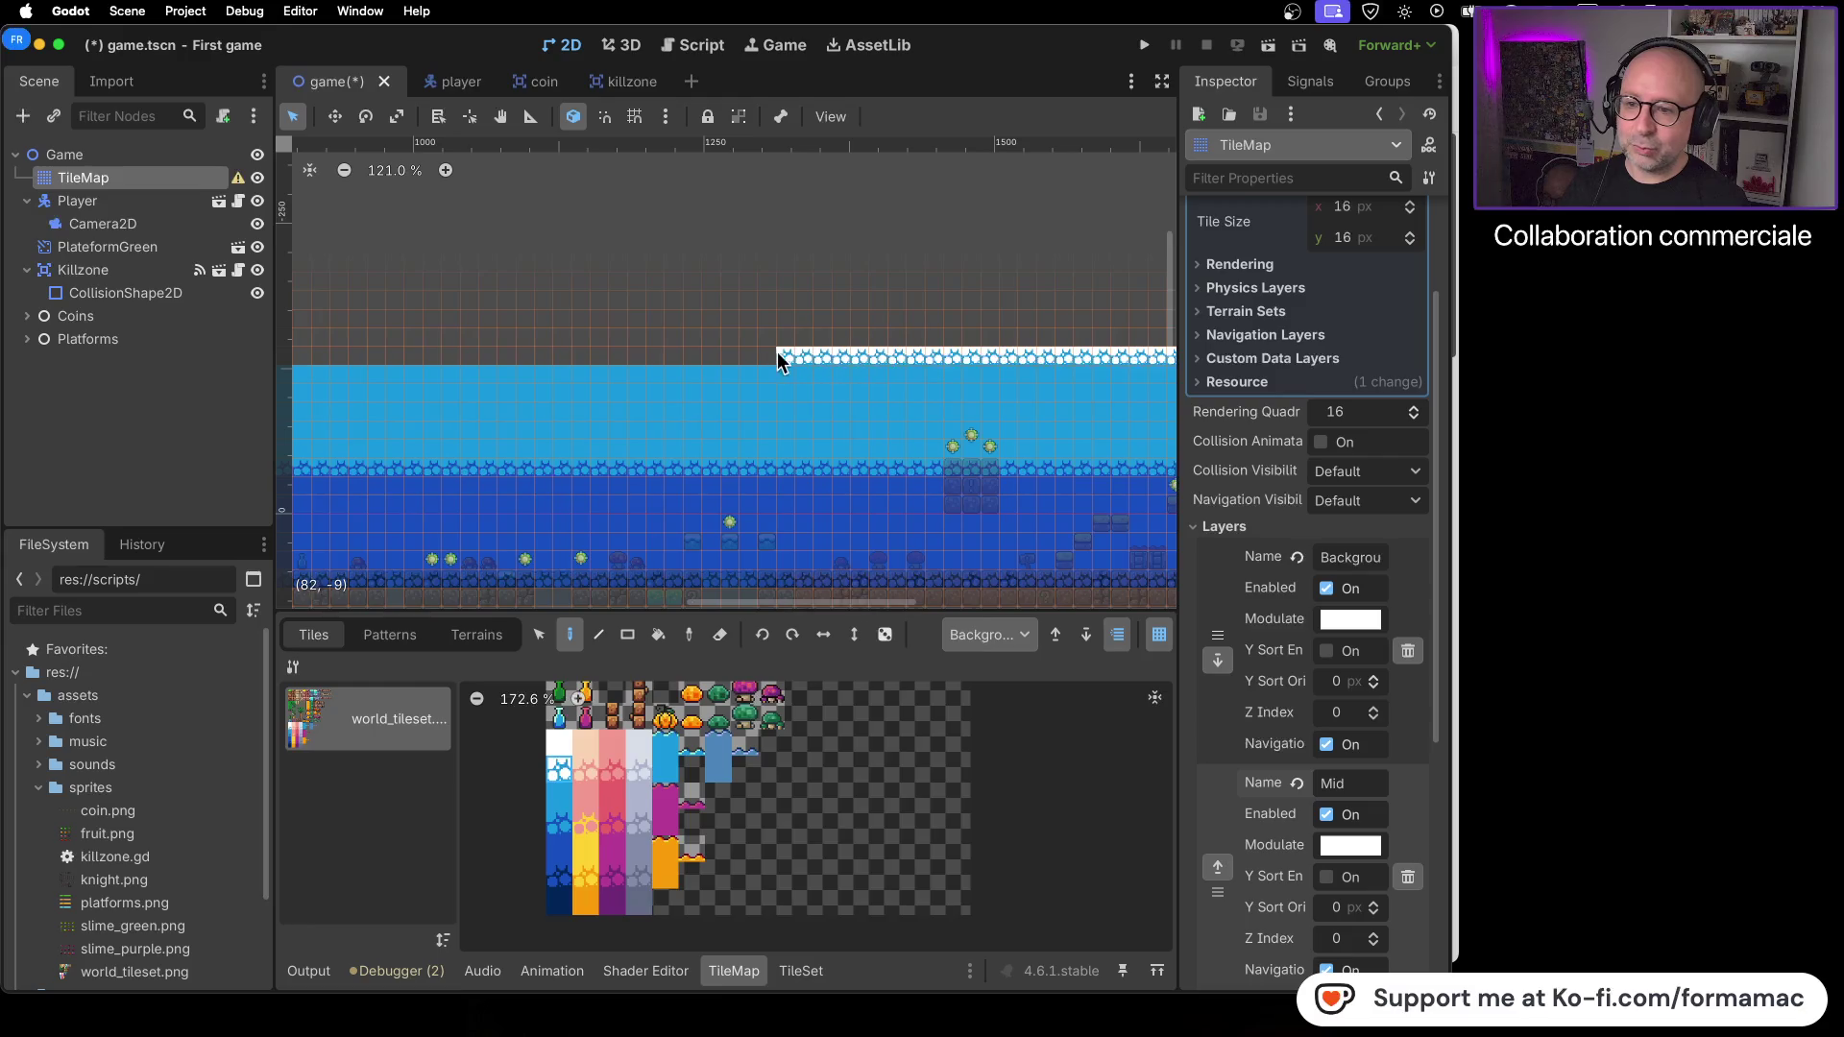
pyautogui.moveTo(629, 368); pyautogui.dragTo(451, 362)
pyautogui.hscroll(-8, 504, 281)
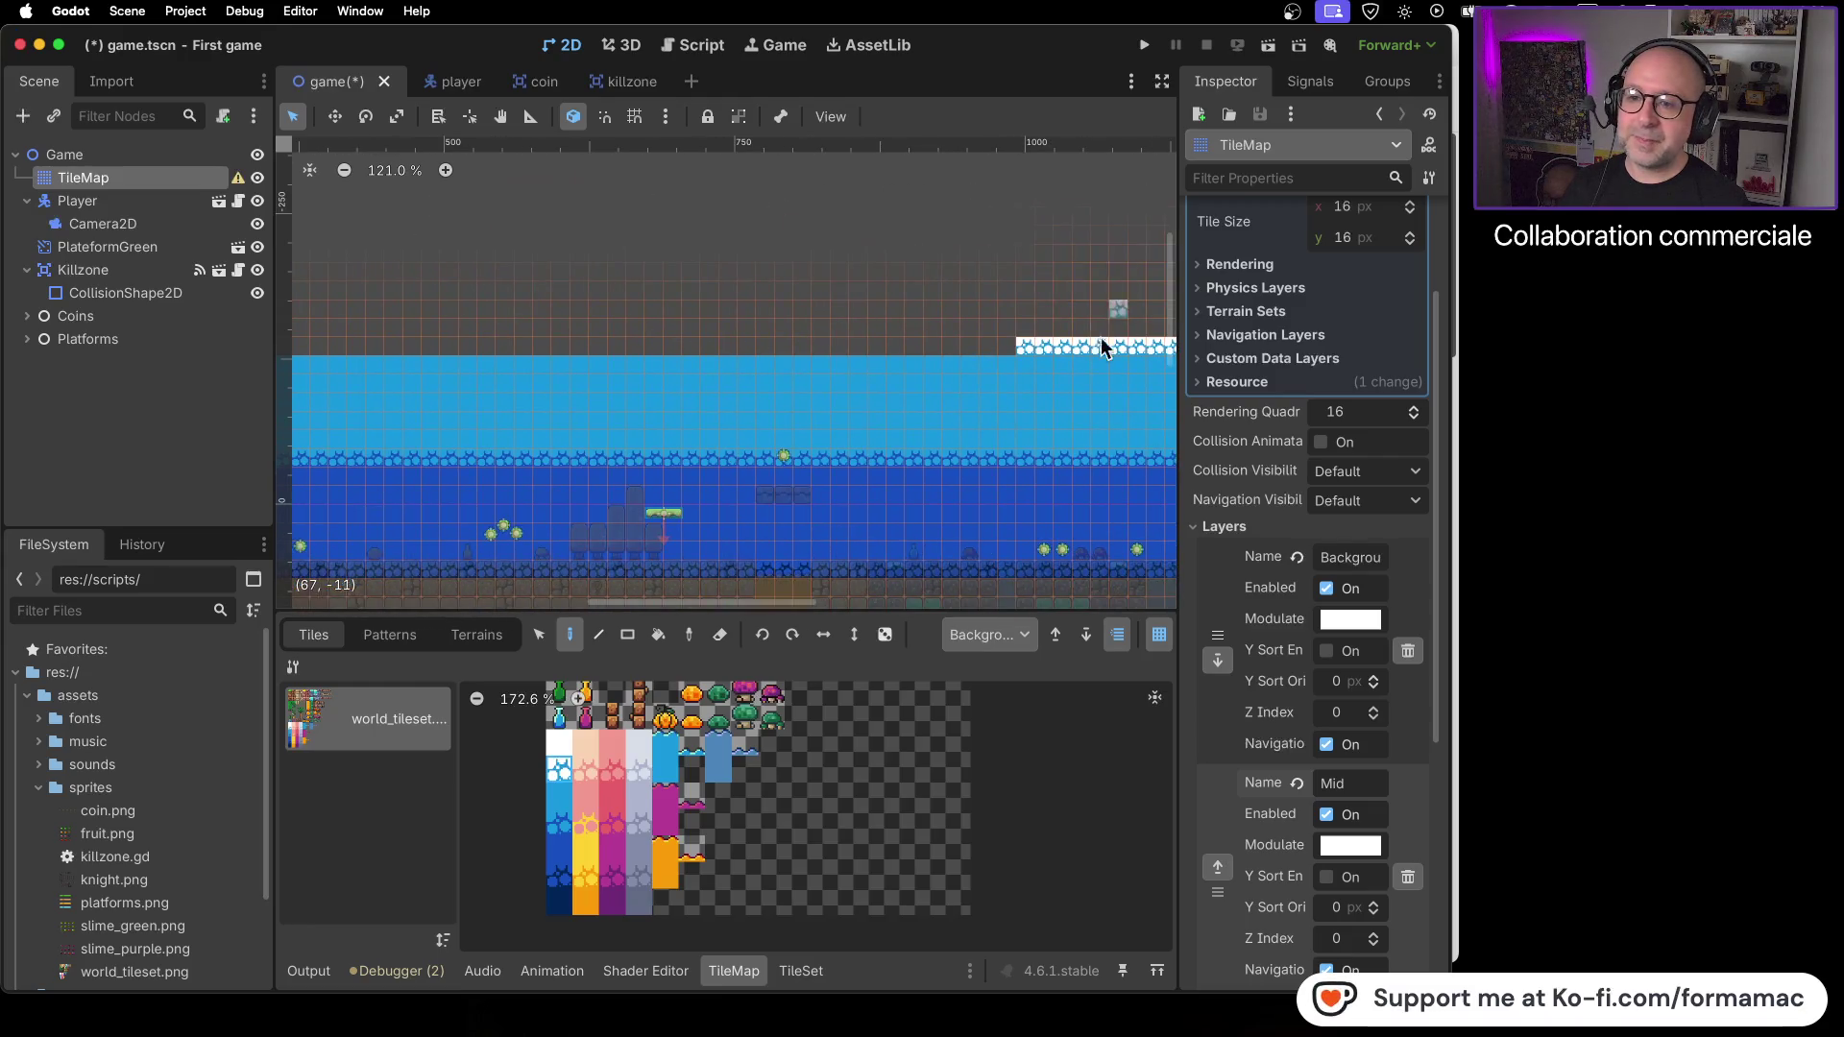
pyautogui.moveTo(995, 355)
pyautogui.mouseDown()
pyautogui.moveTo(1007, 344)
pyautogui.moveTo(436, 348)
pyautogui.mouseUp()
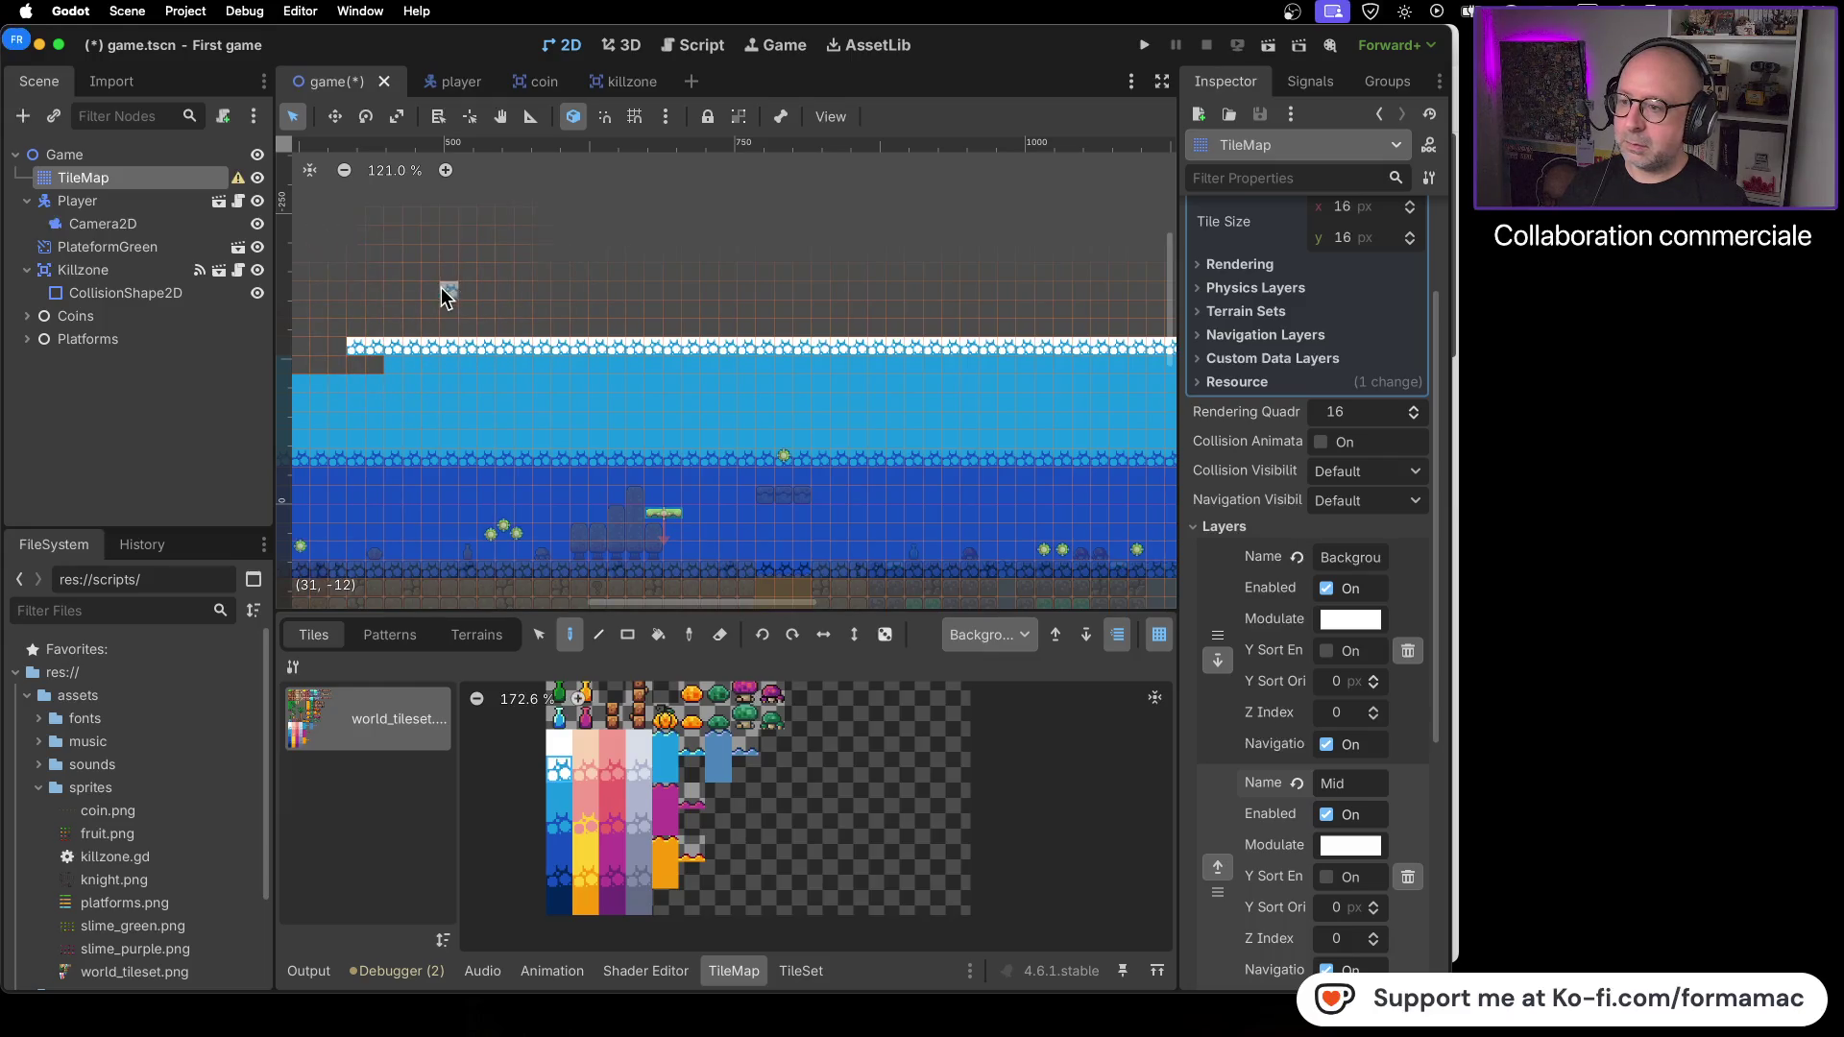
pyautogui.hscroll(-5, 803, 285)
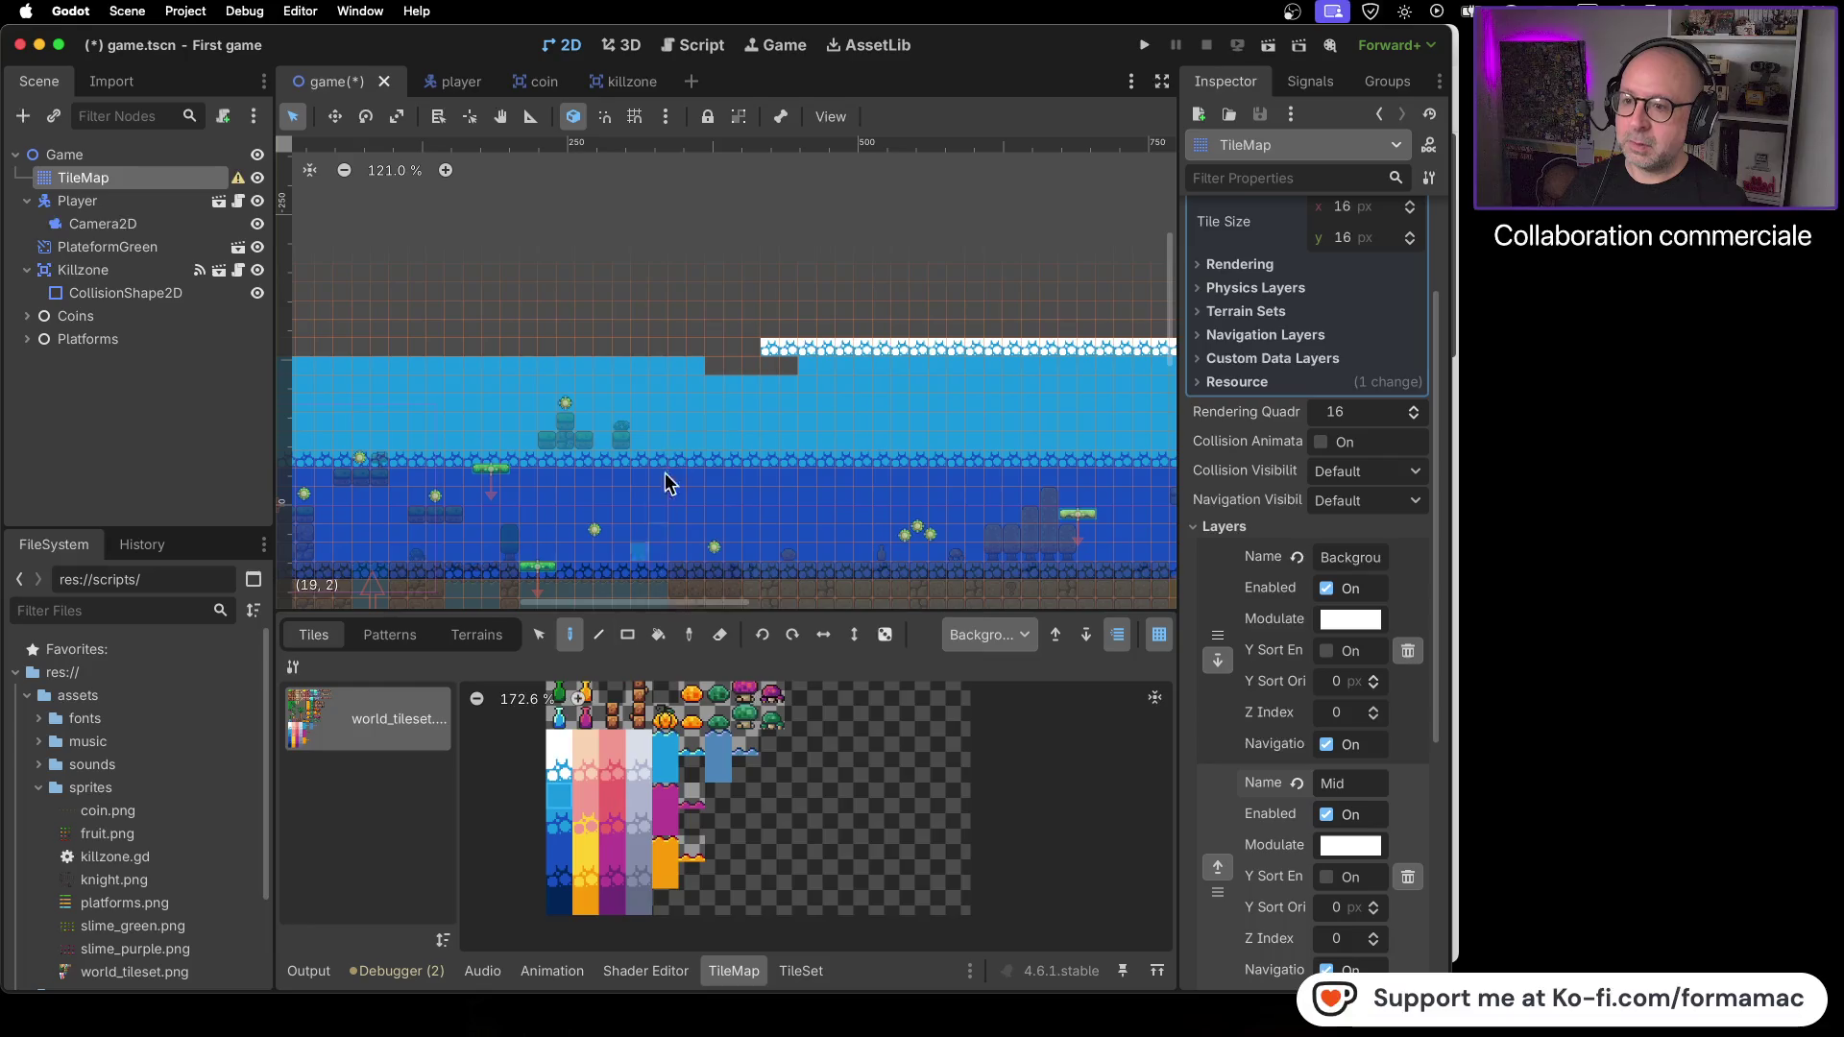
pyautogui.rightClick(788, 365)
pyautogui.rightClick(730, 367)
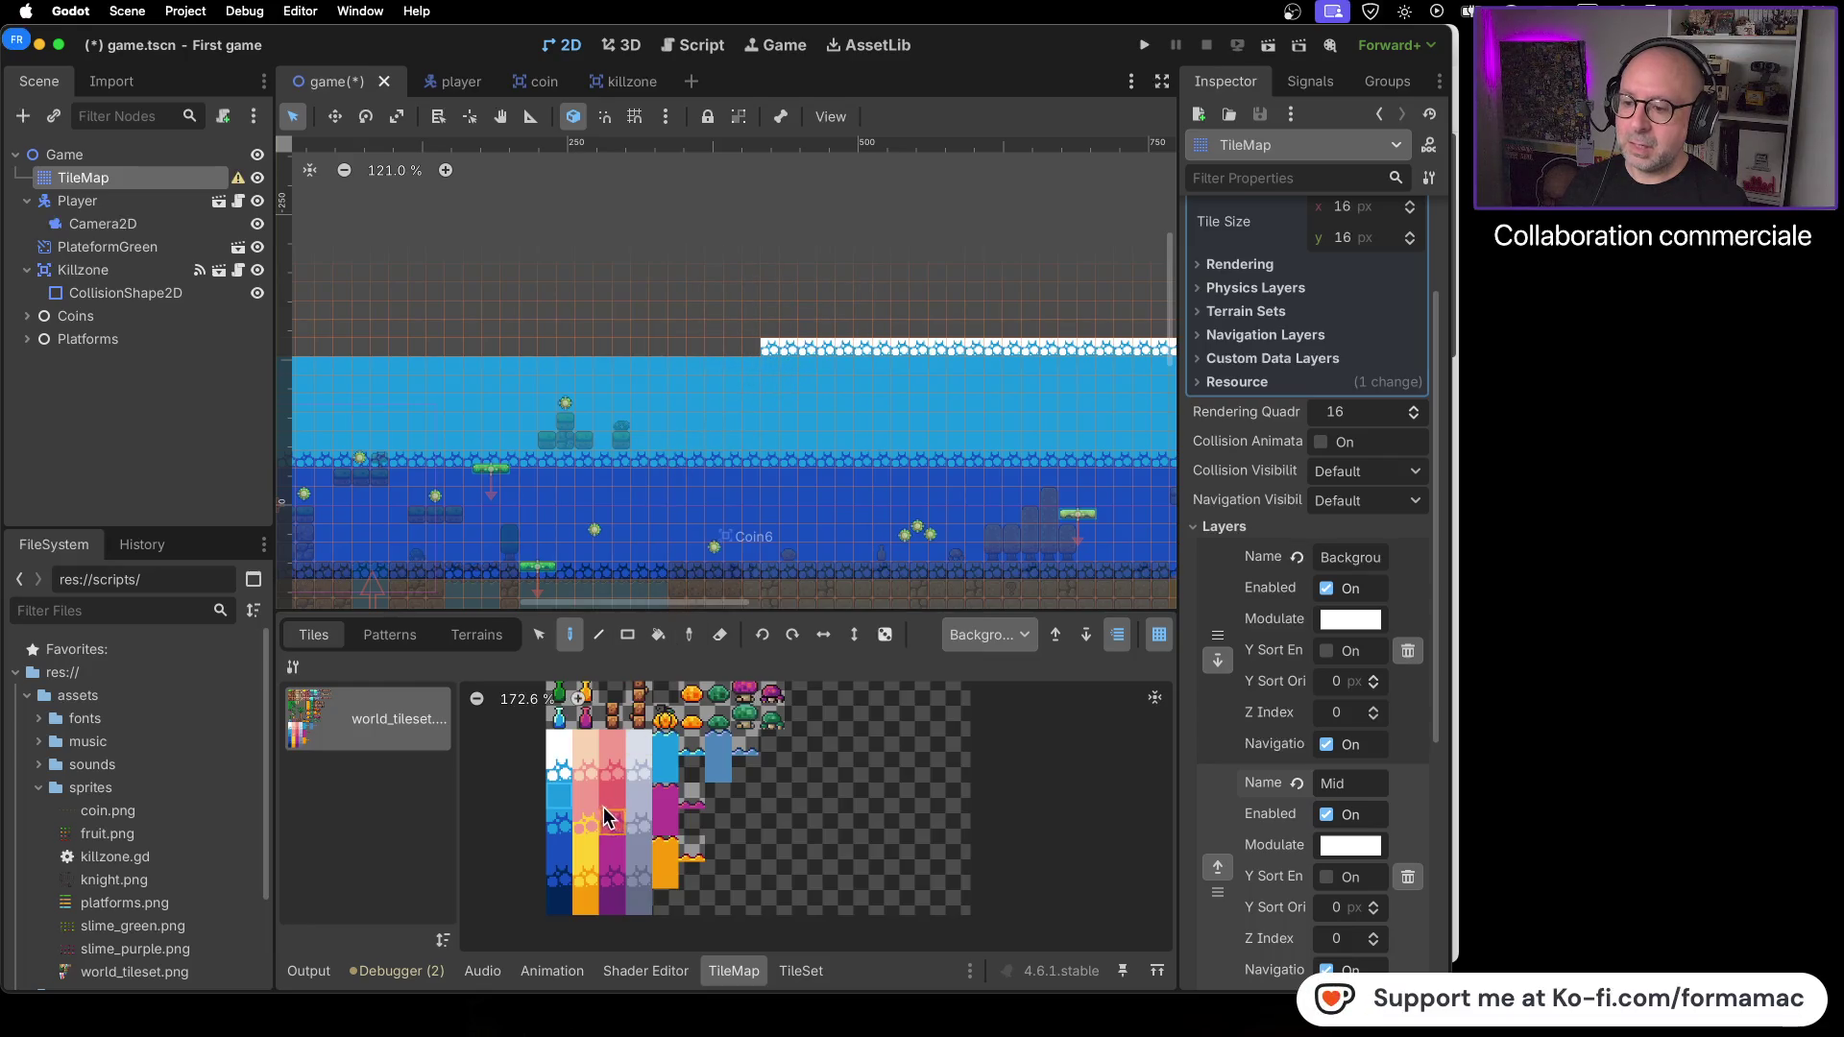
# - Extend the white-topped row to the left end and erase the stray white-topped tiles
pyautogui.click(567, 780)
pyautogui.moveTo(759, 348)
pyautogui.mouseDown()
pyautogui.moveTo(394, 349)
pyautogui.moveTo(550, 388)
pyautogui.mouseUp()
pyautogui.hscroll(-10, 672, 365)
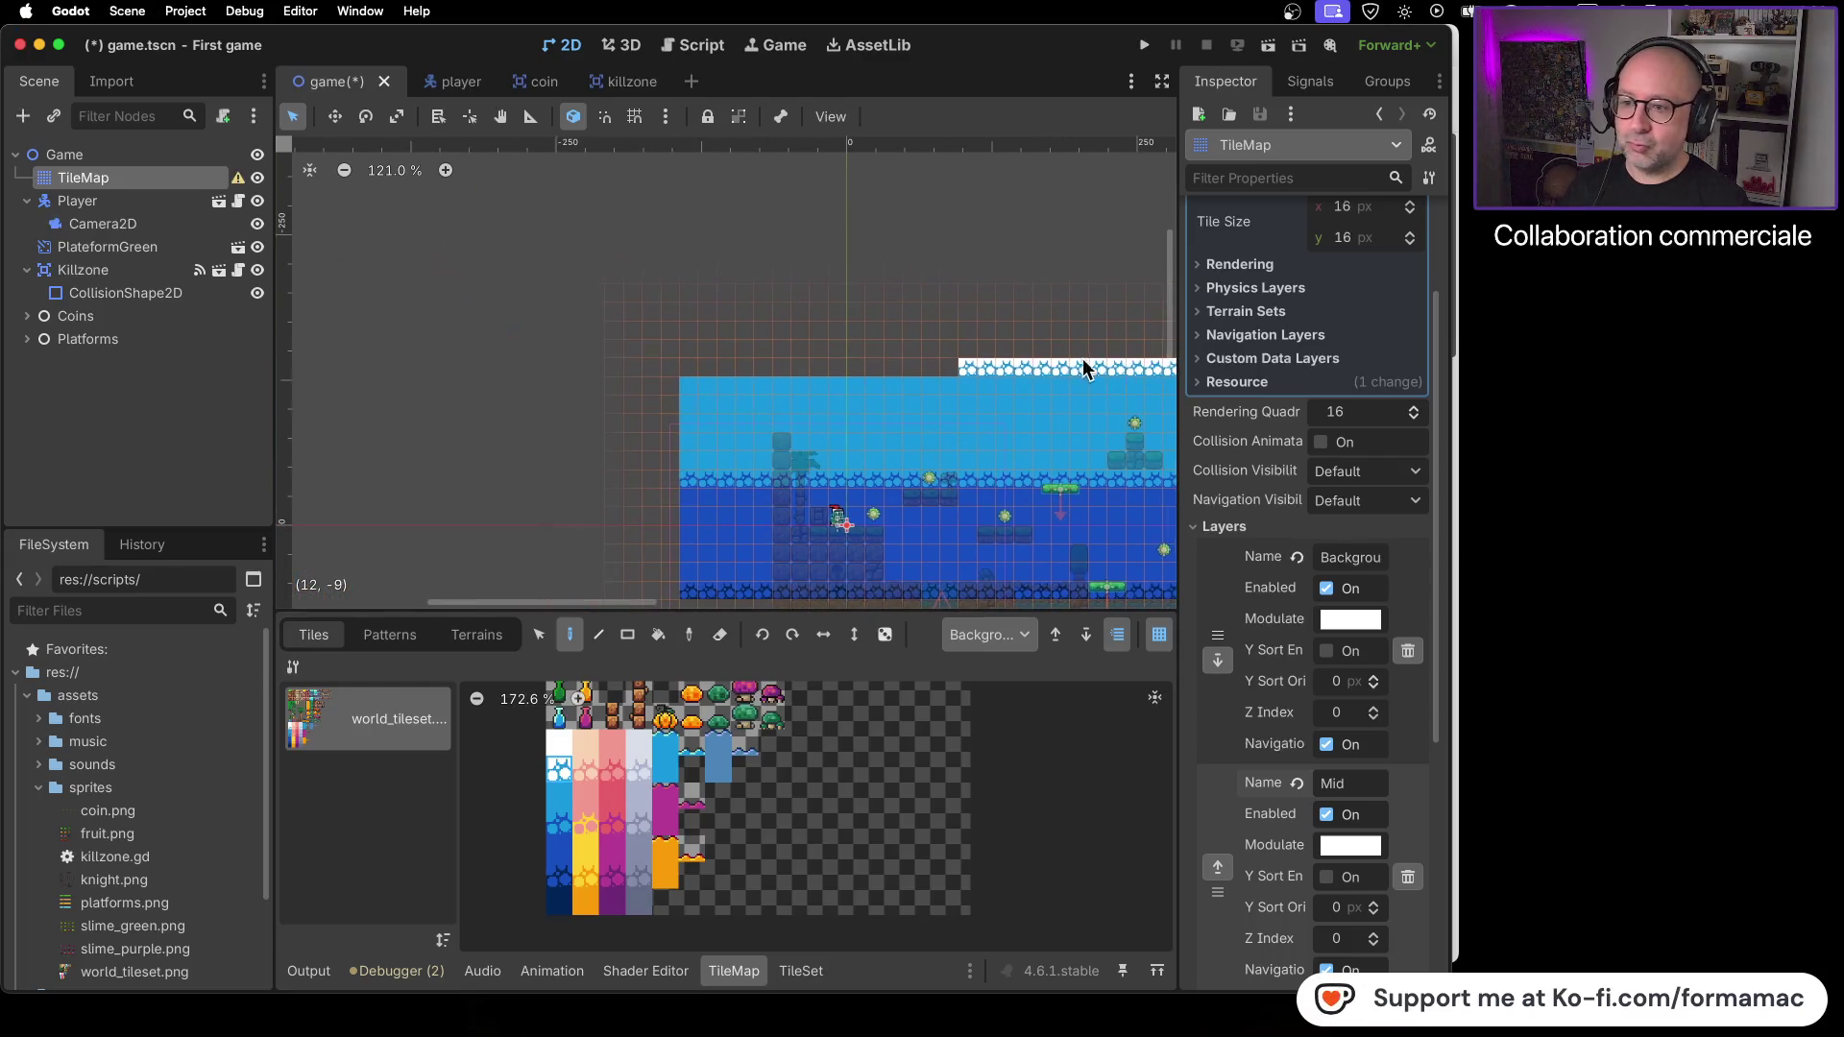
pyautogui.moveTo(942, 365); pyautogui.dragTo(879, 363)
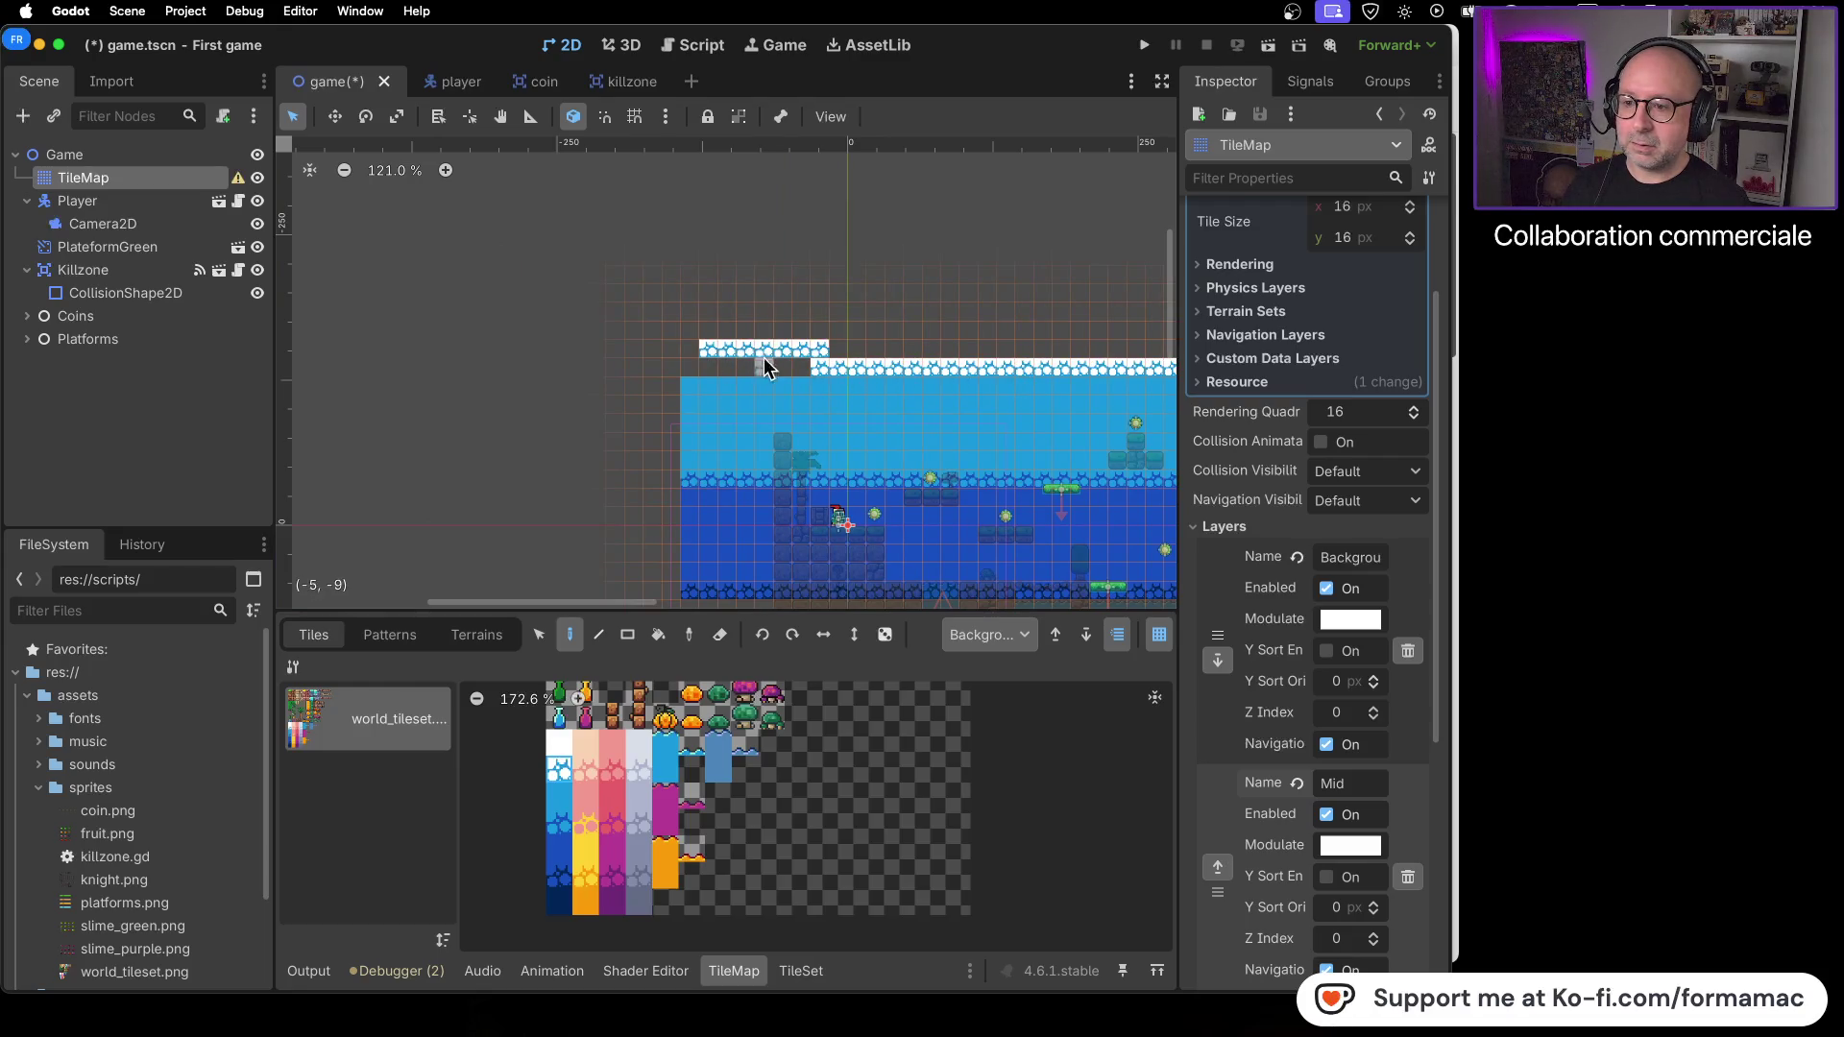
pyautogui.moveTo(722, 357)
pyautogui.mouseDown()
pyautogui.moveTo(798, 348)
pyautogui.moveTo(739, 370)
pyautogui.mouseUp()
pyautogui.rightClick(708, 350)
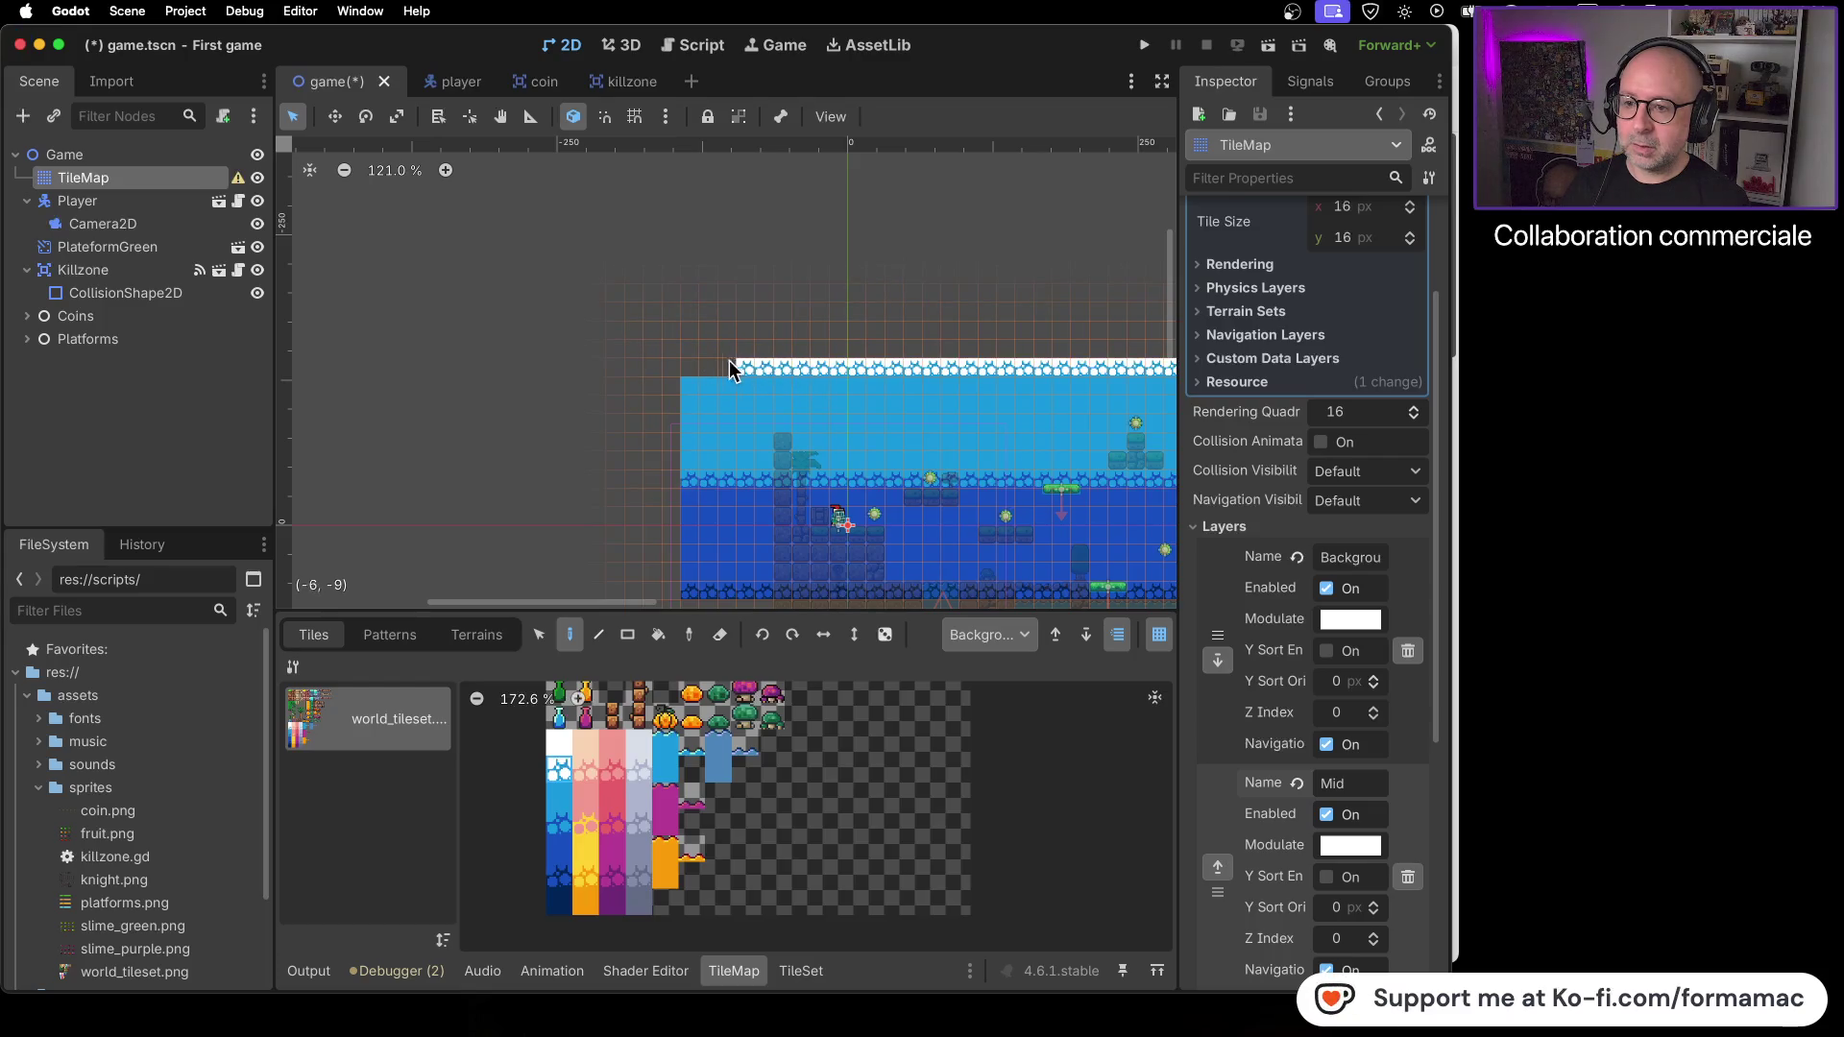
pyautogui.click(569, 751)
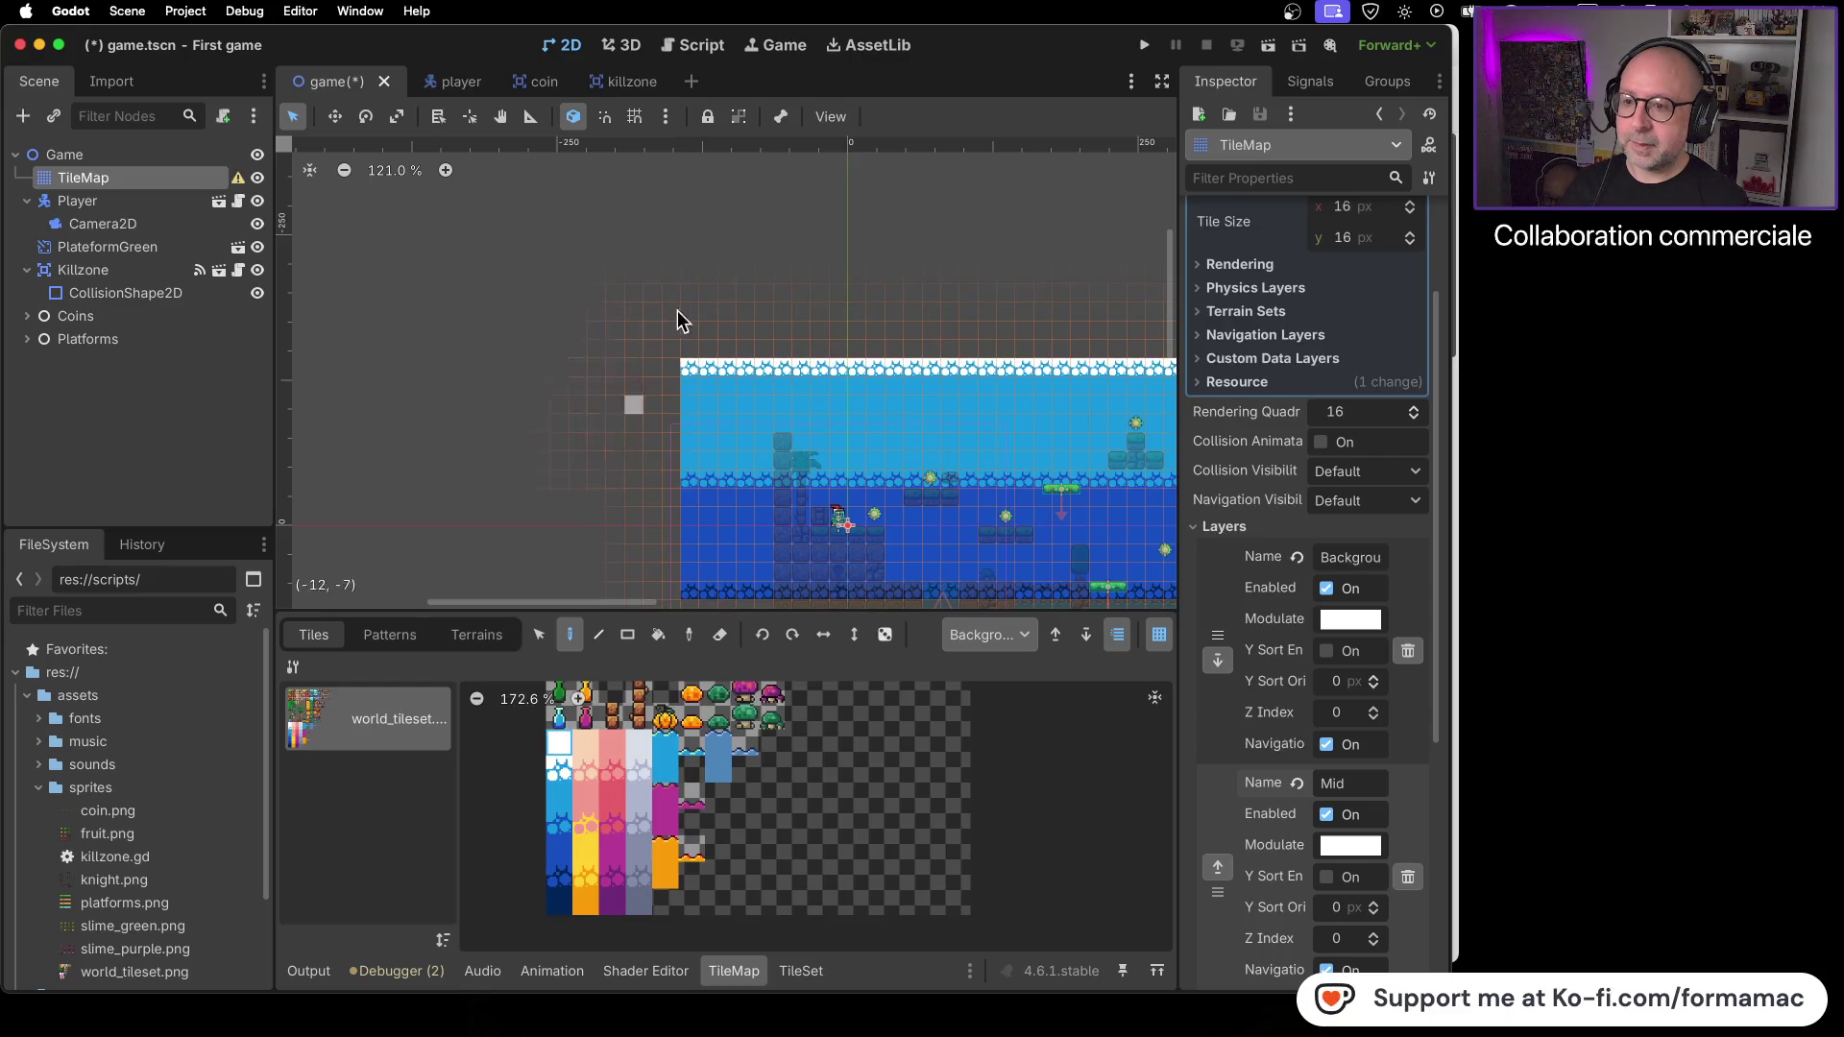
# - Paint plain white rows and columns above the white-topped edge, filling dark gaps inside
pyautogui.moveTo(692, 349)
pyautogui.mouseDown()
pyautogui.moveTo(694, 317)
pyautogui.moveTo(902, 278)
pyautogui.moveTo(1021, 287)
pyautogui.mouseUp()
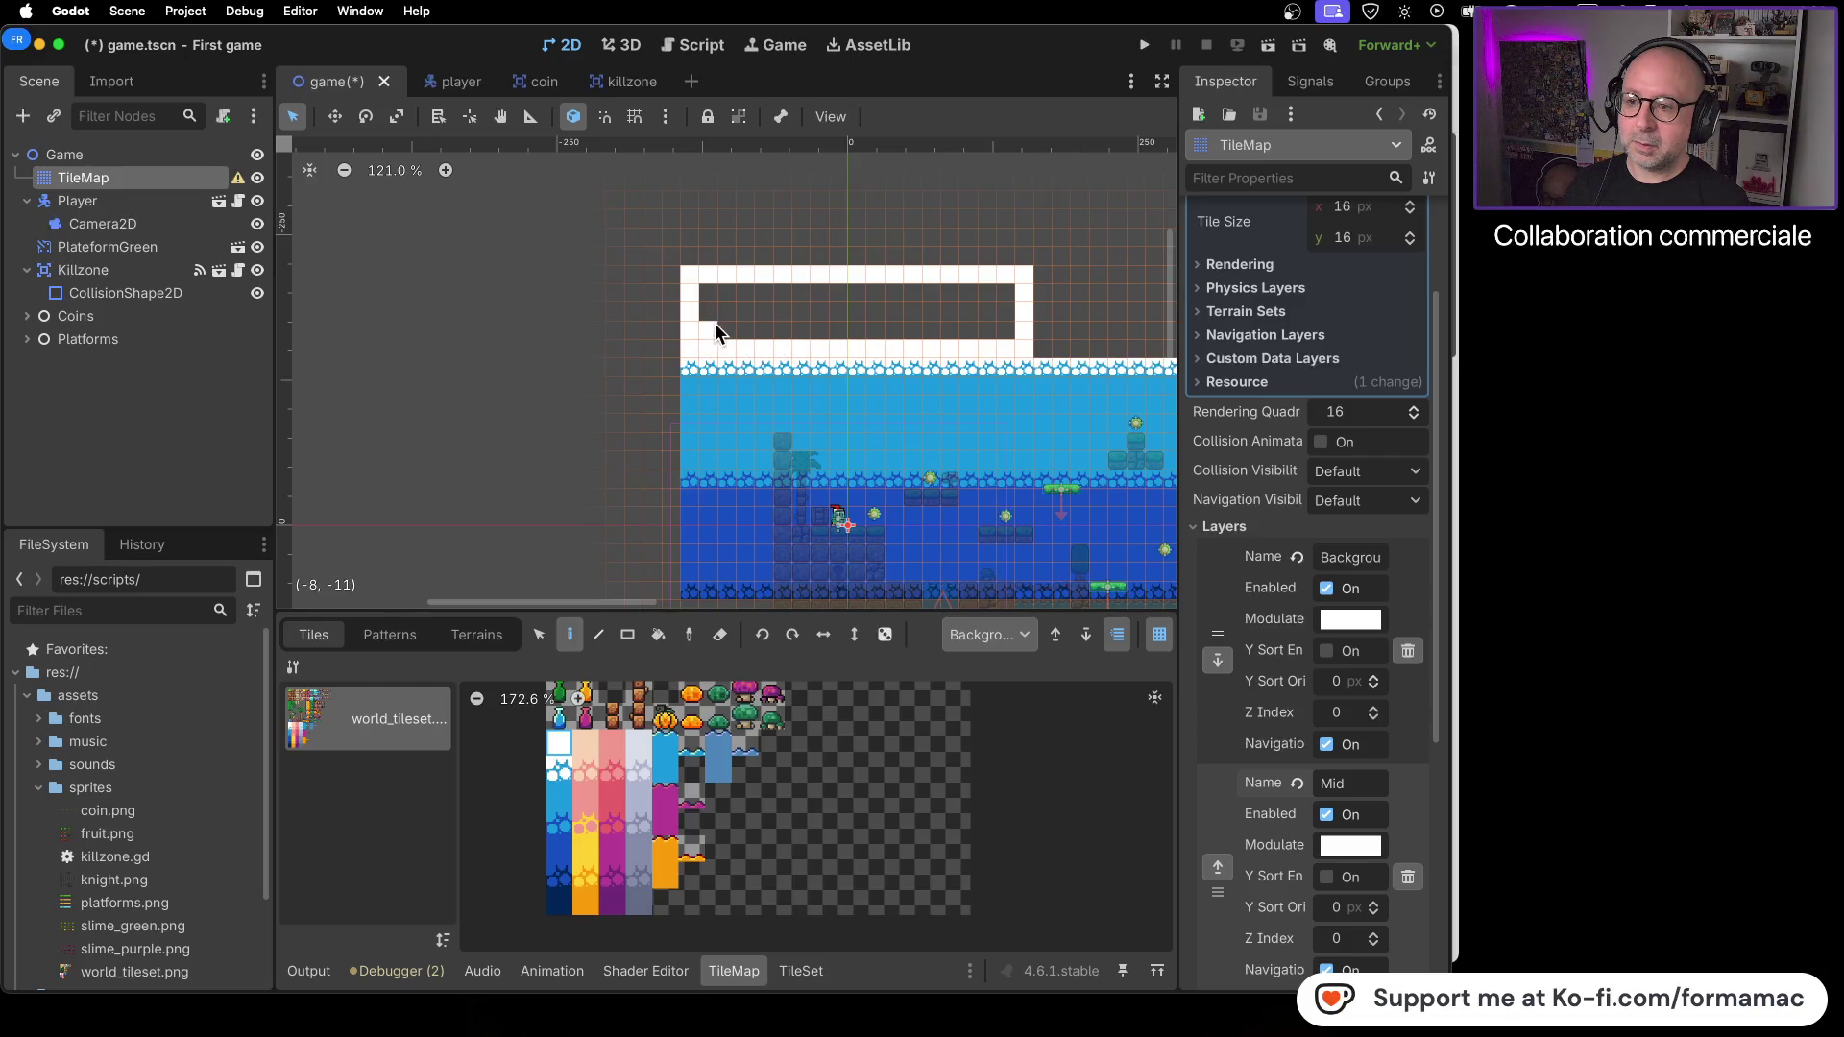
pyautogui.moveTo(1005, 309)
pyautogui.mouseDown()
pyautogui.moveTo(722, 313)
pyautogui.moveTo(736, 284)
pyautogui.moveTo(1052, 288)
pyautogui.mouseUp()
pyautogui.hscroll(5, 1105, 385)
pyautogui.moveTo(452, 291)
pyautogui.mouseDown()
pyautogui.moveTo(936, 291)
pyautogui.moveTo(551, 274)
pyautogui.mouseUp()
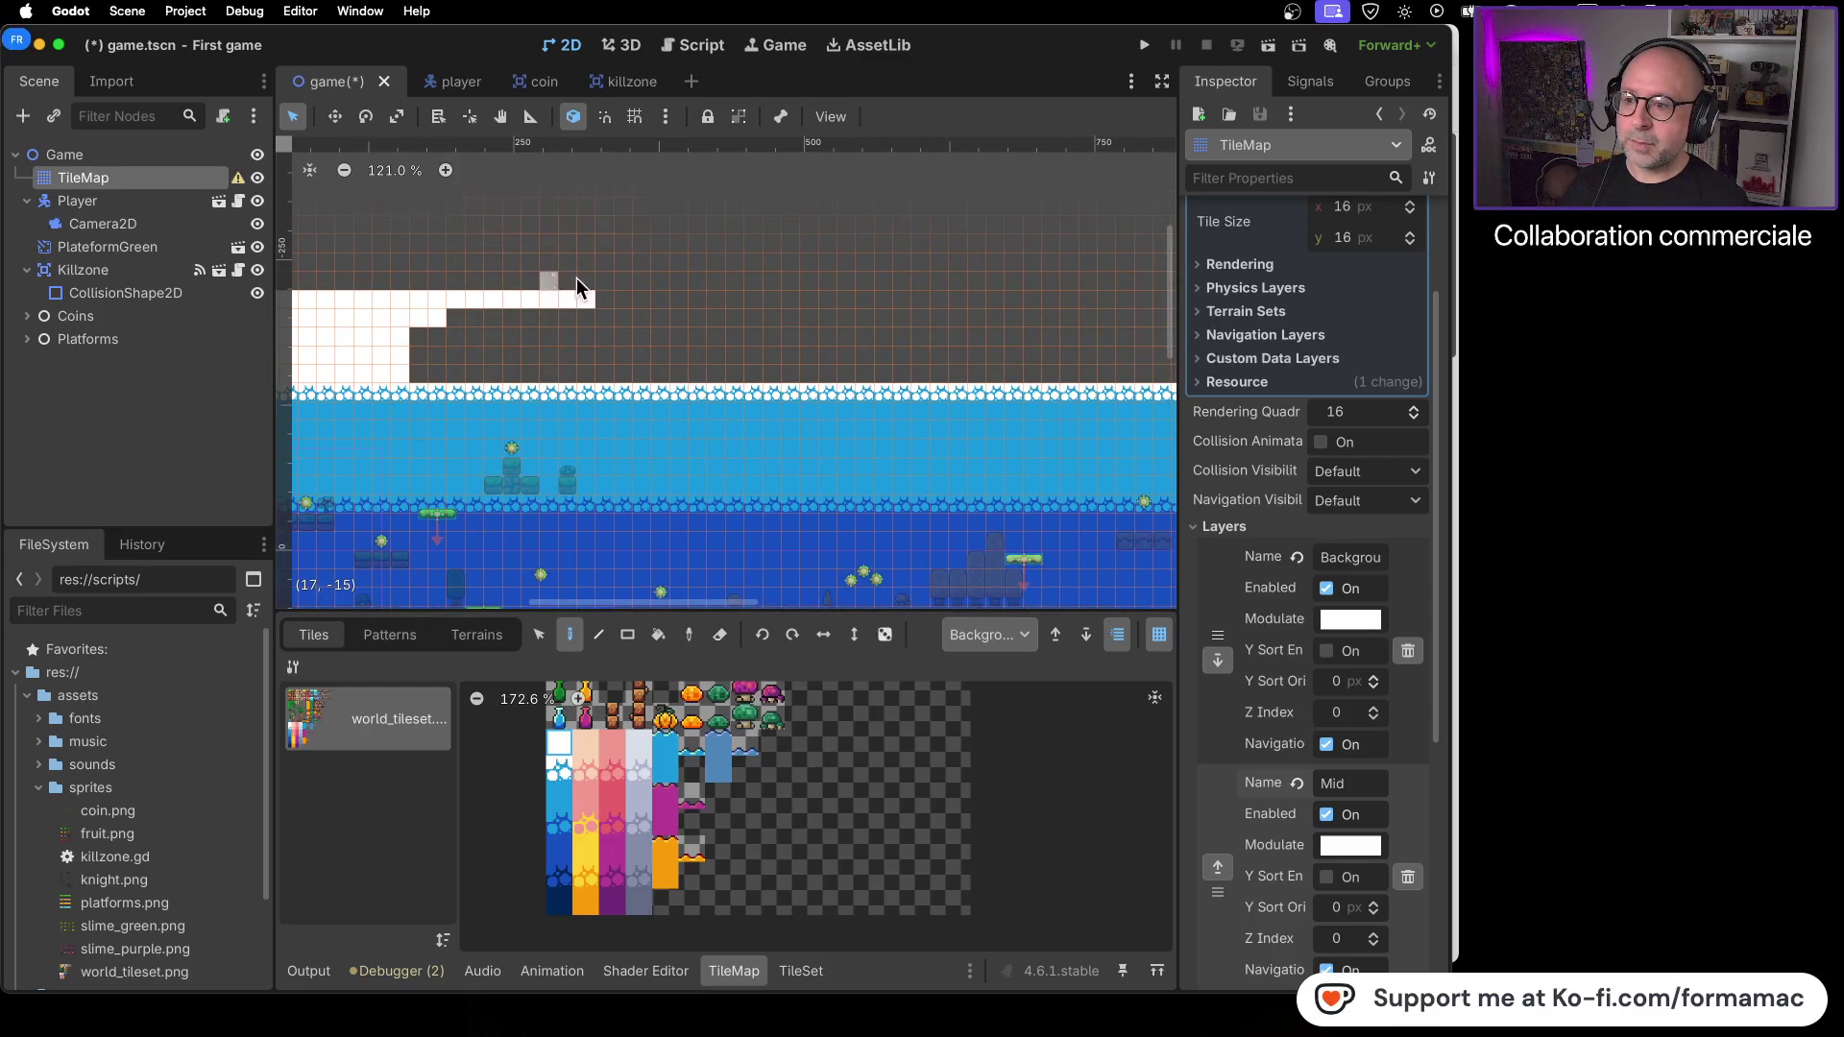
pyautogui.moveTo(672, 302)
pyautogui.mouseDown()
pyautogui.moveTo(942, 308)
pyautogui.moveTo(783, 317)
pyautogui.mouseUp()
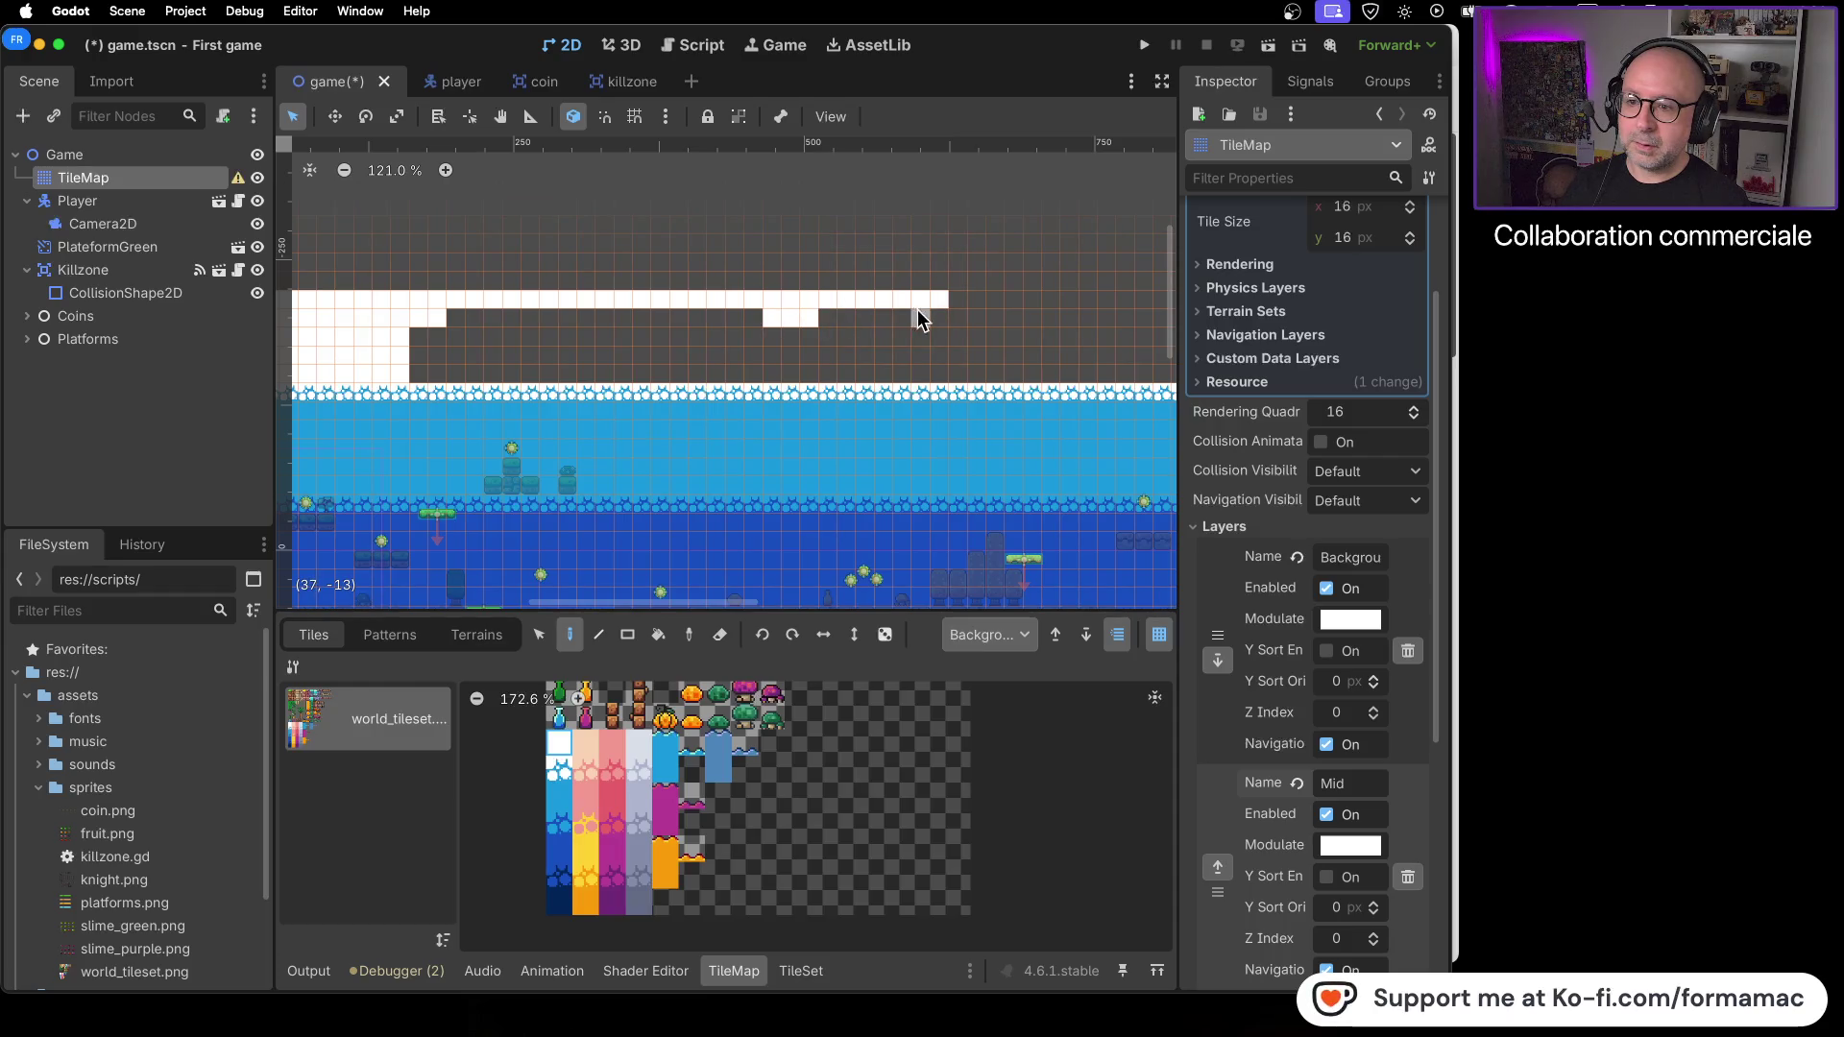
pyautogui.moveTo(932, 317)
pyautogui.mouseDown()
pyautogui.moveTo(932, 371)
pyautogui.moveTo(638, 381)
pyautogui.mouseUp()
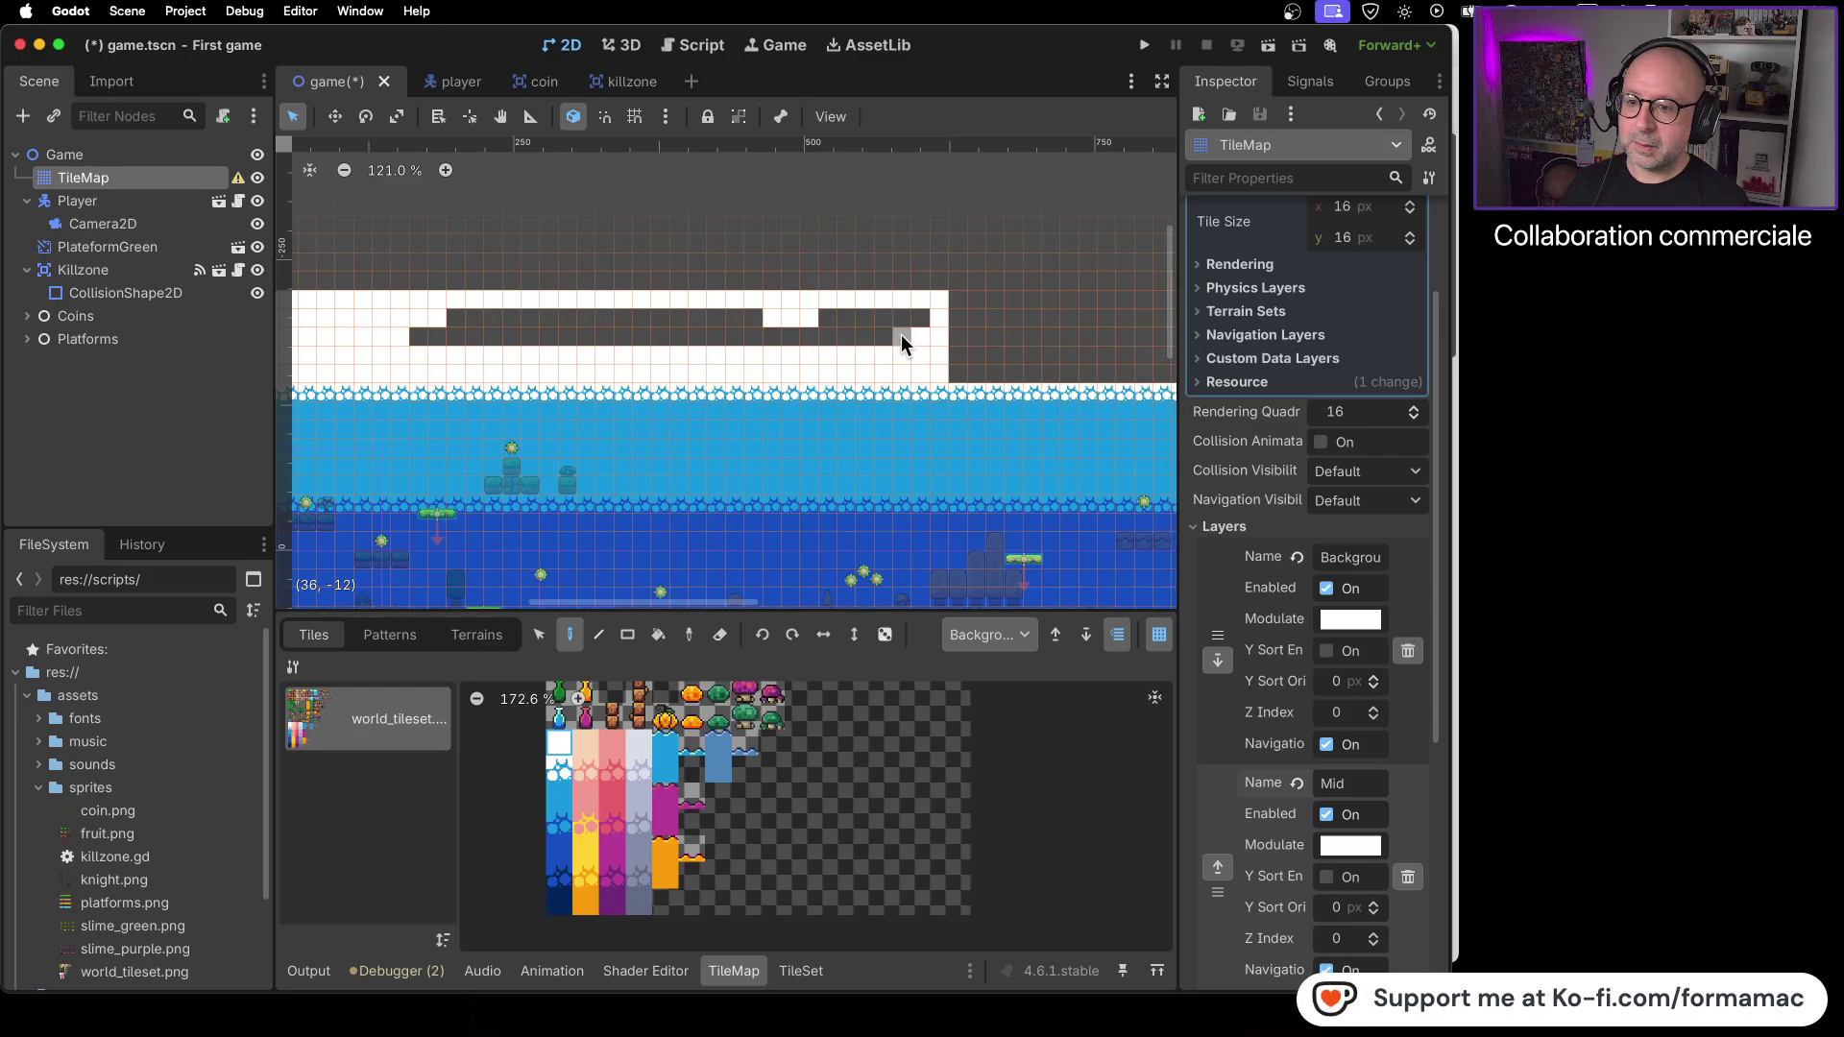
pyautogui.moveTo(874, 327)
pyautogui.mouseDown()
pyautogui.moveTo(497, 337)
pyautogui.moveTo(463, 315)
pyautogui.moveTo(753, 319)
pyautogui.mouseUp()
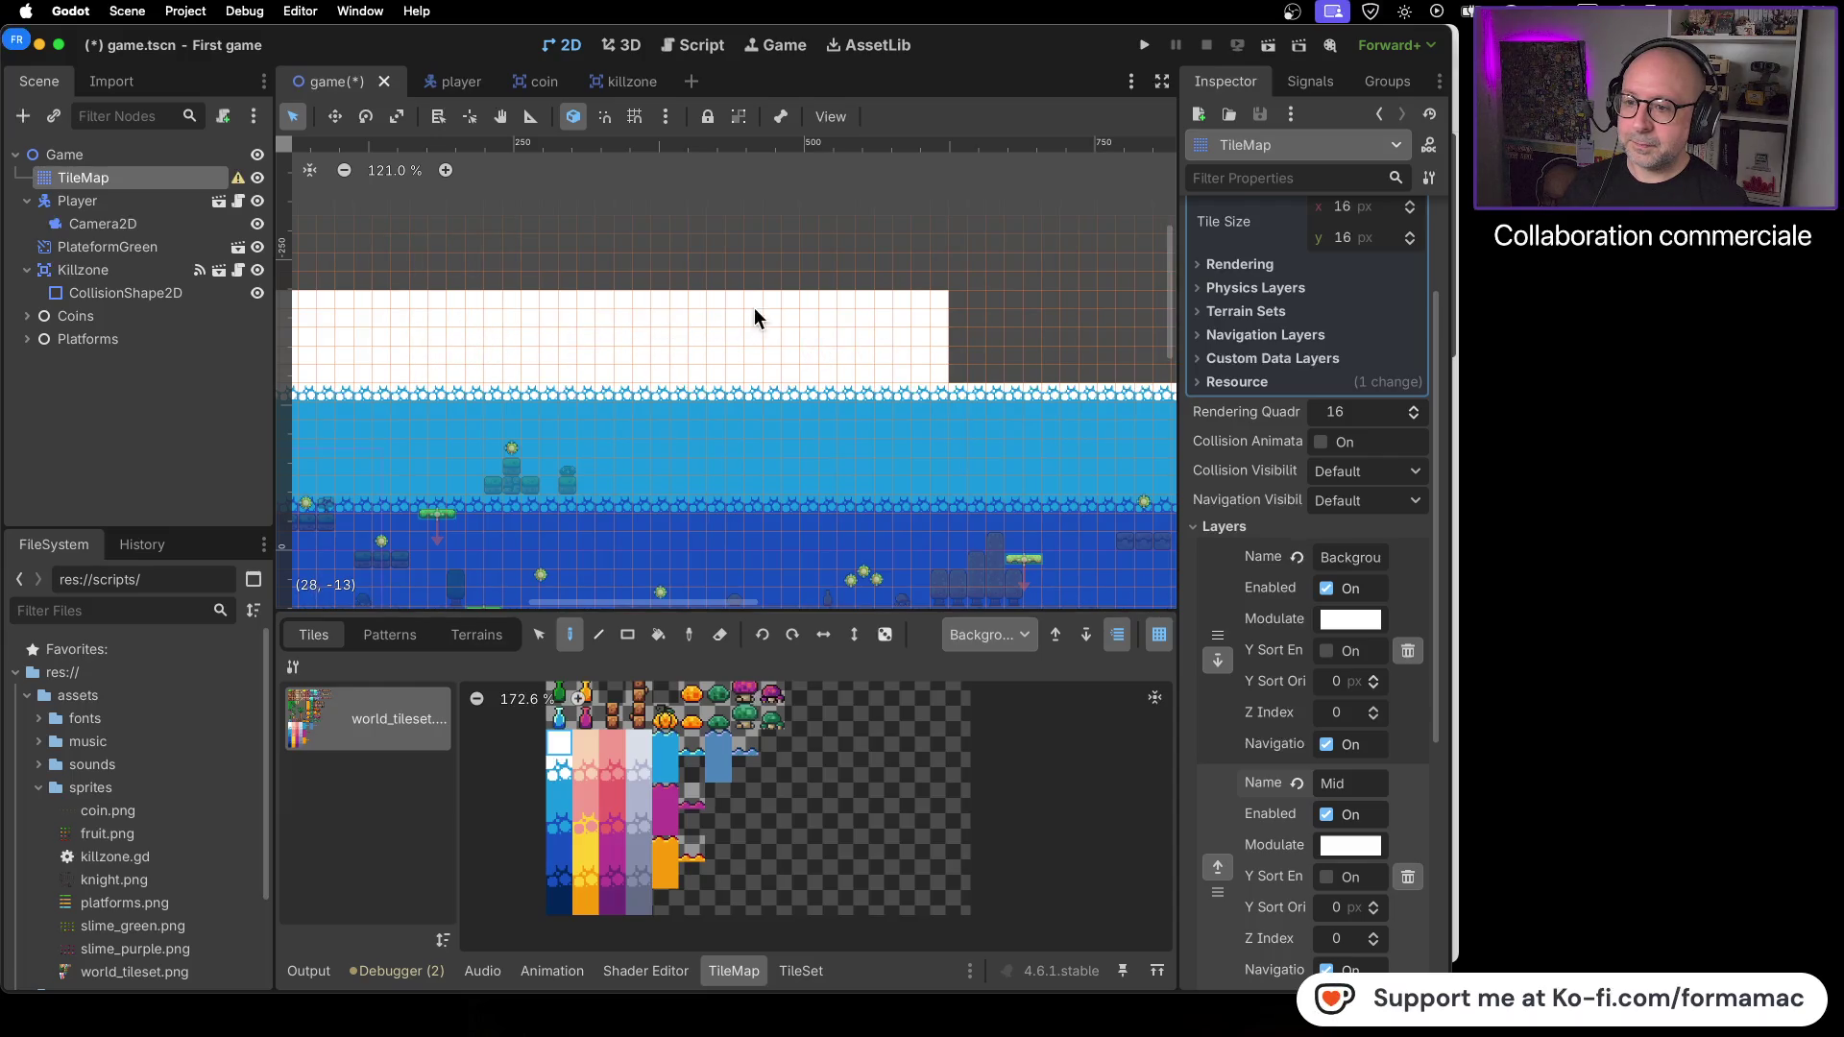
# - Extend the white sky band across the rest of the level, then run the game
pyautogui.hscroll(10, 970, 322)
pyautogui.scroll(1, 476, 321)
pyautogui.moveTo(413, 327); pyautogui.dragTo(974, 319)
pyautogui.moveTo(774, 306)
pyautogui.mouseDown()
pyautogui.moveTo(995, 301)
pyautogui.moveTo(935, 324)
pyautogui.moveTo(786, 319)
pyautogui.mouseUp()
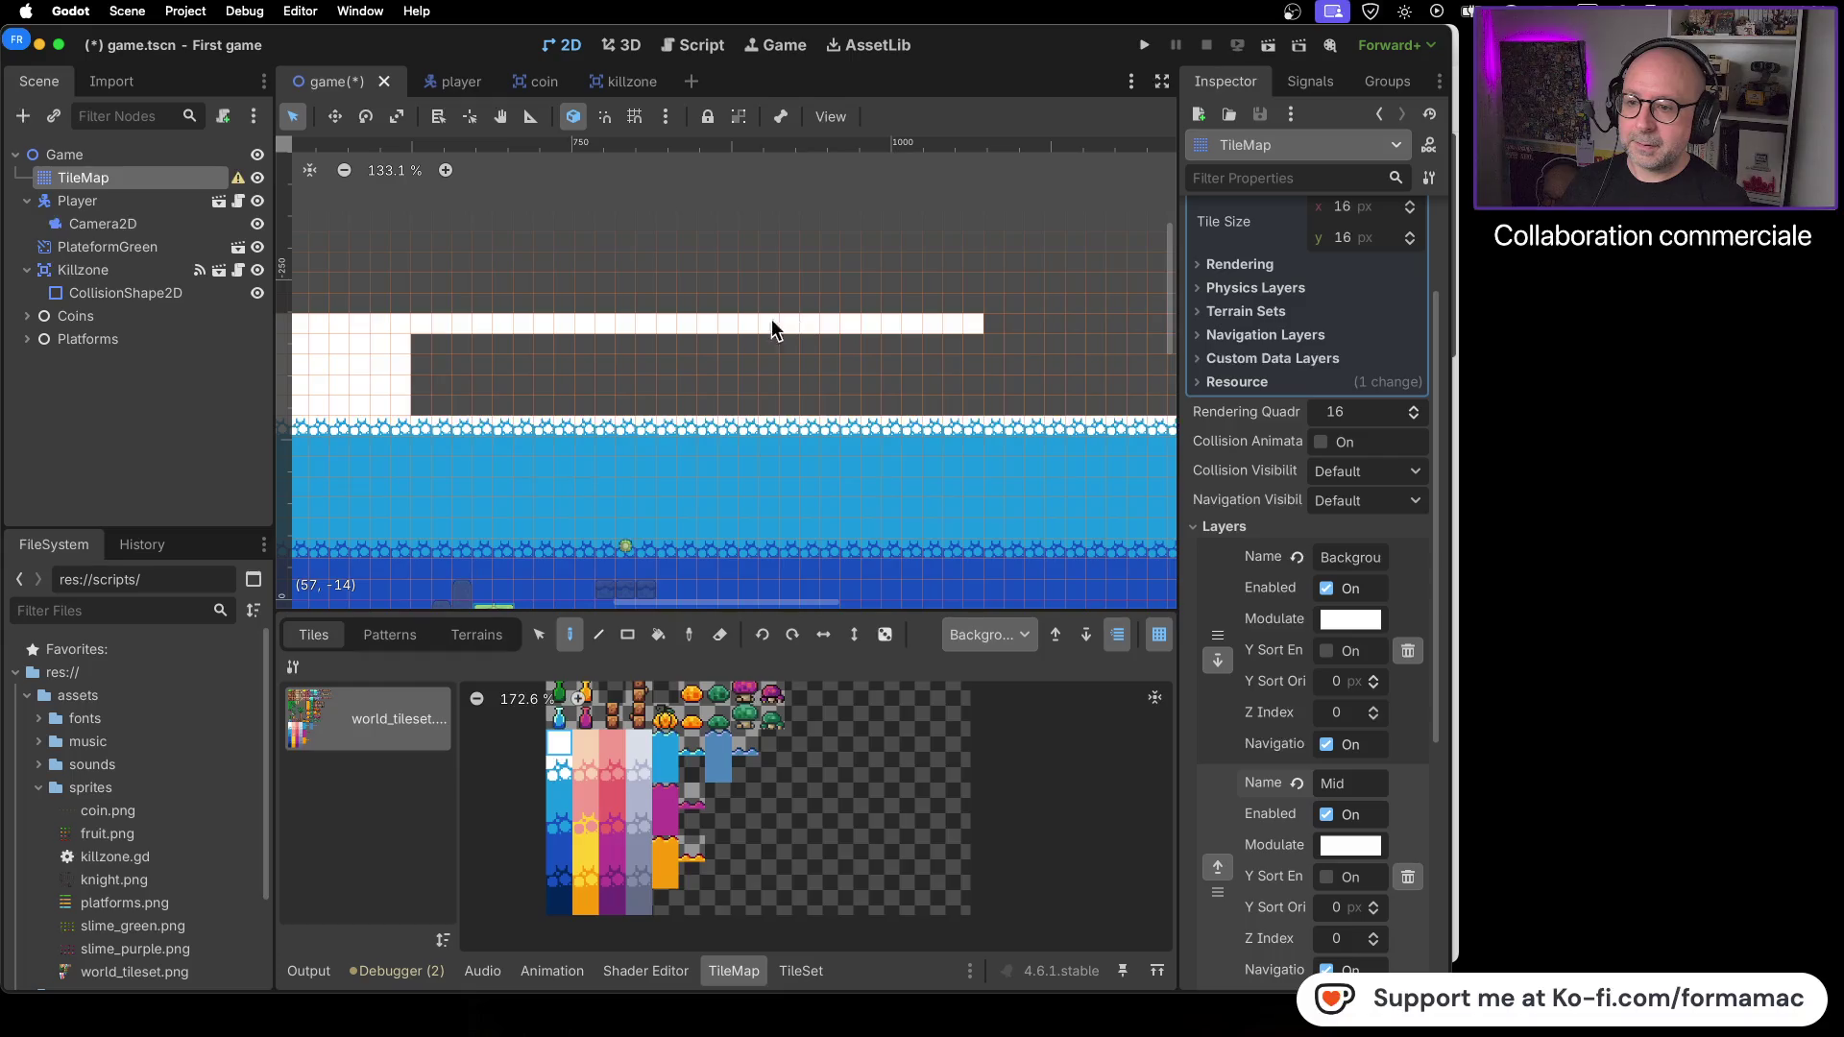
pyautogui.moveTo(423, 394)
pyautogui.mouseDown()
pyautogui.moveTo(932, 406)
pyautogui.moveTo(967, 340)
pyautogui.moveTo(728, 346)
pyautogui.mouseUp()
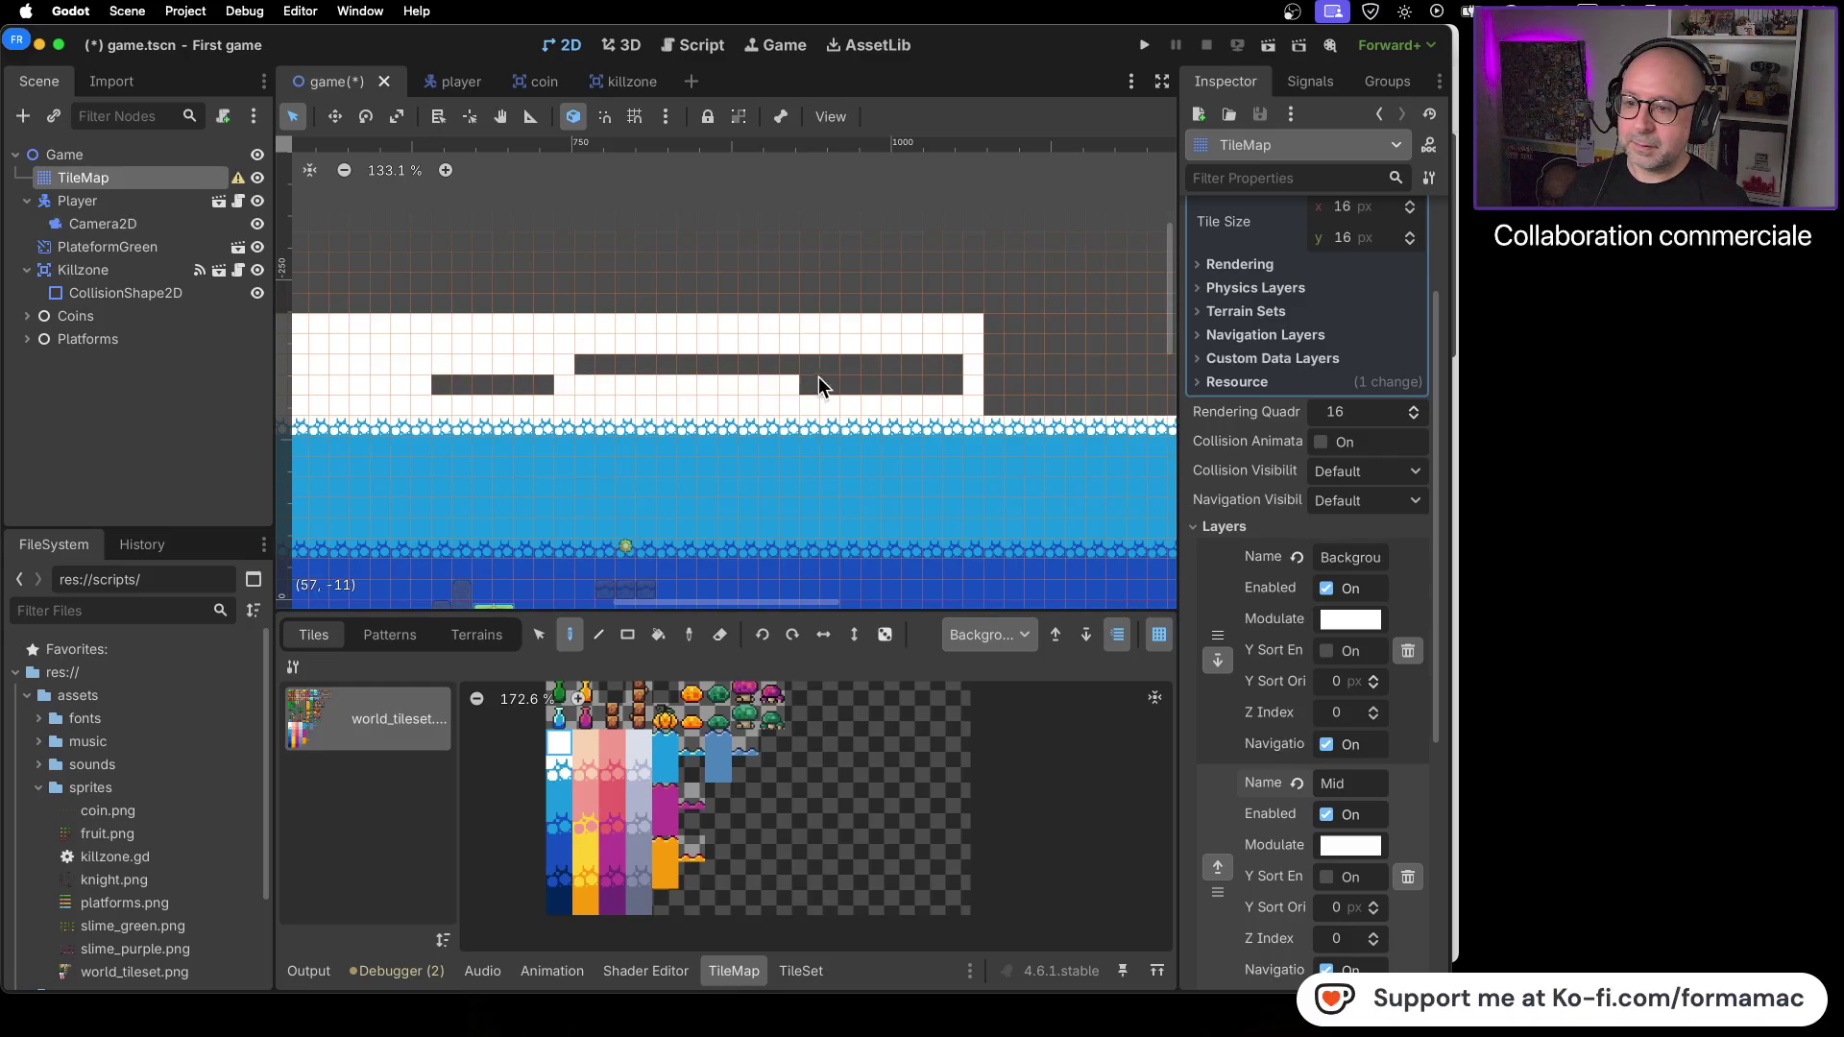
pyautogui.moveTo(912, 381)
pyautogui.mouseDown()
pyautogui.moveTo(590, 363)
pyautogui.moveTo(434, 384)
pyautogui.mouseUp()
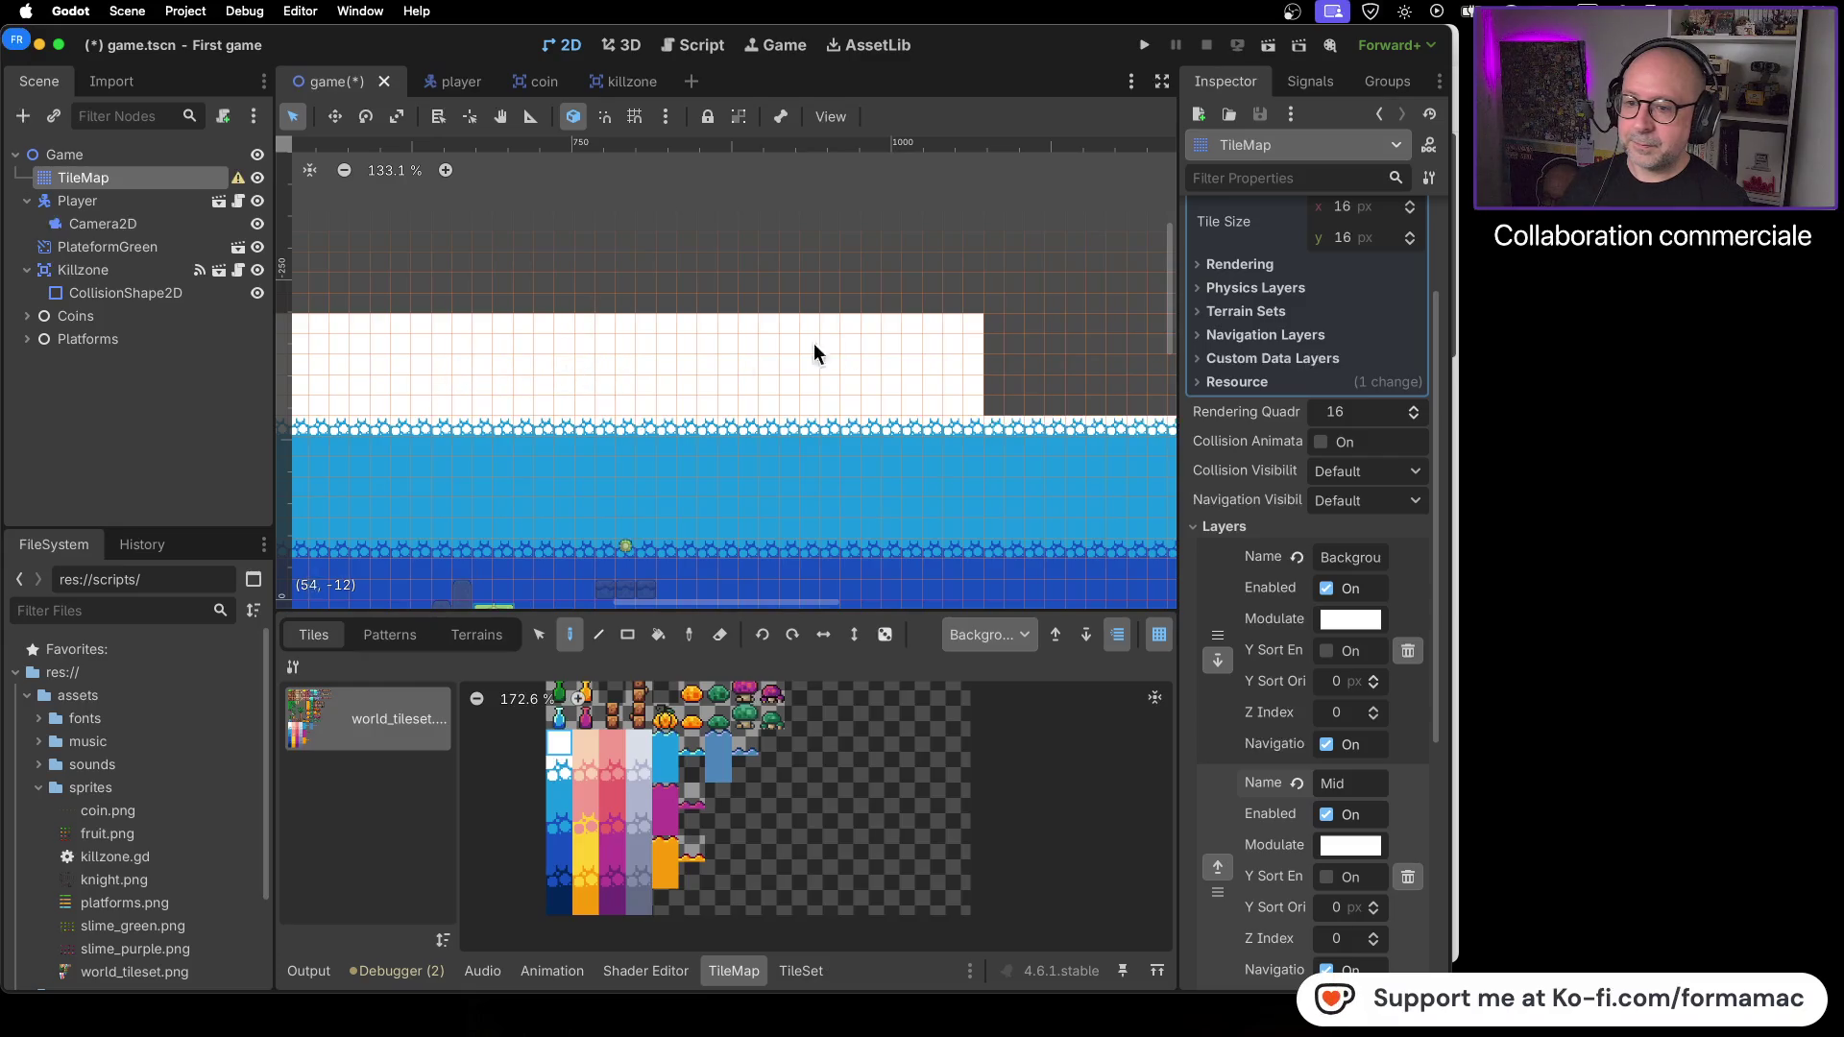
pyautogui.hscroll(10, 730, 358)
pyautogui.moveTo(505, 330); pyautogui.dragTo(939, 337)
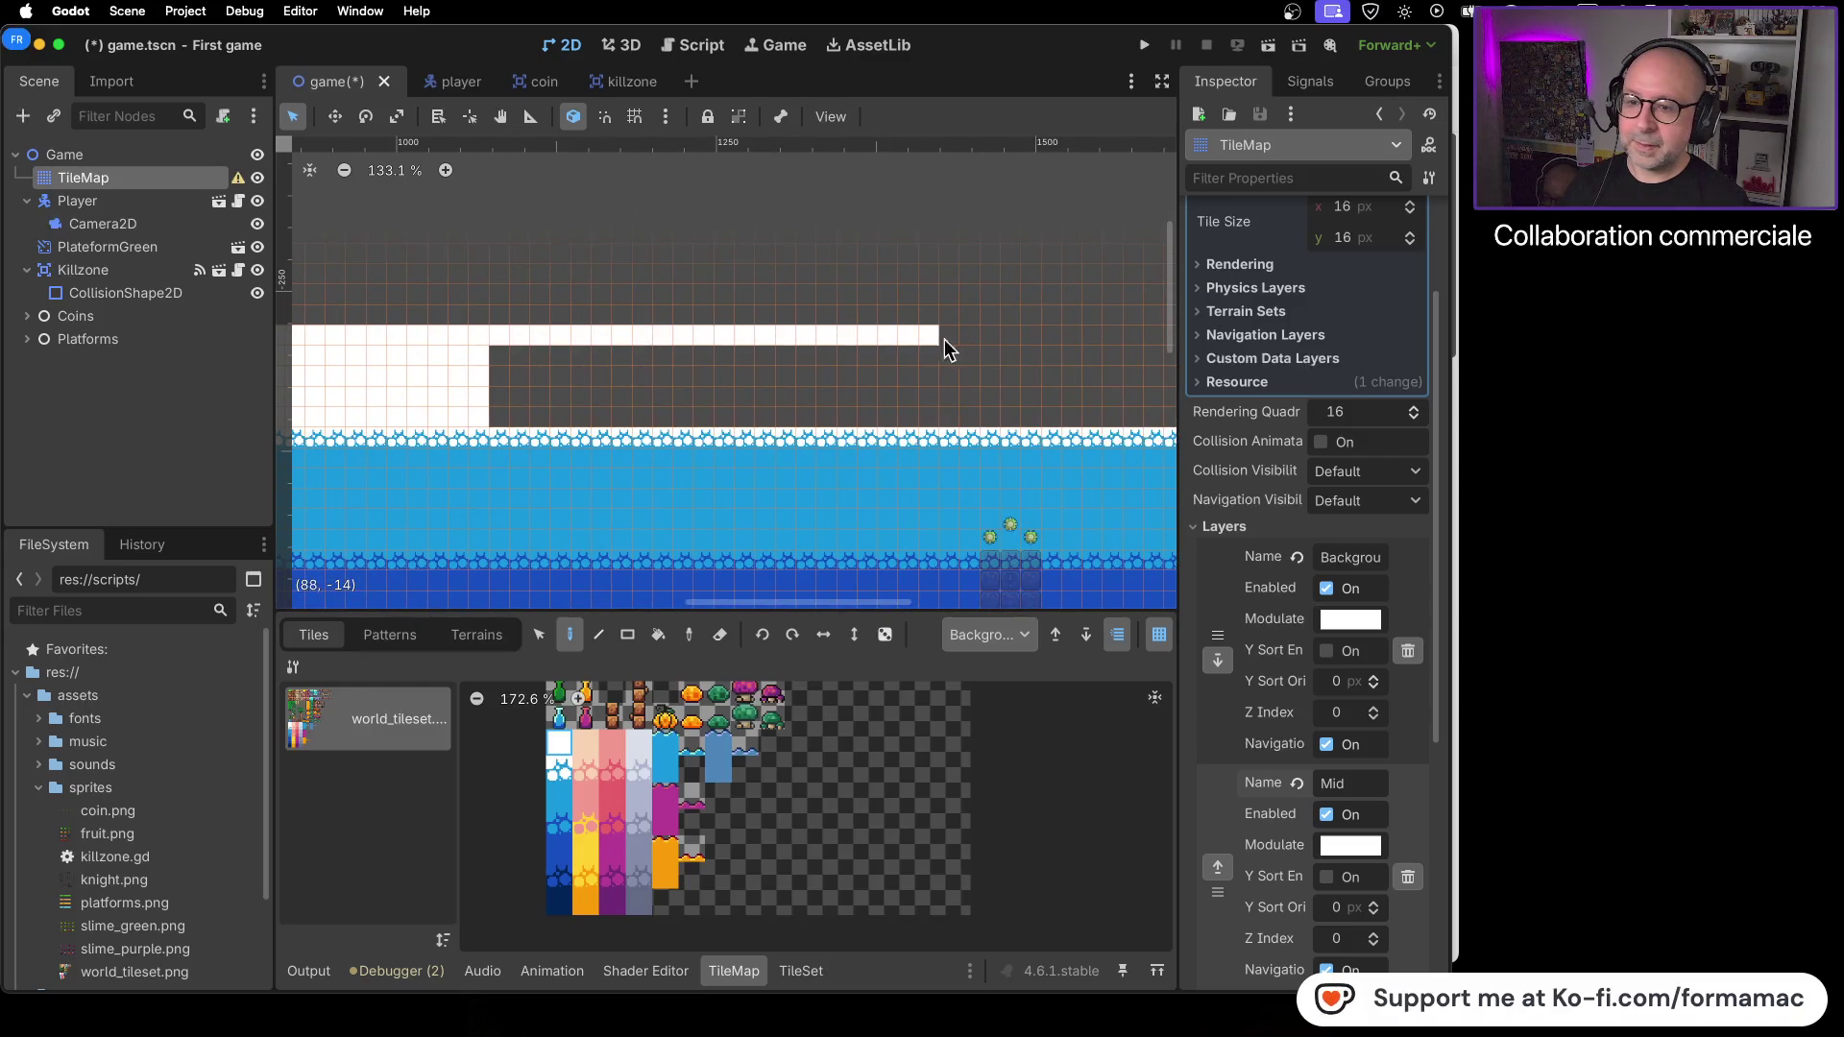
pyautogui.moveTo(793, 413)
pyautogui.mouseDown()
pyautogui.moveTo(562, 411)
pyautogui.moveTo(643, 362)
pyautogui.moveTo(905, 362)
pyautogui.moveTo(755, 376)
pyautogui.mouseUp()
pyautogui.press('super+b')
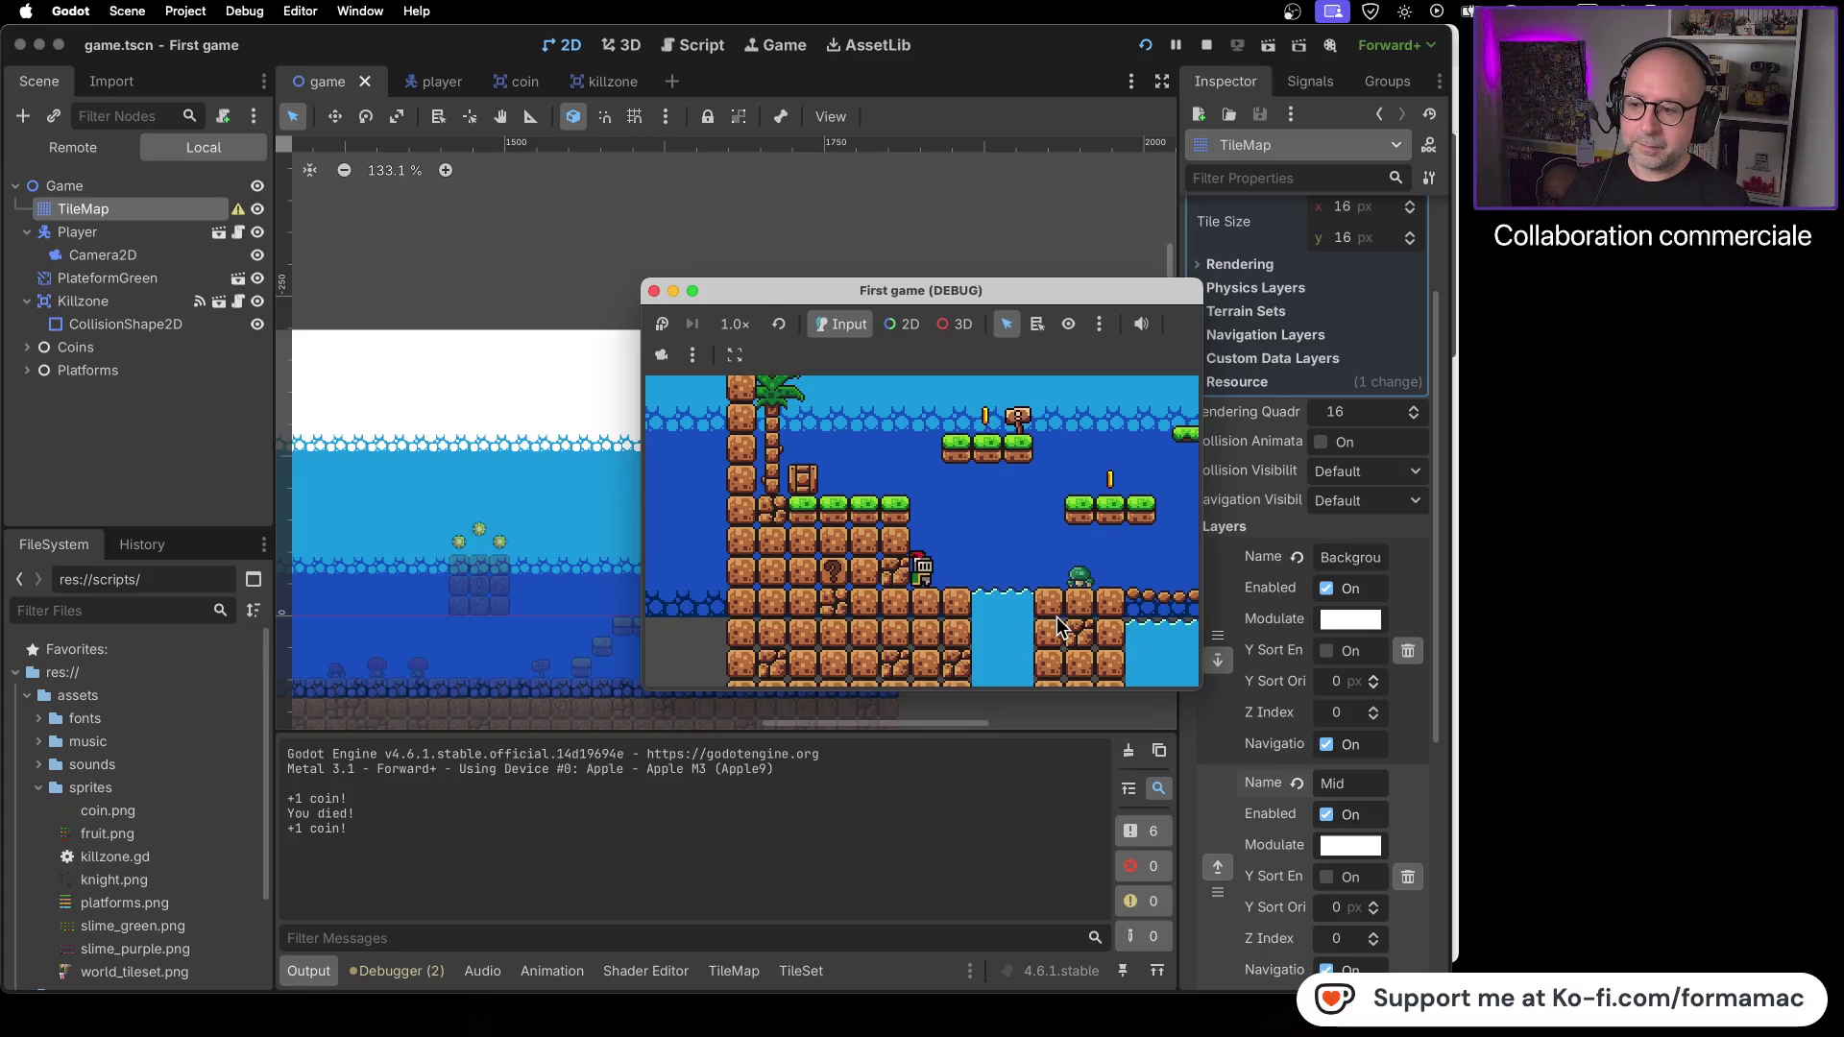
# - Walk the knight right through the level, then close the debug game window
pyautogui.press('Right')
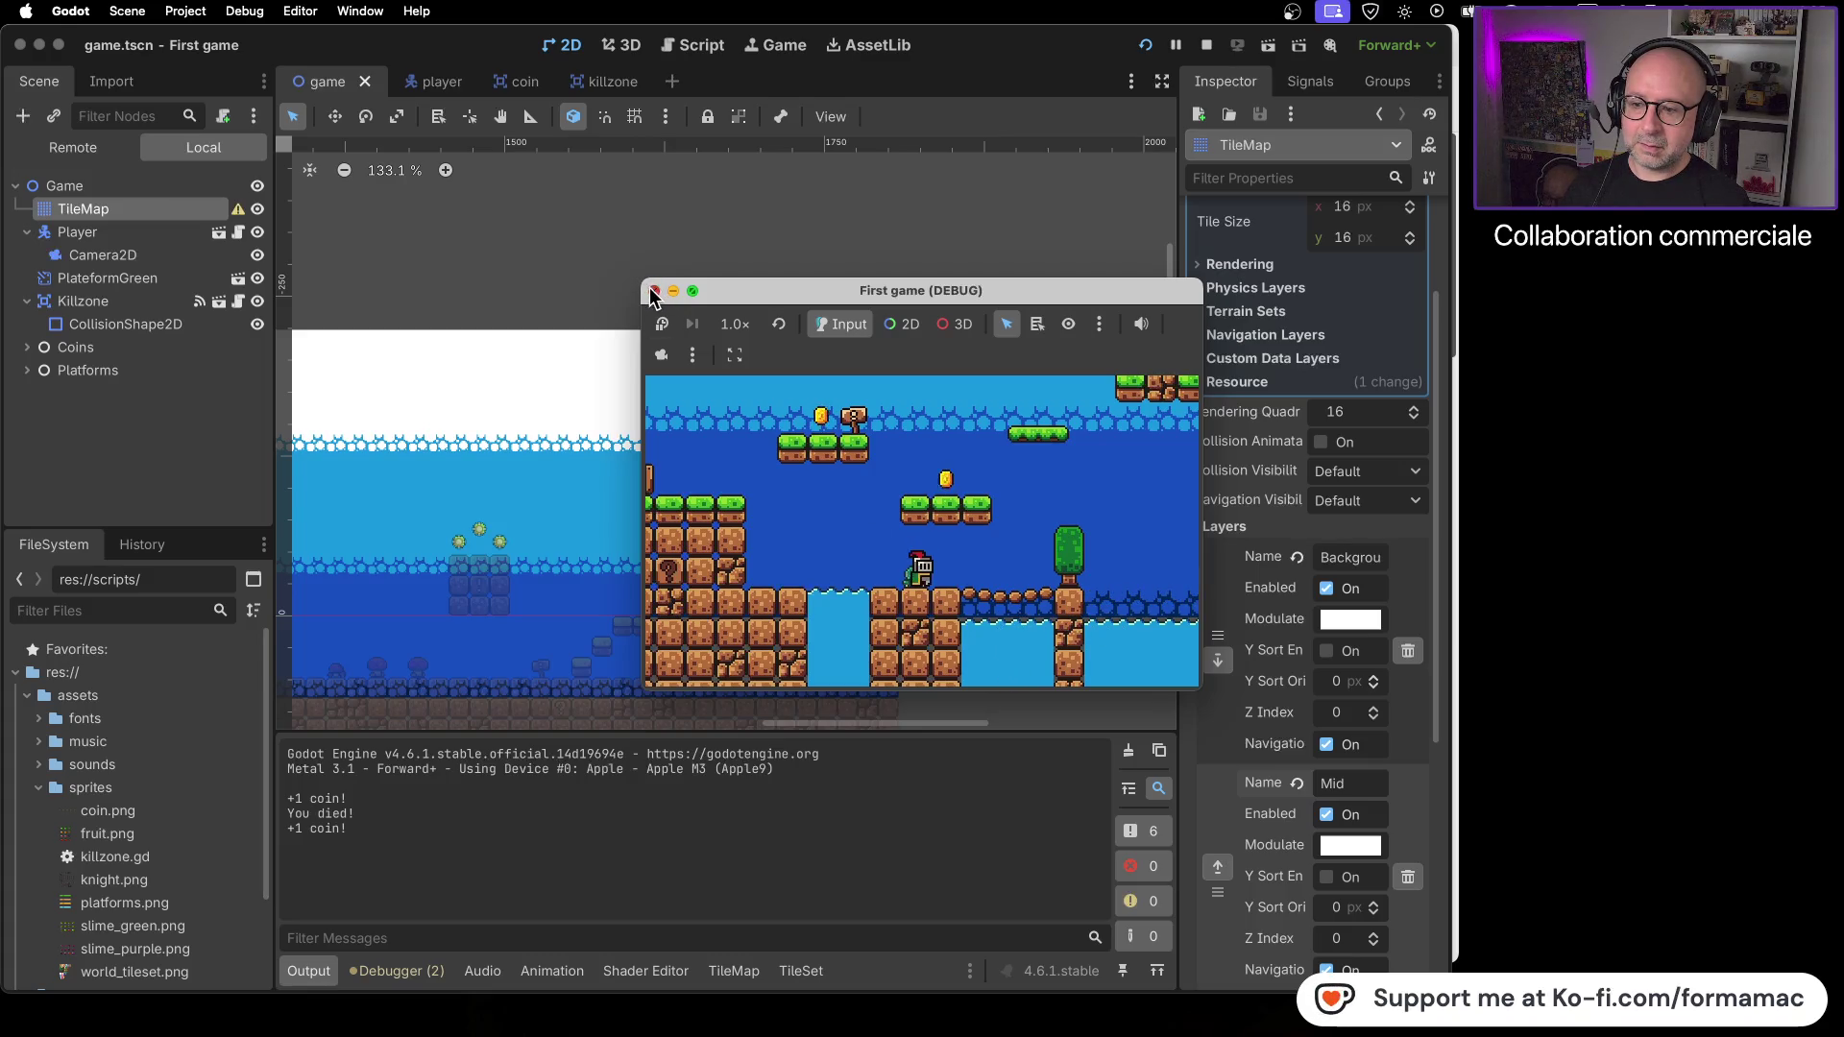
pyautogui.click(652, 290)
# - Pick the dark-blue tile in the TileMap panel and paint several rows beneath the water
pyautogui.scroll(-4, 441, 602)
pyautogui.hscroll(-10, 538, 469)
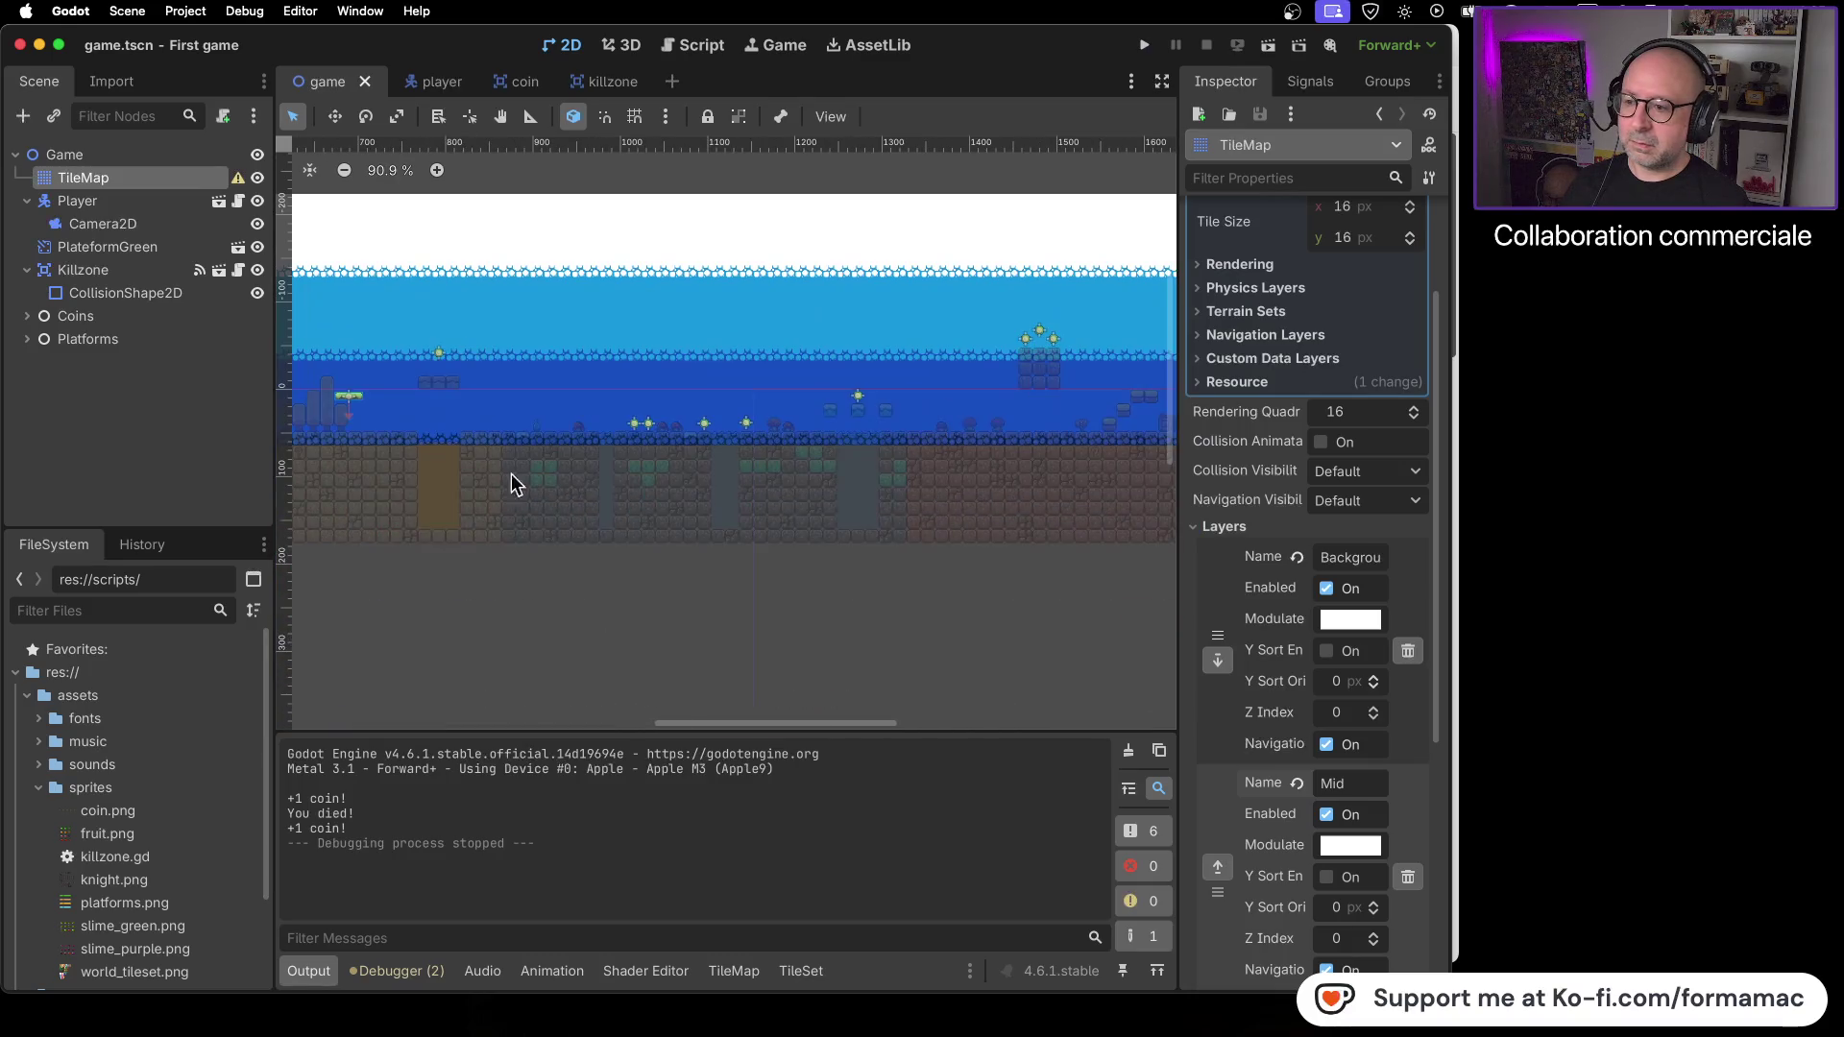
pyautogui.scroll(1, 831, 471)
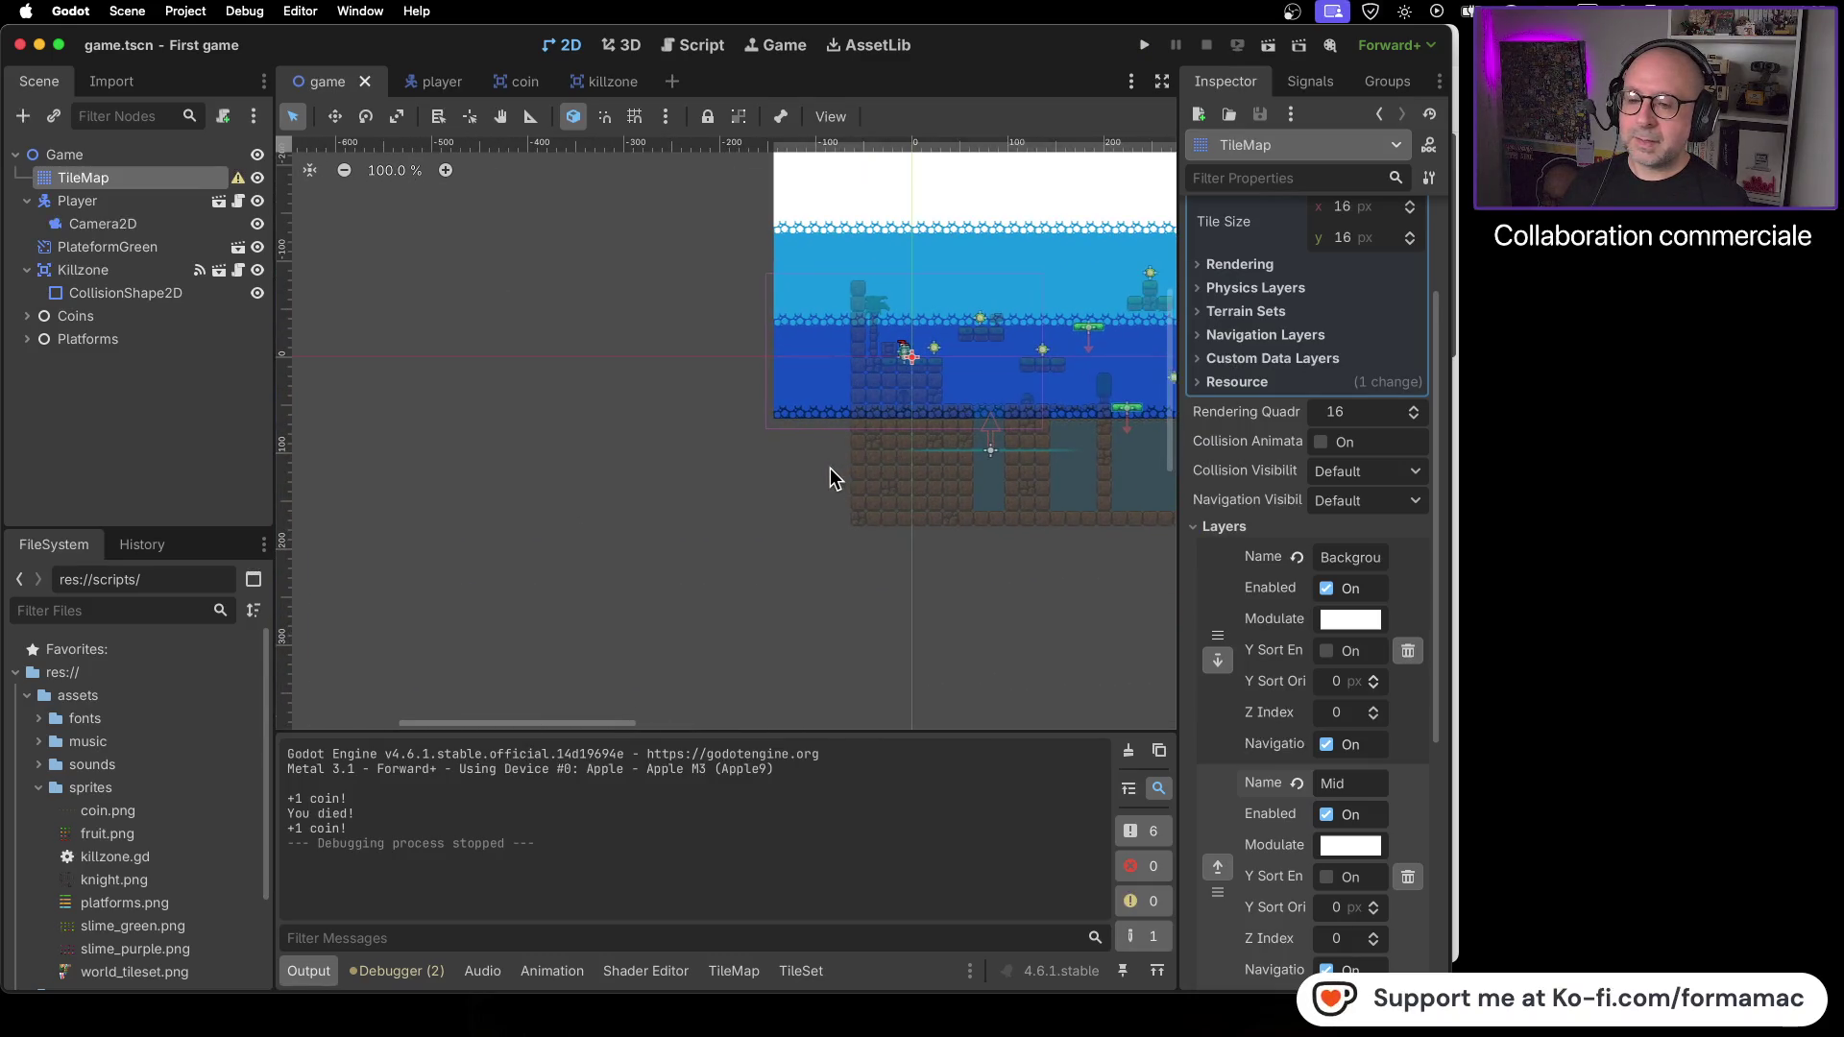
pyautogui.hscroll(5, 768, 481)
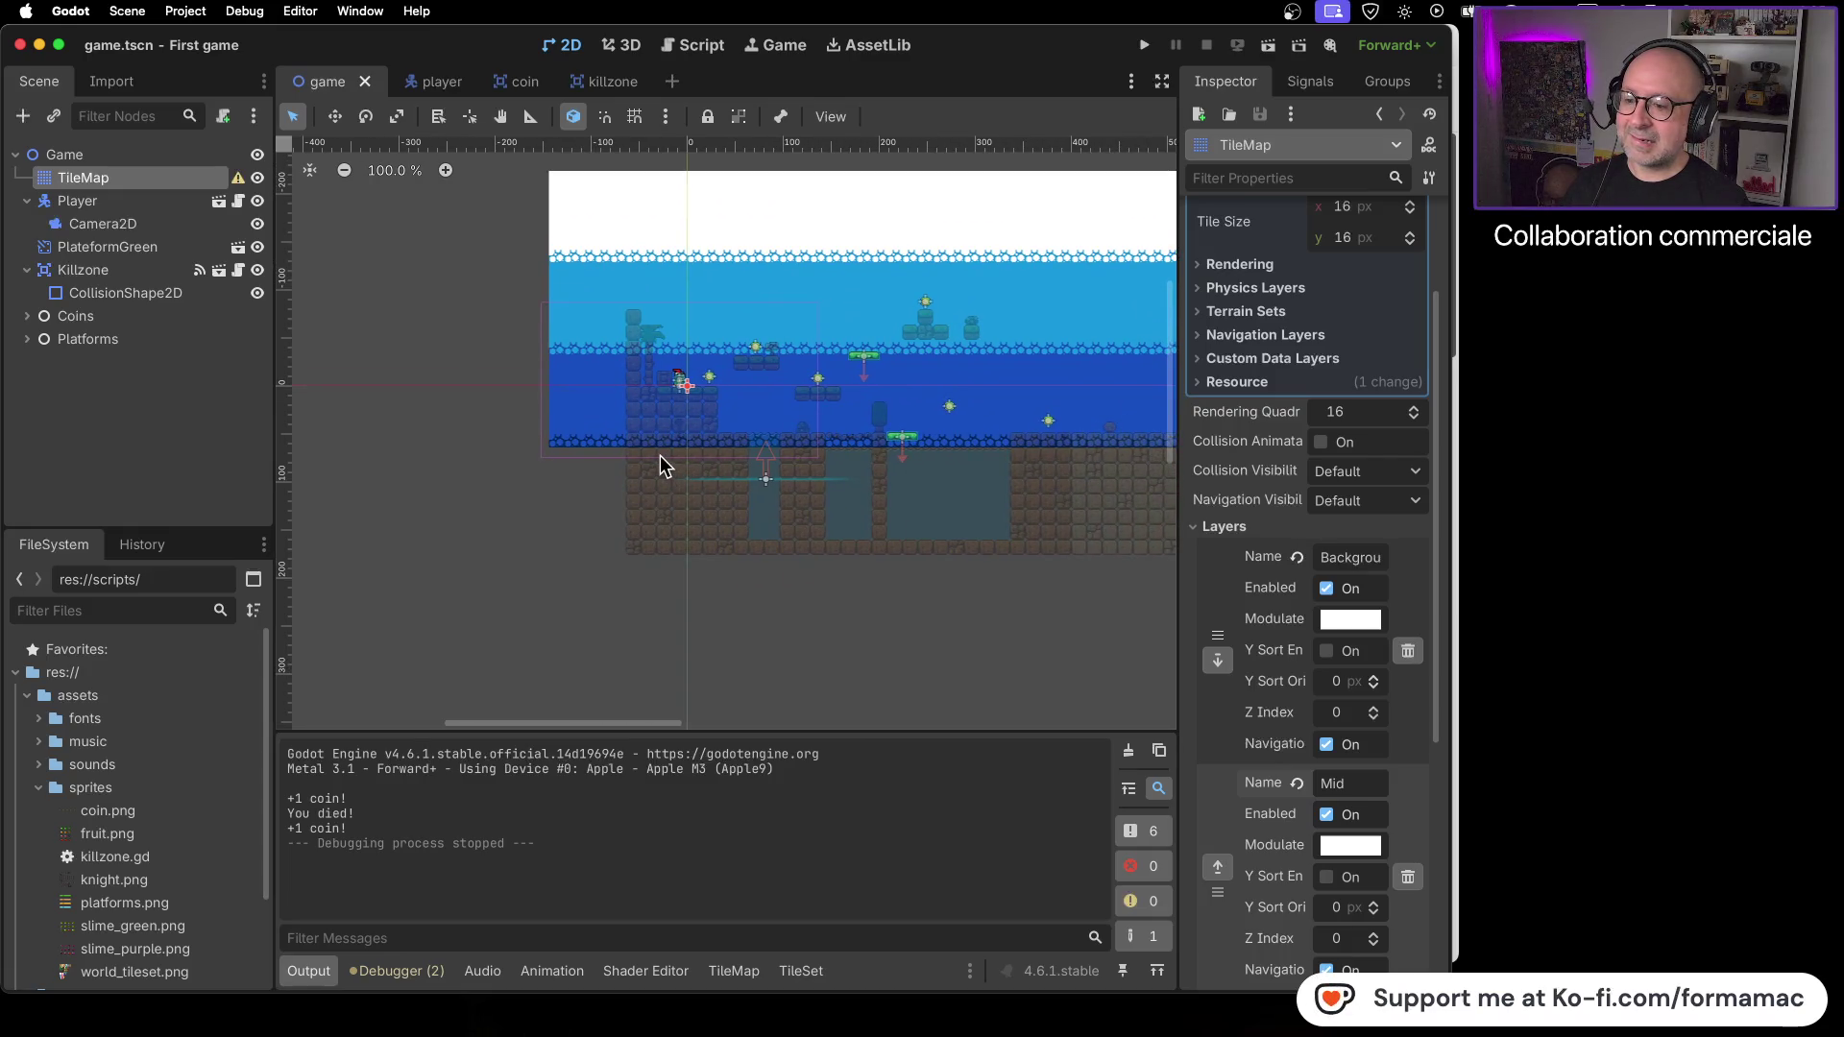
pyautogui.click(733, 971)
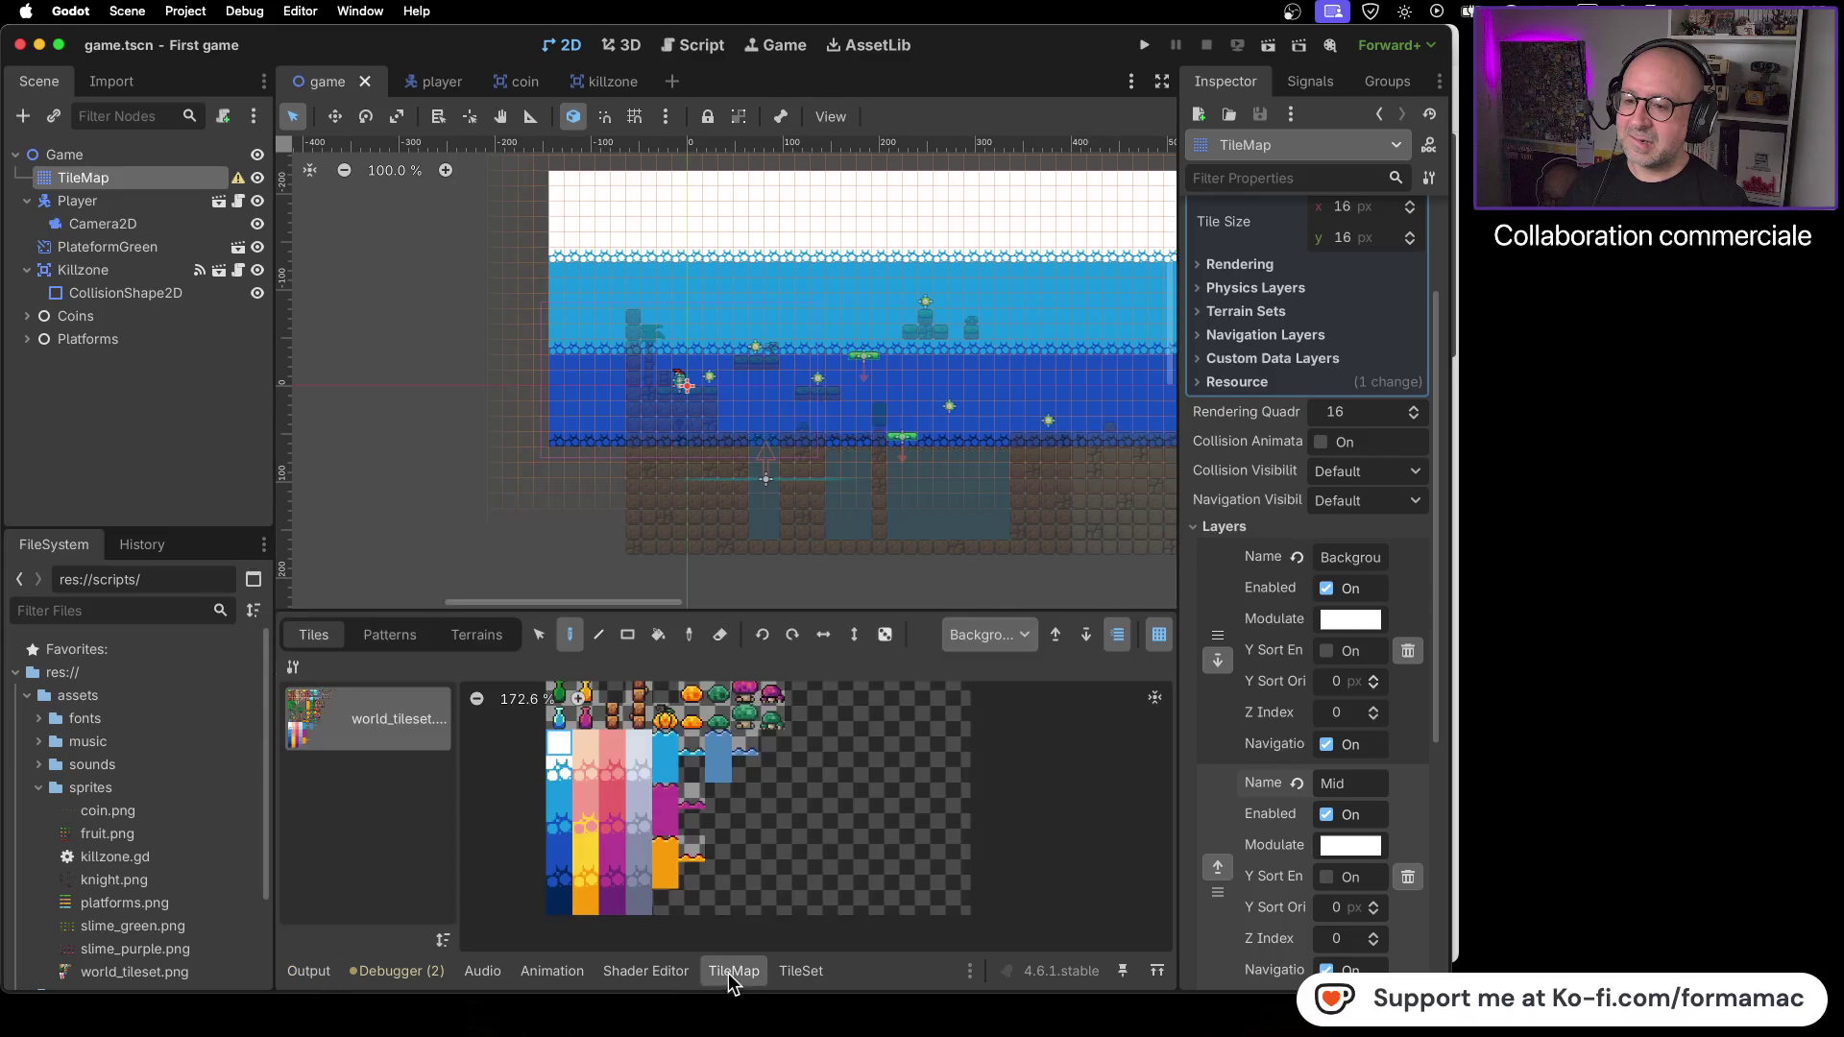
pyautogui.click(558, 905)
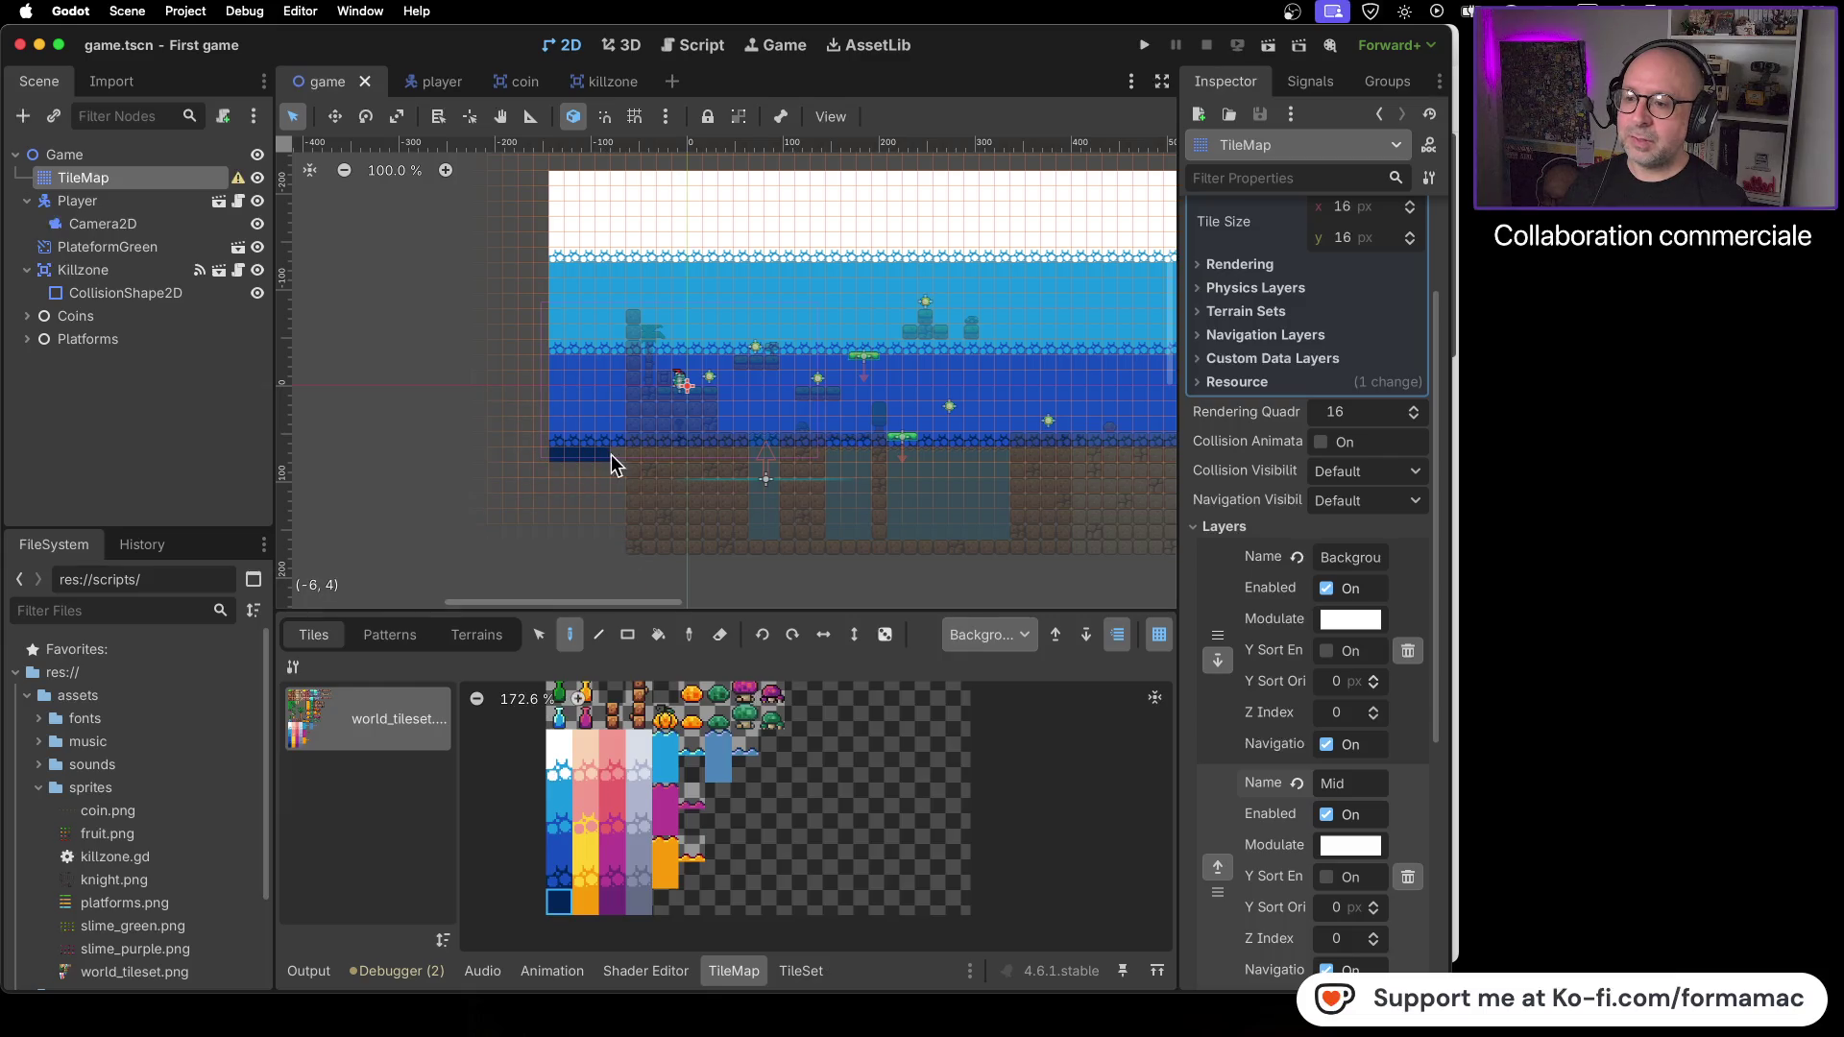
pyautogui.moveTo(759, 459)
pyautogui.mouseDown()
pyautogui.moveTo(976, 462)
pyautogui.moveTo(827, 465)
pyautogui.mouseUp()
pyautogui.moveTo(545, 474); pyautogui.dragTo(947, 473)
pyautogui.moveTo(556, 485); pyautogui.dragTo(932, 485)
pyautogui.moveTo(555, 501); pyautogui.dragTo(909, 501)
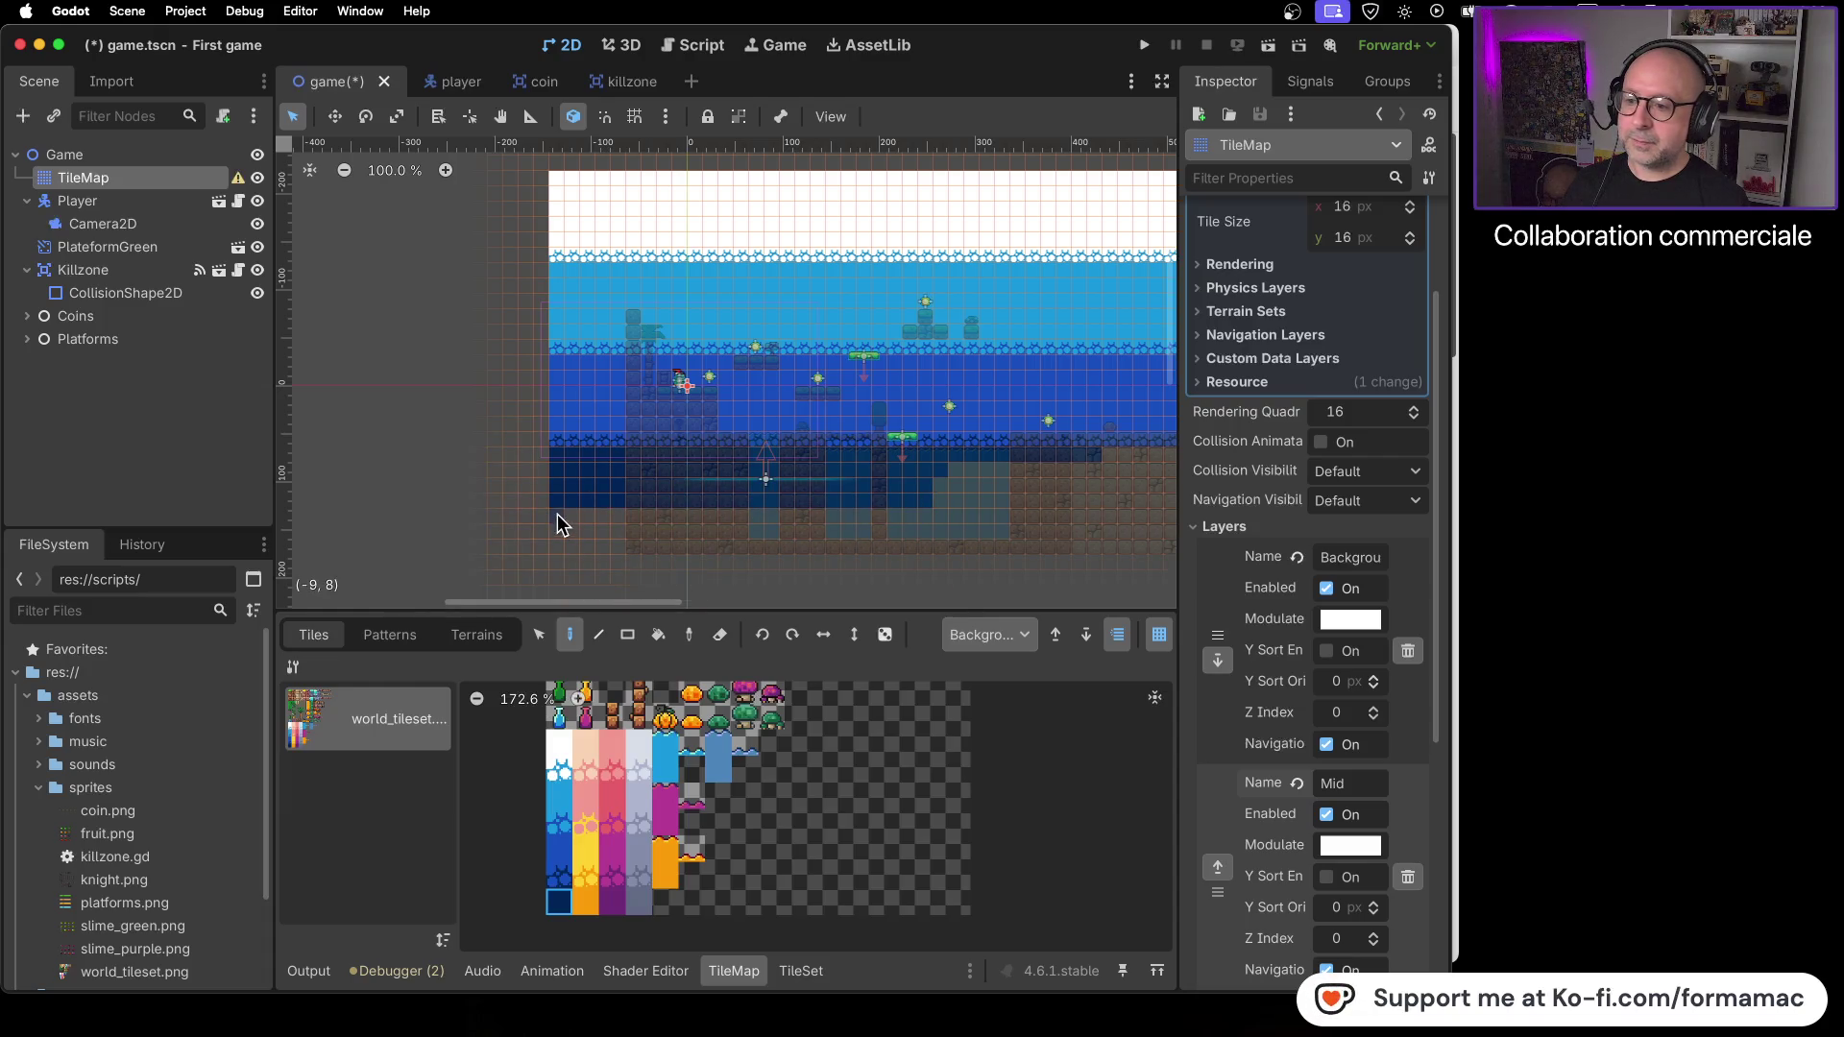
# - Extend the dark-blue rows further right, covering the lighter cells
pyautogui.moveTo(559, 513); pyautogui.dragTo(730, 510)
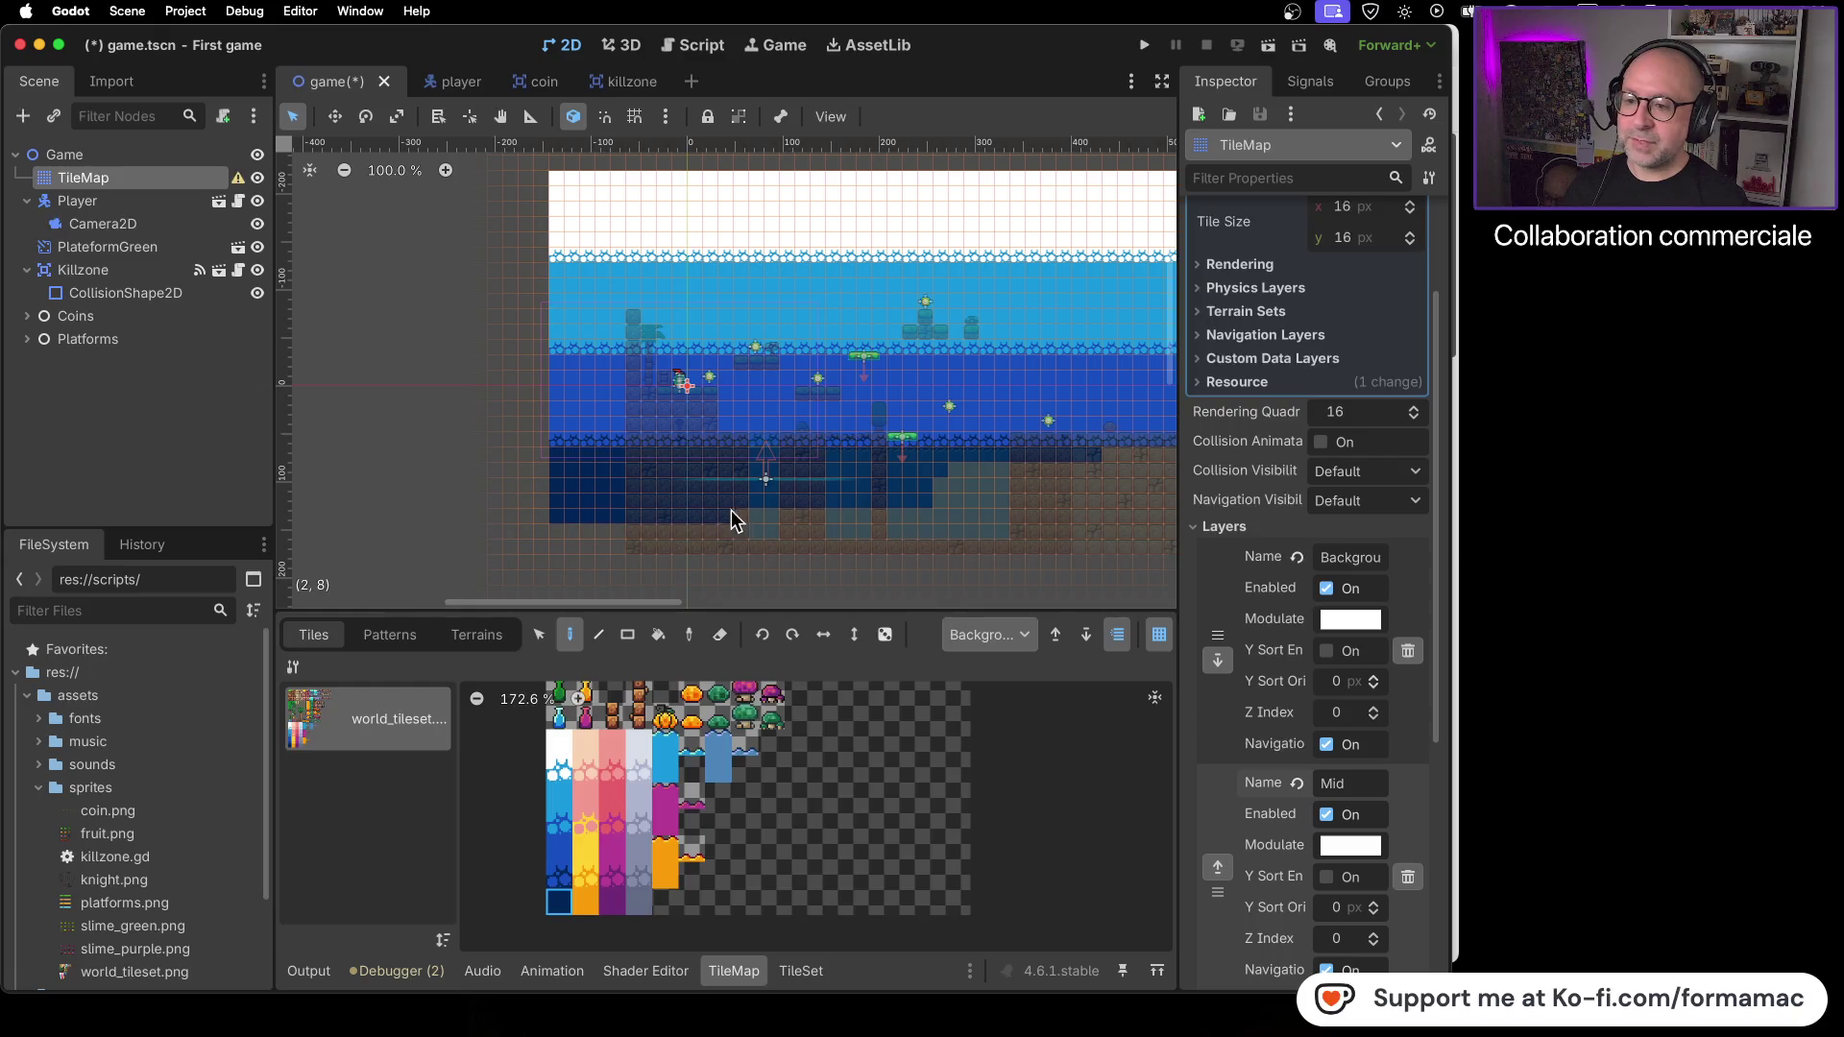
pyautogui.moveTo(885, 523); pyautogui.dragTo(1083, 525)
pyautogui.moveTo(937, 500); pyautogui.dragTo(1100, 498)
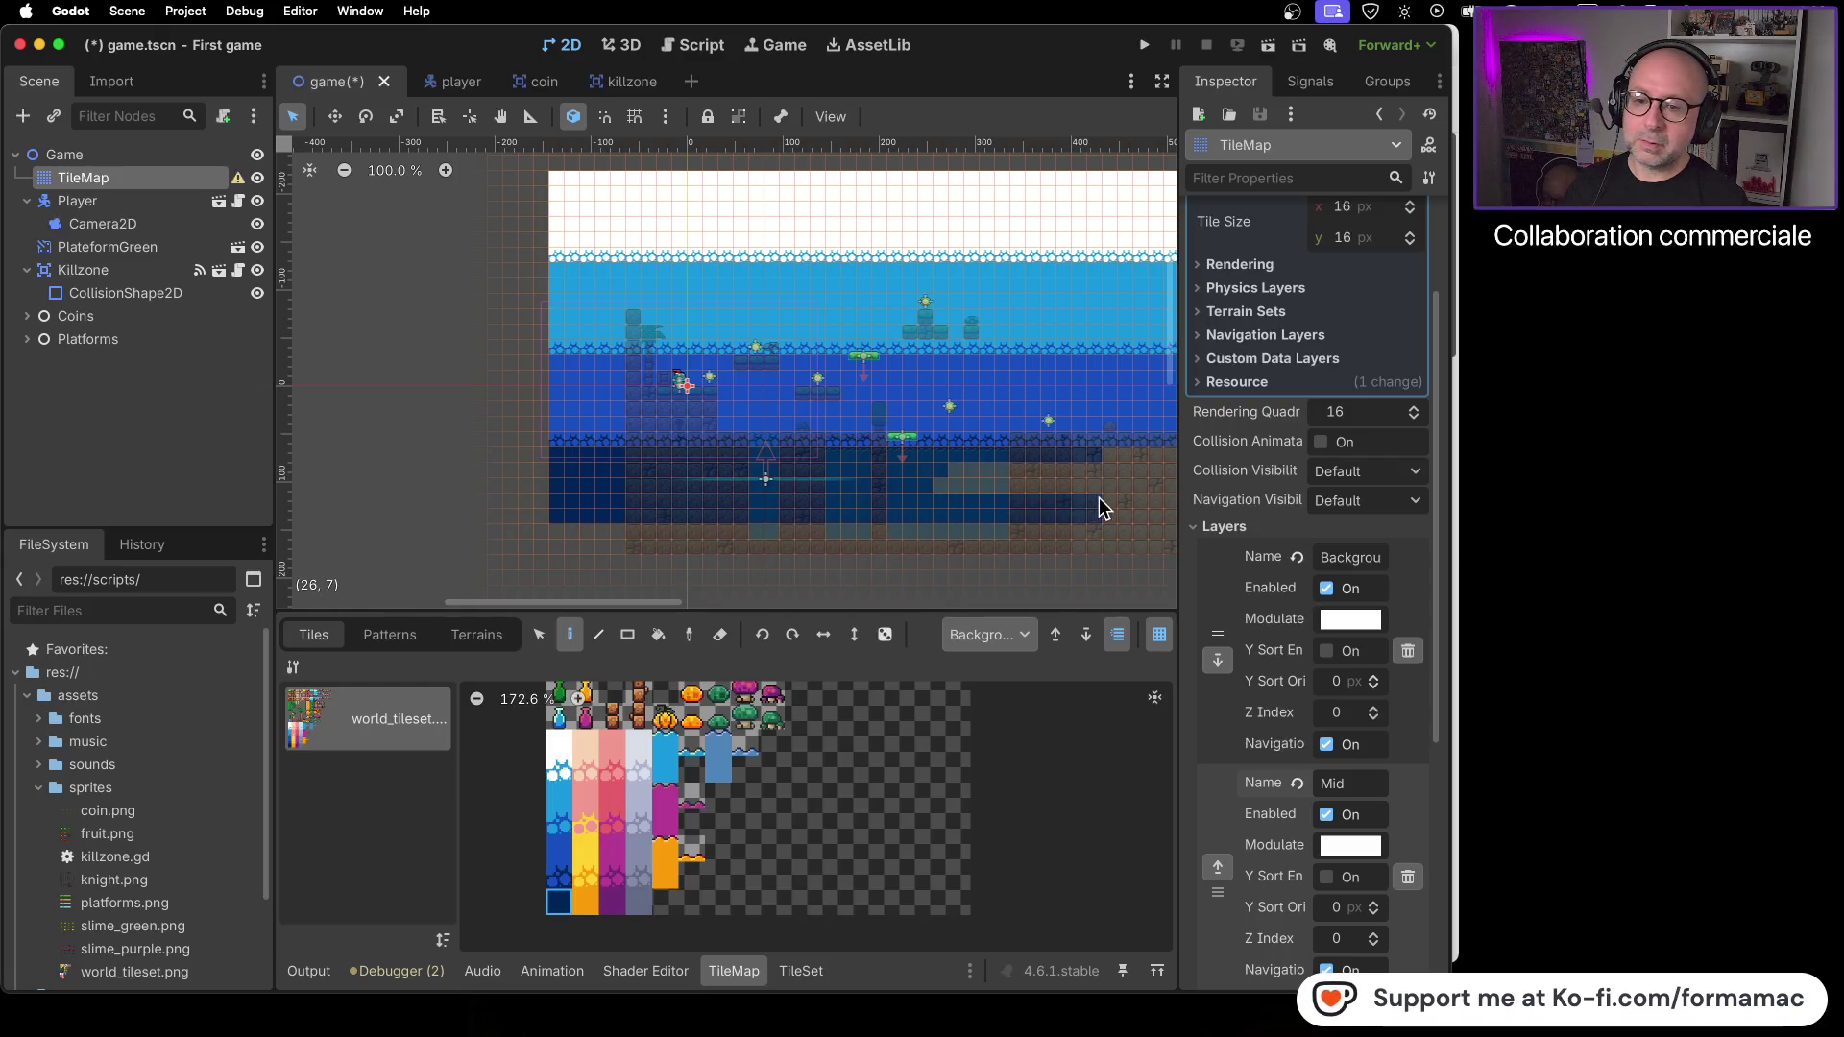
pyautogui.moveTo(940, 490); pyautogui.dragTo(1072, 469)
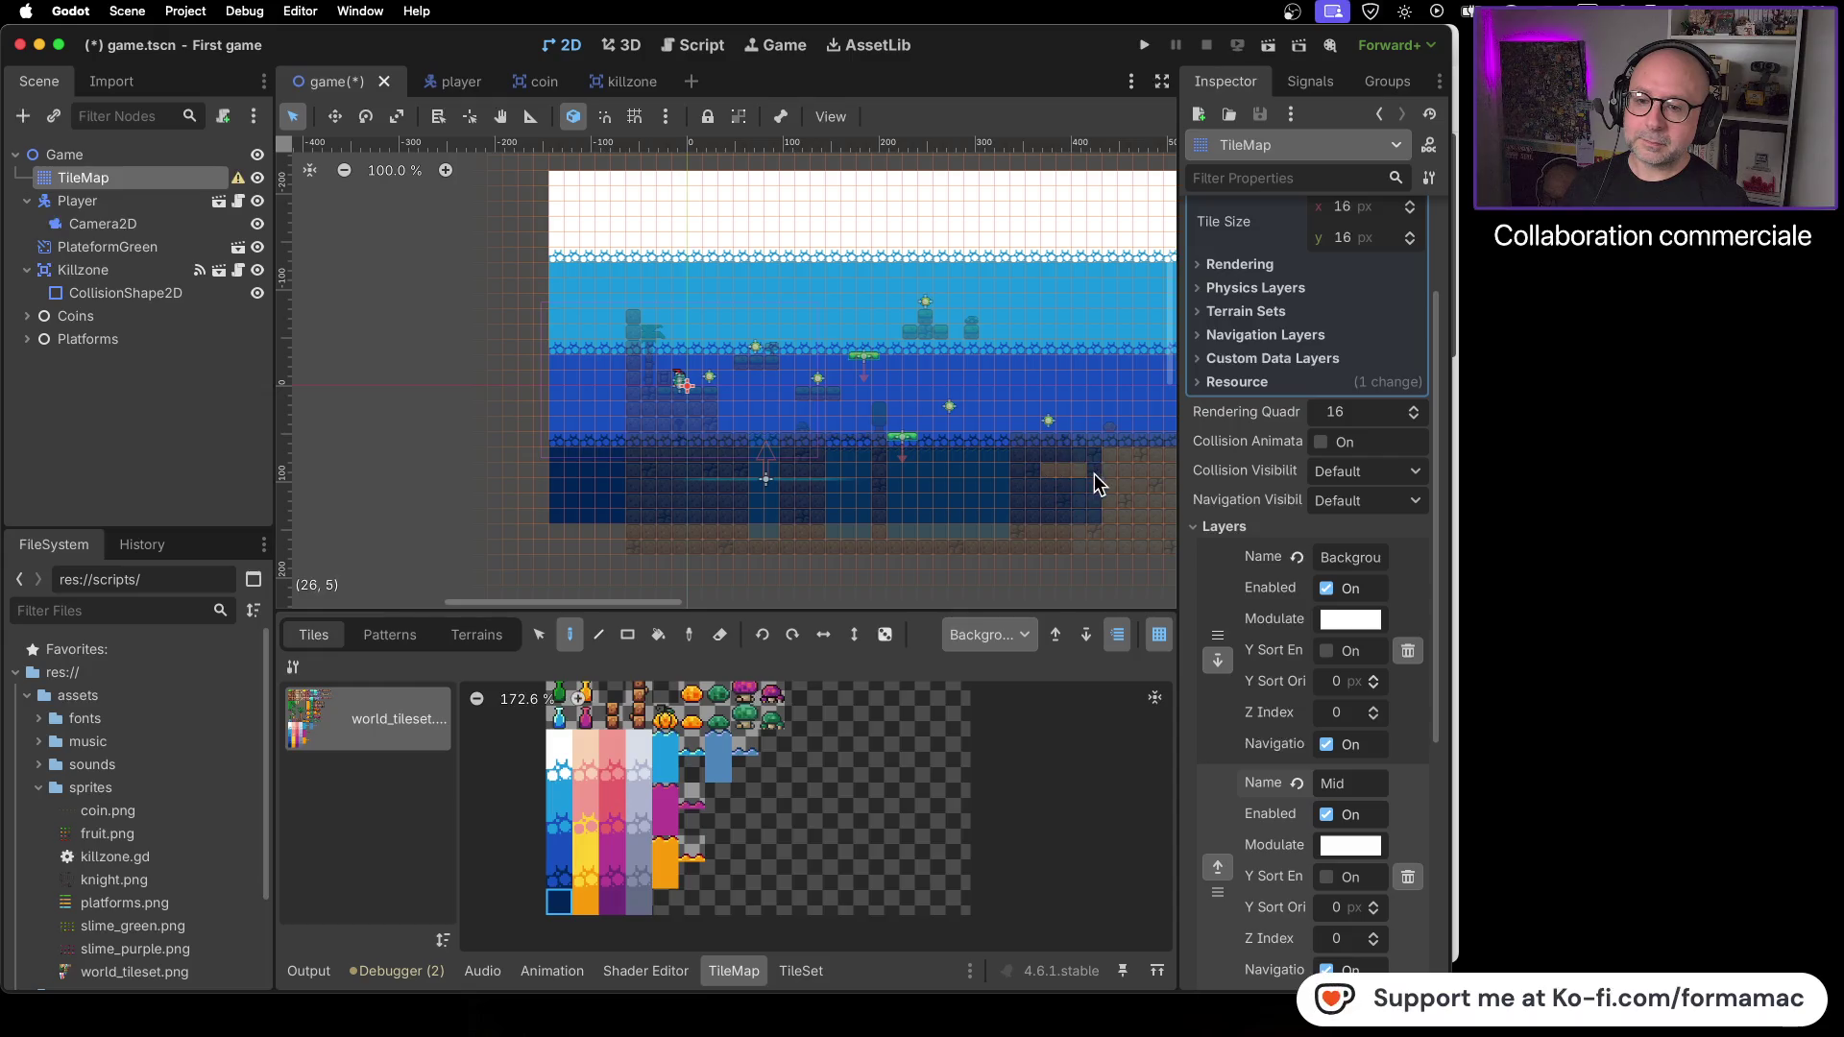
pyautogui.hscroll(5, 913, 530)
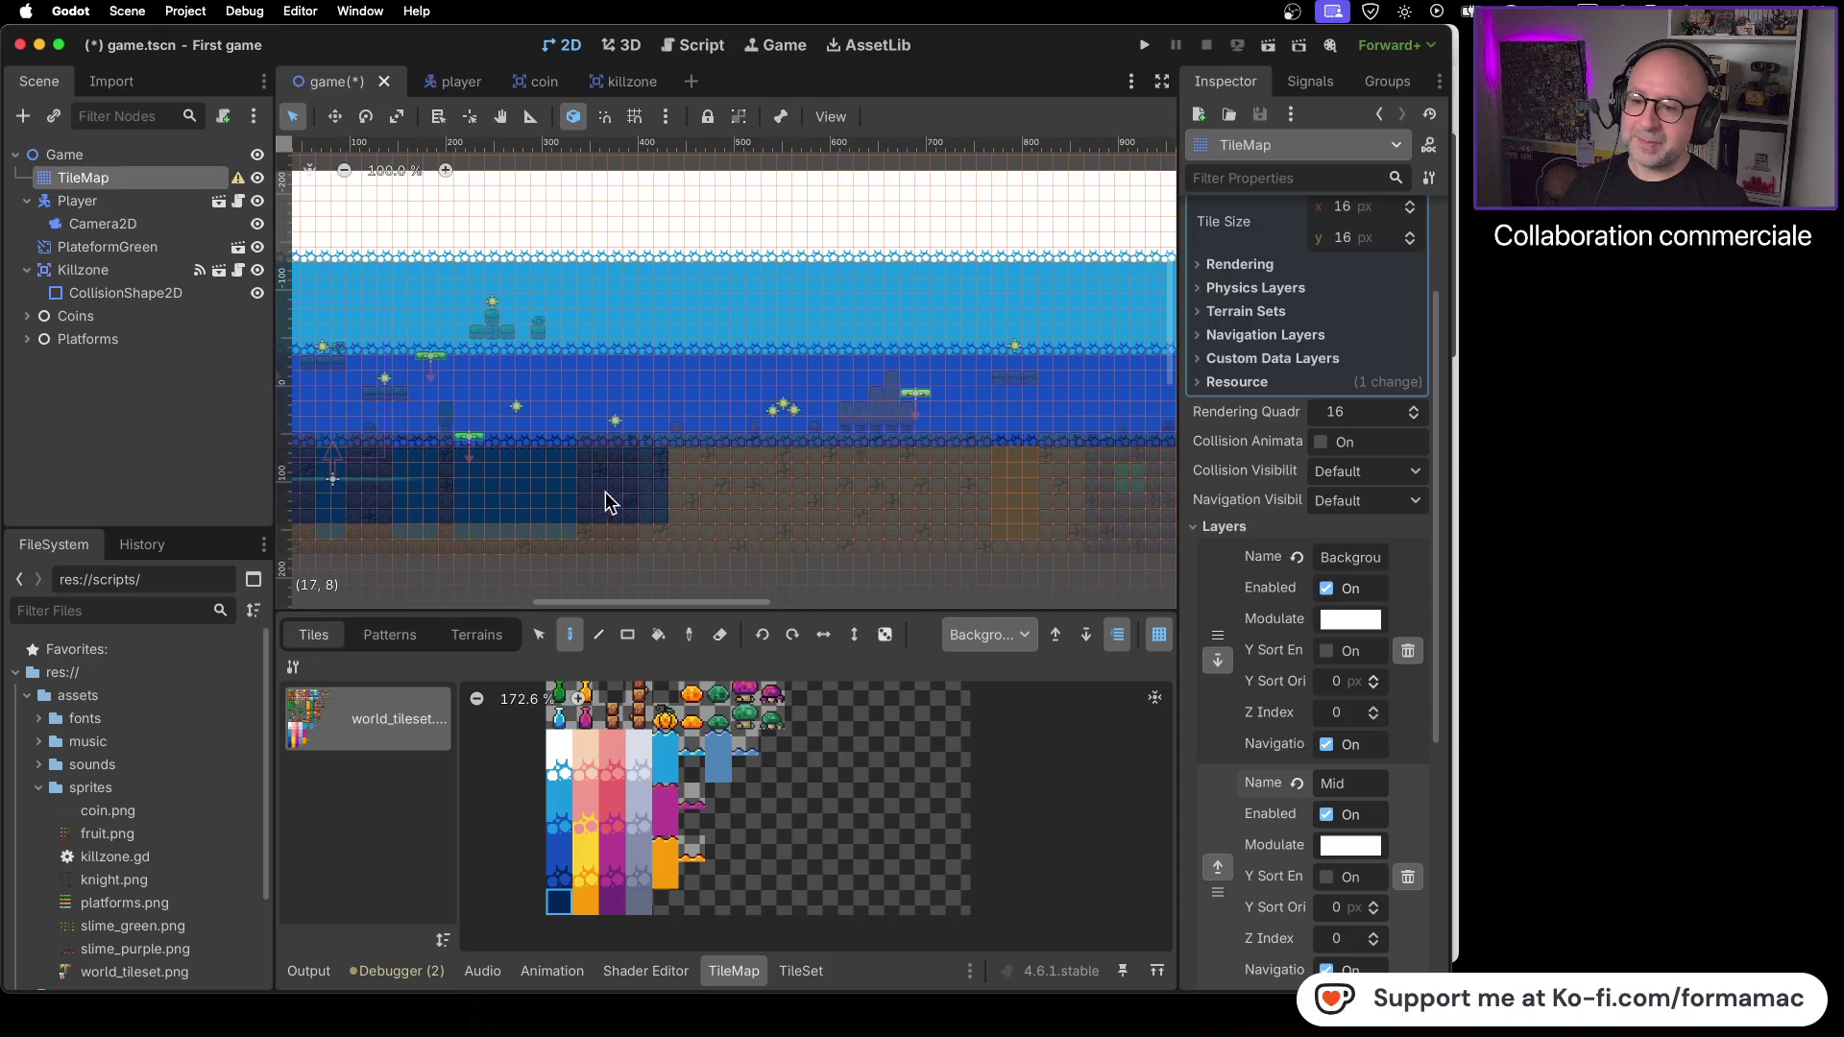
pyautogui.moveTo(686, 516); pyautogui.dragTo(977, 516)
pyautogui.moveTo(980, 452); pyautogui.dragTo(803, 457)
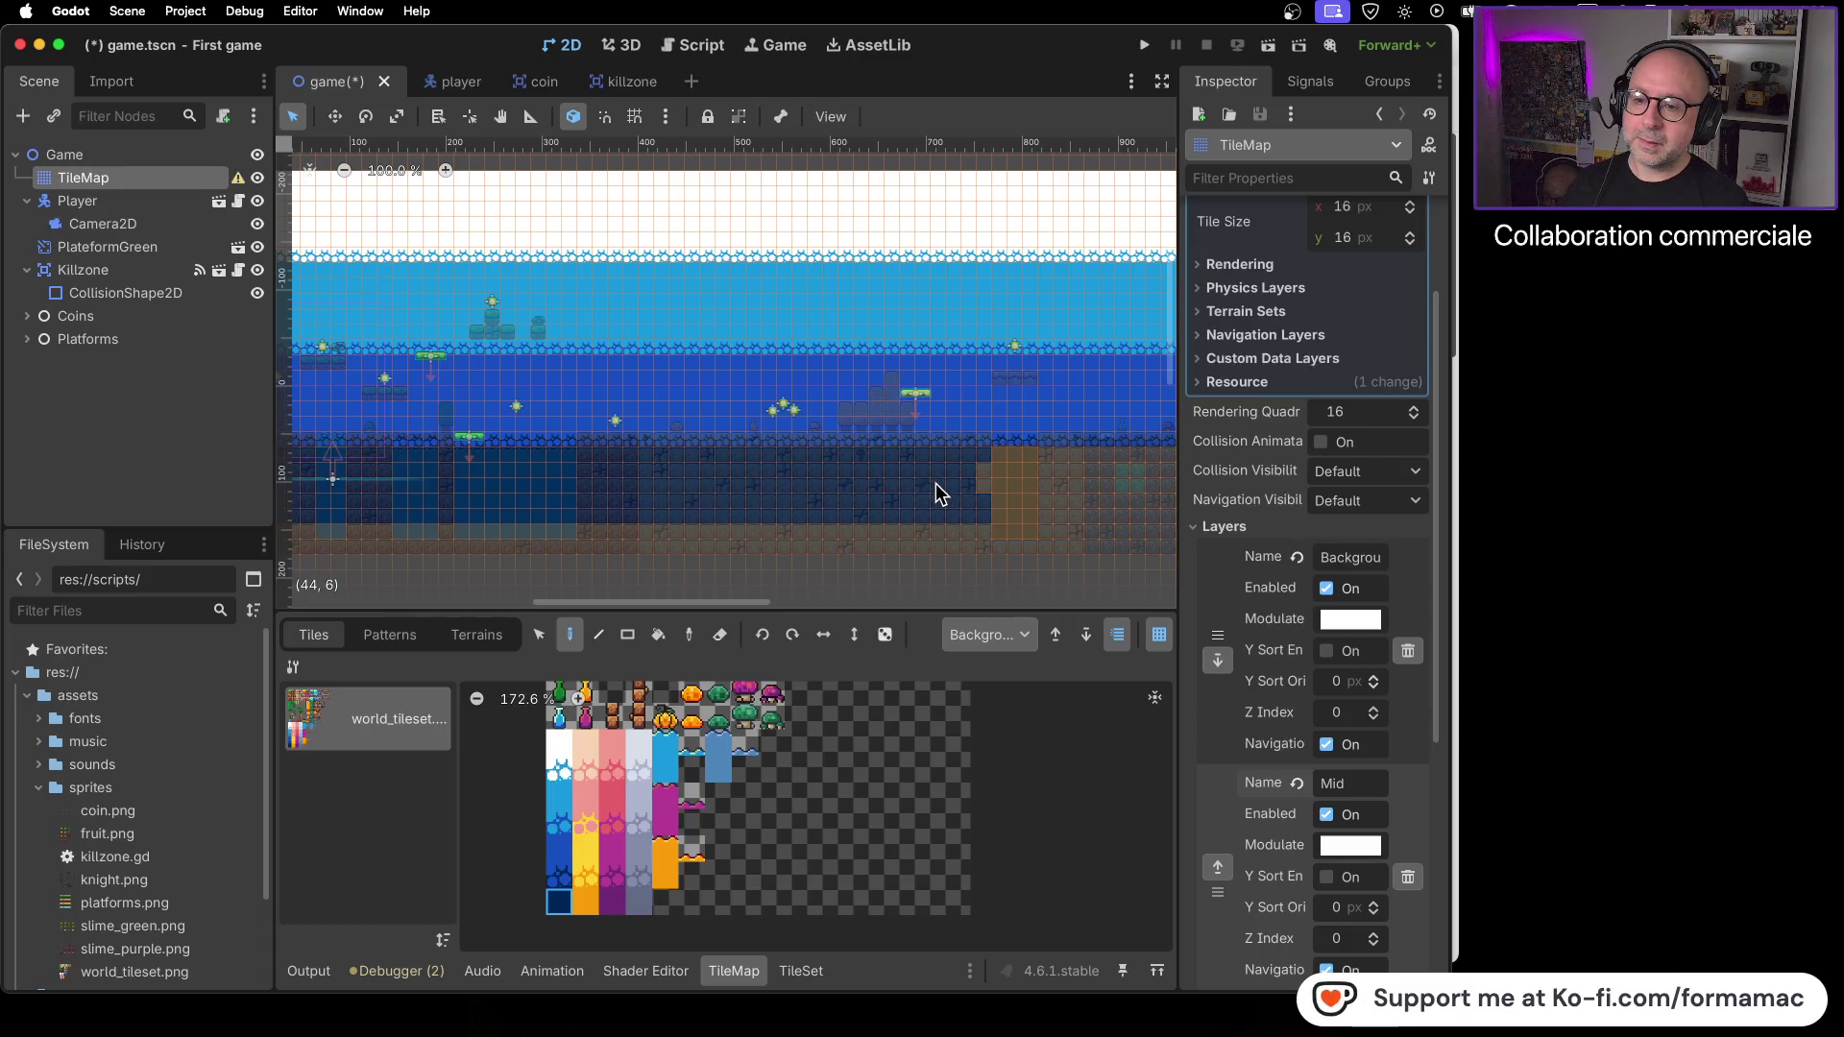
pyautogui.hscroll(5, 846, 504)
pyautogui.moveTo(479, 467)
pyautogui.mouseDown()
pyautogui.moveTo(879, 469)
pyautogui.moveTo(622, 531)
pyautogui.mouseUp()
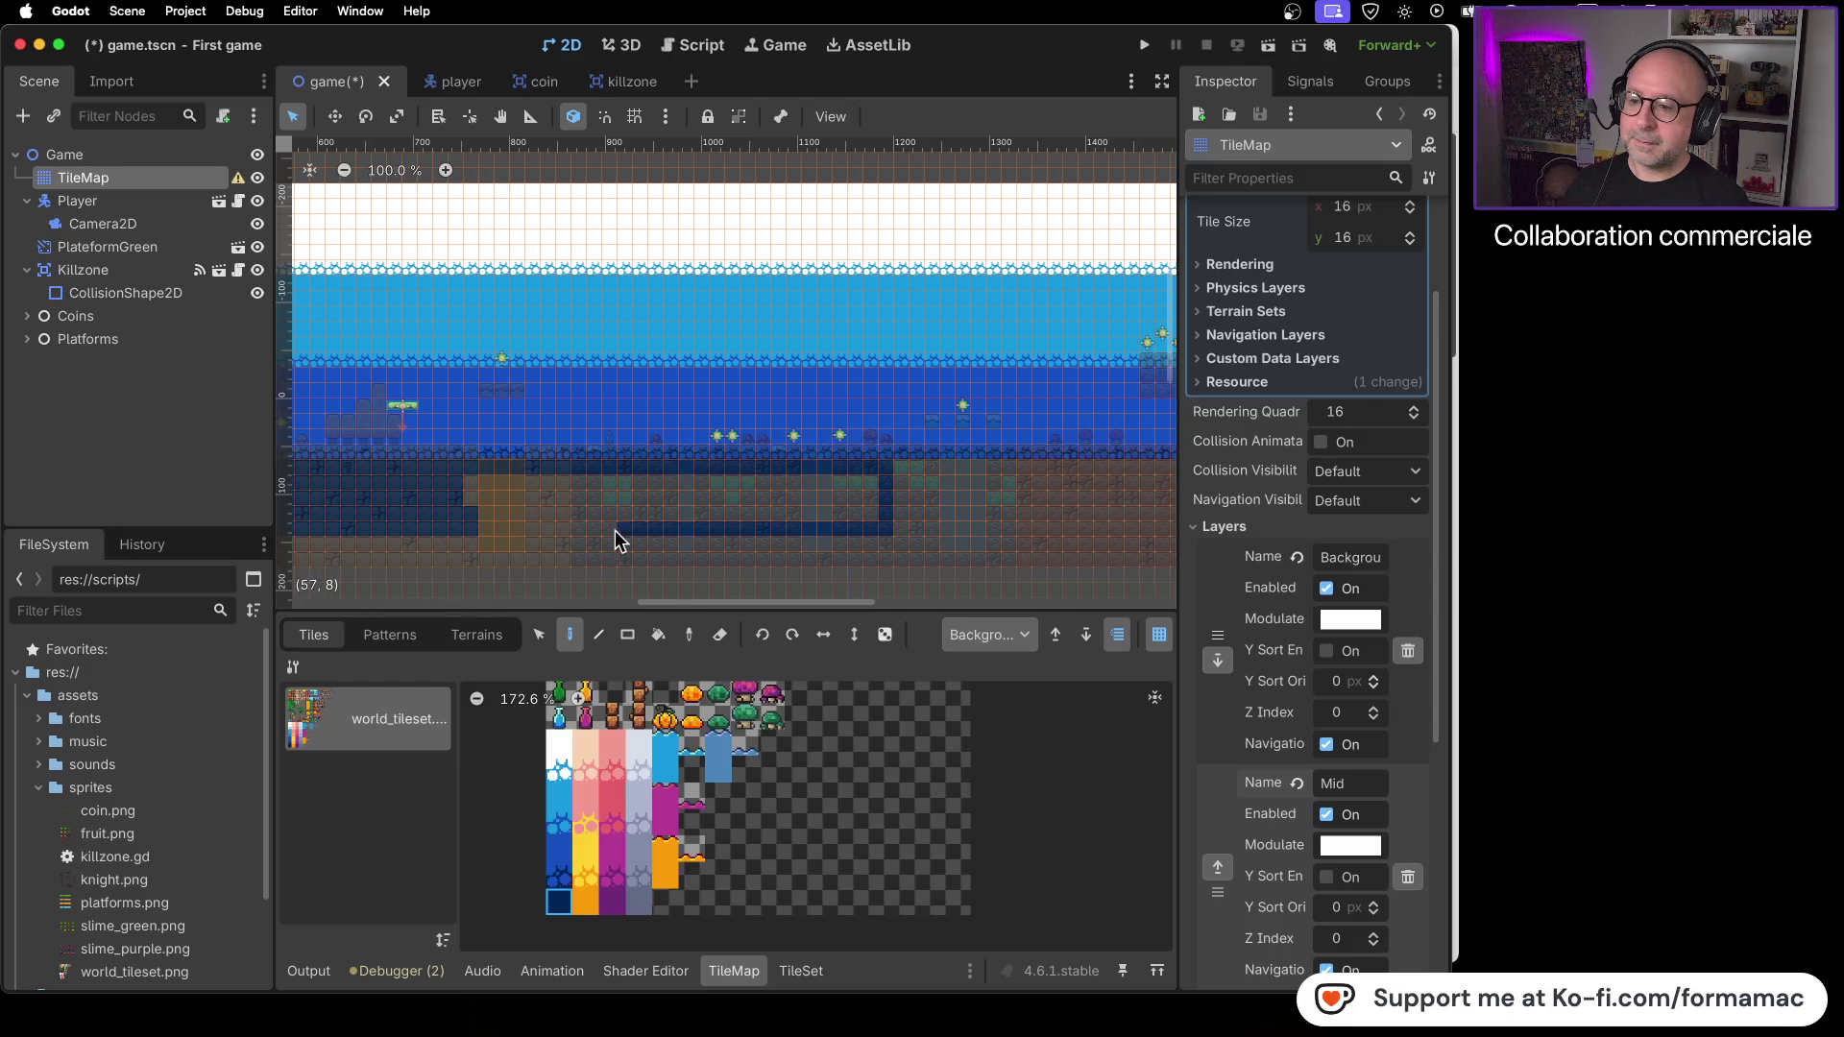
pyautogui.moveTo(470, 486)
pyautogui.mouseDown()
pyautogui.moveTo(854, 488)
pyautogui.moveTo(568, 505)
pyautogui.mouseUp()
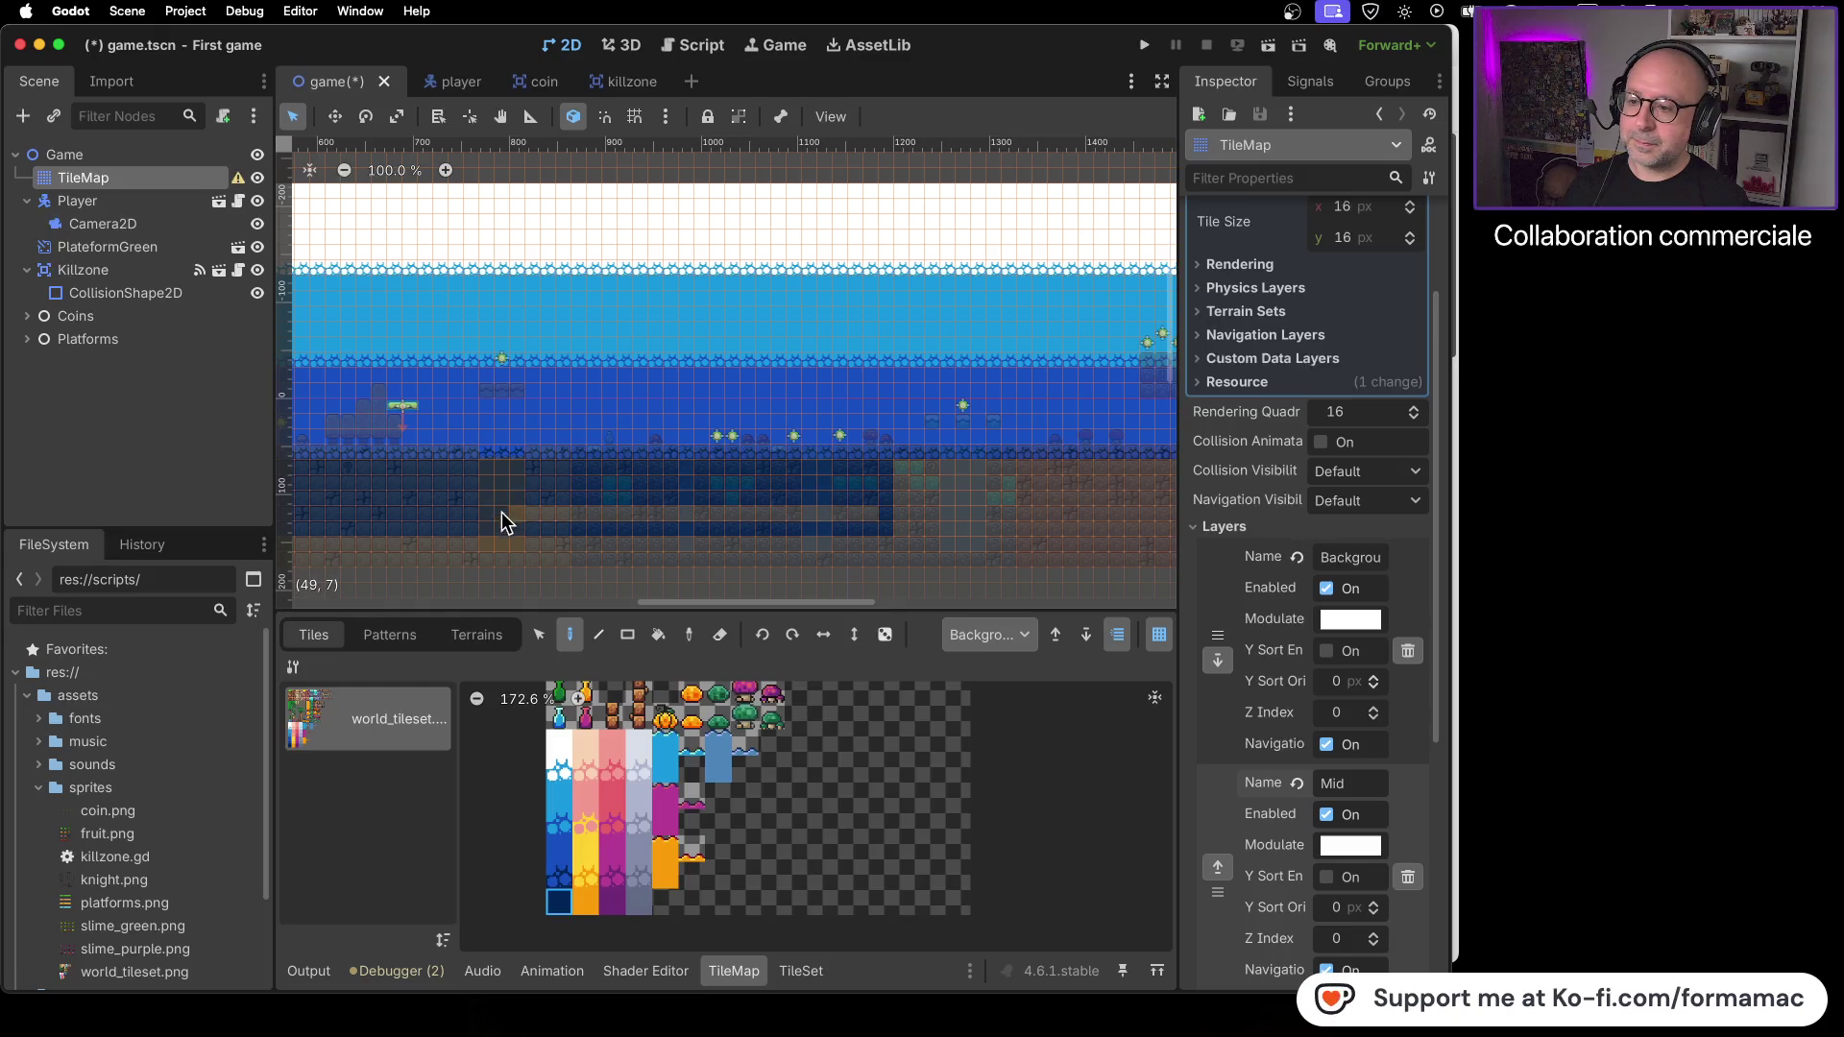
# - Finish the dark-blue fill over the brown strips to the right end, then save and run
pyautogui.hscroll(5, 943, 525)
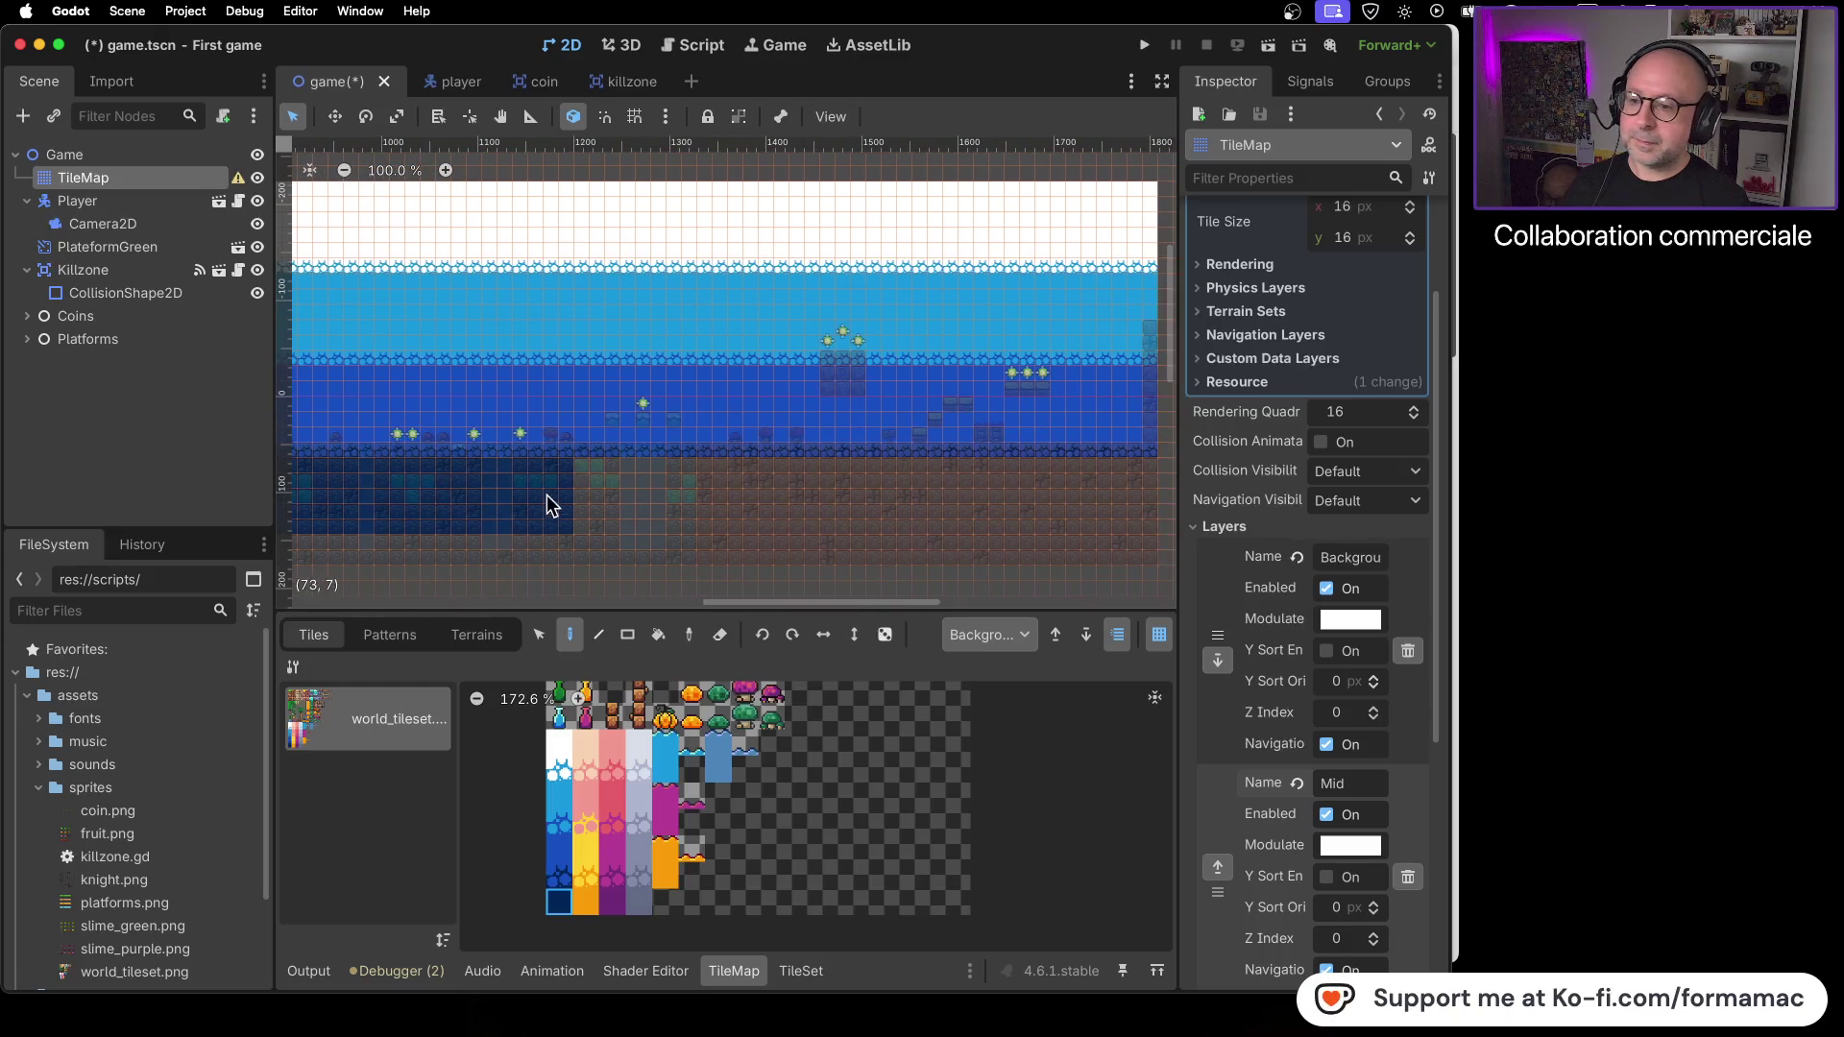
pyautogui.moveTo(579, 459); pyautogui.dragTo(822, 460)
pyautogui.moveTo(964, 467)
pyautogui.mouseDown()
pyautogui.moveTo(977, 509)
pyautogui.moveTo(951, 527)
pyautogui.moveTo(727, 523)
pyautogui.mouseUp()
pyautogui.moveTo(580, 521); pyautogui.dragTo(654, 519)
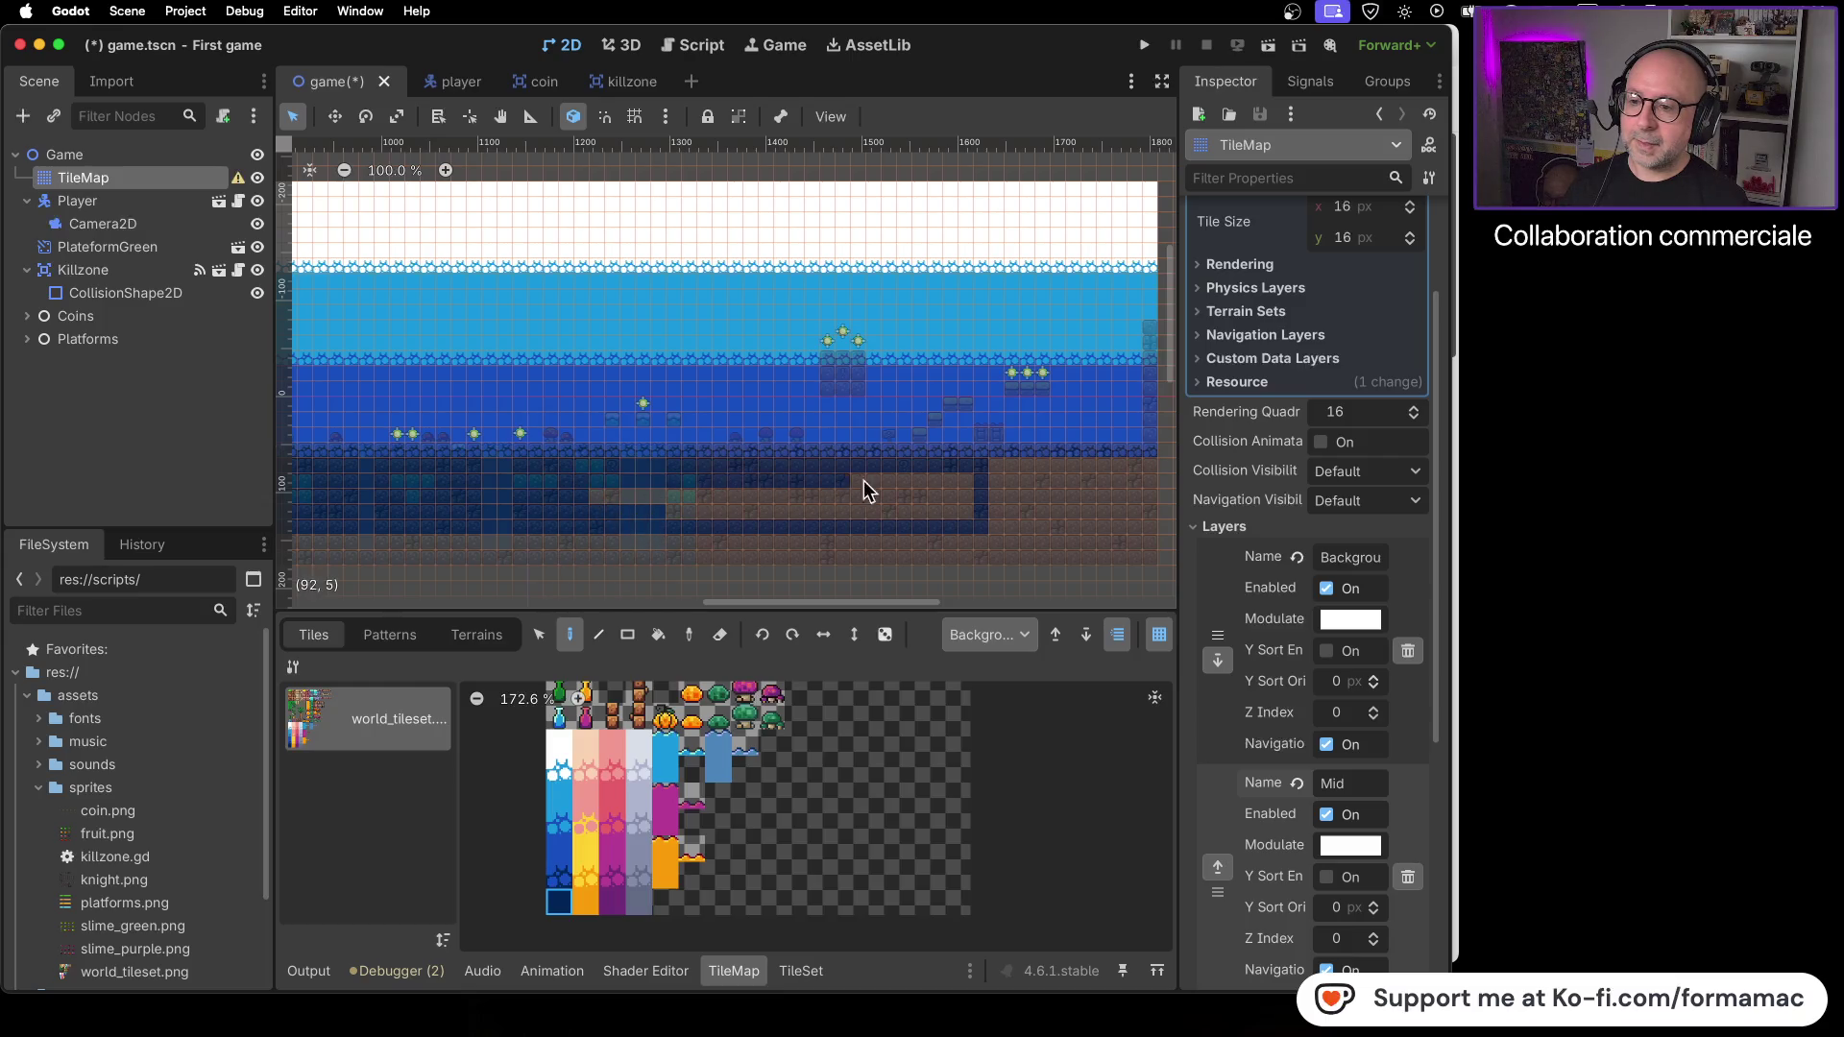
pyautogui.moveTo(596, 498)
pyautogui.mouseDown()
pyautogui.moveTo(829, 506)
pyautogui.moveTo(459, 494)
pyautogui.mouseUp()
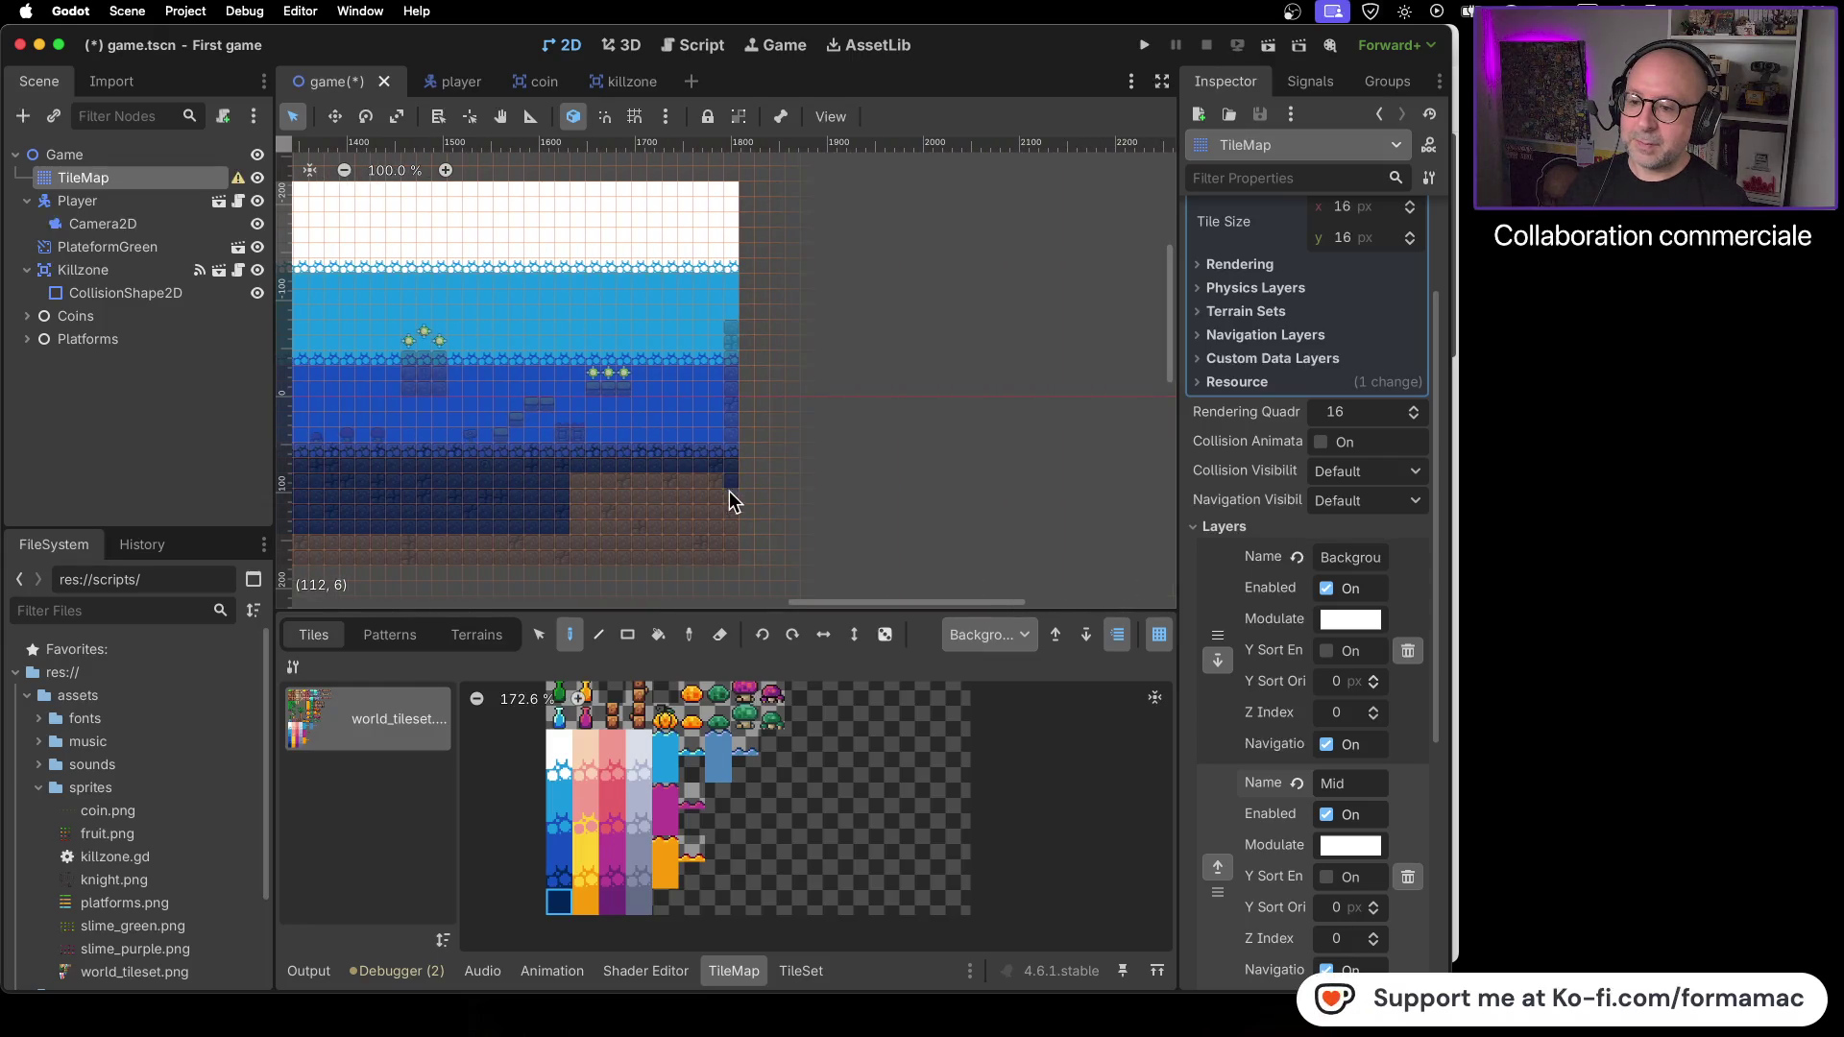
pyautogui.moveTo(727, 526)
pyautogui.mouseDown()
pyautogui.moveTo(574, 527)
pyautogui.moveTo(689, 481)
pyautogui.mouseUp()
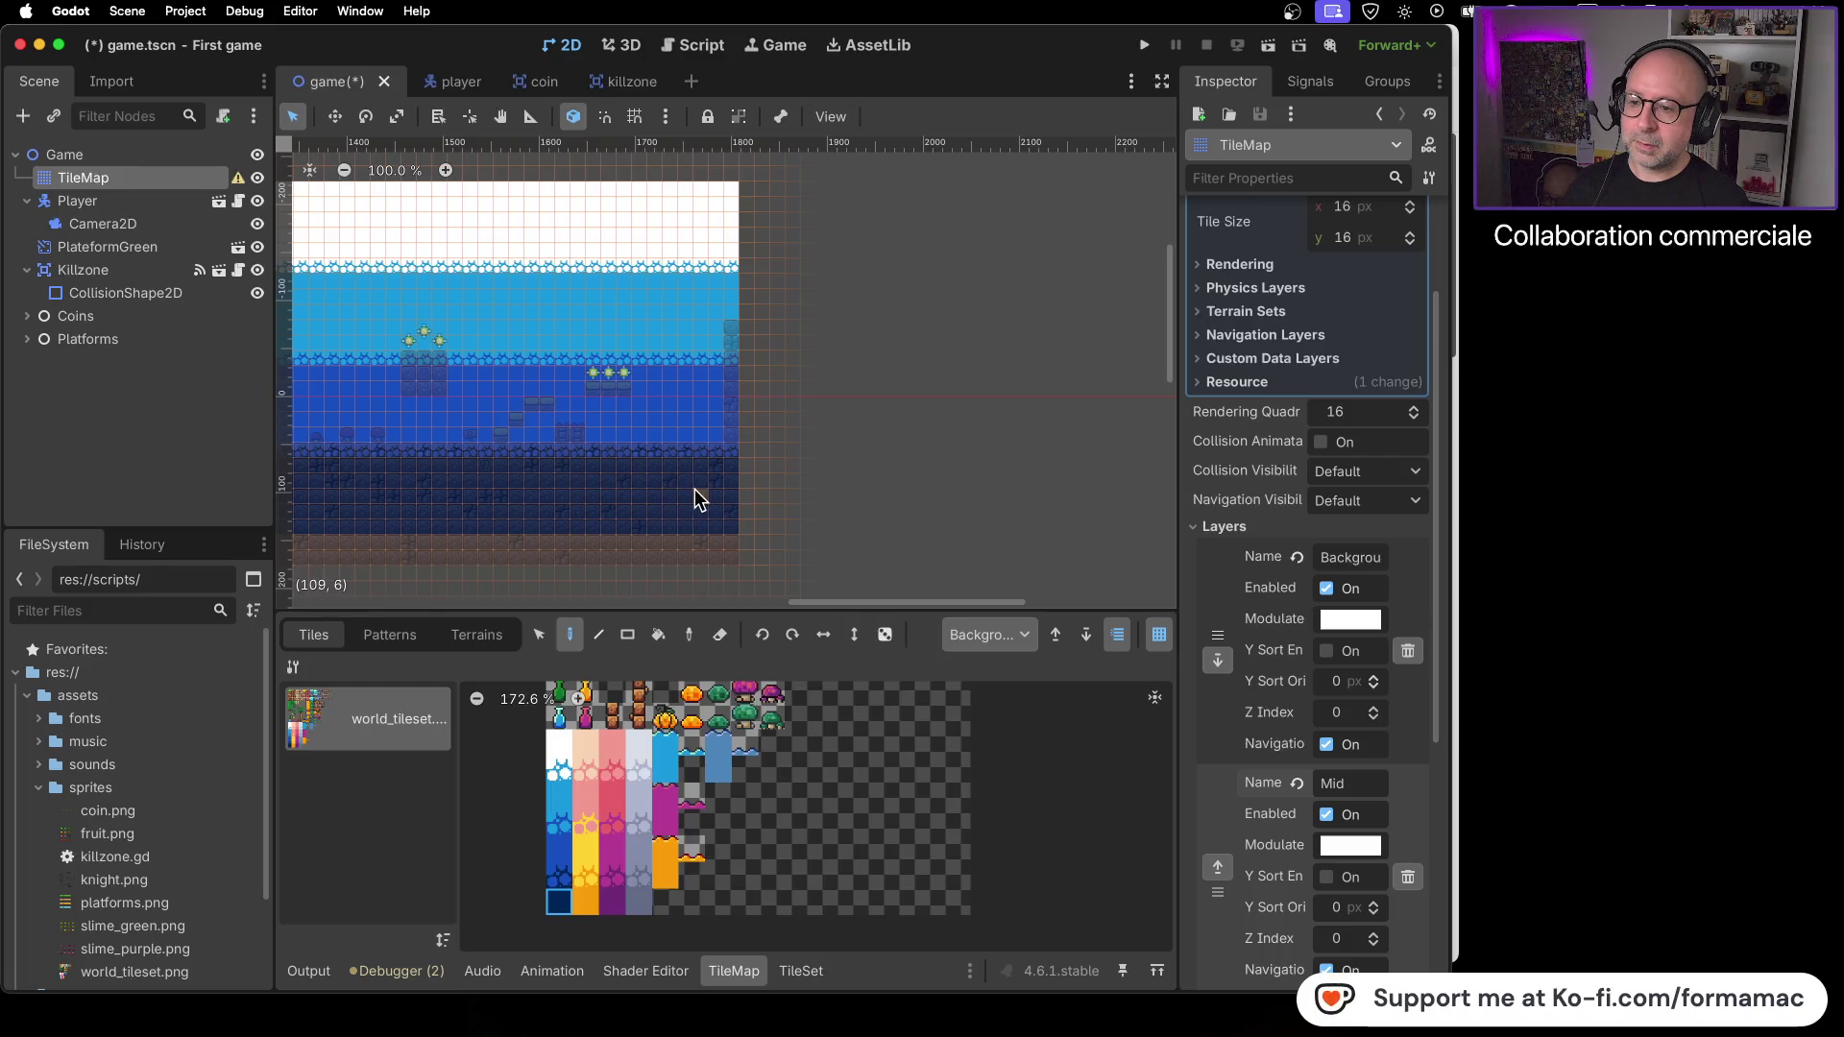
pyautogui.moveTo(576, 336); pyautogui.dragTo(1038, 375)
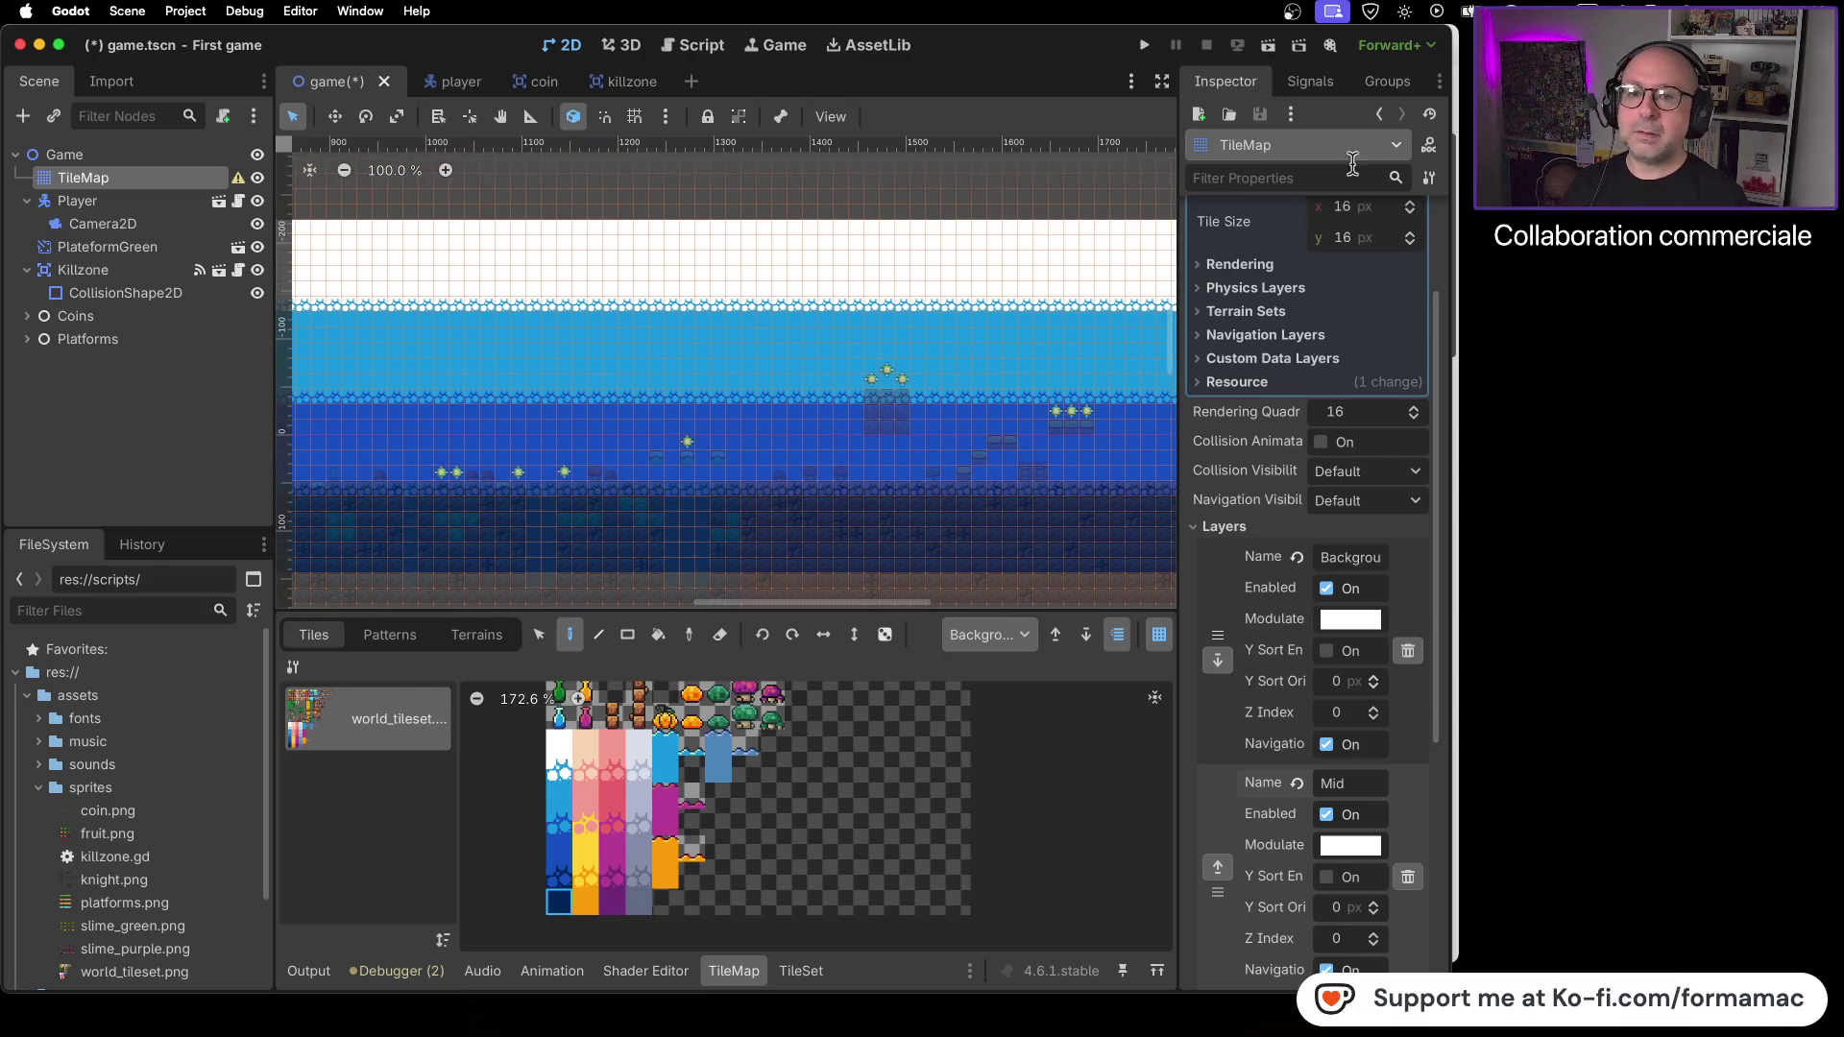
pyautogui.click(1144, 45)
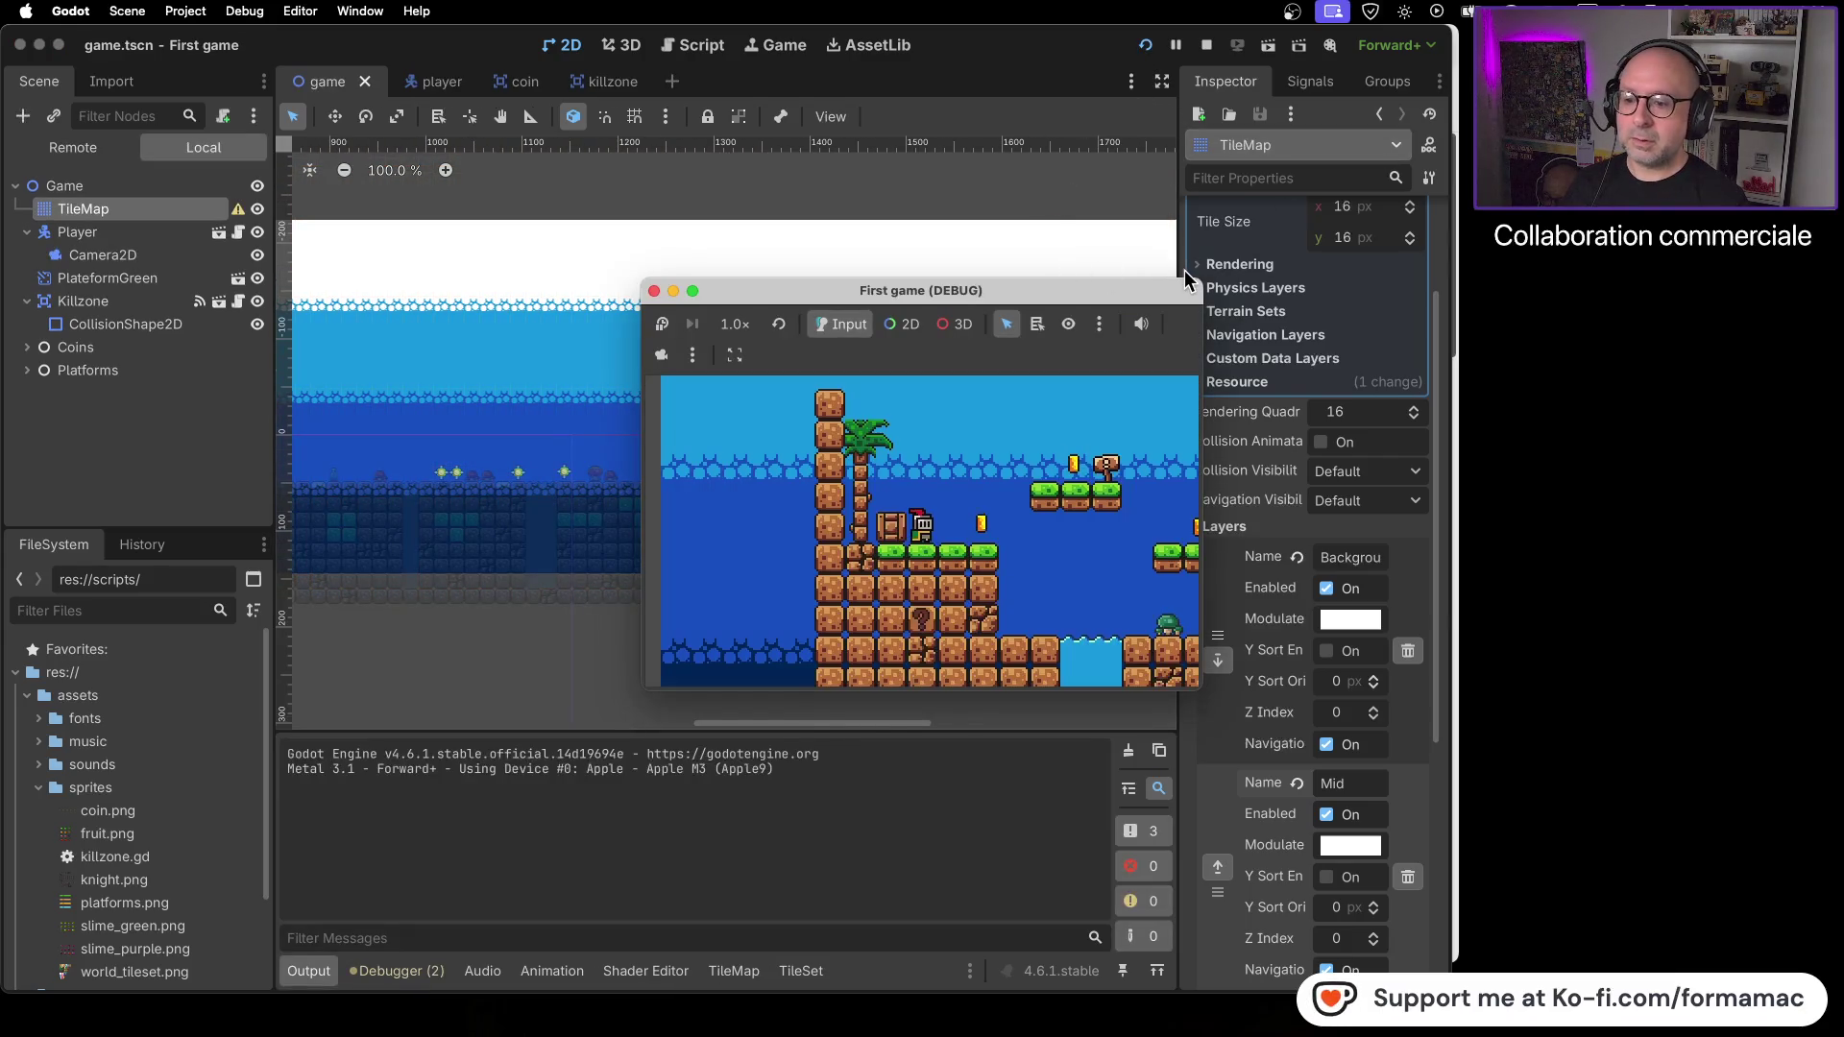
# - Run the player right through the level collecting a coin, then stop the playtest
pyautogui.press('Right')
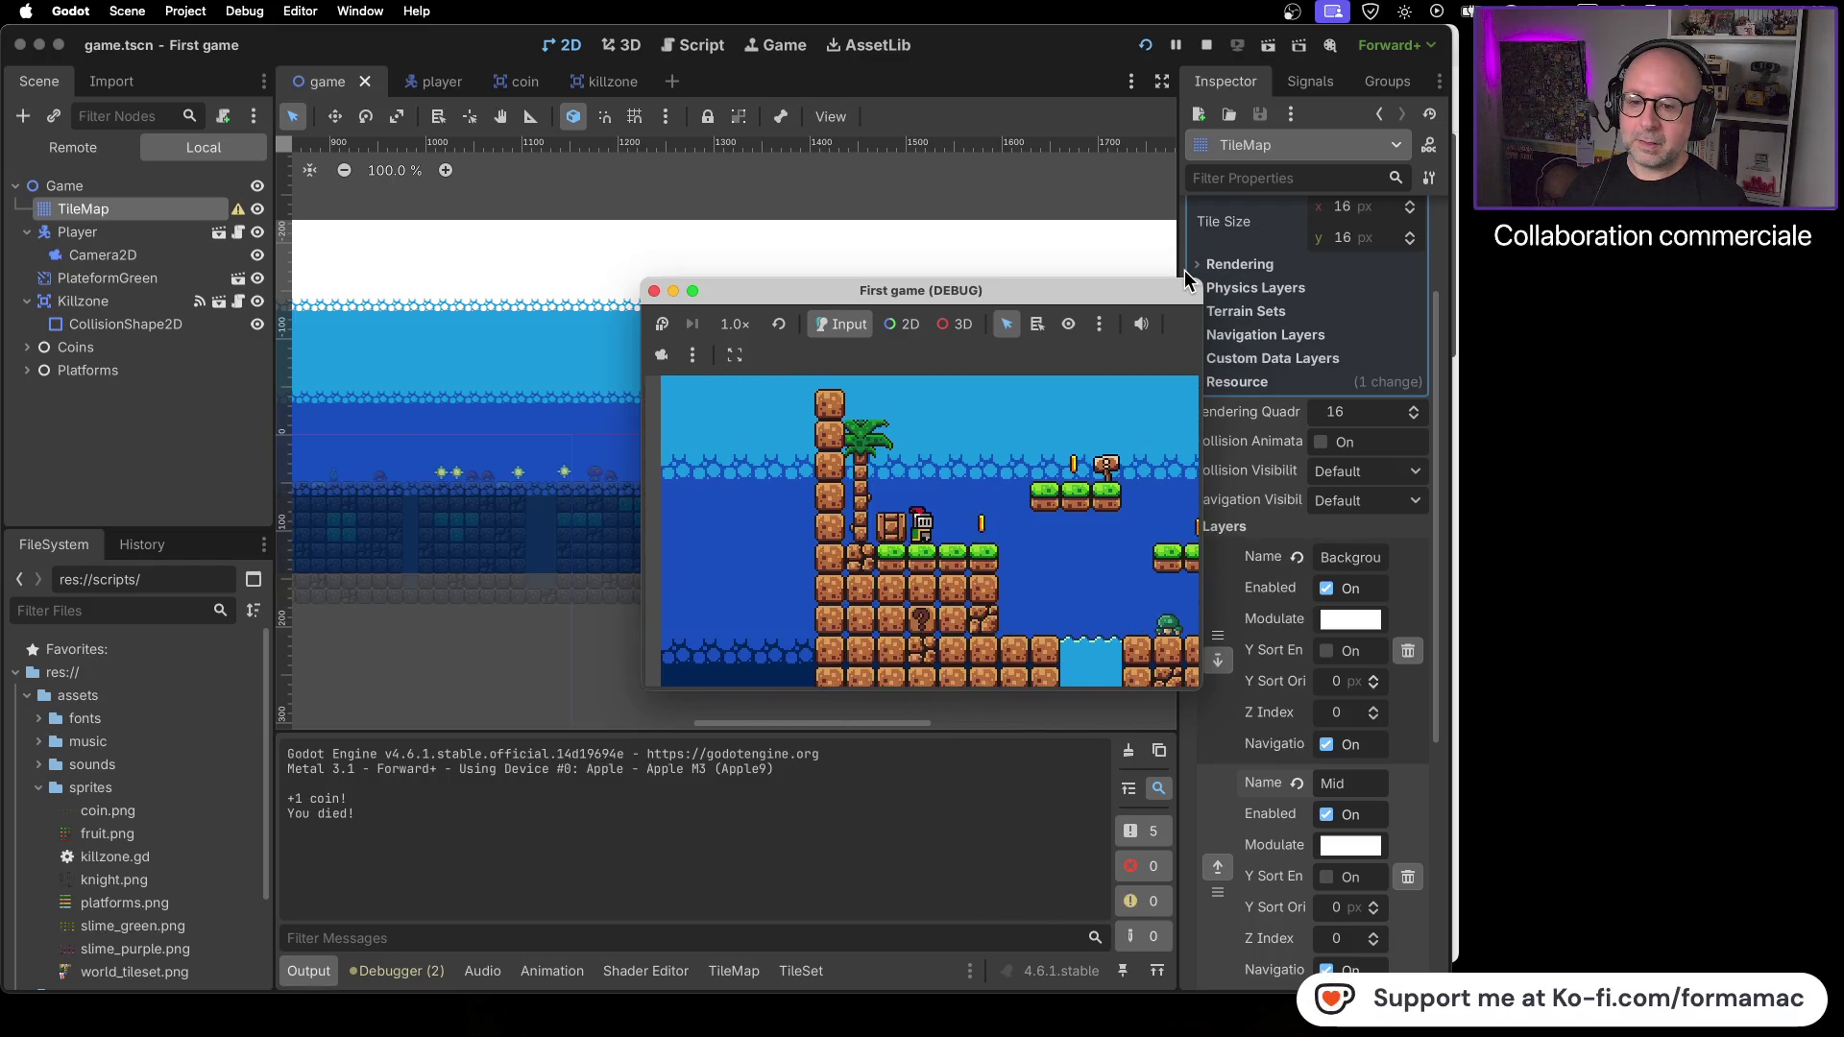
pyautogui.press('Right')
pyautogui.press('Right')
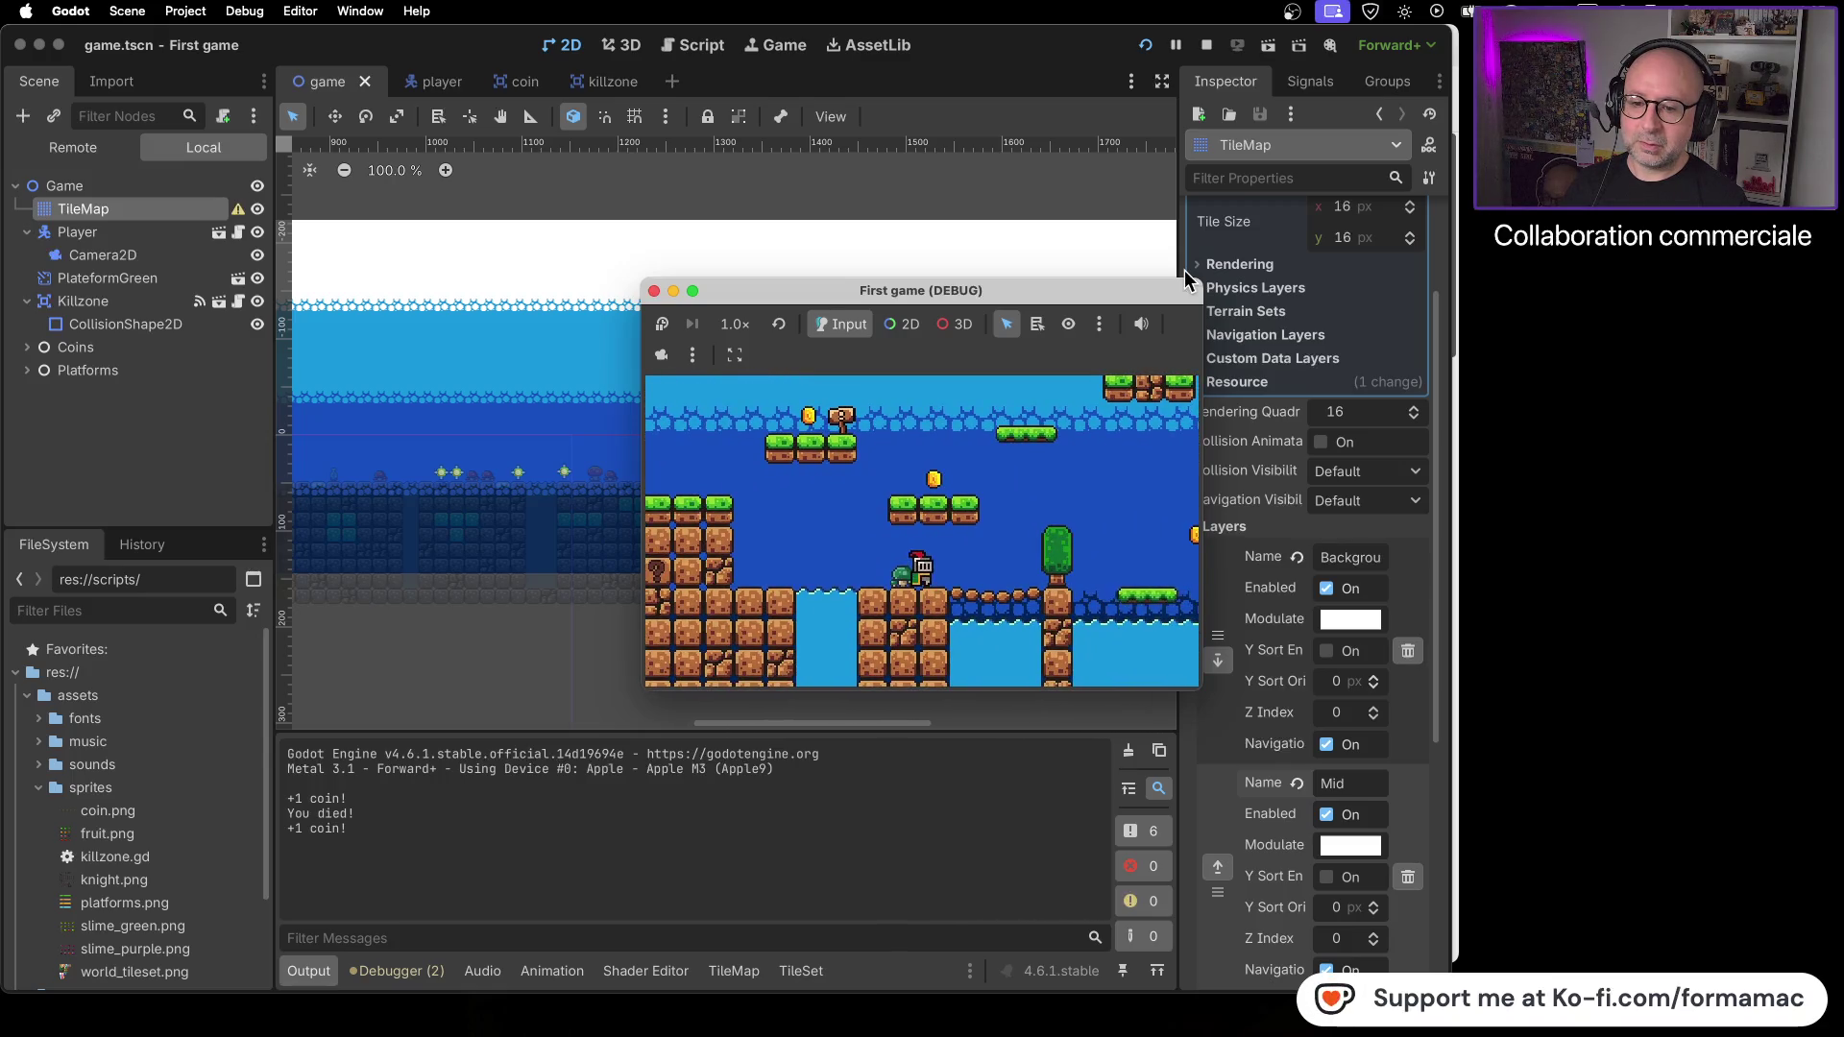
pyautogui.press('Right')
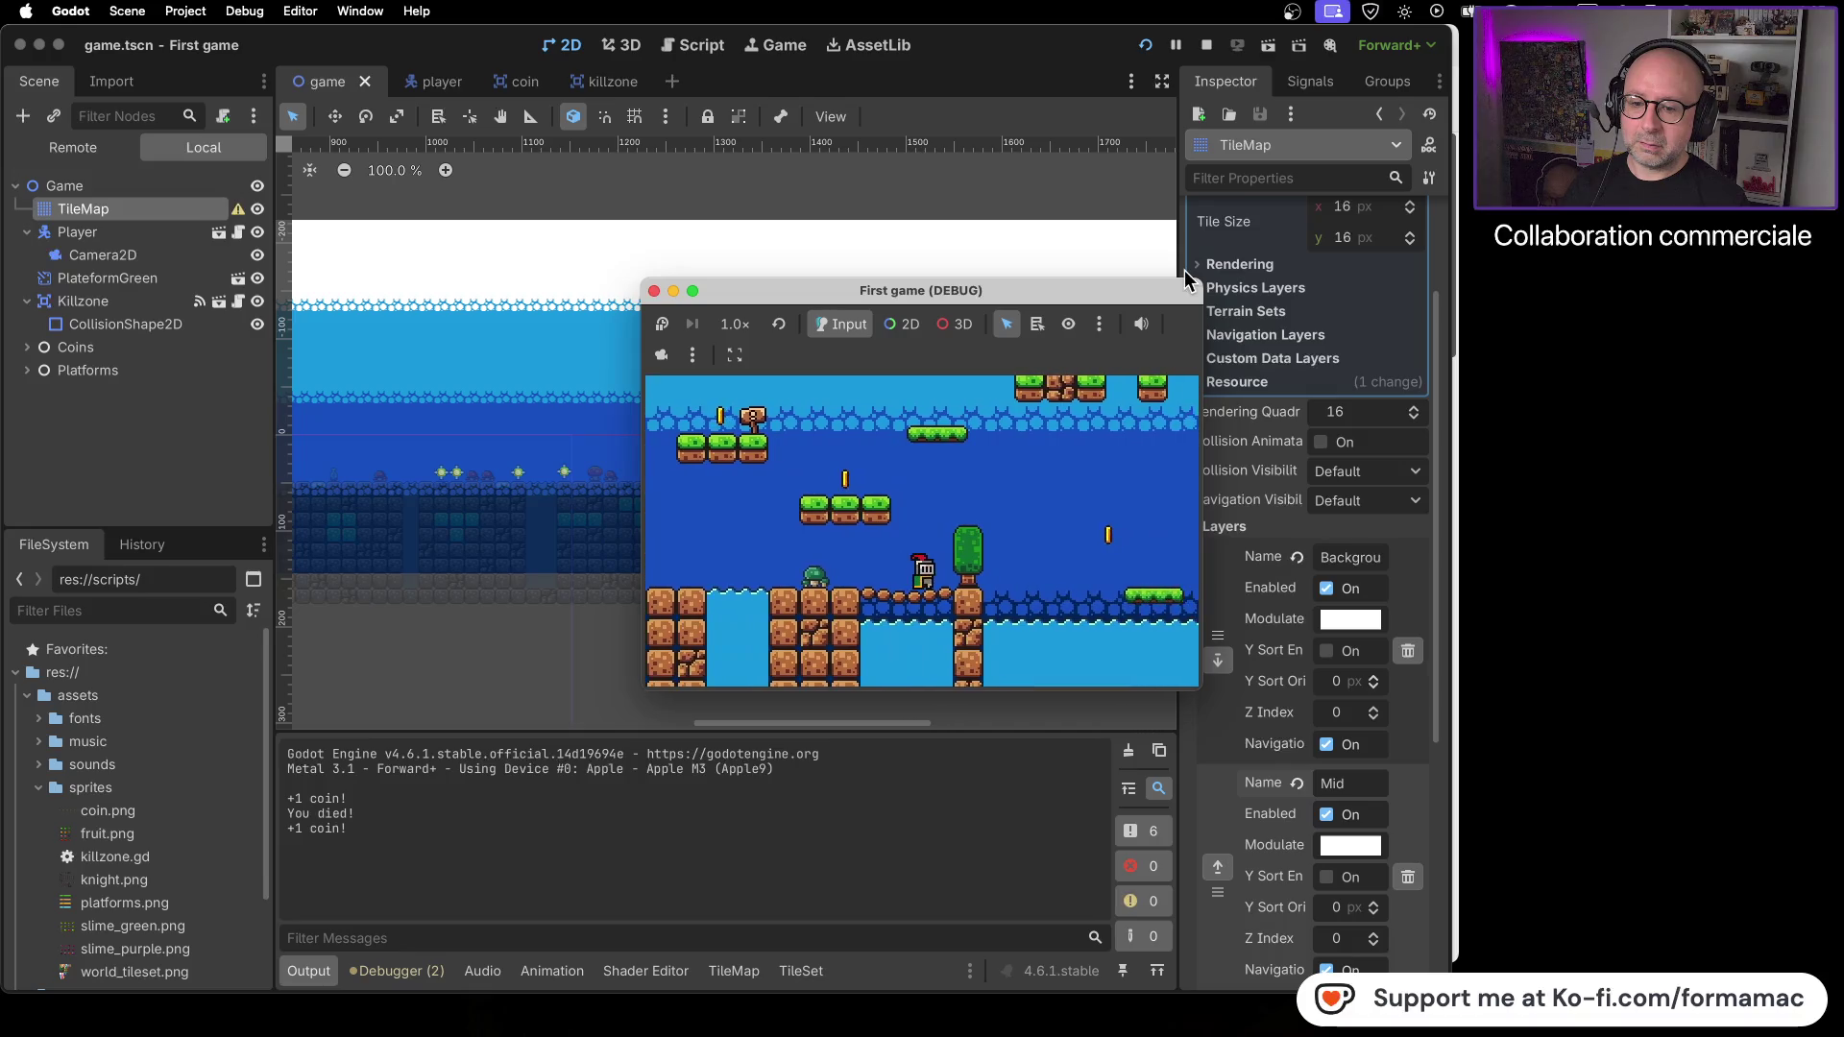
pyautogui.press('Right')
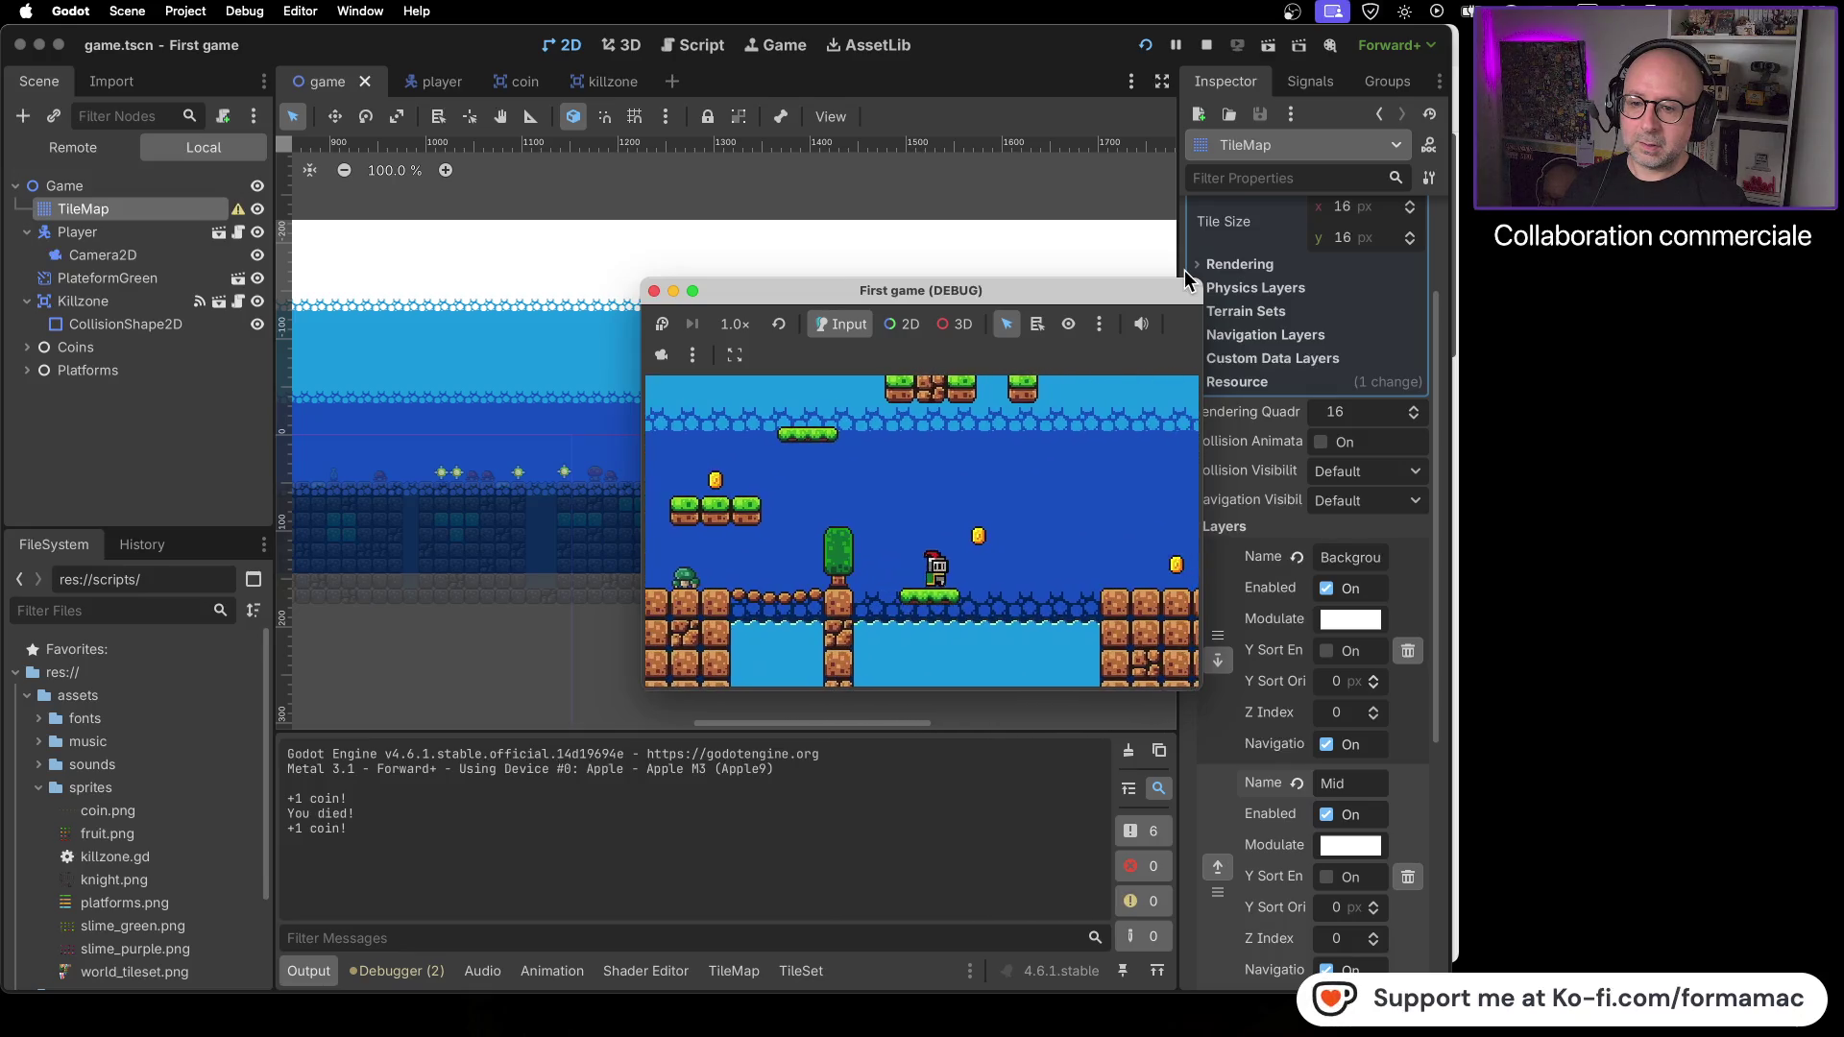
pyautogui.press('Right')
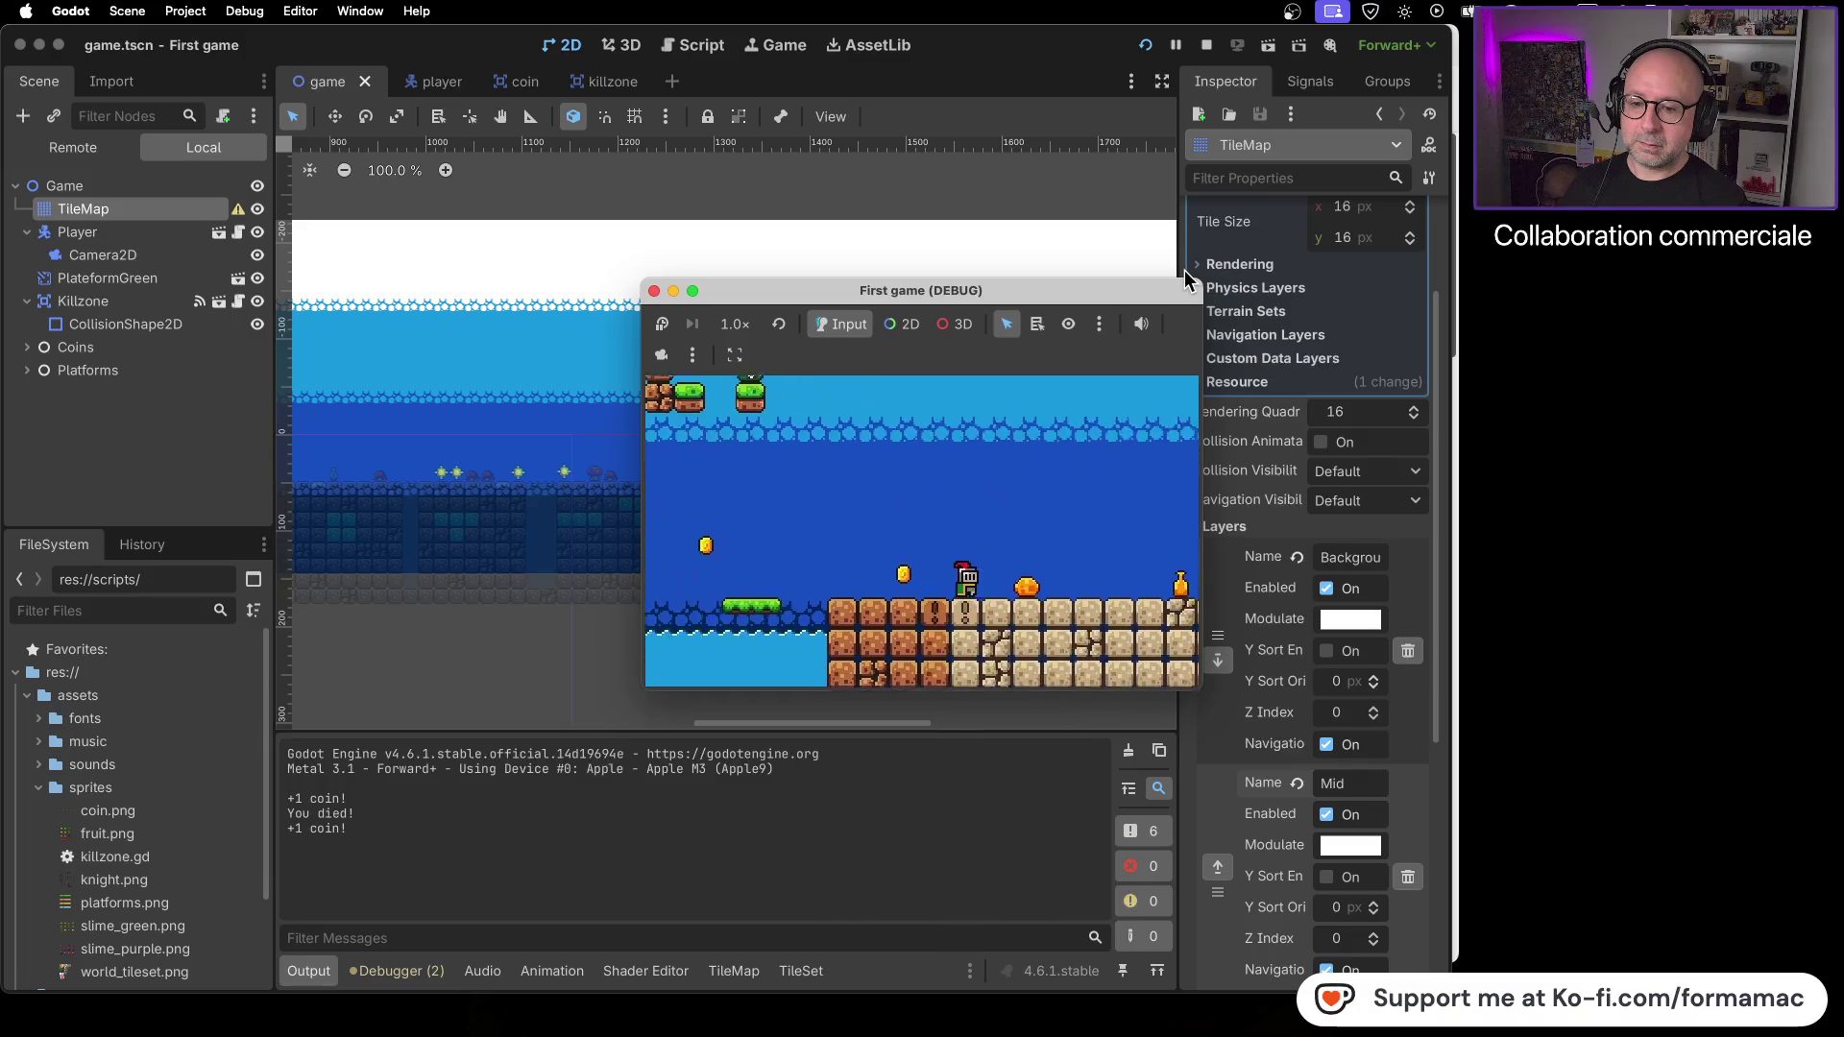
pyautogui.press('Right')
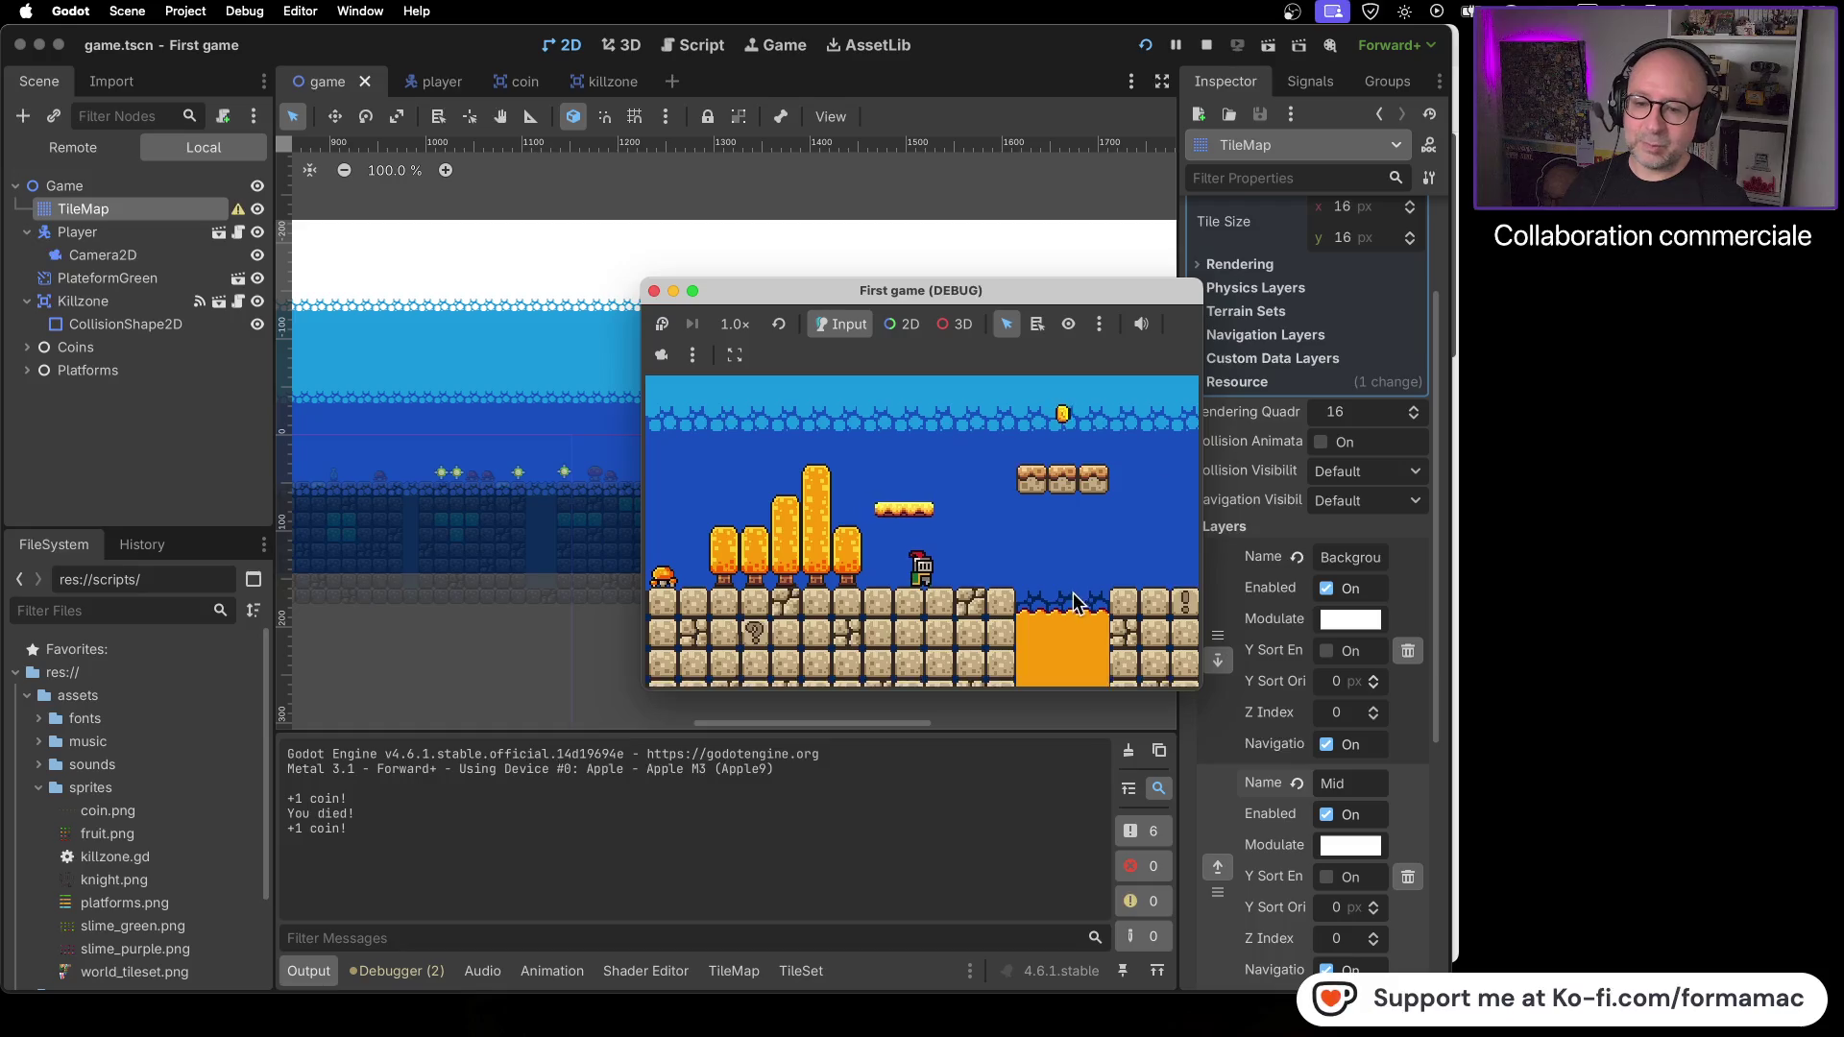
pyautogui.click(654, 290)
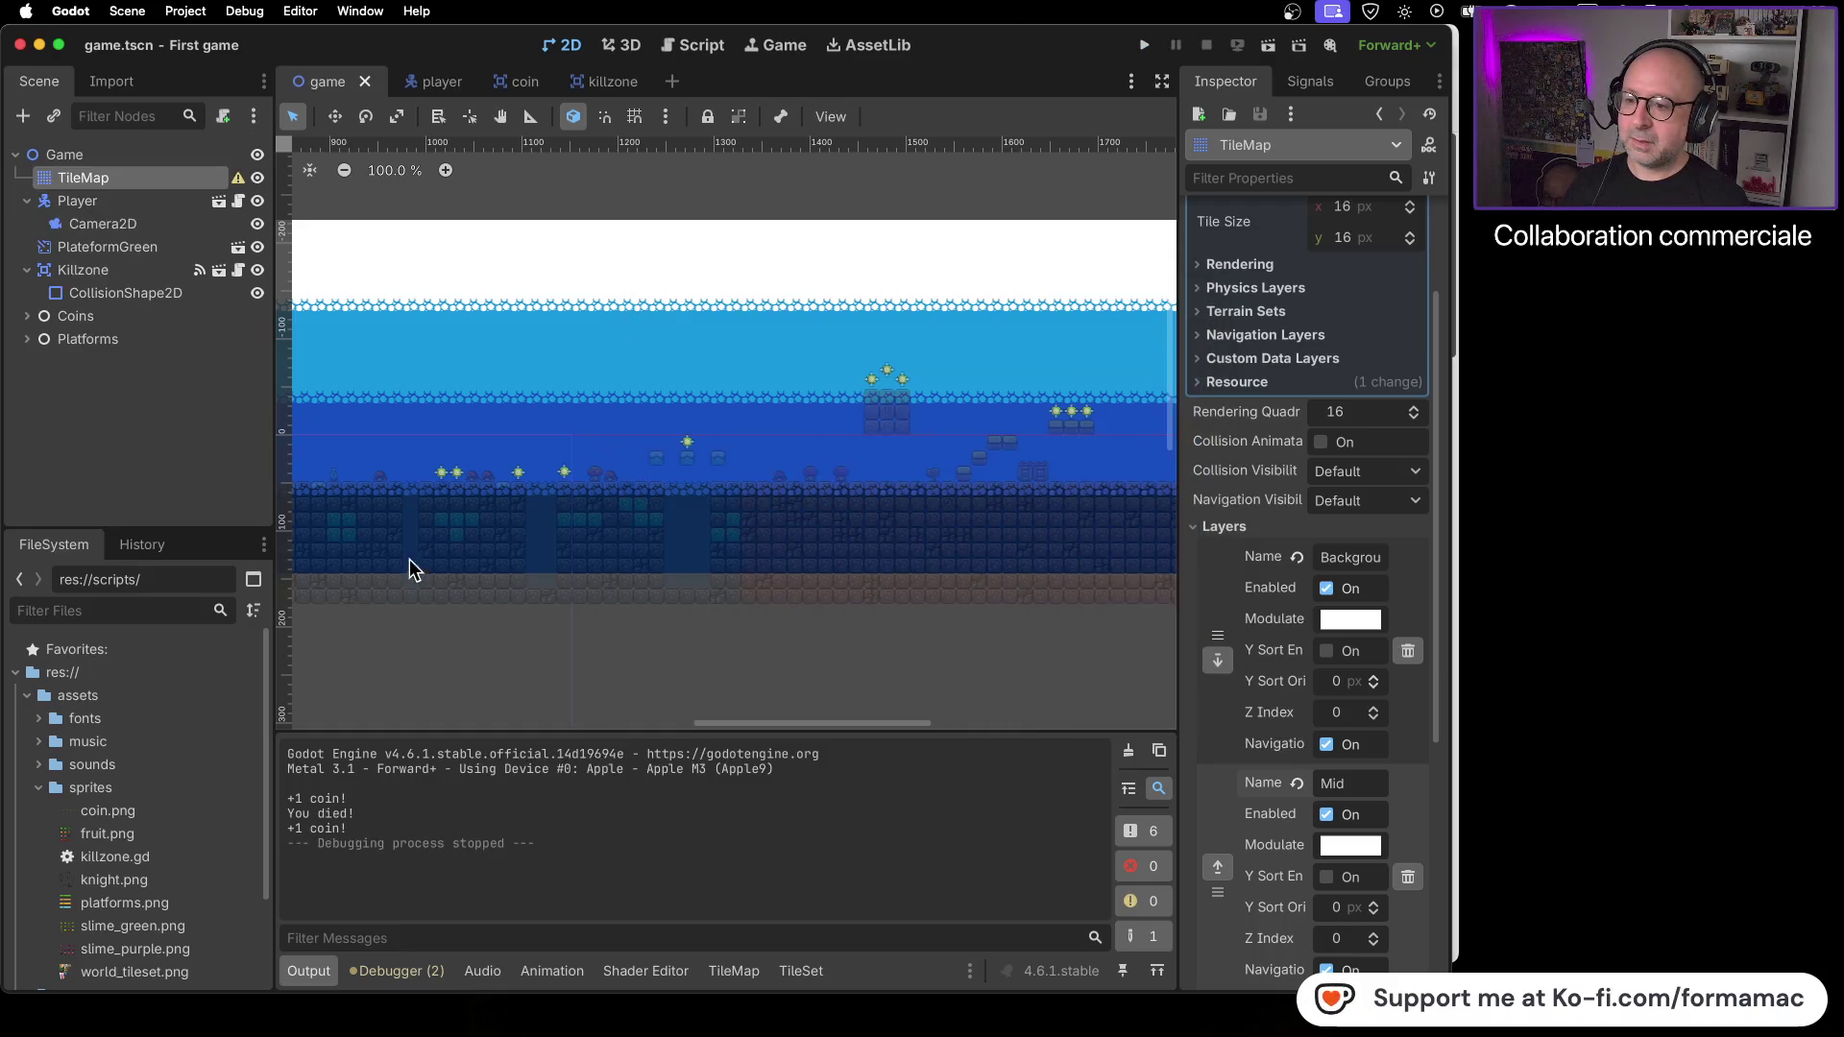
# - Paint dark tiles over the three leftover gap stretches beneath the water, then save and rerun the game
pyautogui.hscroll(-10, 562, 594)
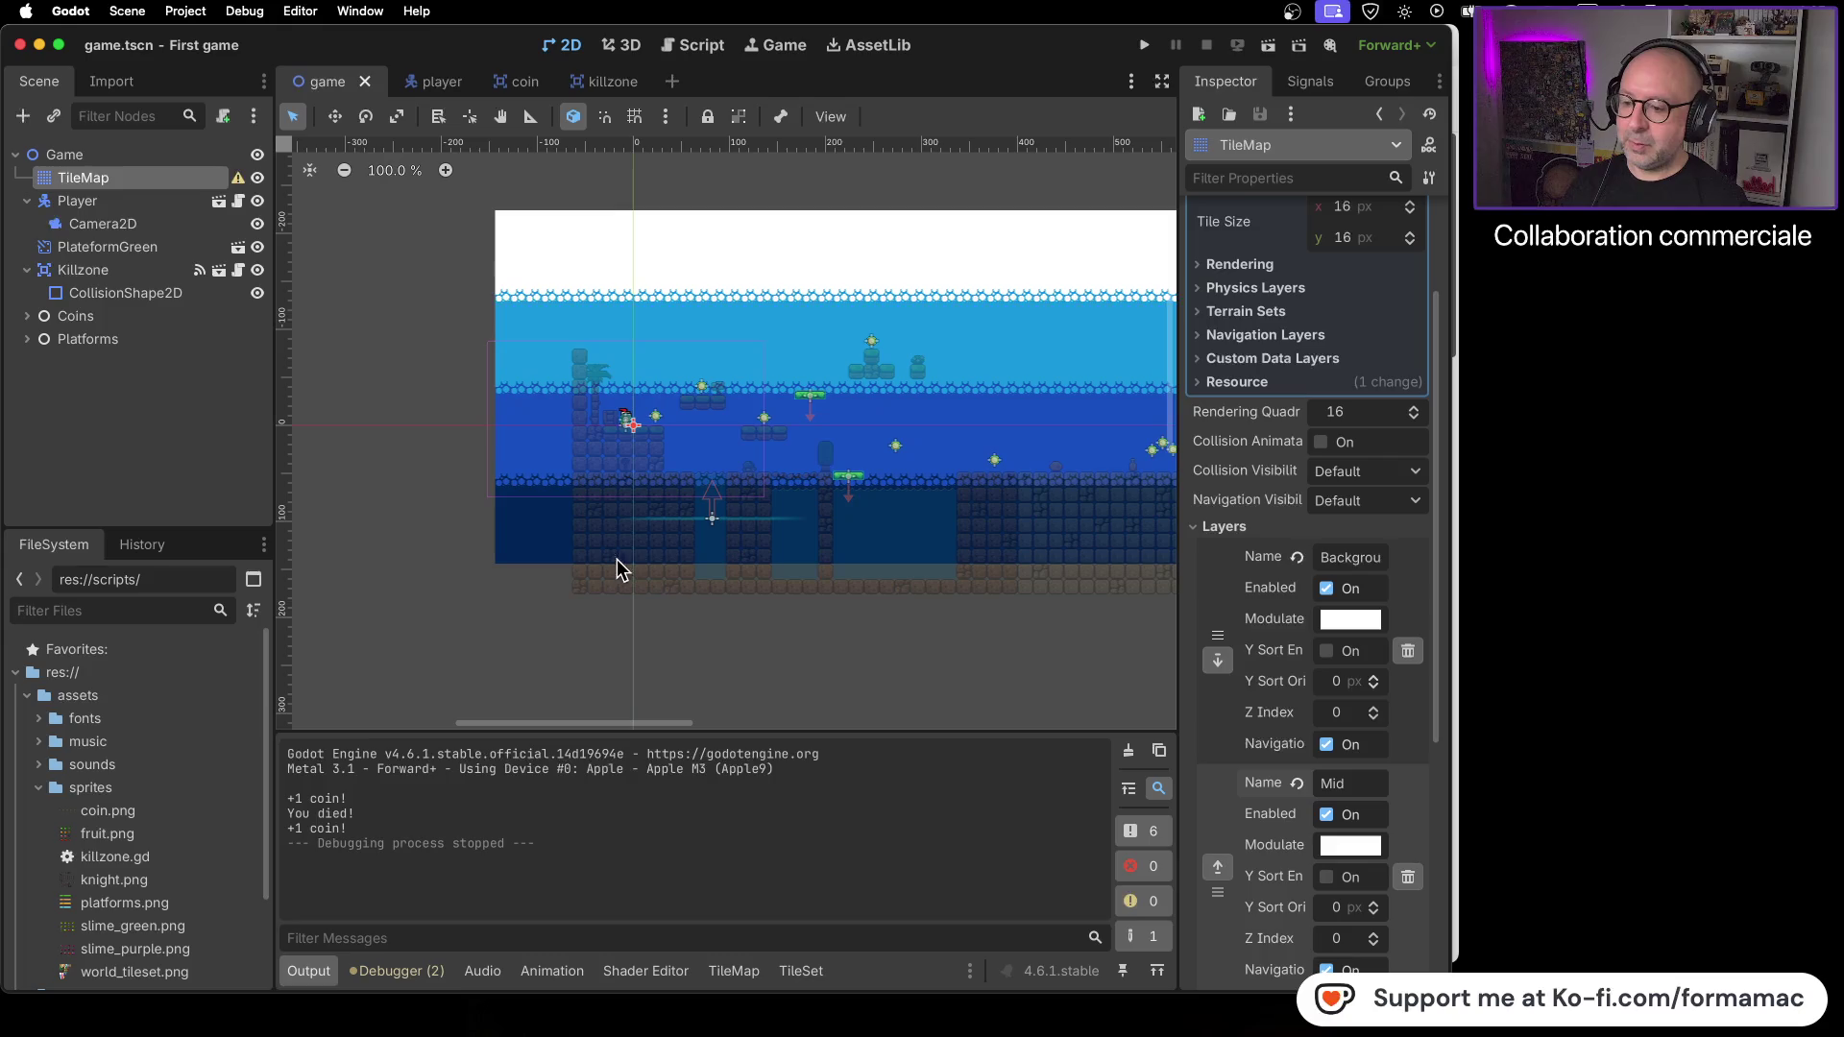
pyautogui.click(732, 971)
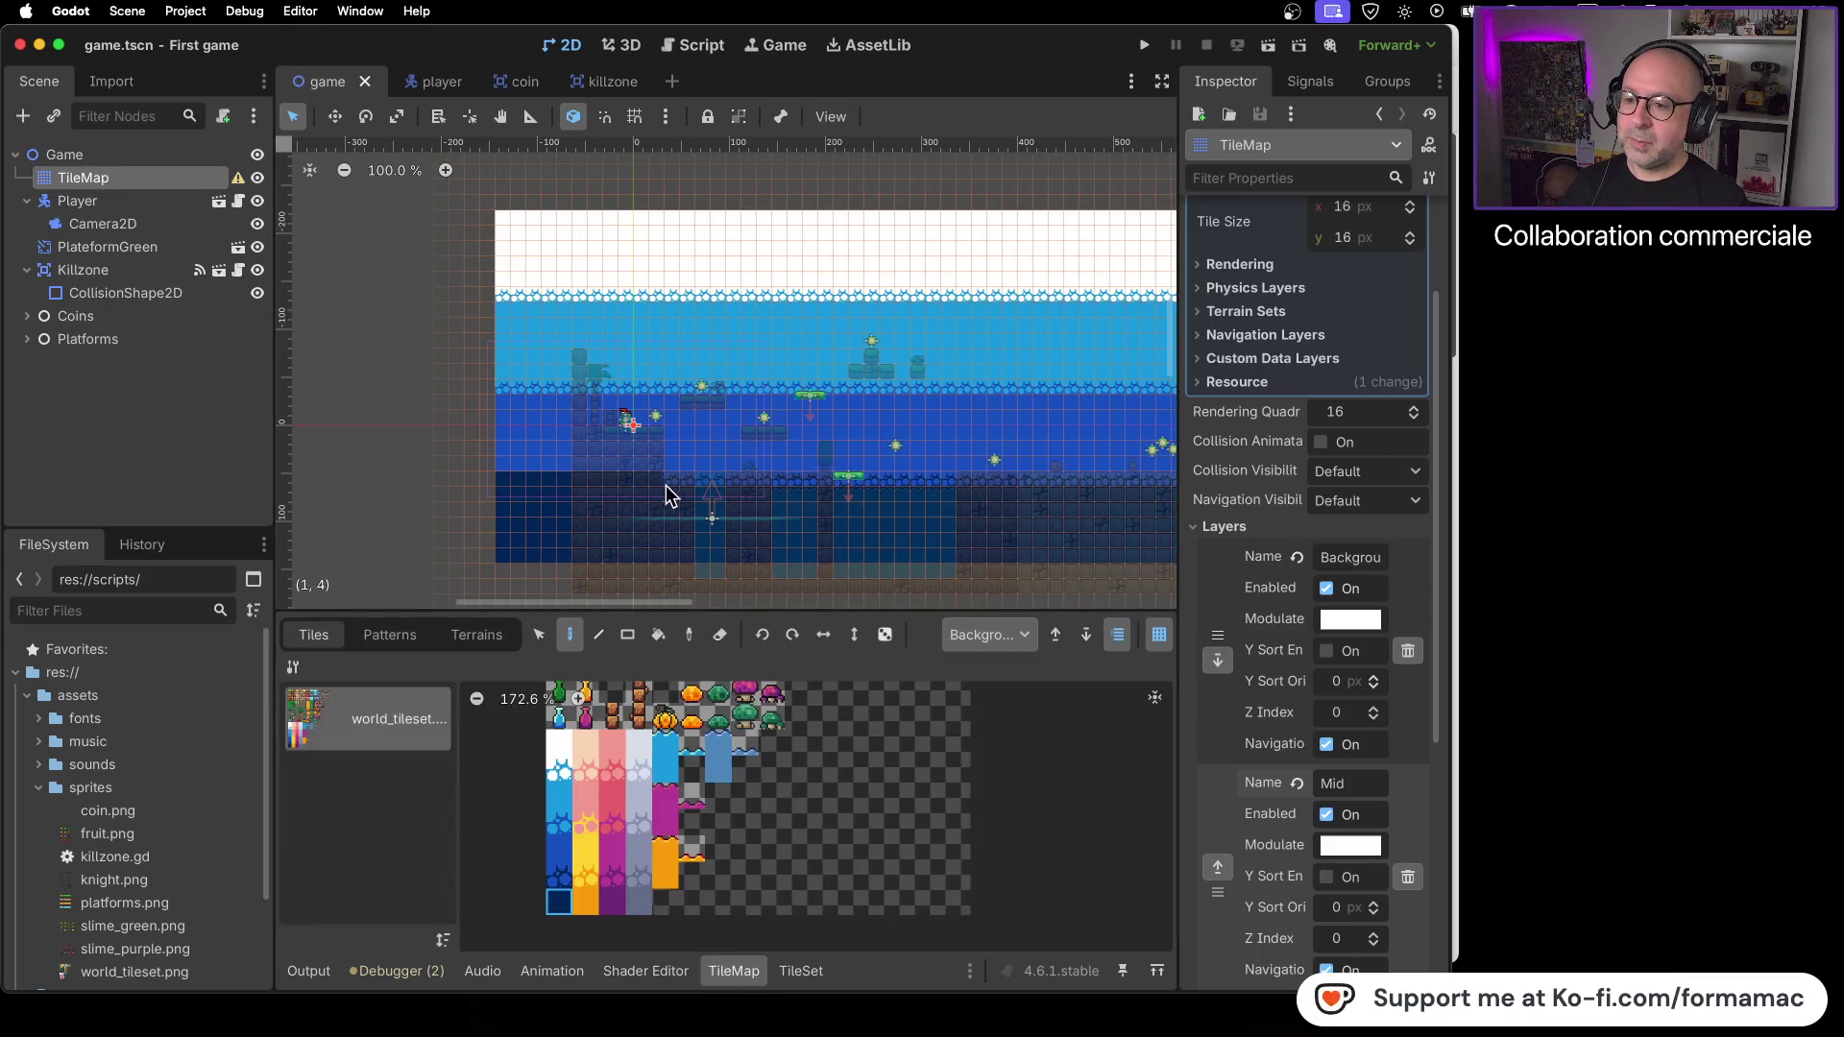
pyautogui.moveTo(1096, 488); pyautogui.dragTo(530, 513)
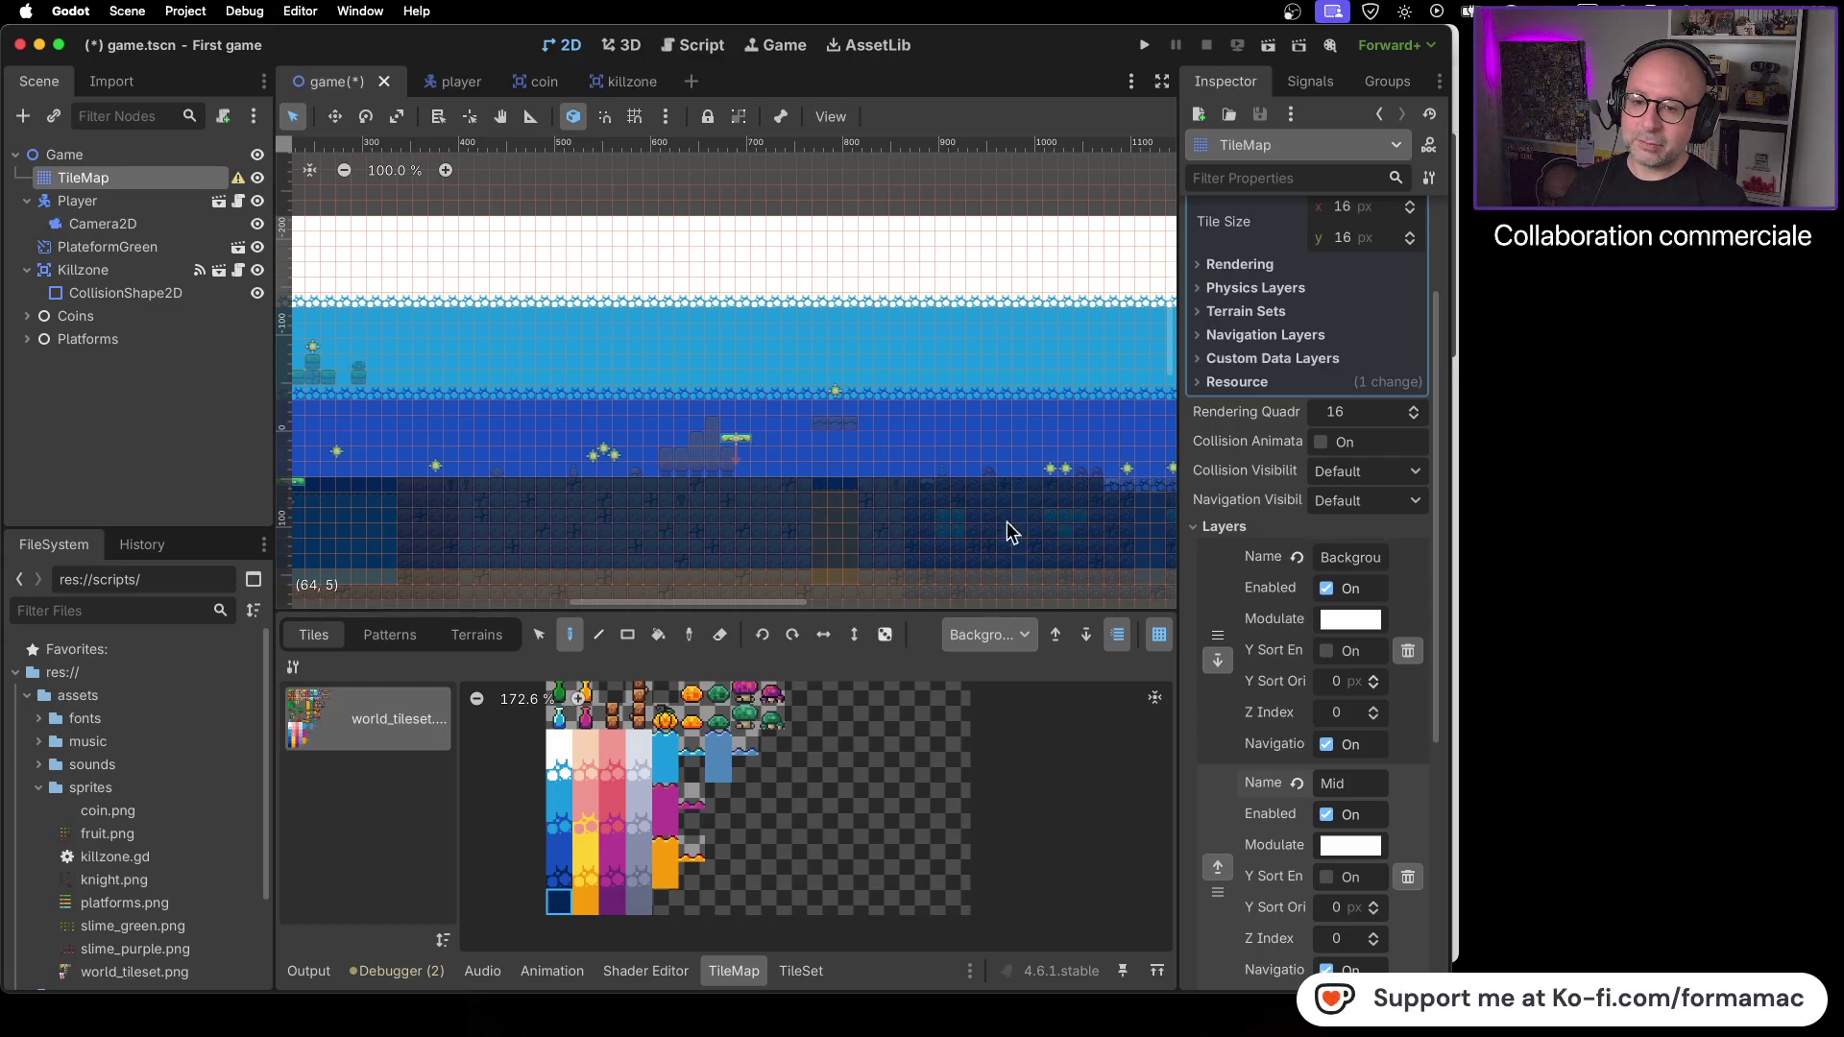
pyautogui.moveTo(1041, 520); pyautogui.dragTo(627, 513)
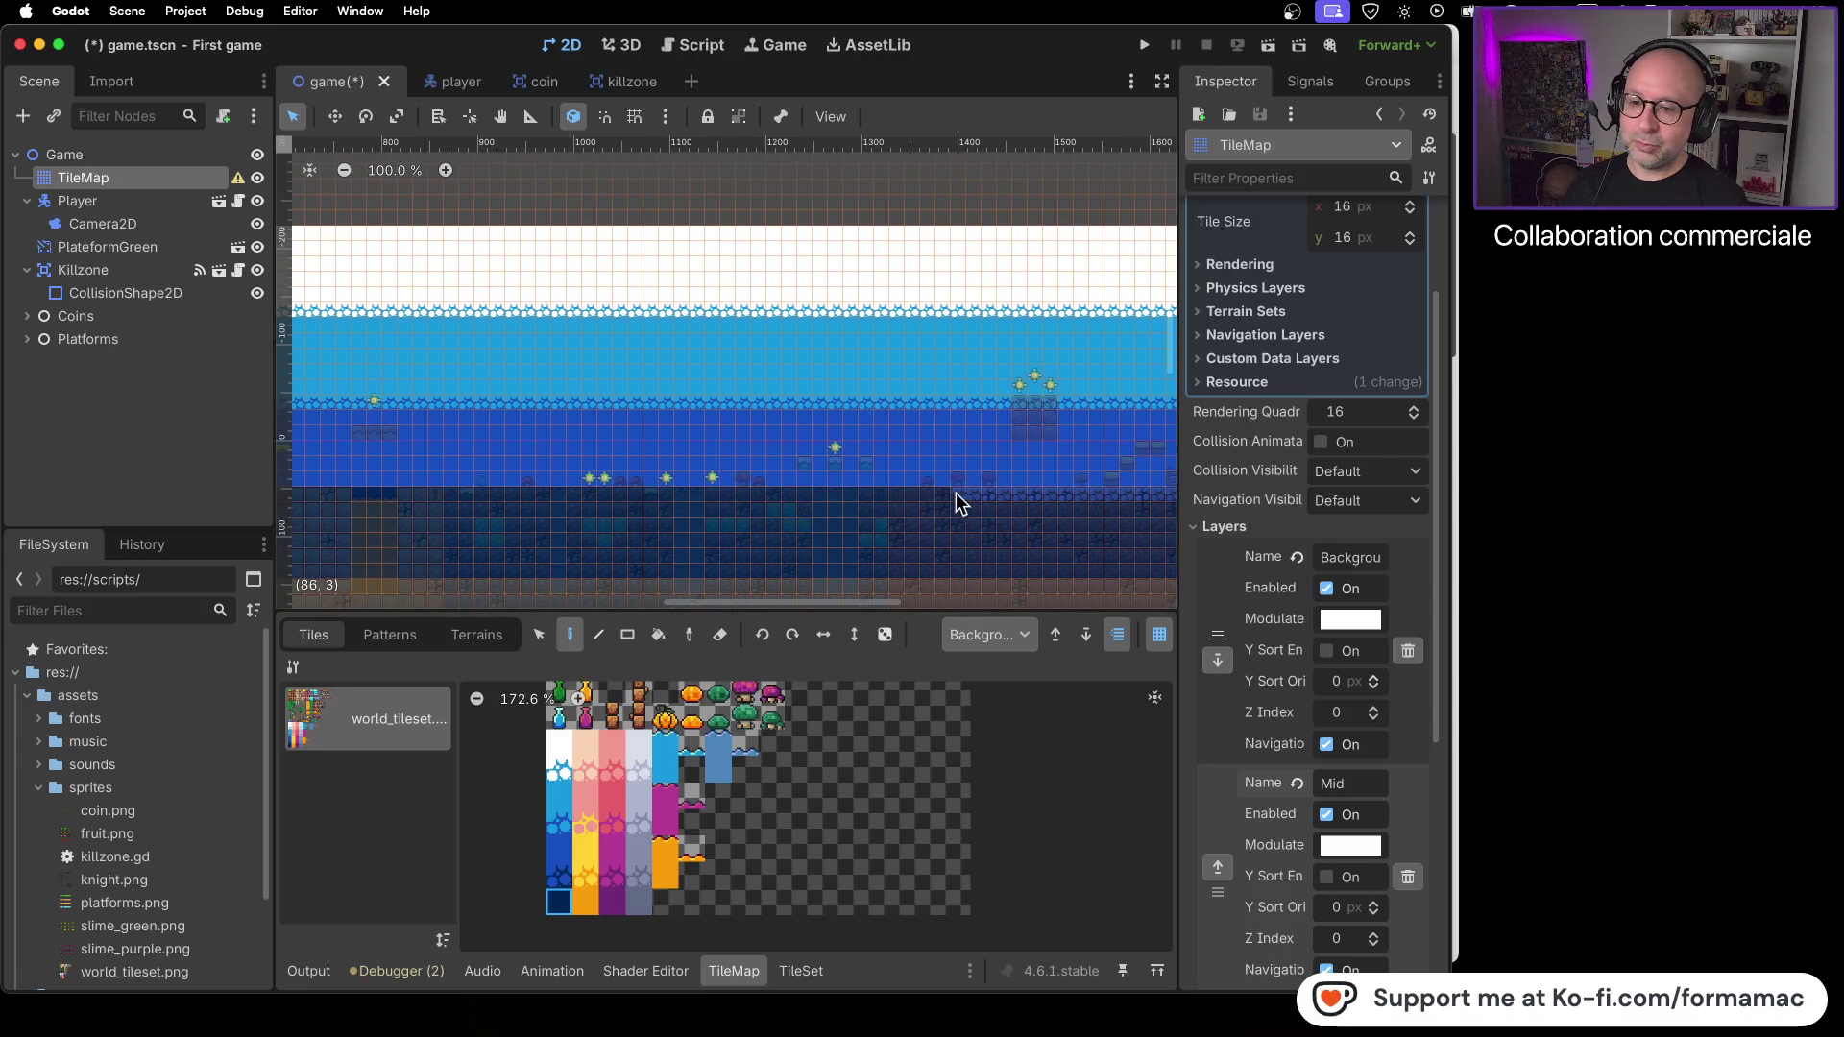
pyautogui.moveTo(1092, 497)
pyautogui.mouseDown()
pyautogui.moveTo(684, 517)
pyautogui.moveTo(870, 513)
pyautogui.mouseUp()
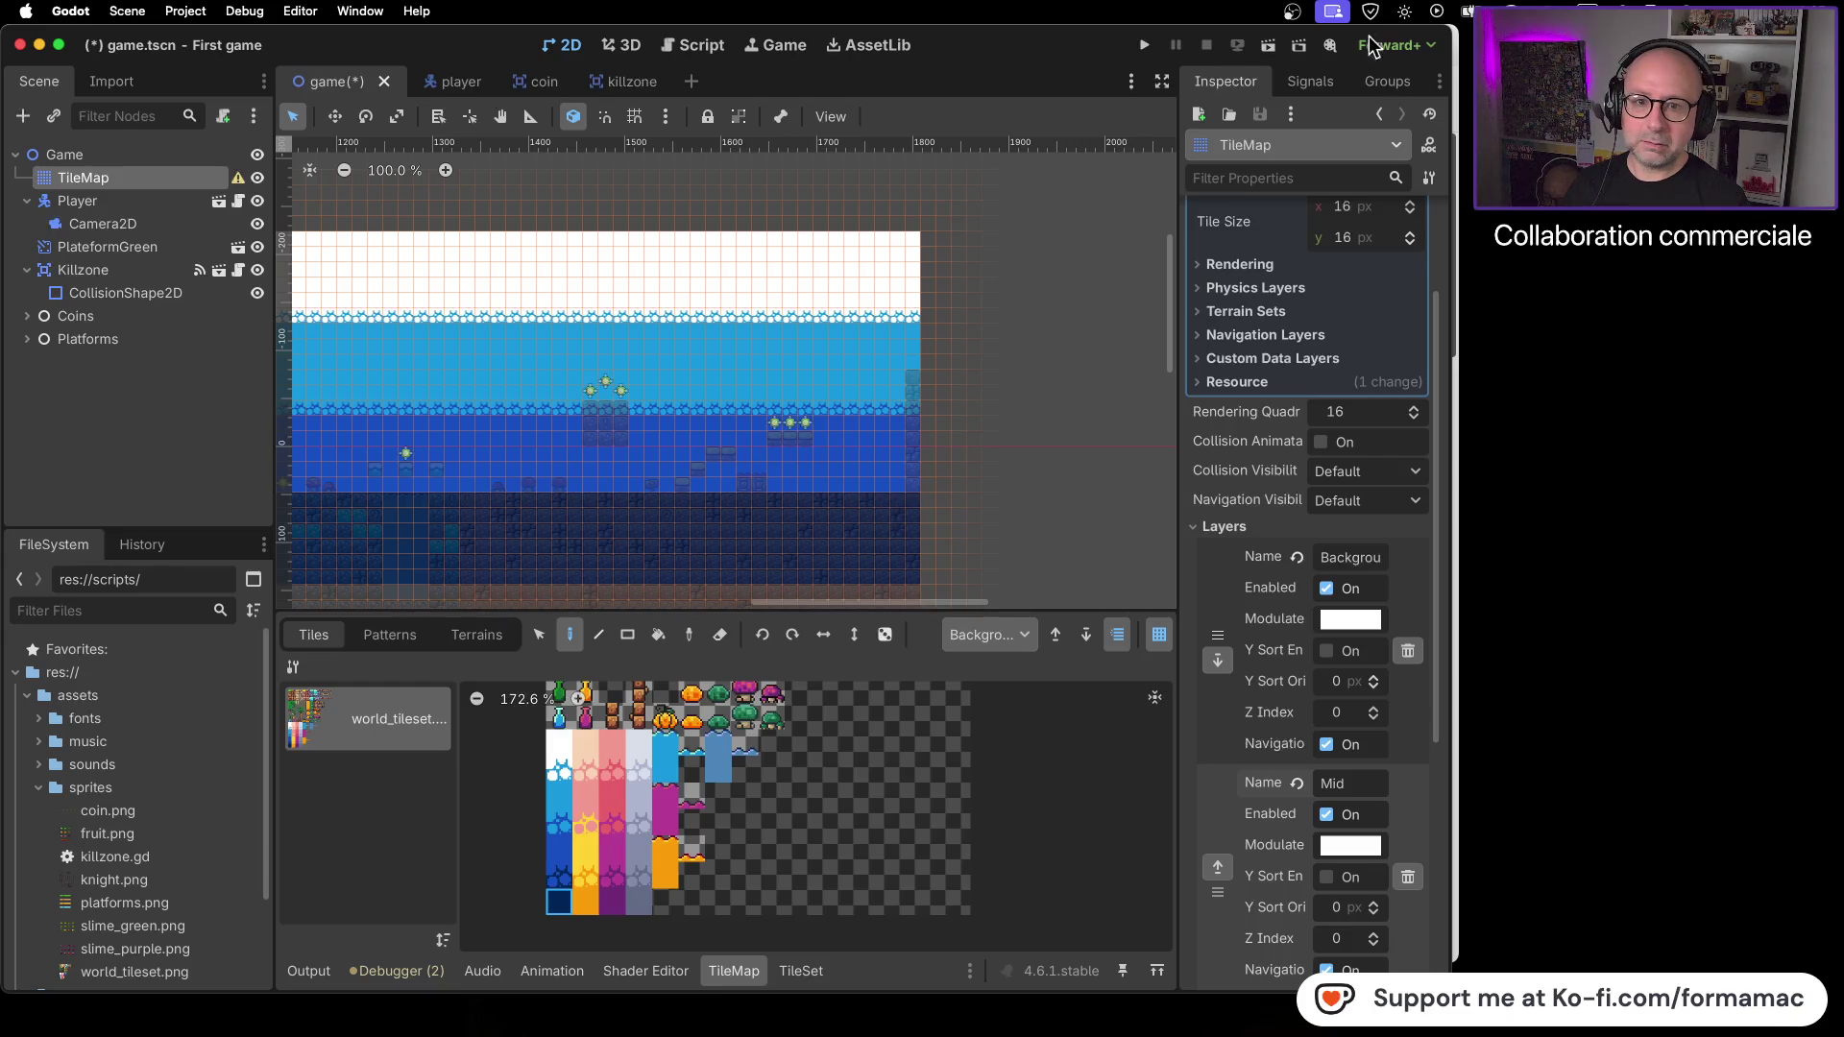
pyautogui.click(1144, 46)
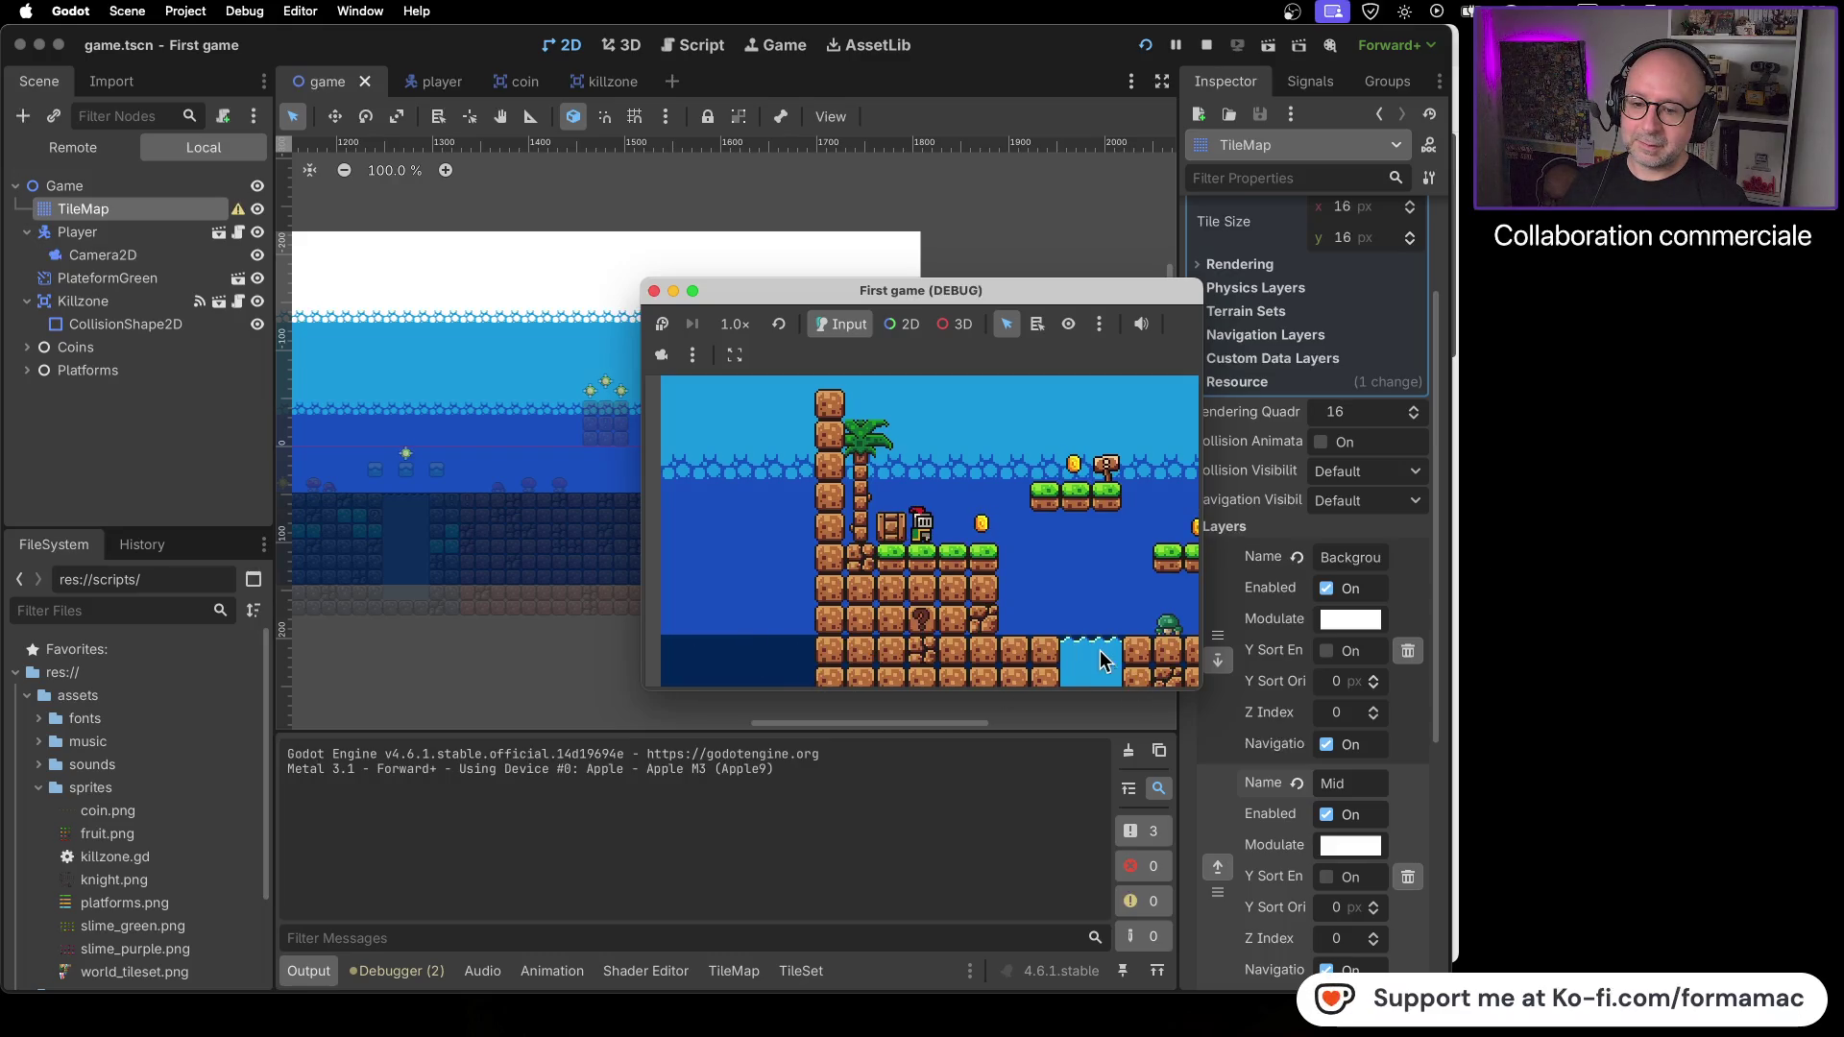
# - Walk the player right to collect a coin, then stop the game test
pyautogui.press('Right')
pyautogui.press('Right')
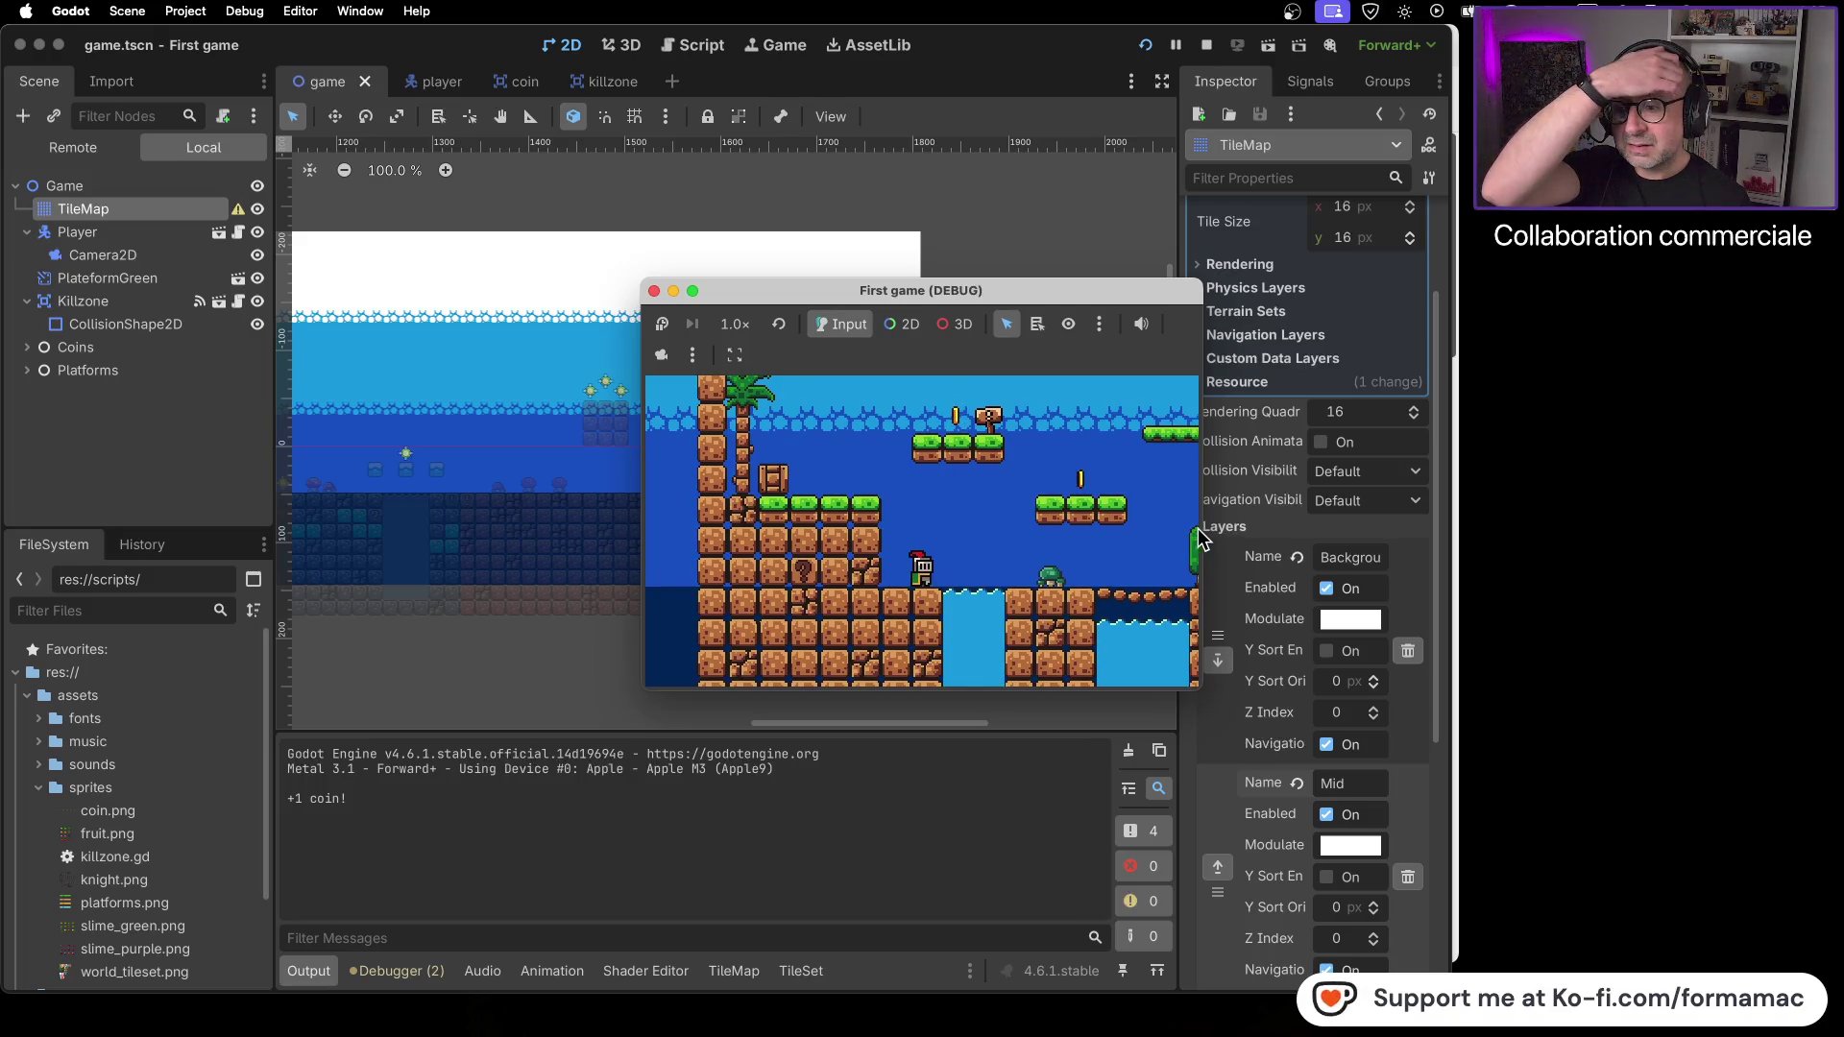
pyautogui.click(654, 290)
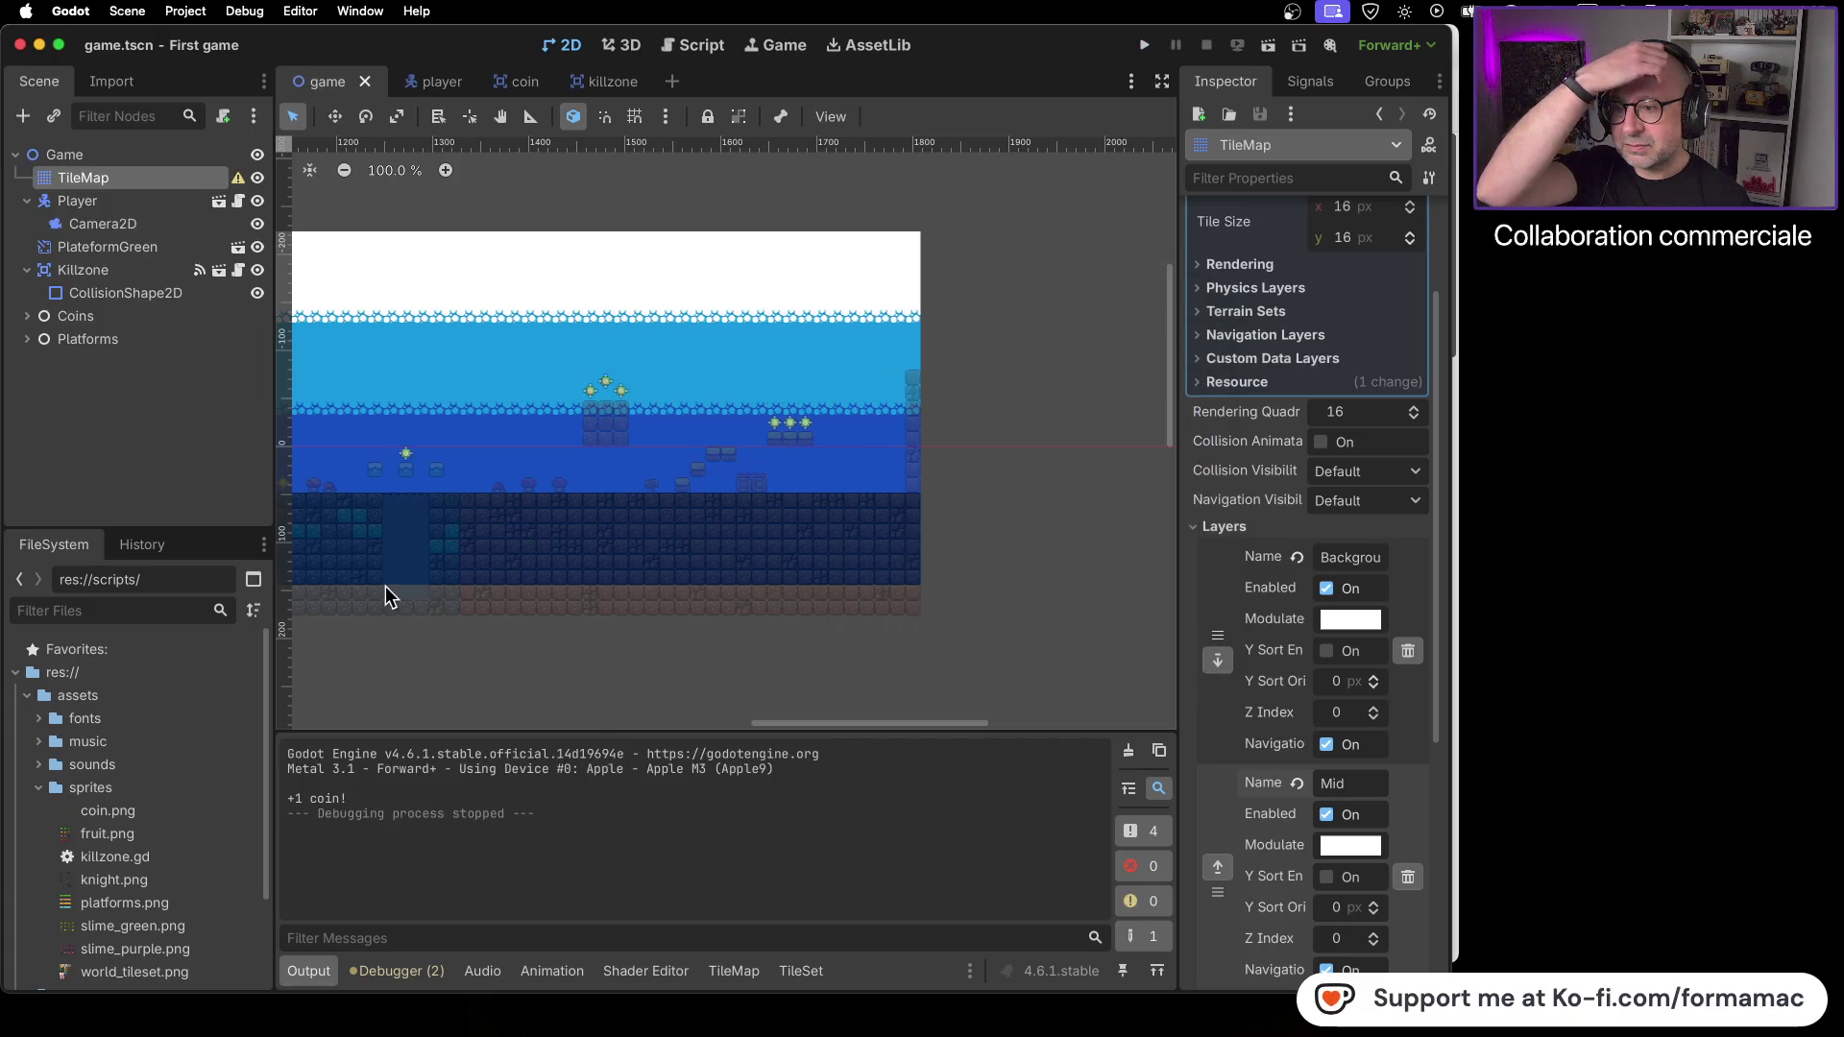
# - Paint navy tiles along the bottom dark row of the Background layer
pyautogui.hscroll(-10, 388, 584)
pyautogui.hscroll(-10, 536, 555)
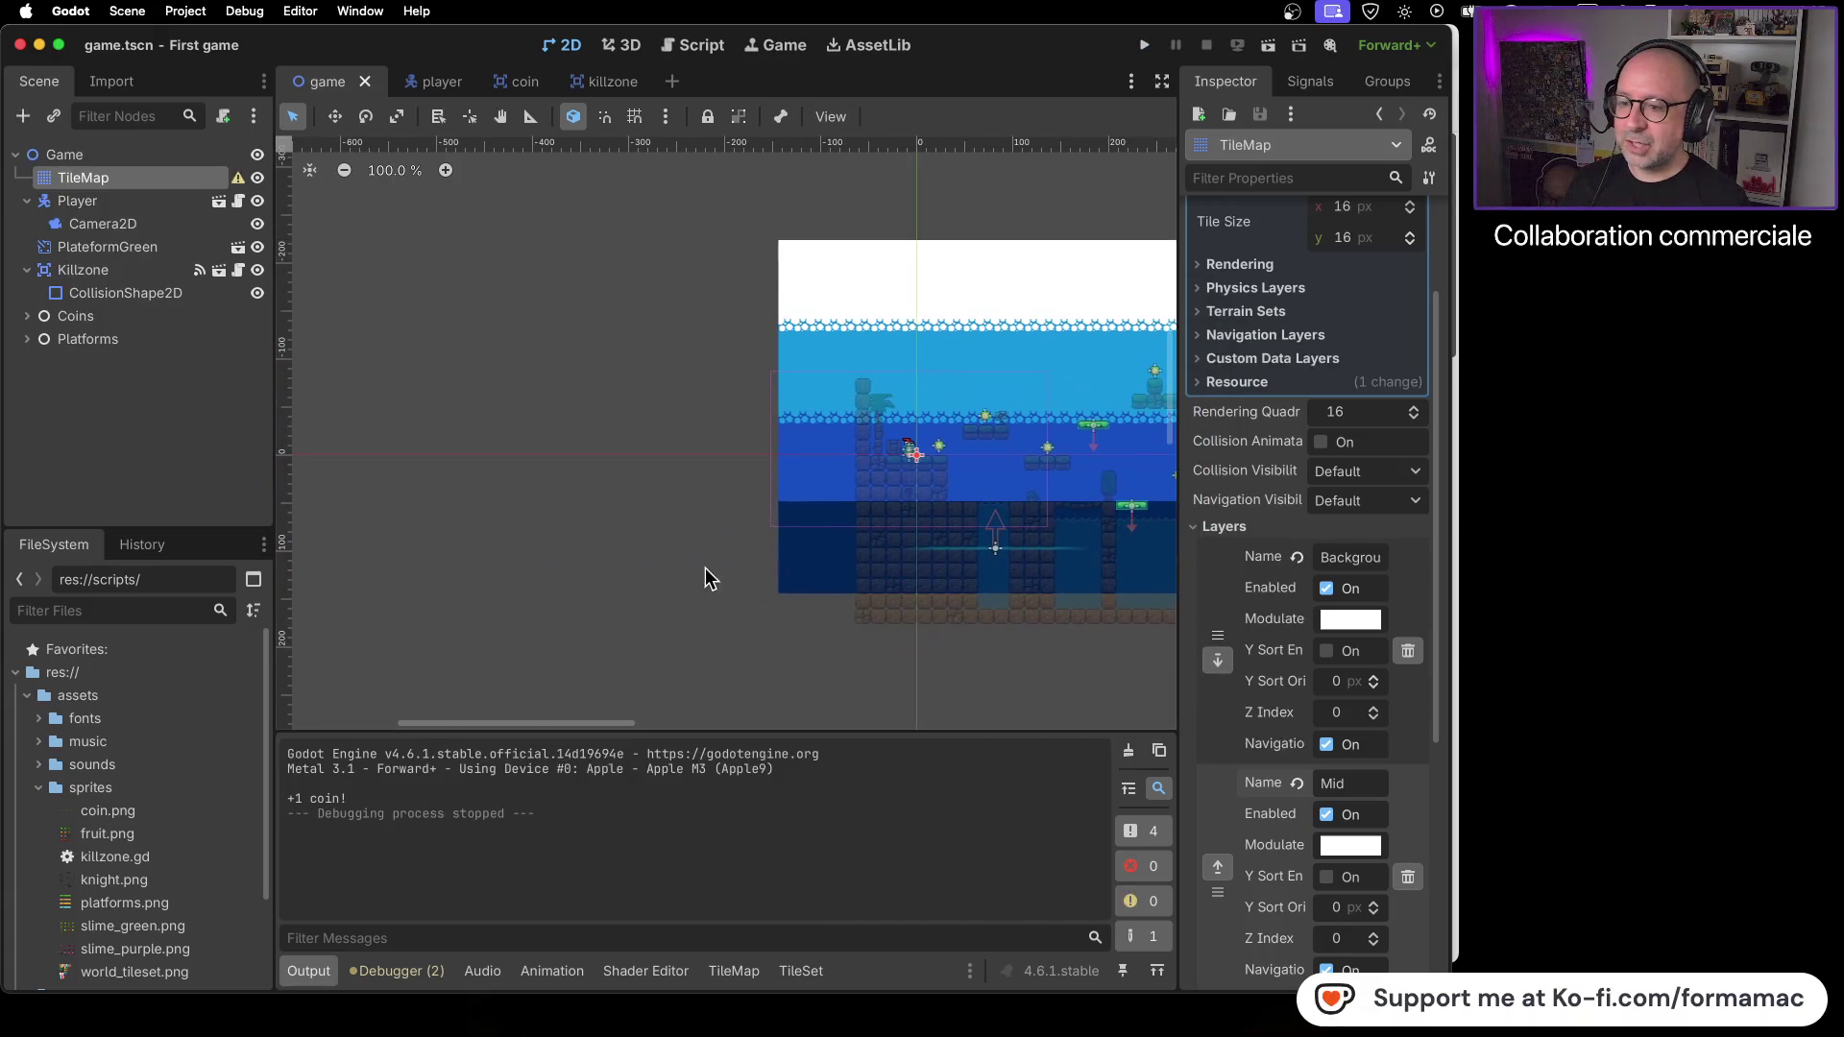
pyautogui.scroll(6, 707, 484)
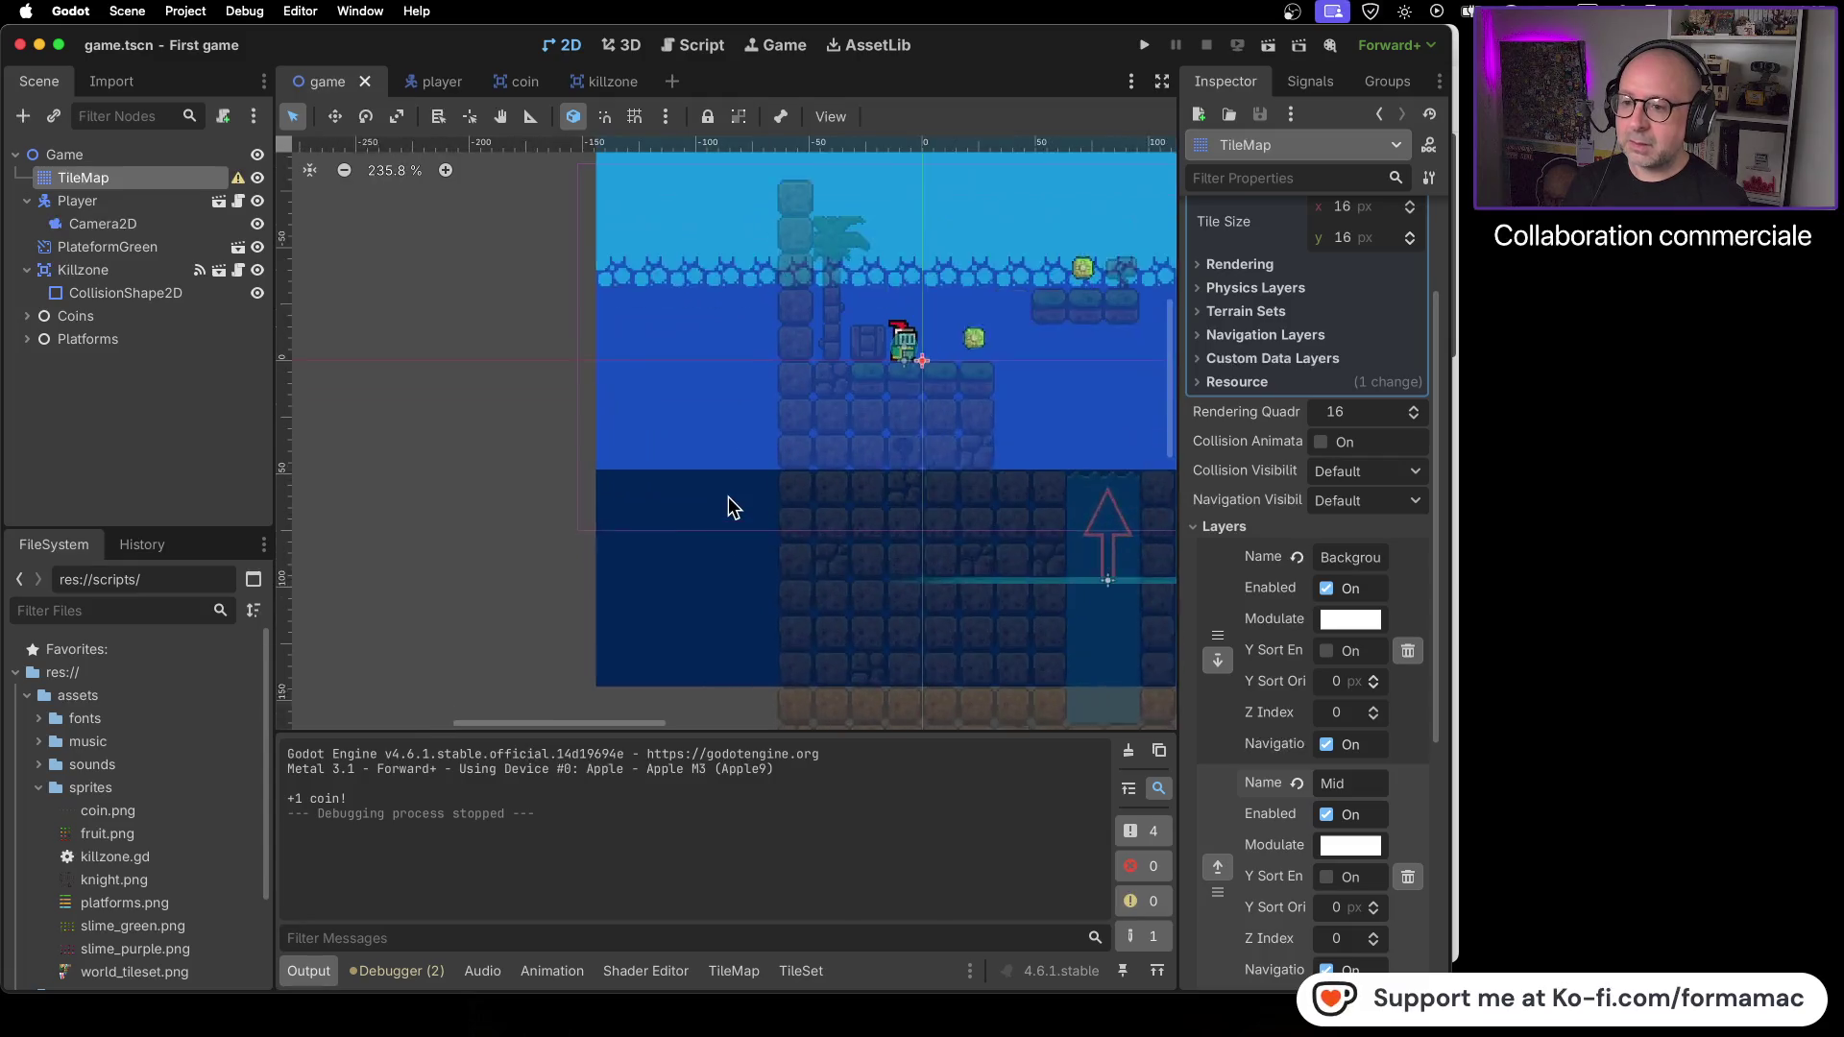
pyautogui.click(733, 972)
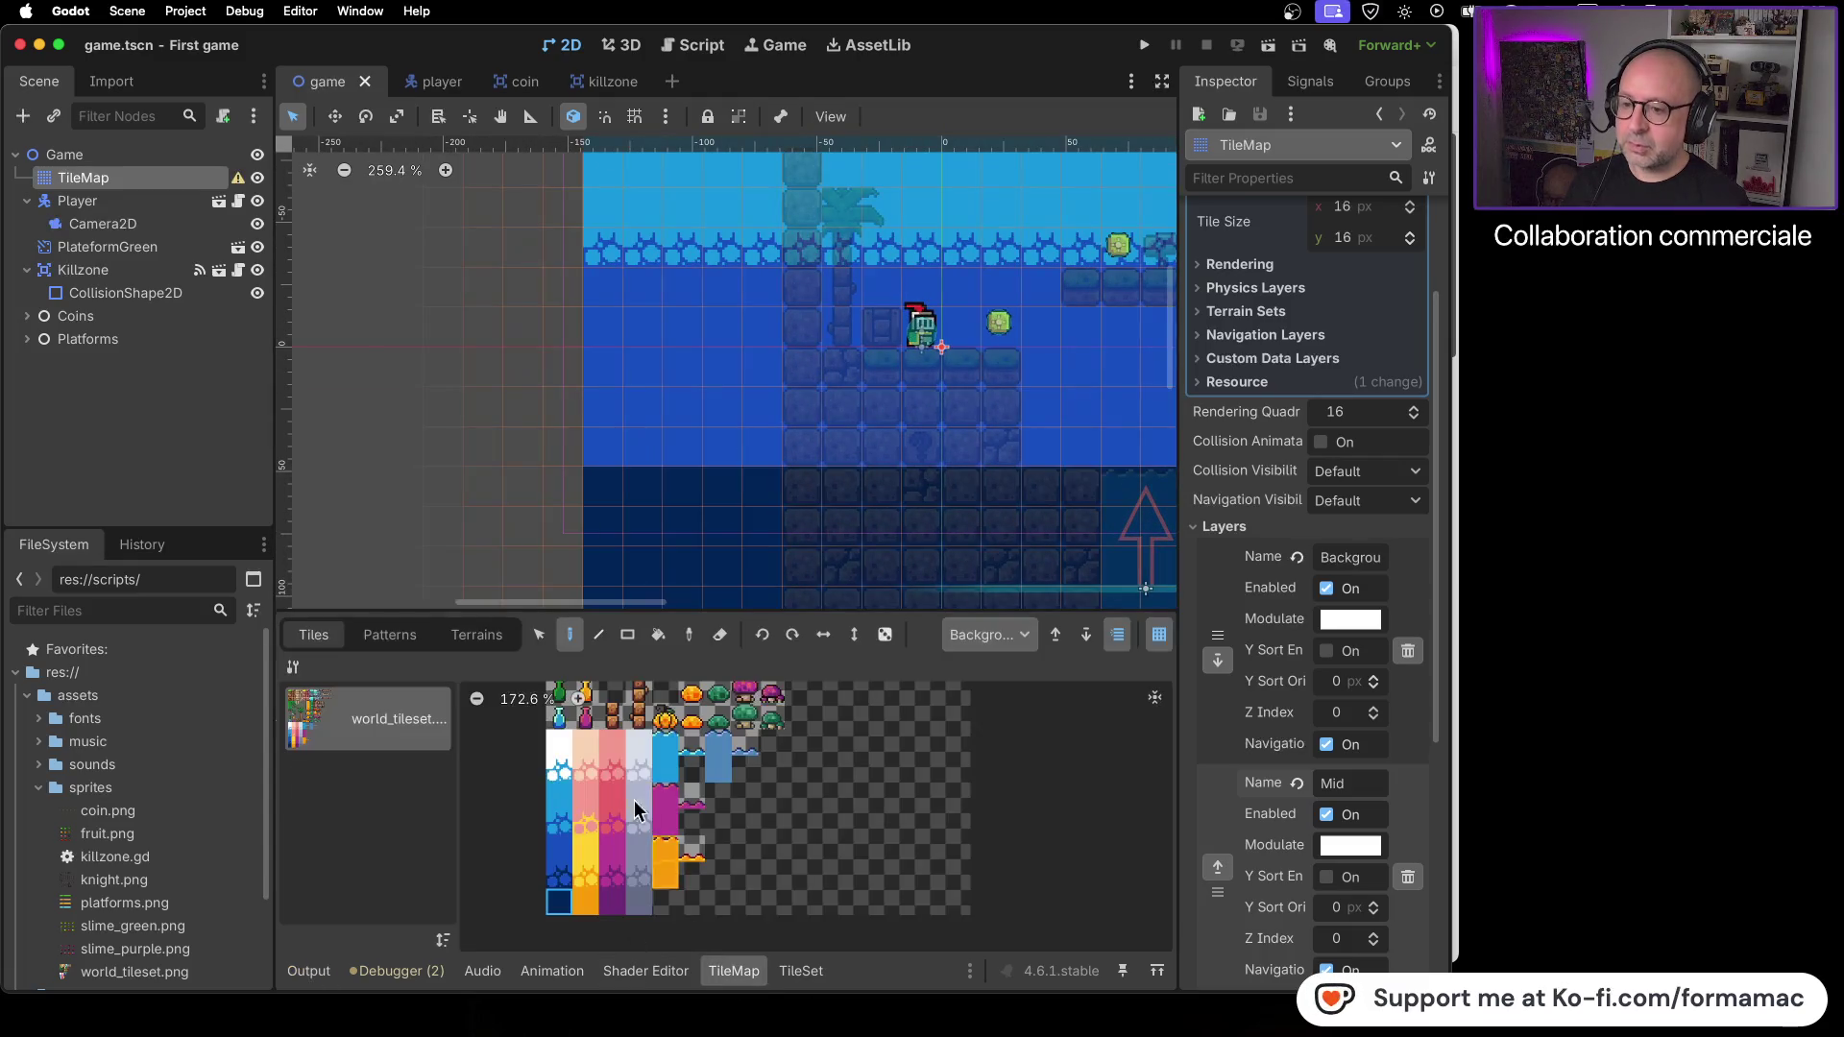
pyautogui.moveTo(596, 482); pyautogui.dragTo(761, 493)
# - Pick a different blue water tile and paint it across the bottom-row cells
pyautogui.hscroll(5, 673, 519)
pyautogui.click(561, 852)
pyautogui.click(680, 512)
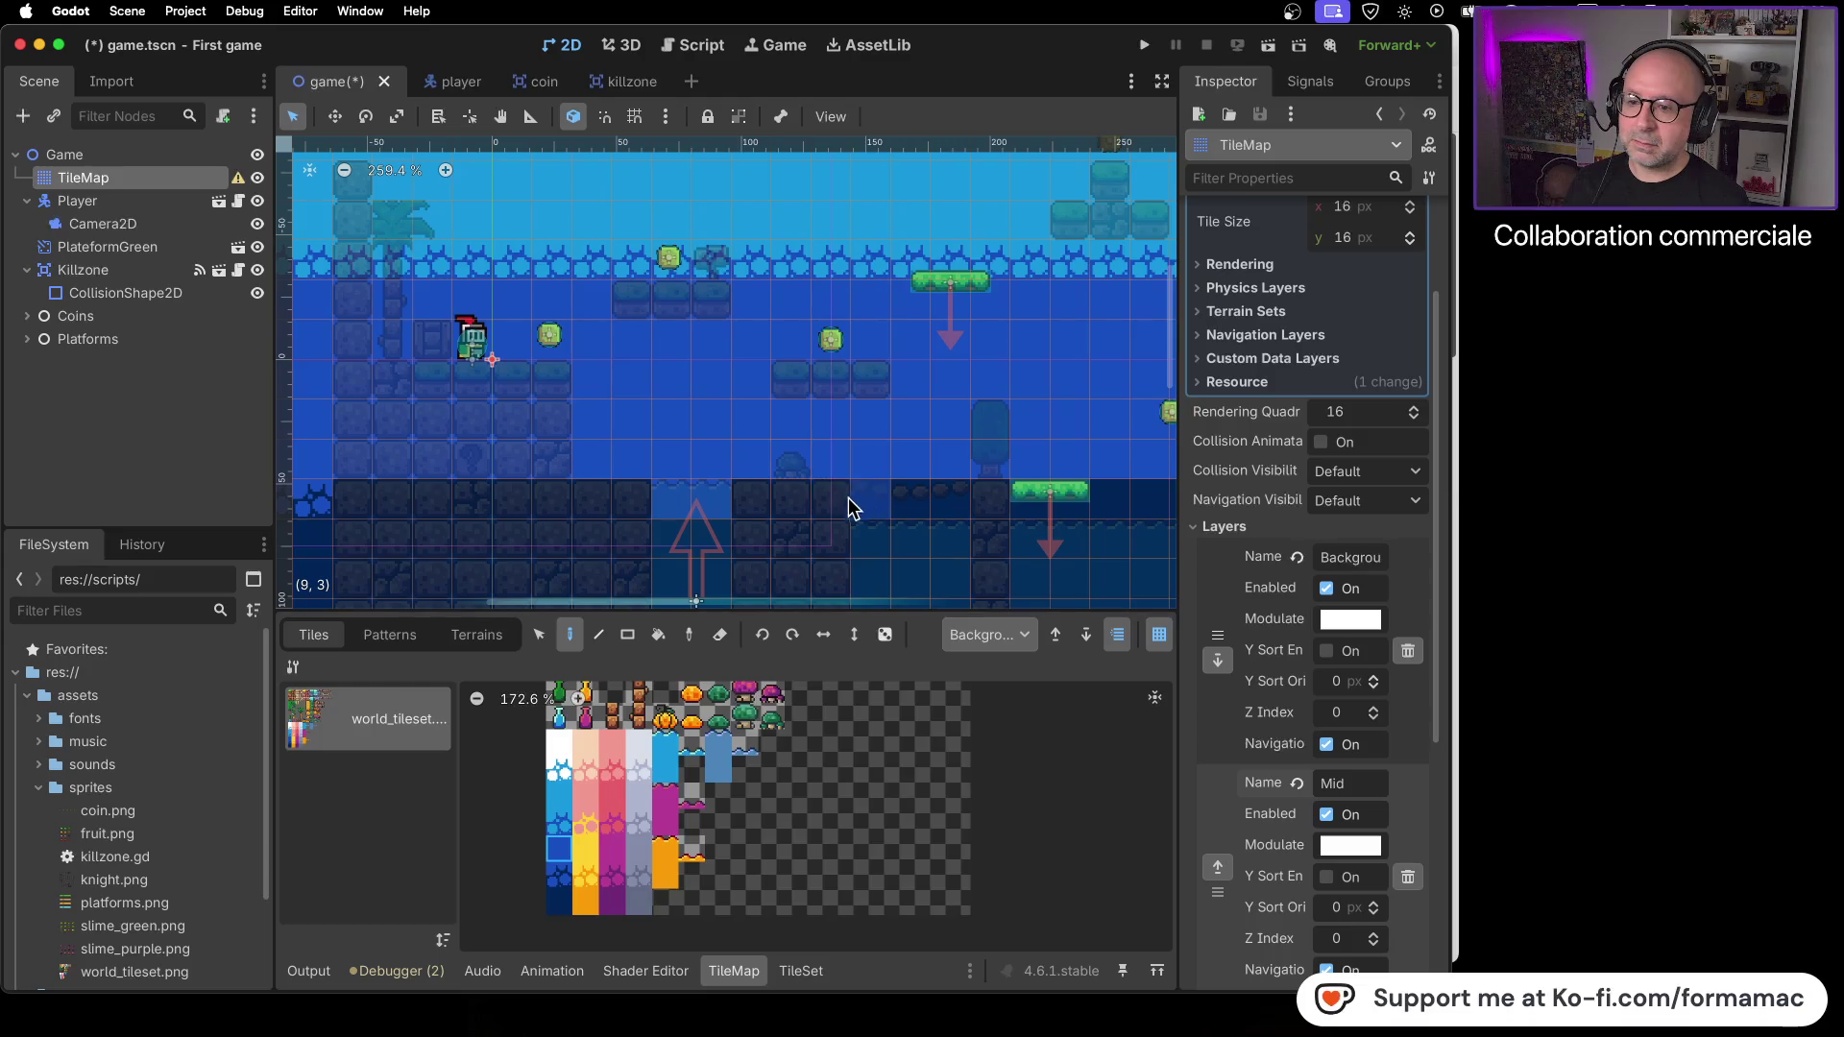
pyautogui.moveTo(865, 512)
pyautogui.mouseDown()
pyautogui.moveTo(965, 512)
pyautogui.moveTo(586, 544)
pyautogui.mouseUp()
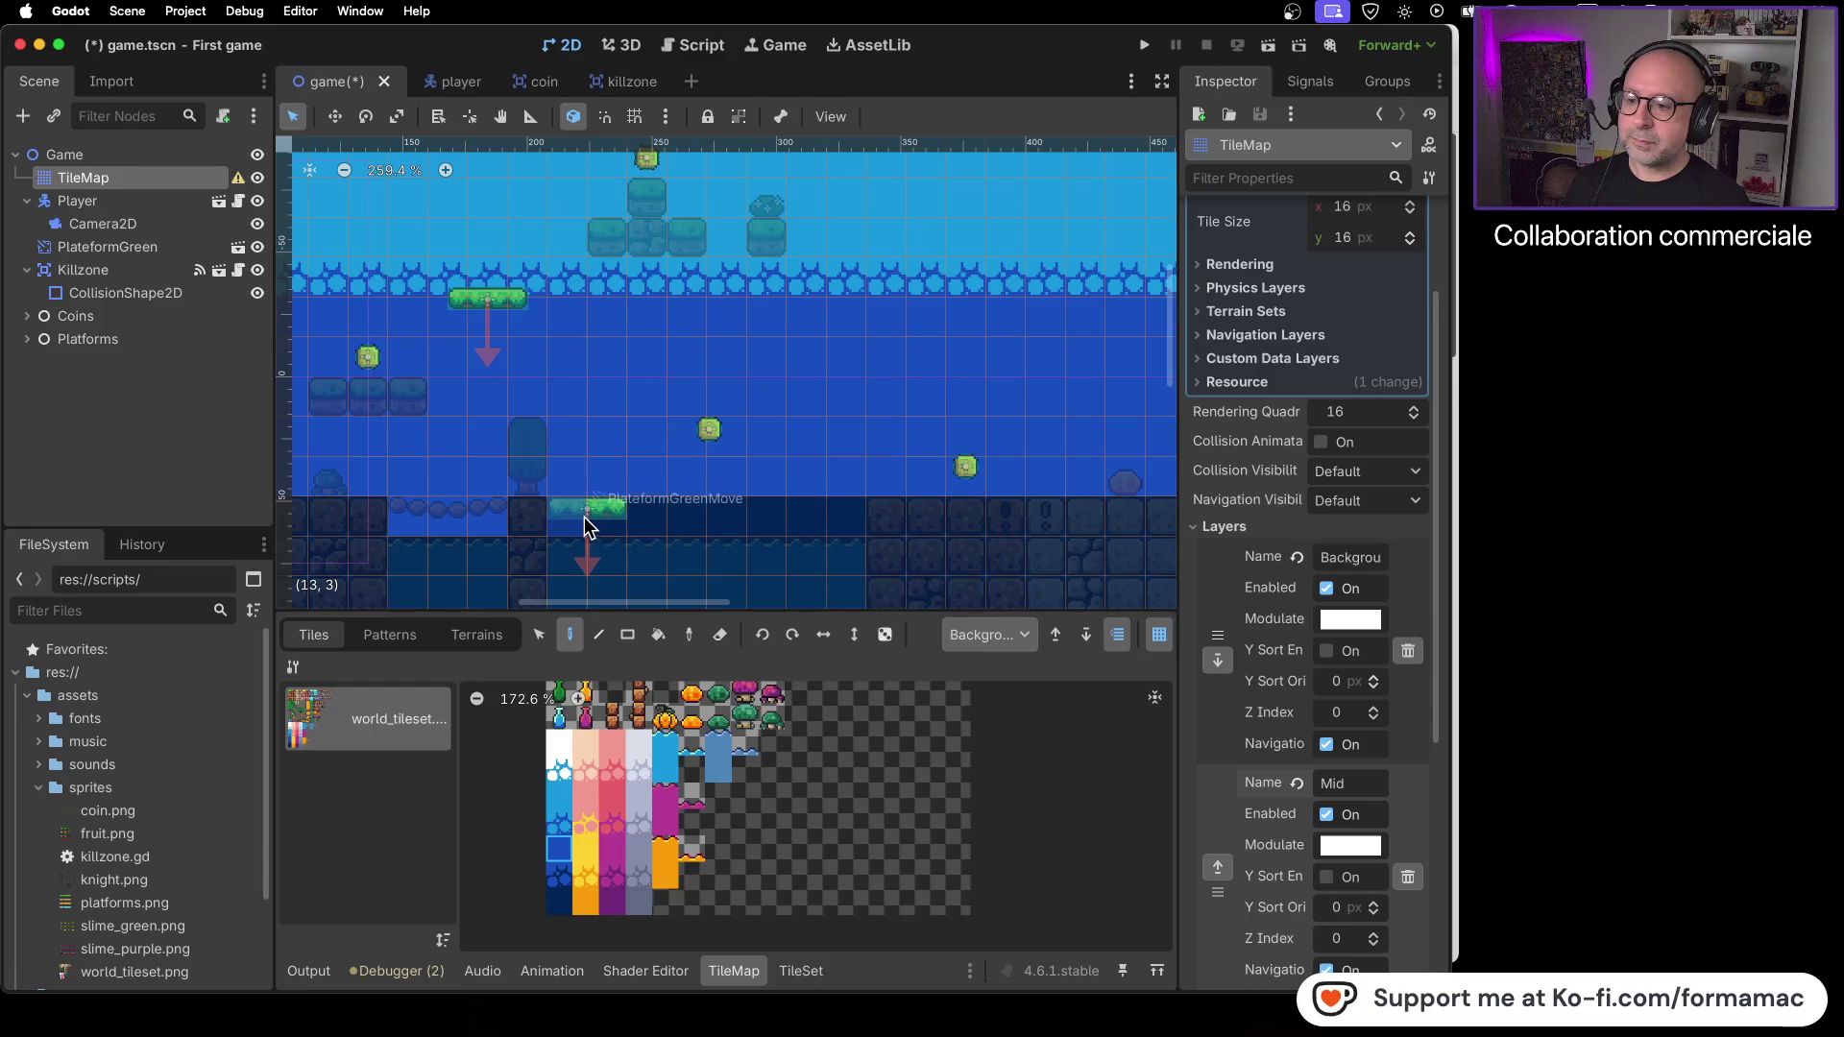
pyautogui.moveTo(740, 562)
pyautogui.mouseDown()
pyautogui.moveTo(404, 569)
pyautogui.moveTo(423, 569)
pyautogui.mouseUp()
pyautogui.hscroll(-5, 560, 563)
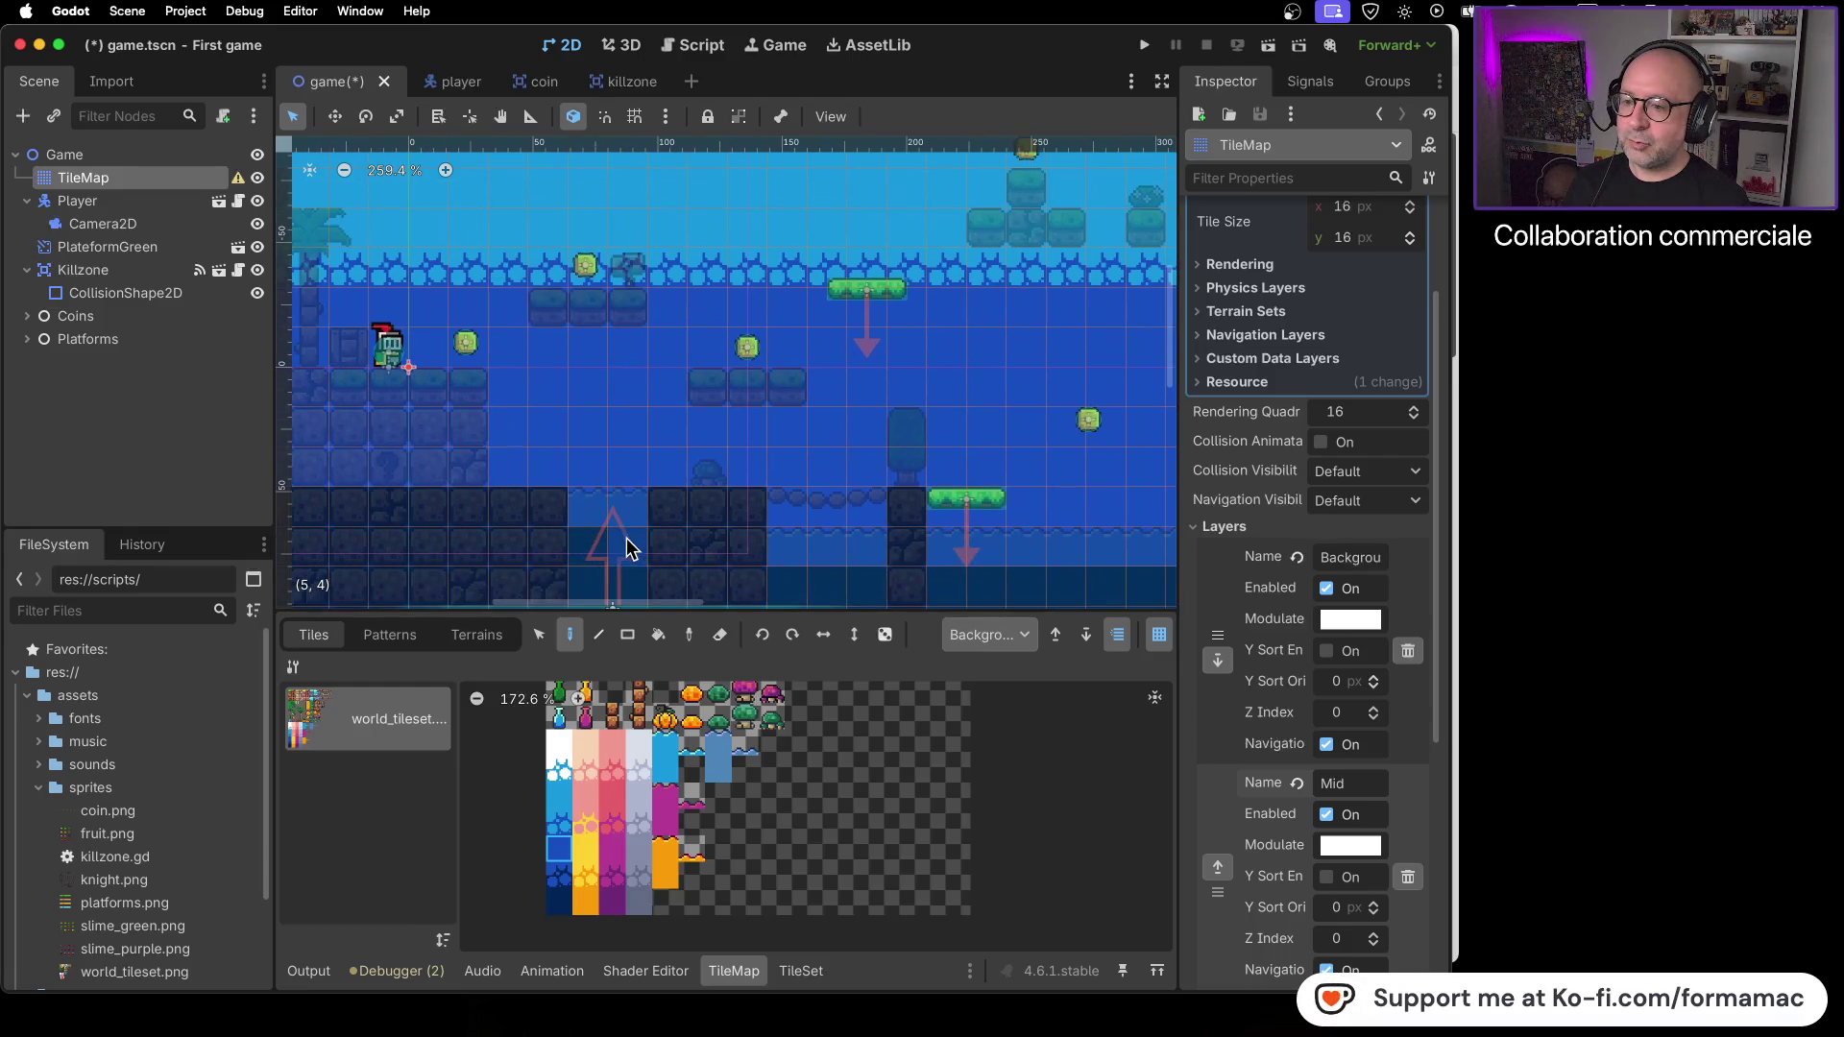
# - Pan right across the level until its right end is in view
pyautogui.moveTo(882, 523); pyautogui.dragTo(506, 540)
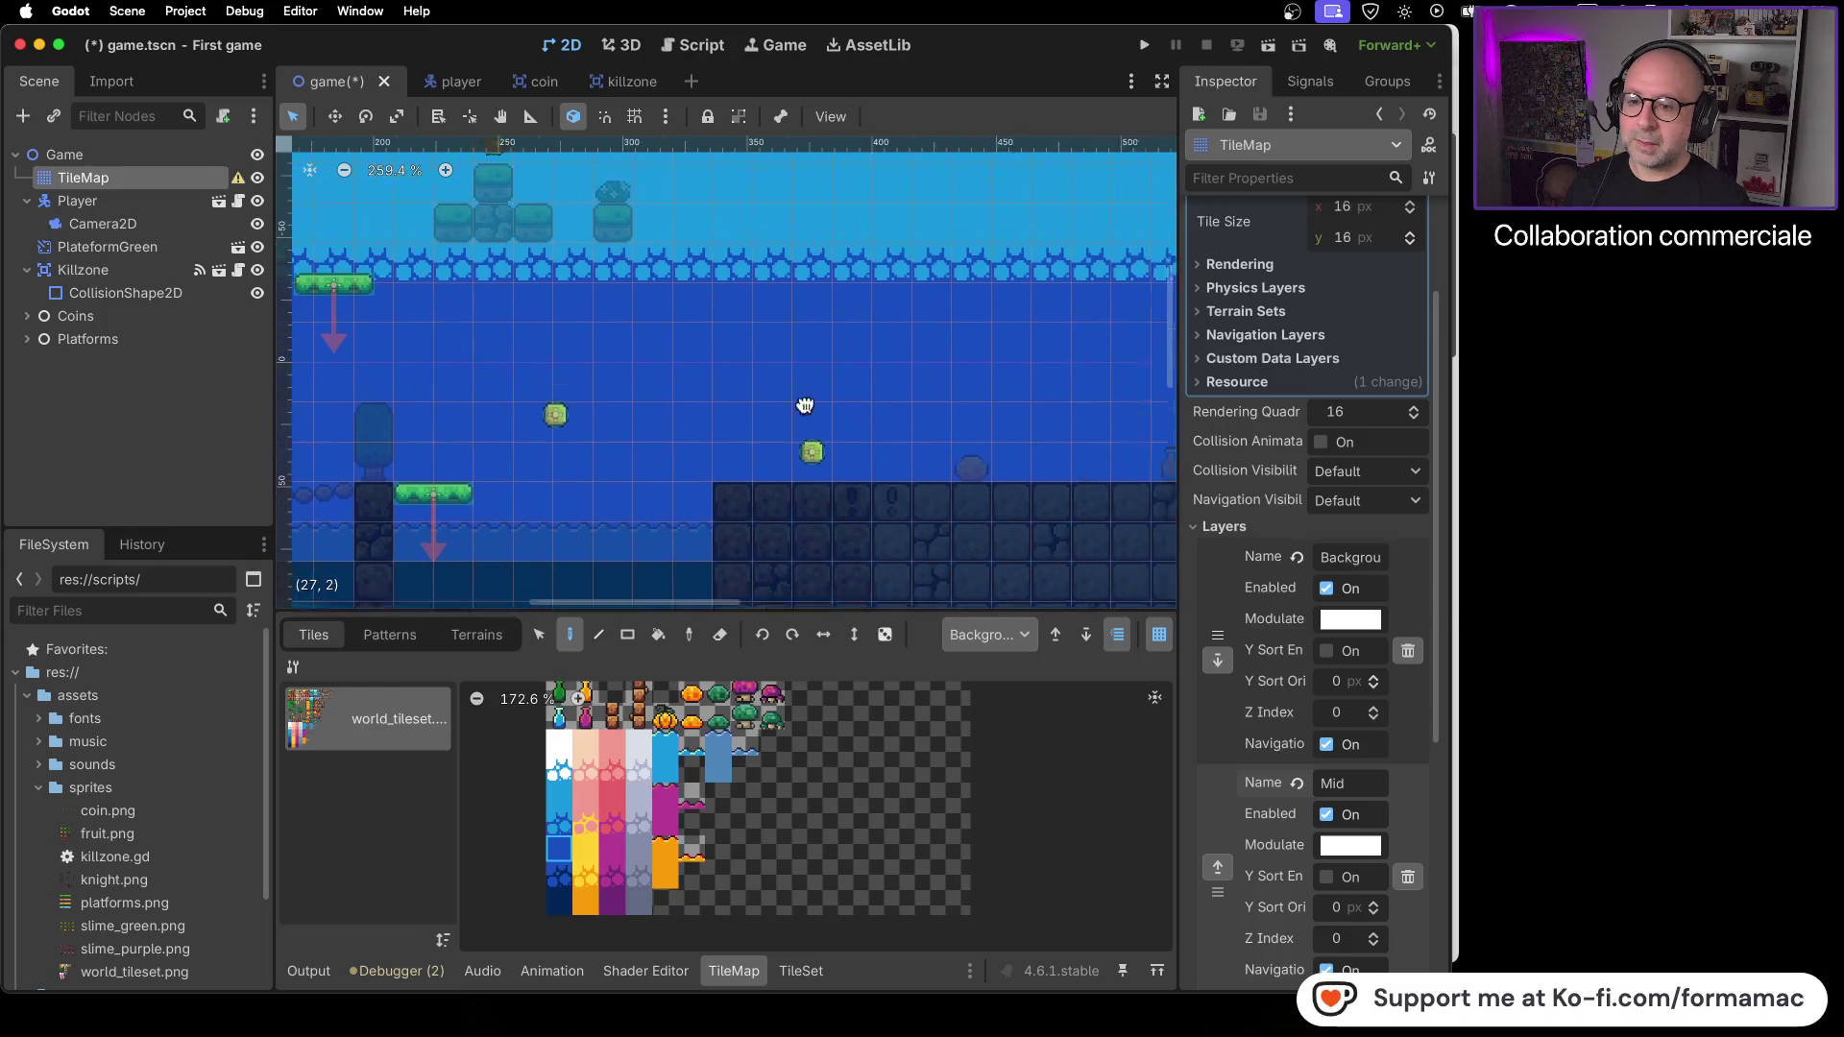
pyautogui.moveTo(870, 424); pyautogui.dragTo(513, 343)
pyautogui.hscroll(10, 513, 343)
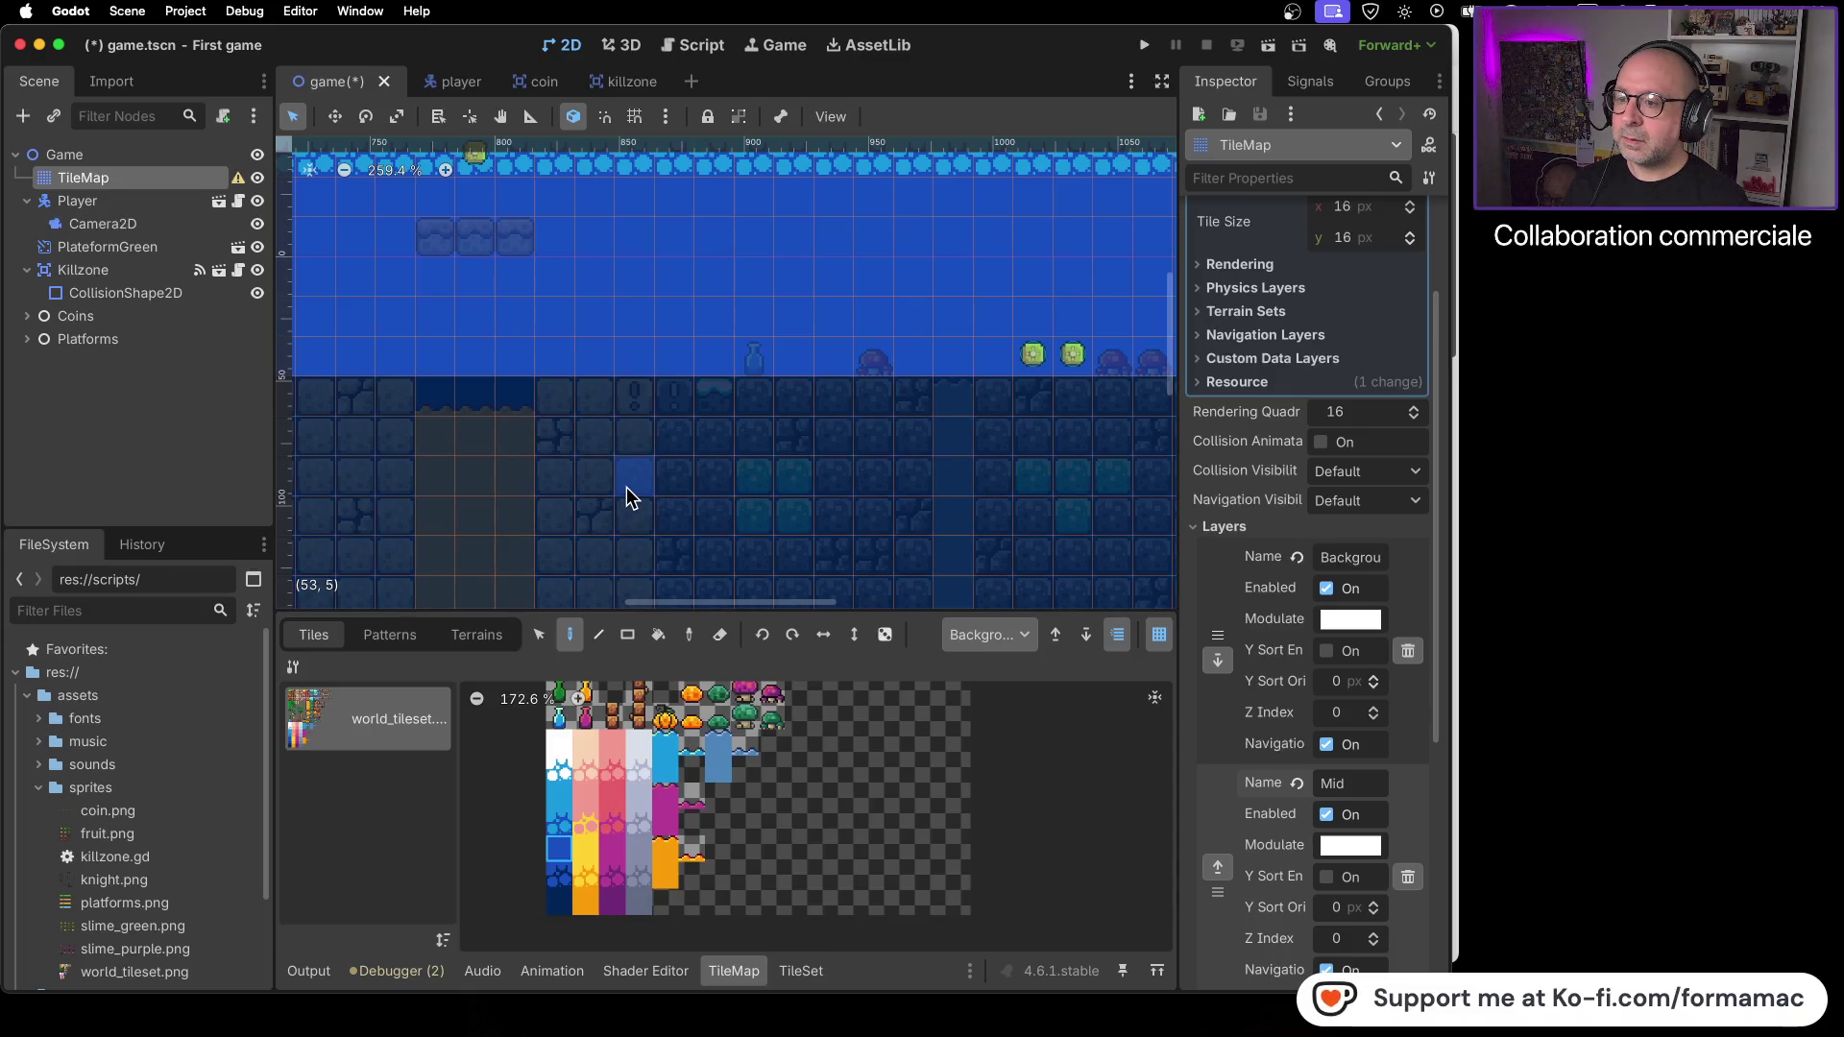
pyautogui.scroll(-8, 655, 488)
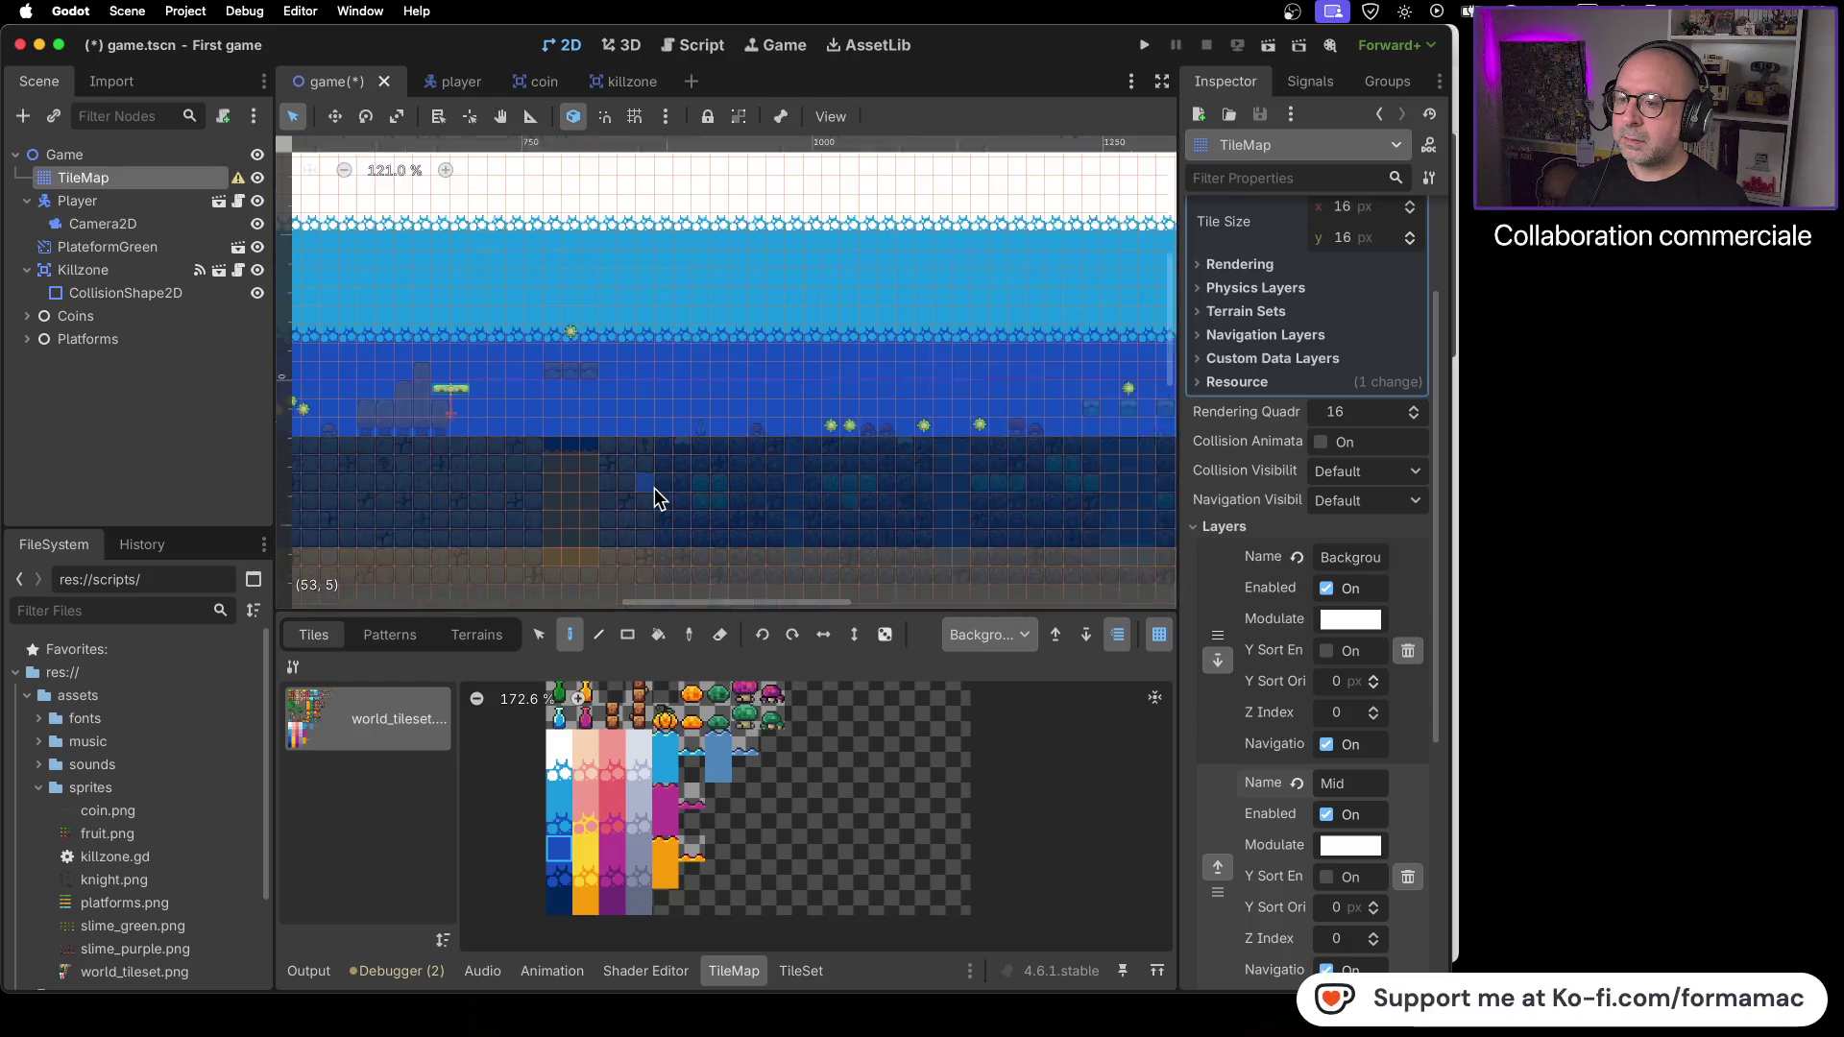
pyautogui.scroll(5, 654, 488)
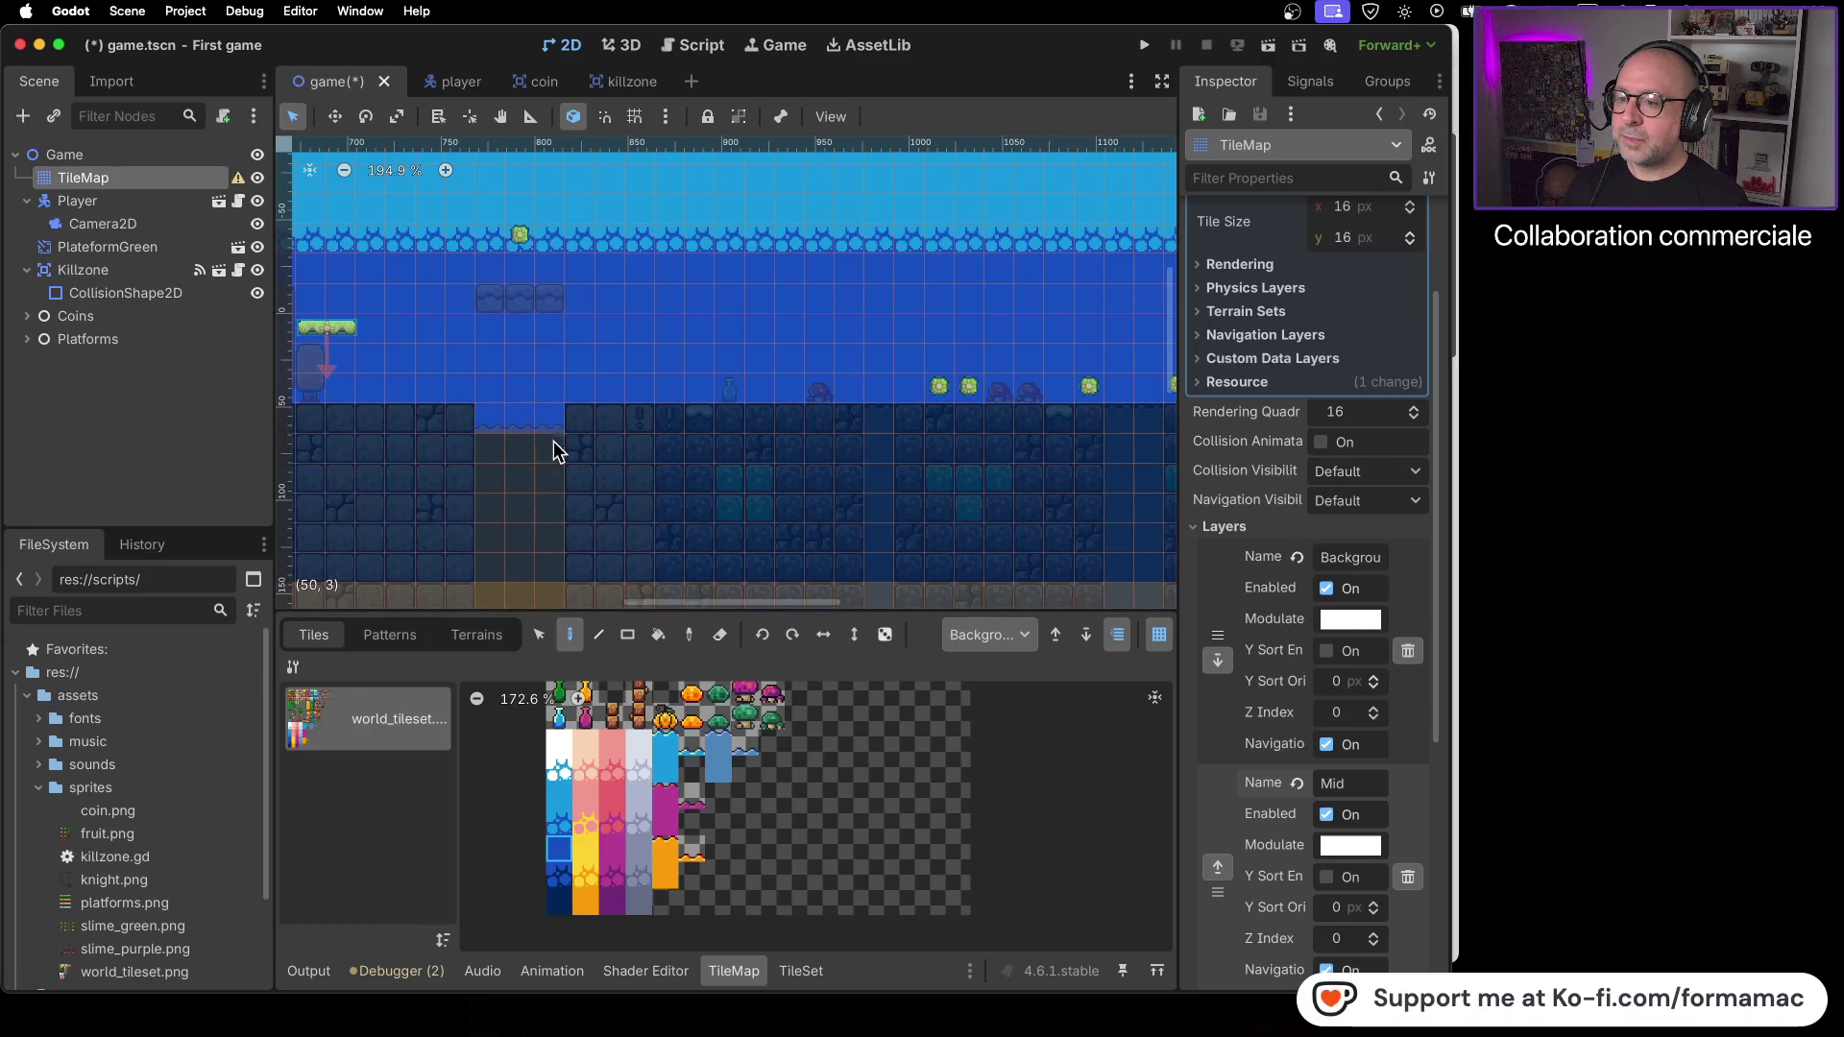
pyautogui.moveTo(1008, 452)
pyautogui.mouseDown()
pyautogui.moveTo(615, 464)
pyautogui.moveTo(730, 431)
pyautogui.moveTo(1038, 434)
pyautogui.moveTo(865, 498)
pyautogui.moveTo(733, 502)
pyautogui.mouseUp()
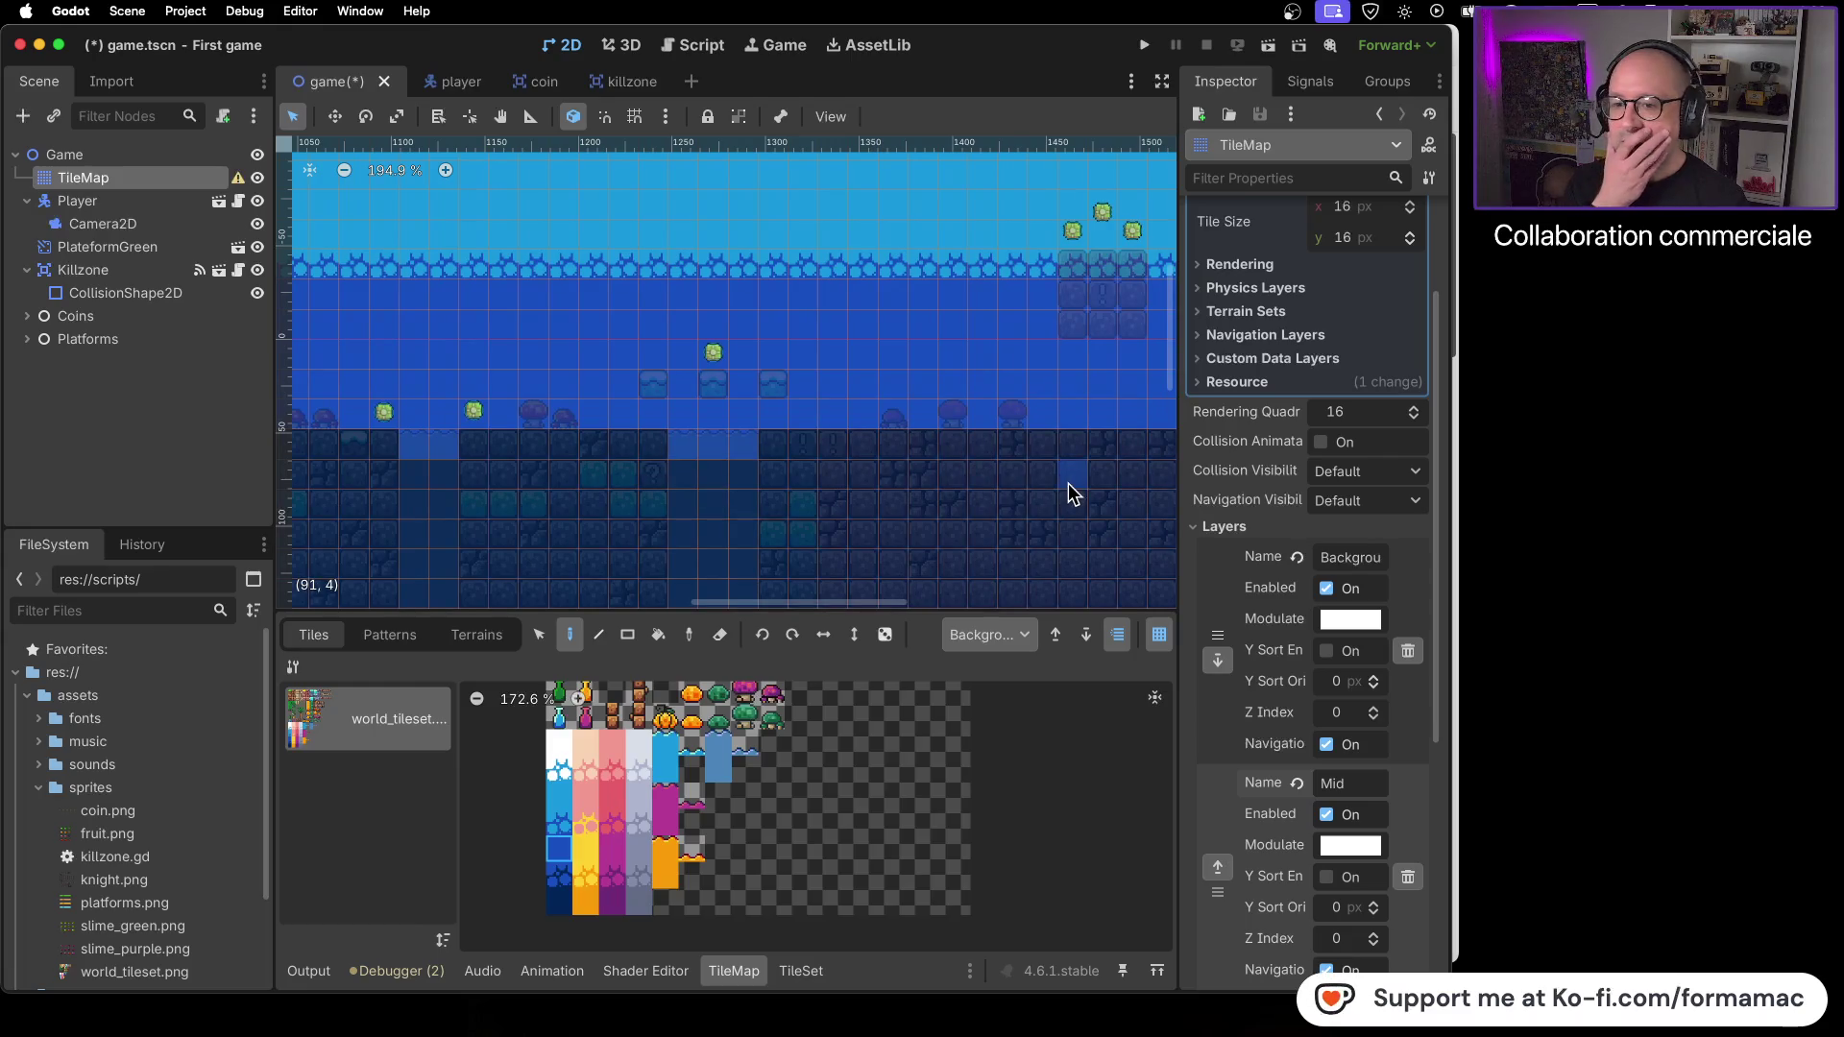
pyautogui.moveTo(1068, 482); pyautogui.dragTo(584, 492)
pyautogui.moveTo(839, 495); pyautogui.dragTo(601, 490)
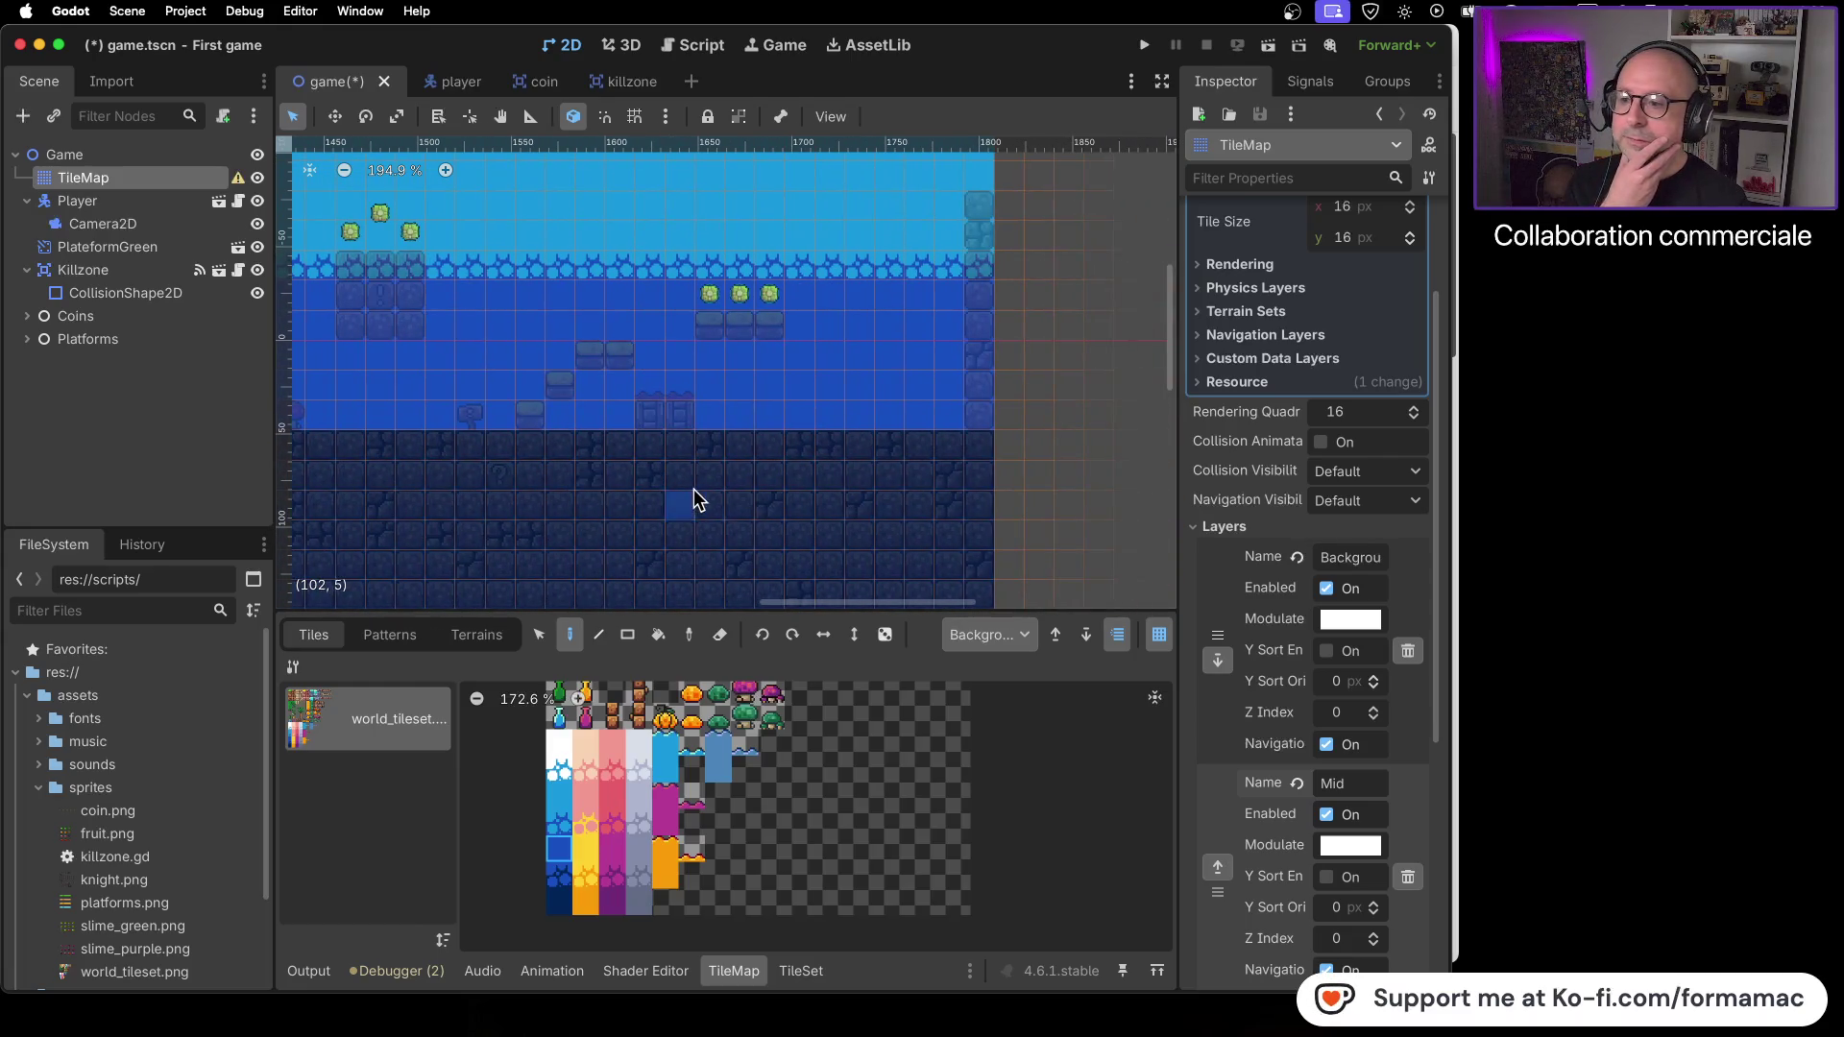
# - Launch the game and run the knight right, jumping for the first coin
pyautogui.click(1145, 44)
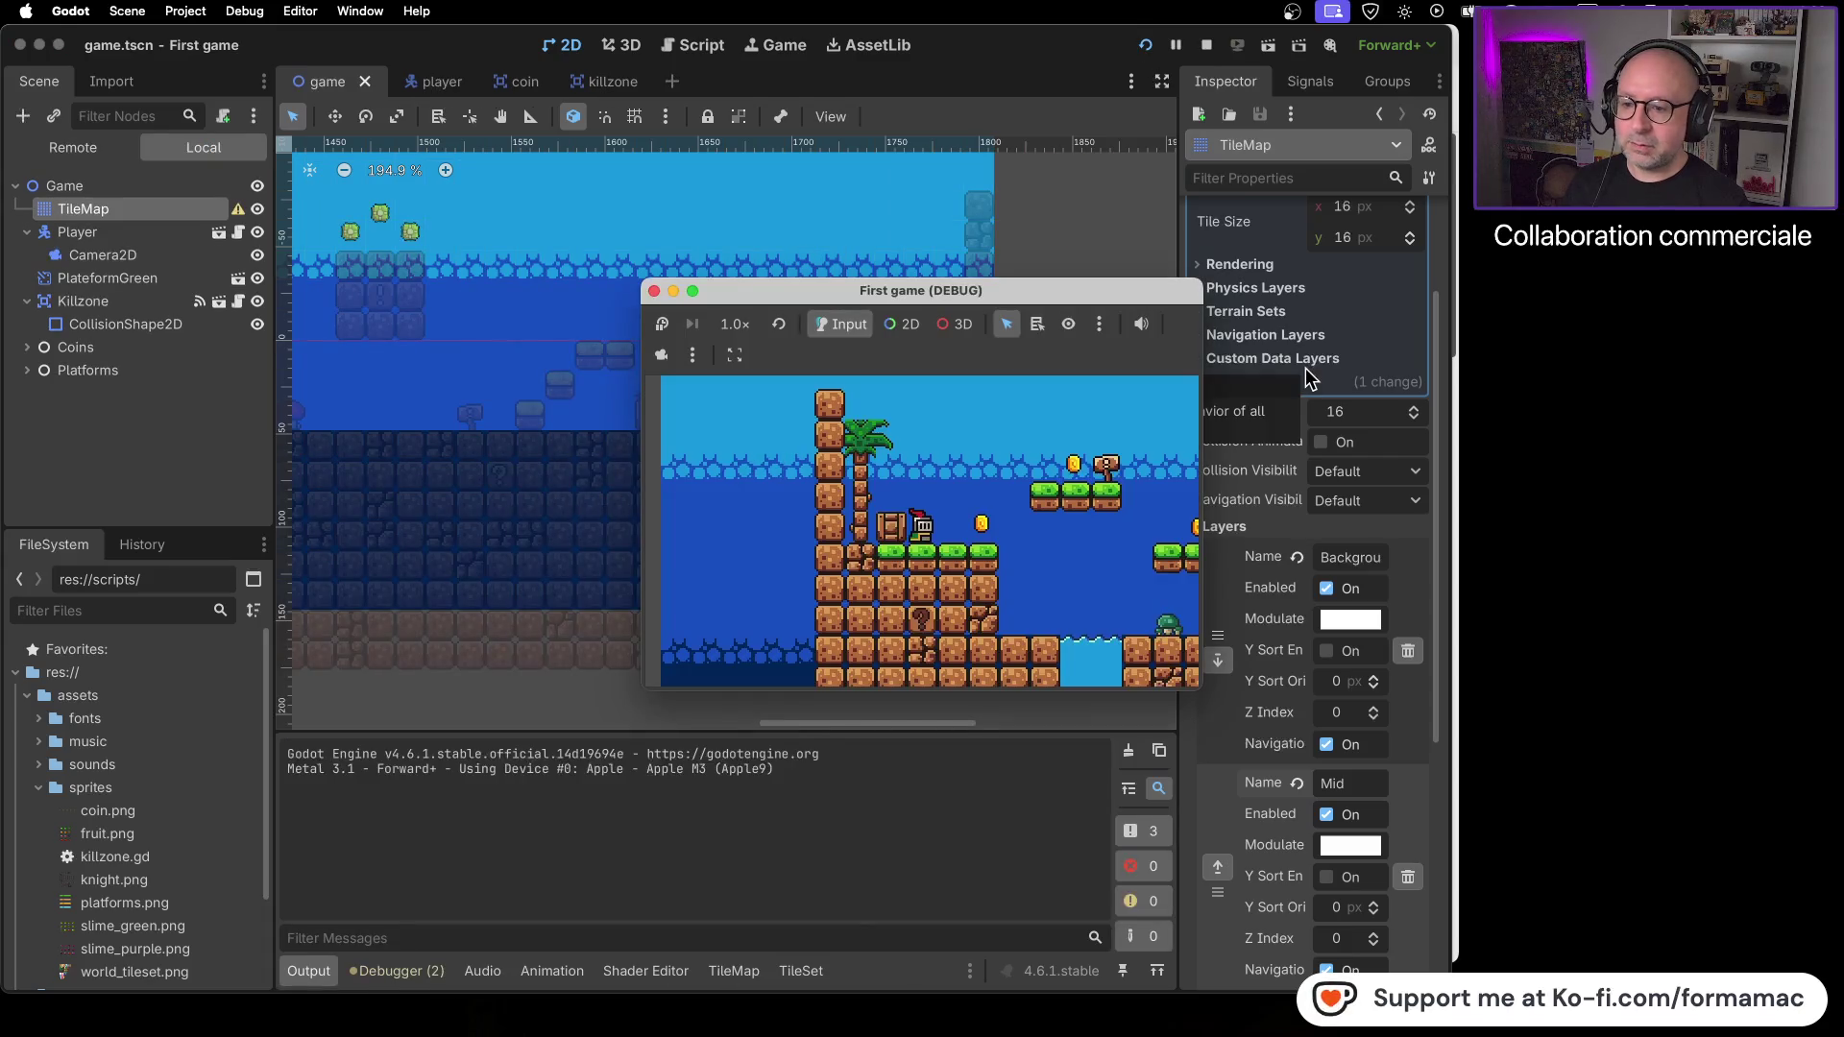
pyautogui.press('Right')
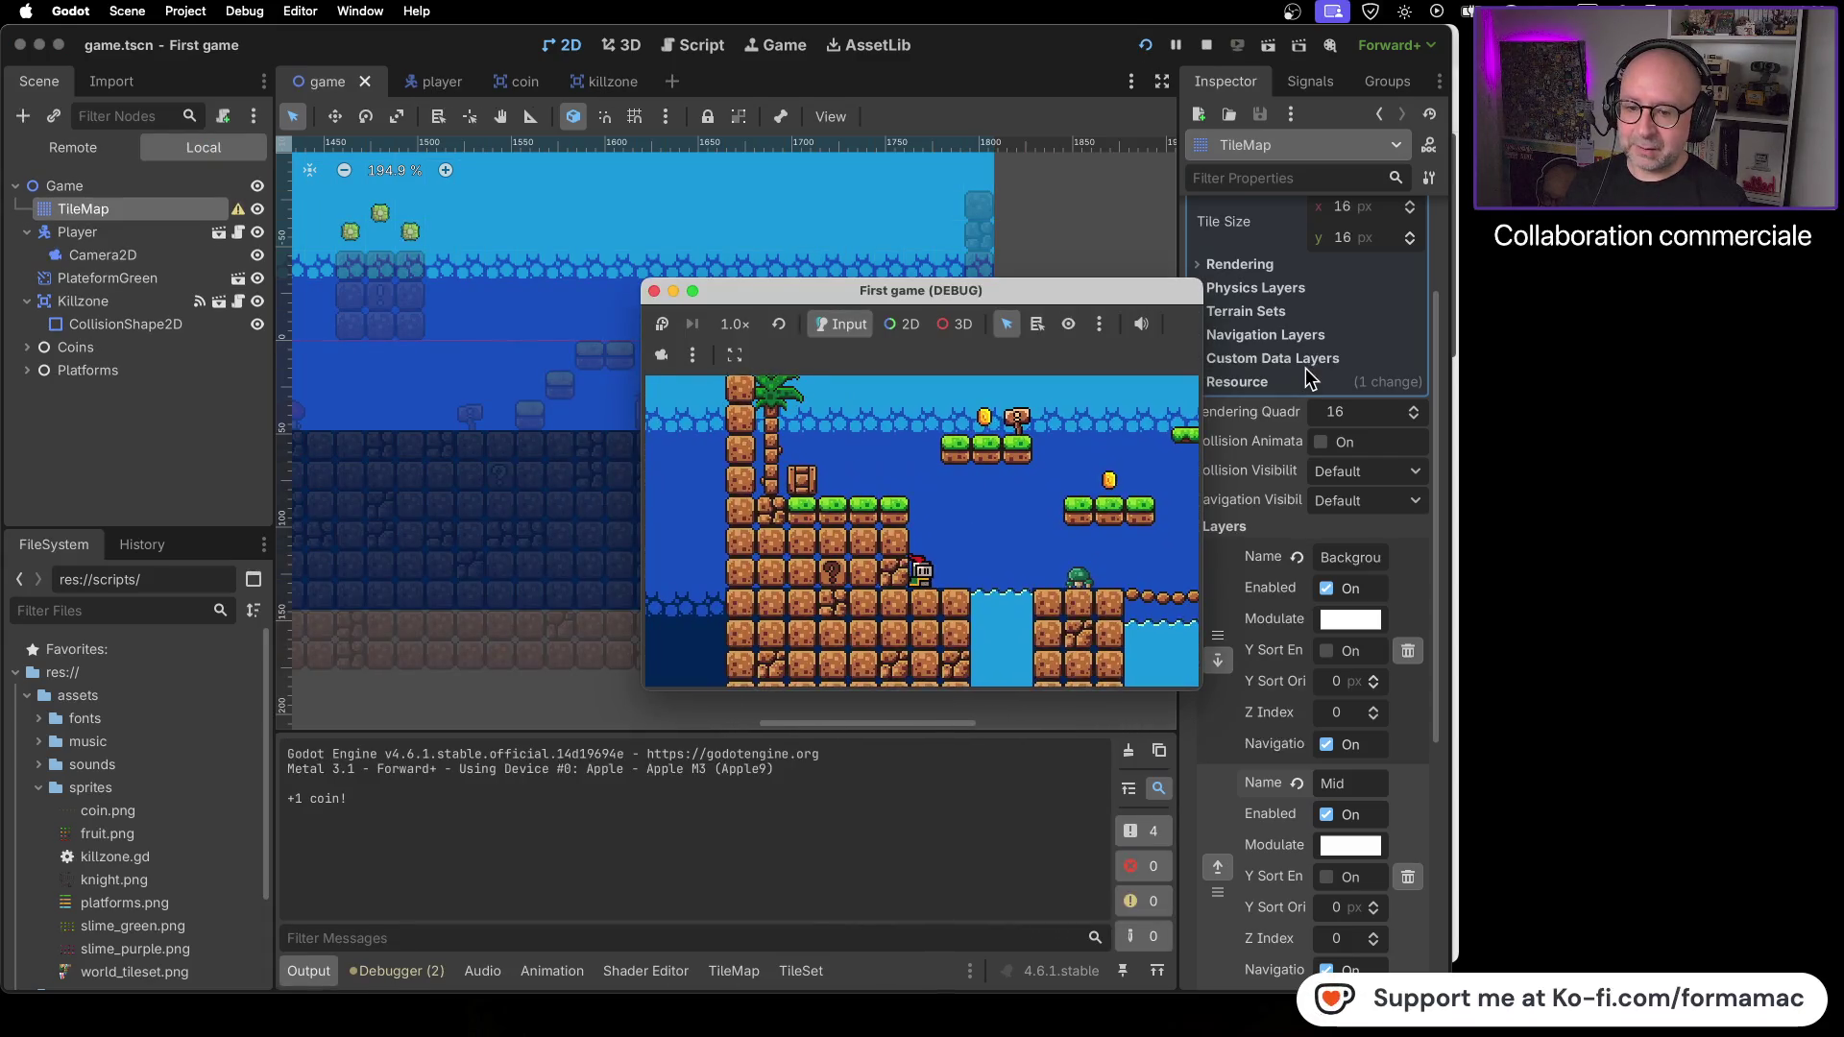
pyautogui.press('Right')
pyautogui.press('Right')
pyautogui.press('space')
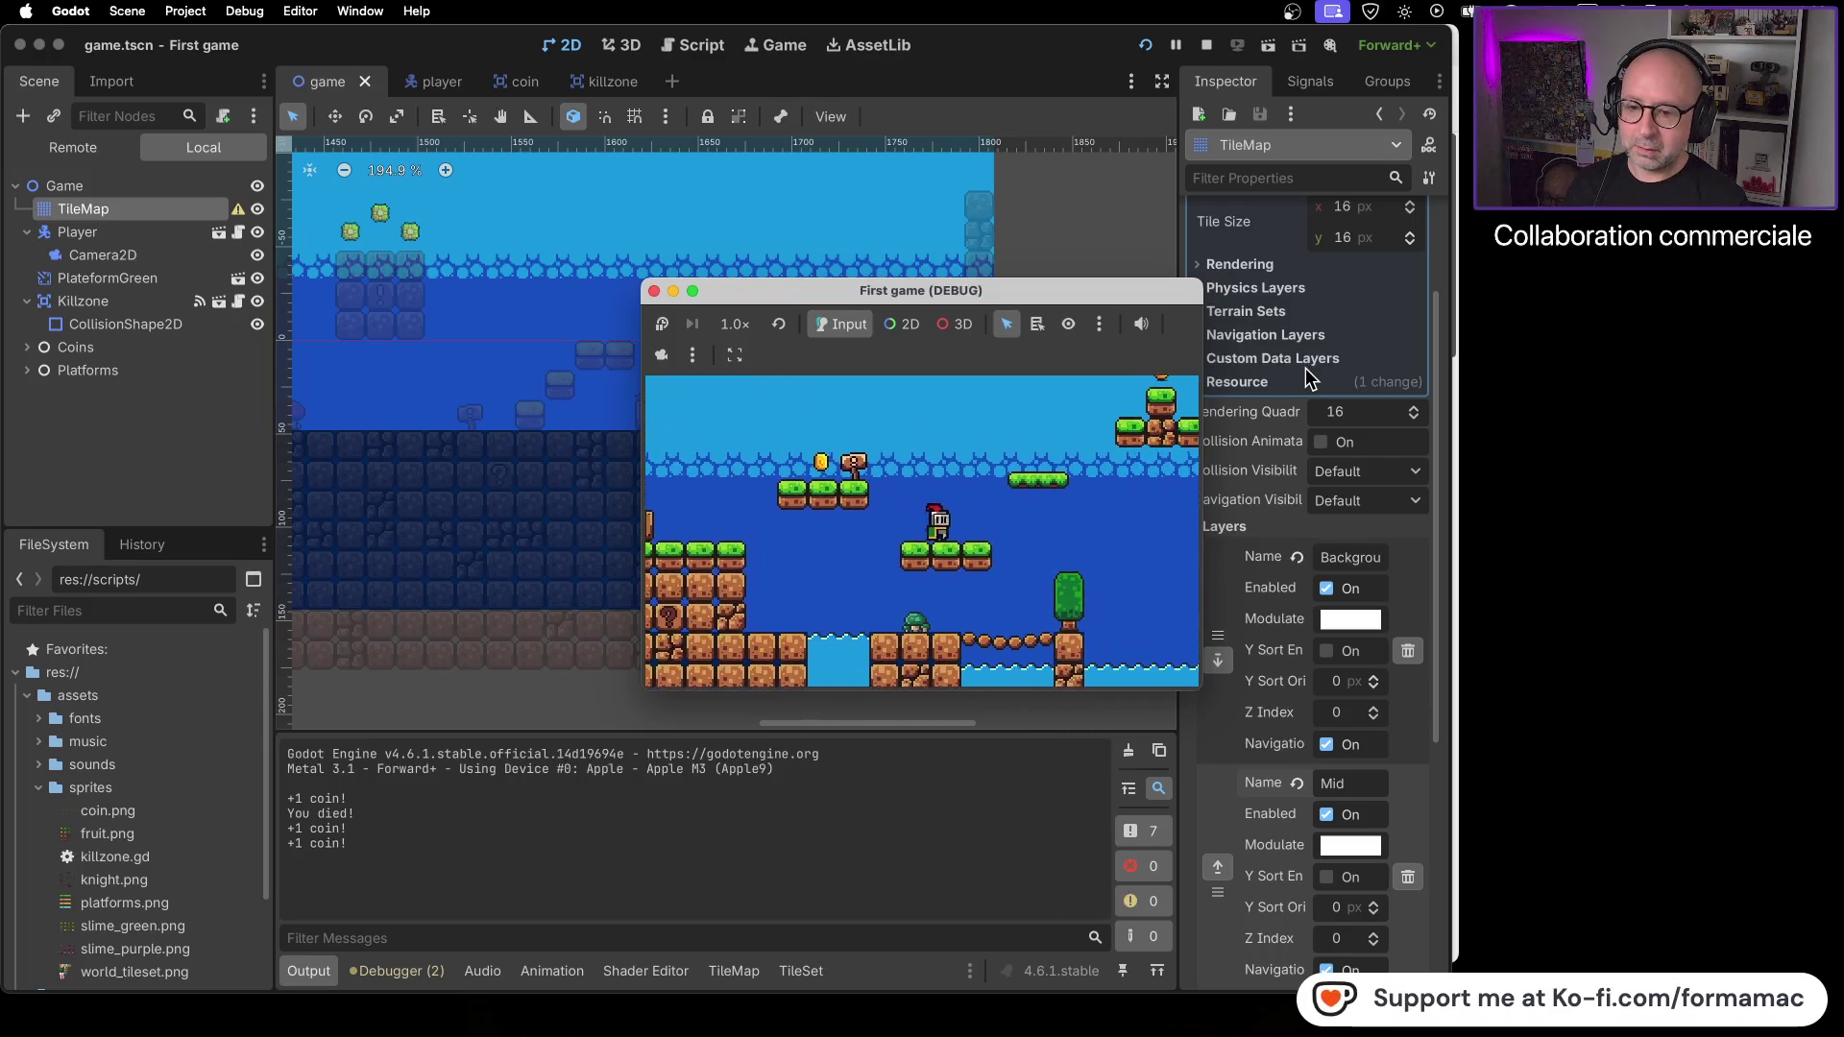
pyautogui.press('Right')
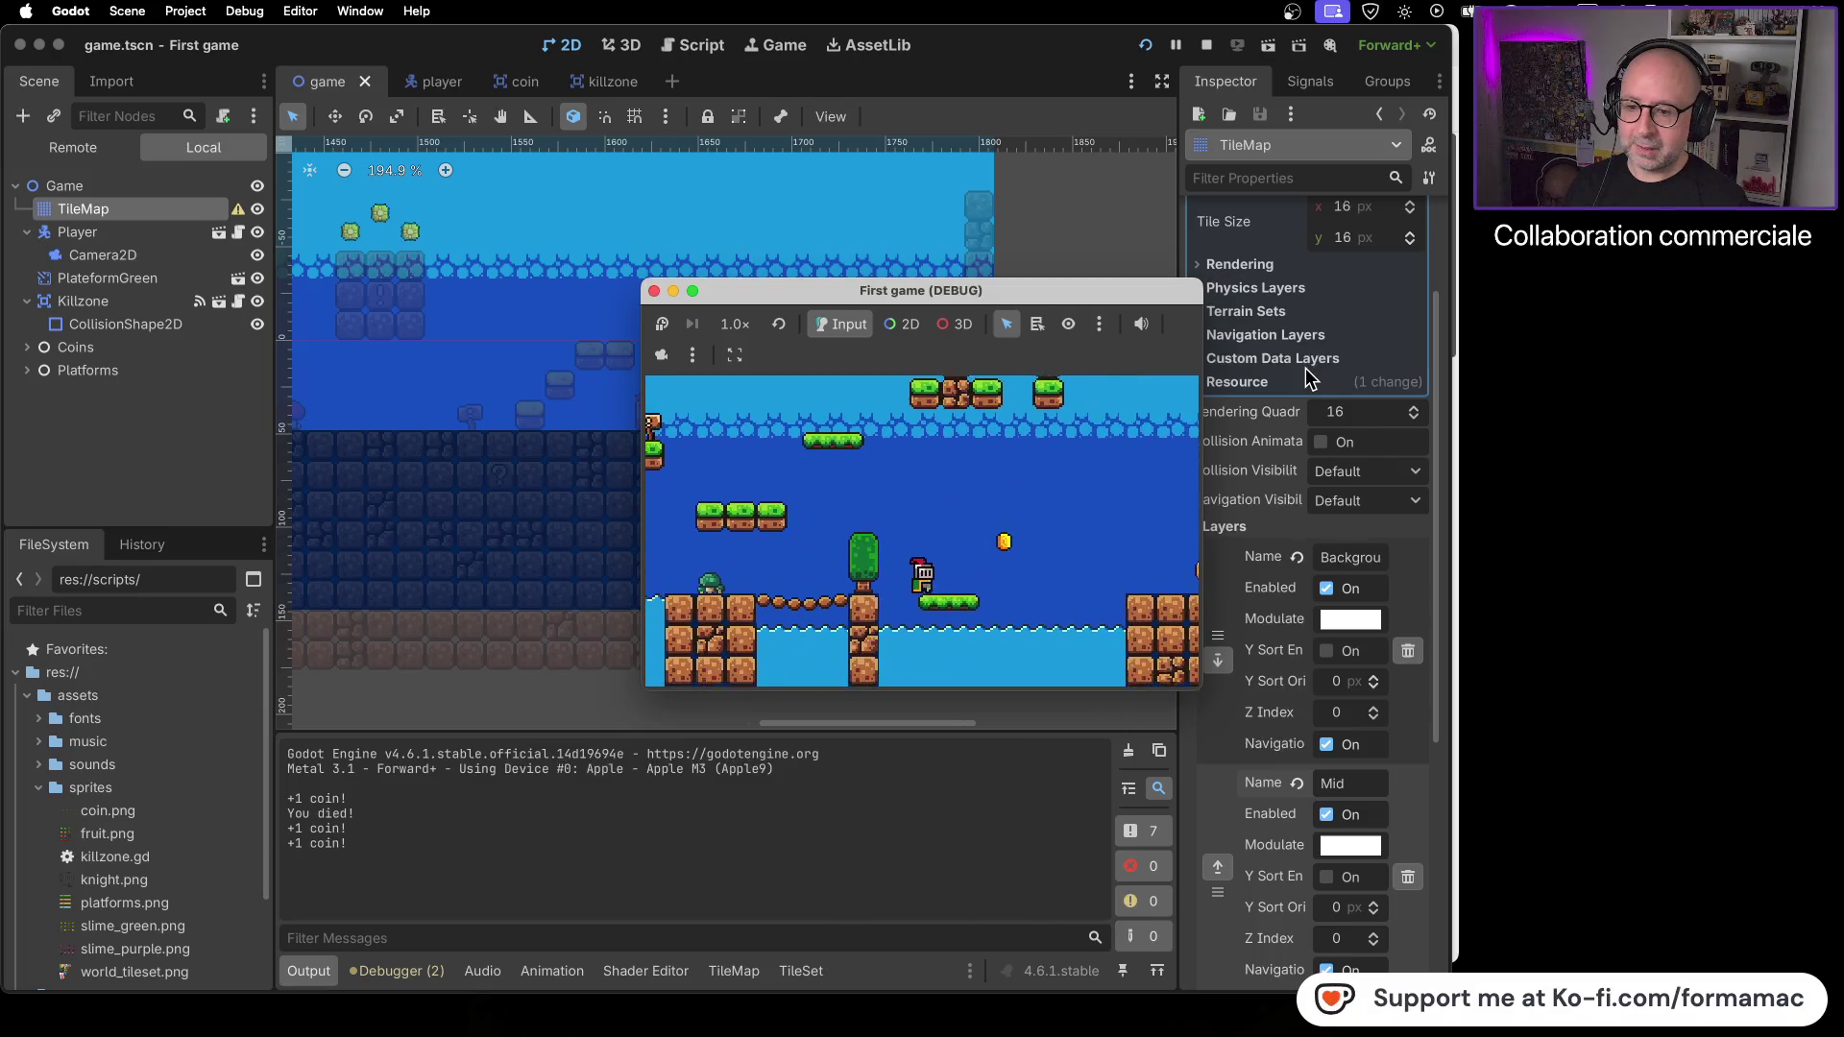
pyautogui.press('Right')
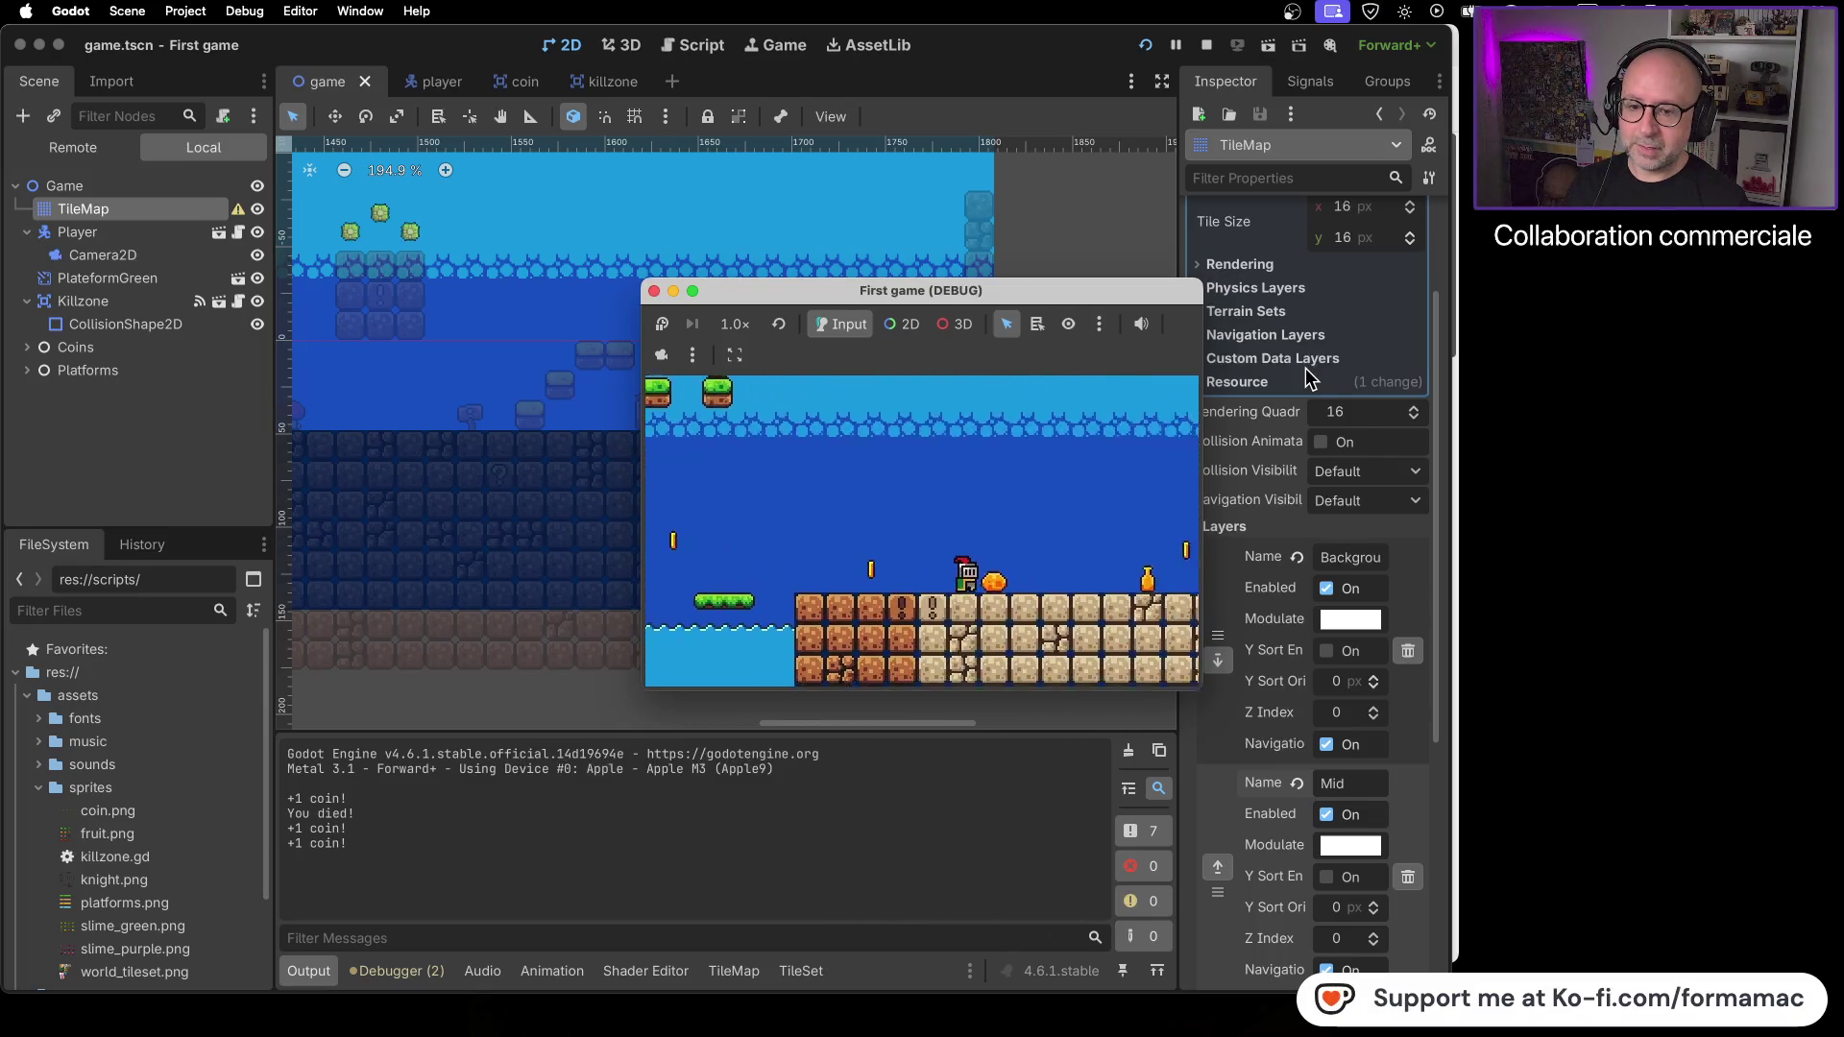
pyautogui.press('Right')
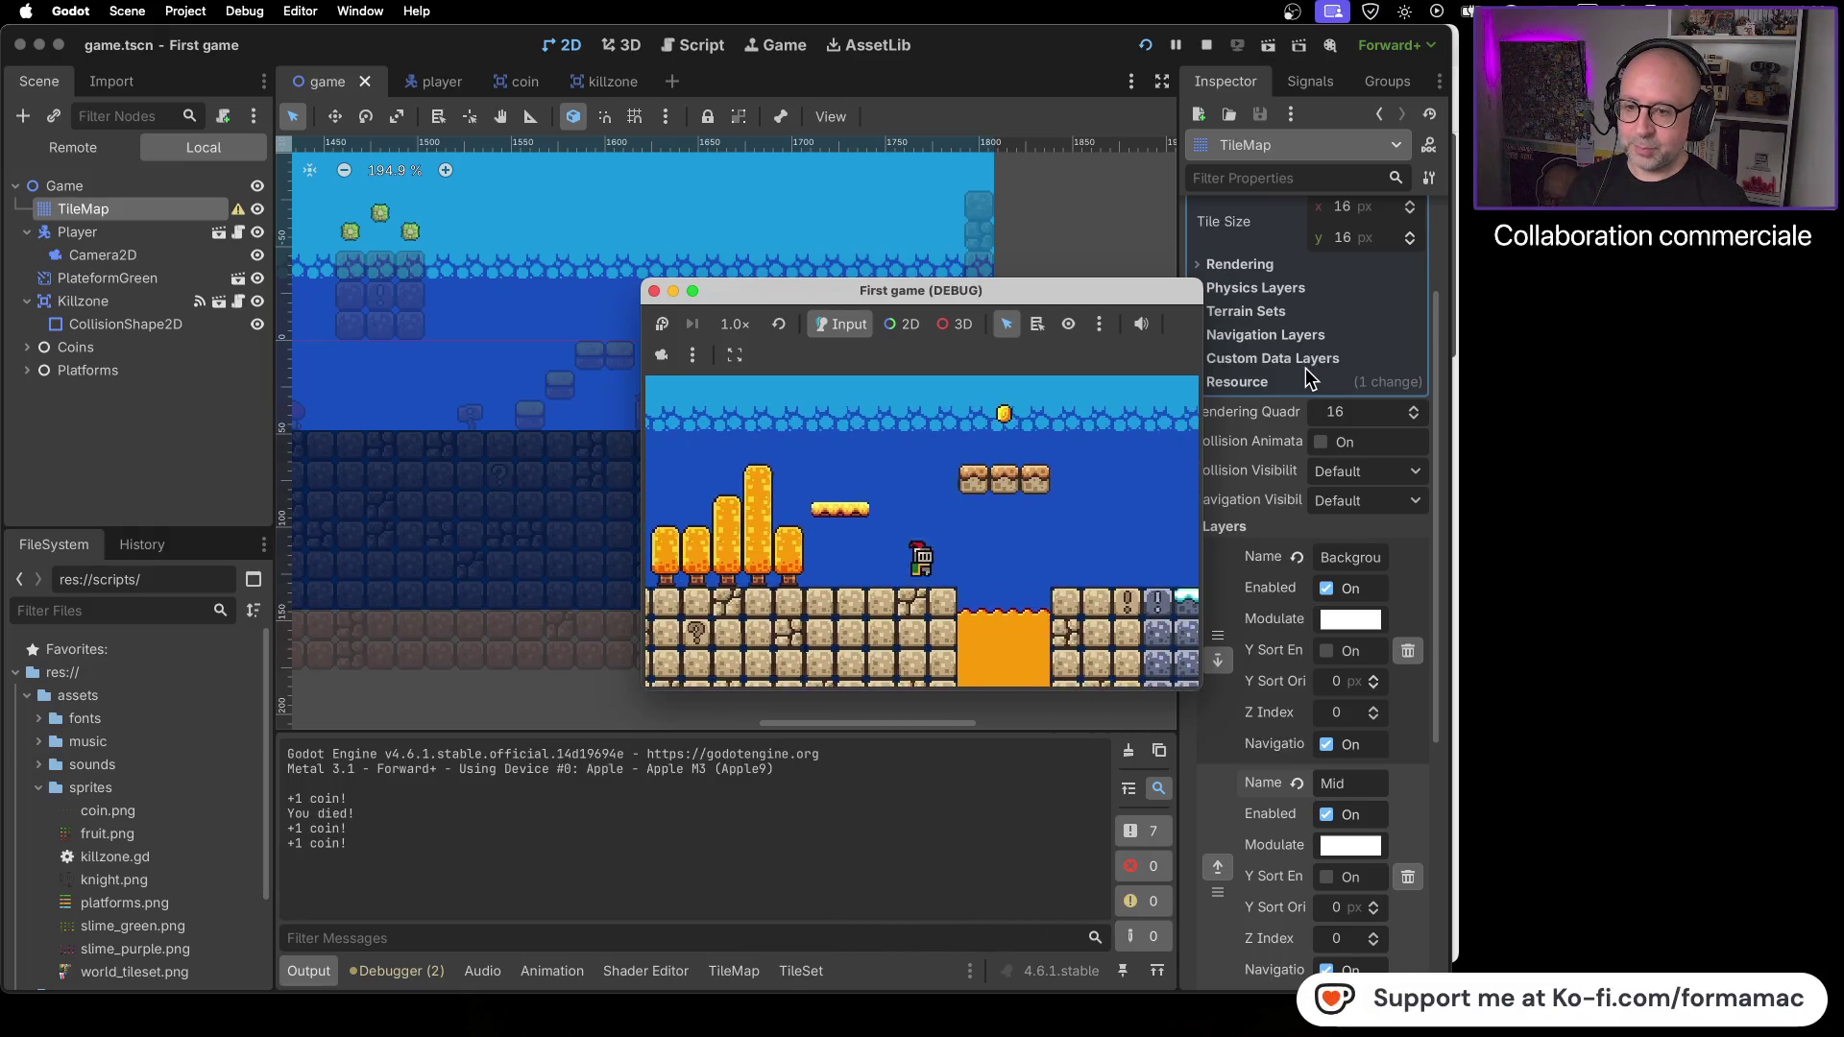
# - Jump left, then up onto the higher platform and off its right side
pyautogui.press('Left')
pyautogui.press('space')
pyautogui.press('Right')
pyautogui.press('space')
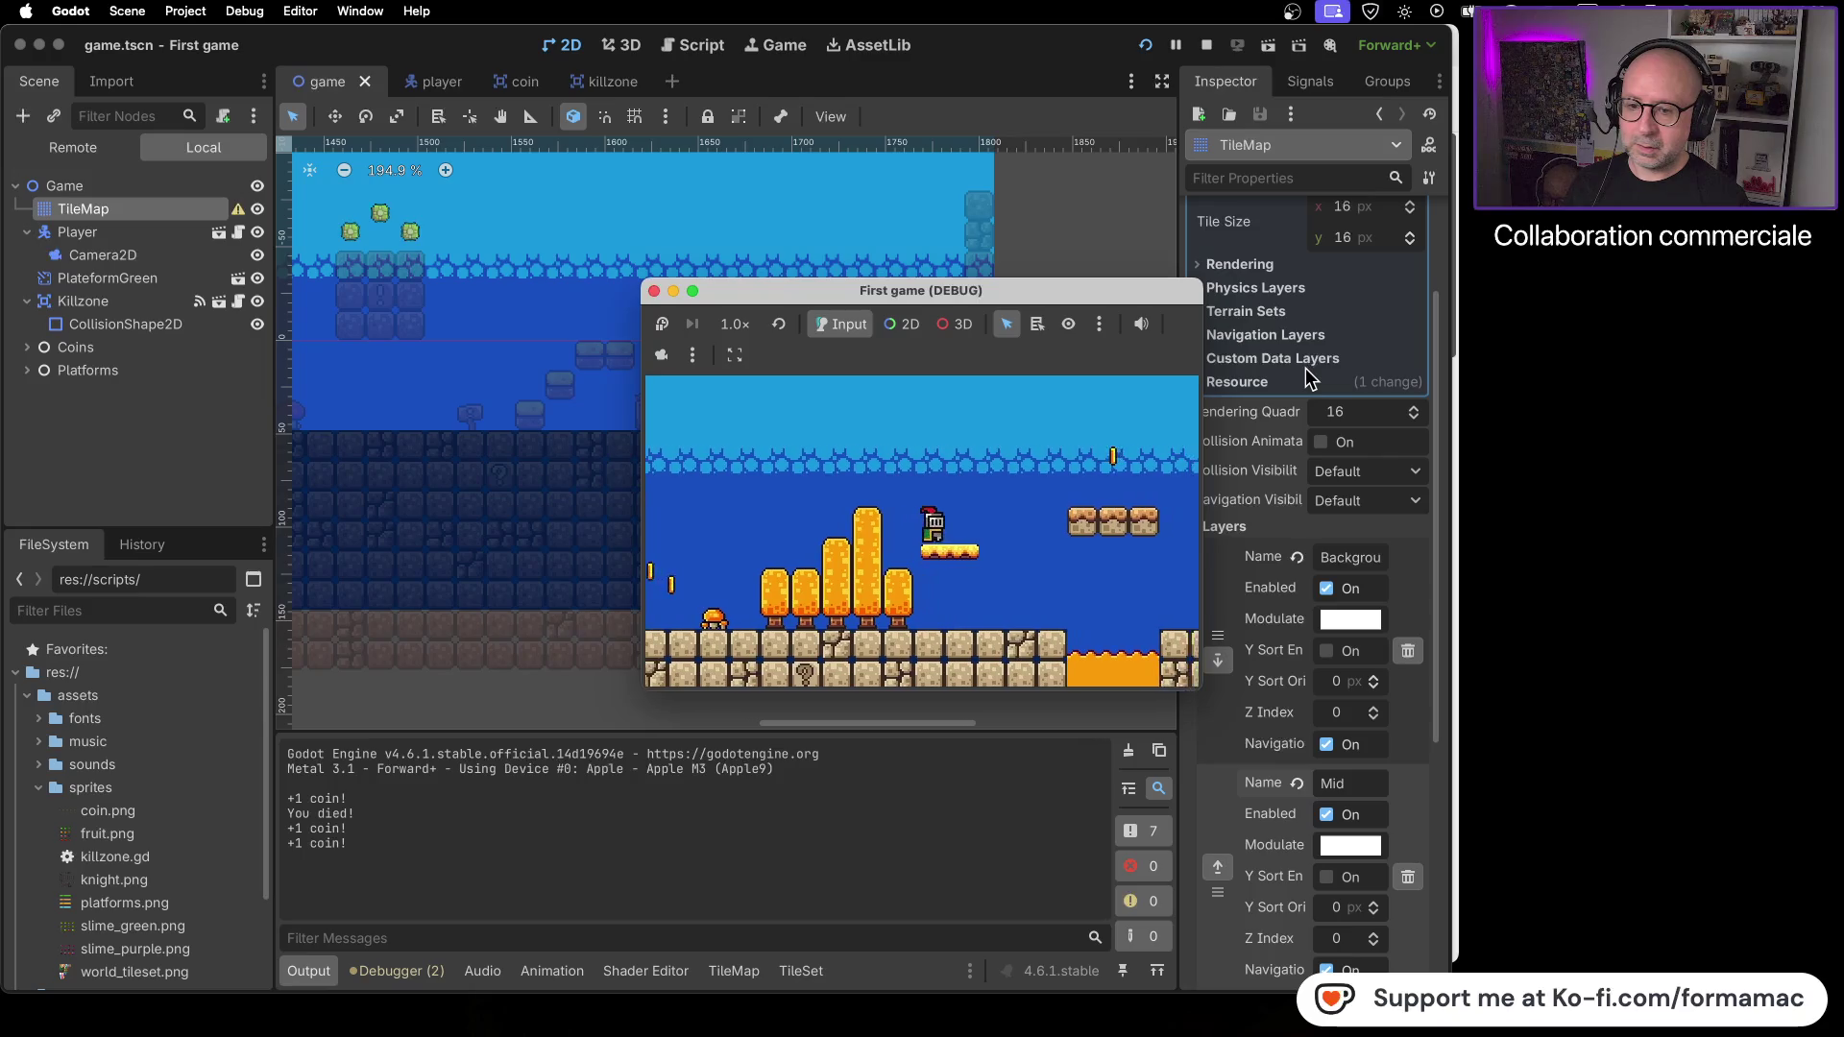
pyautogui.press('Right')
pyautogui.press('space')
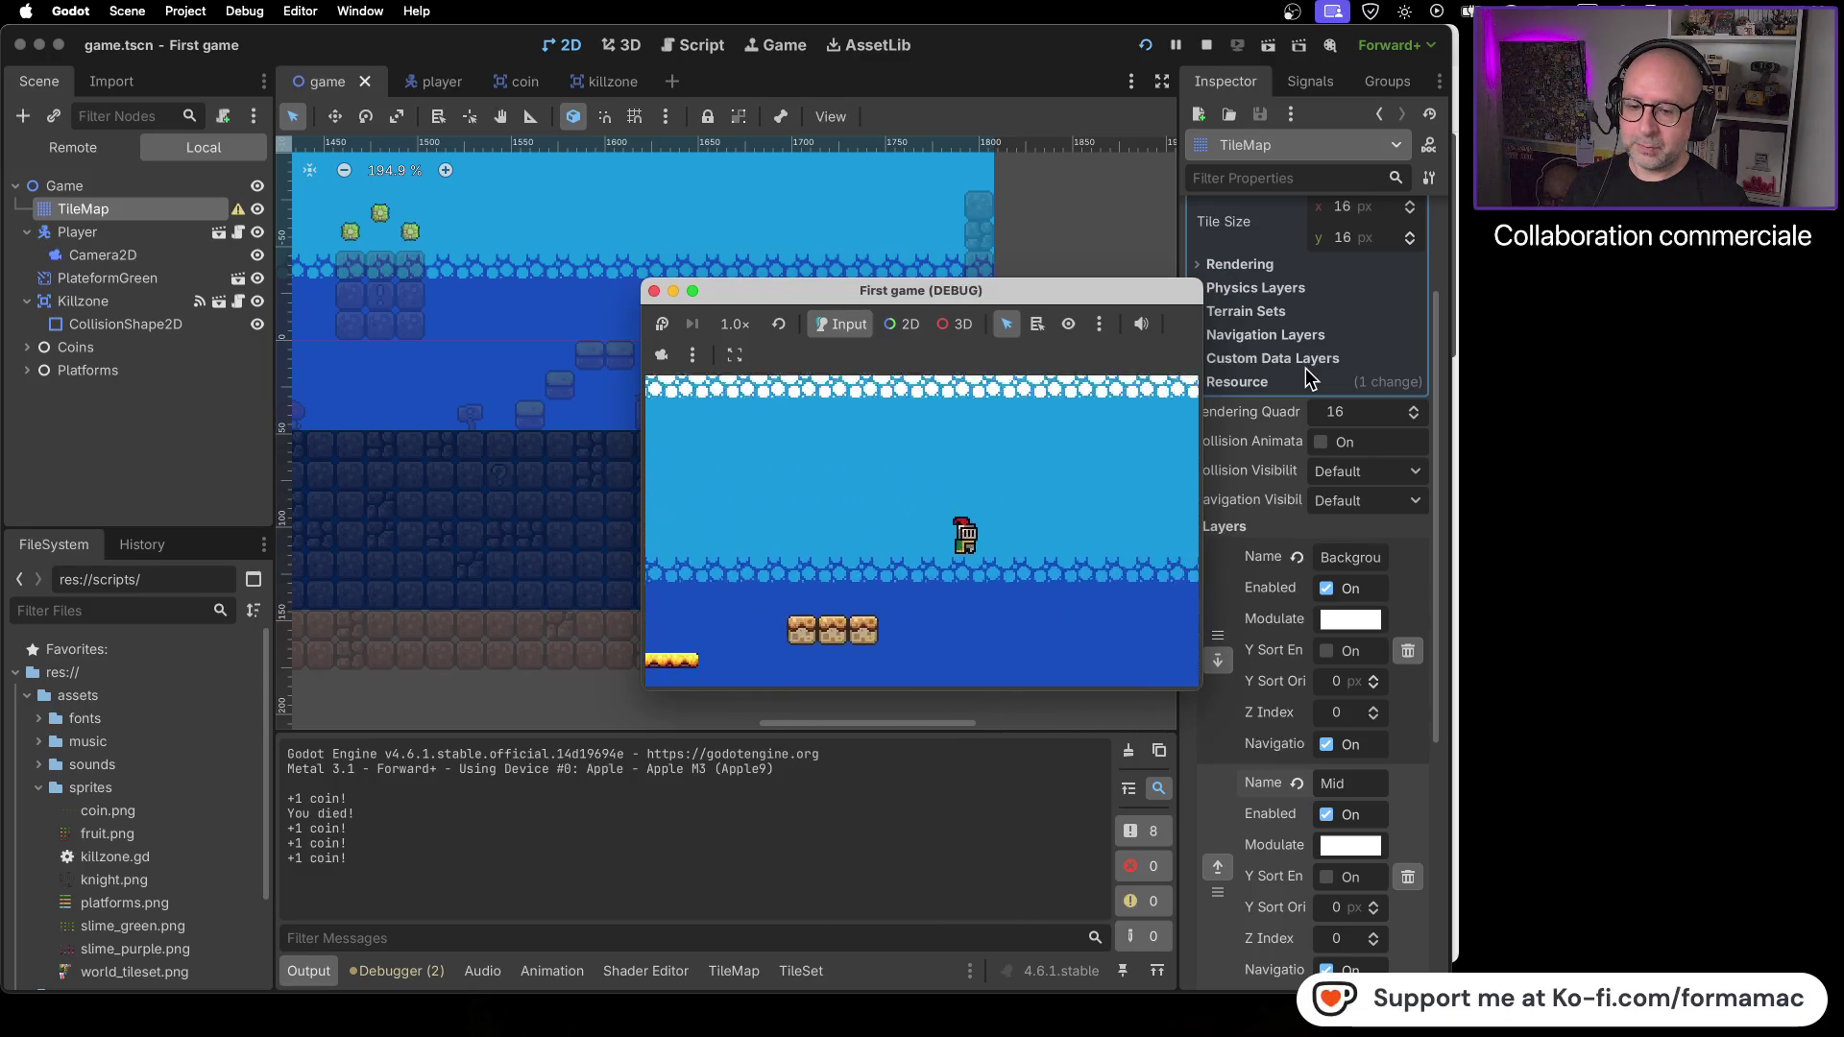
# - Run and jump right collecting coins, across the brick terrain to the level's end wall
pyautogui.press('Right')
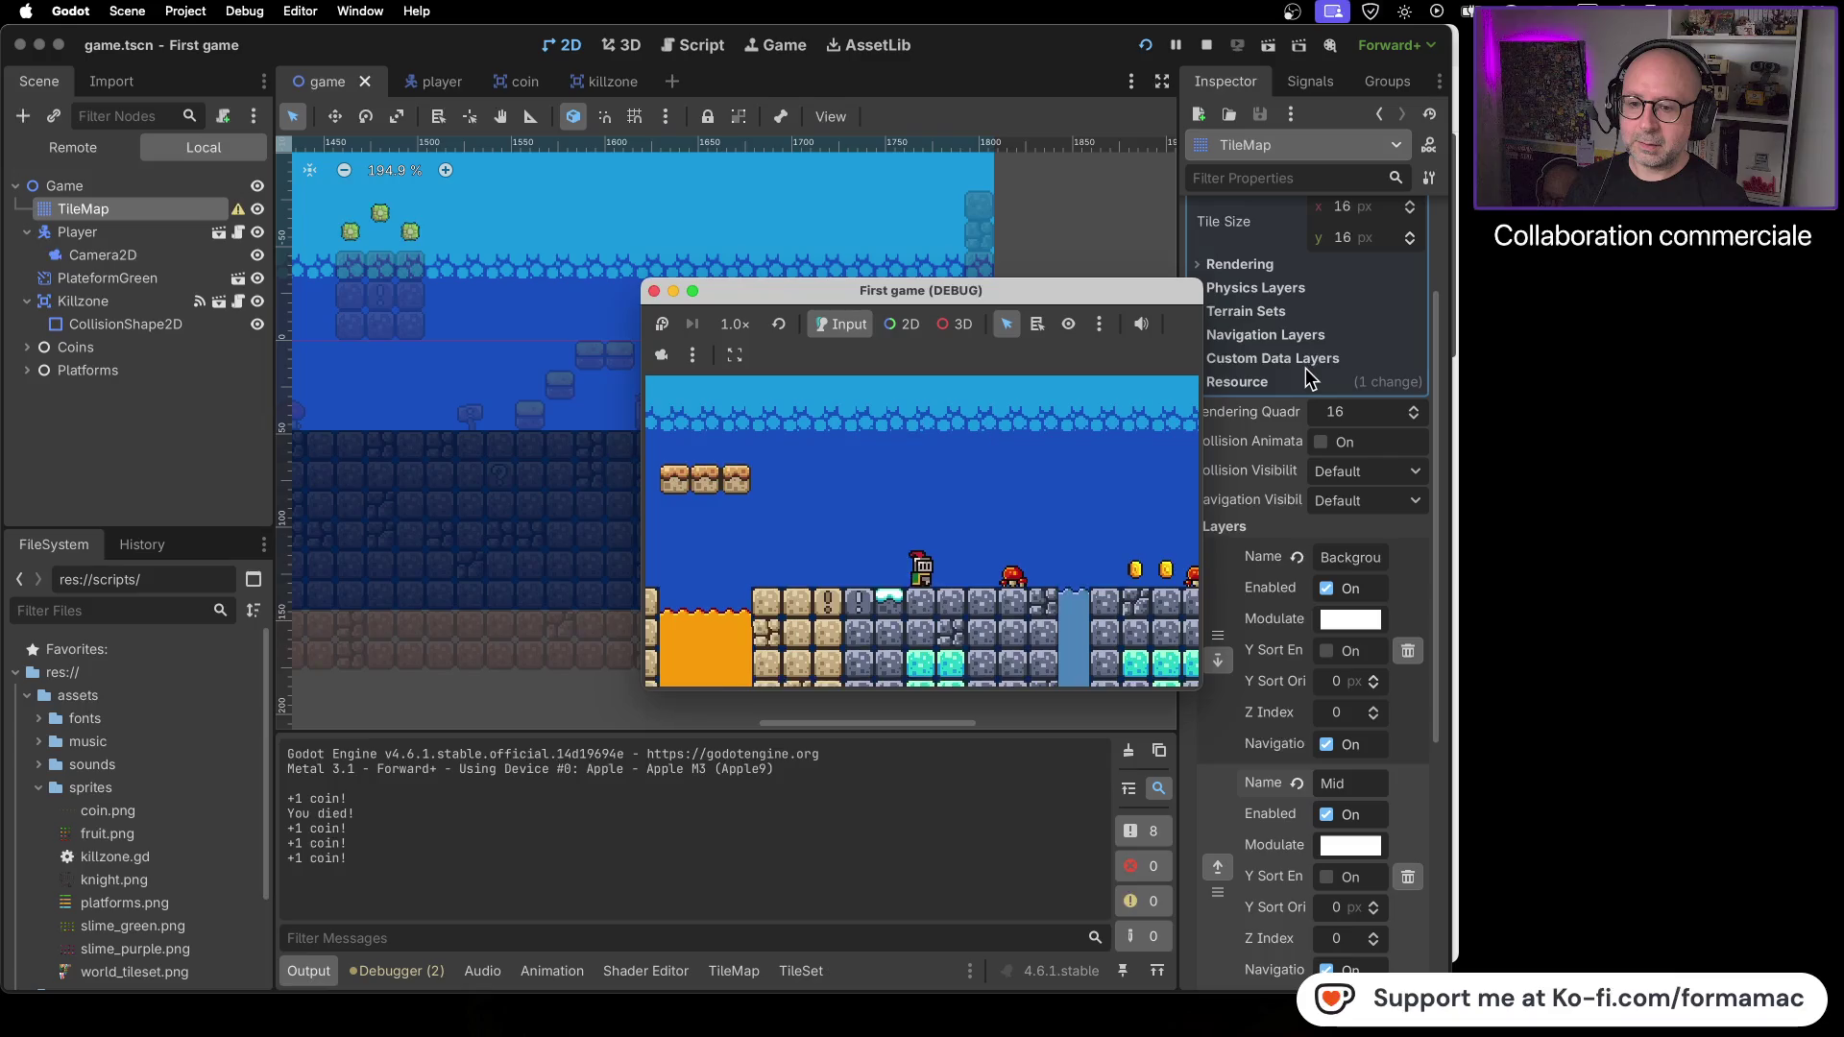
pyautogui.press('space')
pyautogui.press('Right')
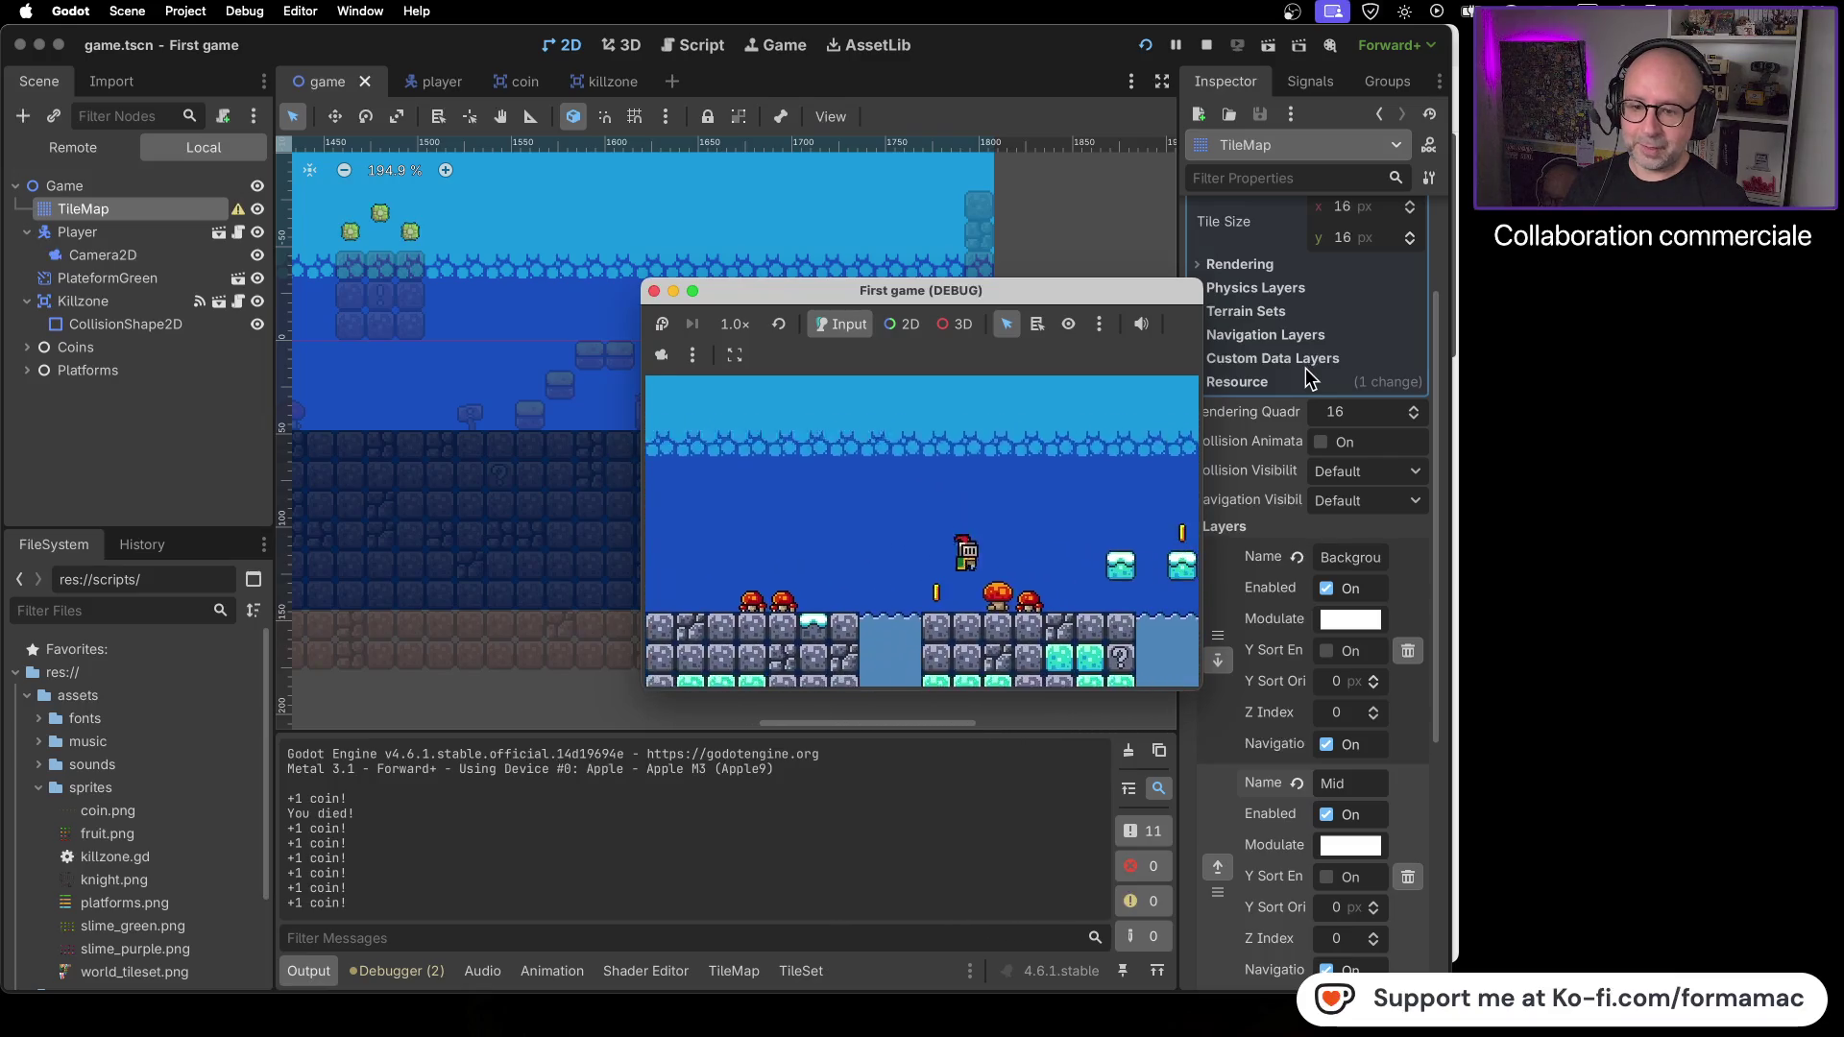
pyautogui.press('space')
pyautogui.press('Right')
pyautogui.press('space')
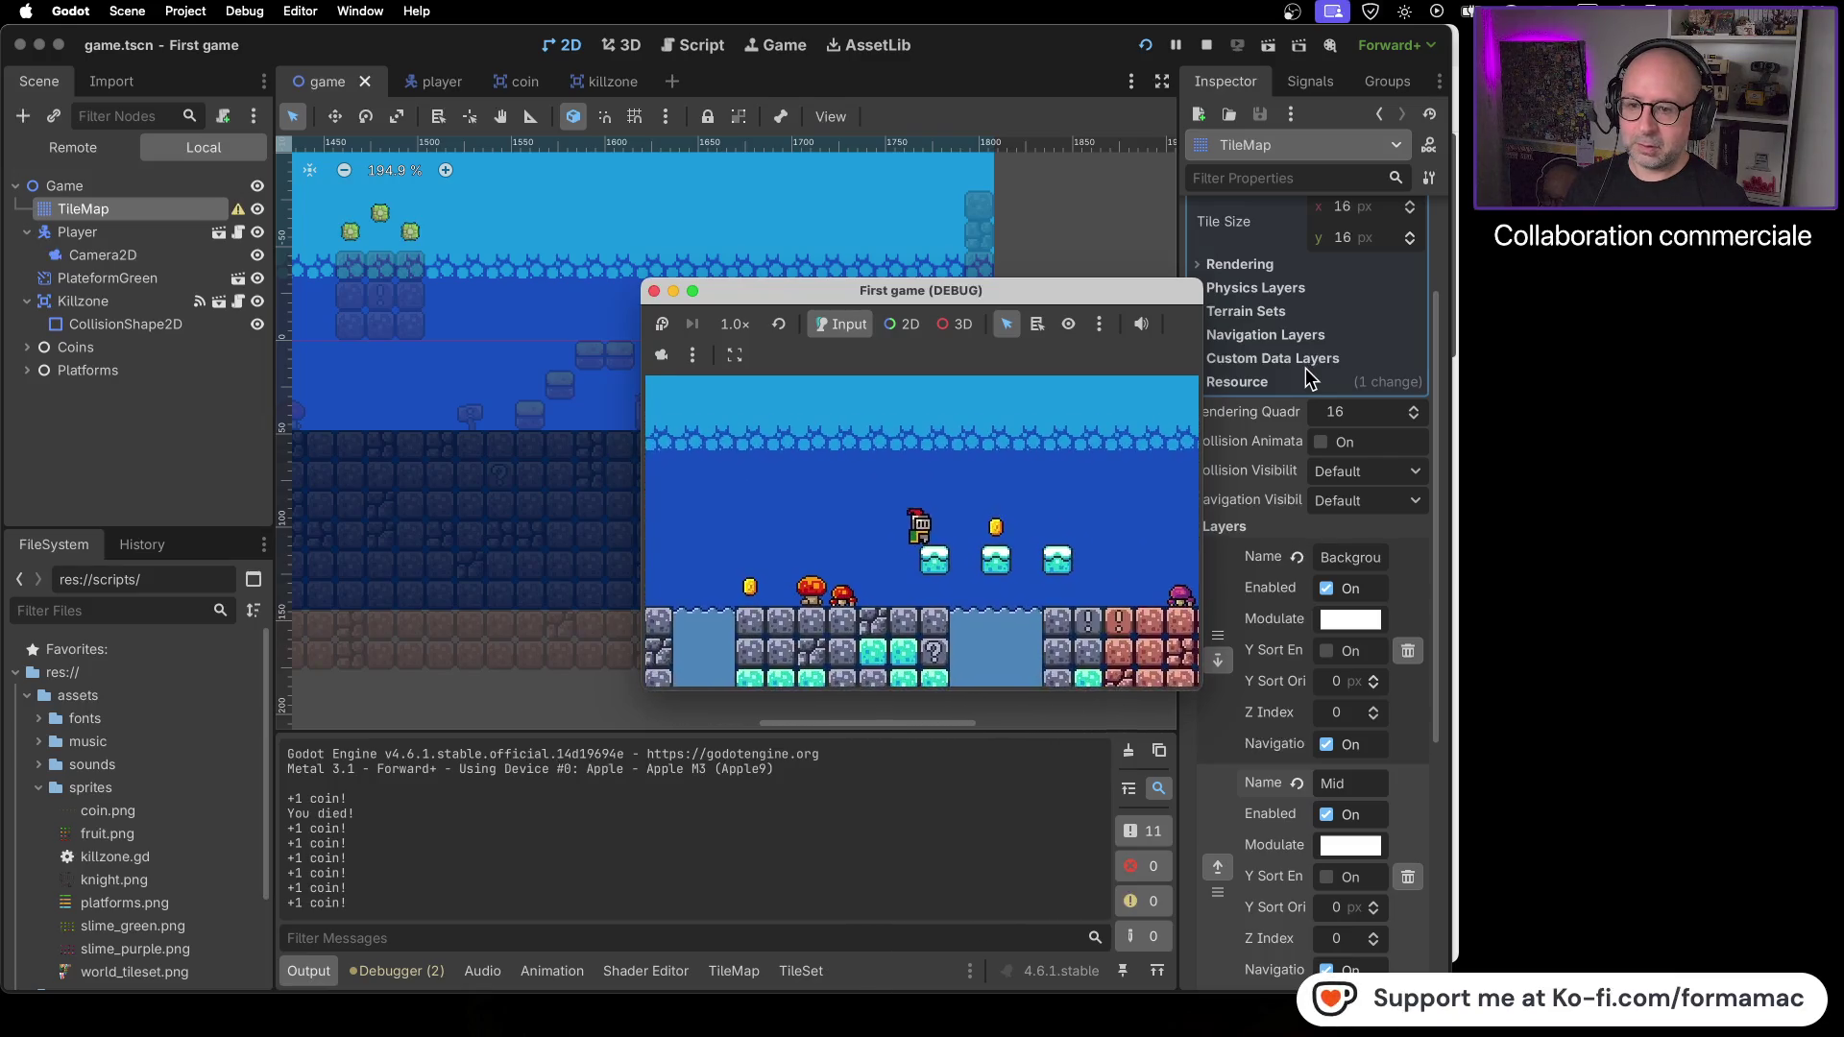
pyautogui.press('Right')
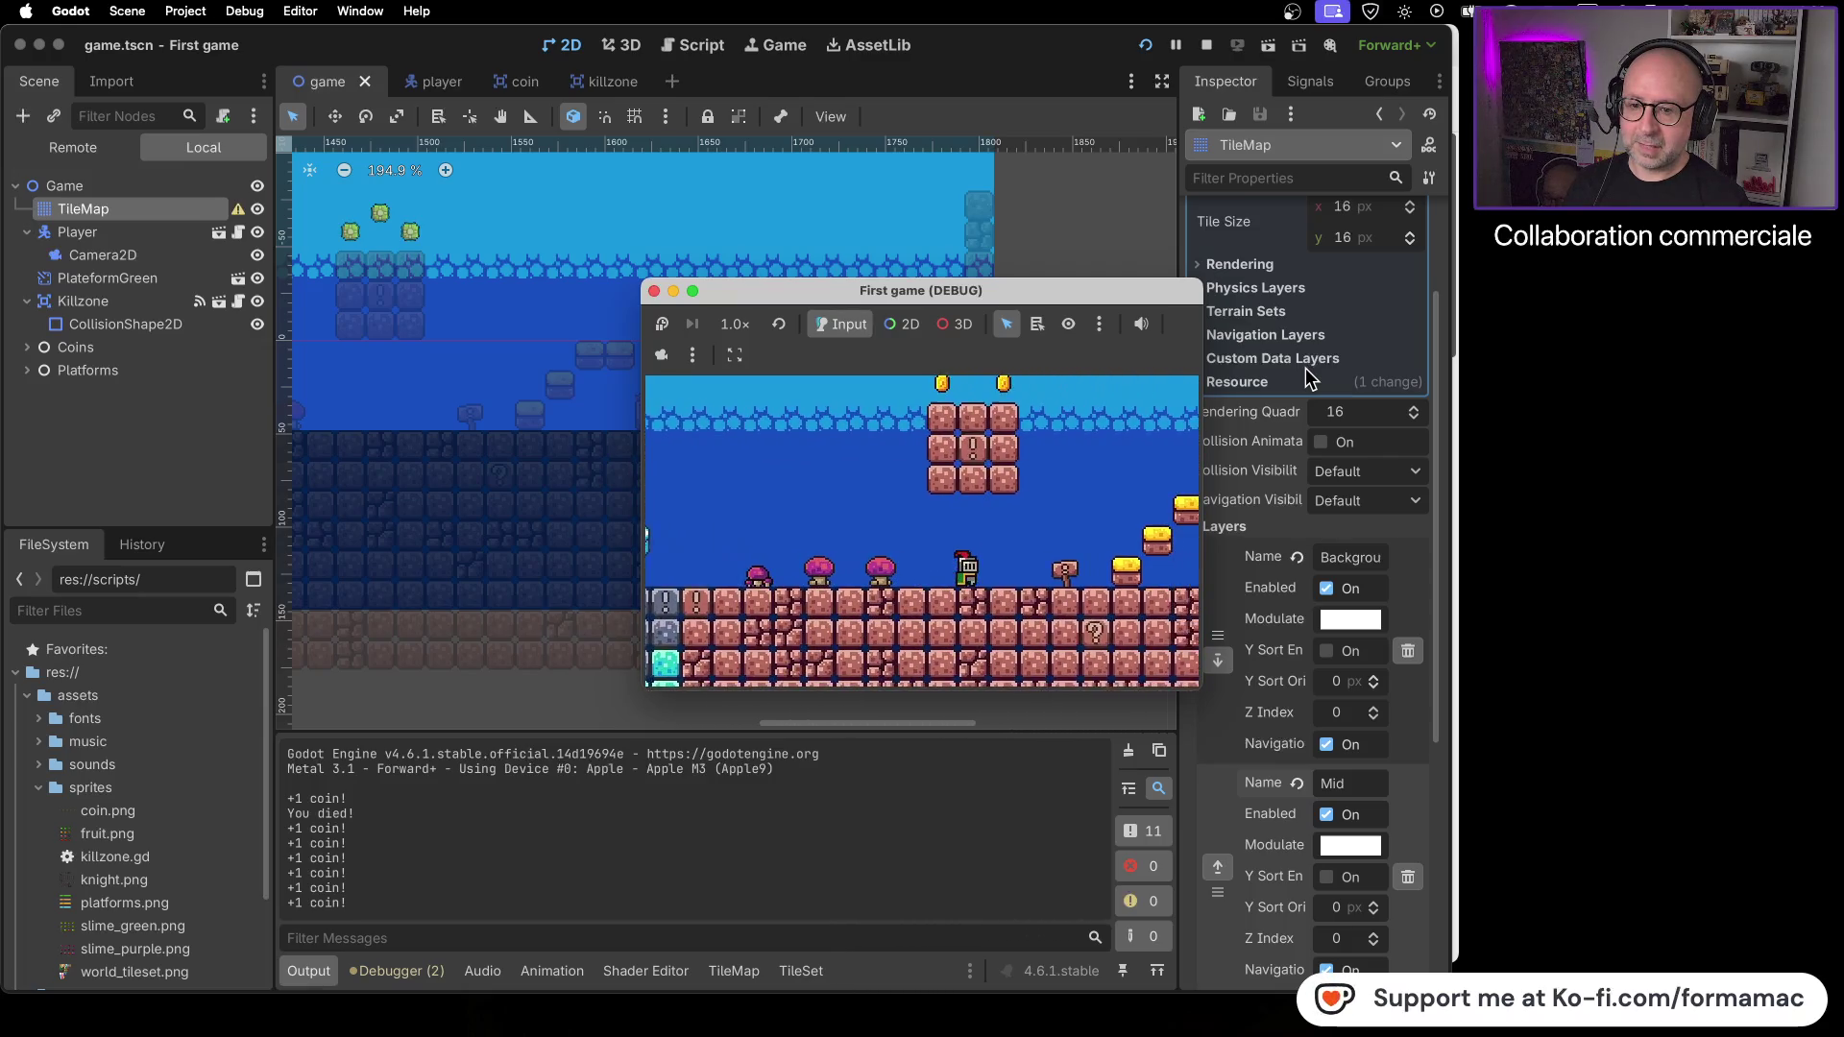
pyautogui.press('Right')
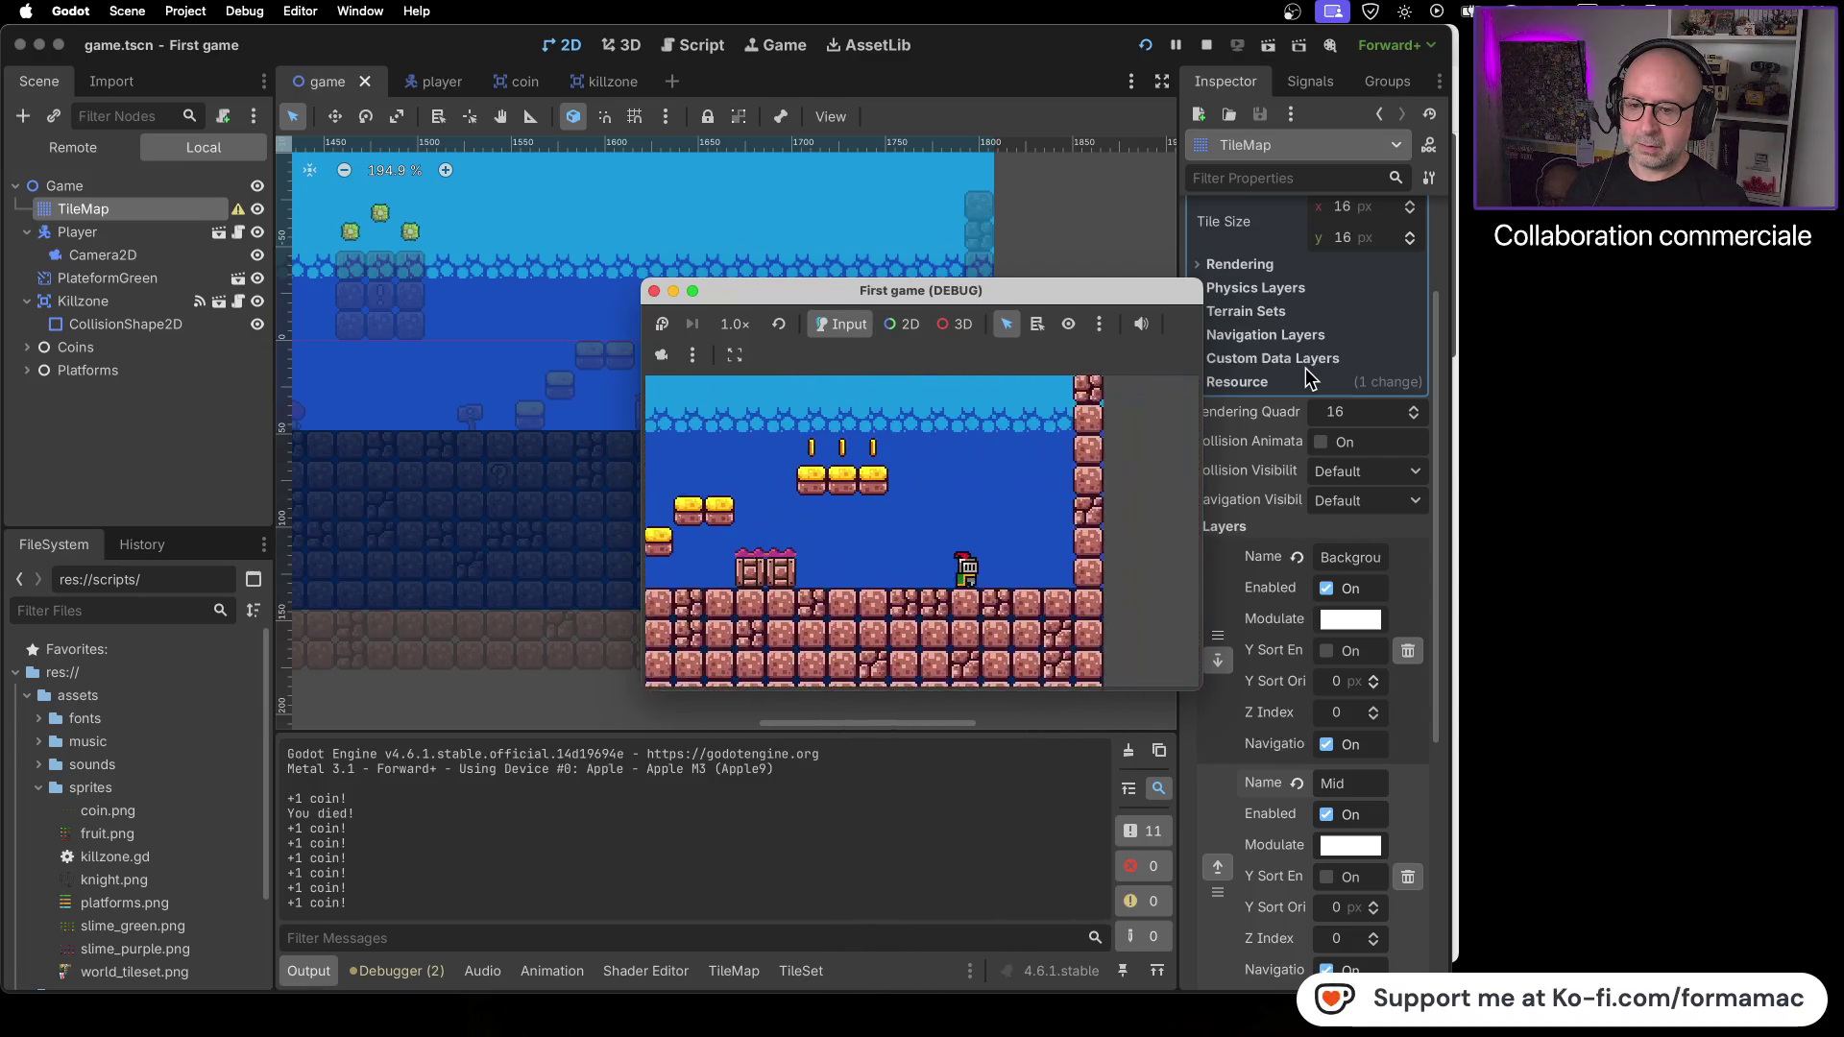
# - Close the debug window to stop debugging, then zoom the viewport out to view the whole level
pyautogui.click(655, 290)
pyautogui.press('super+s')
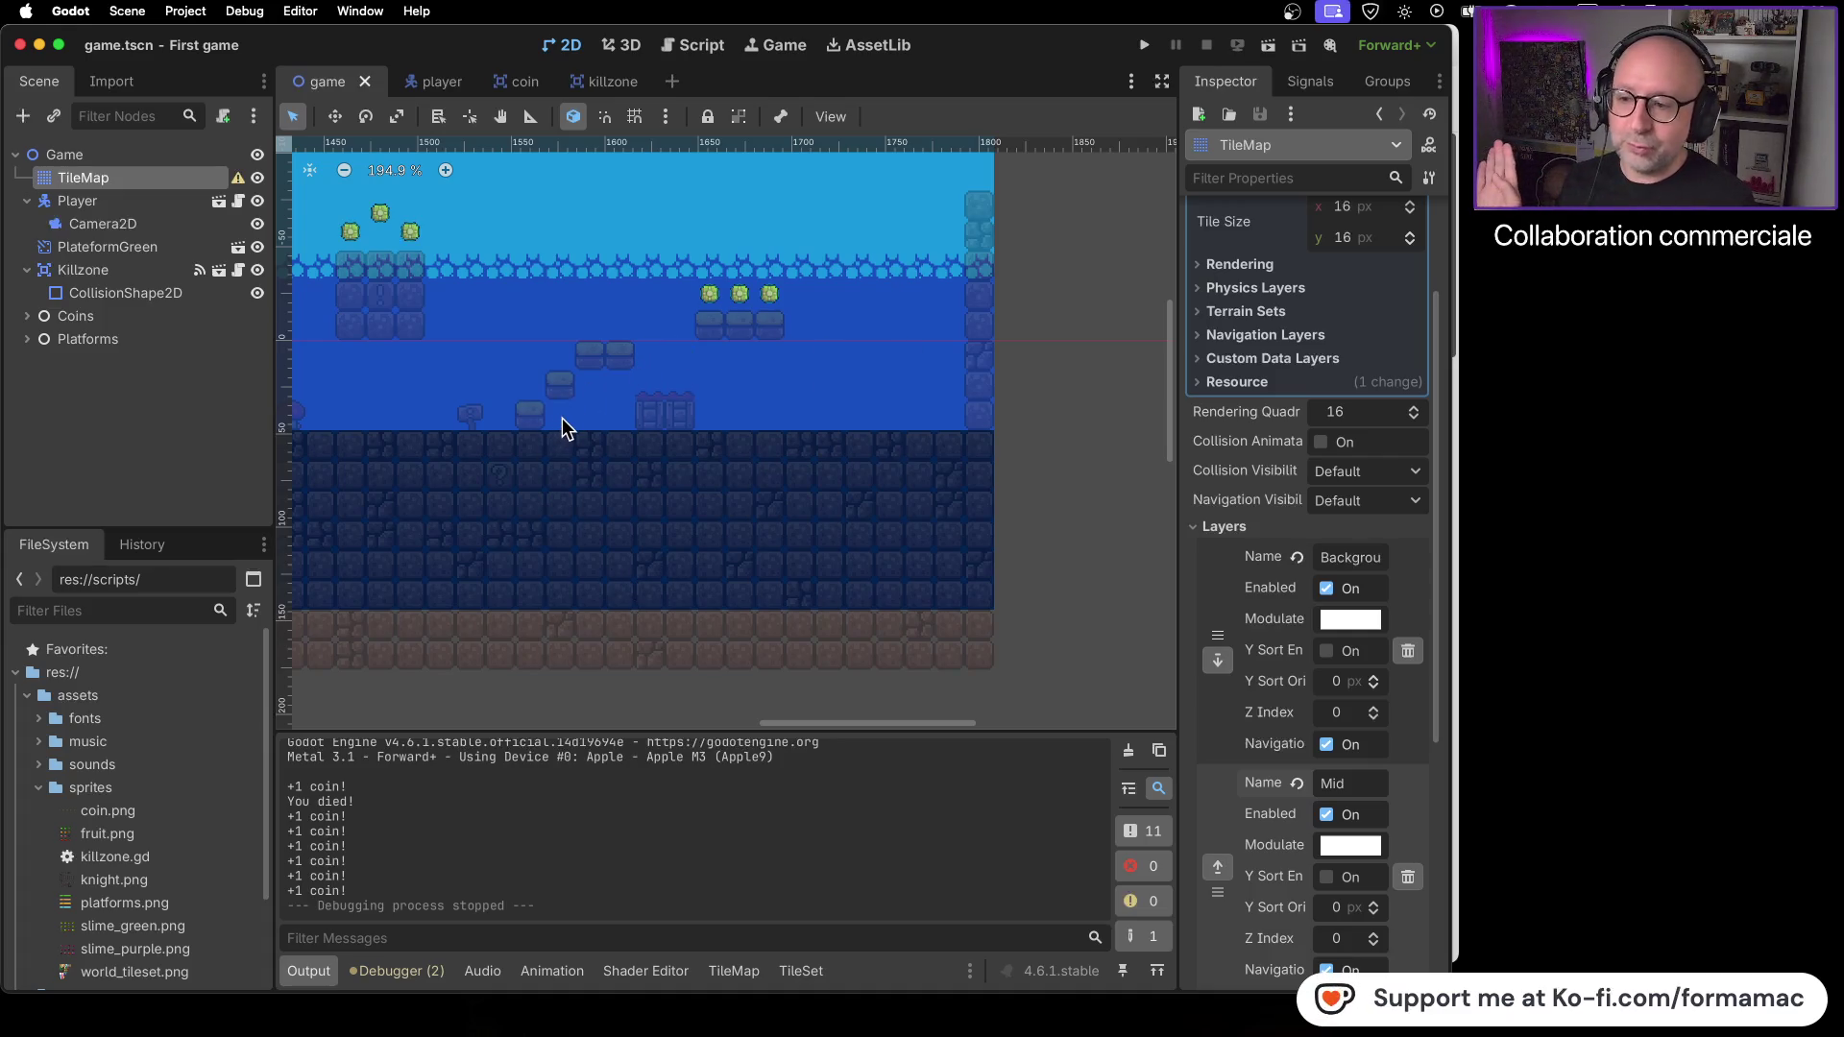
pyautogui.scroll(-5, 541, 422)
pyautogui.scroll(3, 672, 403)
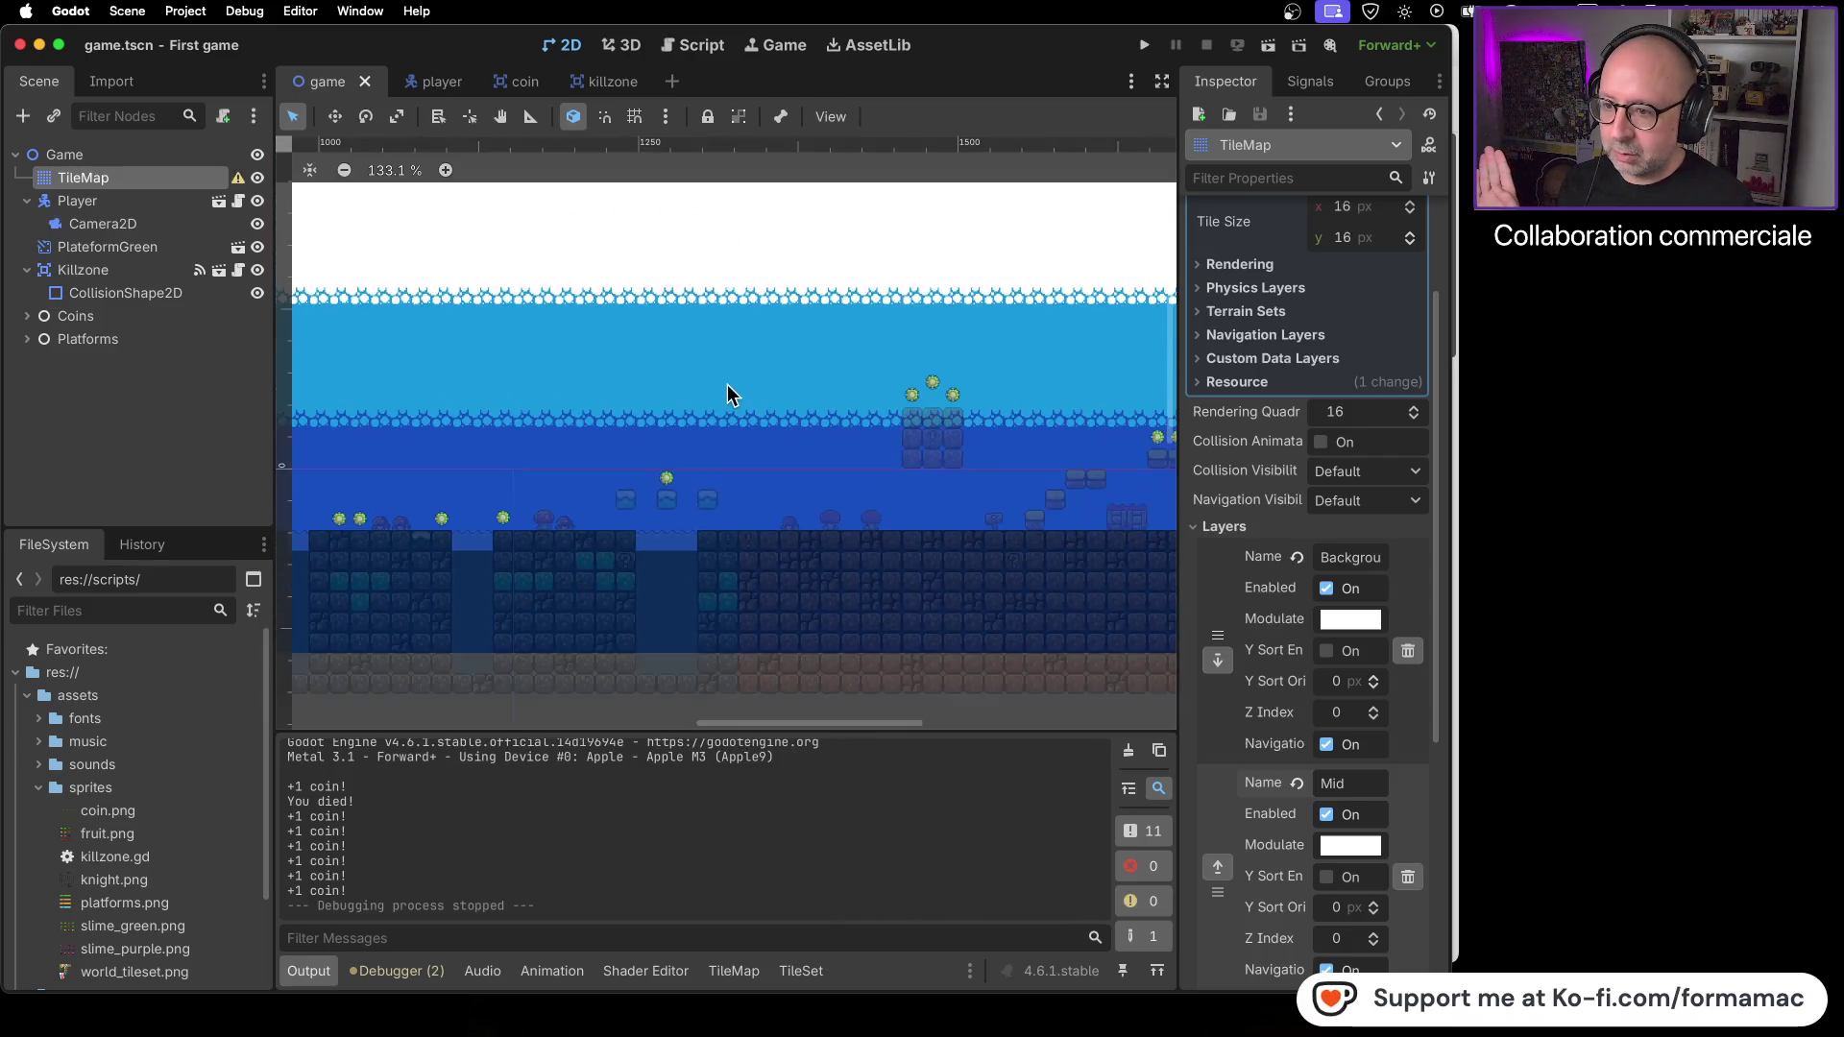
pyautogui.scroll(-5, 727, 386)
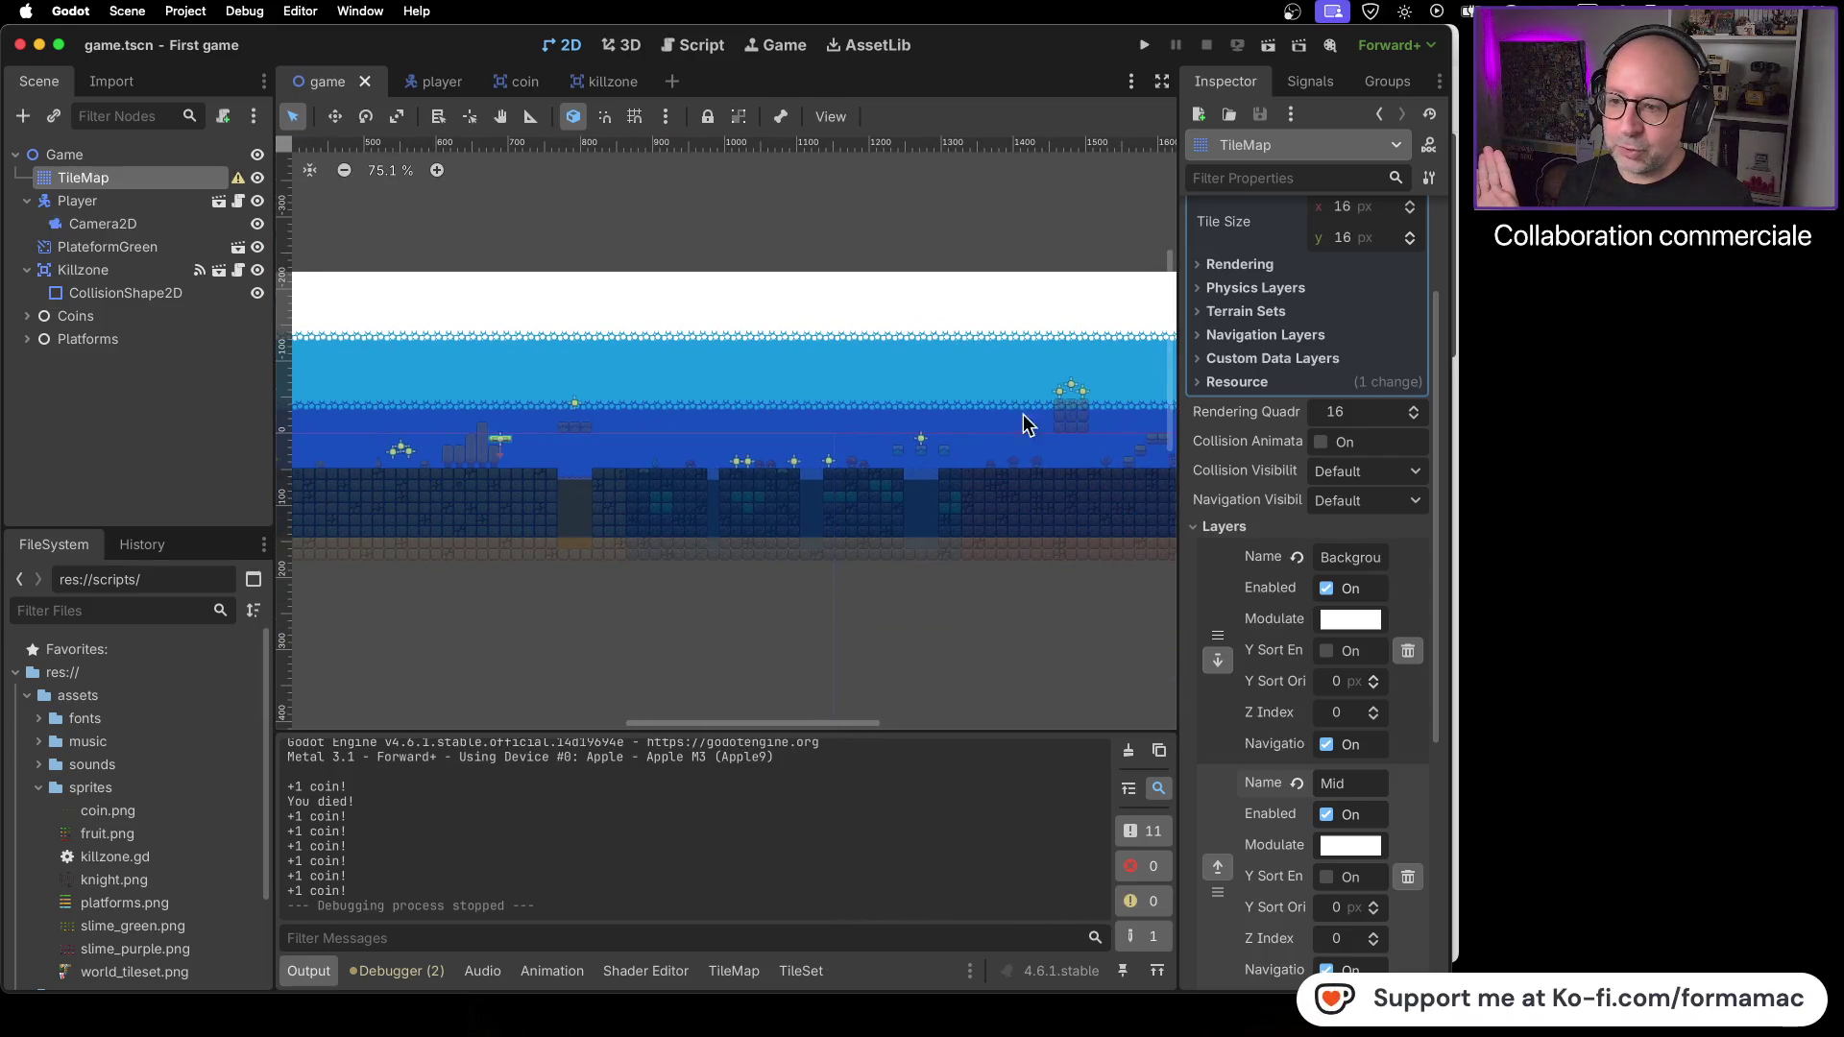